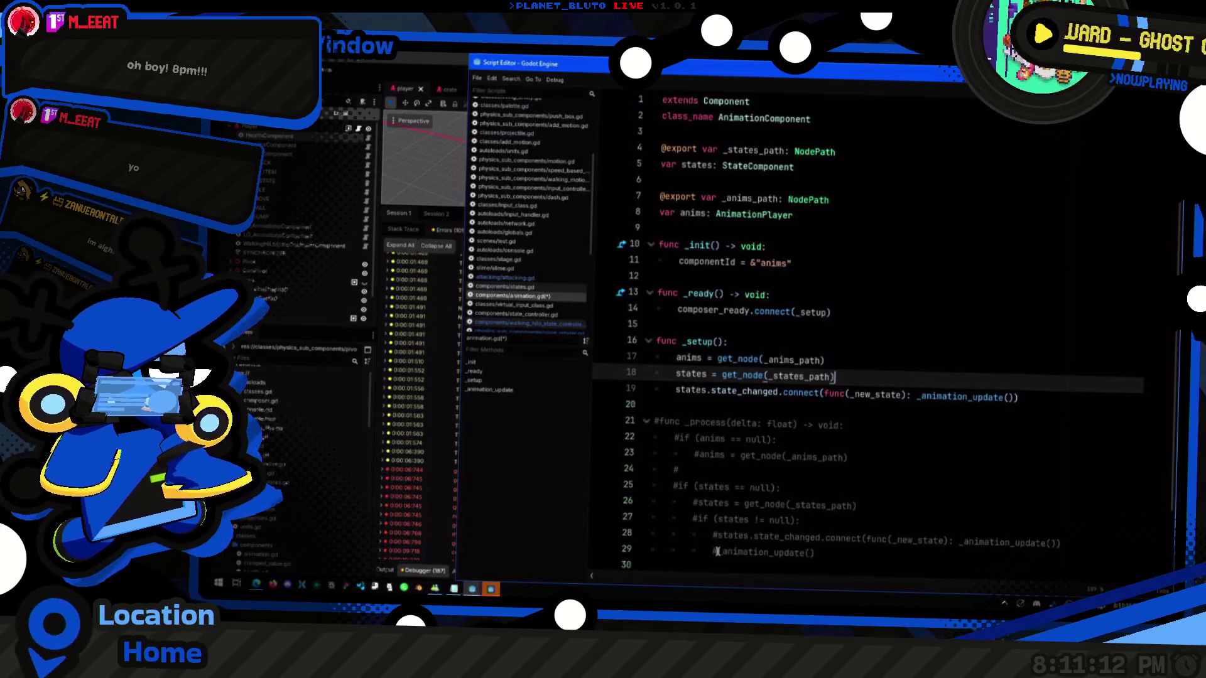
Add an _animation_update() call right after the state_changed.connect line in animation.gd's _setup().
{"action": "left_click", "coordinate": [736, 390]}
{"action": "key", "text": "End"}
{"action": "key", "text": "Return"}
{"action": "type", "text": "_animation_update()"}
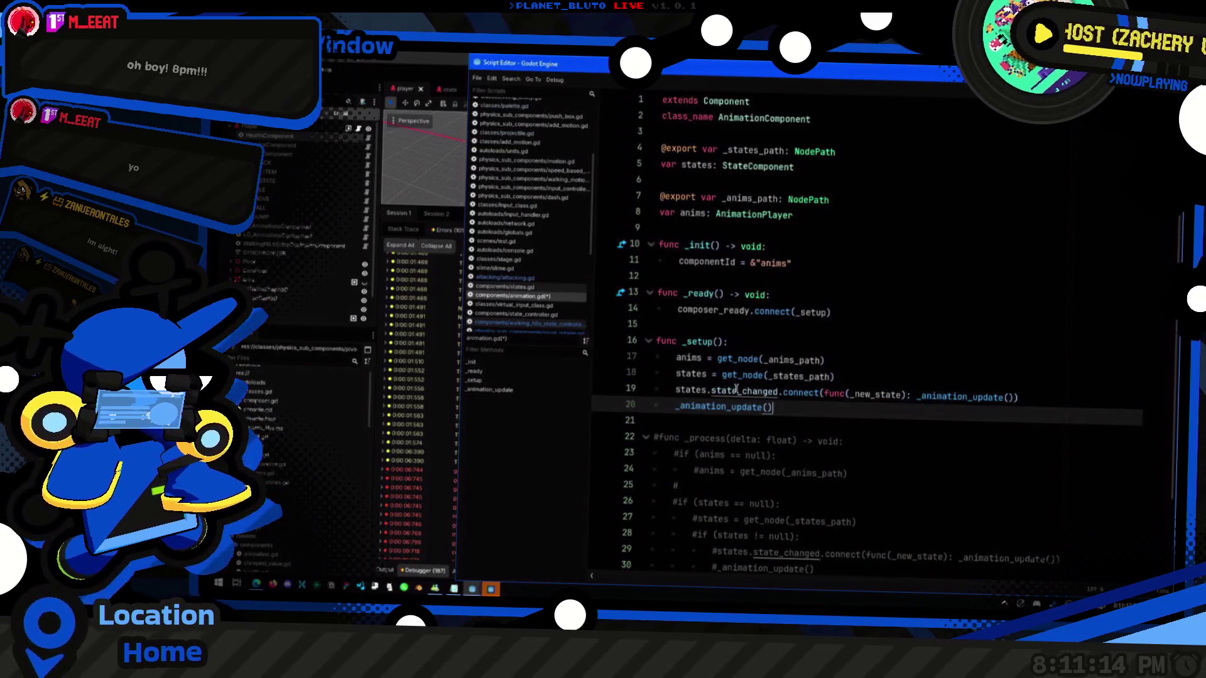
{"action": "key", "text": "Home"}
{"action": "key", "text": "Return"}
{"action": "left_click", "coordinate": [866, 359]}
{"action": "scroll", "coordinate": [899, 362], "scroll_direction": "down", "scroll_amount": 2}
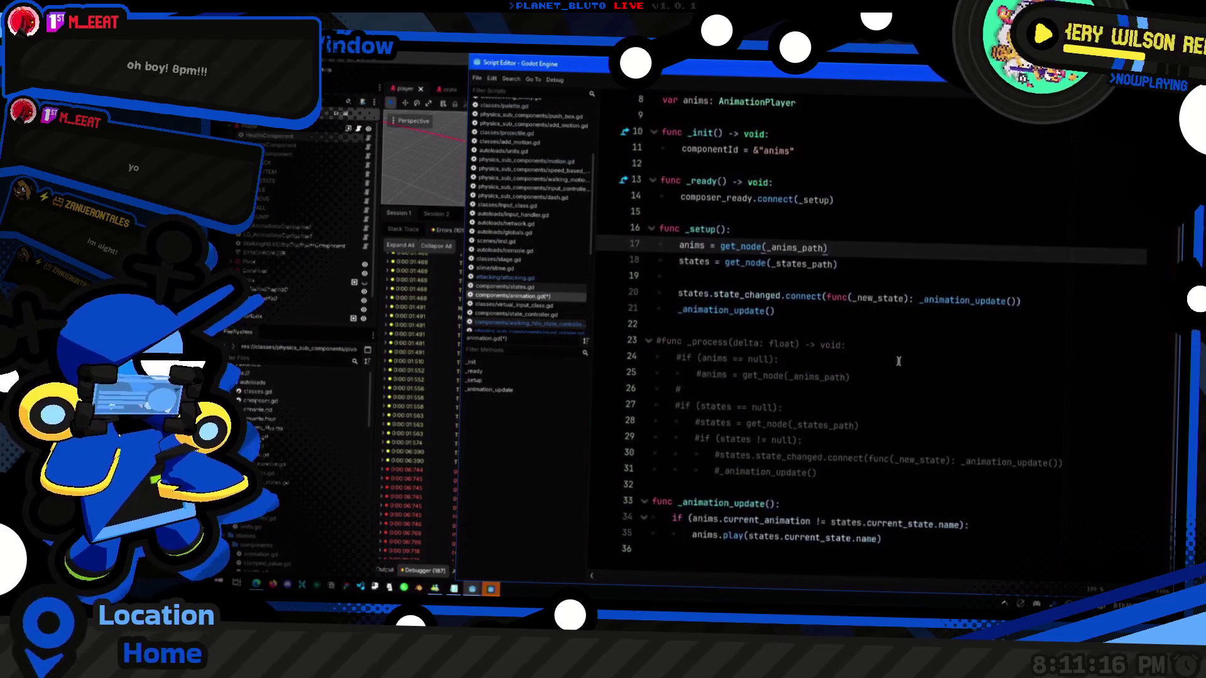
{"action": "key", "text": "alt+Tab"}
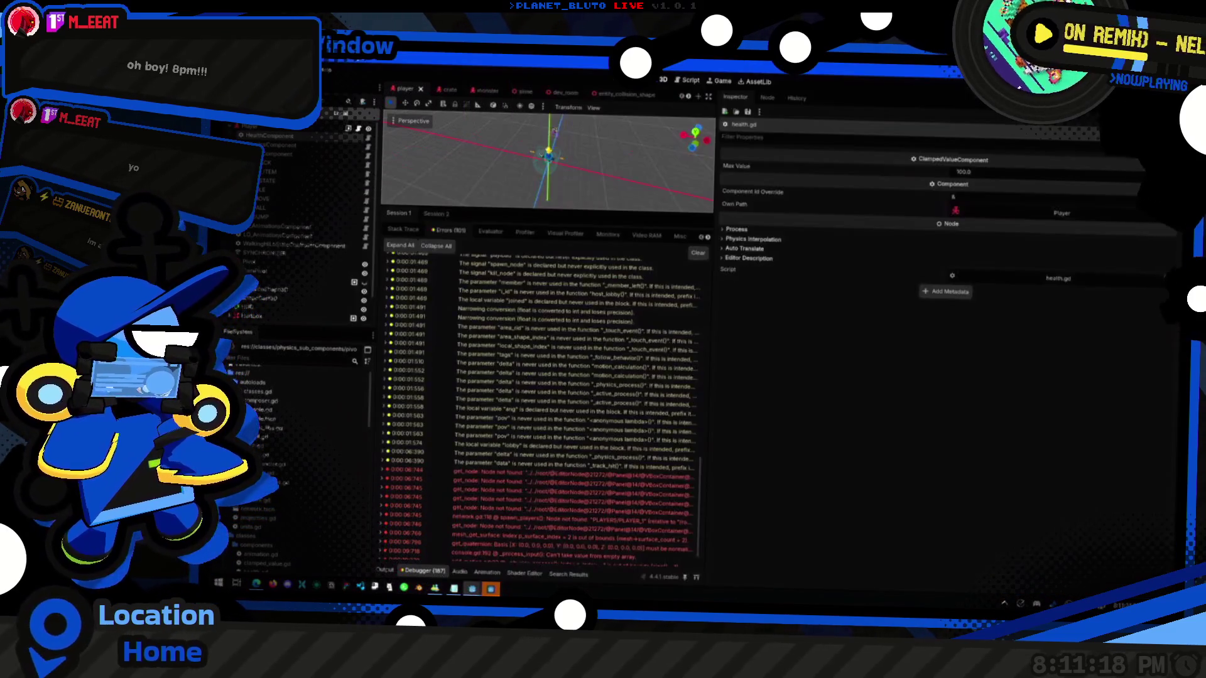
Run the game with F5, host a lobby as the Knight class, then stop it.
{"action": "key", "text": "F5"}
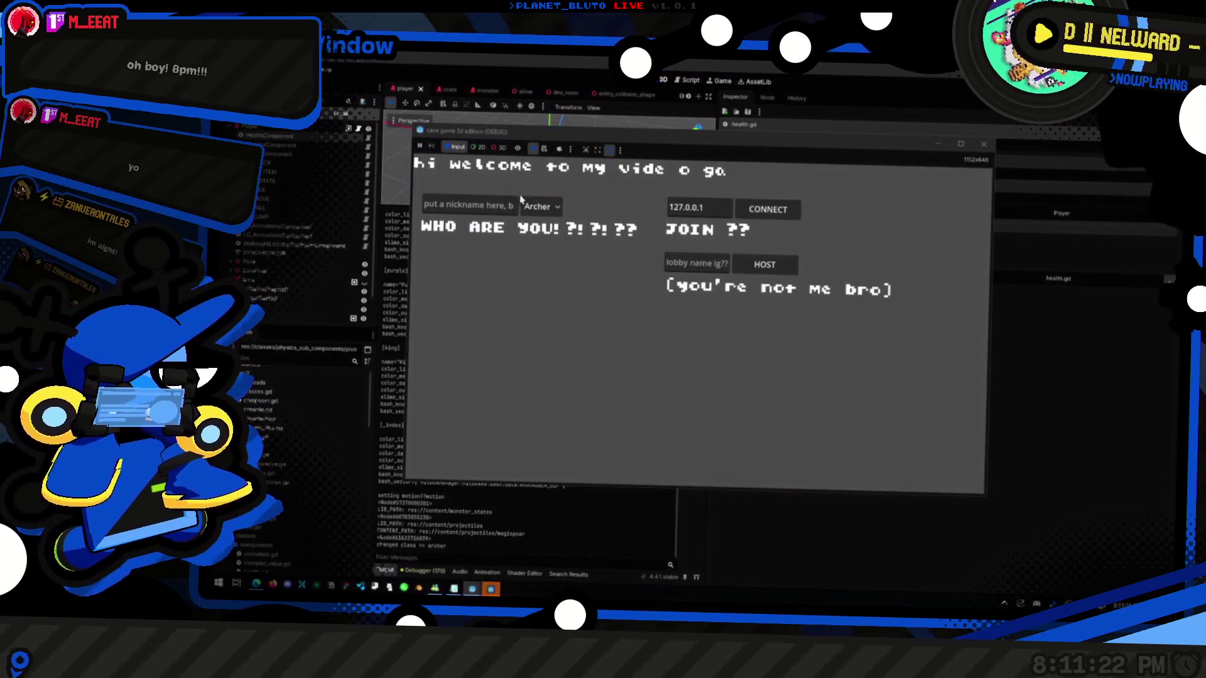
{"action": "left_click", "coordinate": [539, 206]}
{"action": "left_click", "coordinate": [538, 239]}
{"action": "left_click", "coordinate": [764, 264]}
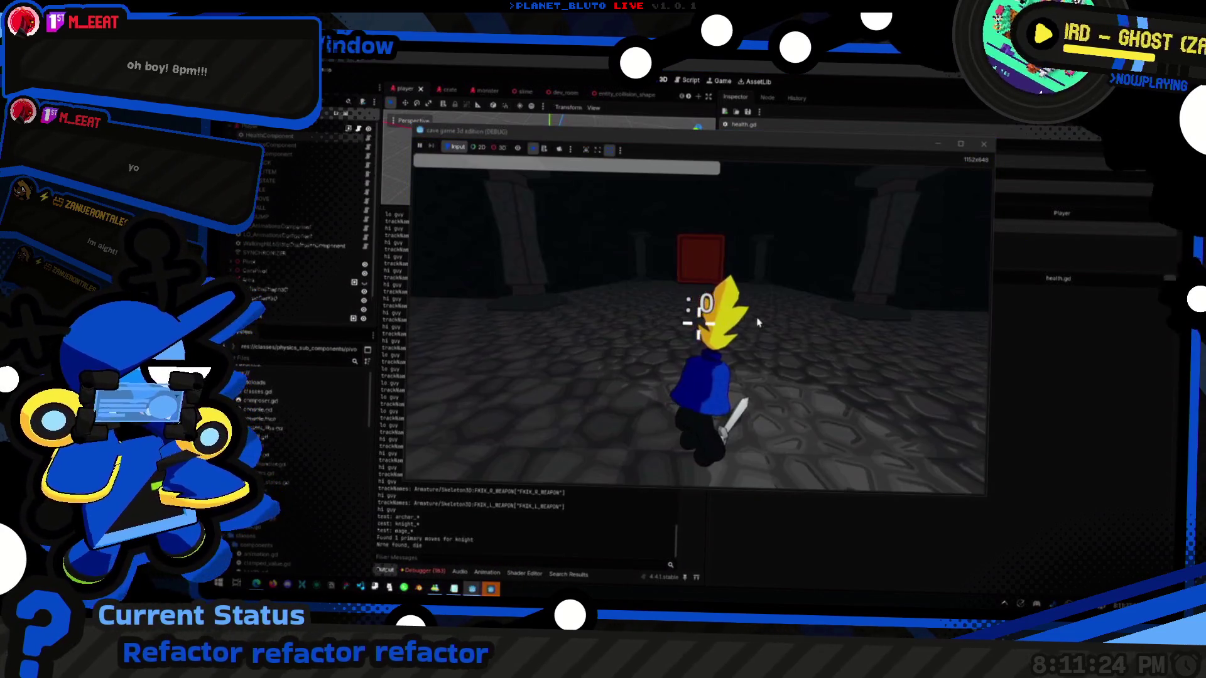
{"action": "key", "text": "F8"}
Return to the Script Editor at the _animation_update() call on line 21.
{"action": "key", "text": "alt+Tab"}
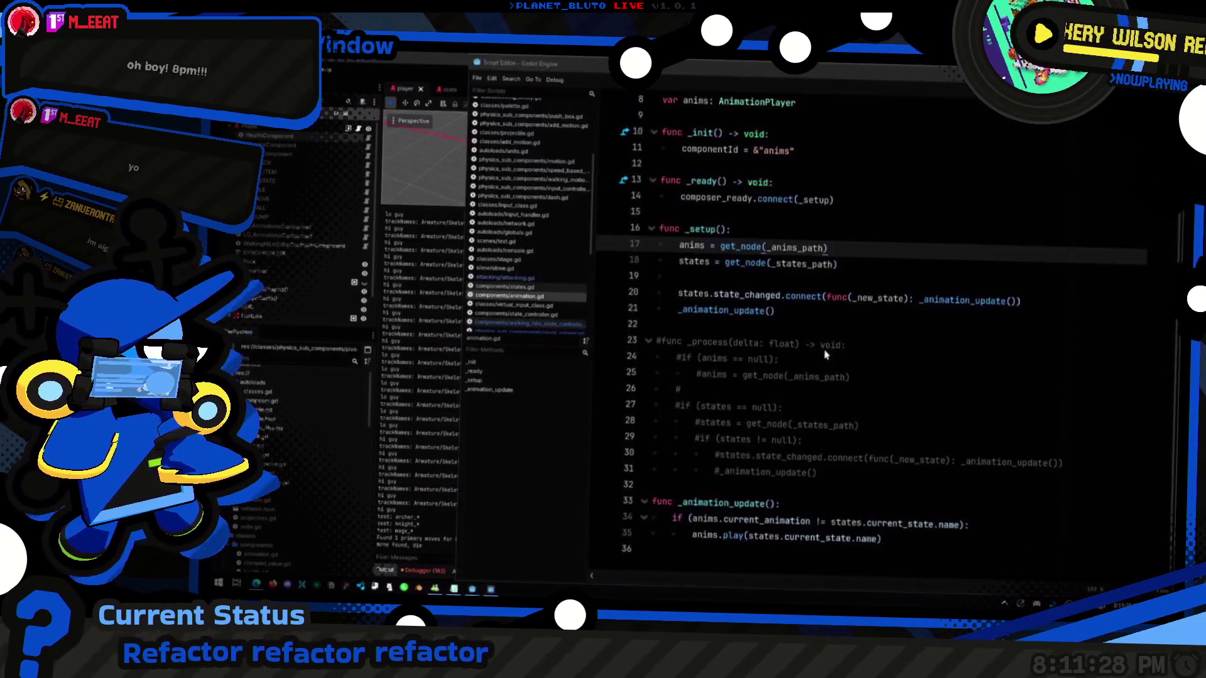
{"action": "left_click", "coordinate": [853, 202]}
{"action": "left_click", "coordinate": [848, 331]}
{"action": "left_click", "coordinate": [871, 317]}
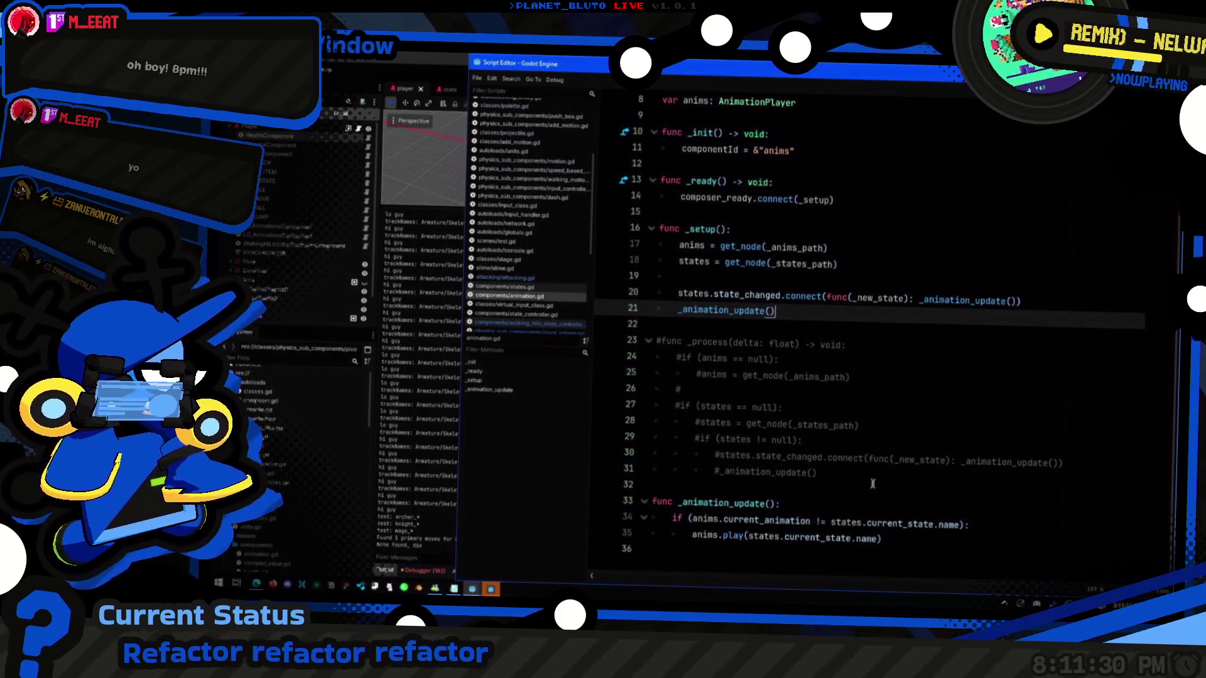
Review the anims.play line and the _animation_update header, then switch to the 'cave game 3d edition (DEBUG)' window.
{"action": "left_click", "coordinate": [986, 540]}
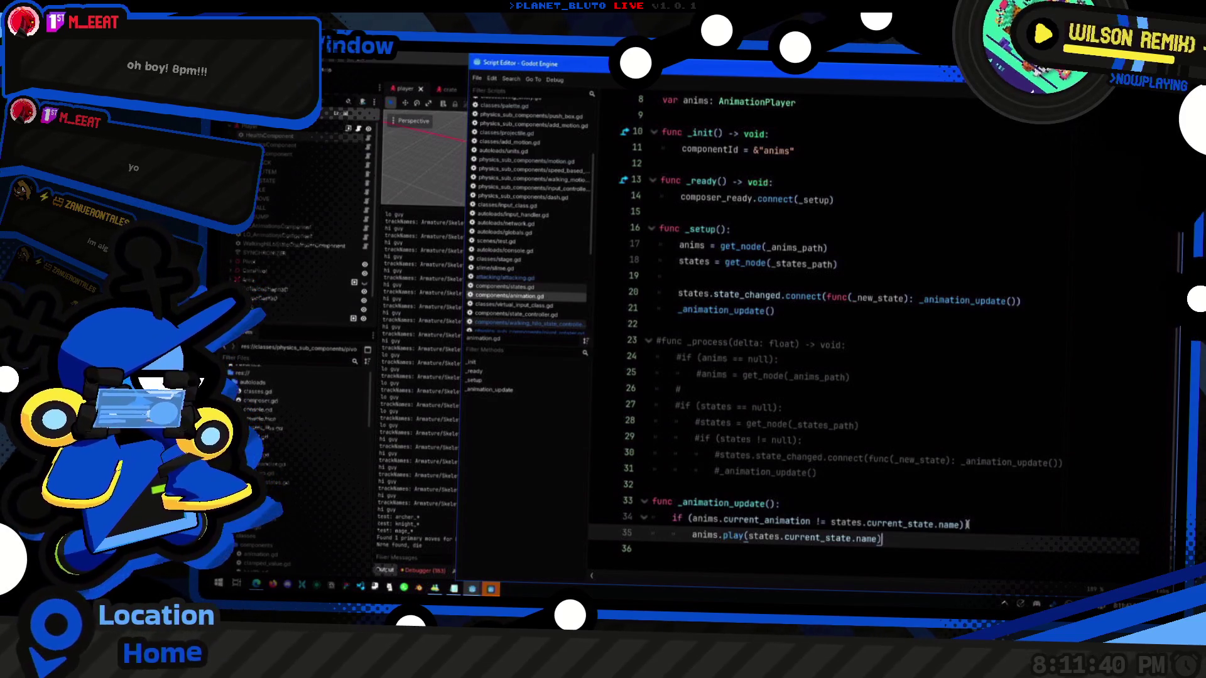
{"action": "left_click", "coordinate": [953, 515]}
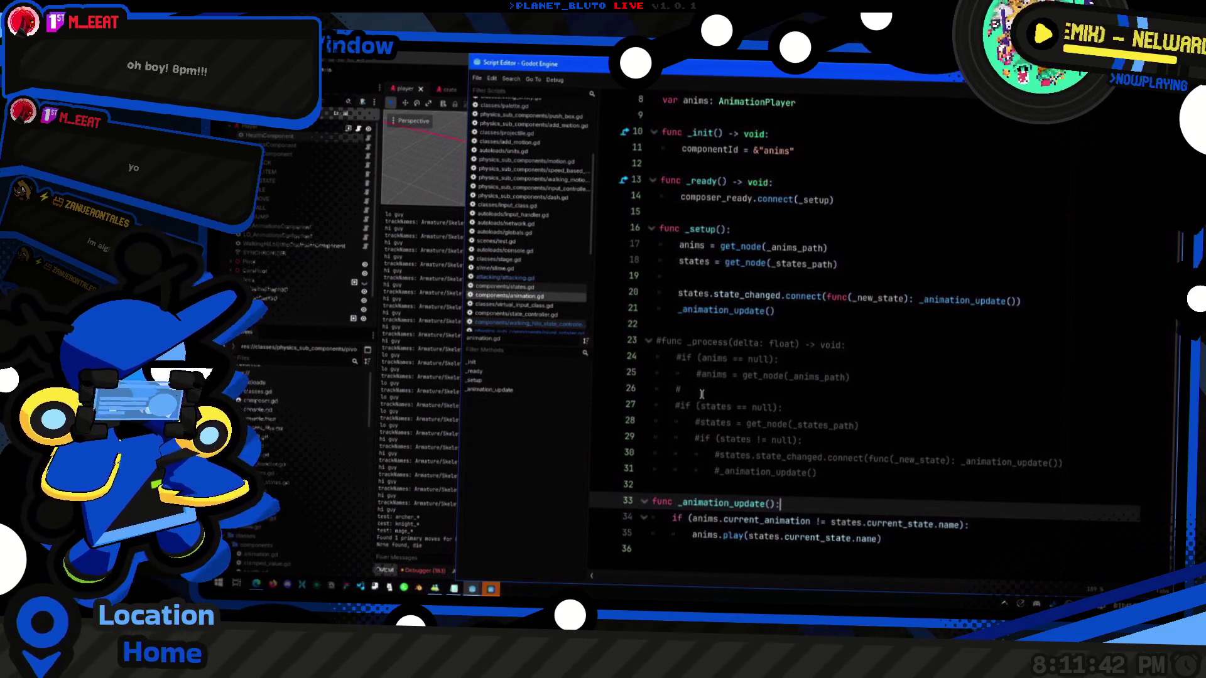
{"action": "key", "text": "alt+Tab"}
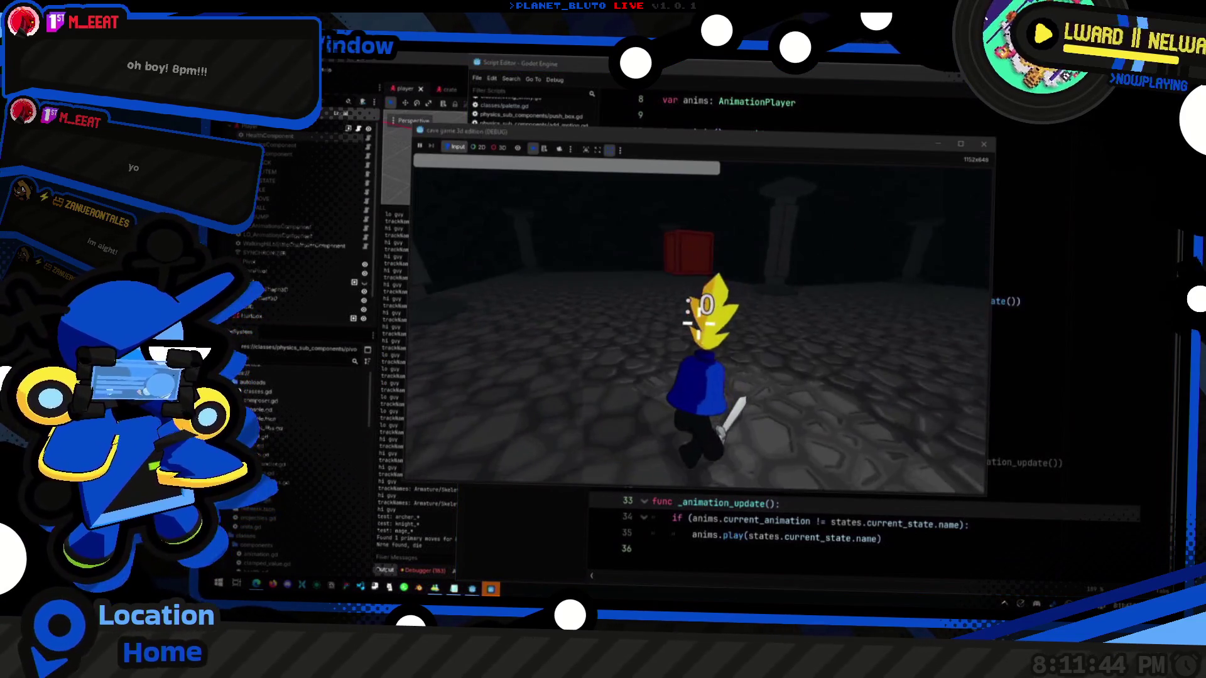
Walk the Knight up to and away from the red crate, then check the _animation_update() call on line 21.
{"action": "key", "text": "w"}
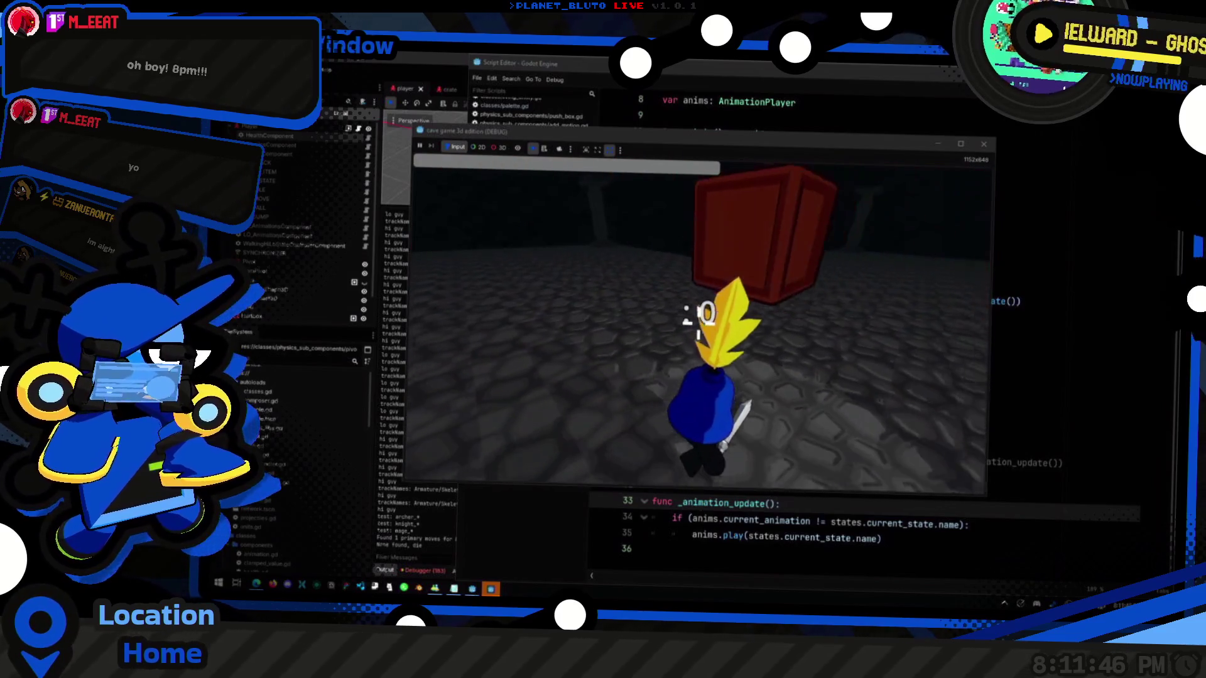
{"action": "key", "text": "d"}
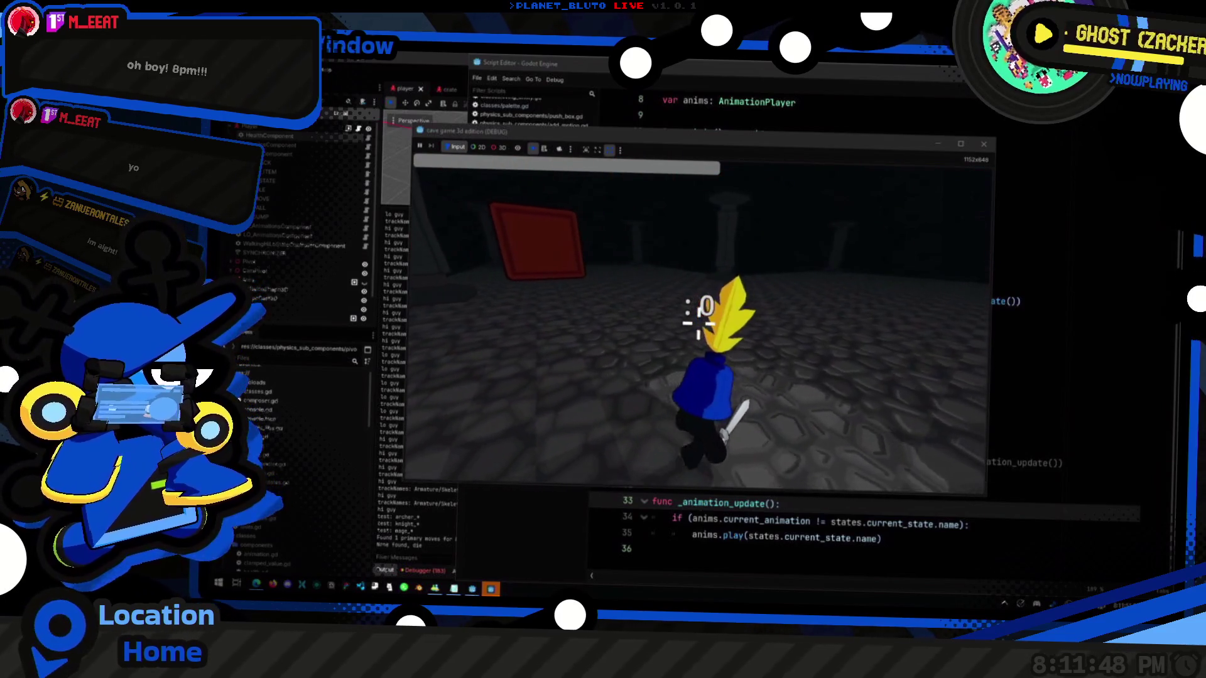
{"action": "key", "text": "s"}
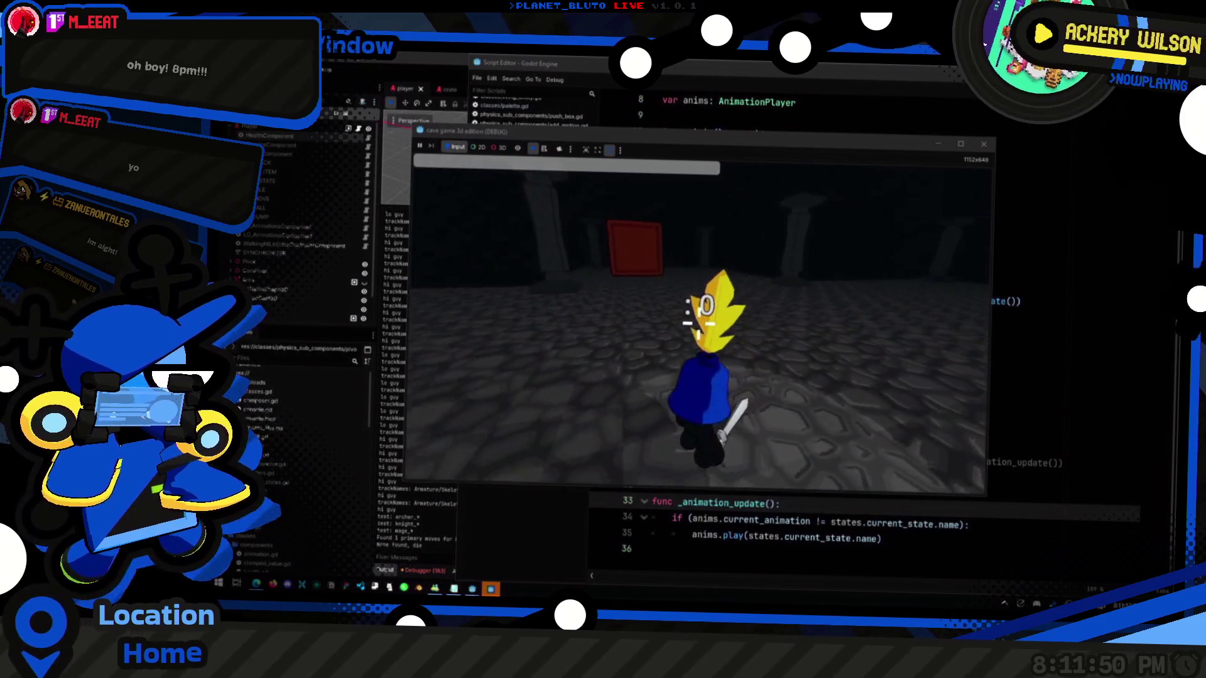
{"action": "key", "text": "alt+Tab"}
{"action": "left_click", "coordinate": [873, 327]}
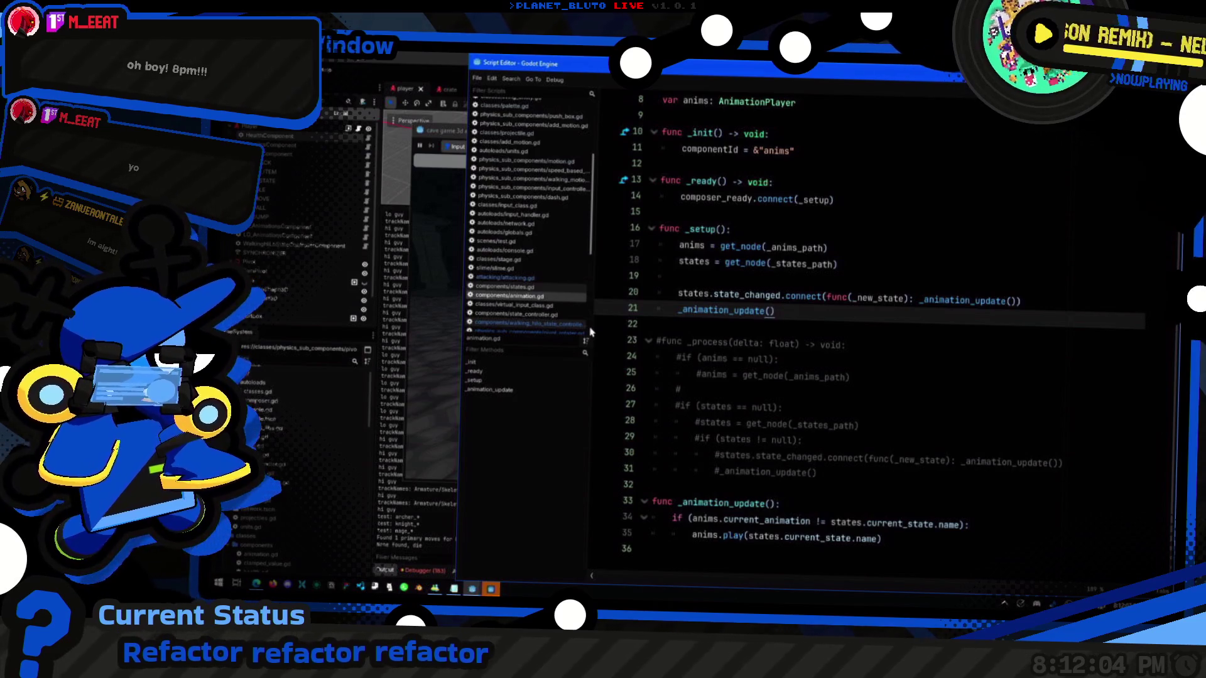
{"action": "scroll", "coordinate": [565, 314], "scroll_direction": "down", "scroll_amount": 2}
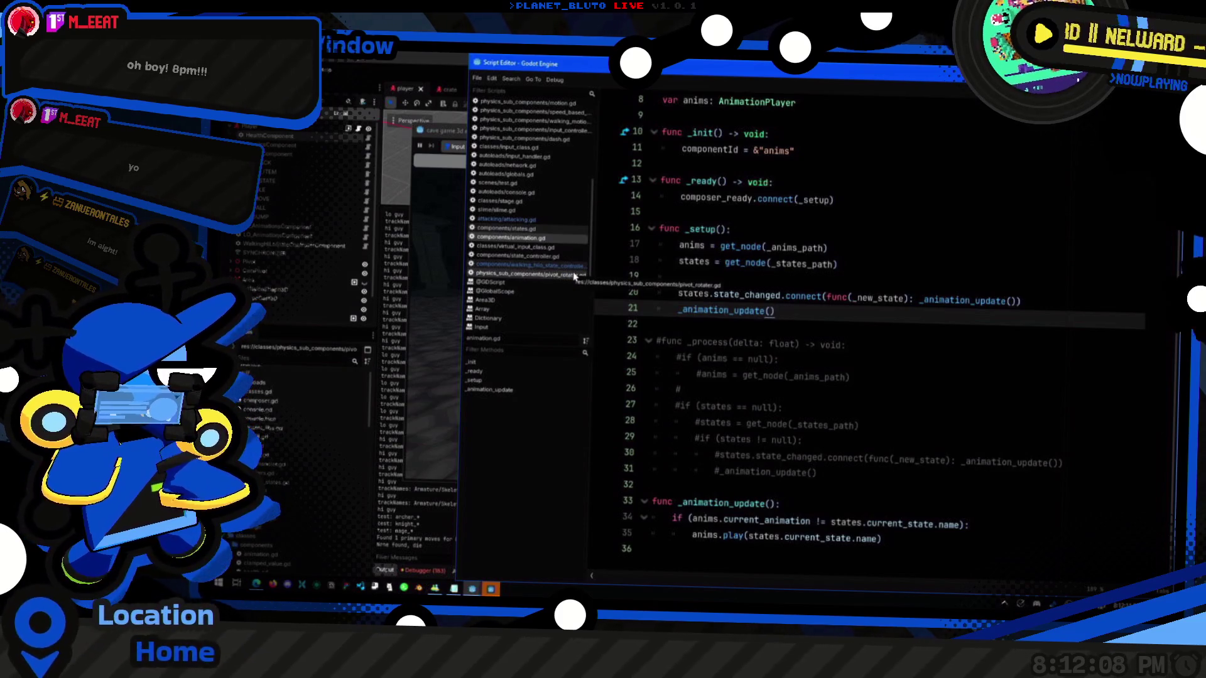
Run the Knight around the cave and the red box while swinging the camera, then return to the script editor.
{"action": "left_click", "coordinate": [446, 353]}
{"action": "key", "text": "w"}
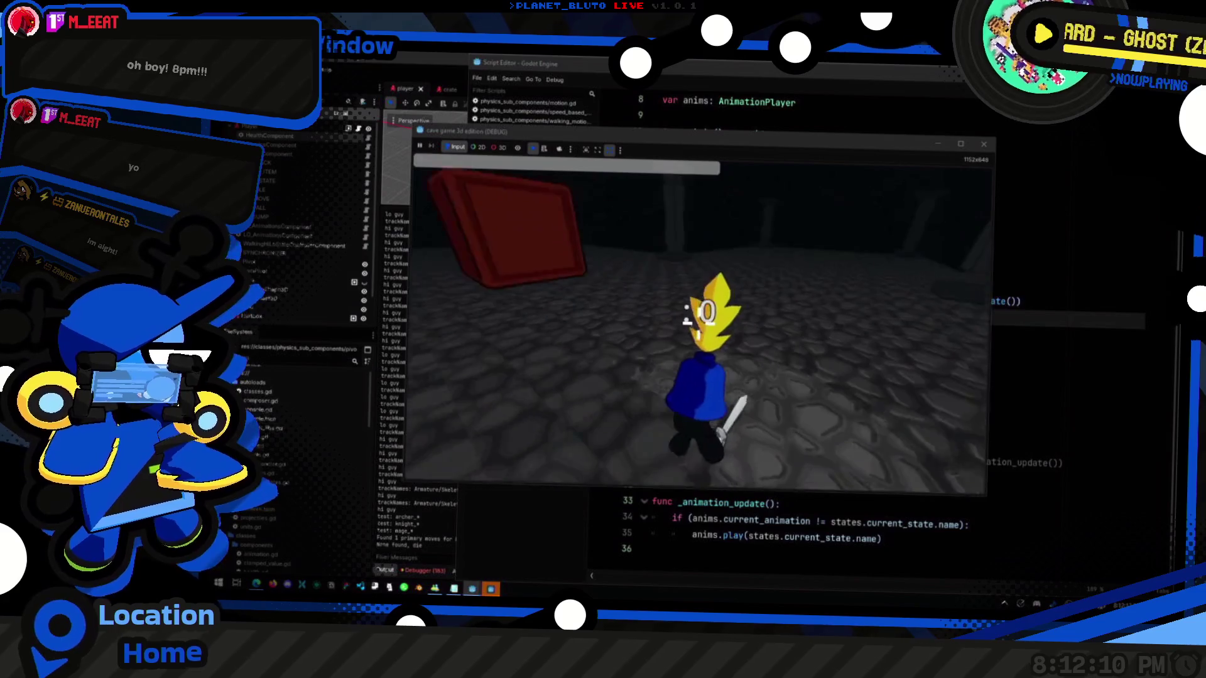
{"action": "key", "text": "w"}
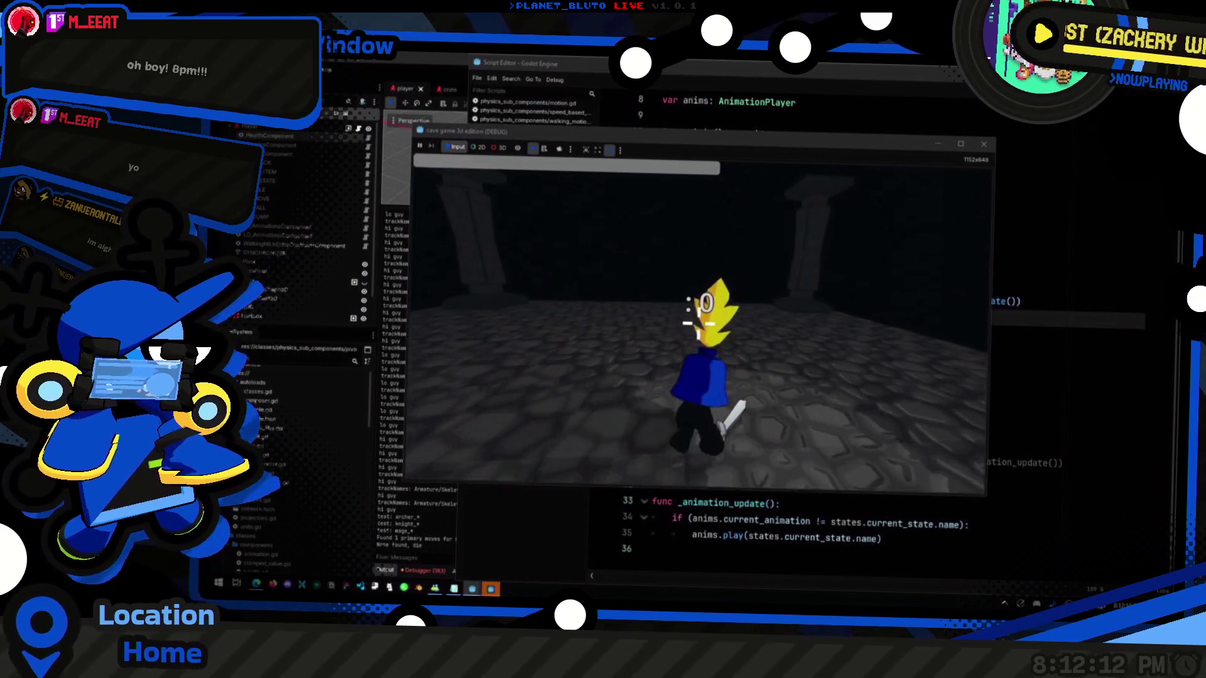
{"action": "key", "text": "w"}
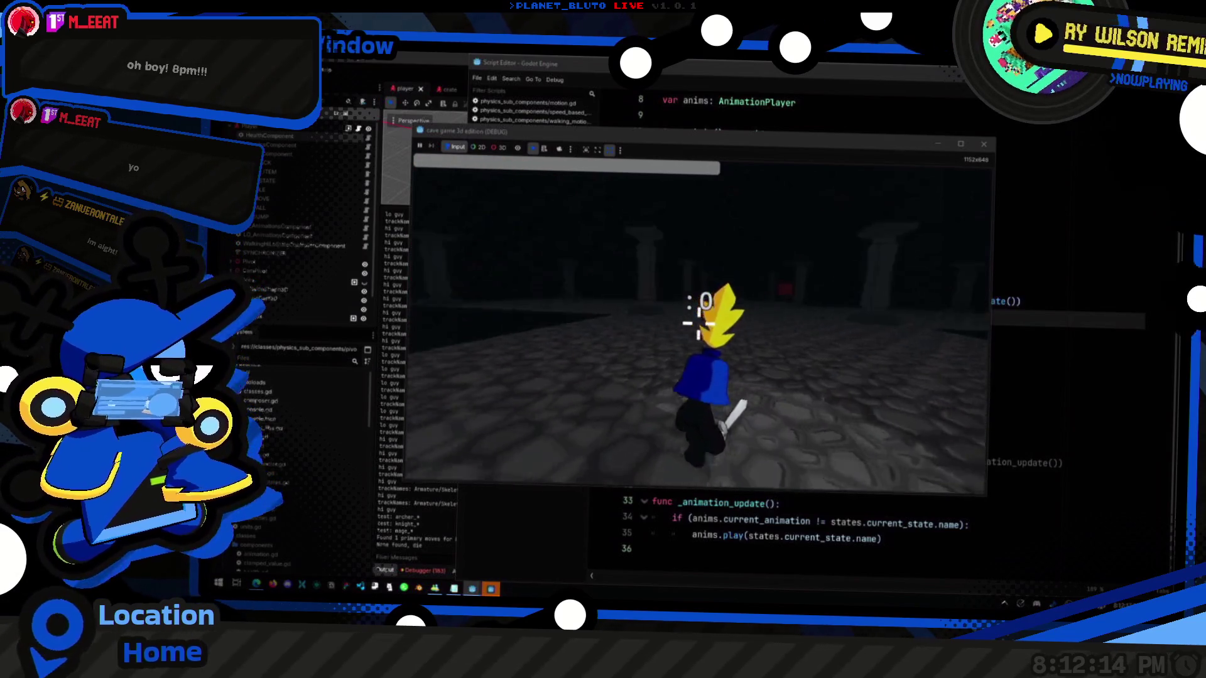
{"action": "key", "text": "w"}
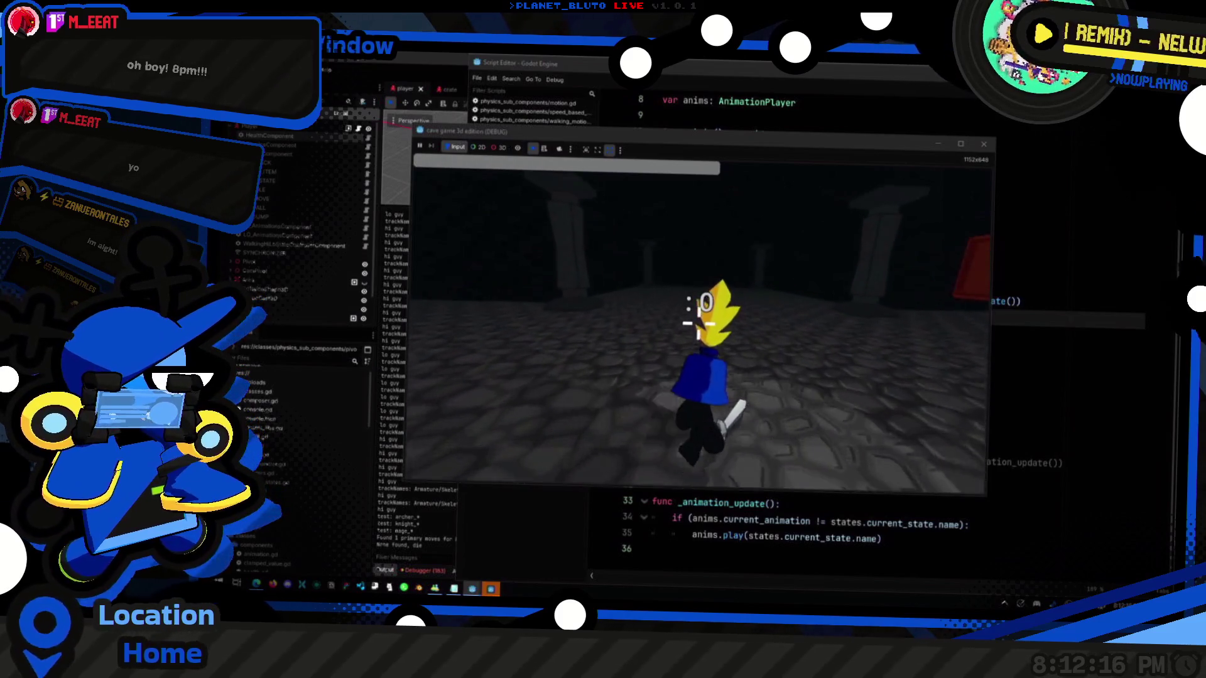
{"action": "key", "text": "w"}
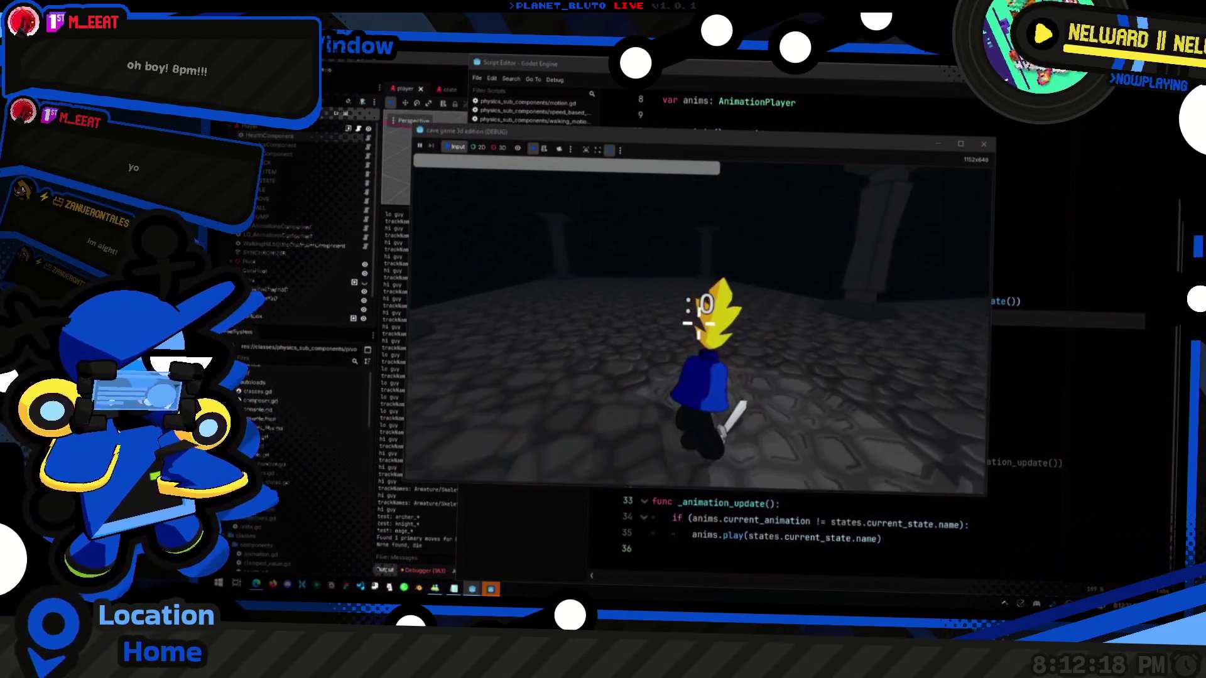
{"action": "key", "text": "w"}
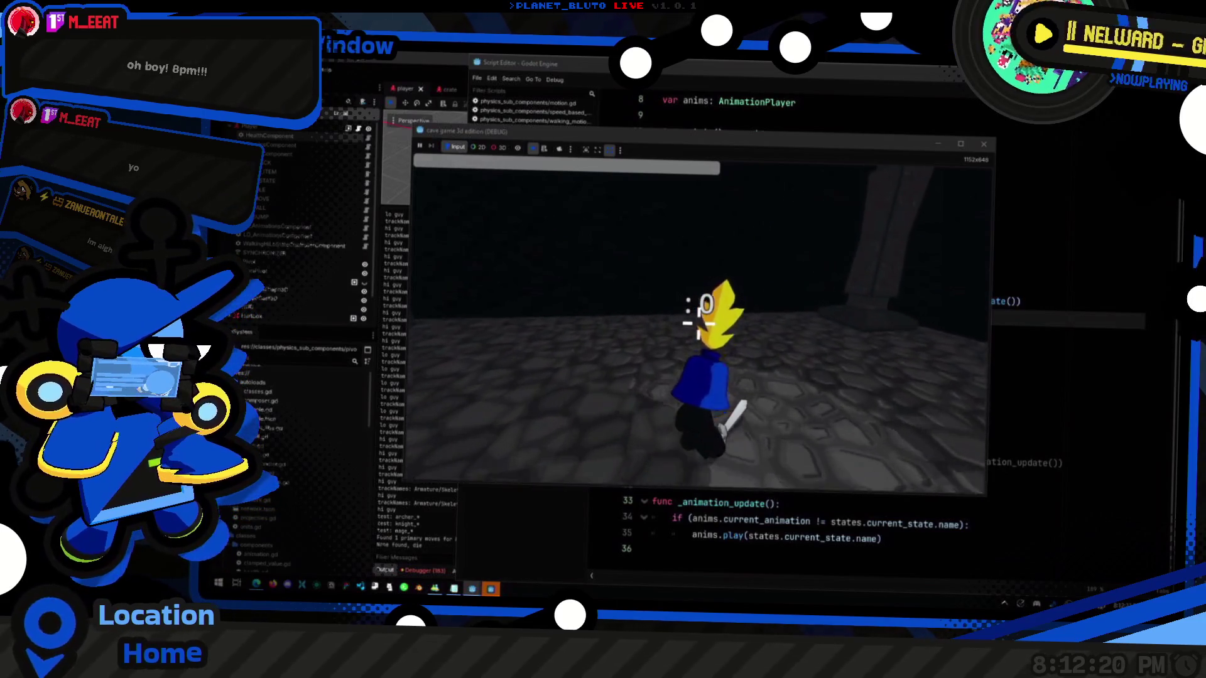
{"action": "key", "text": "w"}
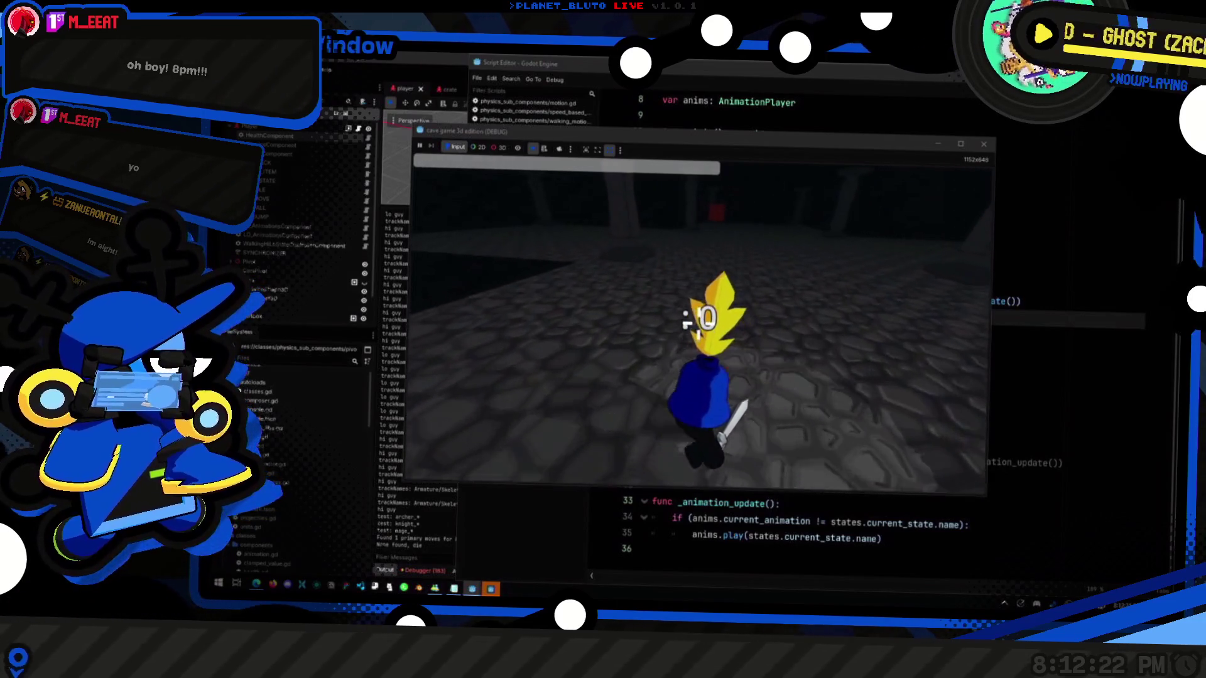
{"action": "key", "text": "w"}
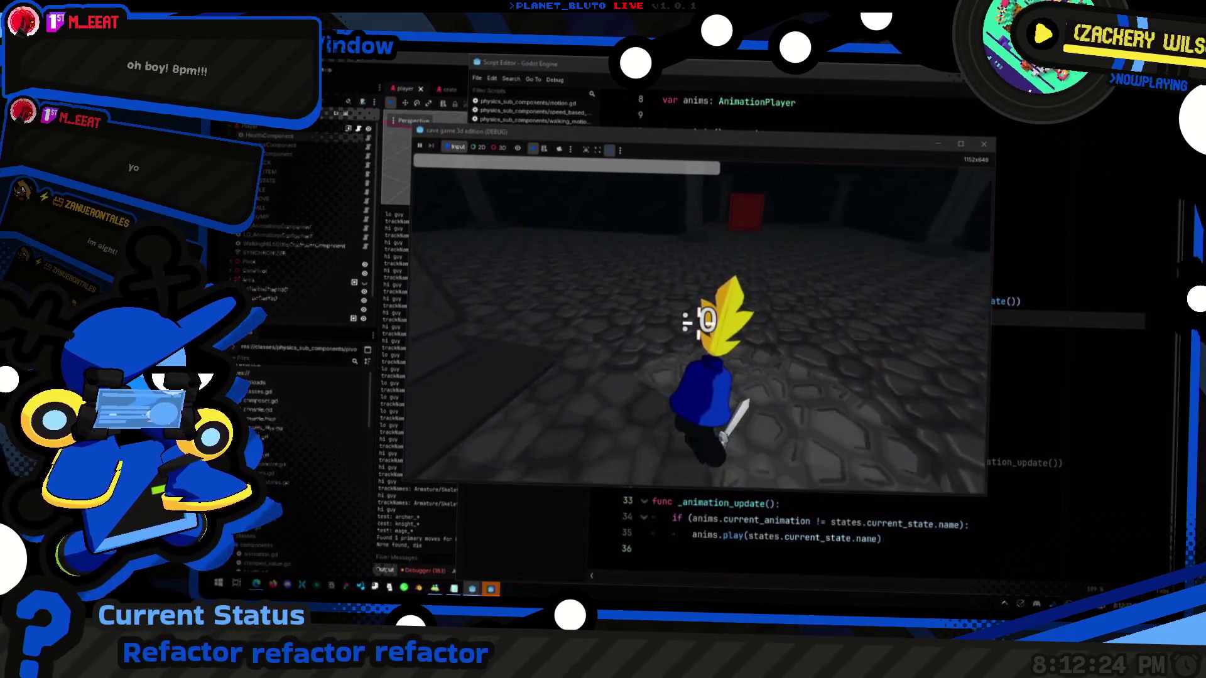
{"action": "key", "text": "w"}
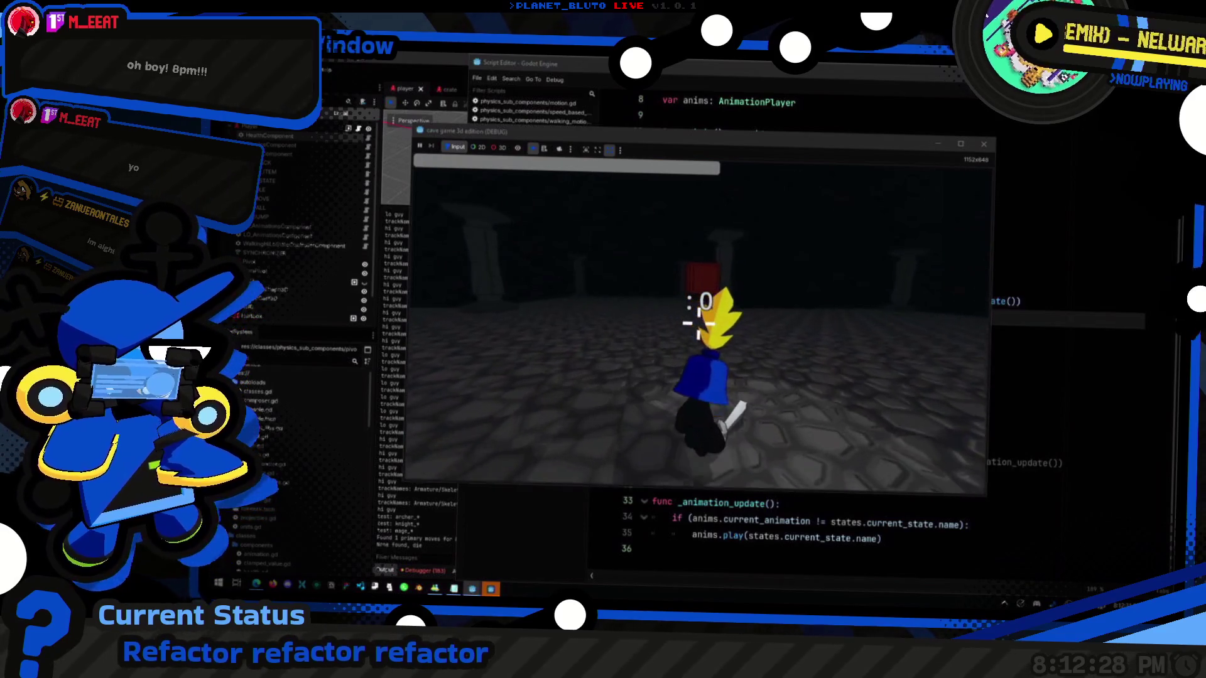
{"action": "key", "text": "w"}
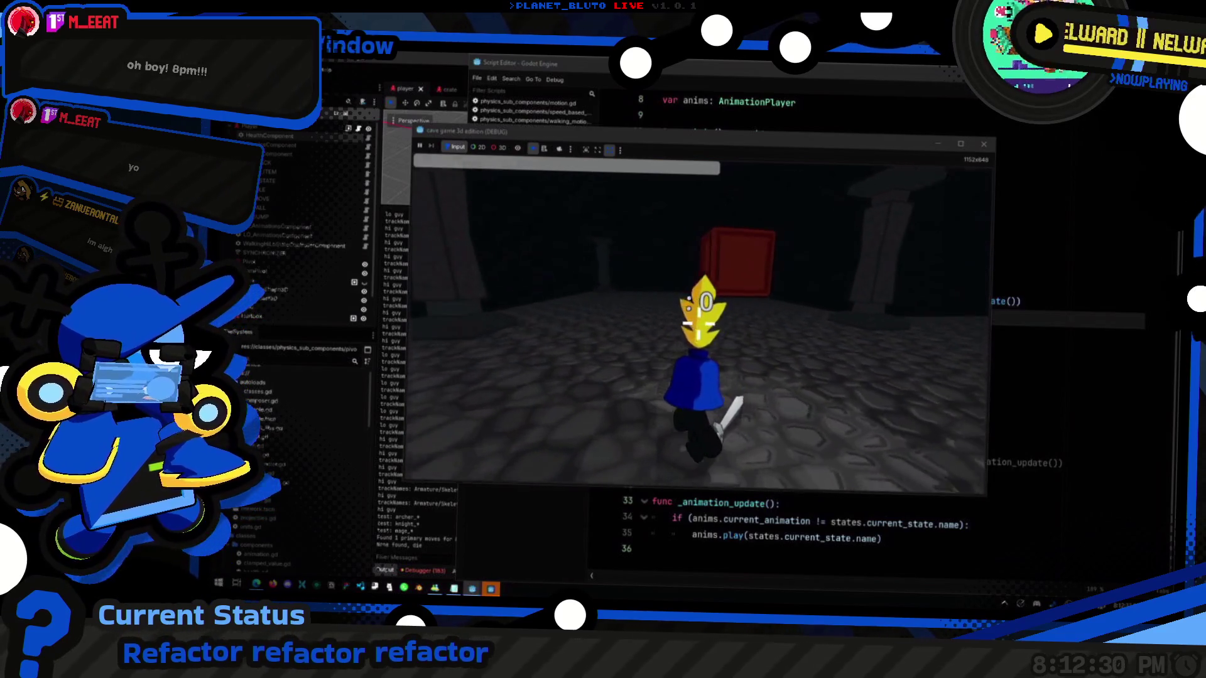
{"action": "key", "text": "w"}
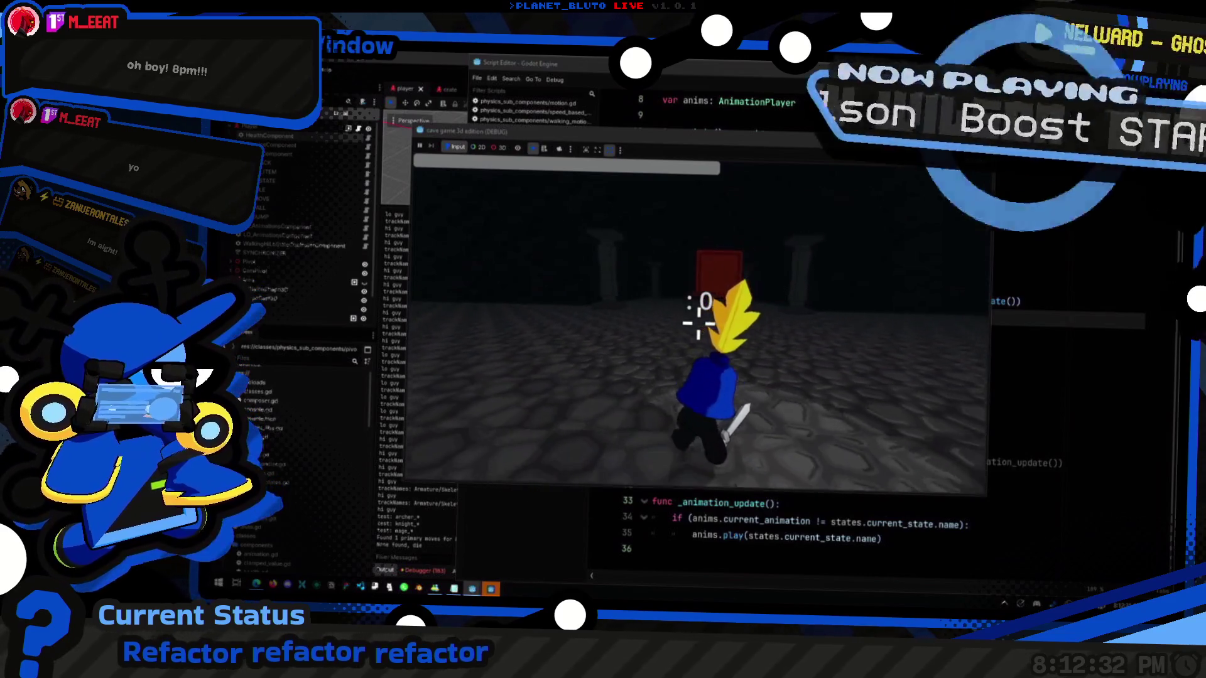
{"action": "key", "text": "w"}
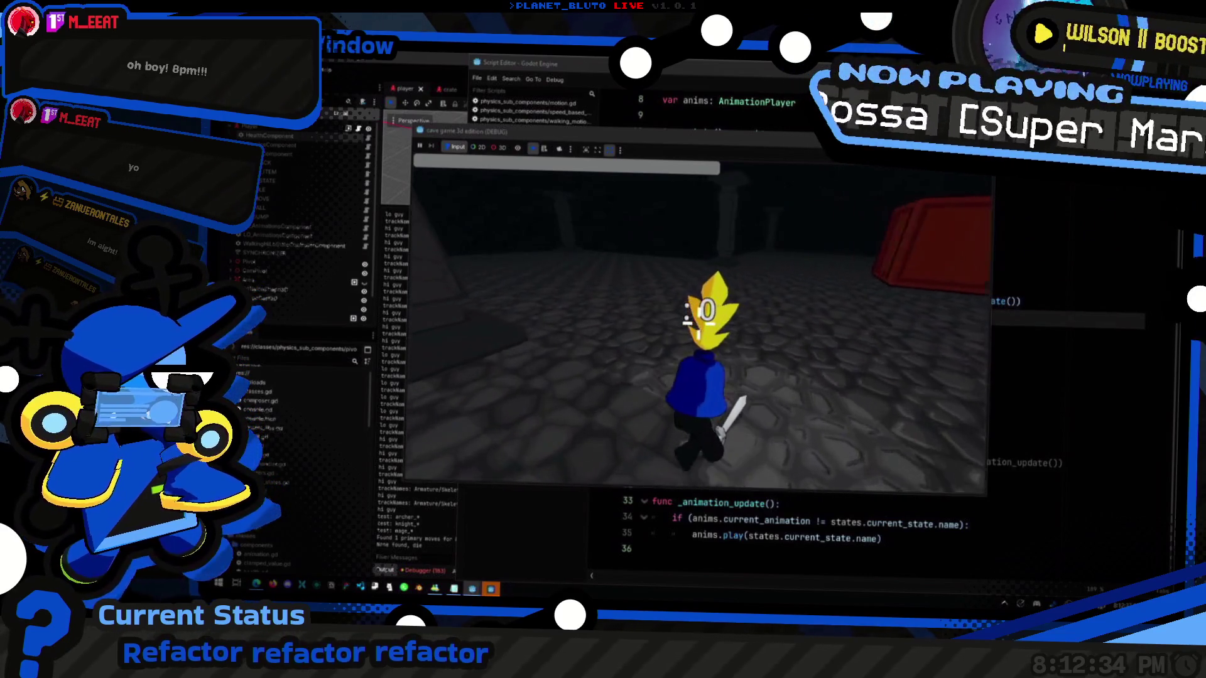
{"action": "key", "text": "w"}
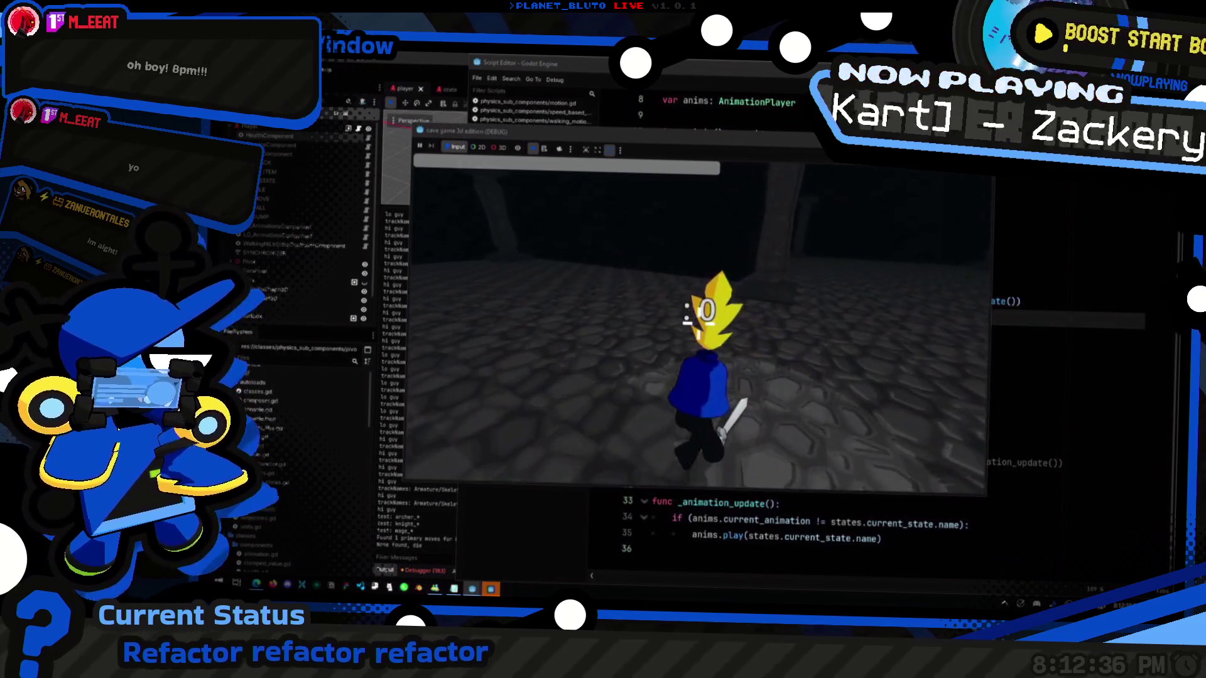
{"action": "key", "text": "w"}
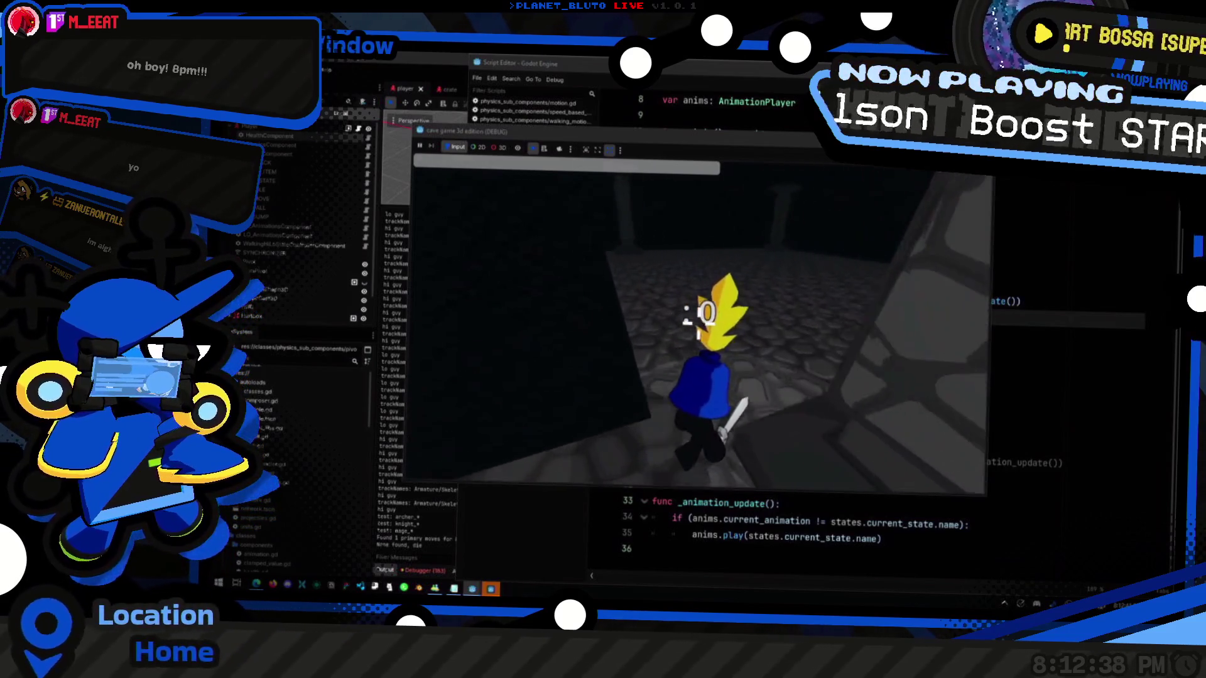
{"action": "key", "text": "w"}
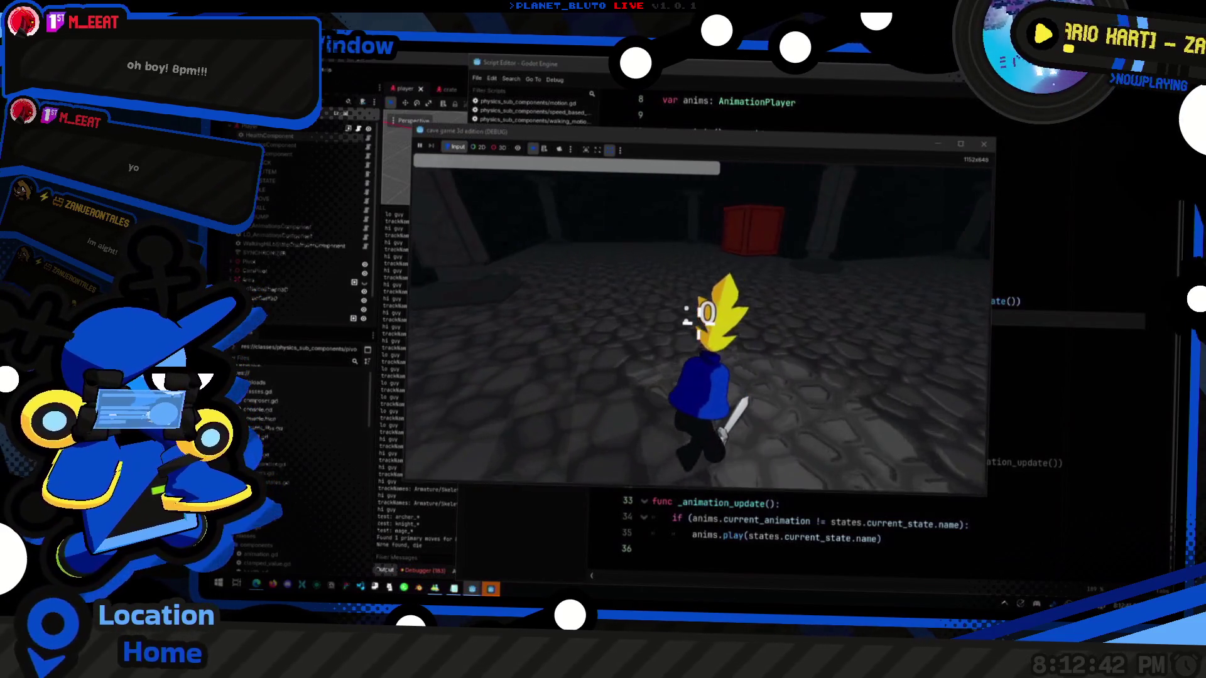
{"action": "key", "text": "alt+Tab"}
{"action": "key", "text": "alt+Tab"}
{"action": "key", "text": "alt+shift+Tab"}
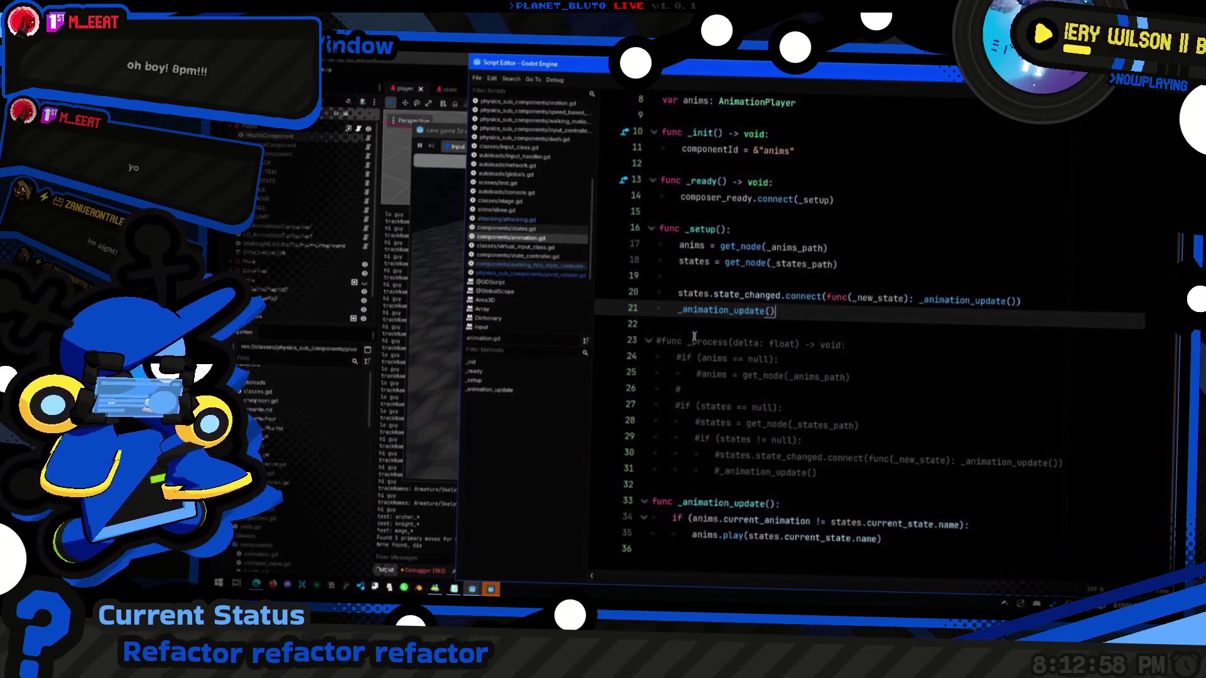
Switch from the running cave game back to the floating Script Editor showing animation.gd.
{"action": "key", "text": "alt+Tab"}
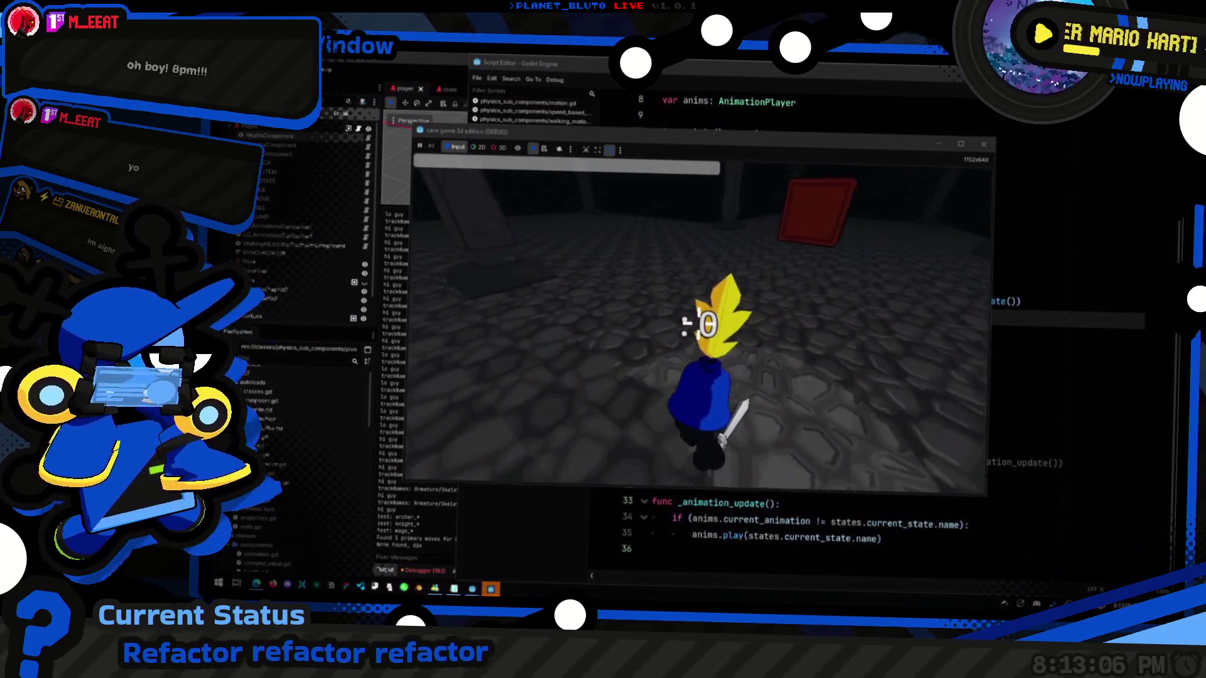
{"action": "key", "text": "alt+Tab"}
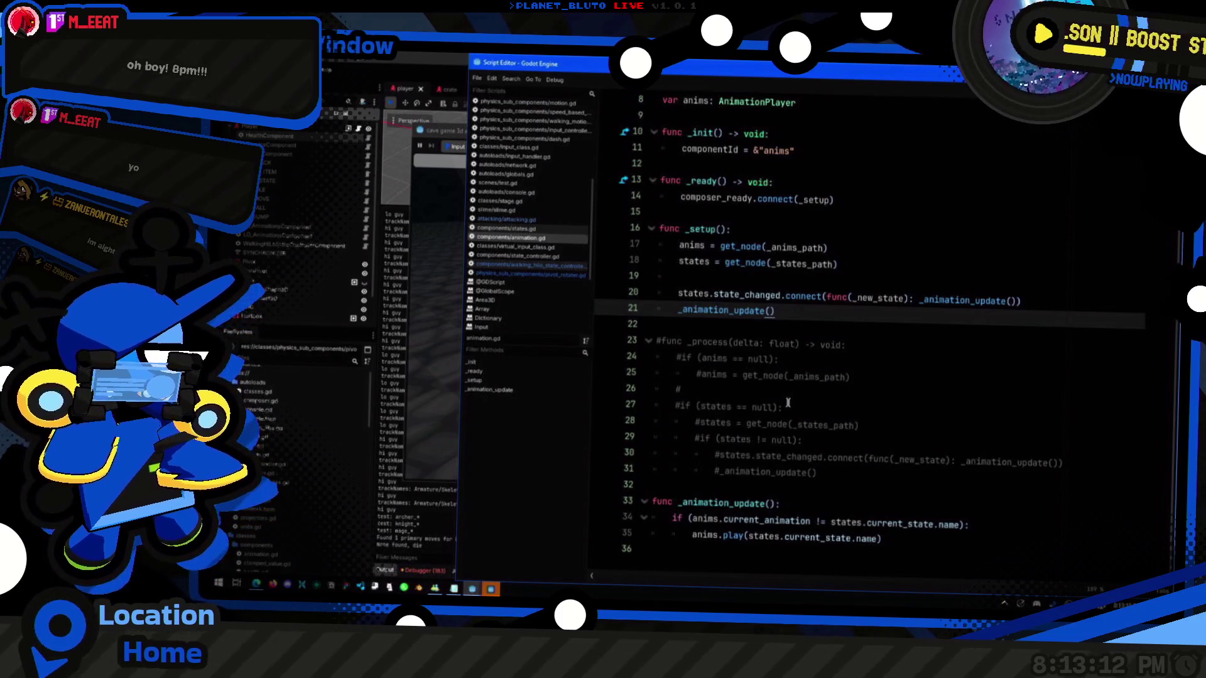
Open slime.gd and then attacking.gd from the Script Editor's script list.
{"action": "left_click", "coordinate": [506, 275]}
{"action": "left_click", "coordinate": [502, 213]}
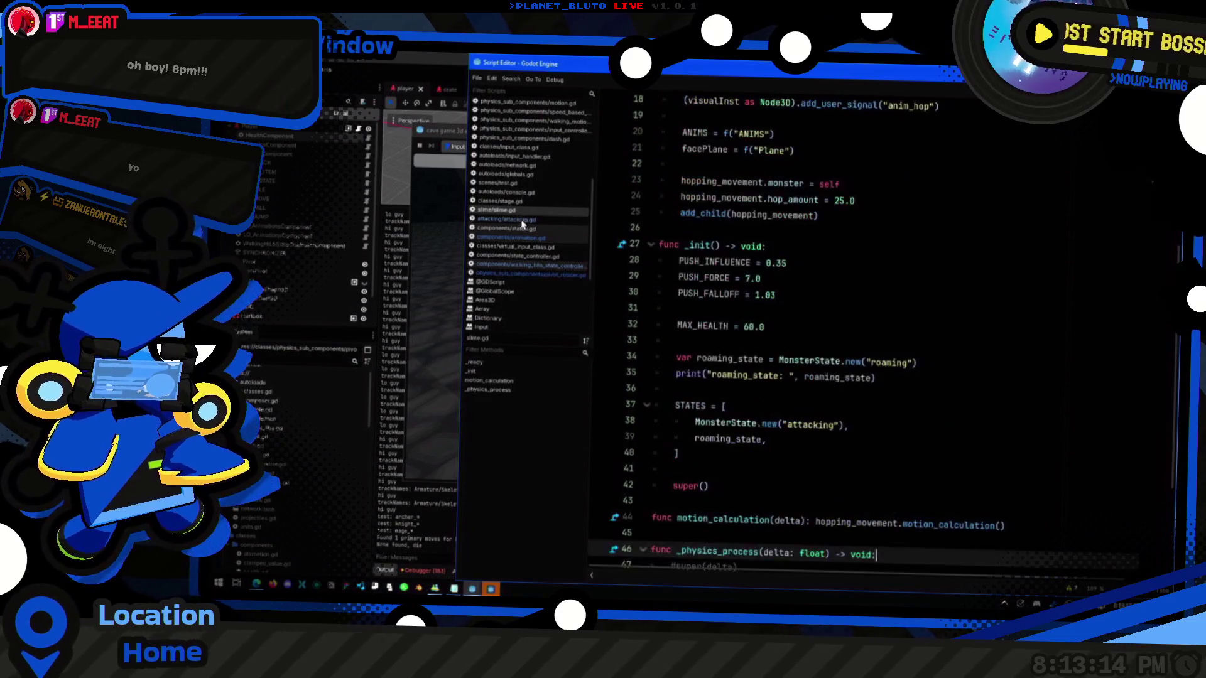
{"action": "left_click", "coordinate": [524, 246]}
{"action": "scroll", "coordinate": [524, 247], "scroll_direction": "up", "scroll_amount": 1}
Read attacking.gd's physics process fetch code around the 'no elp' comment, then return to the main editor.
{"action": "left_click", "coordinate": [914, 342]}
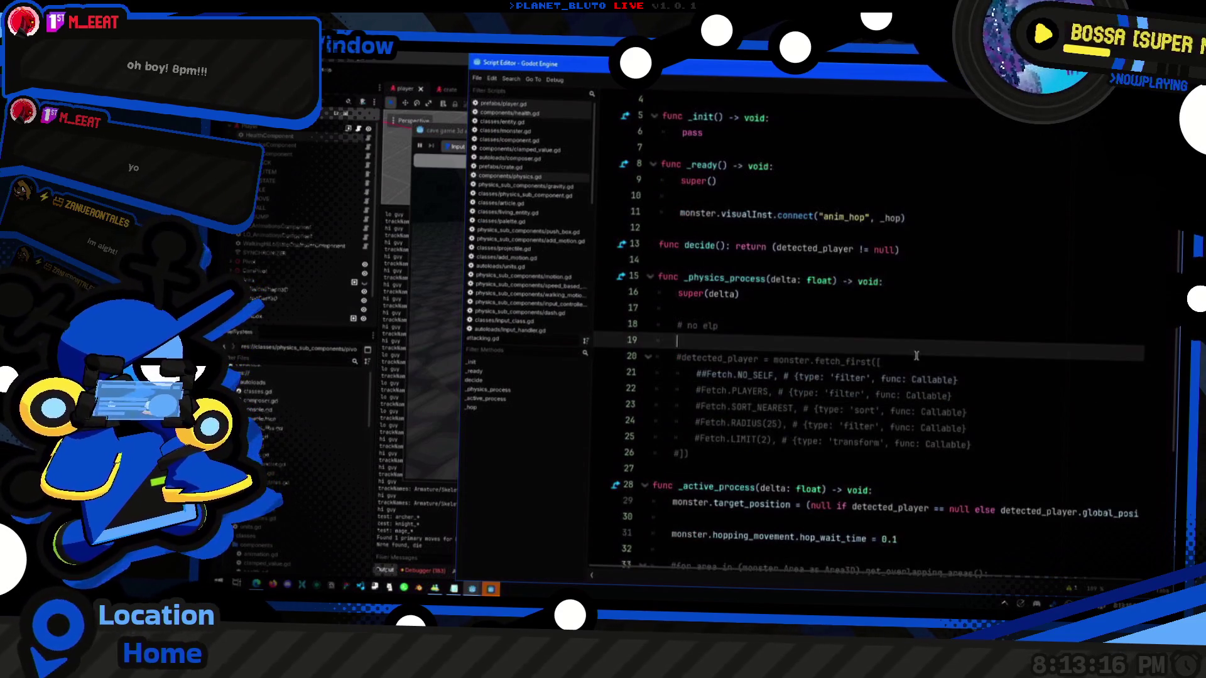
{"action": "left_click", "coordinate": [781, 300]}
{"action": "left_click", "coordinate": [766, 308]}
{"action": "left_click", "coordinate": [759, 325]}
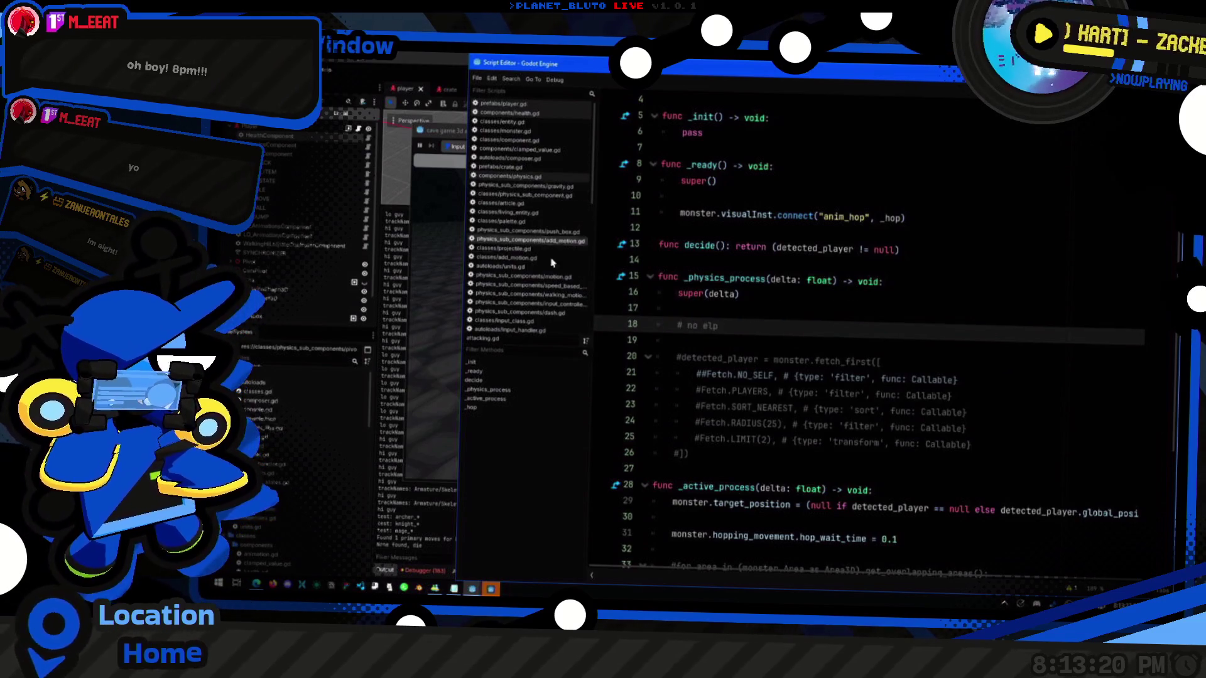
{"action": "scroll", "coordinate": [534, 301], "scroll_direction": "down", "scroll_amount": 2}
{"action": "scroll", "coordinate": [527, 295], "scroll_direction": "down", "scroll_amount": 5}
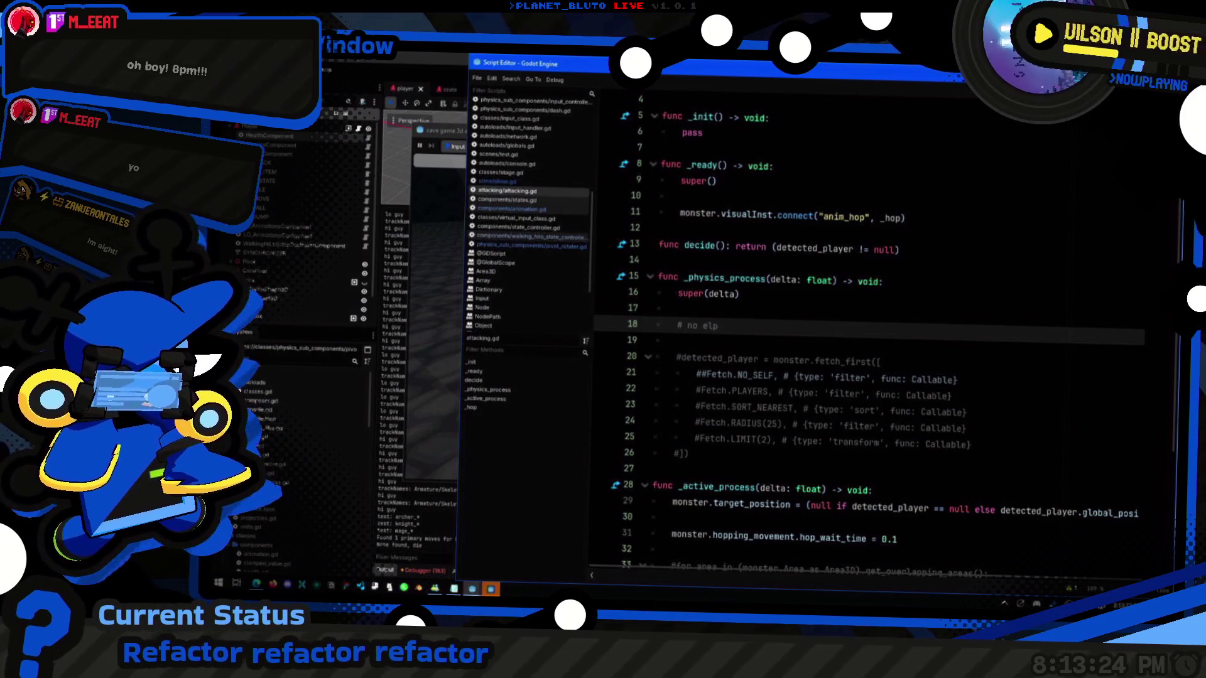
{"action": "left_click", "coordinate": [352, 178]}
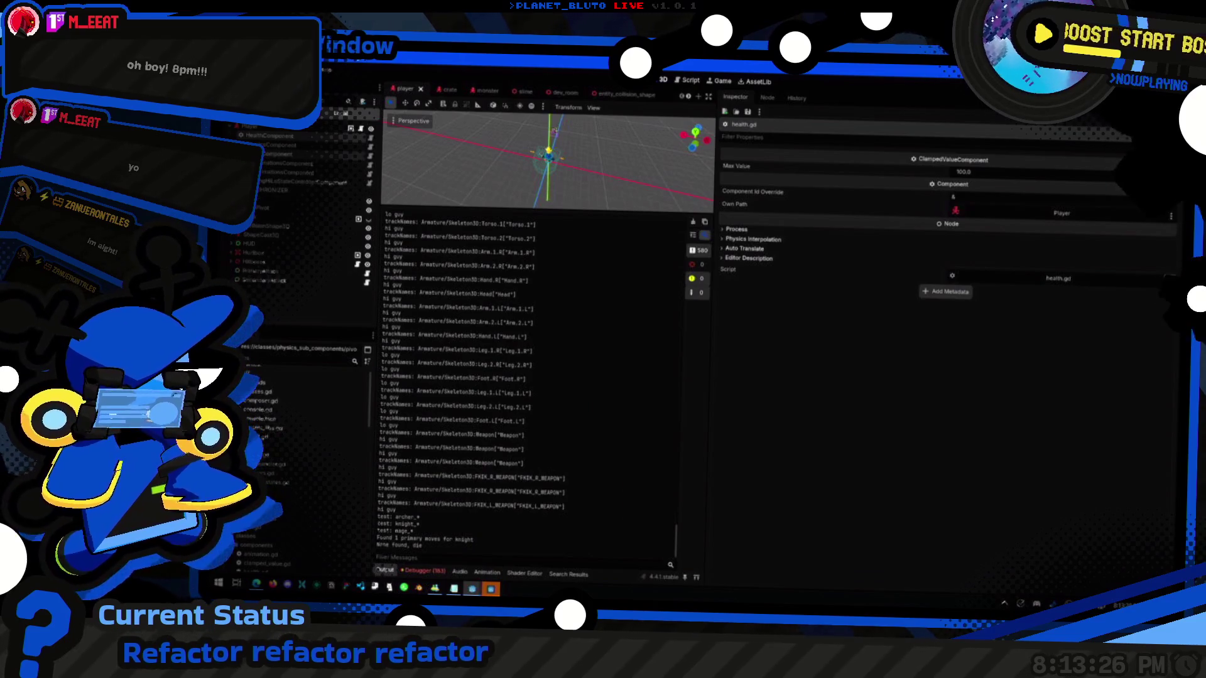
Inspect the player's WalkingHiLoStateControllerComponent and PhysicsComponent, then open the slime scene.
{"action": "left_click", "coordinate": [277, 181]}
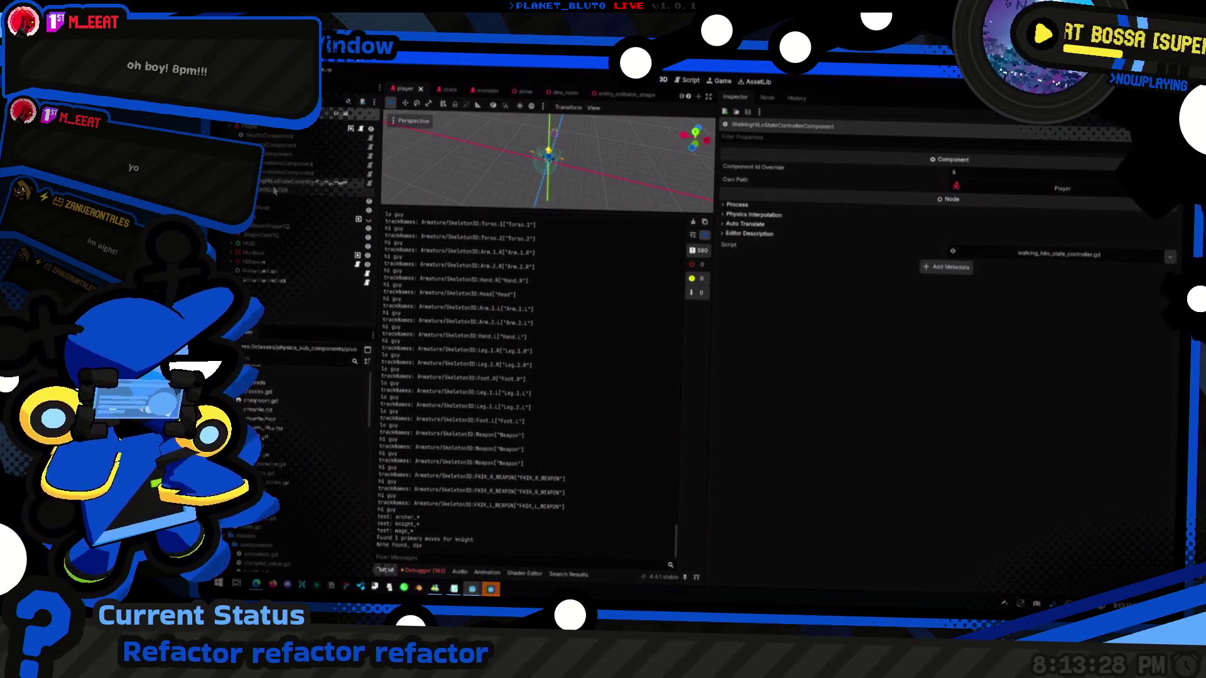
{"action": "left_click", "coordinate": [276, 145]}
{"action": "left_click", "coordinate": [270, 135]}
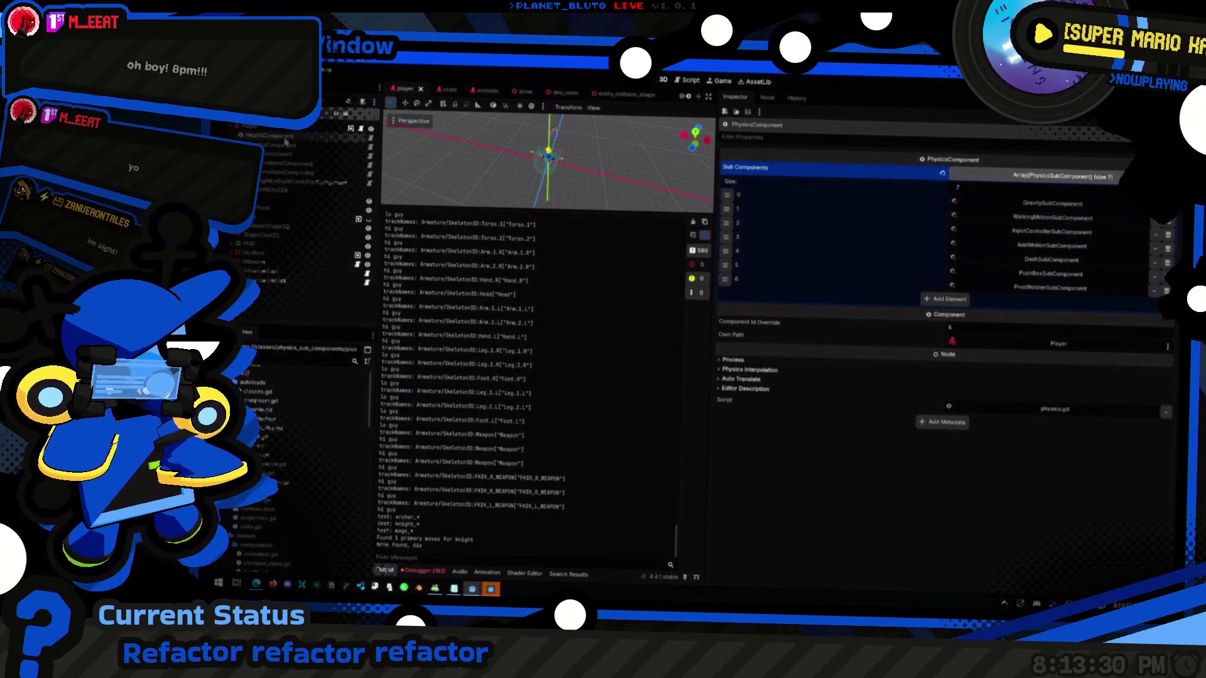
{"action": "left_click", "coordinate": [515, 91]}
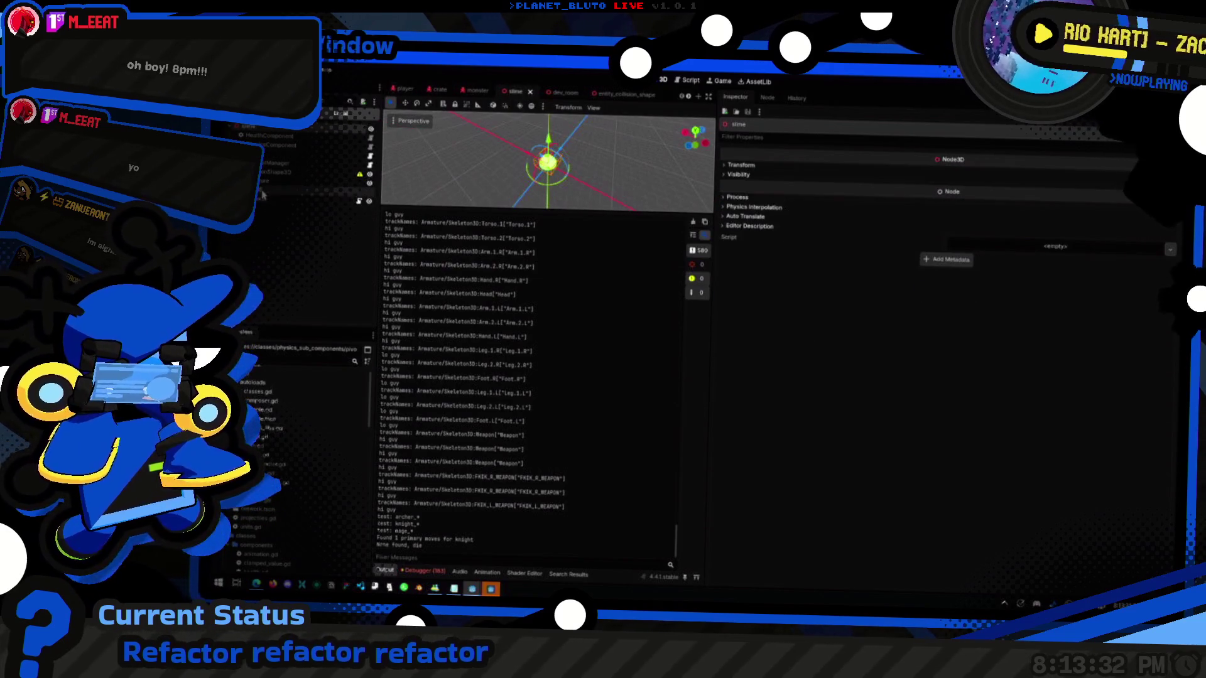
Check health.gd's _ready function at line 13, then go back to the player scene in the main editor.
{"action": "mouse_move", "coordinate": [393, 91]}
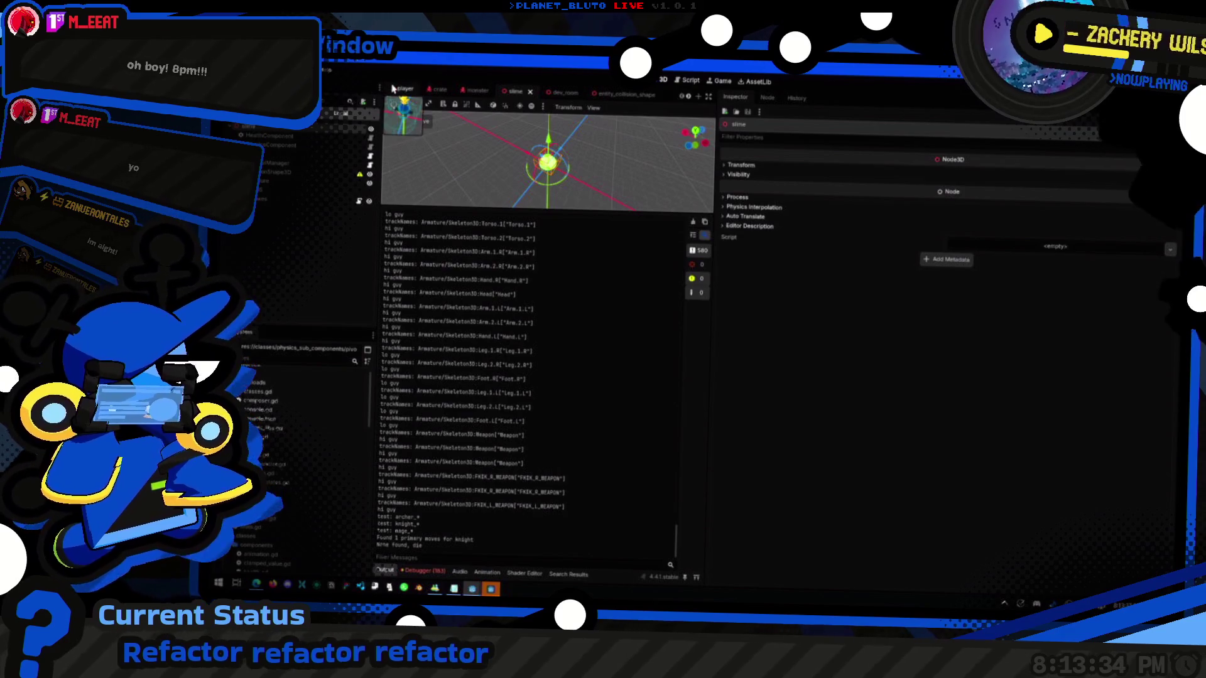
{"action": "left_click", "coordinate": [689, 81]}
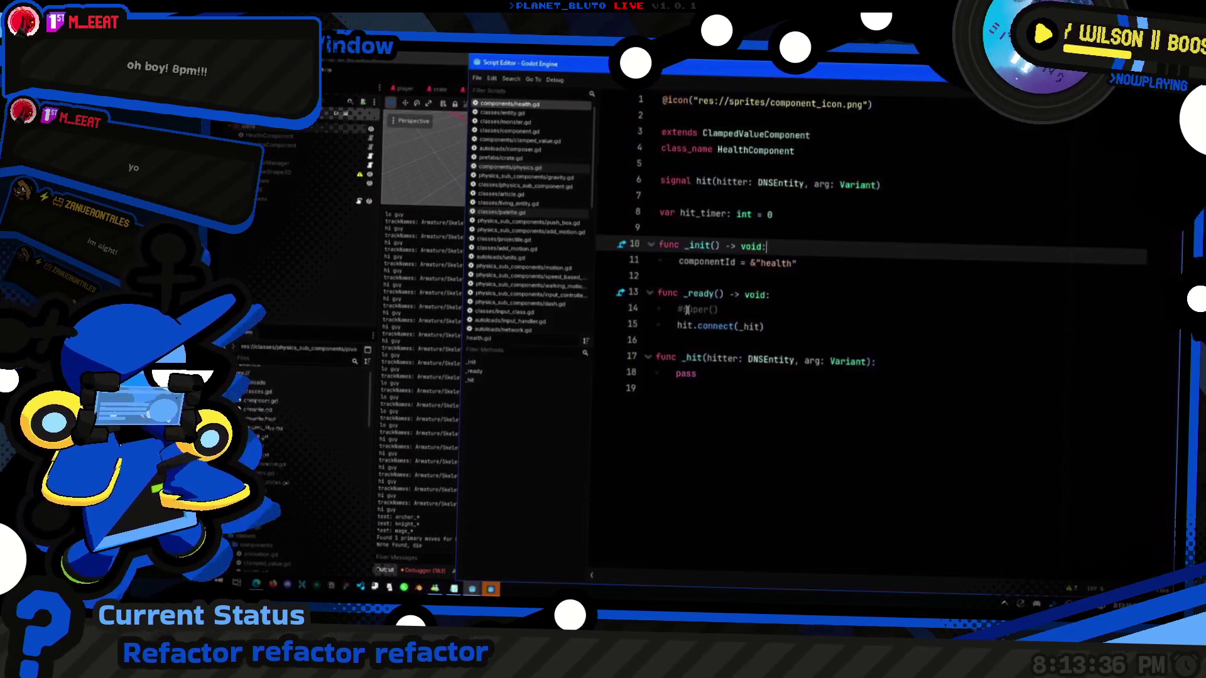
{"action": "left_click", "coordinate": [798, 298]}
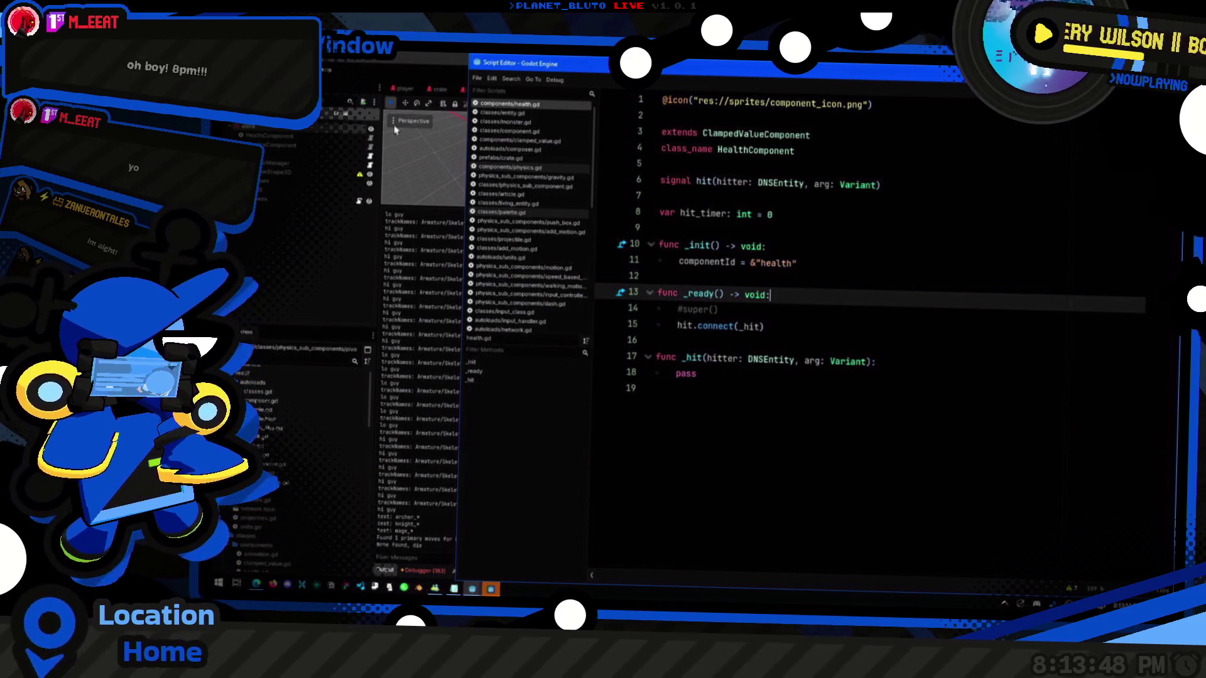
{"action": "left_click", "coordinate": [403, 89]}
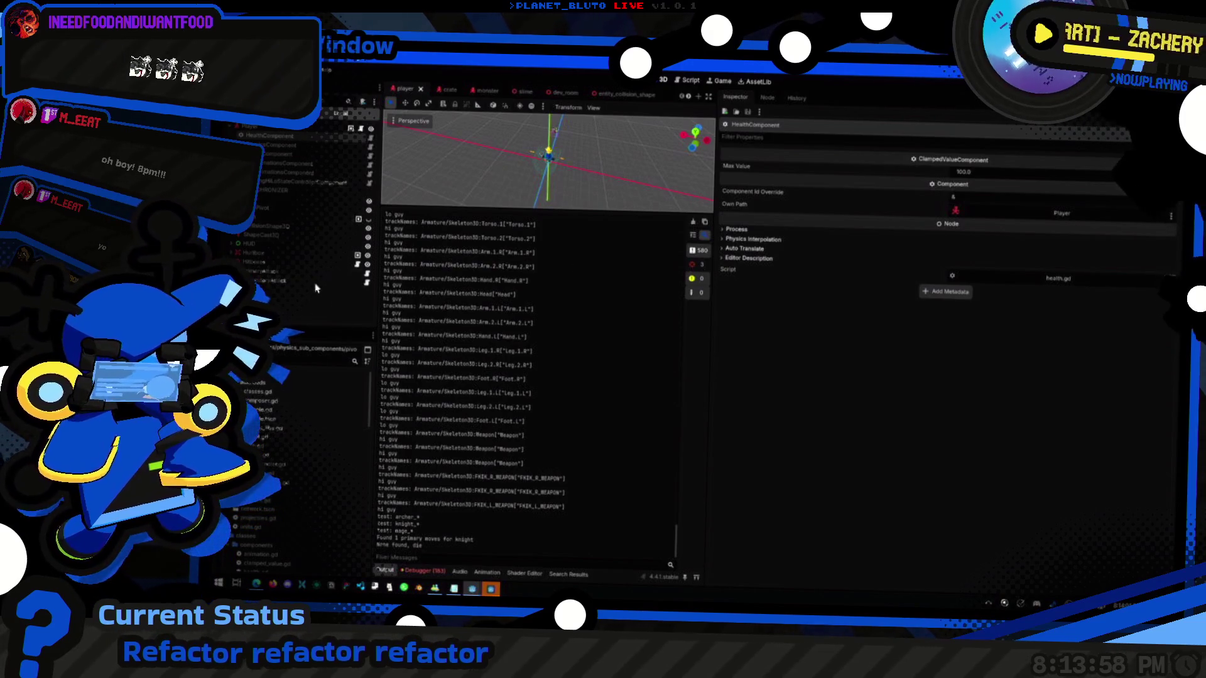
Bring up the cave game, walk the knight toward the red crate, then switch back to the script editor.
{"action": "key", "text": "alt+Tab"}
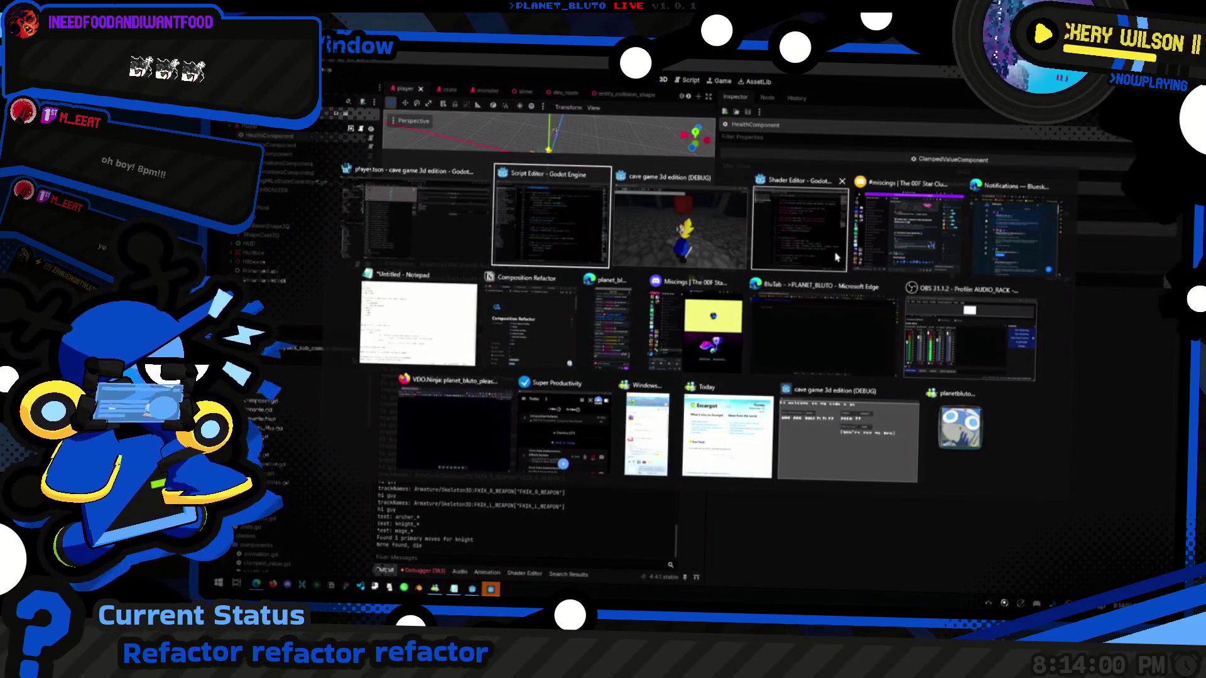
{"action": "left_click", "coordinate": [699, 251]}
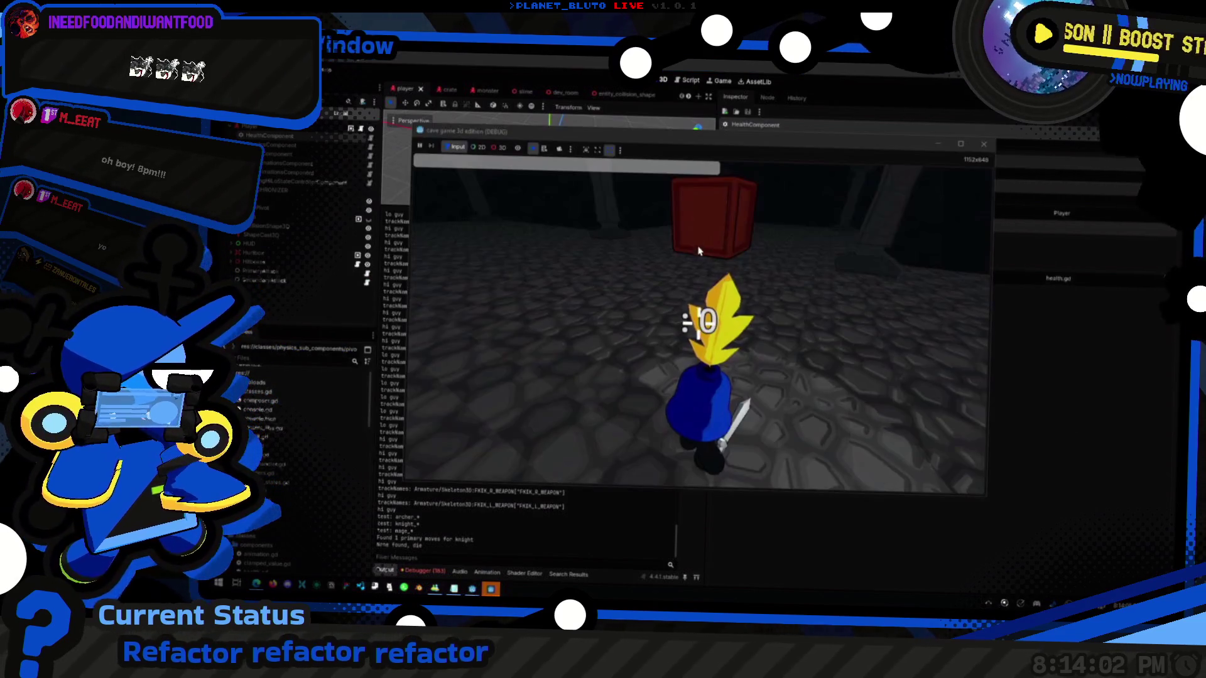
{"action": "left_click", "coordinate": [699, 250]}
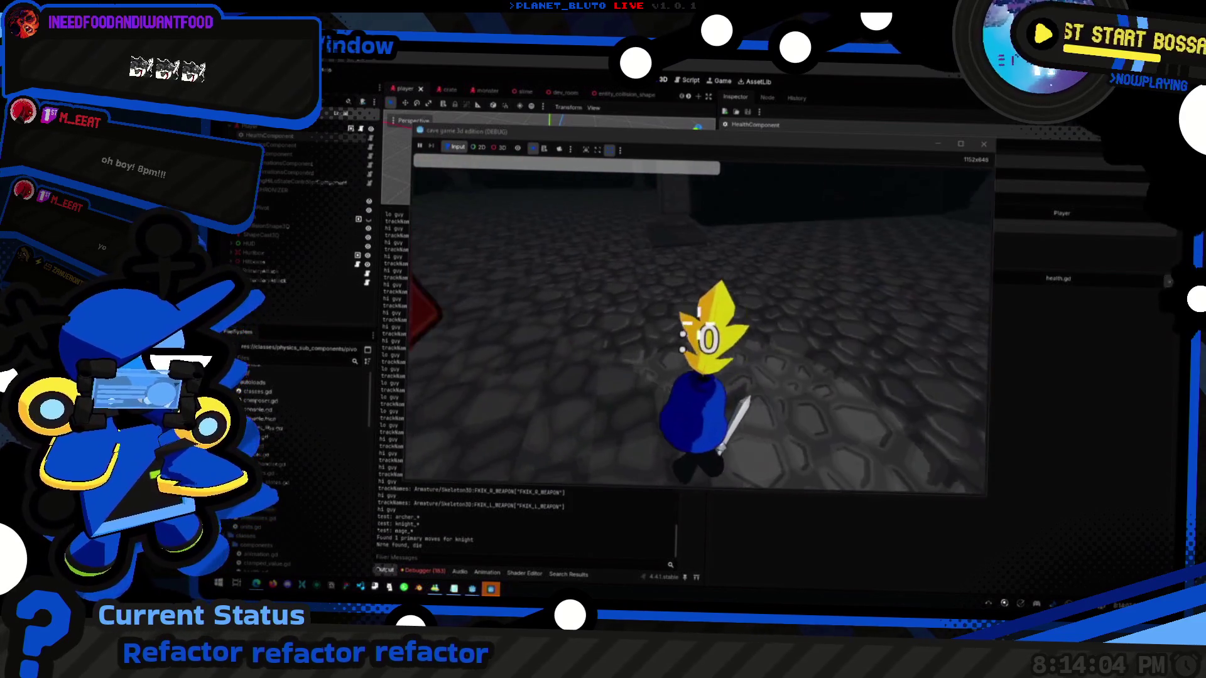
{"action": "key", "text": "w"}
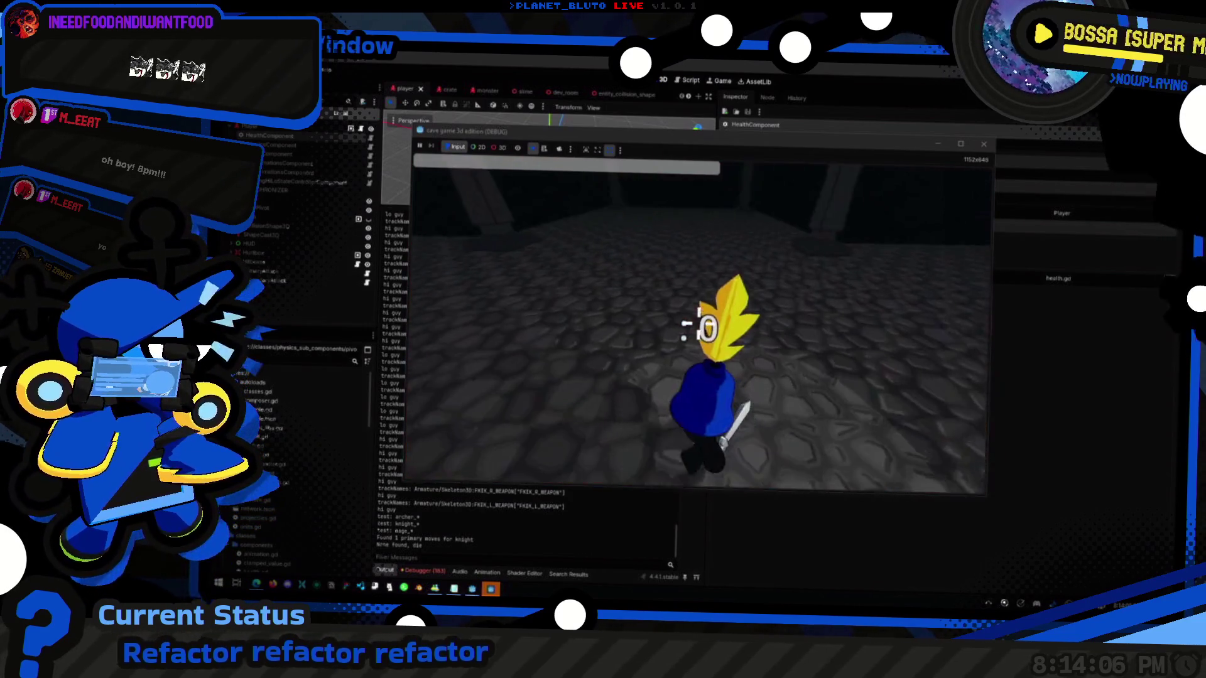
{"action": "key", "text": "alt+Tab"}
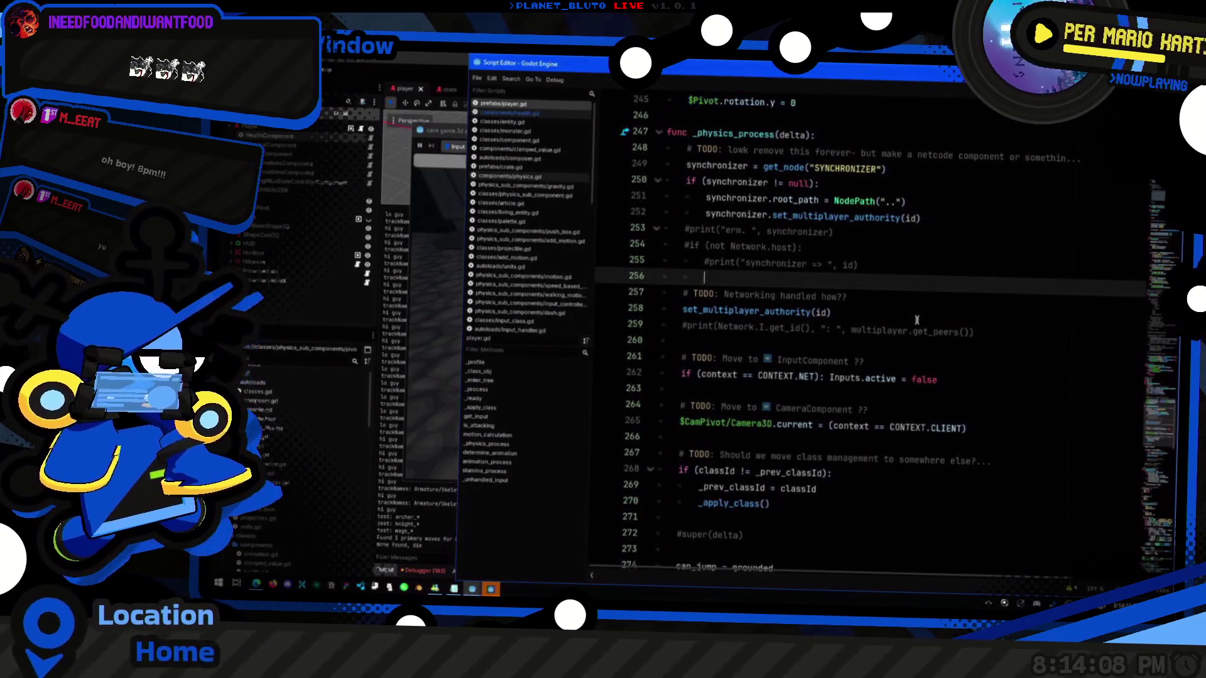
Review the player script's multiplayer authority line and synchronizer get_node and null-check setup.
{"action": "left_click", "coordinate": [917, 320]}
{"action": "scroll", "coordinate": [853, 303], "scroll_direction": "up", "scroll_amount": 2}
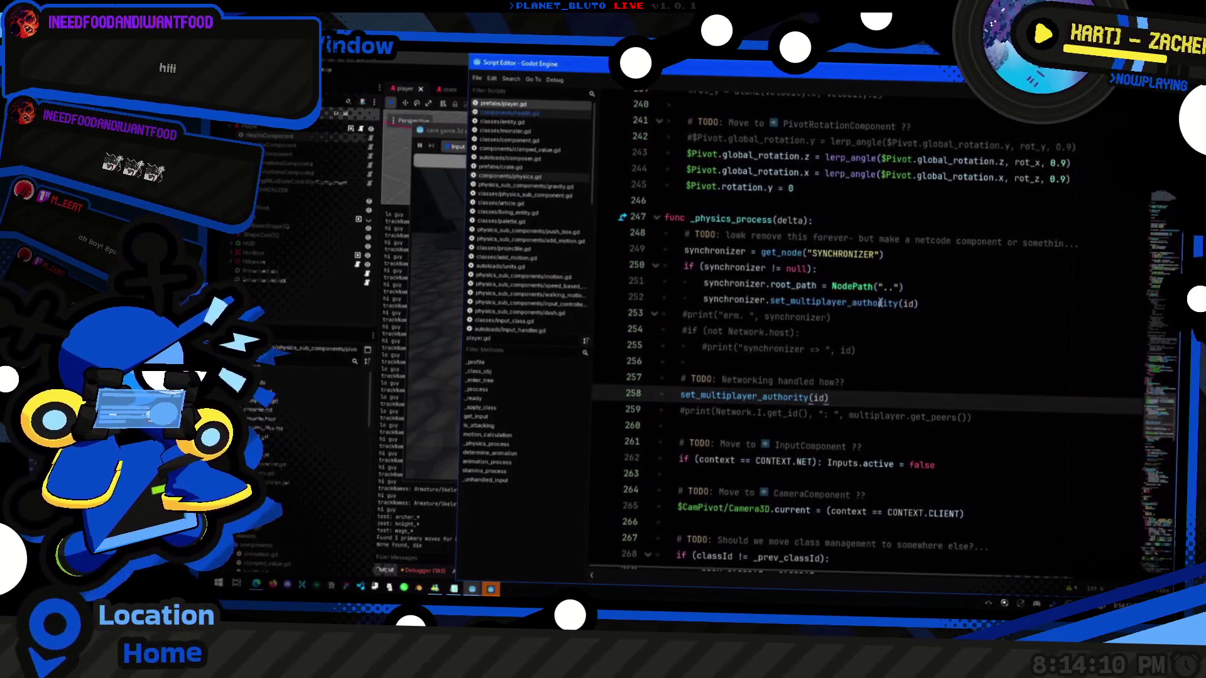
{"action": "left_click", "coordinate": [881, 303]}
{"action": "left_click", "coordinate": [910, 286]}
{"action": "left_click", "coordinate": [944, 267]}
{"action": "left_click", "coordinate": [934, 258]}
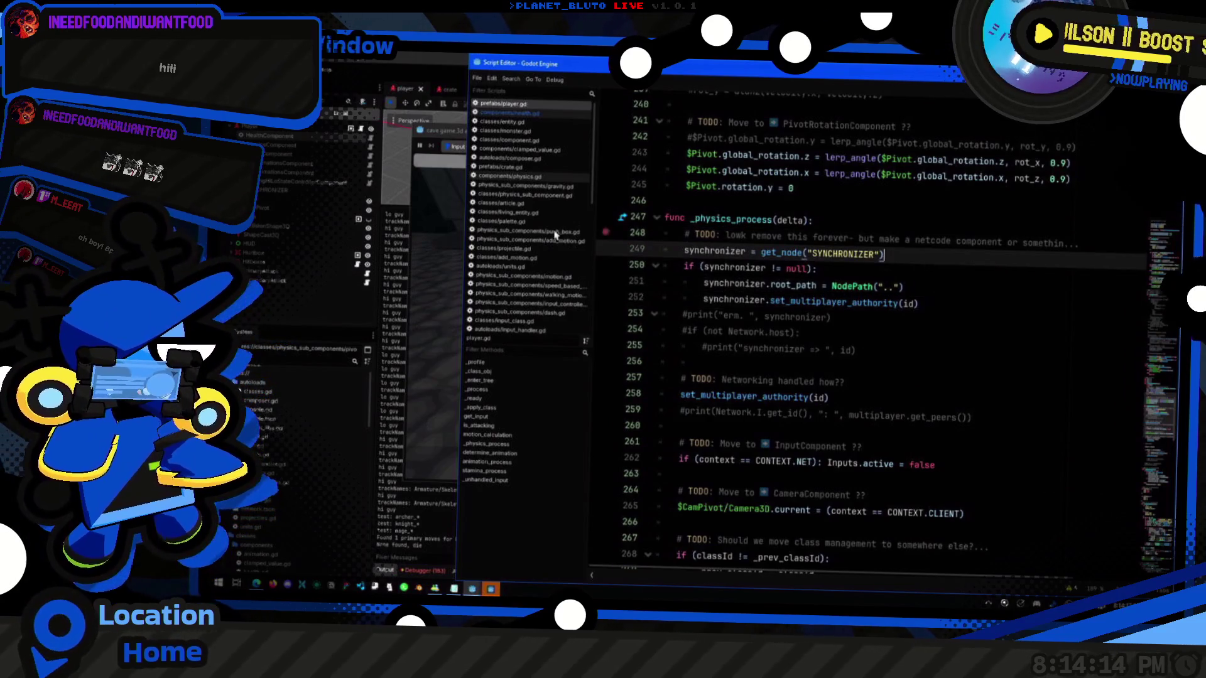
{"action": "scroll", "coordinate": [556, 239], "scroll_direction": "down", "scroll_amount": 1}
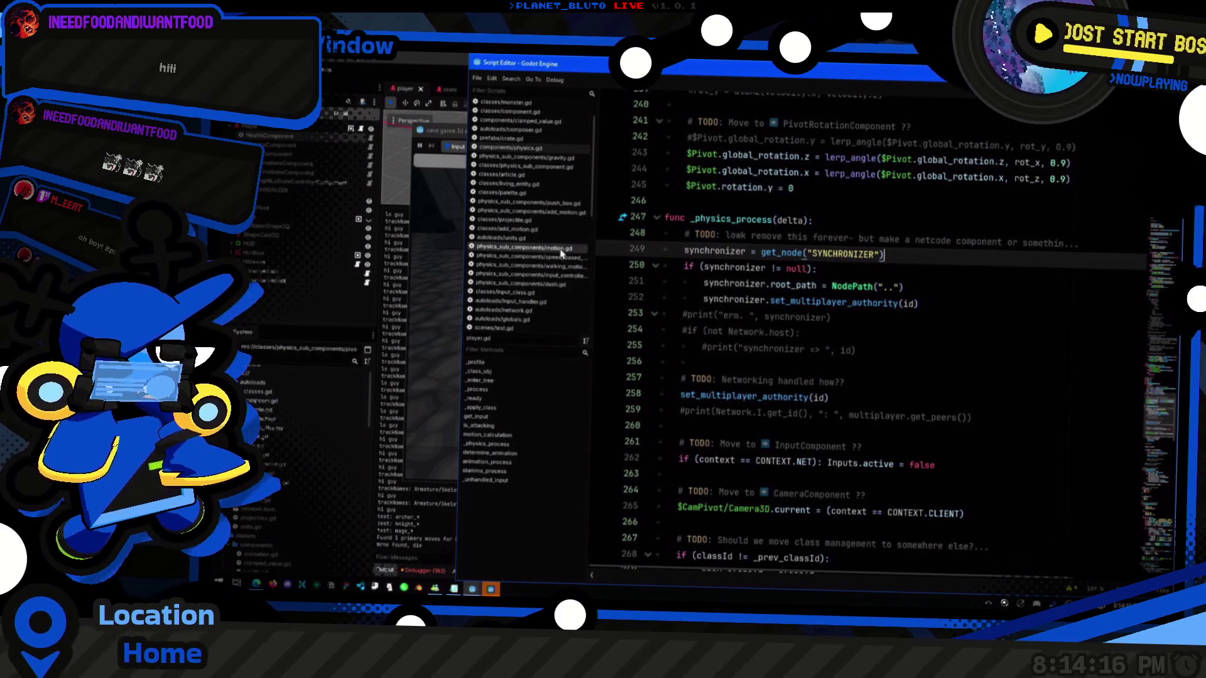
Open motion.gd and select its componentId debug print line, then bring the running game forward.
{"action": "left_click", "coordinate": [561, 249]}
{"action": "left_click", "coordinate": [897, 273]}
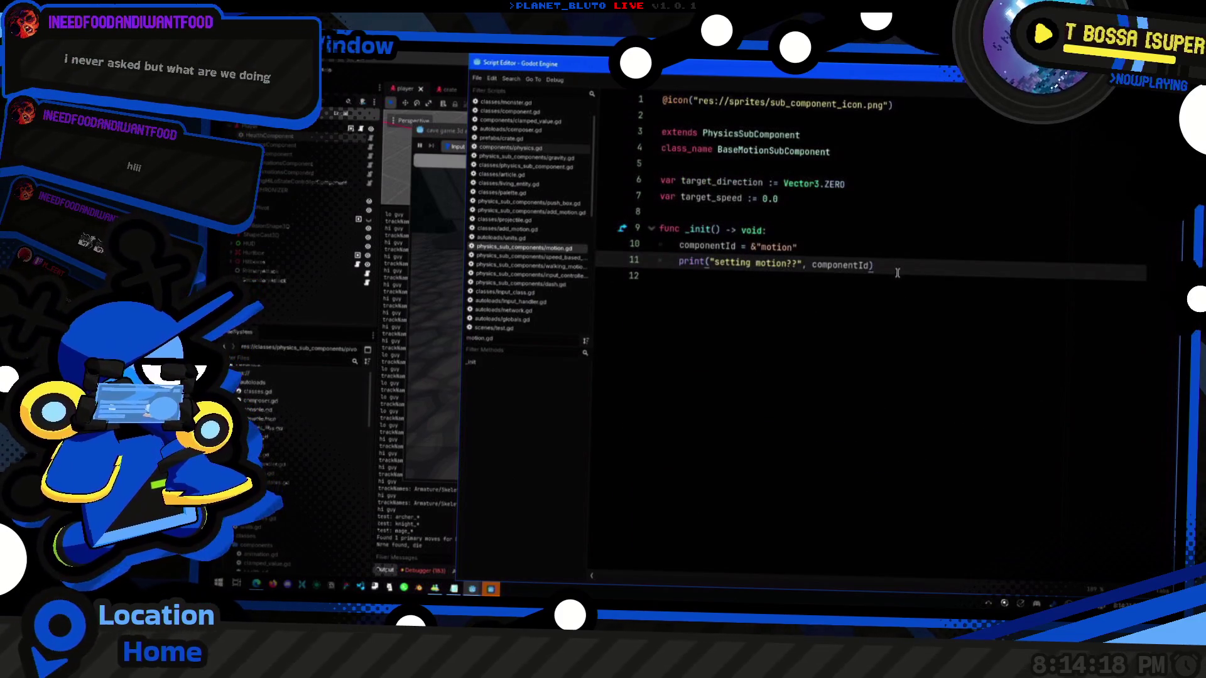
{"action": "left_click", "coordinate": [842, 248]}
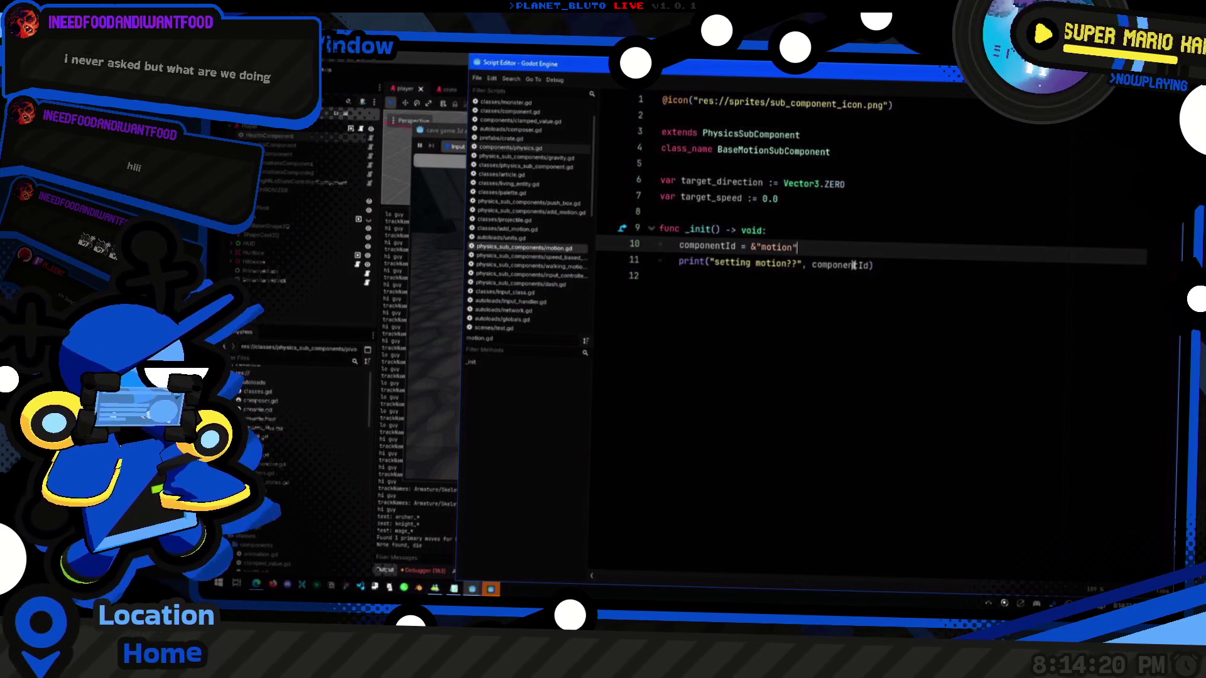
{"action": "left_click", "coordinate": [910, 266]}
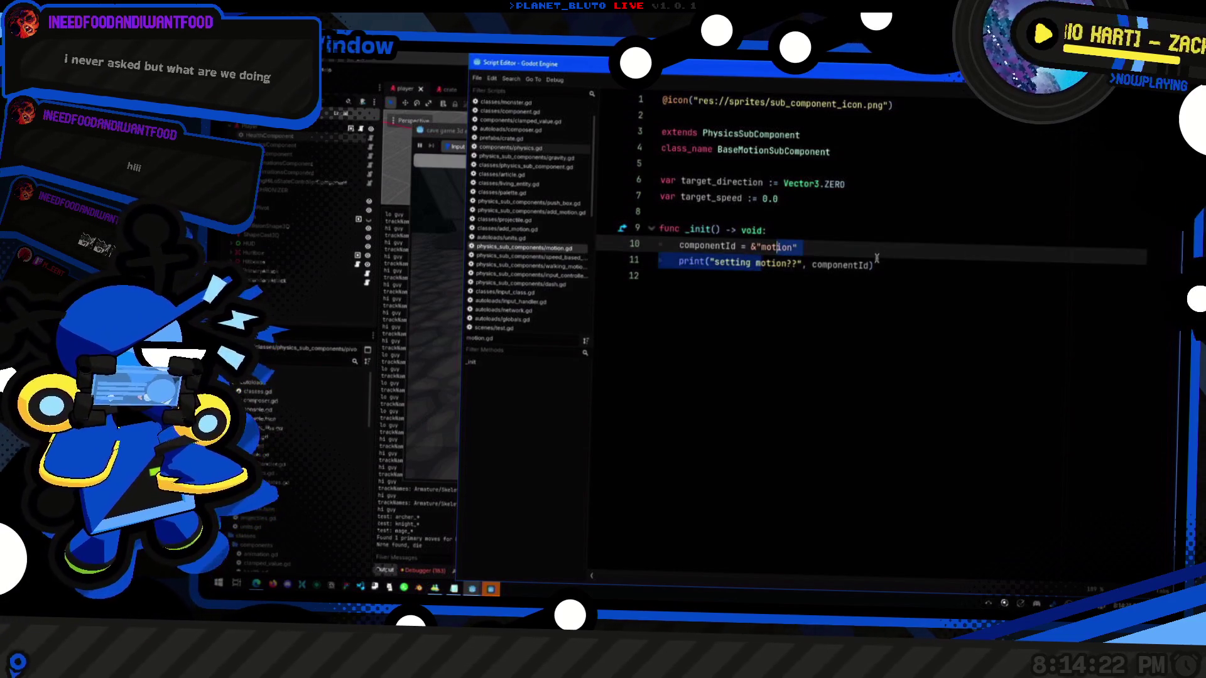
{"action": "key", "text": "Left"}
{"action": "left_click", "coordinate": [432, 295]}
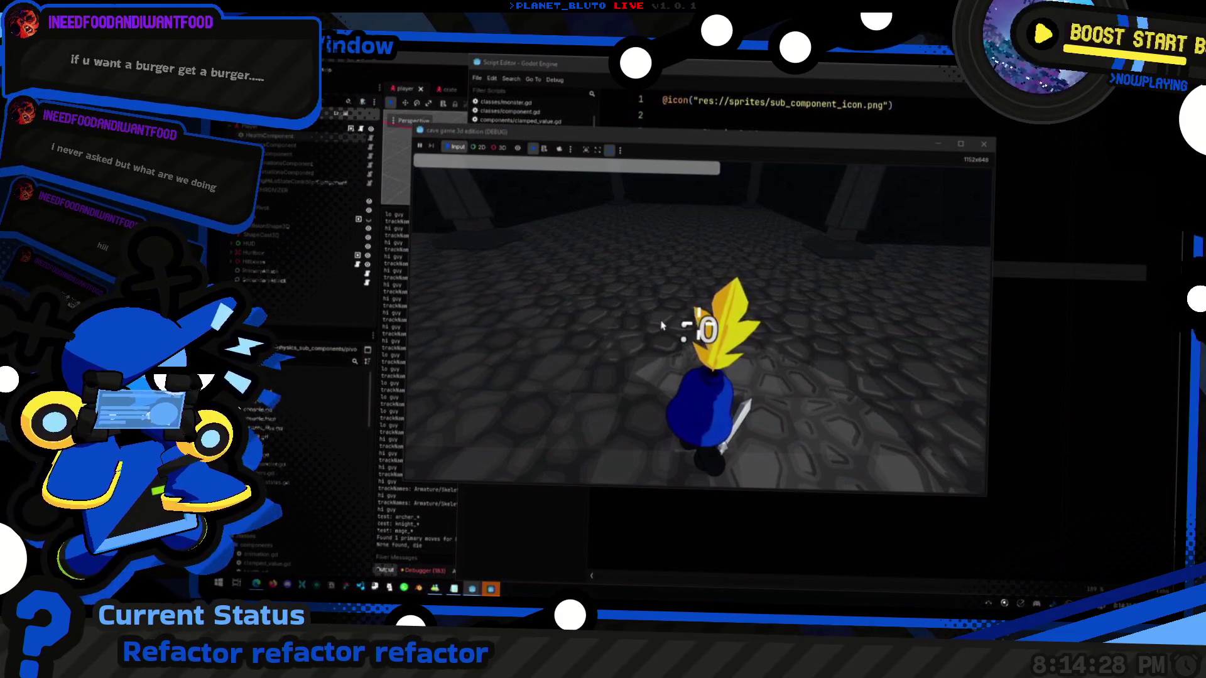
Rotate the game camera left, get back to the running cave game, and open $DungeonConsole.
{"action": "key", "text": "Left"}
{"action": "key", "text": "Left"}
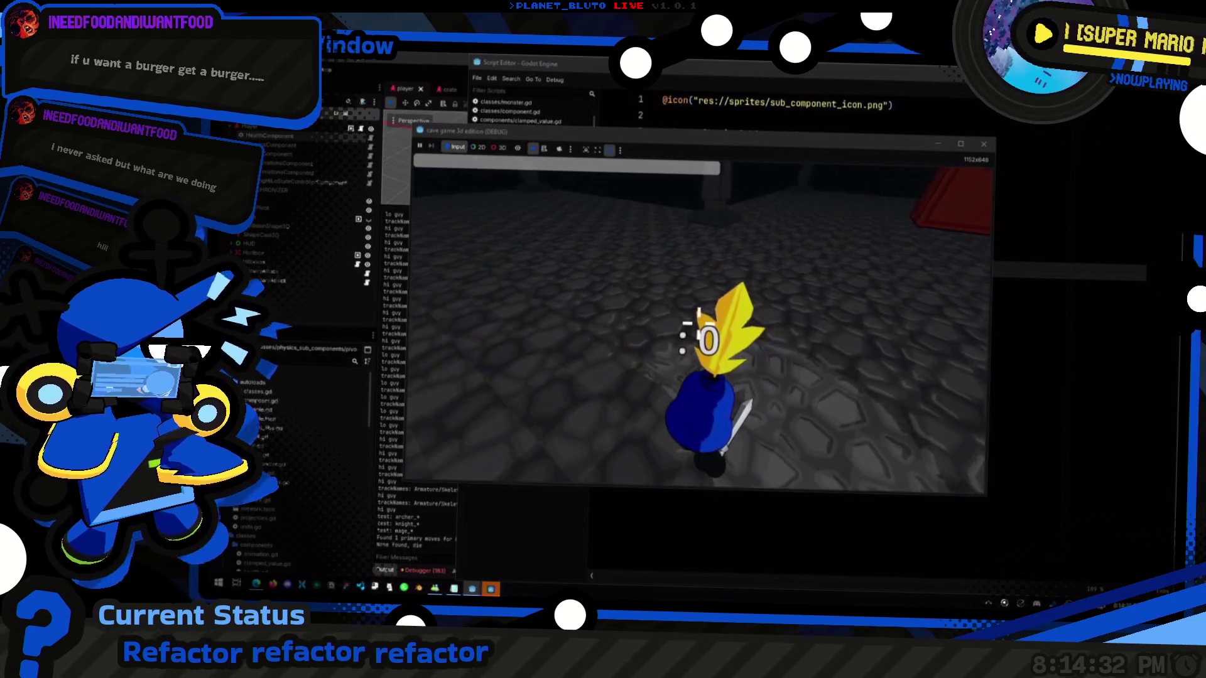
{"action": "key", "text": "alt+Tab"}
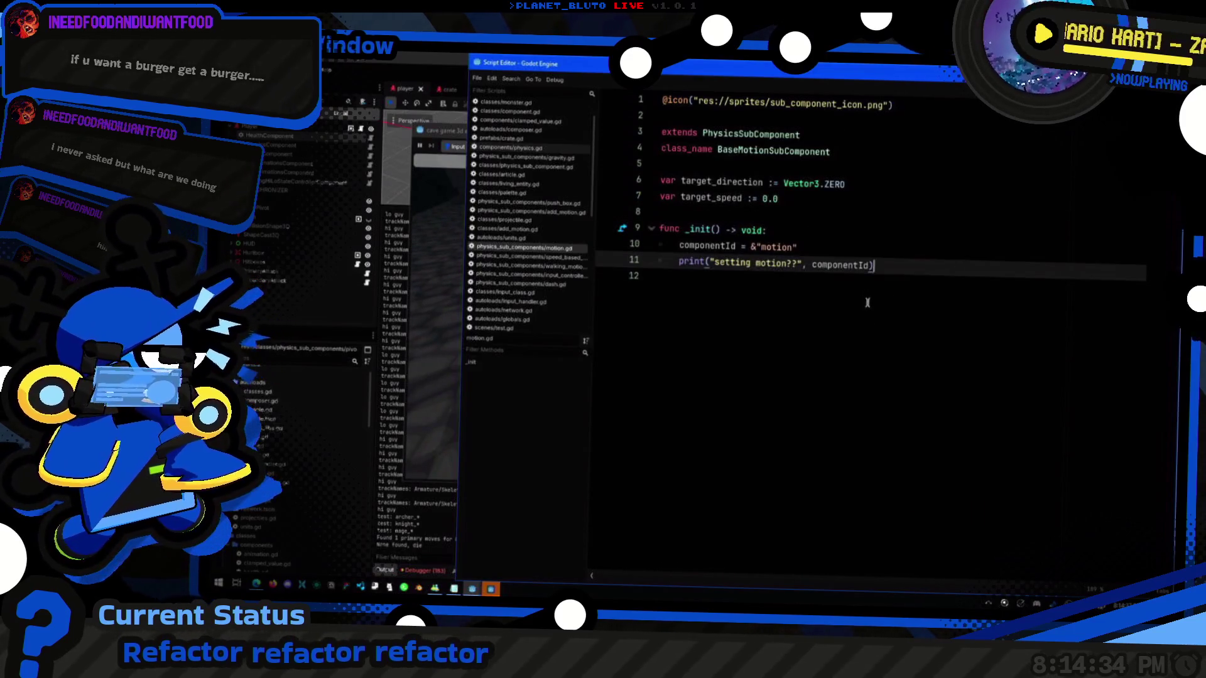
{"action": "key", "text": "alt+Tab"}
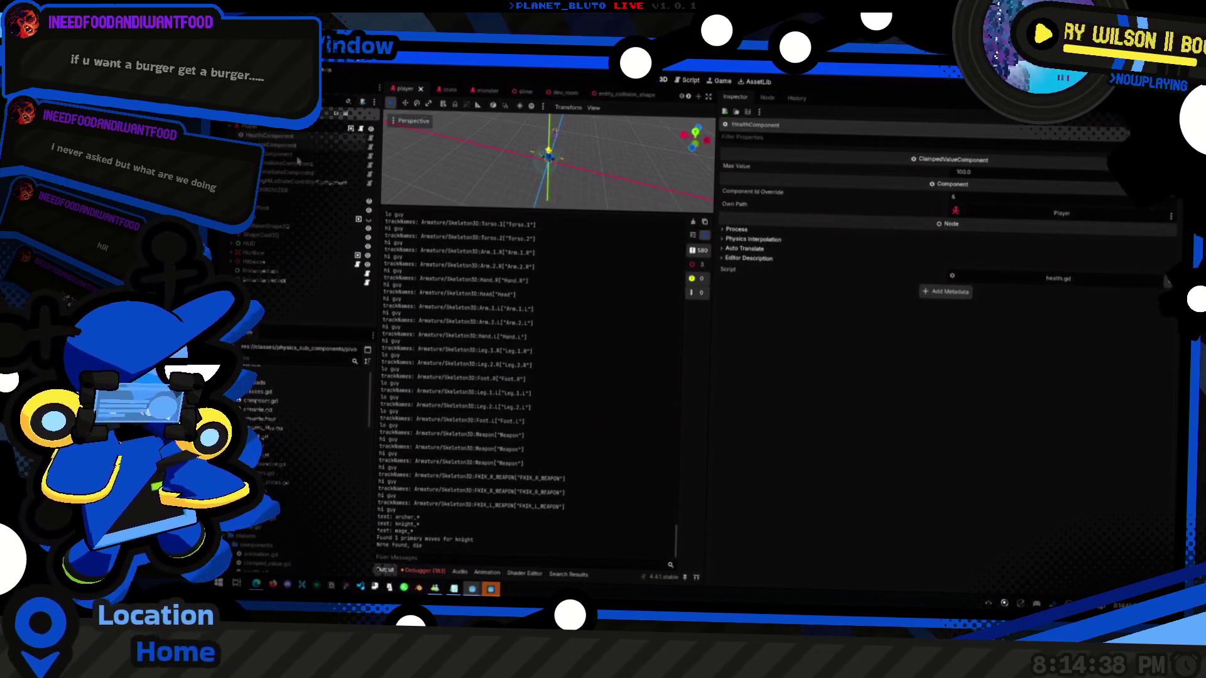
{"action": "key", "text": "alt+Tab"}
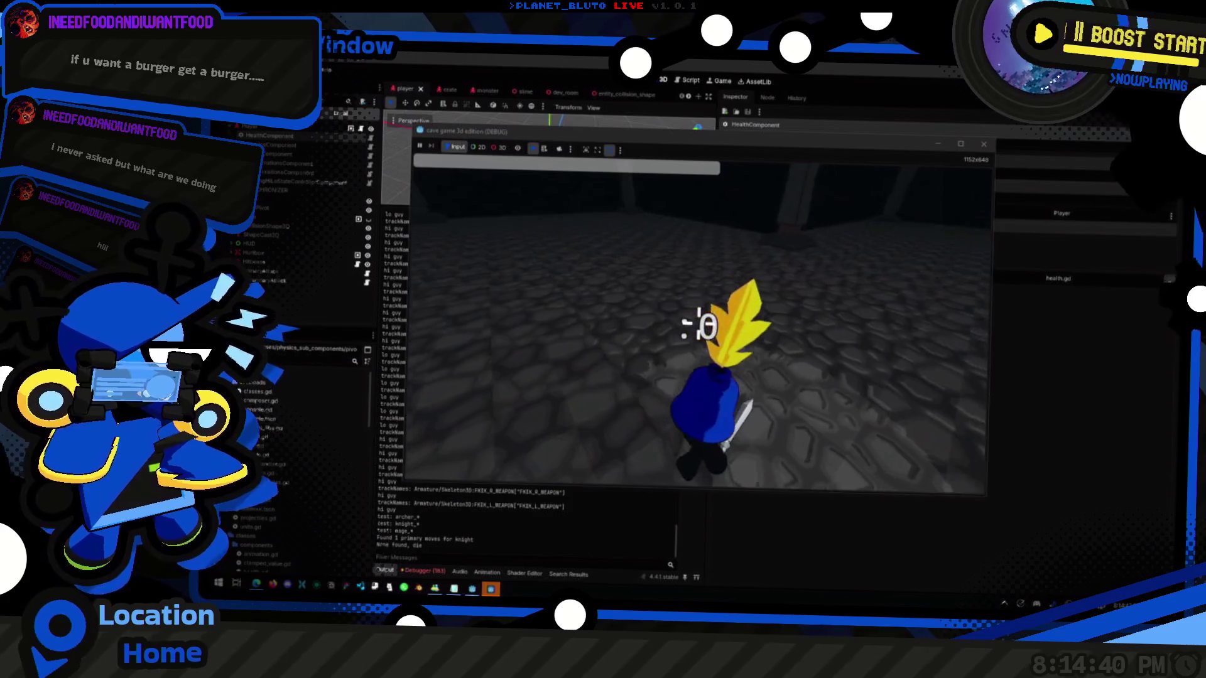
{"action": "key", "text": "grave"}
Spawn 30 slimes, then 10 magma slimes, from the in-game DungeonConsole.
{"action": "type", "text": "Mon slime 30"}
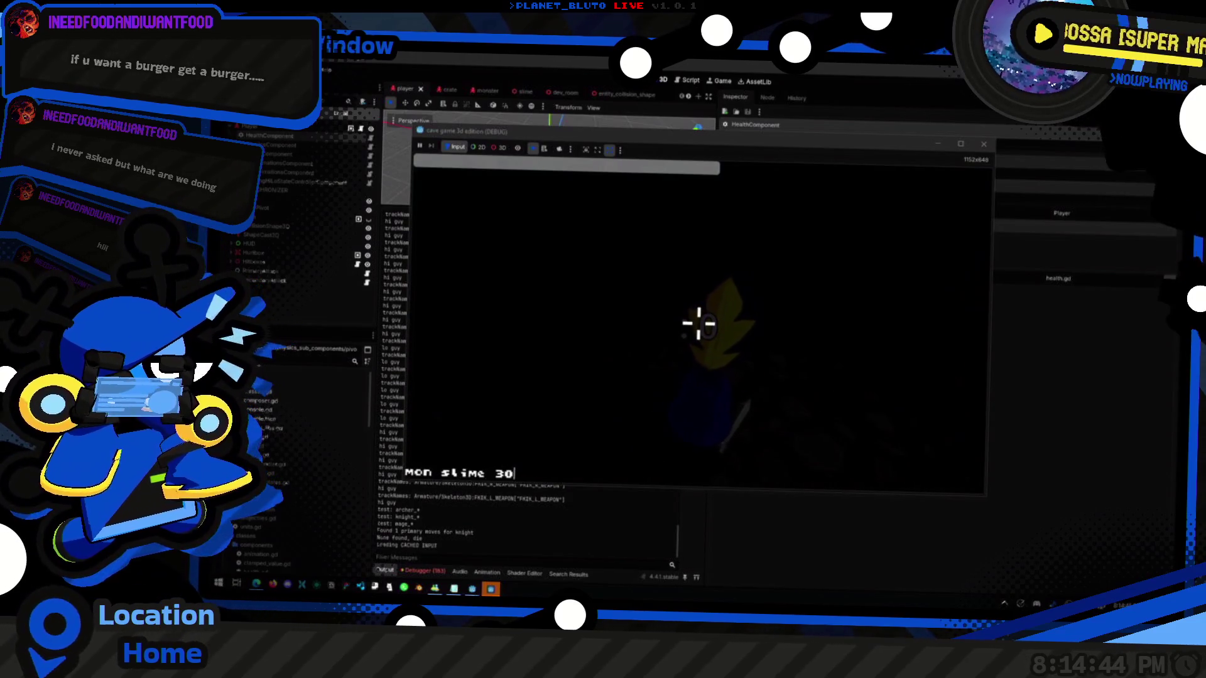
{"action": "key", "text": "Return"}
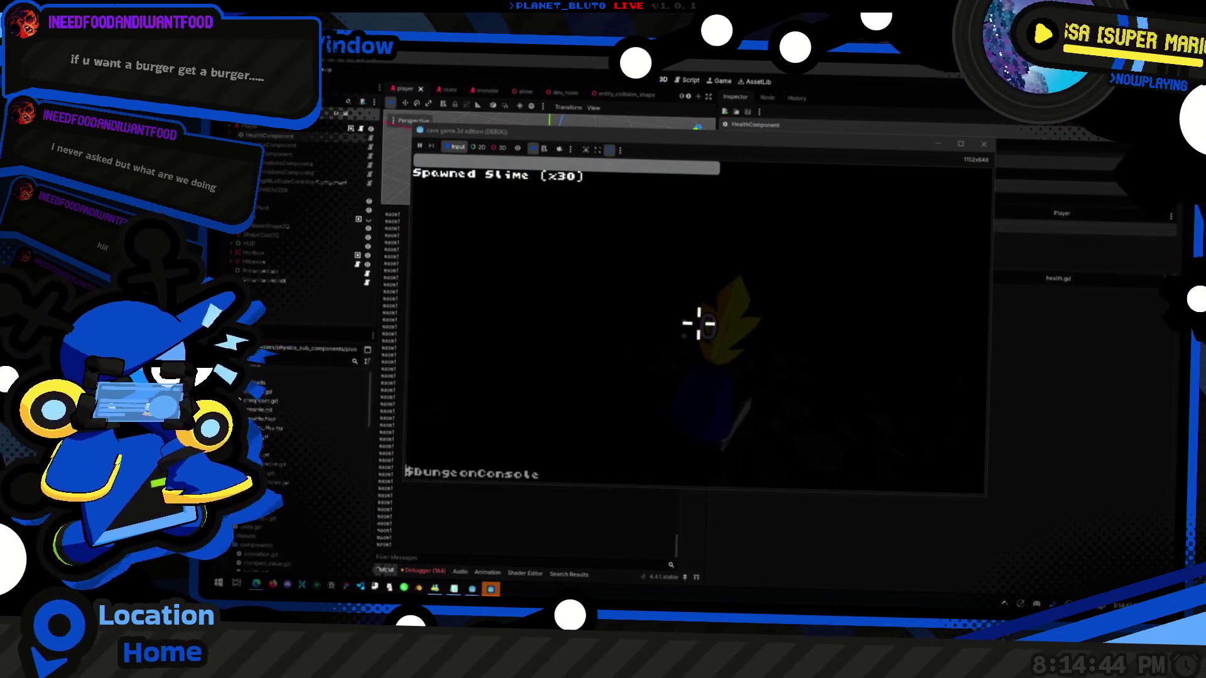
{"action": "key", "text": "grave"}
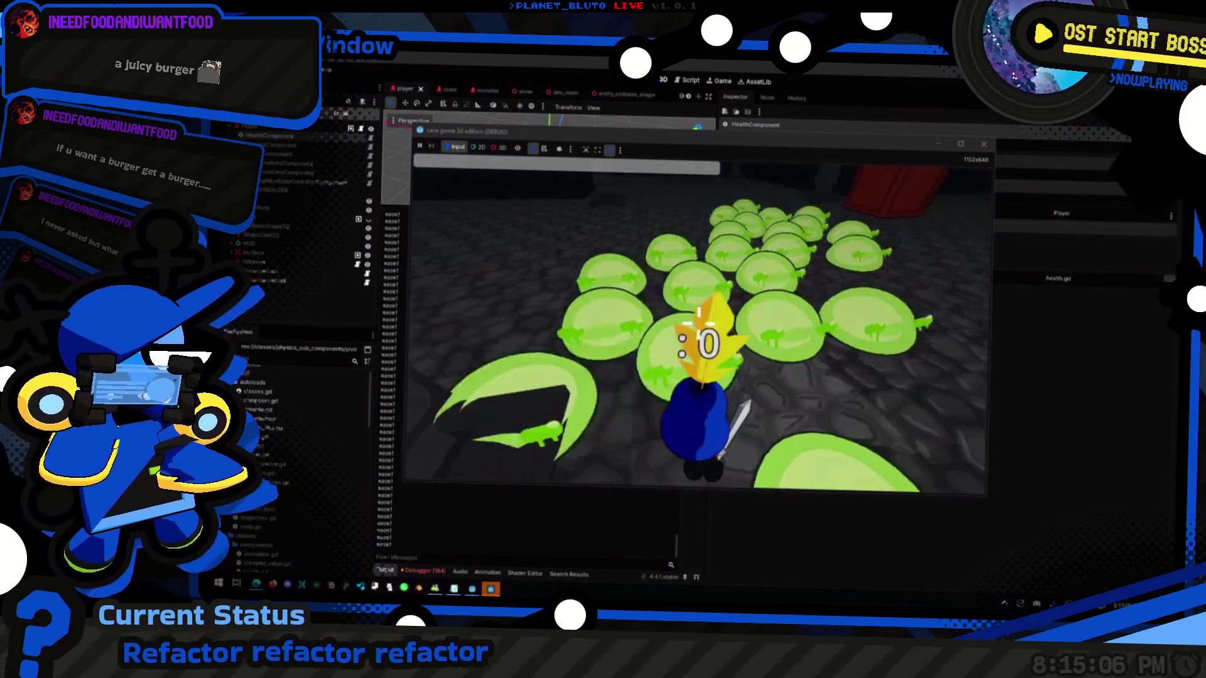
{"action": "key", "text": "grave"}
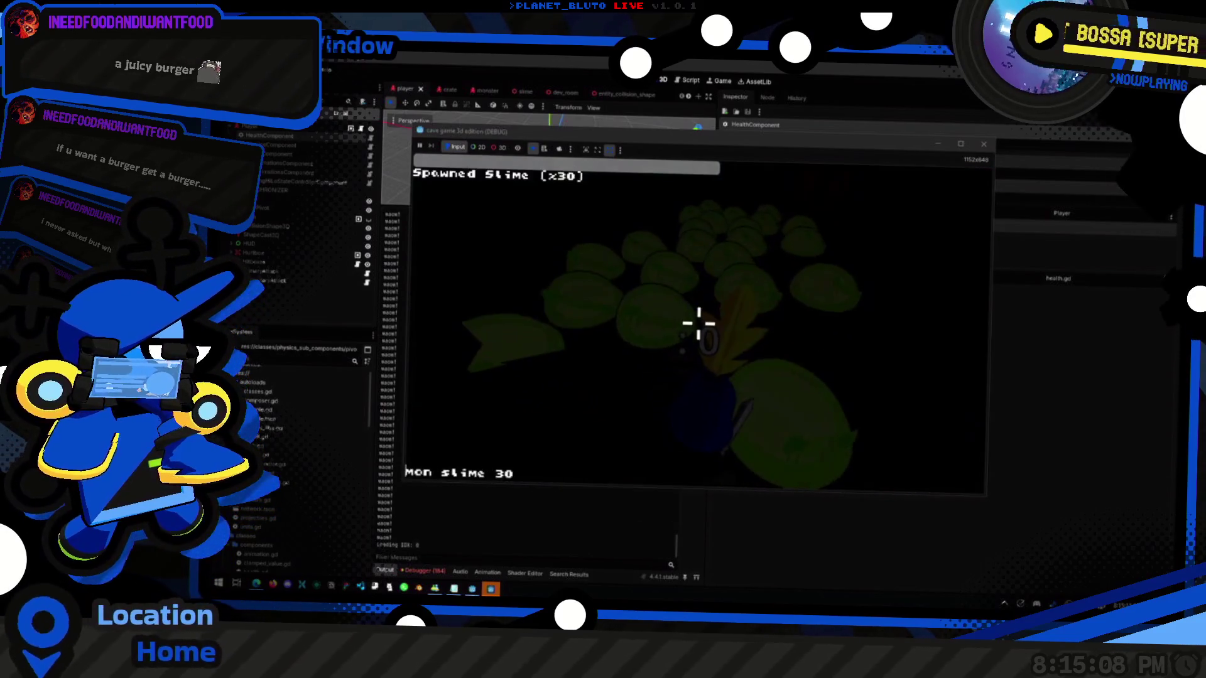
{"action": "key", "text": "BackSpace"}
{"action": "type", "text": "10 magma"}
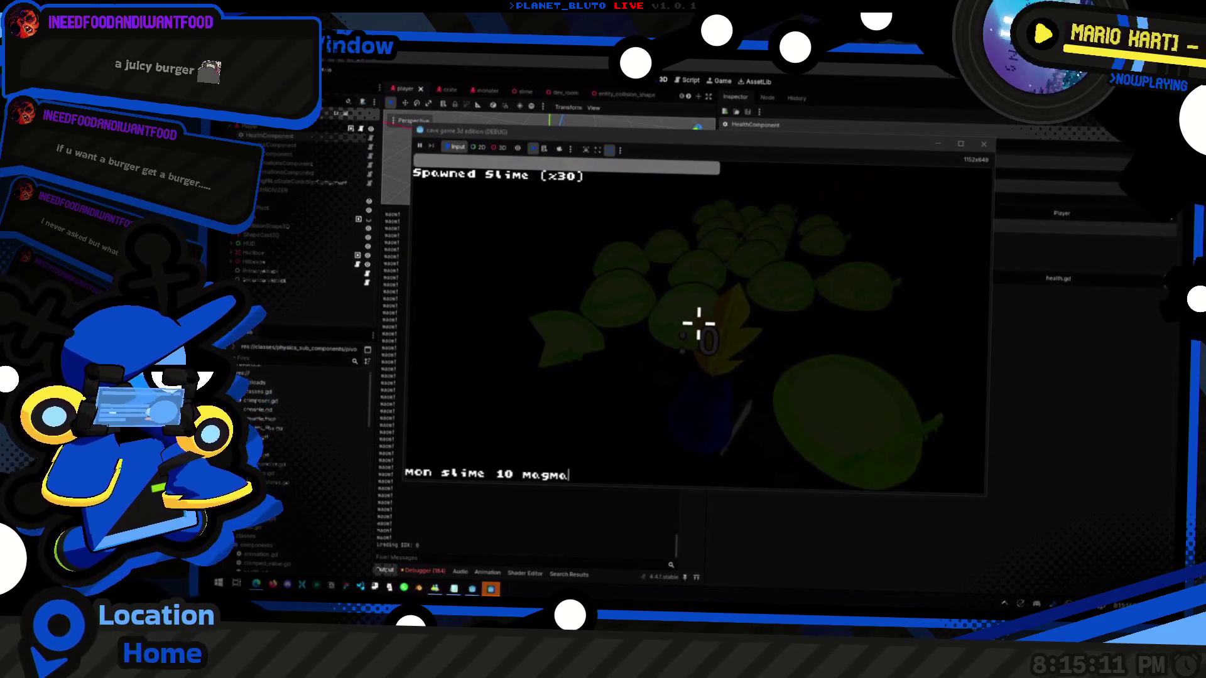
{"action": "key", "text": "Return"}
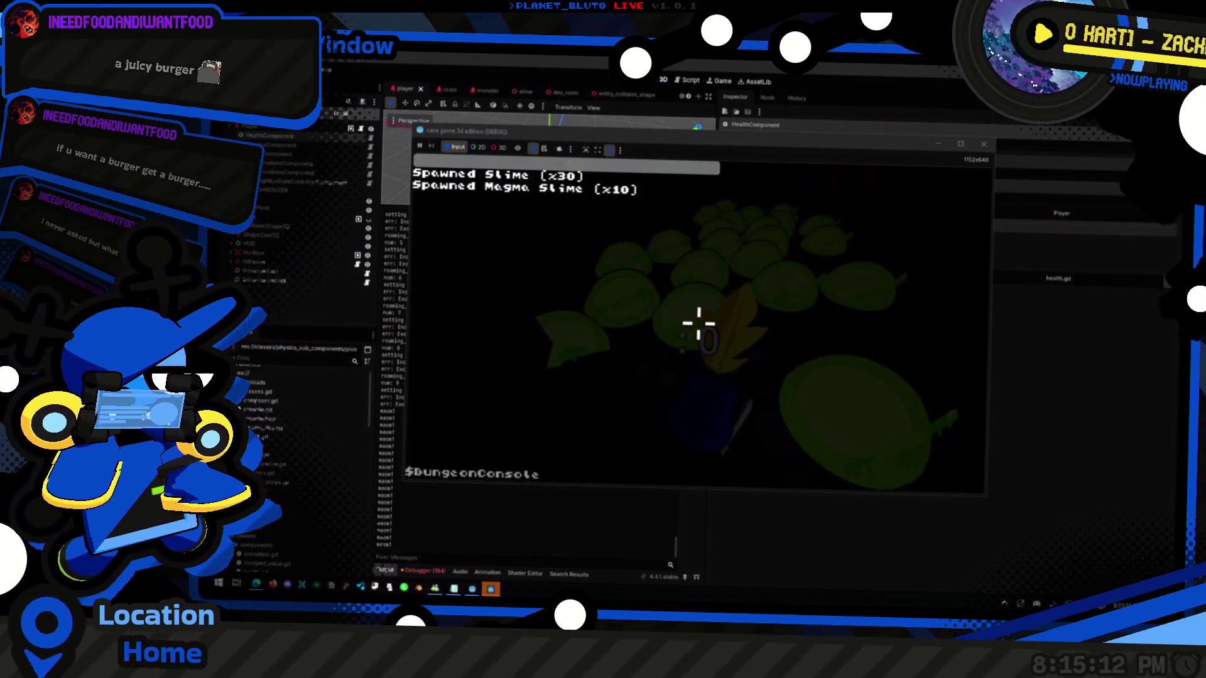
{"action": "key", "text": "grave"}
Walk the character forward into the pile of slimes.
{"action": "key", "text": "w"}
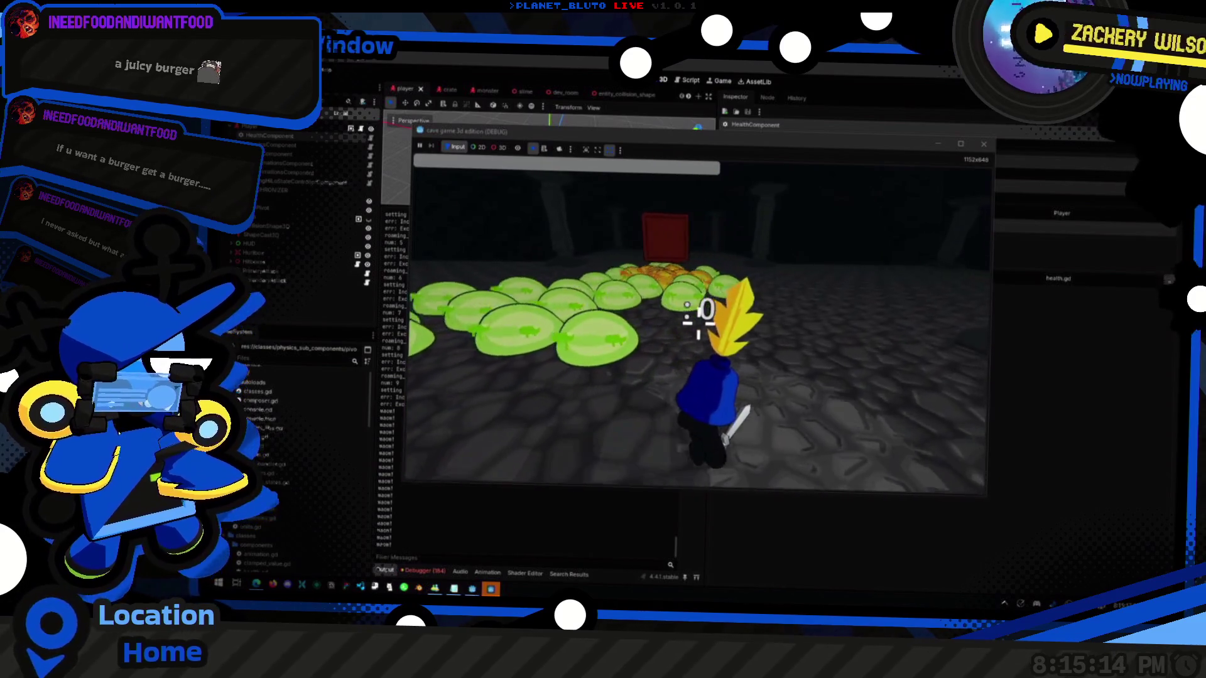
{"action": "key", "text": "w"}
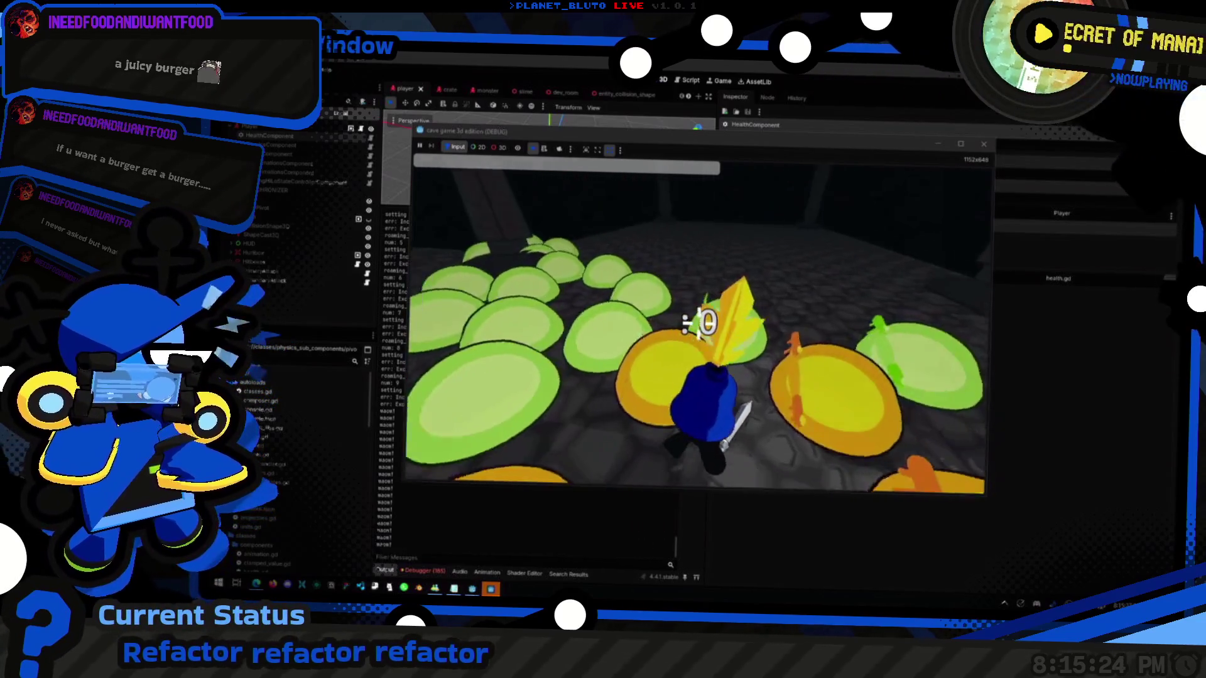
{"action": "key", "text": "alt+Tab"}
{"action": "key", "text": "alt+Tab"}
{"action": "key", "text": "alt+Tab"}
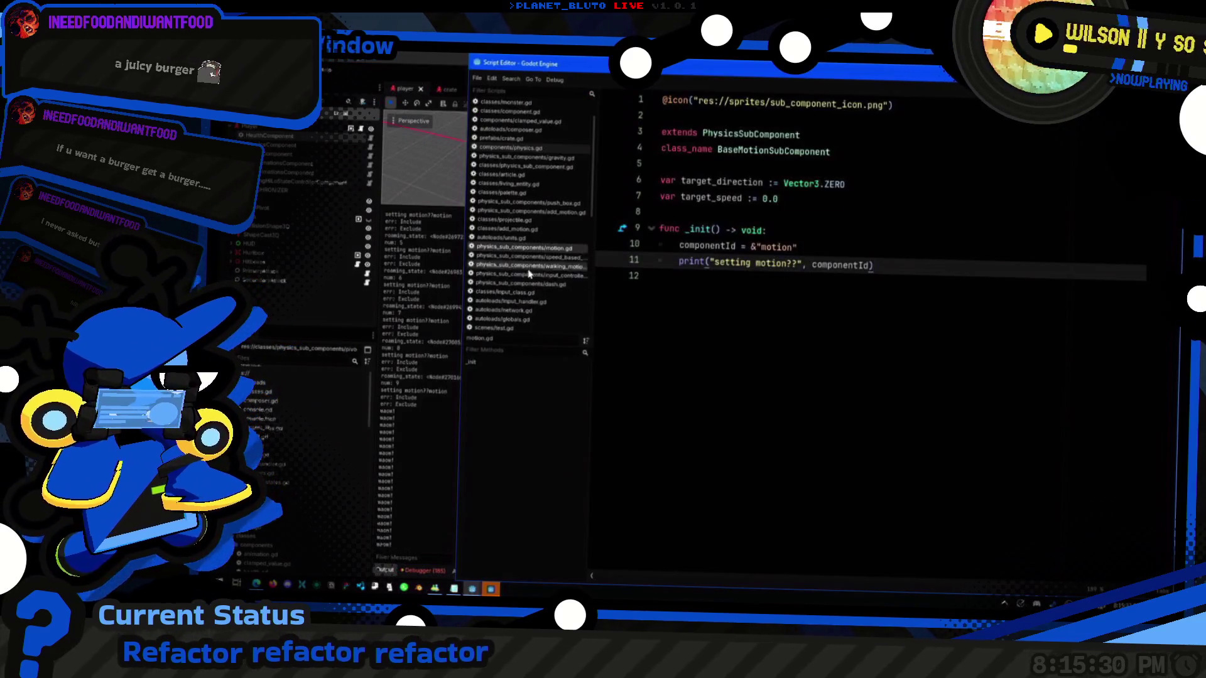
Show input_controller.gd at its _init line setting componentId to input_controller.
{"action": "left_click", "coordinate": [527, 275]}
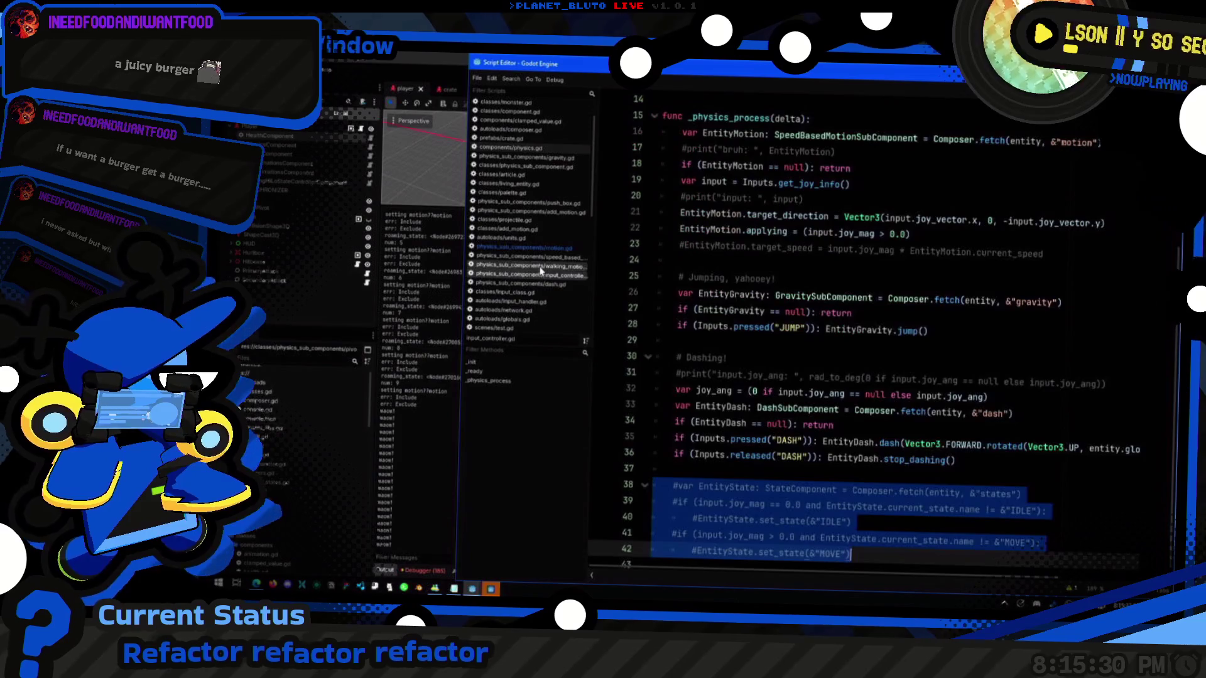
{"action": "left_click", "coordinate": [1023, 425]}
{"action": "scroll", "coordinate": [763, 178], "scroll_direction": "up", "scroll_amount": 5}
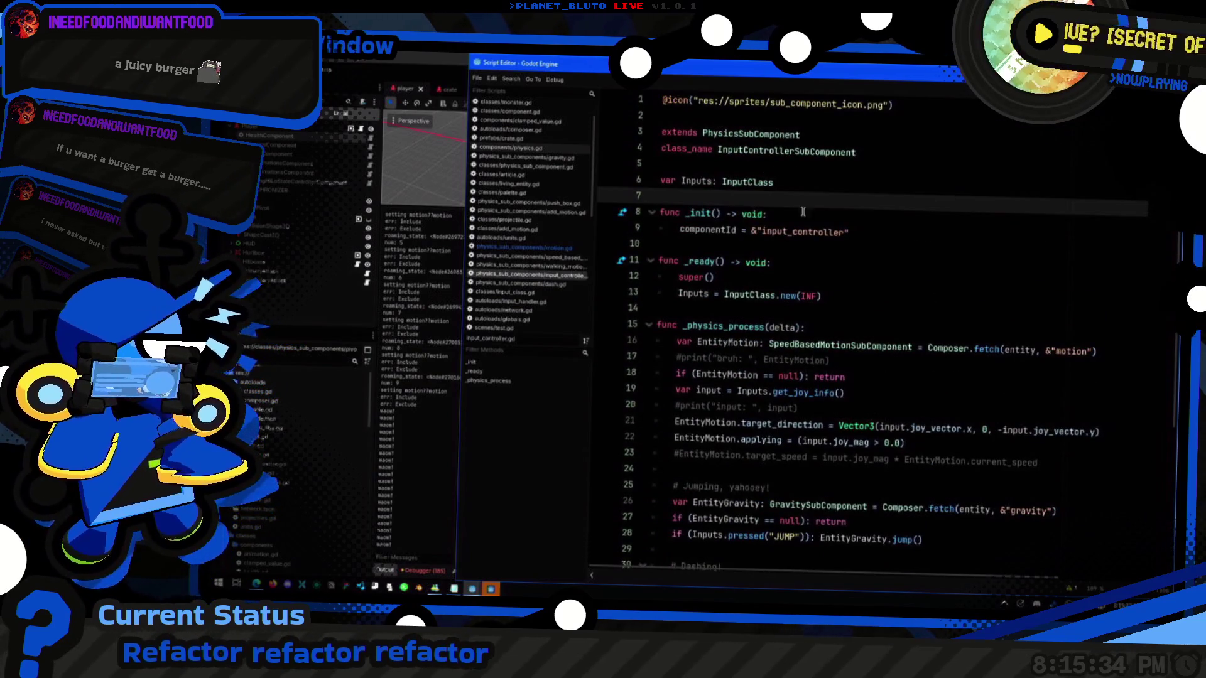
{"action": "left_click", "coordinate": [883, 231]}
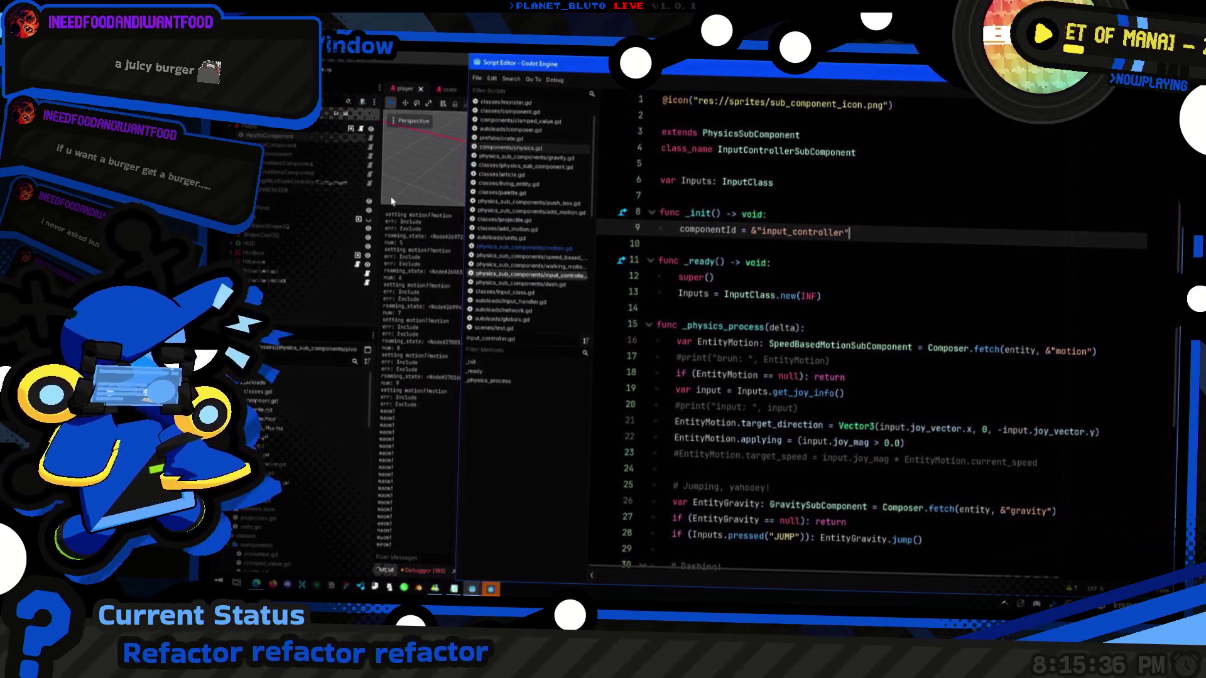
{"action": "left_click", "coordinate": [466, 90]}
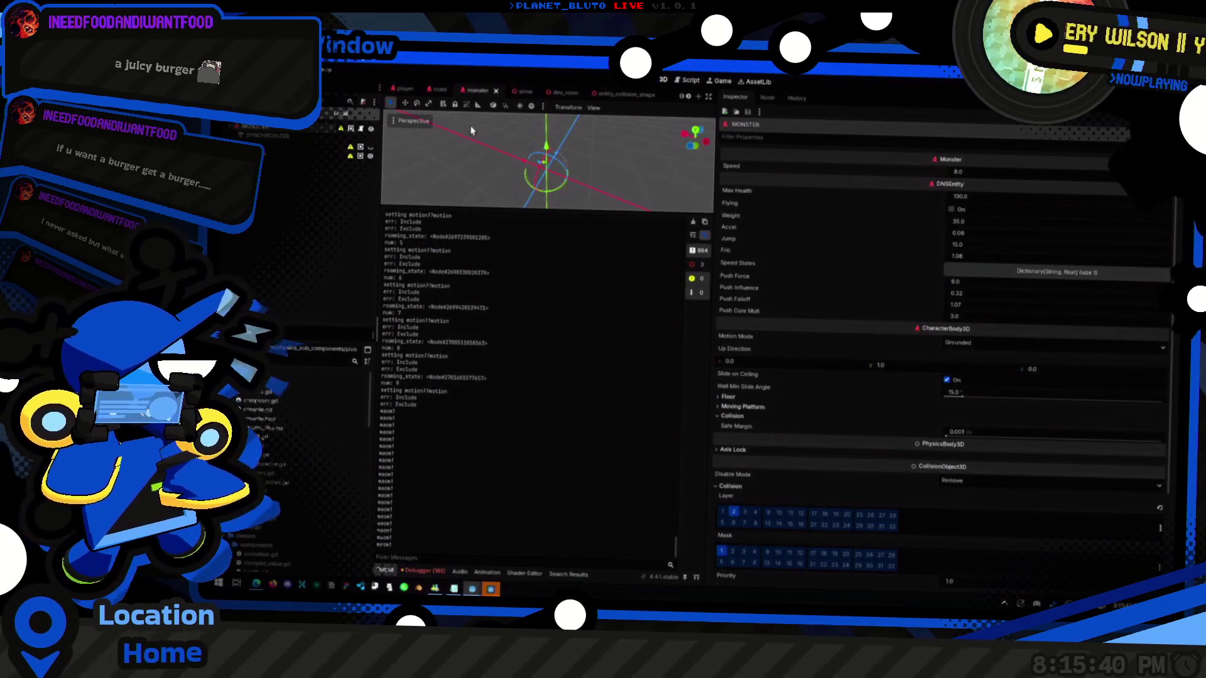
Walk the character around through the slime field, then stop the game with F8.
{"action": "left_click", "coordinate": [516, 92]}
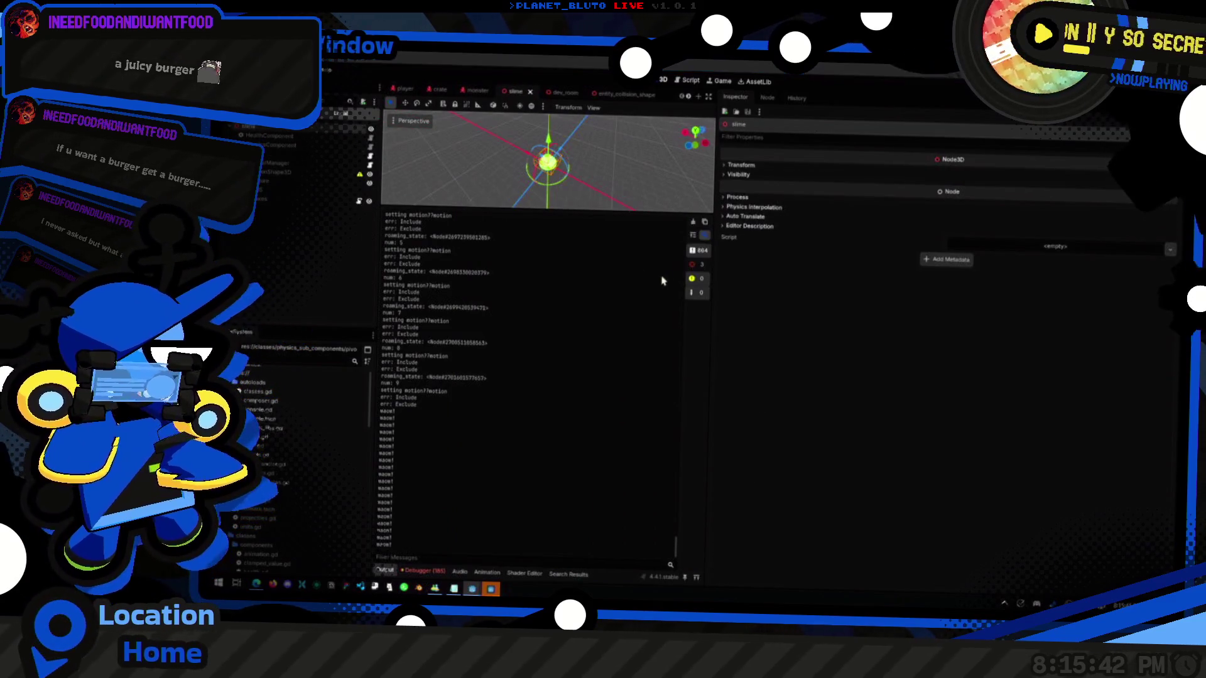
{"action": "key", "text": "alt+Tab"}
{"action": "key", "text": "alt+Tab"}
{"action": "key", "text": "alt+Tab"}
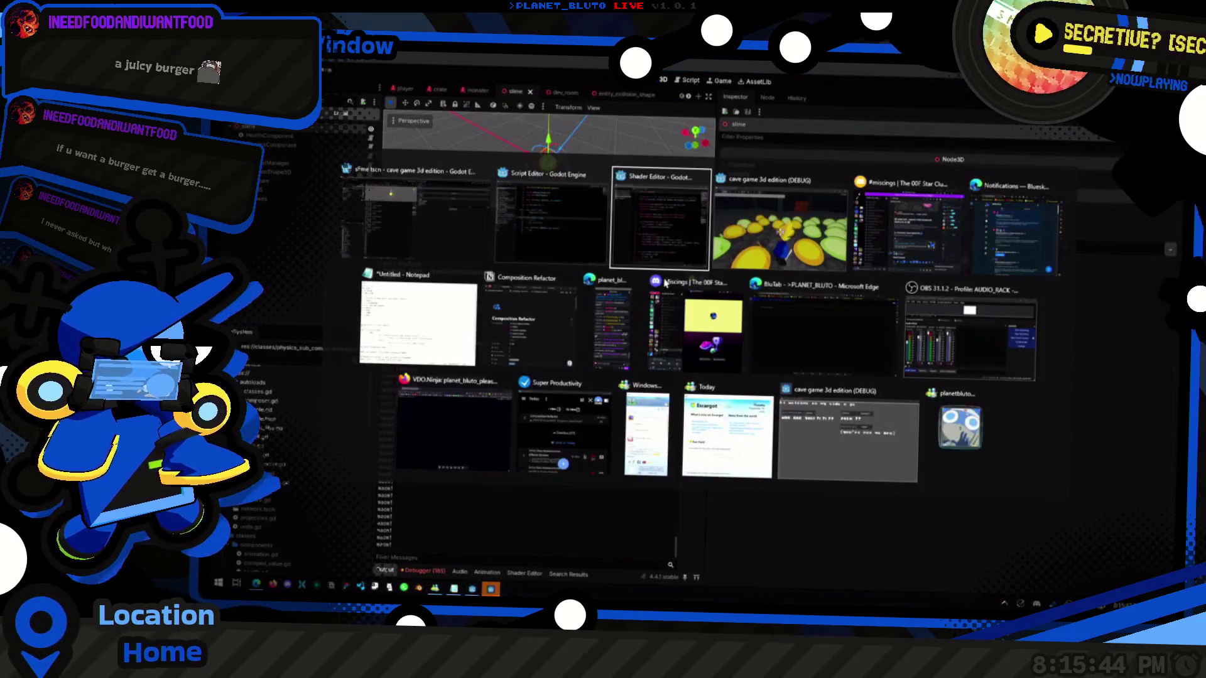
{"action": "key", "text": "a"}
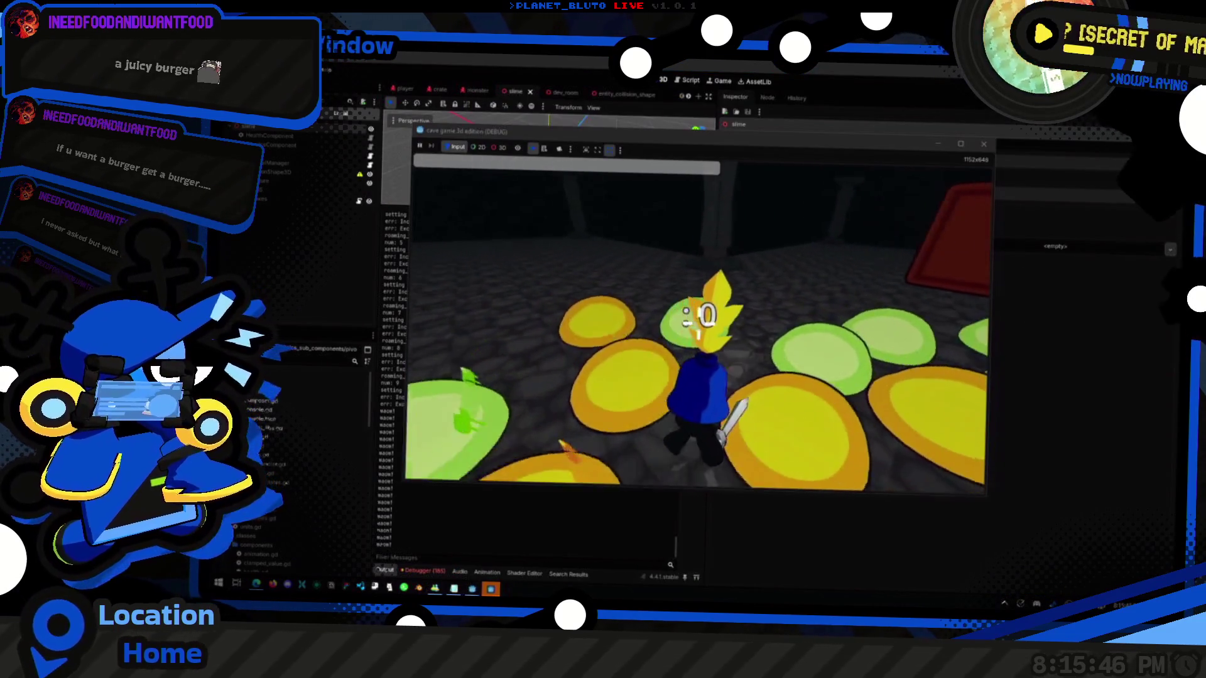
{"action": "key", "text": "d"}
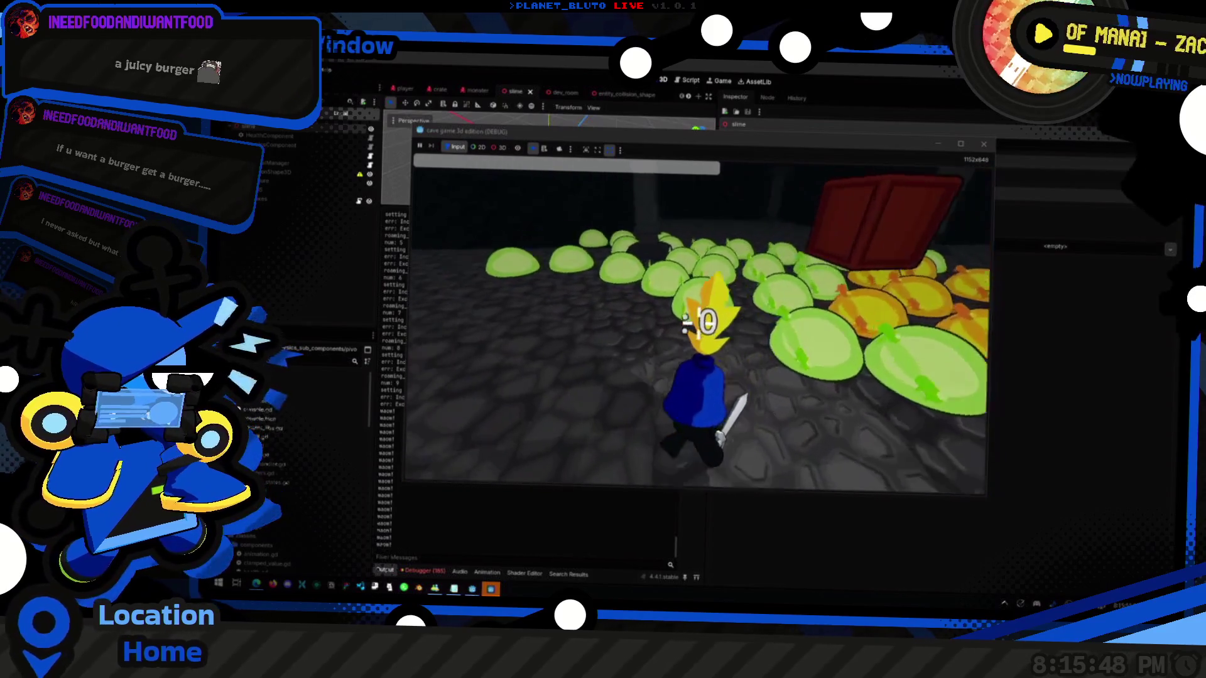
{"action": "key", "text": "w"}
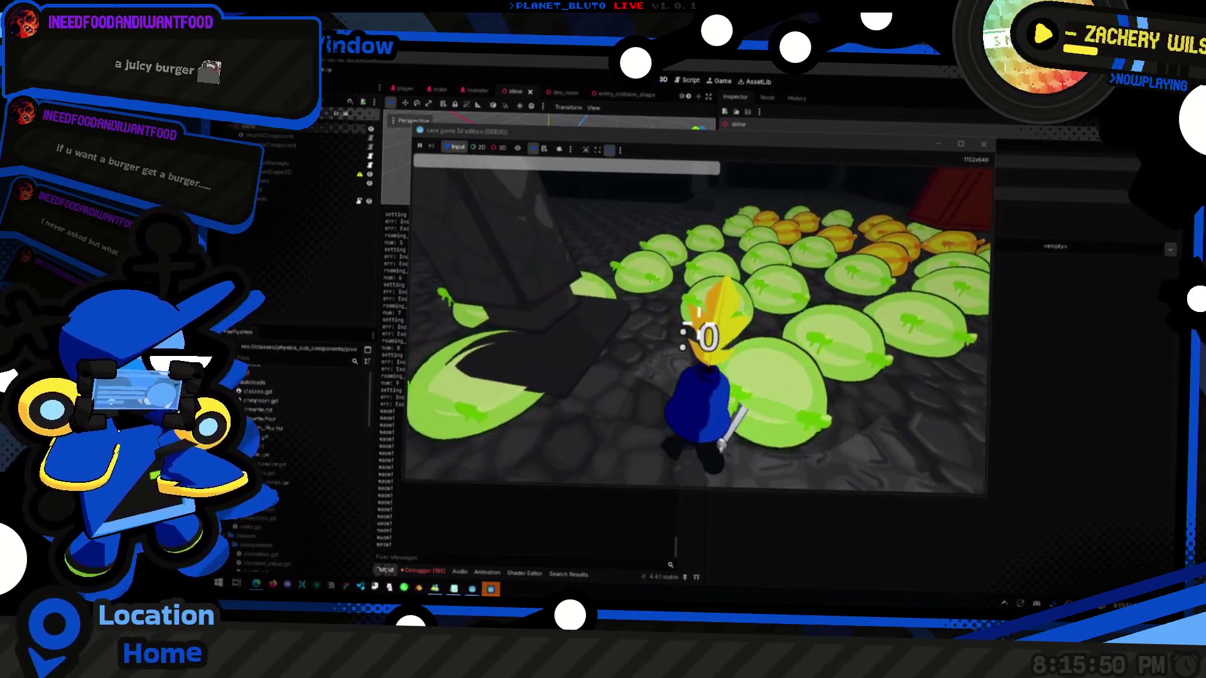
{"action": "key", "text": "a"}
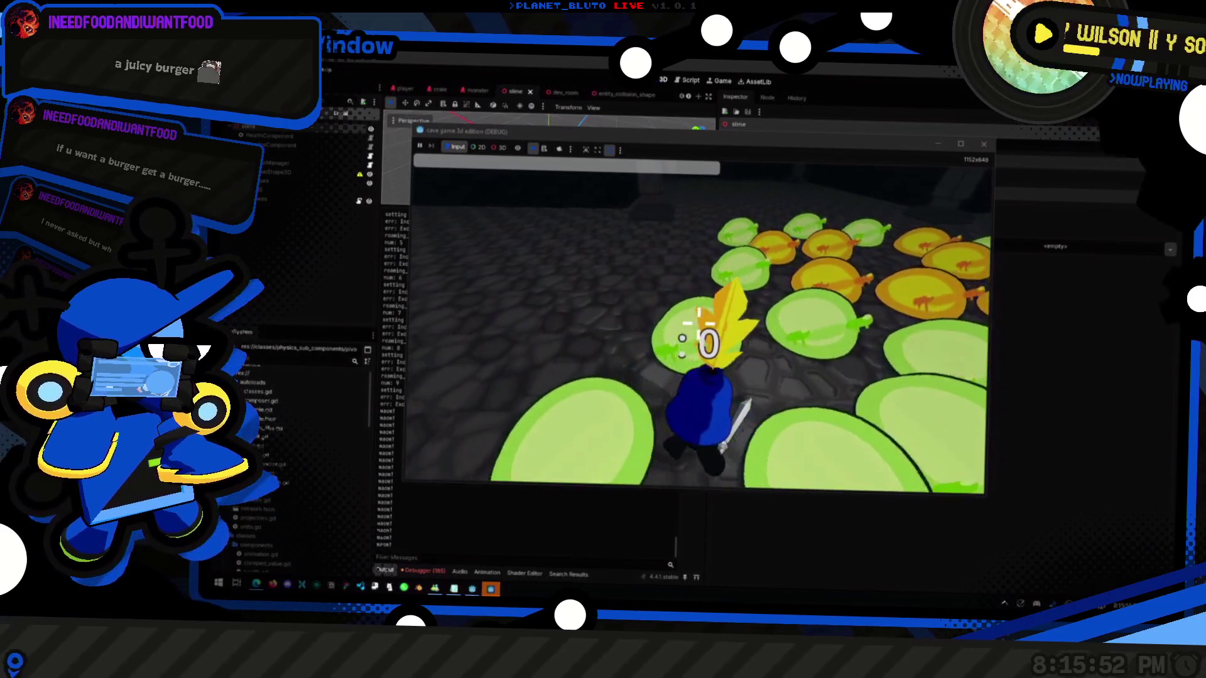
{"action": "key", "text": "w"}
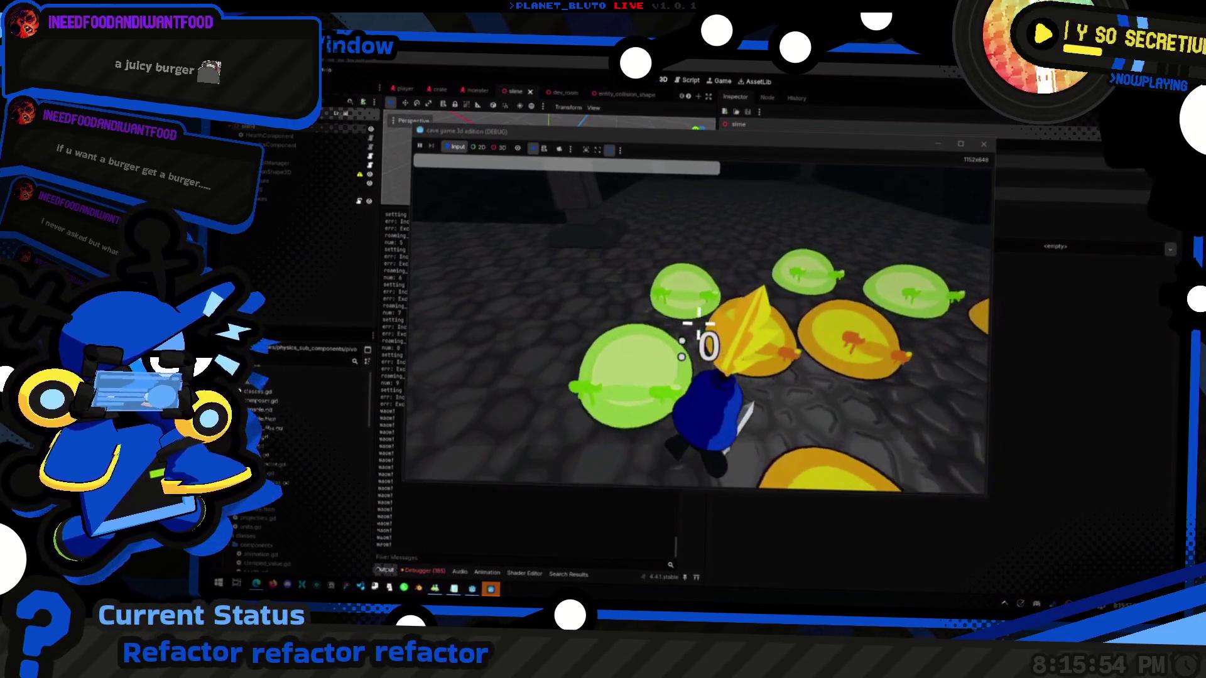
{"action": "key", "text": "F8"}
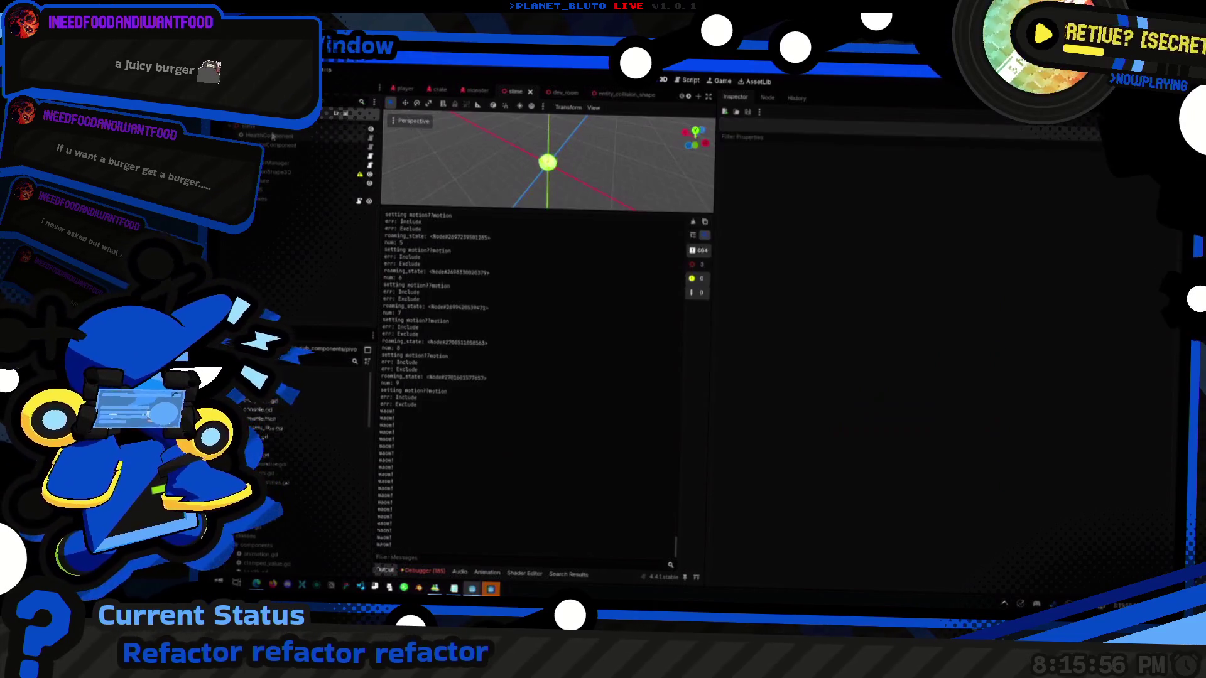
Start a new script at res://classes/components/new_script.gd from the components folder.
{"action": "key", "text": "ctrl+a"}
{"action": "key", "text": "Escape"}
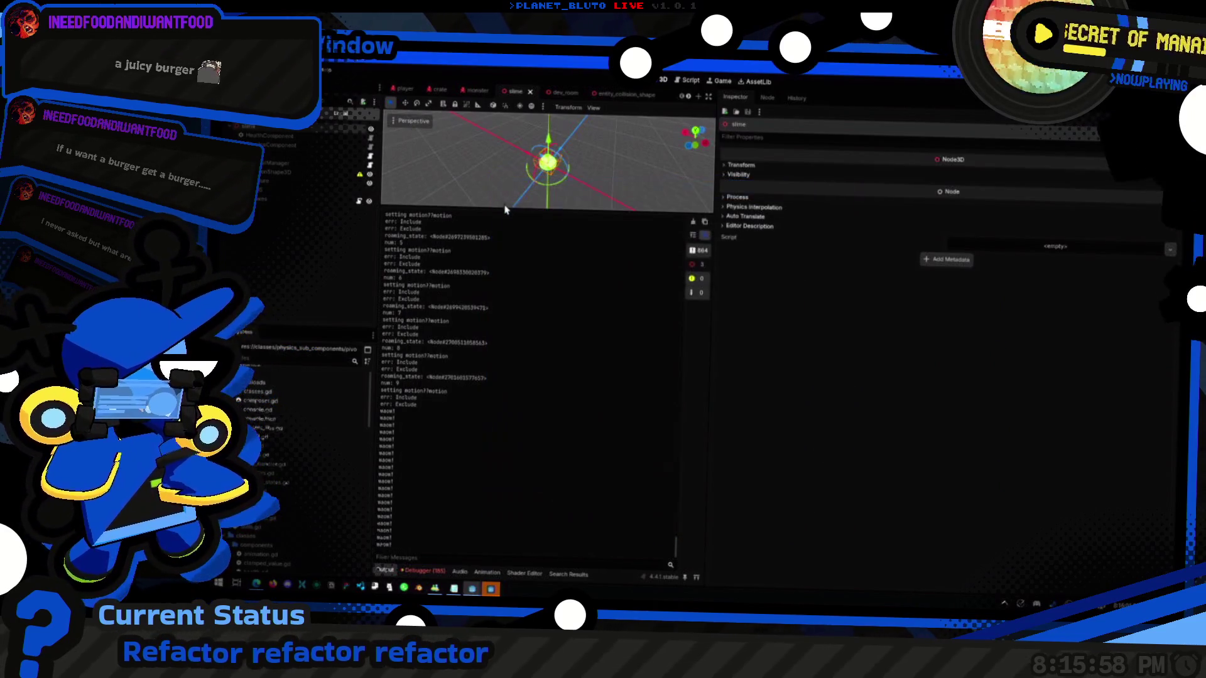
{"action": "right_click", "coordinate": [267, 475]}
{"action": "mouse_move", "coordinate": [342, 446]}
{"action": "left_click", "coordinate": [401, 456]}
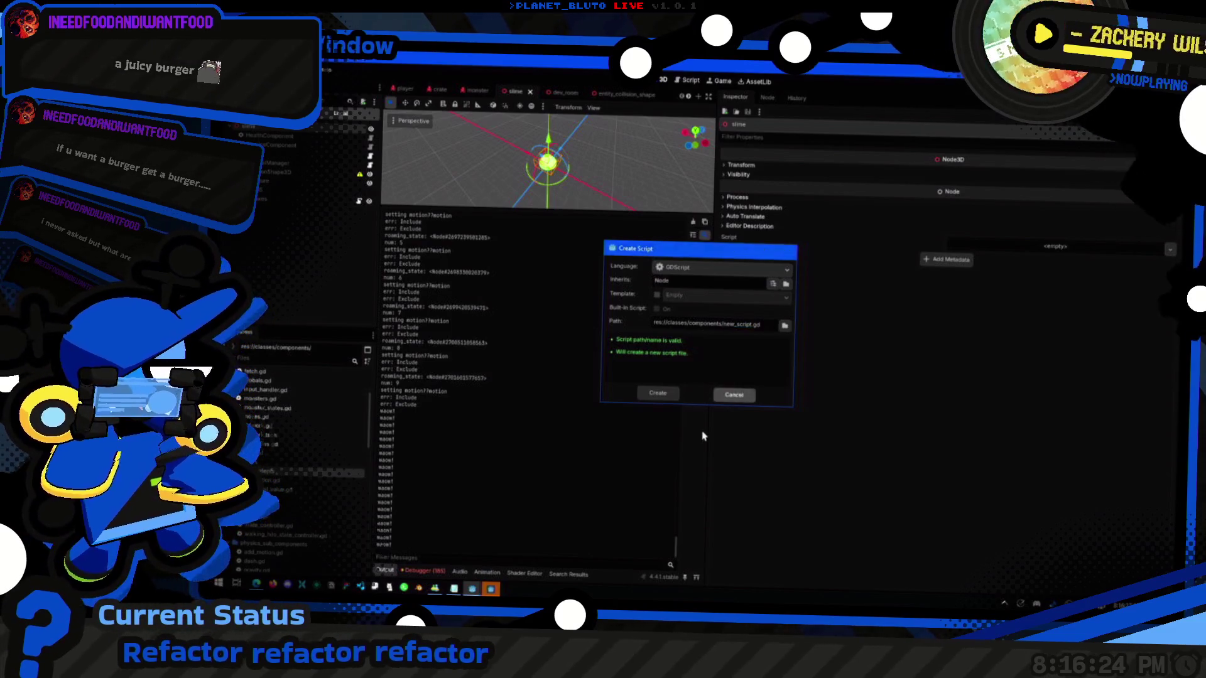
Cancel the new script, review _setup in walking_hilo_state_controller.gd, then show the player scene.
{"action": "left_click", "coordinate": [736, 394]}
{"action": "double_click", "coordinate": [308, 539]}
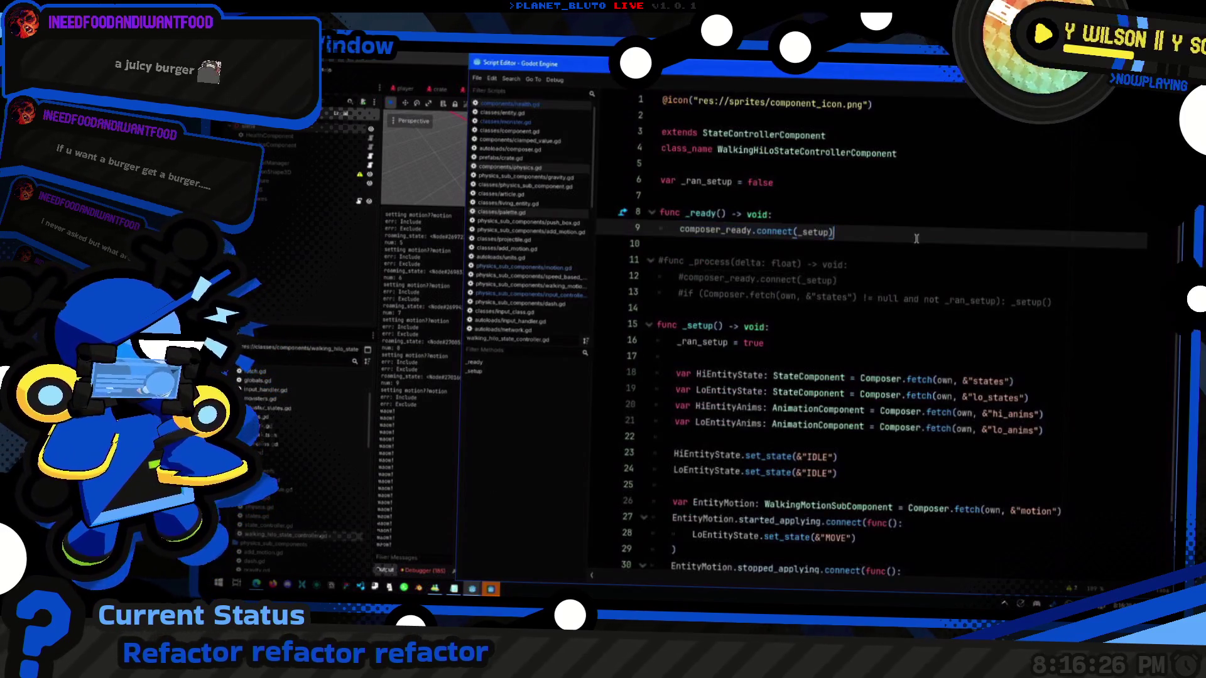
{"action": "scroll", "coordinate": [912, 269], "scroll_direction": "down", "scroll_amount": 2}
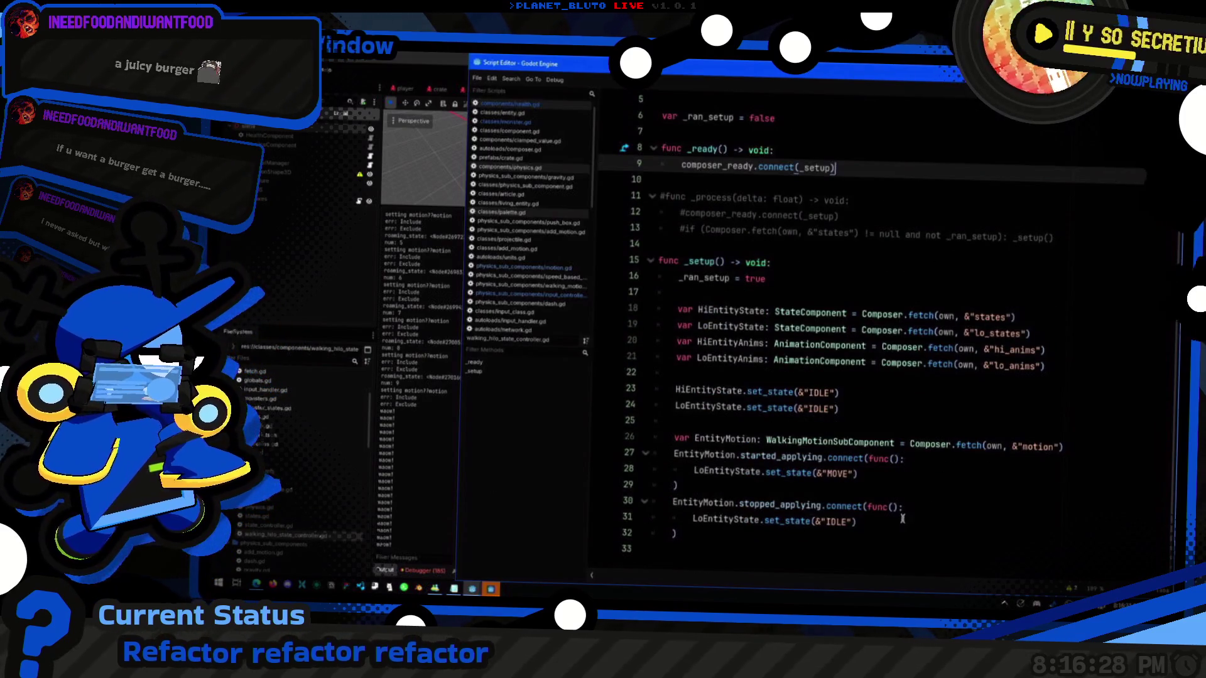
{"action": "mouse_move", "coordinate": [898, 534]}
{"action": "left_mouse_down"}
{"action": "mouse_move", "coordinate": [732, 510]}
{"action": "mouse_move", "coordinate": [720, 278]}
{"action": "mouse_move", "coordinate": [599, 280]}
{"action": "left_mouse_up"}
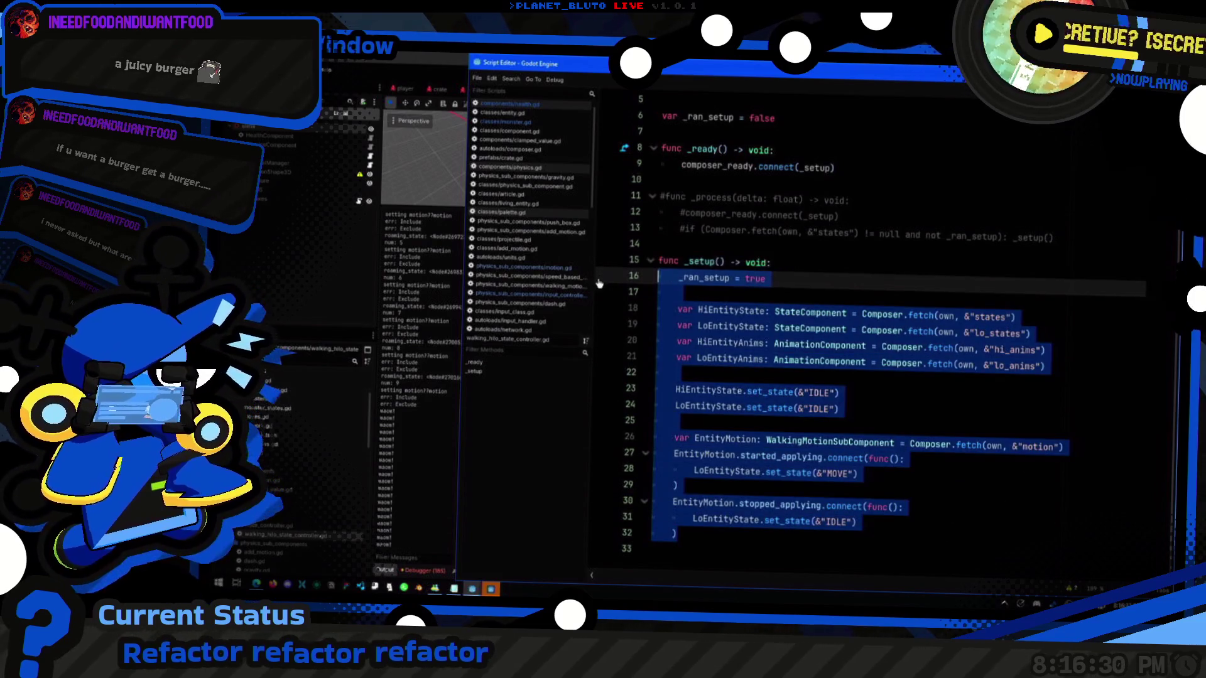
{"action": "left_click", "coordinate": [808, 290]}
{"action": "left_click", "coordinate": [352, 164]}
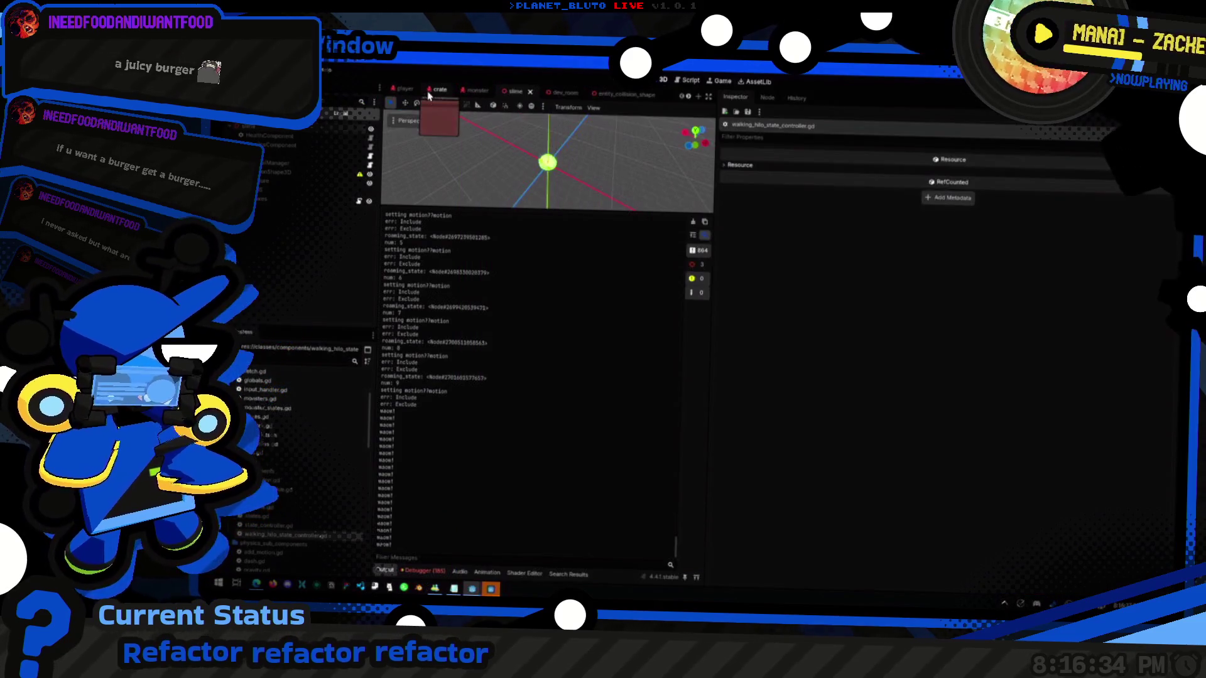
{"action": "left_click", "coordinate": [402, 86]}
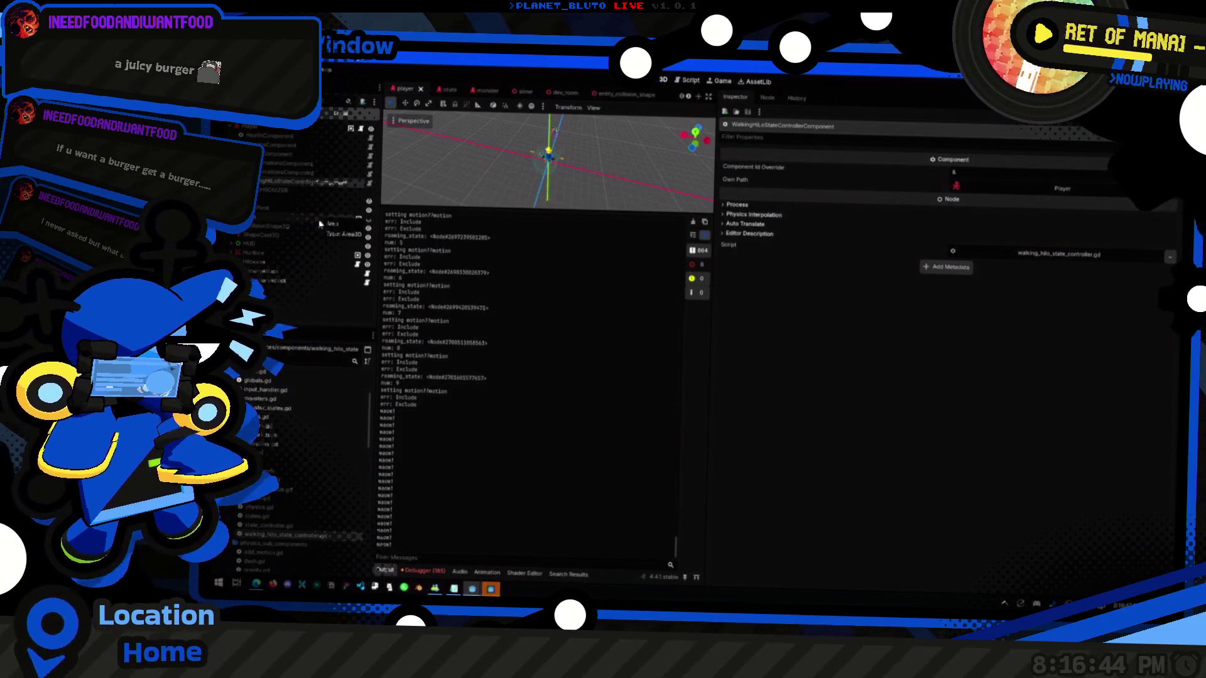
Go via the monster tab to the slime scene and select its root, adding no node.
{"action": "left_click", "coordinate": [476, 91]}
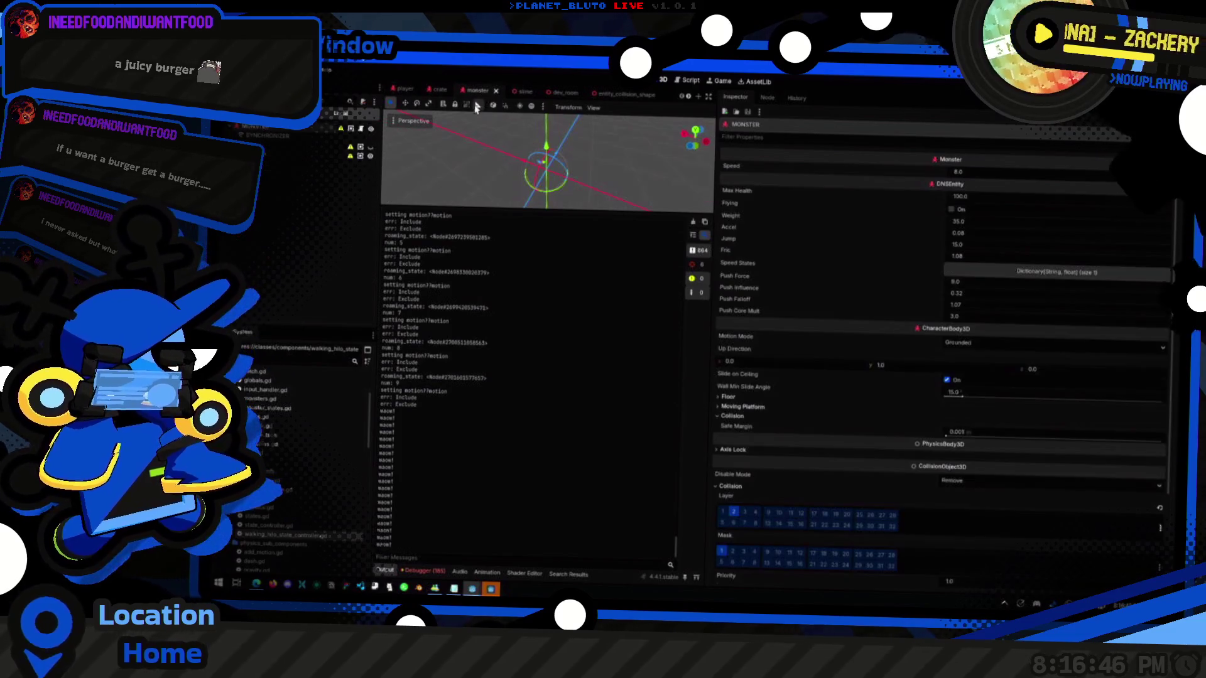
{"action": "left_click", "coordinate": [510, 92]}
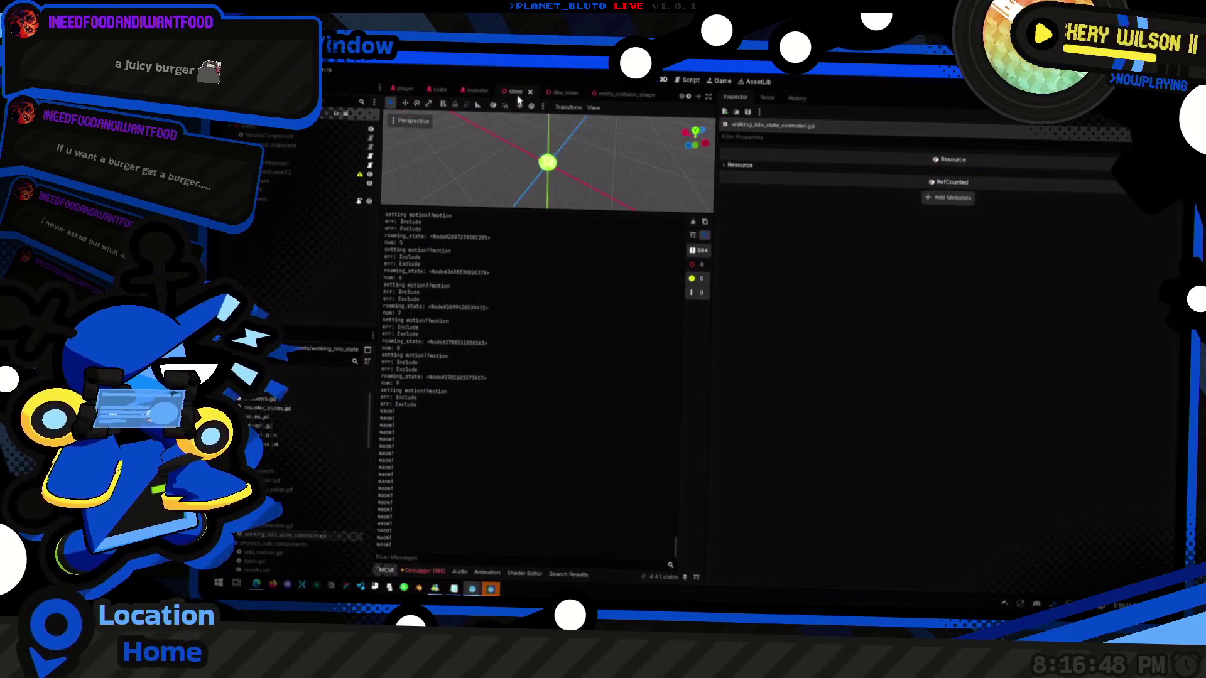
{"action": "left_click", "coordinate": [261, 130]}
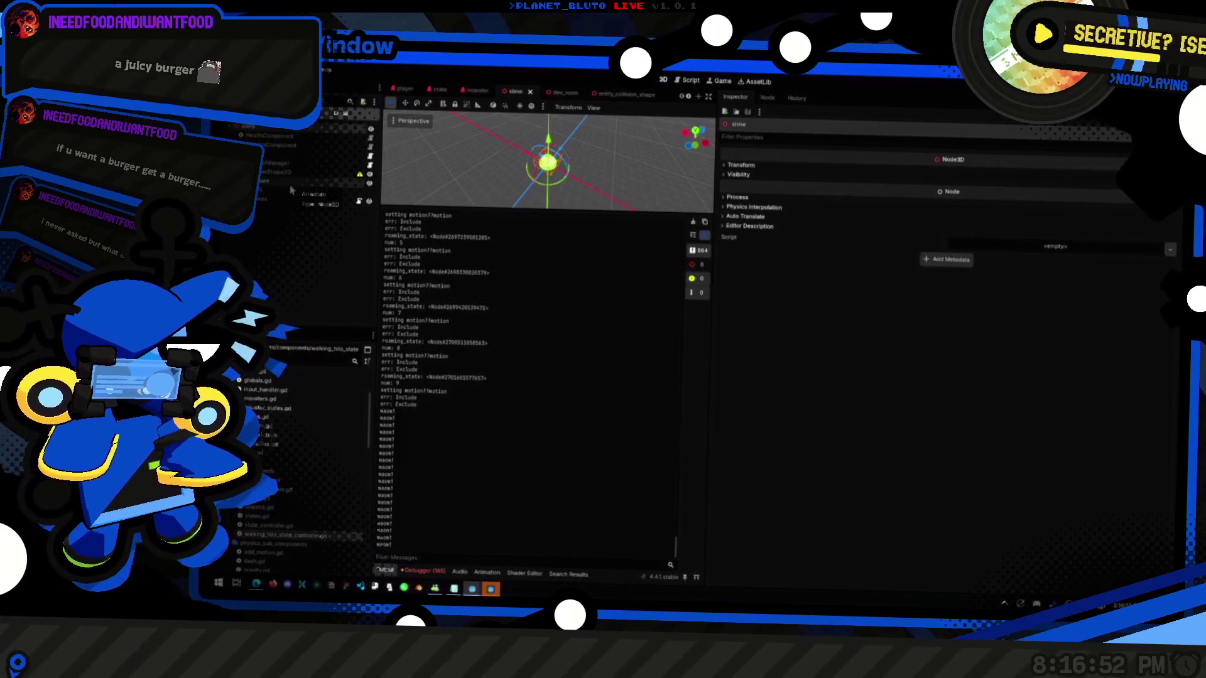
{"action": "key", "text": "ctrl+a"}
{"action": "key", "text": "Escape"}
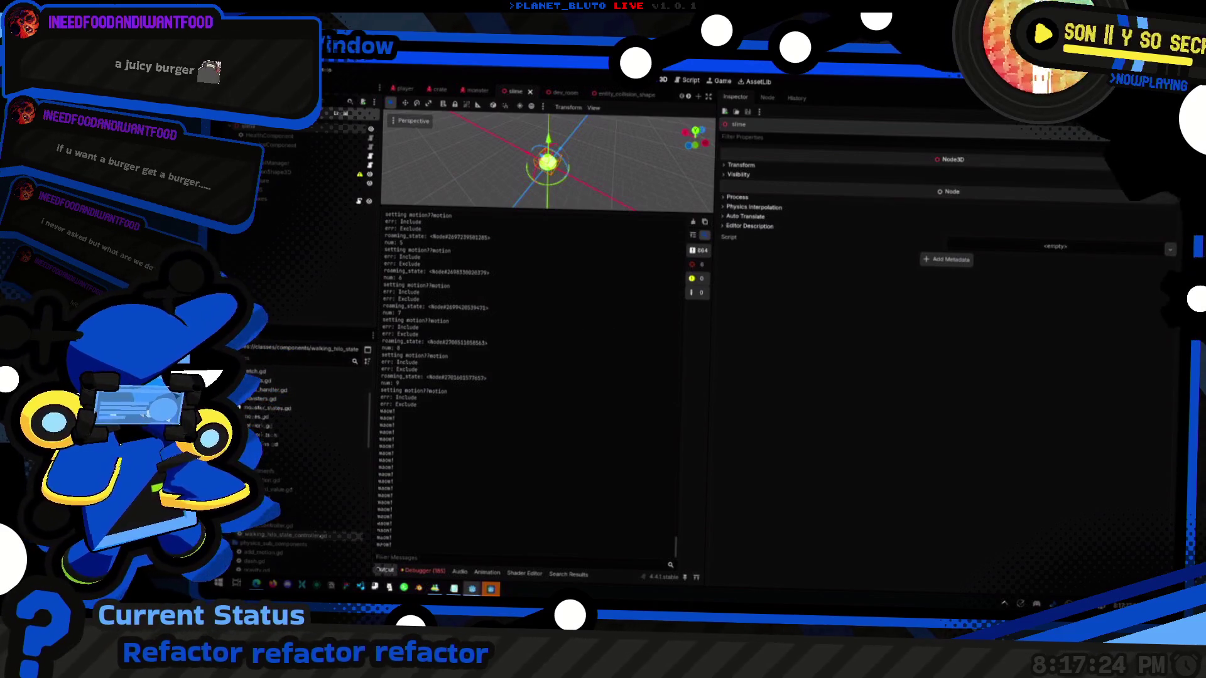
Close the running game window with Alt+F4.
{"action": "left_click", "coordinate": [439, 189]}
{"action": "key", "text": "alt+Tab"}
{"action": "key", "text": "alt+Tab"}
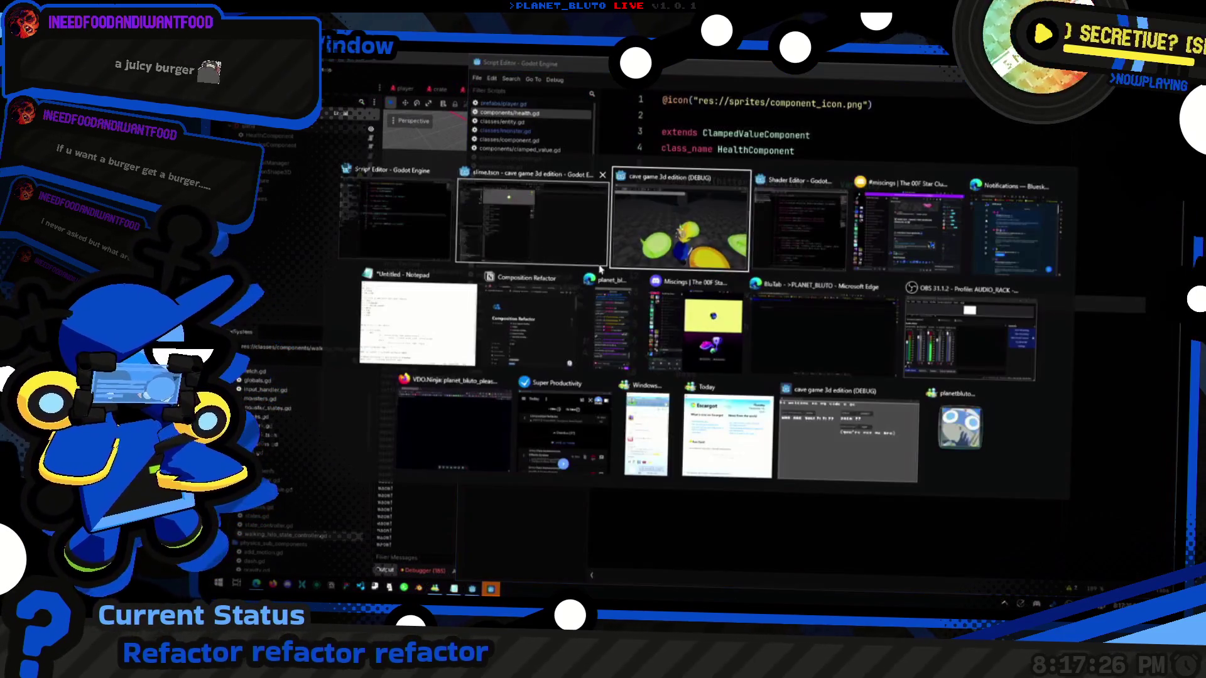
{"action": "key", "text": "alt+F4"}
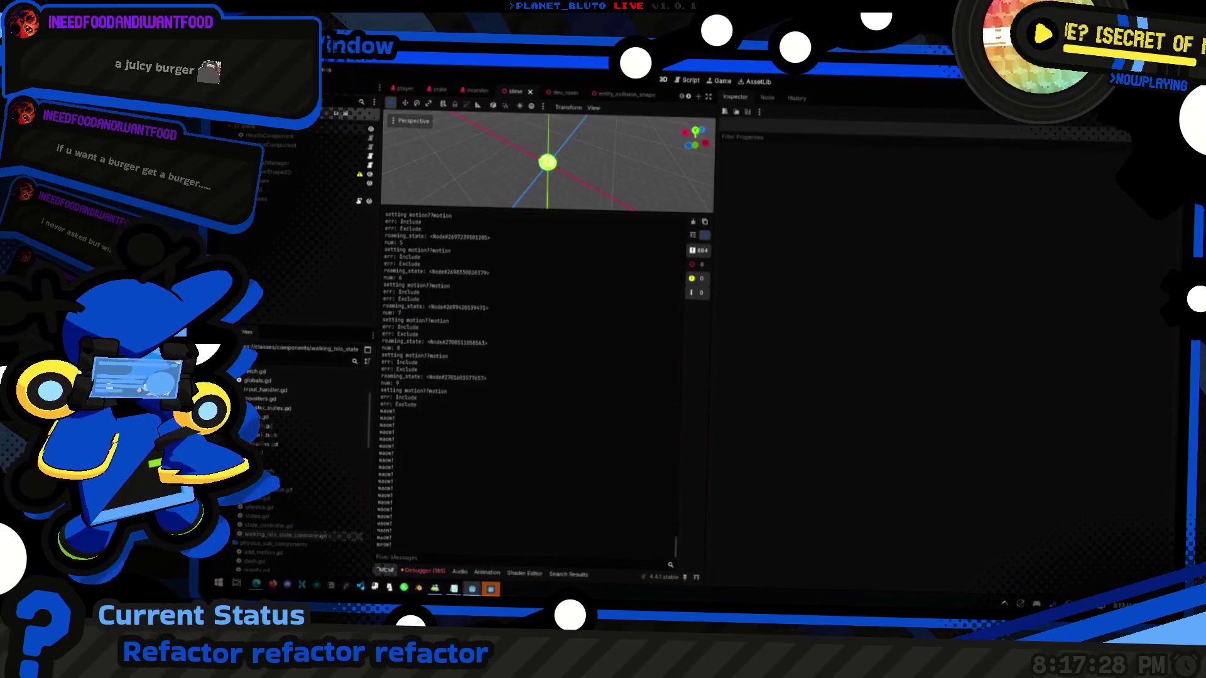
Inspect the slime's PhysicsComponent with Gravity, WalkingMotion, AddMotion and PushBox sub-components.
{"action": "left_click", "coordinate": [272, 127]}
{"action": "key", "text": "ctrl+a"}
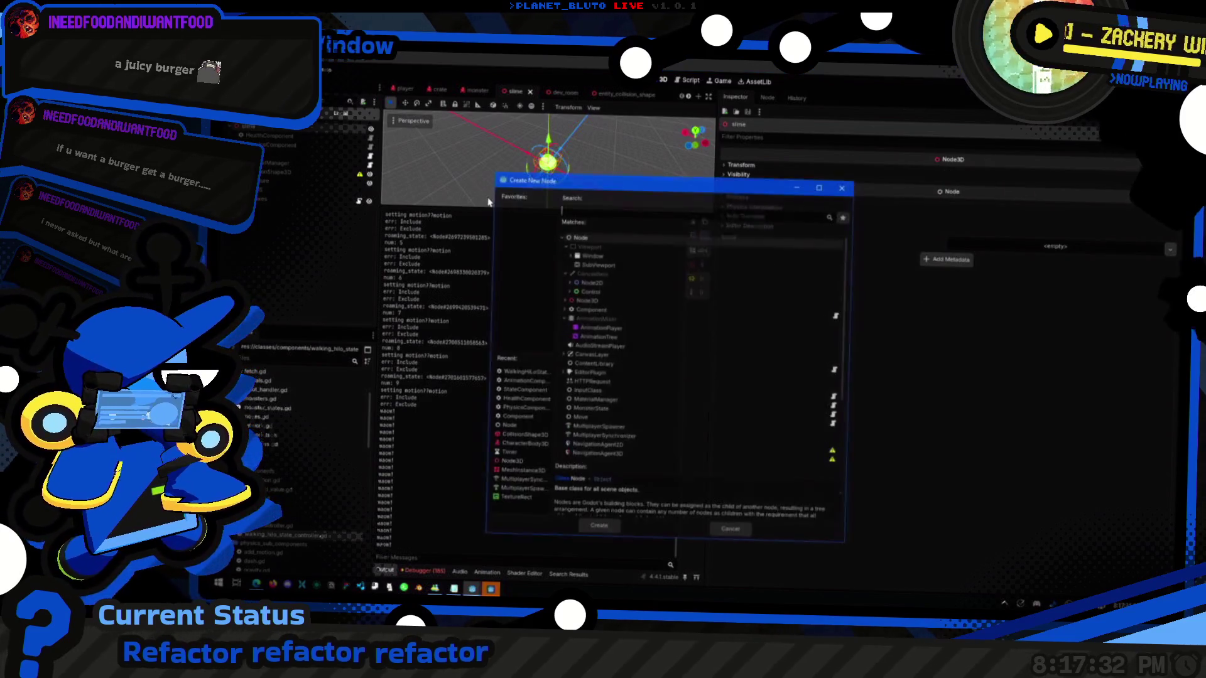
{"action": "key", "text": "Escape"}
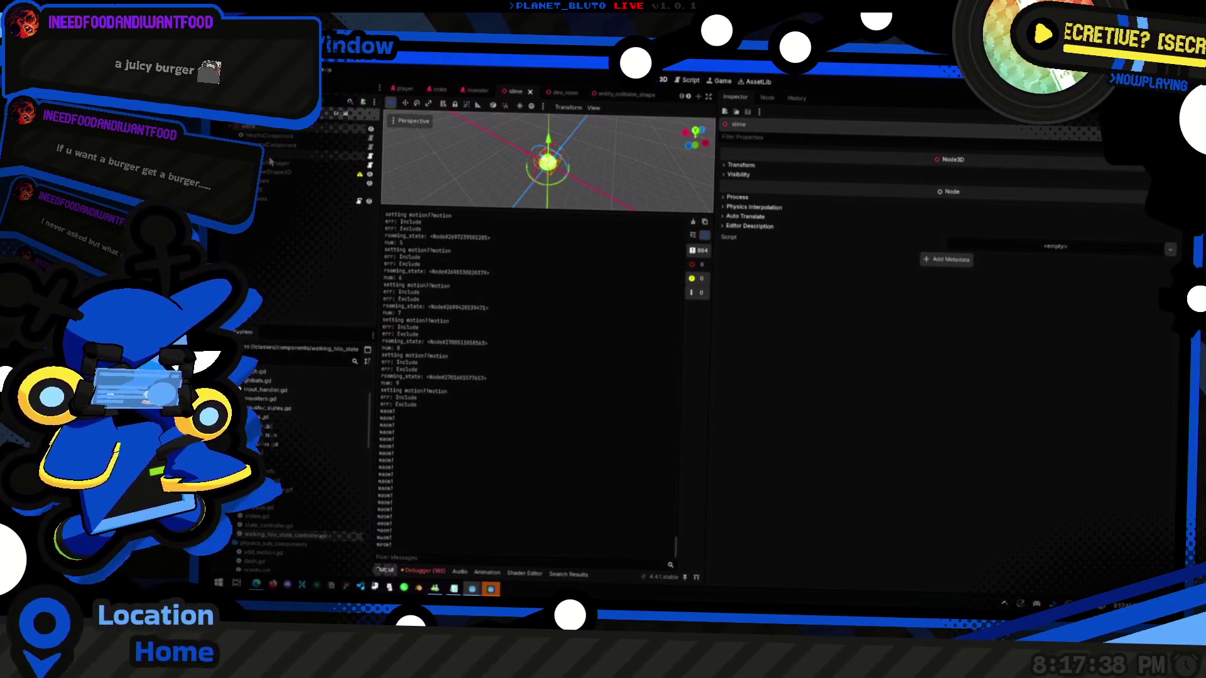
{"action": "left_click", "coordinate": [274, 147]}
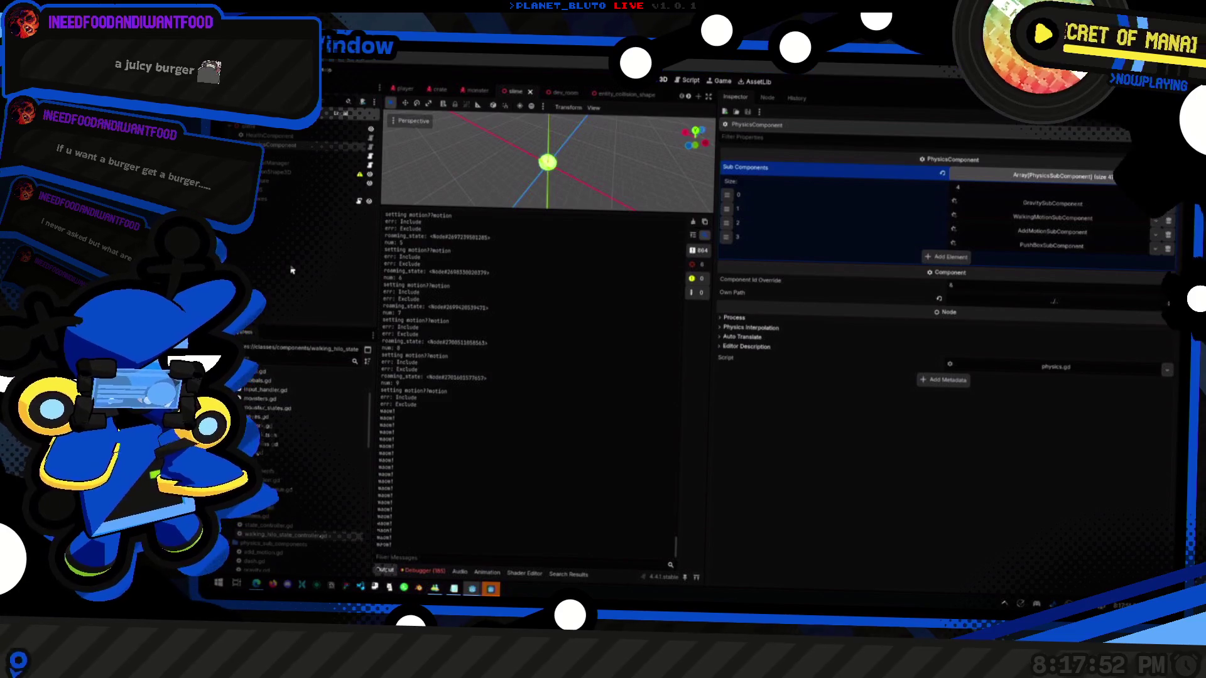
Step through the open script's _ready and _hit functions to the componentId line in _init.
{"action": "key", "text": "alt+Tab"}
{"action": "key", "text": "alt+Tab"}
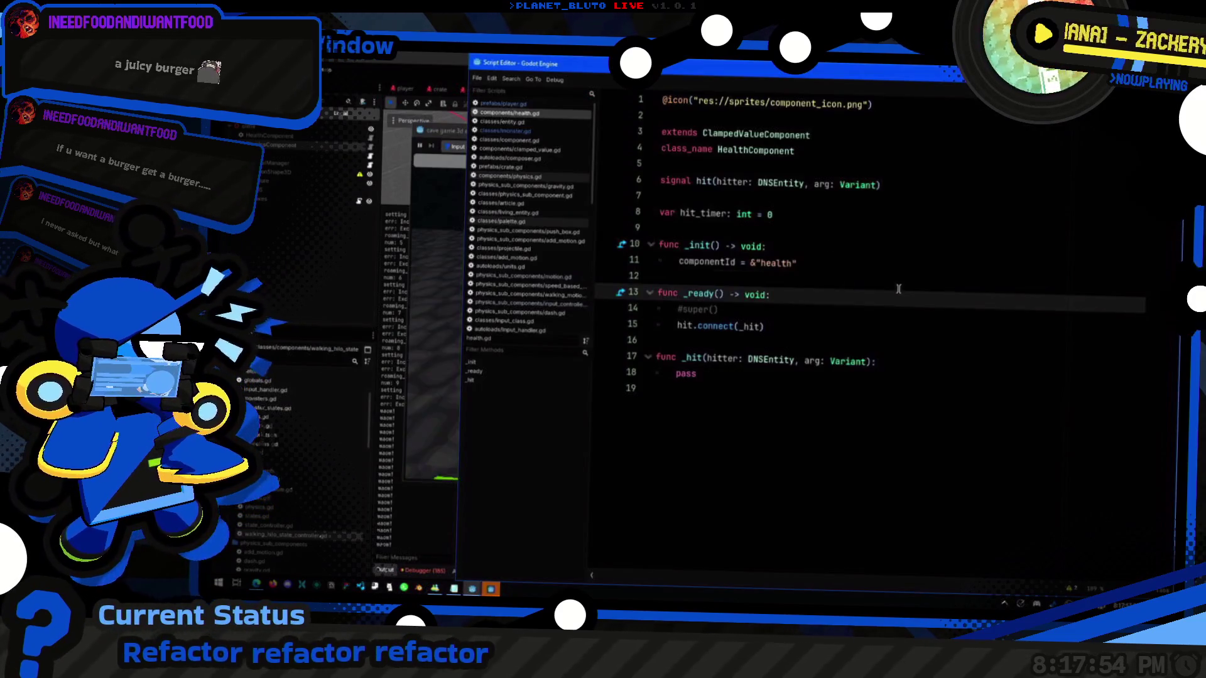
{"action": "left_click", "coordinate": [861, 311]}
{"action": "left_click", "coordinate": [854, 325]}
{"action": "left_click", "coordinate": [844, 307]}
{"action": "left_click", "coordinate": [851, 293]}
{"action": "left_click", "coordinate": [858, 264]}
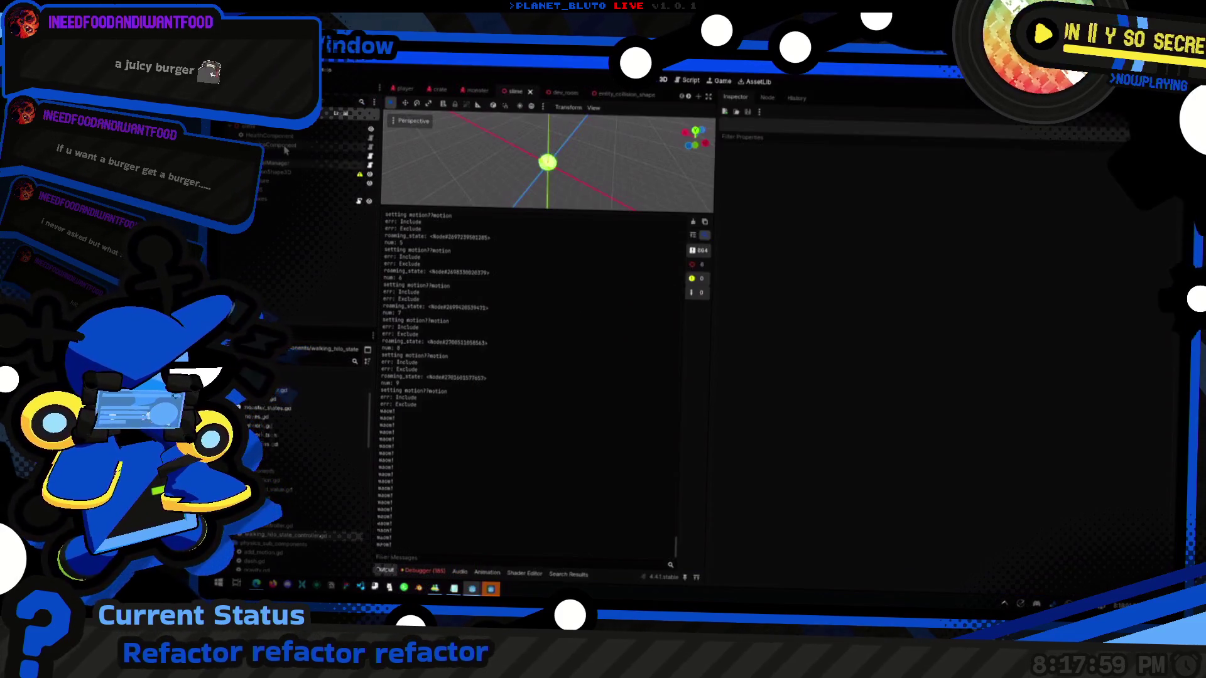
Create brain_controller.gd in the components folder and start replacing its base with 'extends States'.
{"action": "left_click", "coordinate": [327, 137]}
{"action": "key", "text": "ctrl+a"}
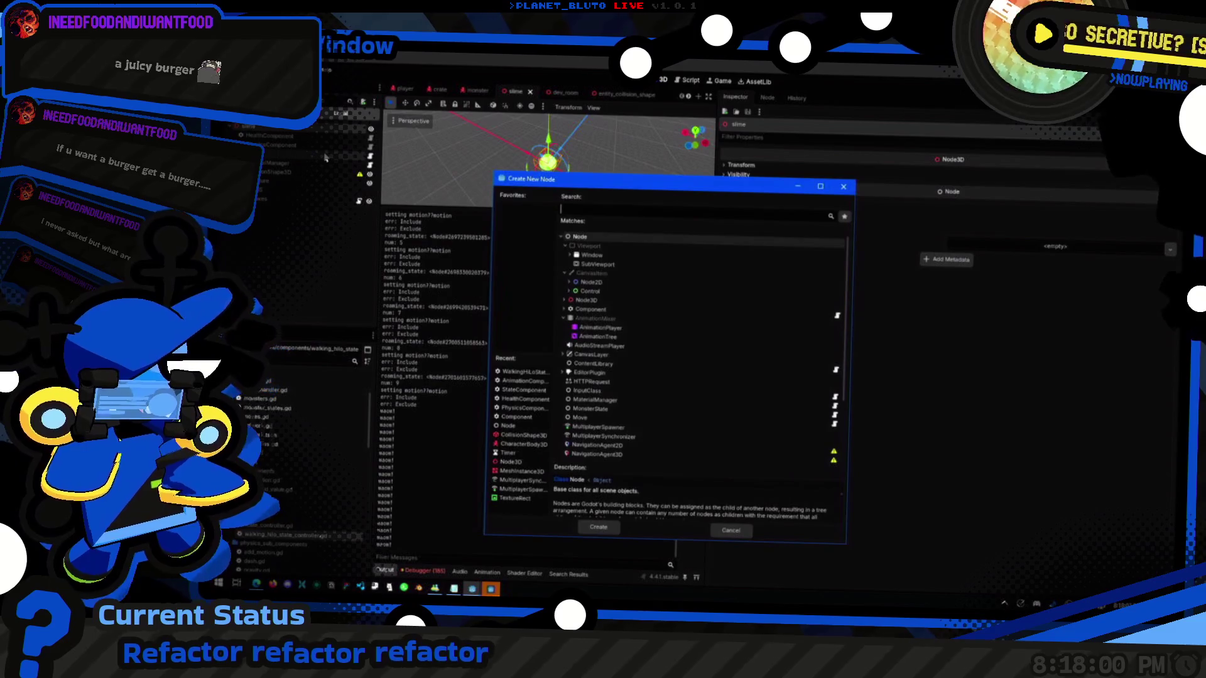
{"action": "key", "text": "Escape"}
{"action": "right_click", "coordinate": [304, 428]}
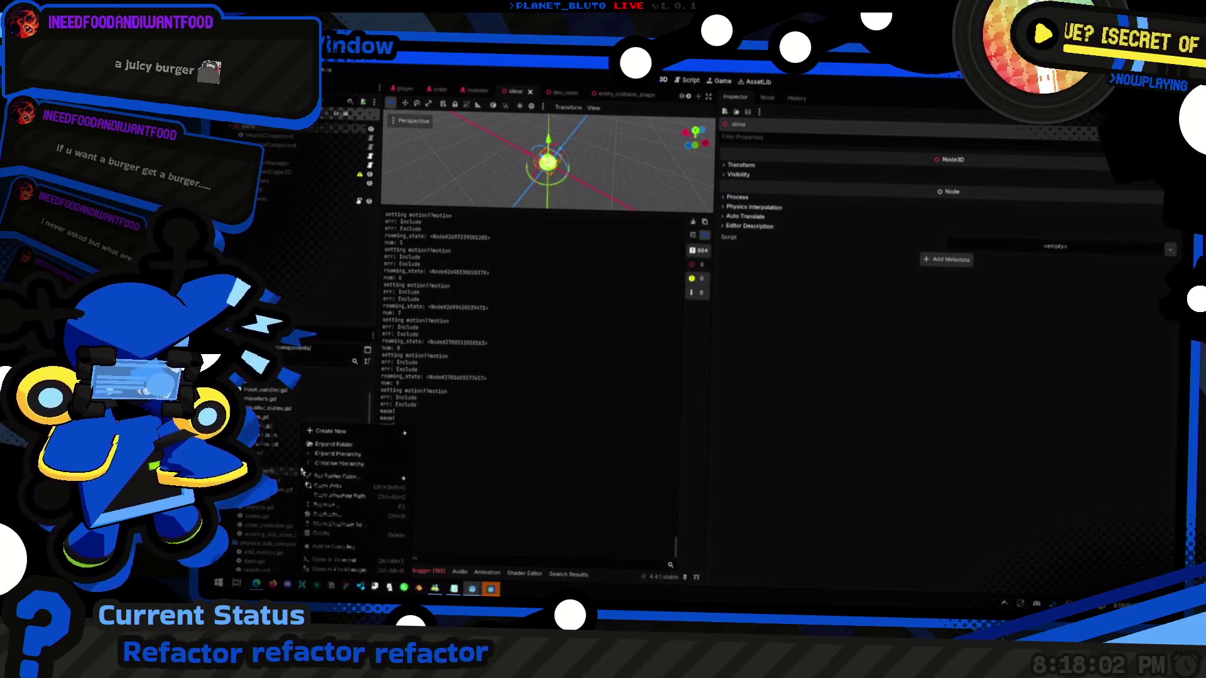
{"action": "mouse_move", "coordinate": [350, 432]}
{"action": "left_click", "coordinate": [442, 459]}
{"action": "type", "text": "brain_controller.gd"}
{"action": "key", "text": "Return"}
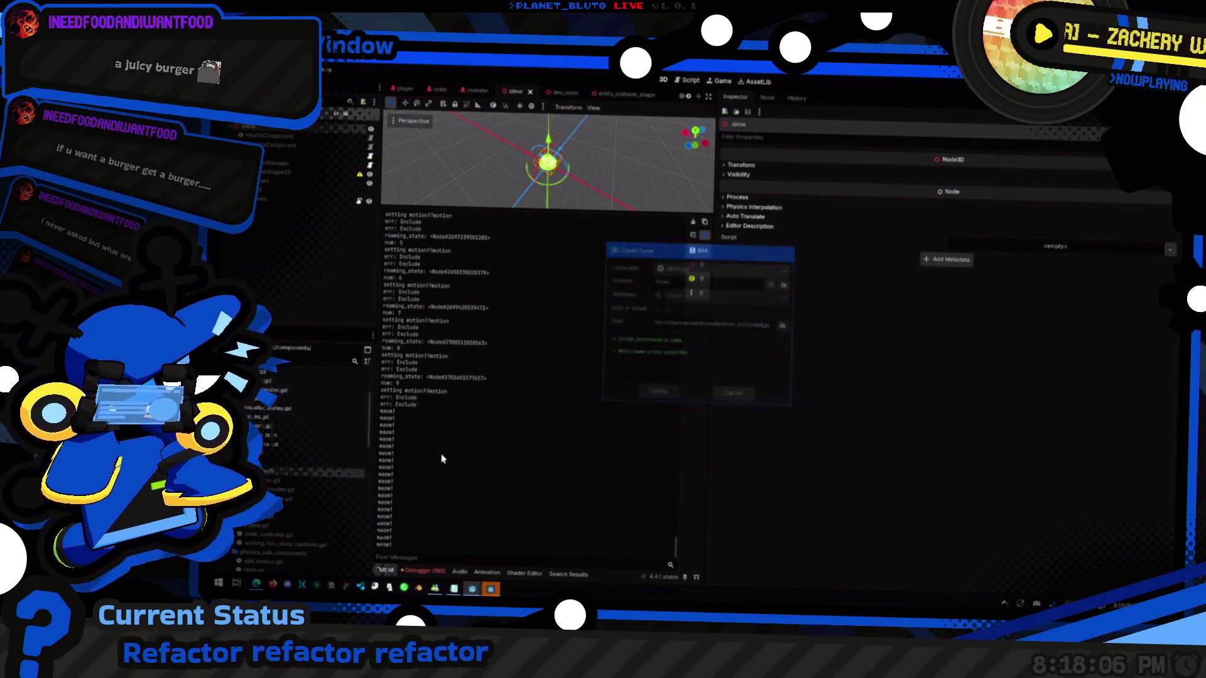
{"action": "key", "text": "ctrl+a"}
{"action": "type", "text": "extends S"}
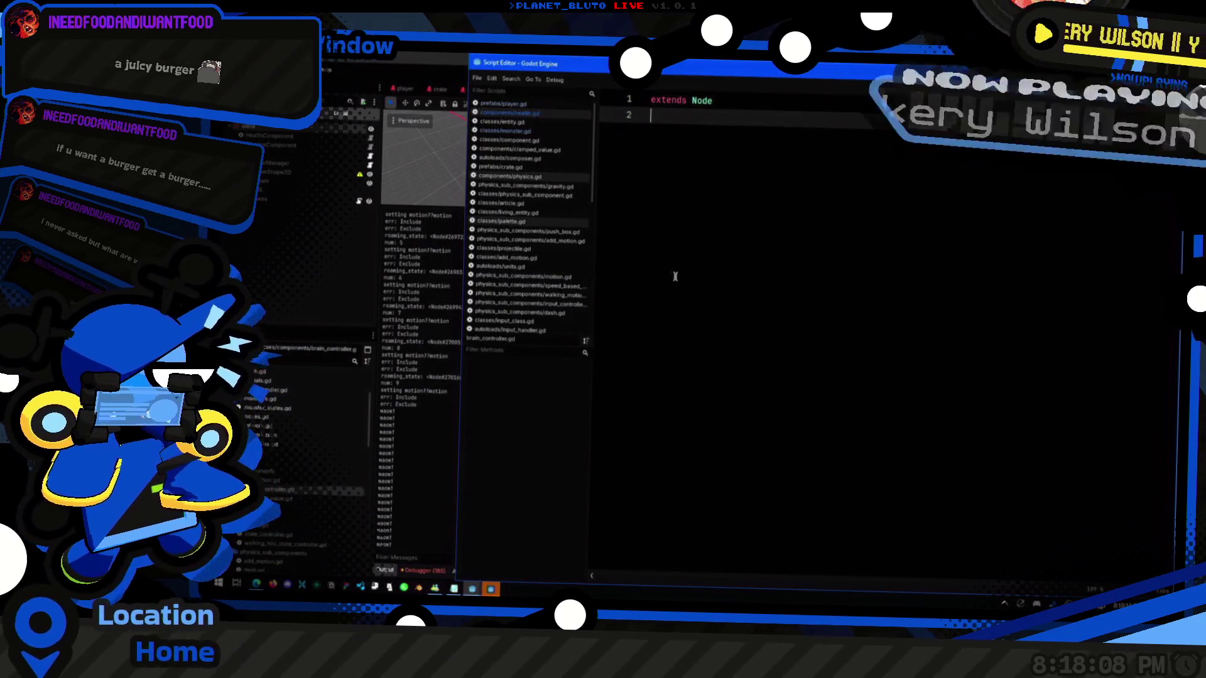
{"action": "type", "text": "tates"}
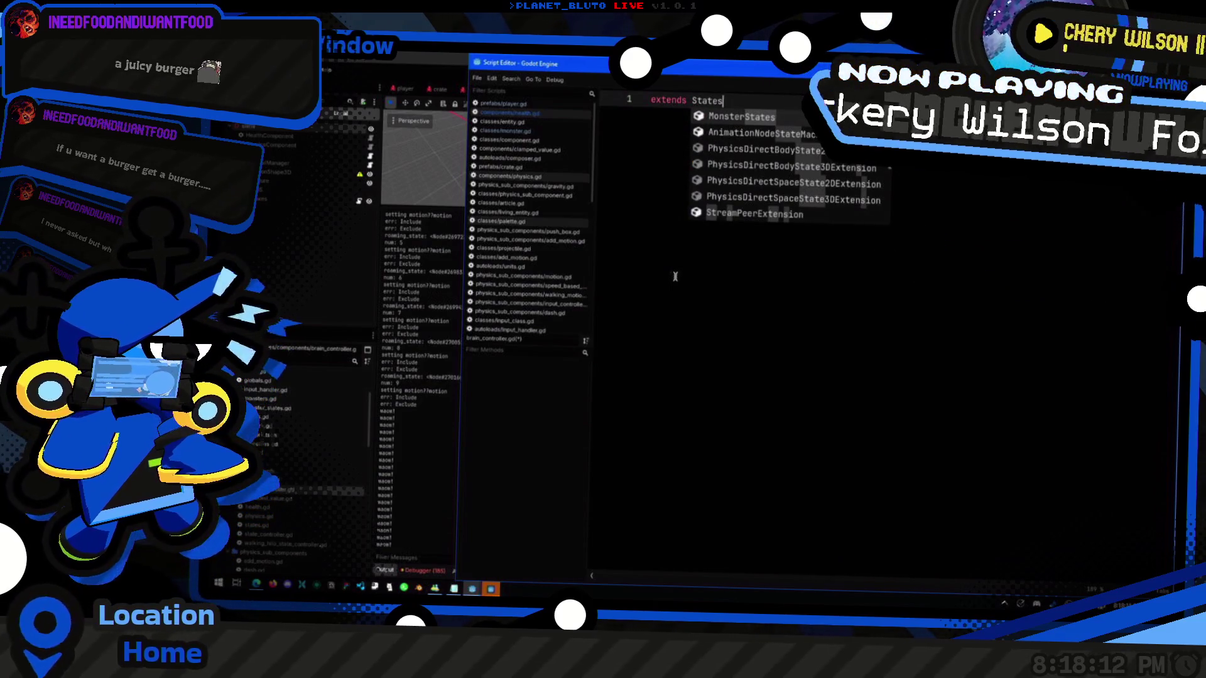
Make brain_controller.gd extend Component and check the Component class script.
{"action": "key", "text": "BackSpace"}
{"action": "key", "text": "Return"}
{"action": "key", "text": "ctrl+BackSpace"}
{"action": "type", "text": "Comp"}
{"action": "key", "text": "Return"}
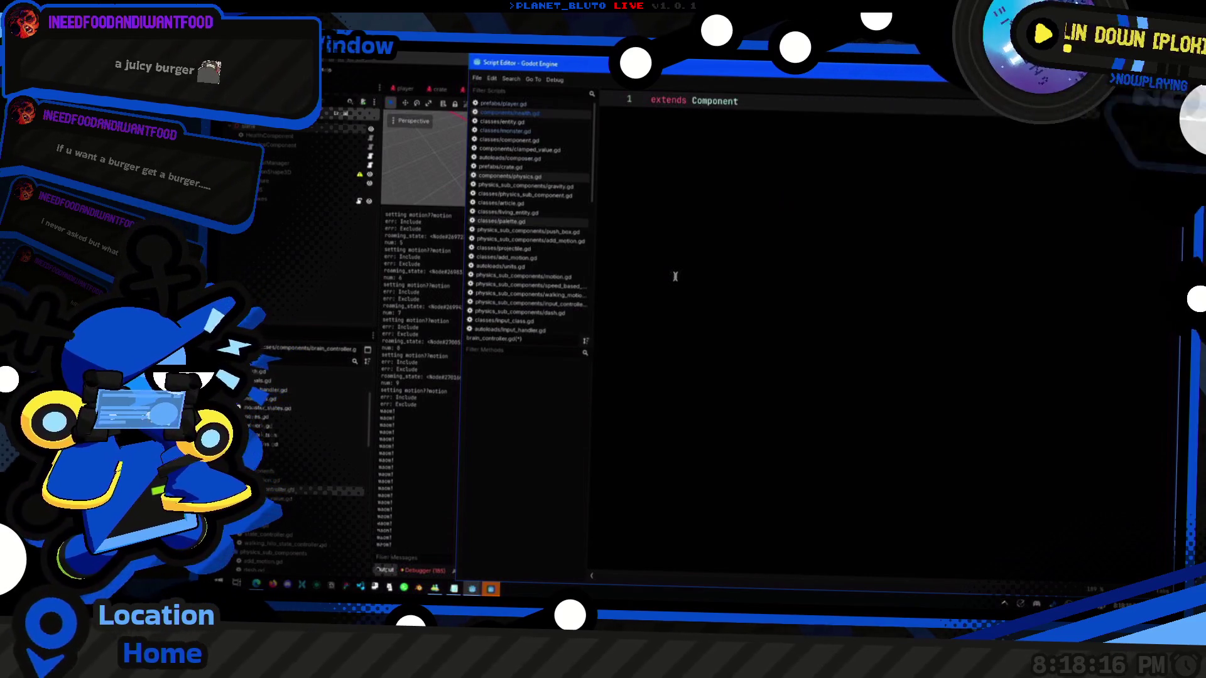
{"action": "key", "text": "Home"}
{"action": "key", "text": "Return"}
{"action": "key", "text": "Return"}
{"action": "key", "text": "Up"}
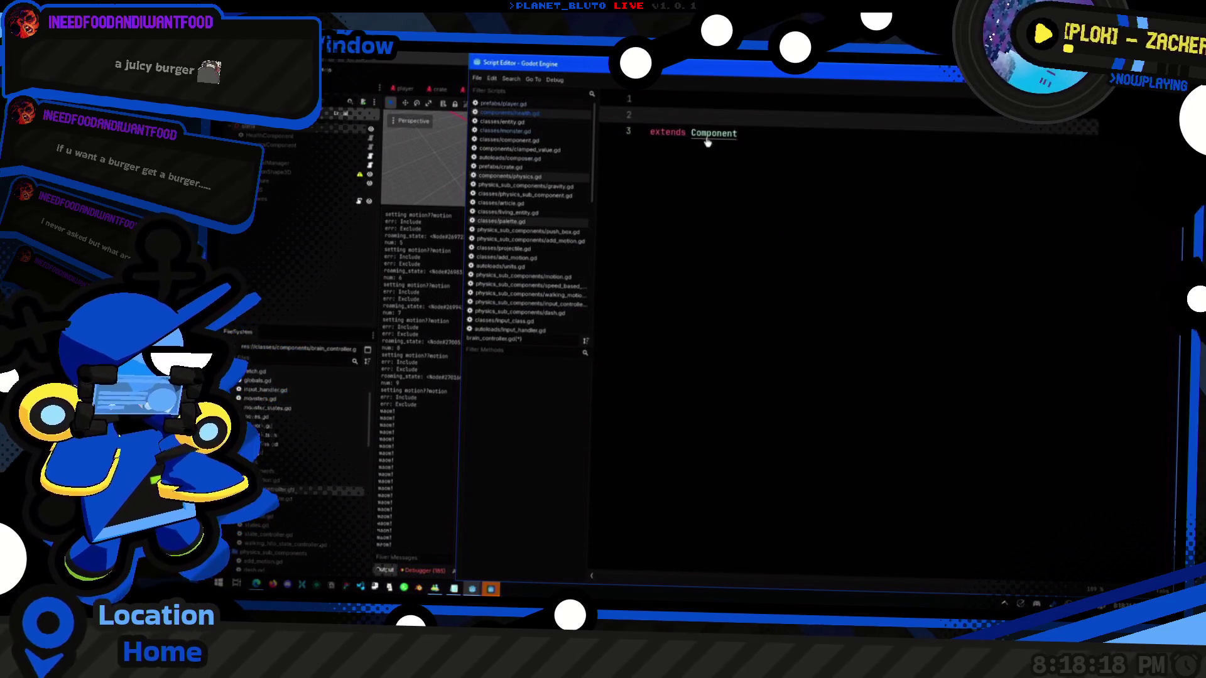
{"action": "left_click", "coordinate": [709, 133], "text": "ctrl"}
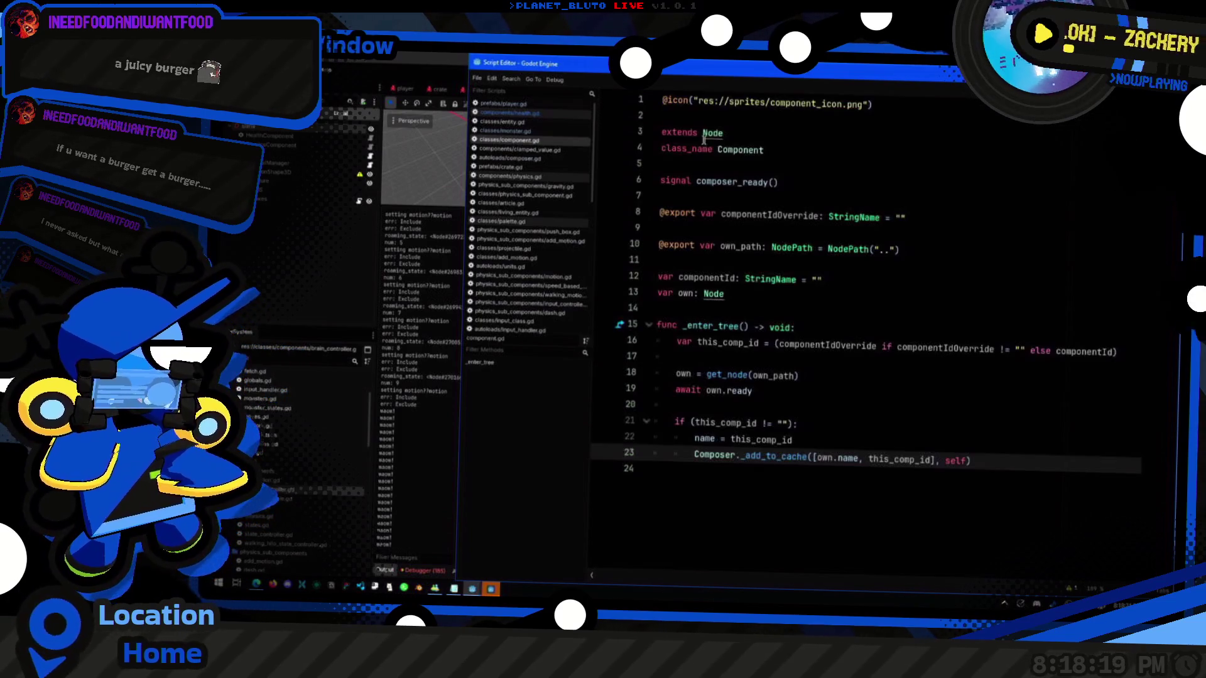
{"action": "key", "text": "alt+Left"}
Paste the component icon annotation at the top and add class_name BrainComponent.
{"action": "left_click", "coordinate": [722, 106]}
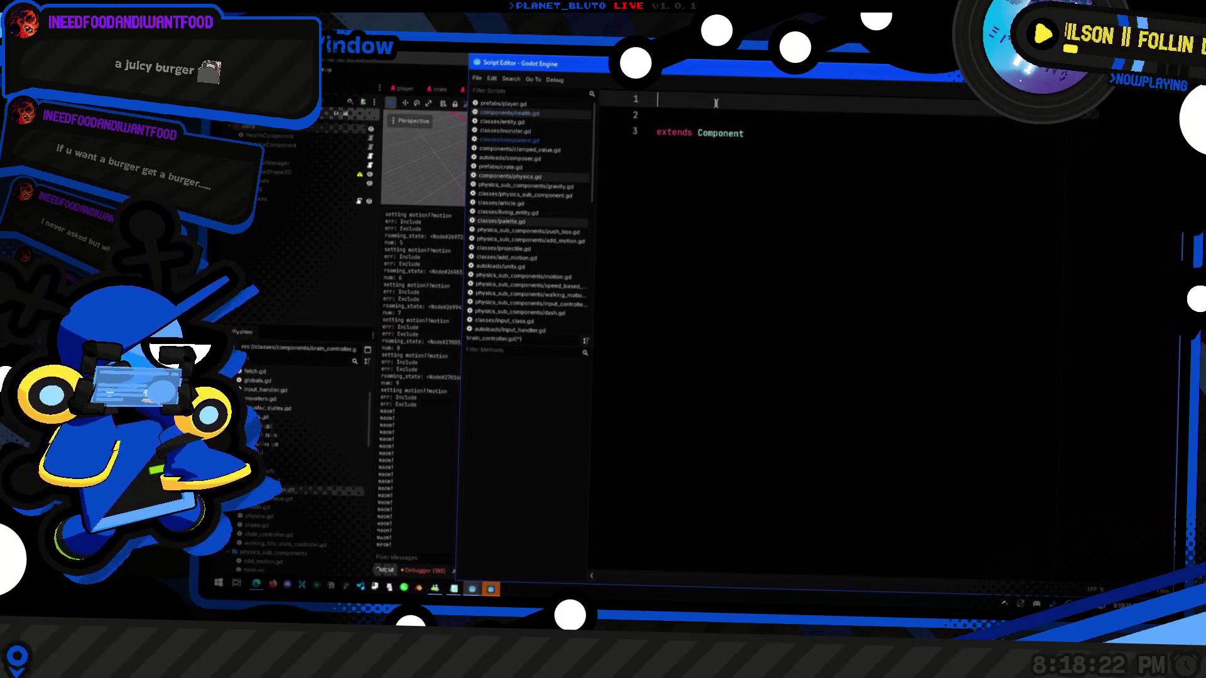
{"action": "type", "text": "@icon(\"res://sprites/component_icon.png\")"}
{"action": "key", "text": "ctrl+End"}
{"action": "key", "text": "Return"}
{"action": "type", "text": "cla"}
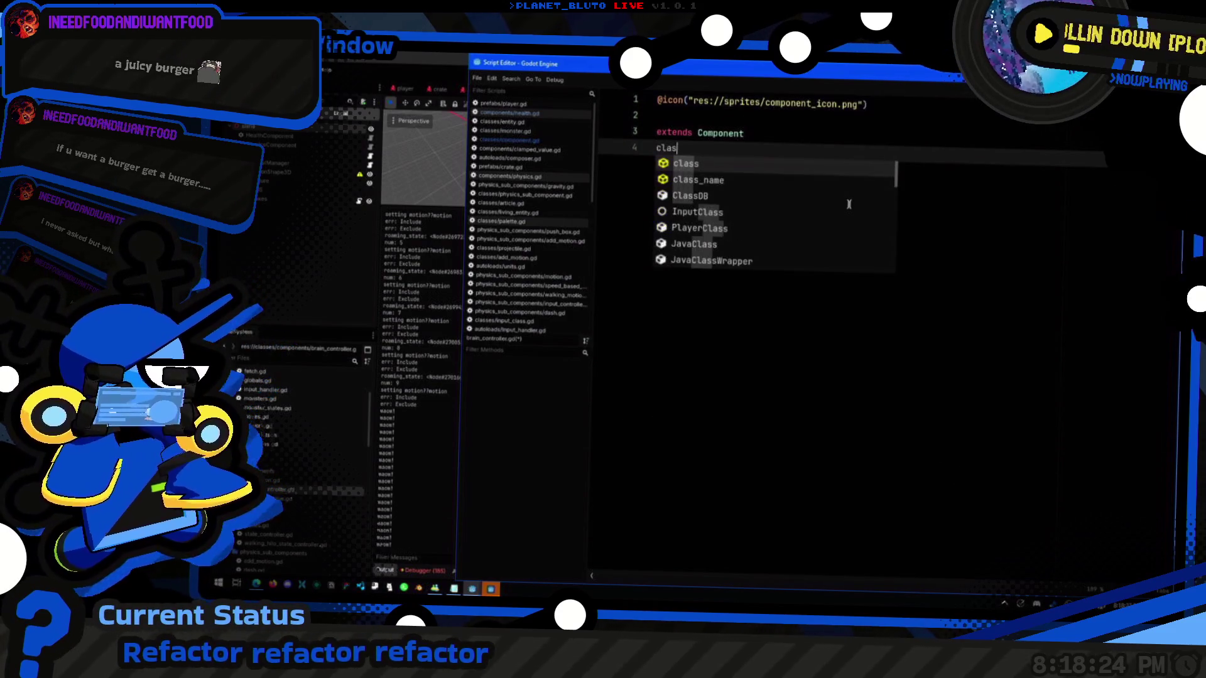
{"action": "key", "text": "Down"}
{"action": "key", "text": "Return"}
{"action": "type", "text": "BrainComponent"}
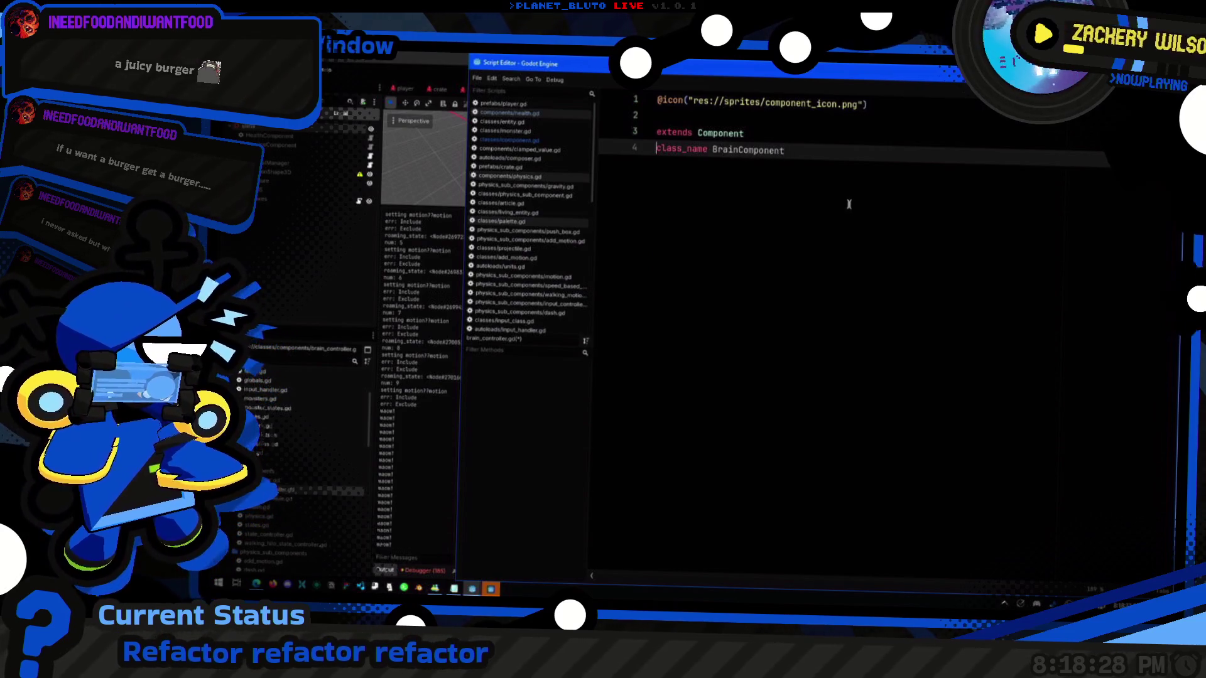
{"action": "key", "text": "Return"}
{"action": "key", "text": "Return"}
Add a _physics_process(delta) stub and an _init setting componentId to "brain".
{"action": "type", "text": "func _p"}
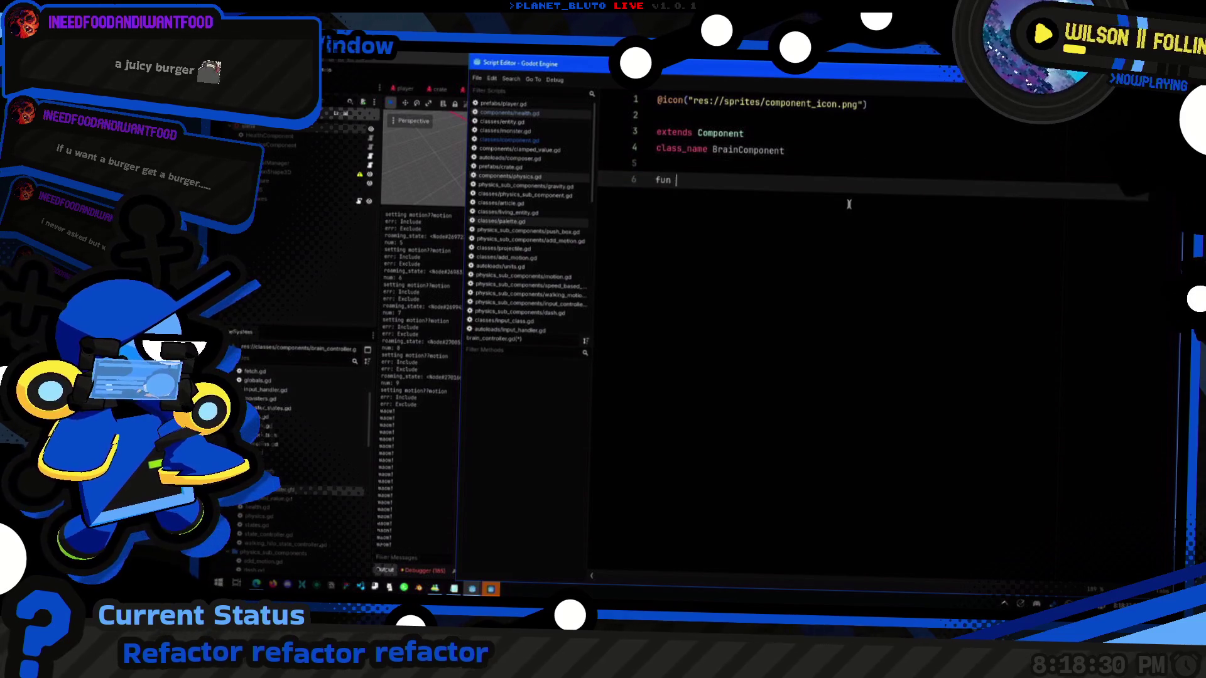
{"action": "key", "text": "Return"}
{"action": "key", "text": "Home"}
{"action": "key", "text": "Return"}
{"action": "key", "text": "Return"}
{"action": "key", "text": "Up"}
{"action": "key", "text": "Up"}
{"action": "type", "text": "func _ini"}
{"action": "key", "text": "Return"}
{"action": "type", "text": "componentId"}
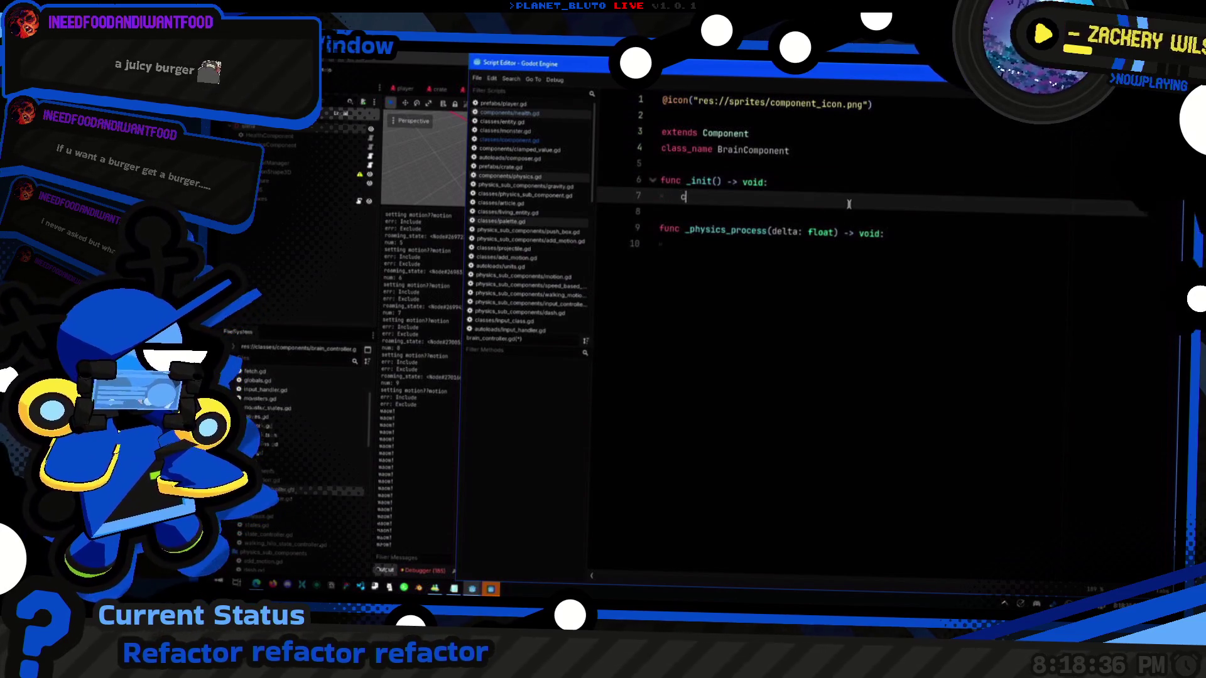
{"action": "type", "text": " = \"br"}
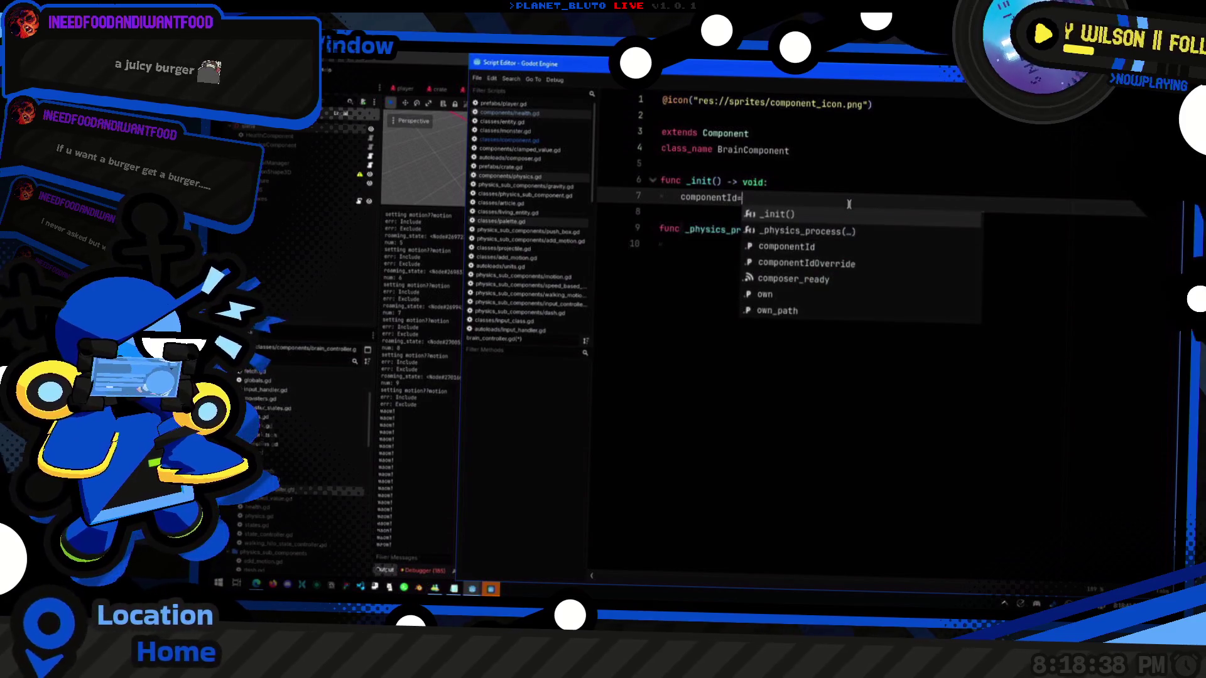
{"action": "type", "text": "ain"}
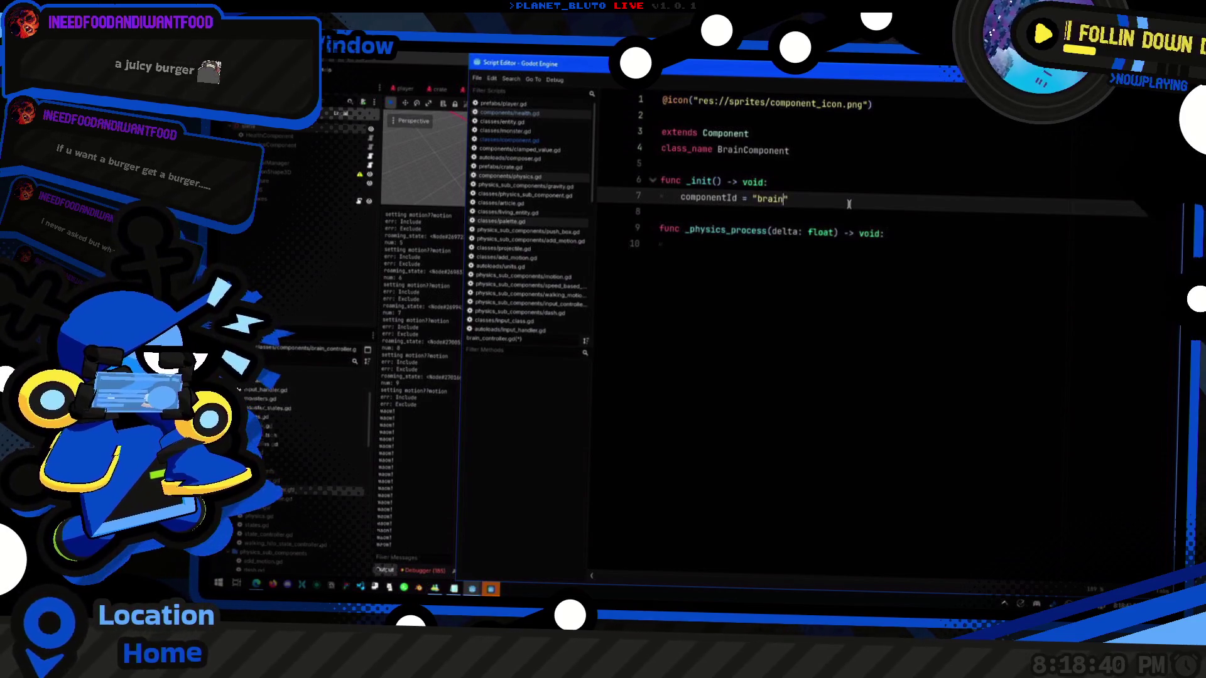
{"action": "key", "text": "Down"}
{"action": "key", "text": "Down"}
{"action": "key", "text": "Down"}
{"action": "type", "text": "BrainComponent"}
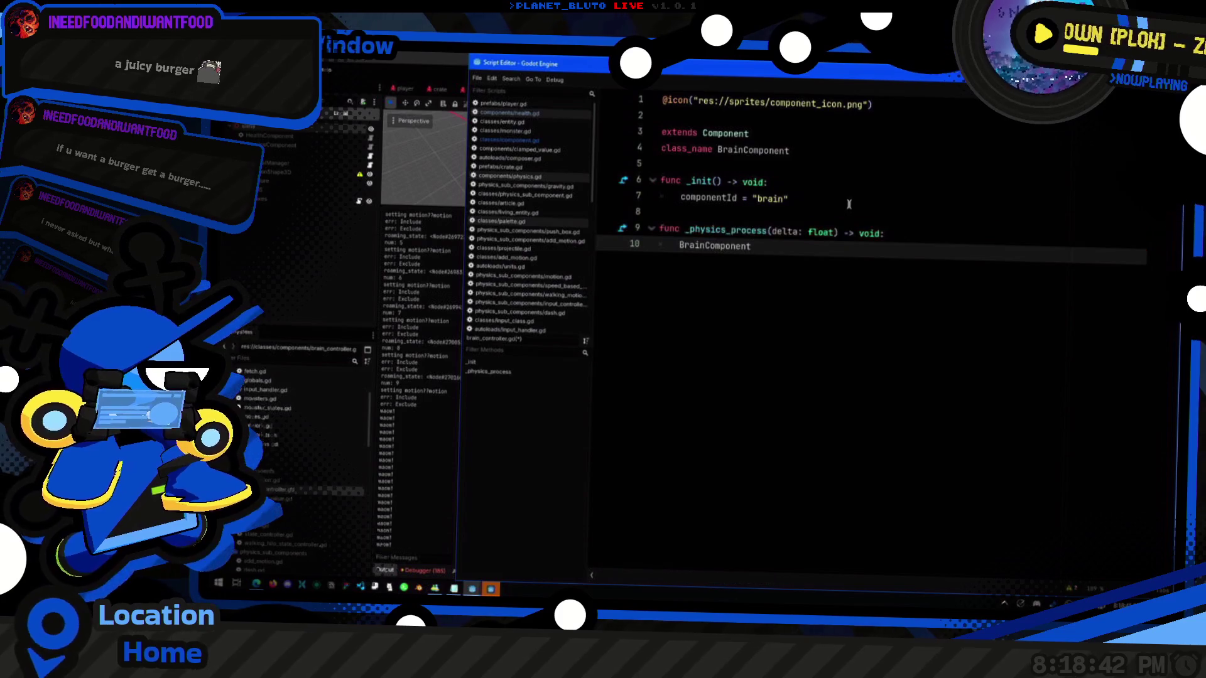
{"action": "key", "text": "Up"}
{"action": "key", "text": "Up"}
{"action": "key", "text": "Up"}
{"action": "type", "text": "&"}
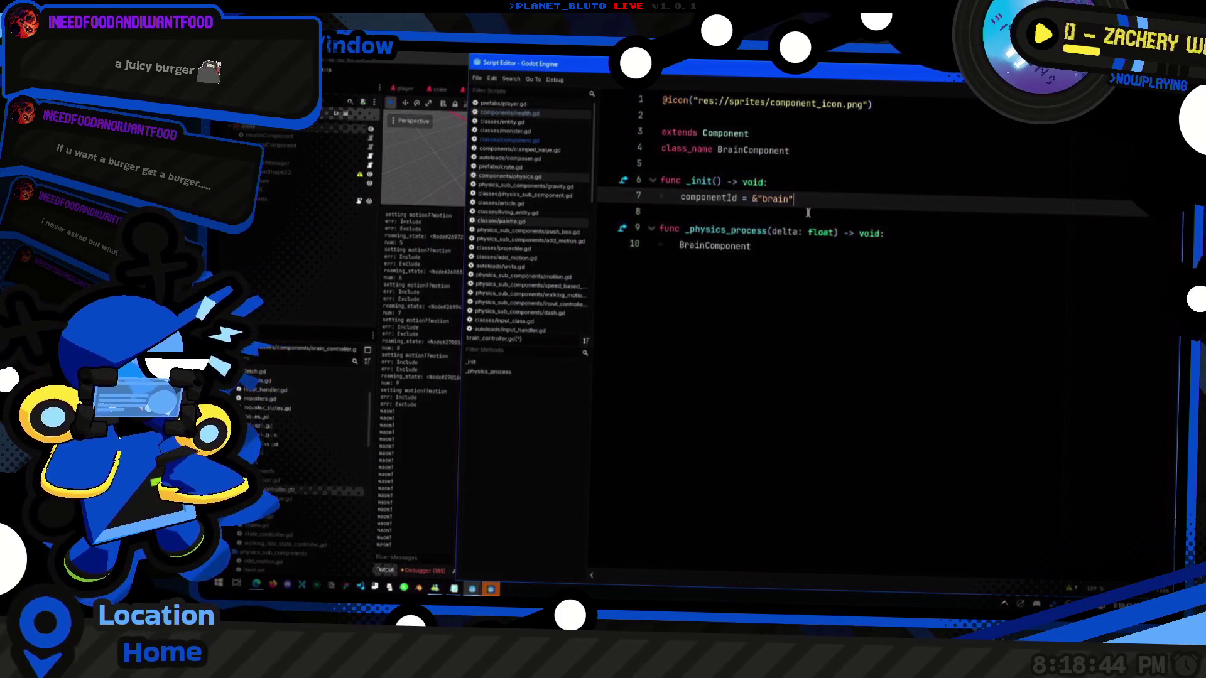
Check the PhysicsComponent, then write 'own' in the _physics_process body.
{"action": "left_click", "coordinate": [282, 165]}
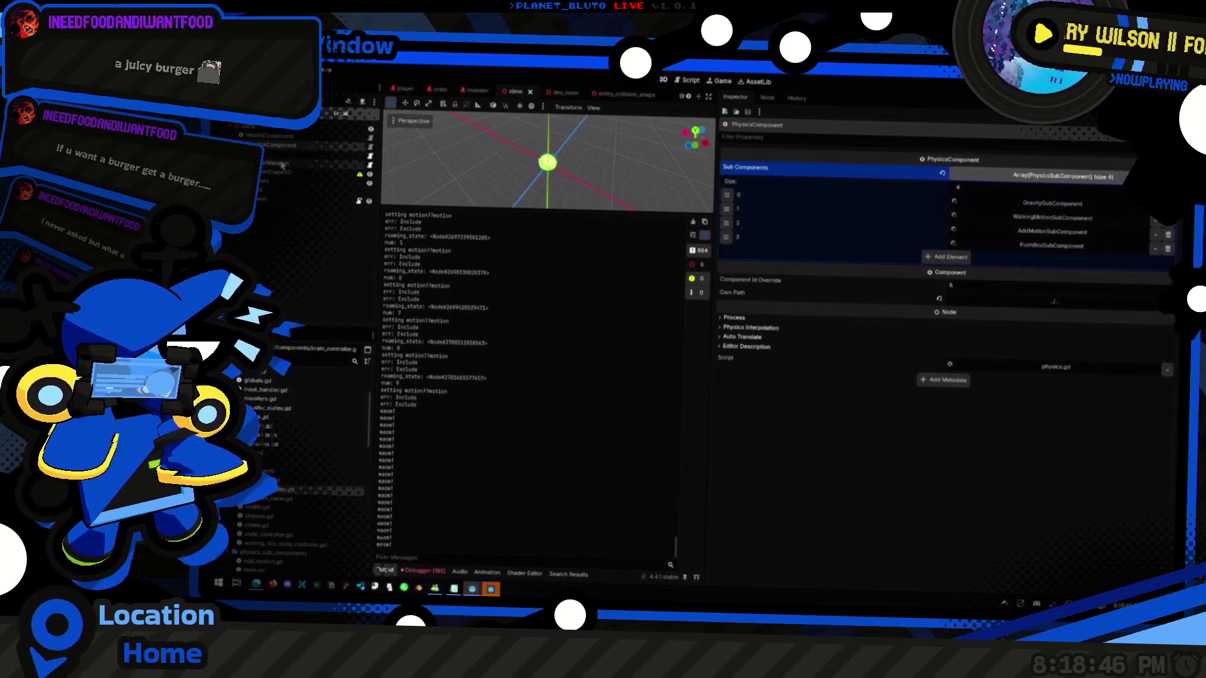
{"action": "key", "text": "alt+Tab"}
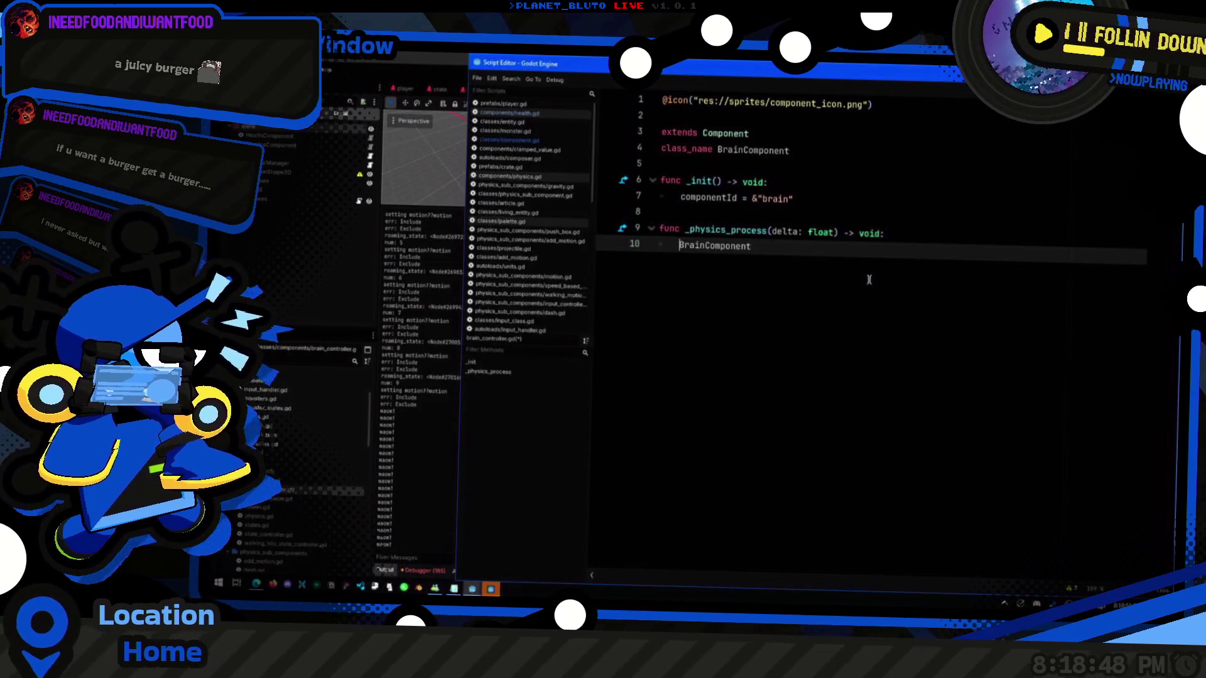
{"action": "key", "text": "ctrl+BackSpace"}
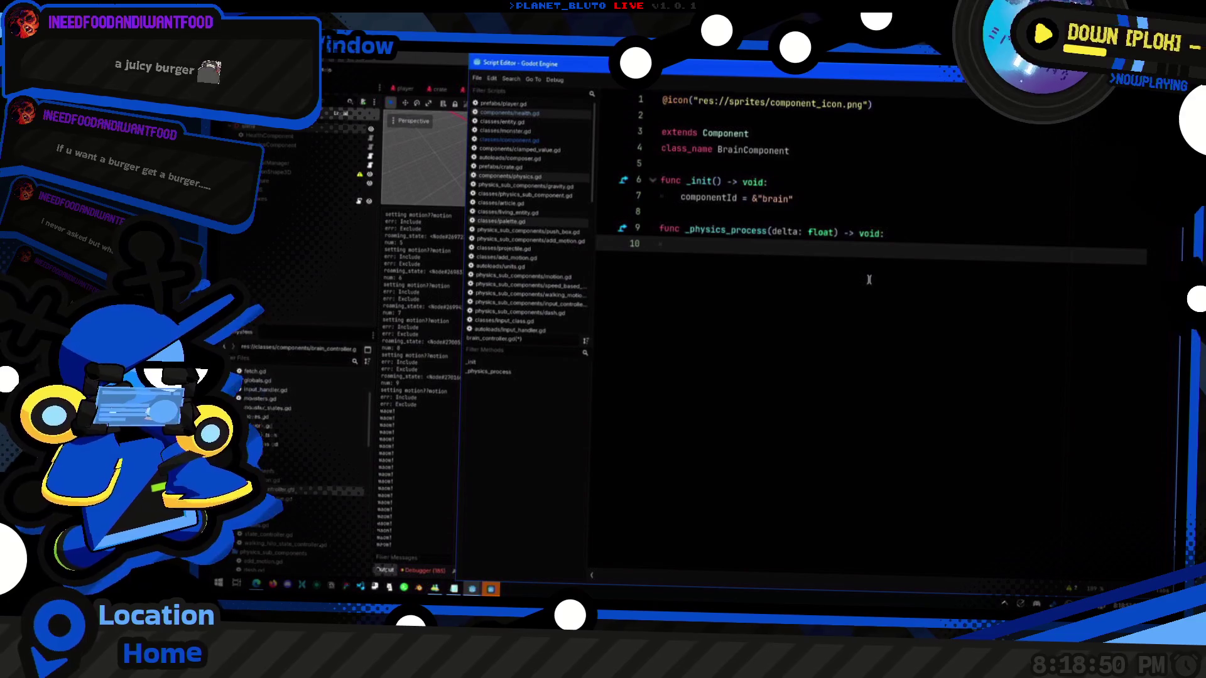
{"action": "type", "text": "n"}
{"action": "key", "text": "BackSpace"}
{"action": "key", "text": "BackSpace"}
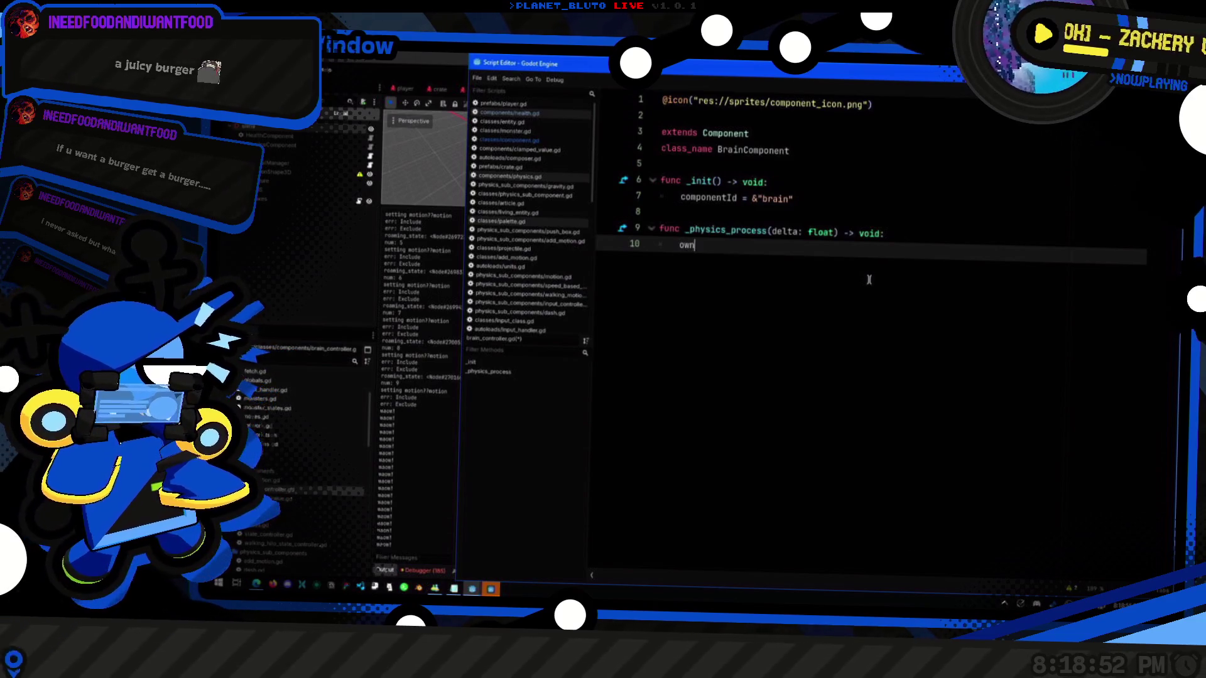
{"action": "type", "text": "own."}
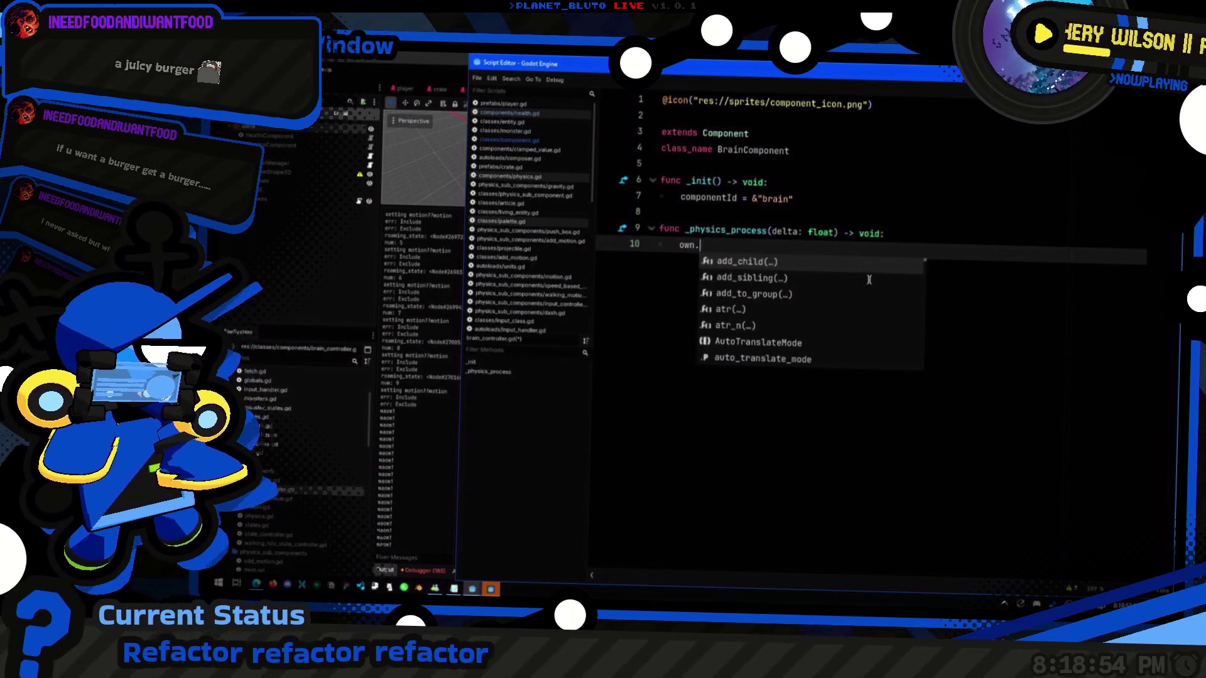
{"action": "key", "text": "BackSpace"}
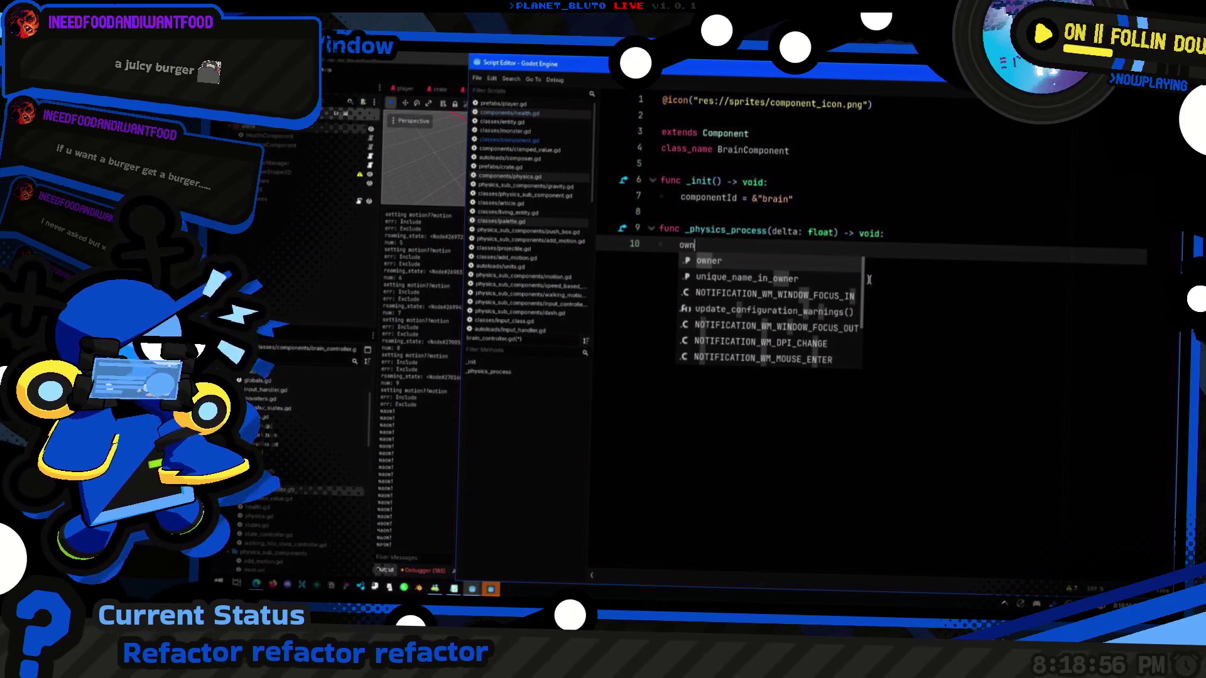
{"action": "key", "text": "Up"}
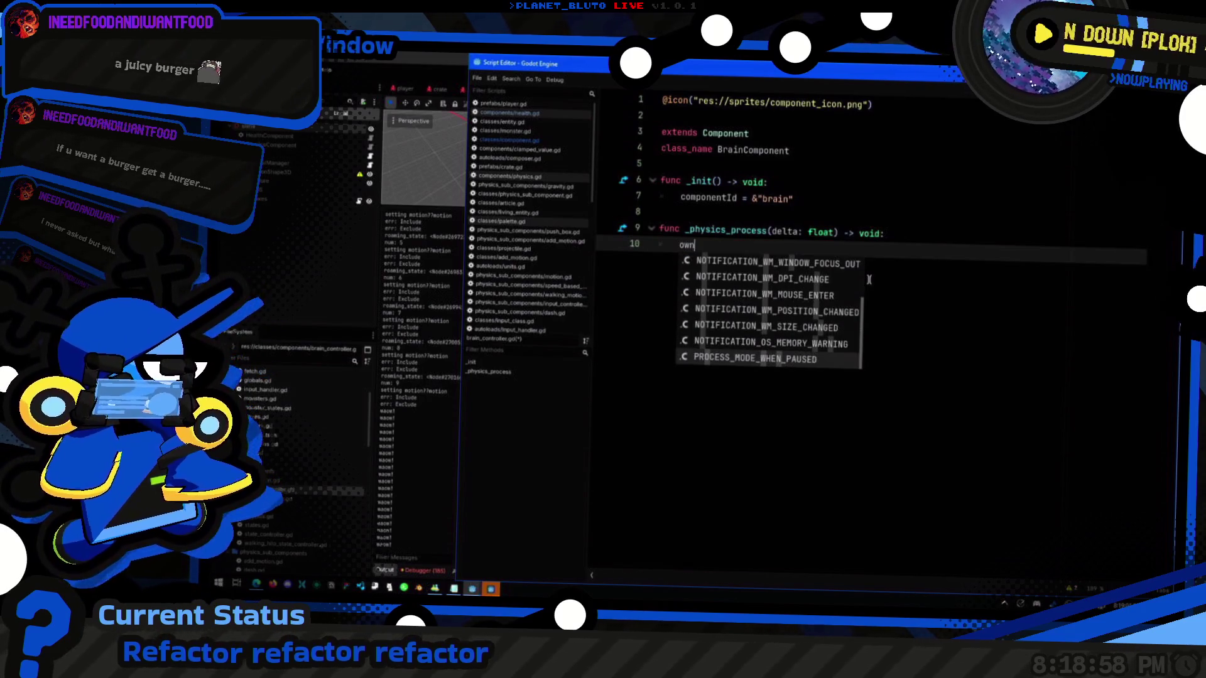
{"action": "key", "text": "Escape"}
{"action": "key", "text": "Up"}
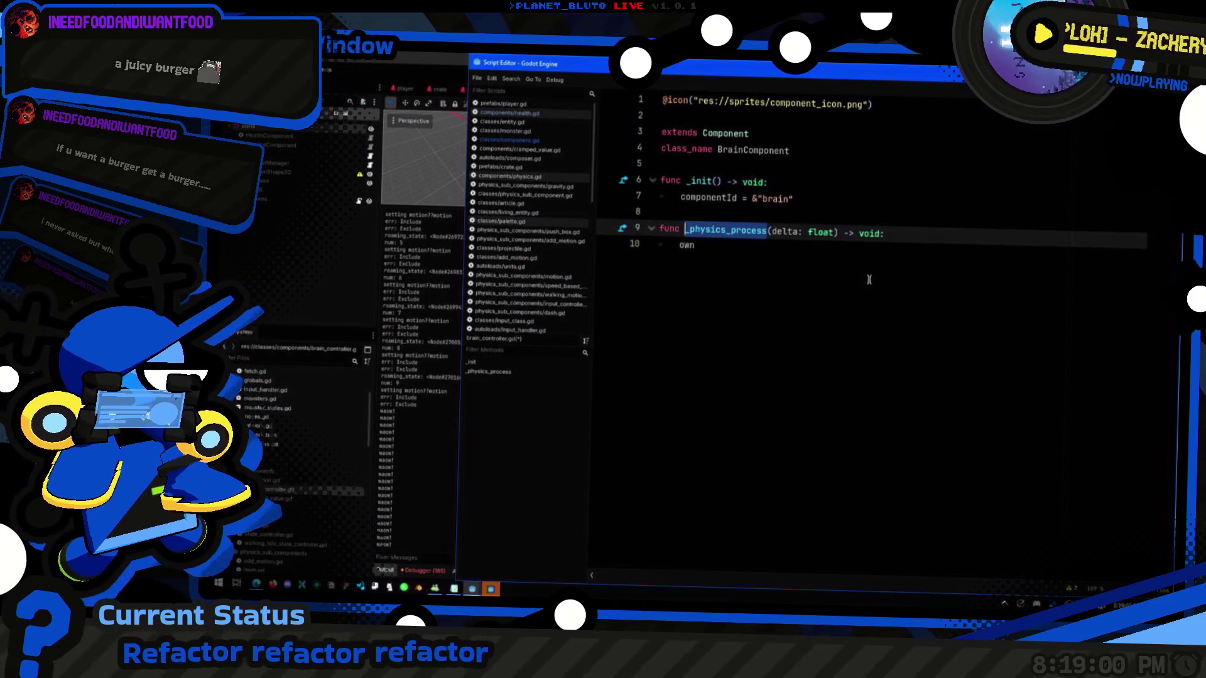
View the _physics_process documentation, then go to health.gd's empty last line.
{"action": "left_click", "coordinate": [722, 239], "text": "ctrl"}
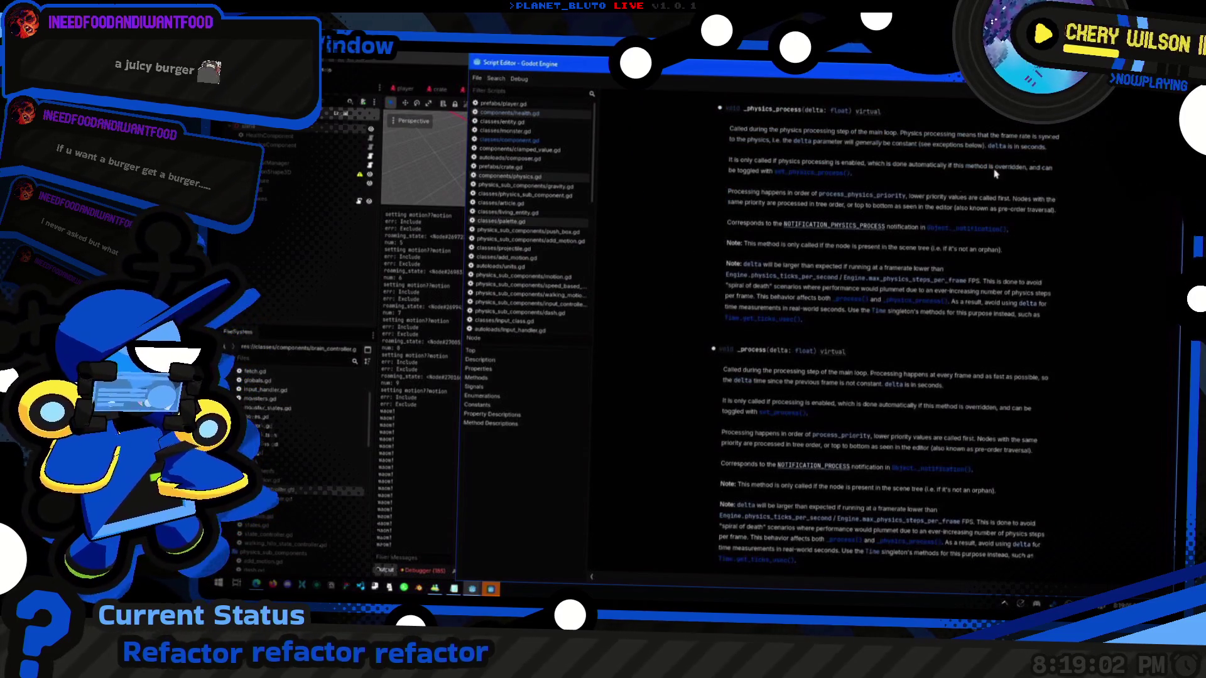
{"action": "key", "text": "alt+Left"}
{"action": "left_click", "coordinate": [794, 415]}
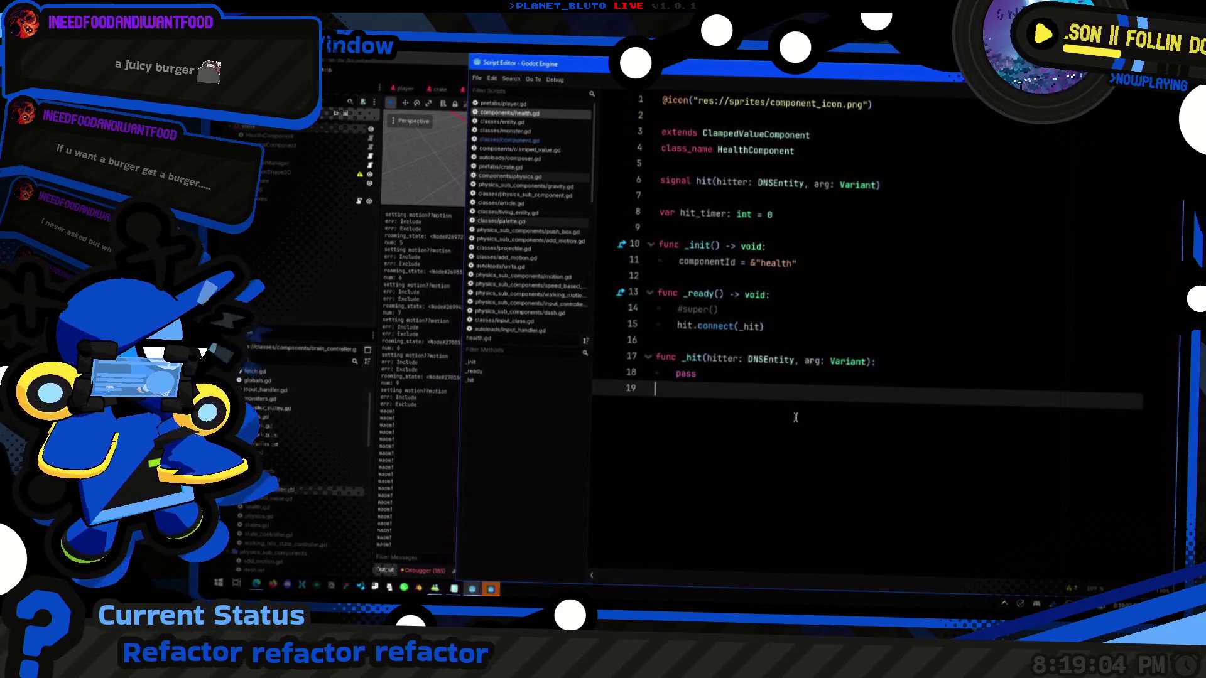
Delete health.gd's trailing blank line and open component.gd at its get_node(own_path) line.
{"action": "key", "text": "BackSpace"}
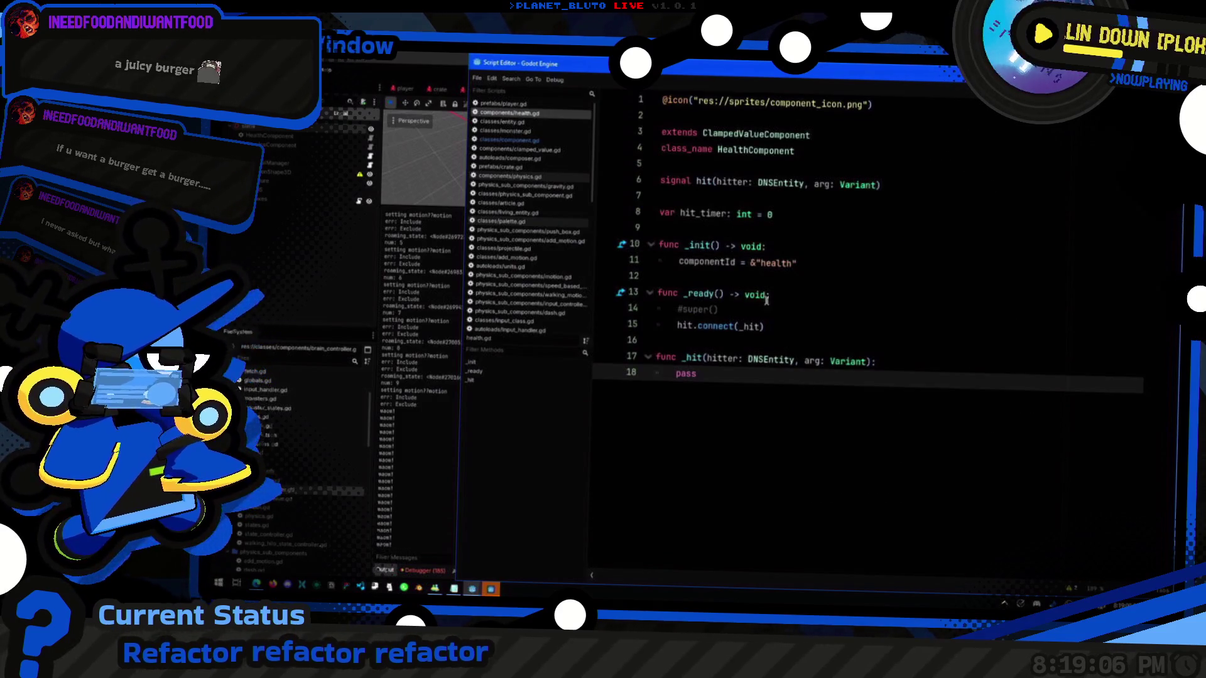
{"action": "left_click", "coordinate": [526, 141]}
{"action": "left_click", "coordinate": [831, 377]}
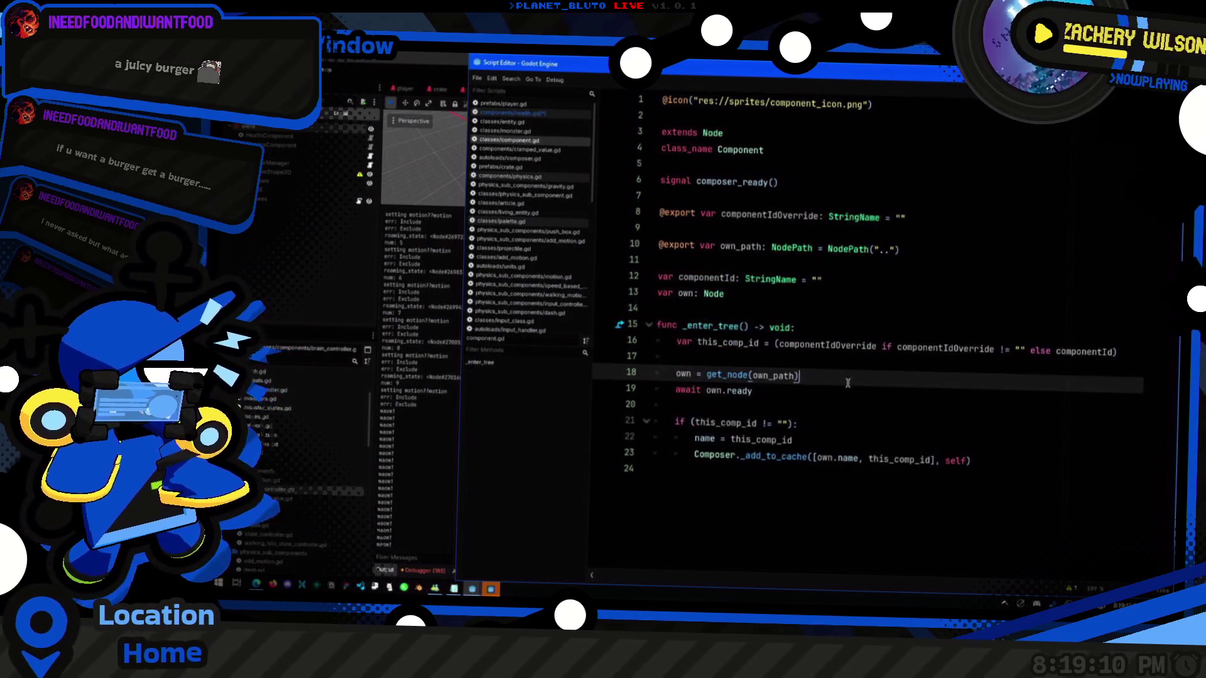
{"action": "left_click", "coordinate": [811, 484]}
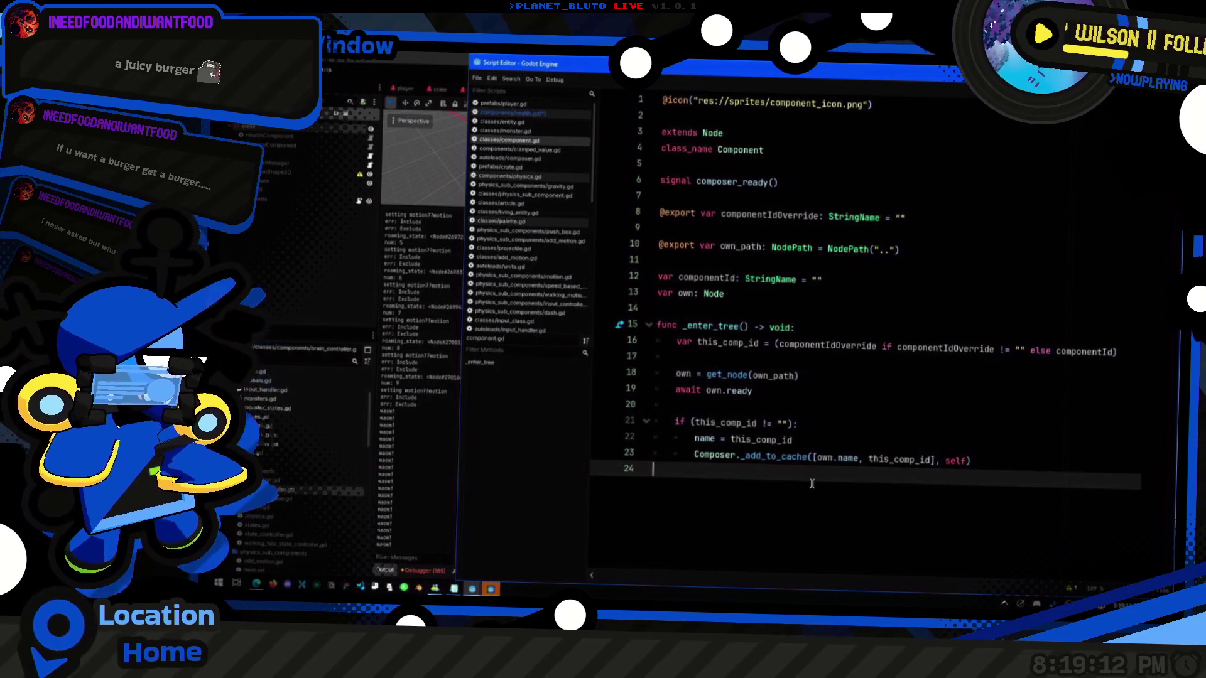
Read Composer's _add_to_cache and fetch, then add lines after await own.ready in _enter_tree.
{"action": "left_click", "coordinate": [761, 464], "text": "ctrl"}
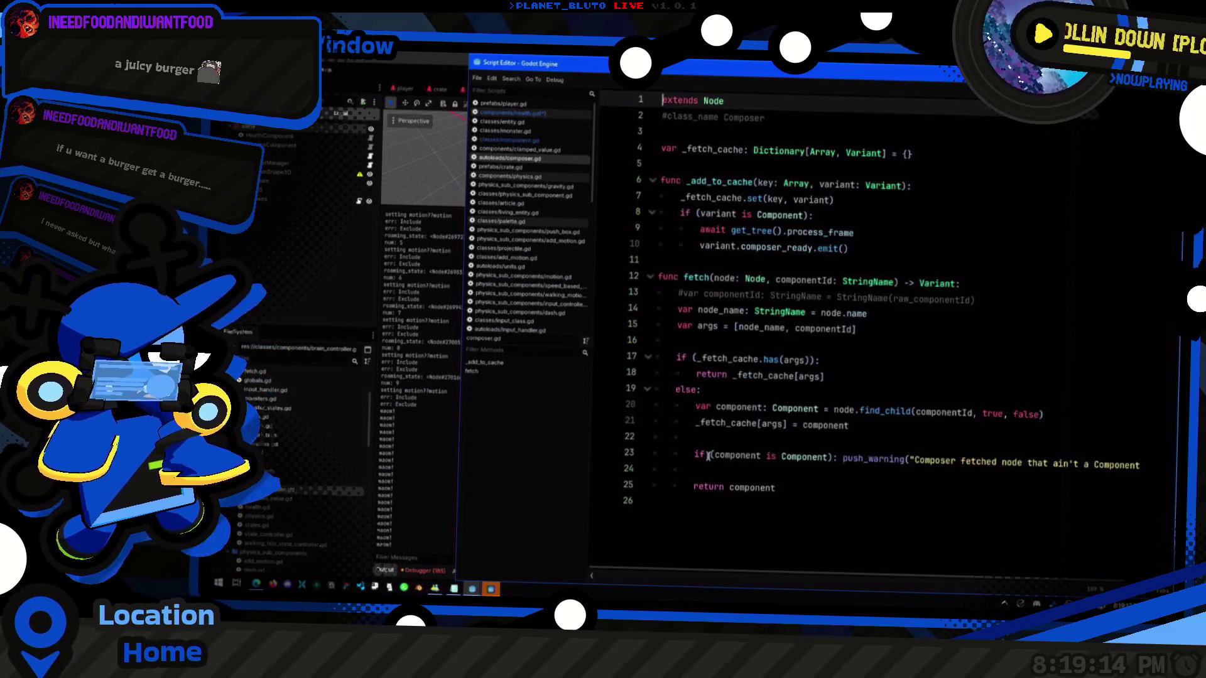
{"action": "left_click", "coordinate": [896, 326]}
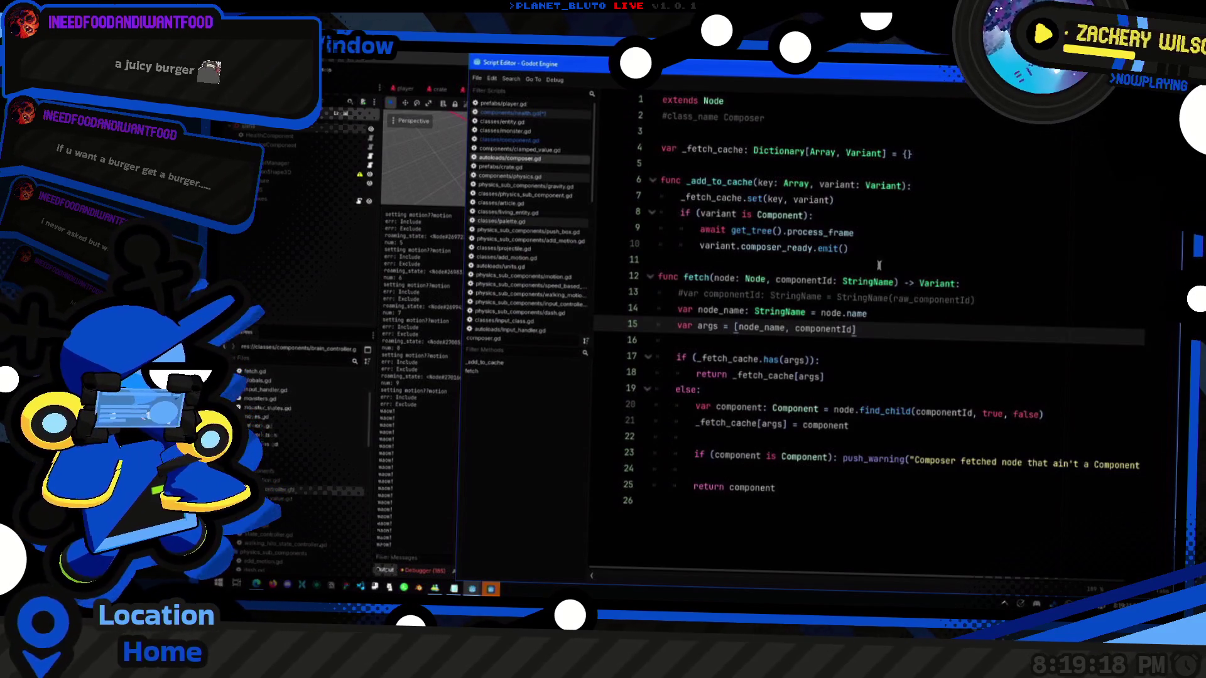
{"action": "double_click", "coordinate": [816, 200]}
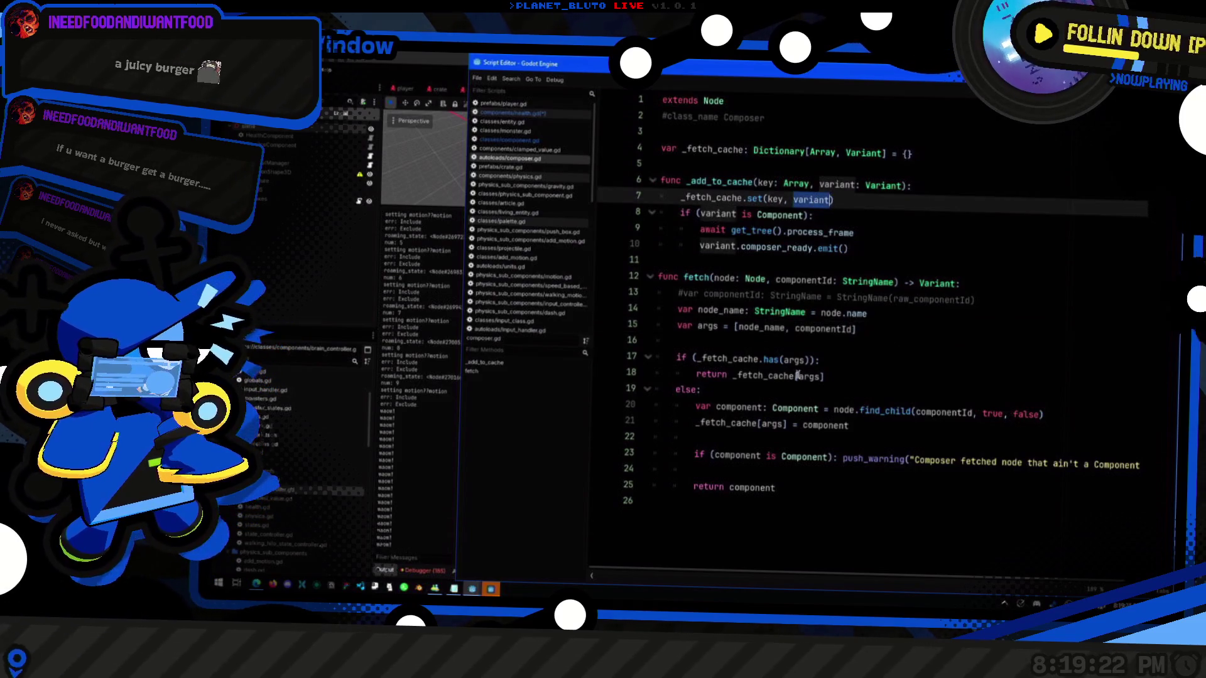
{"action": "left_click", "coordinate": [797, 409], "text": "ctrl"}
{"action": "left_click", "coordinate": [810, 318]}
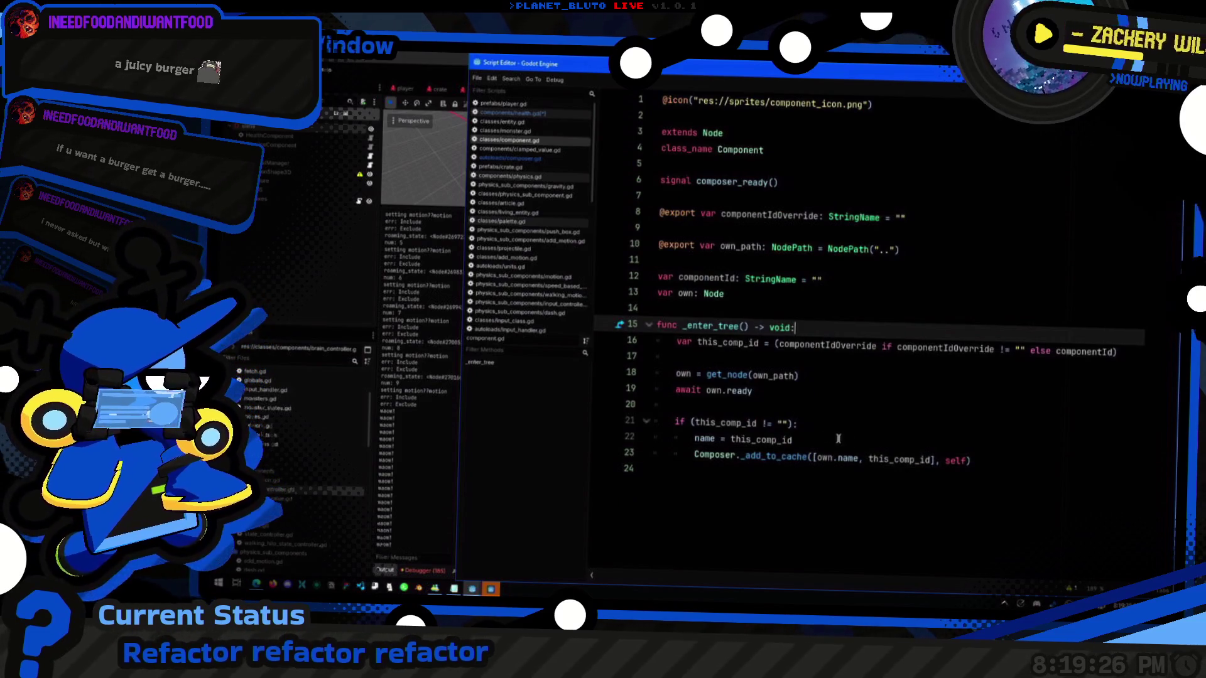
{"action": "left_click", "coordinate": [865, 378]}
{"action": "left_click", "coordinate": [871, 396]}
{"action": "key", "text": "Return"}
{"action": "key", "text": "Return"}
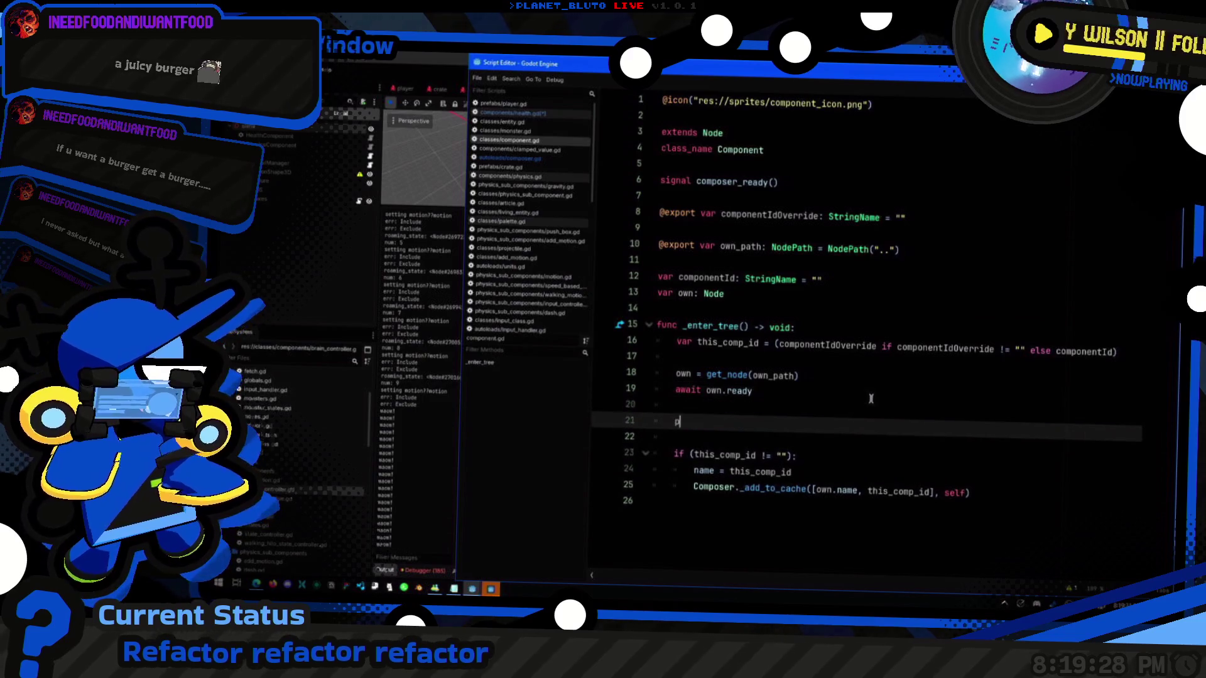
Add a physics_interpolation_mode line after await own.ready and read its documentation.
{"action": "type", "text": "physics"}
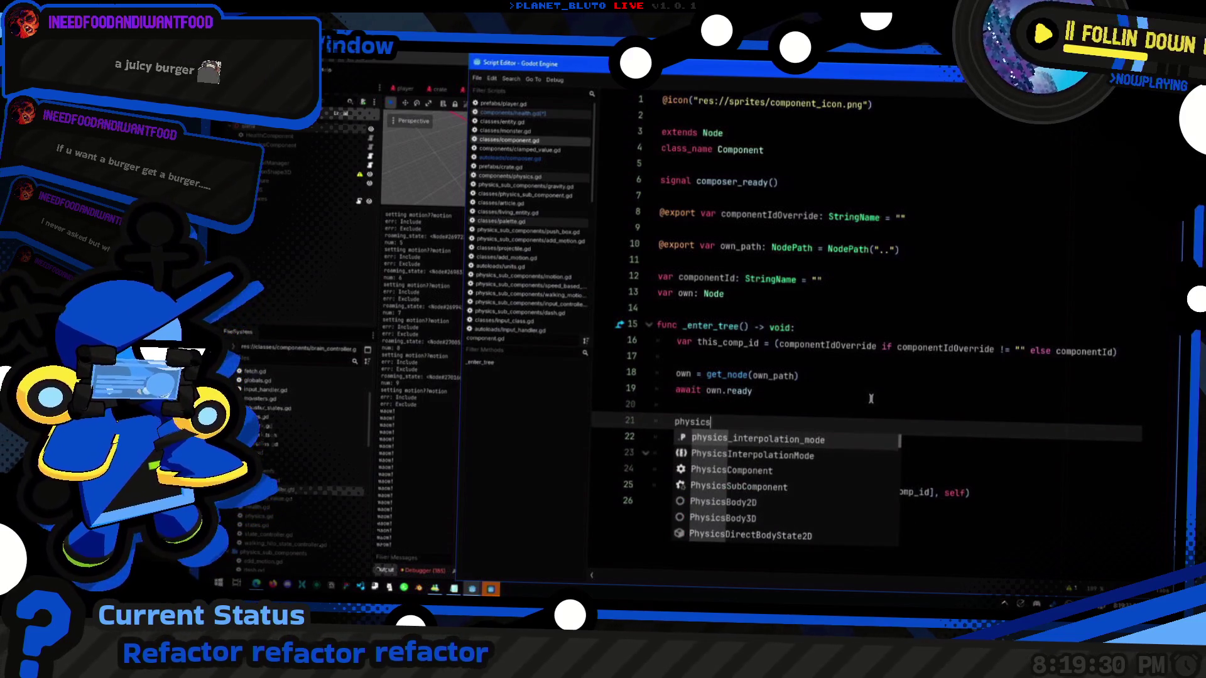
{"action": "key", "text": "Return"}
{"action": "left_click", "coordinate": [742, 426], "text": "ctrl"}
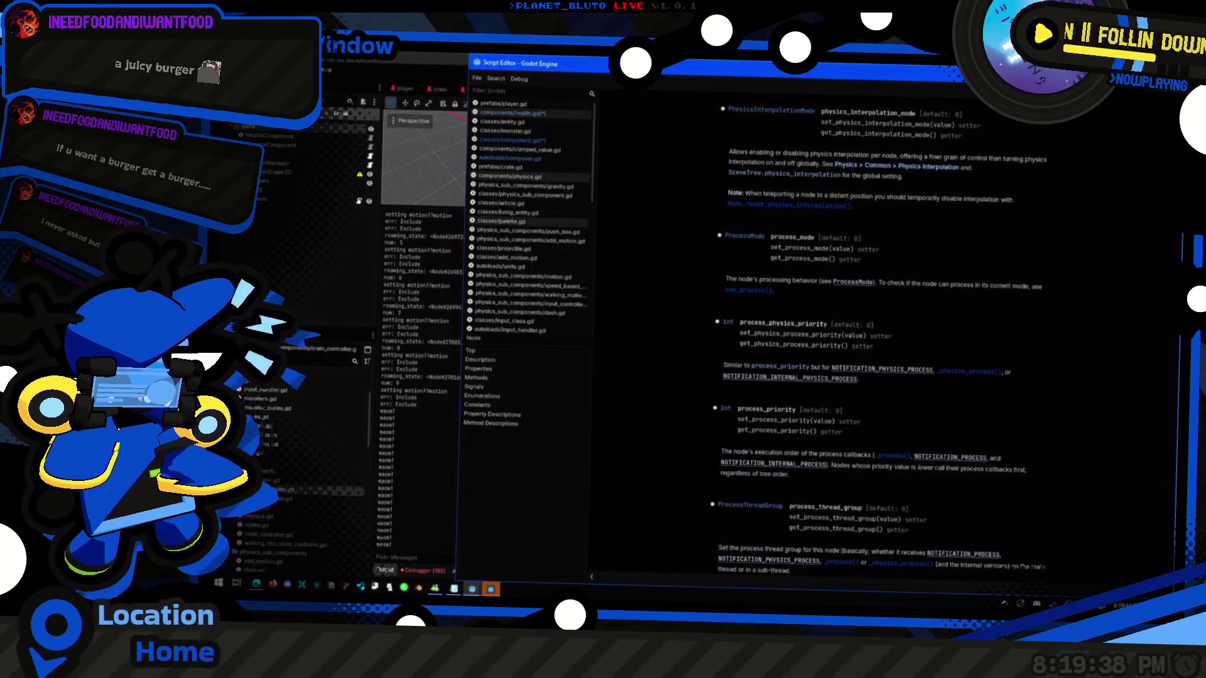
{"action": "key", "text": "alt+Tab"}
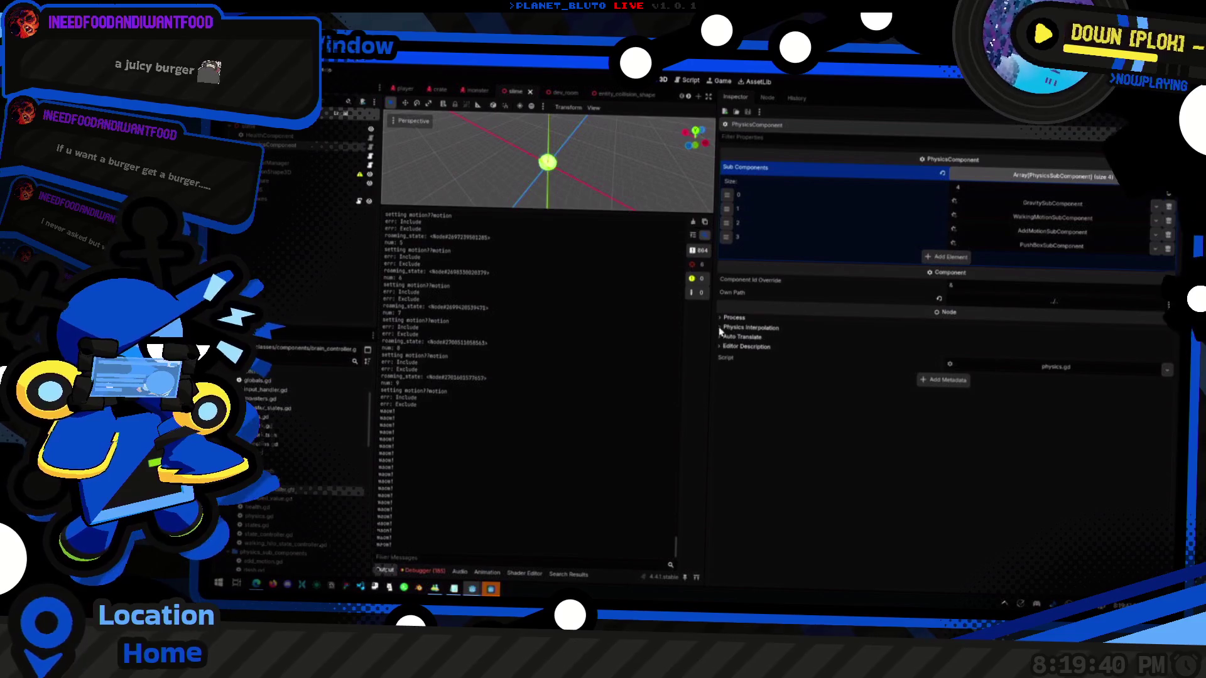
Expand the PhysicsComponent's Process and Physics Interpolation settings and read their property tooltips.
{"action": "left_click", "coordinate": [730, 318]}
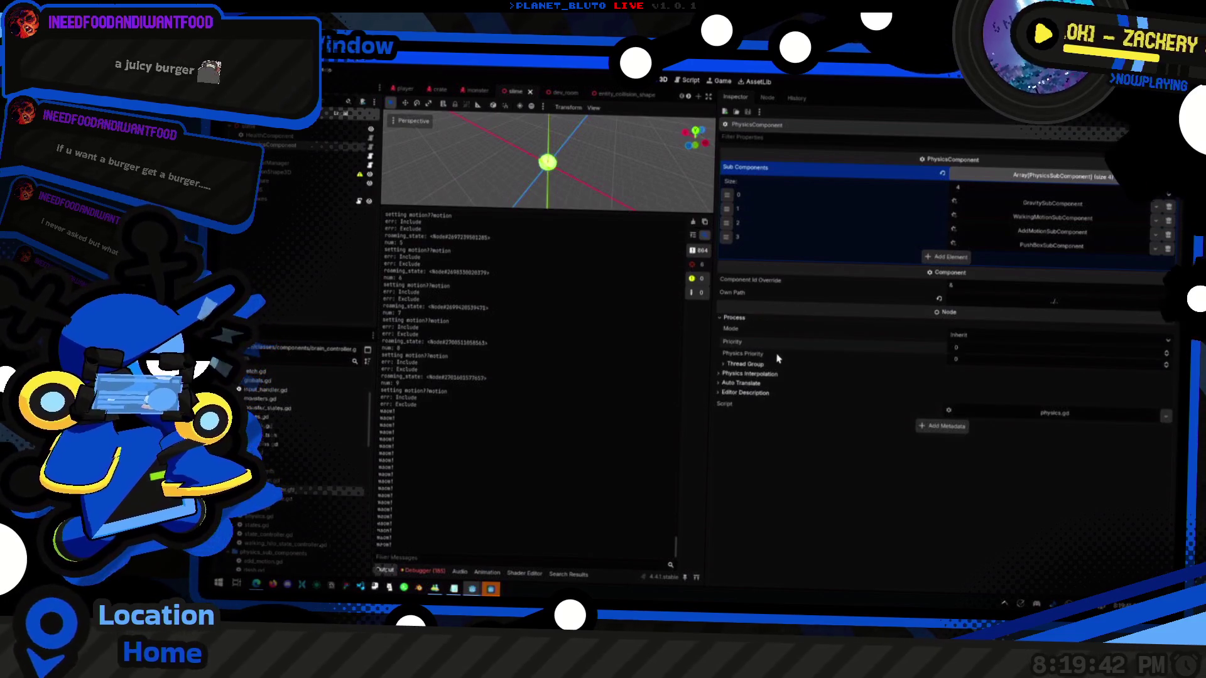
{"action": "left_click", "coordinate": [771, 368]}
{"action": "left_click", "coordinate": [772, 370]}
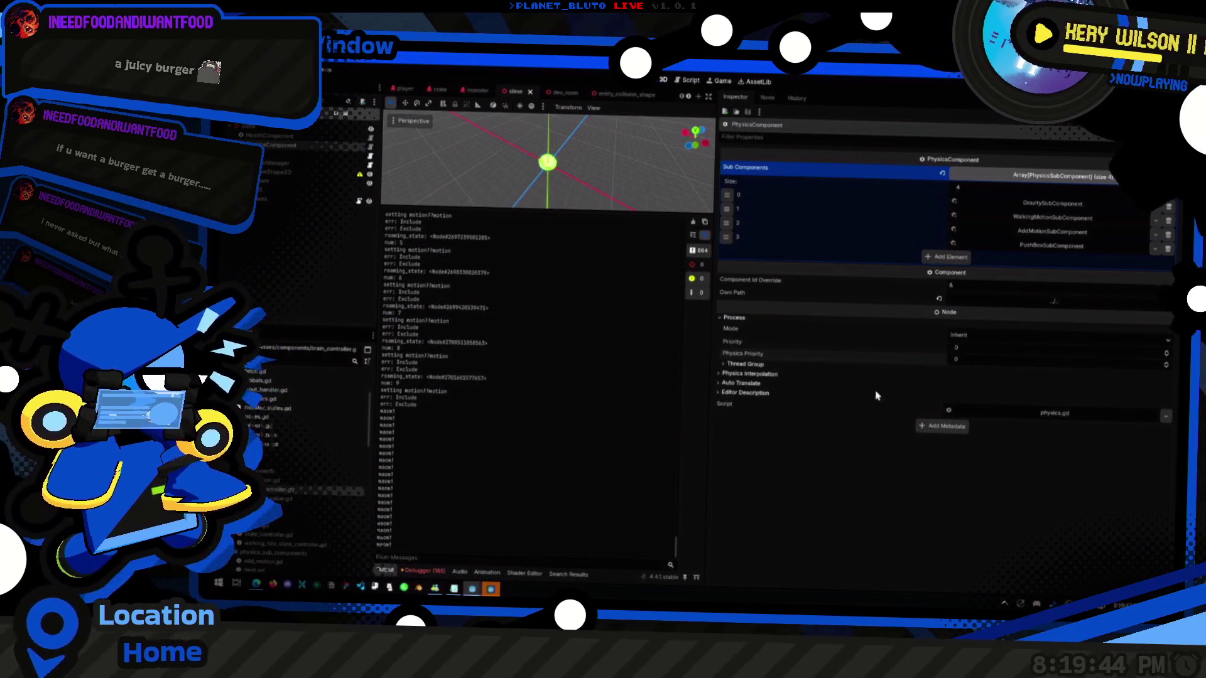
{"action": "left_click", "coordinate": [738, 375]}
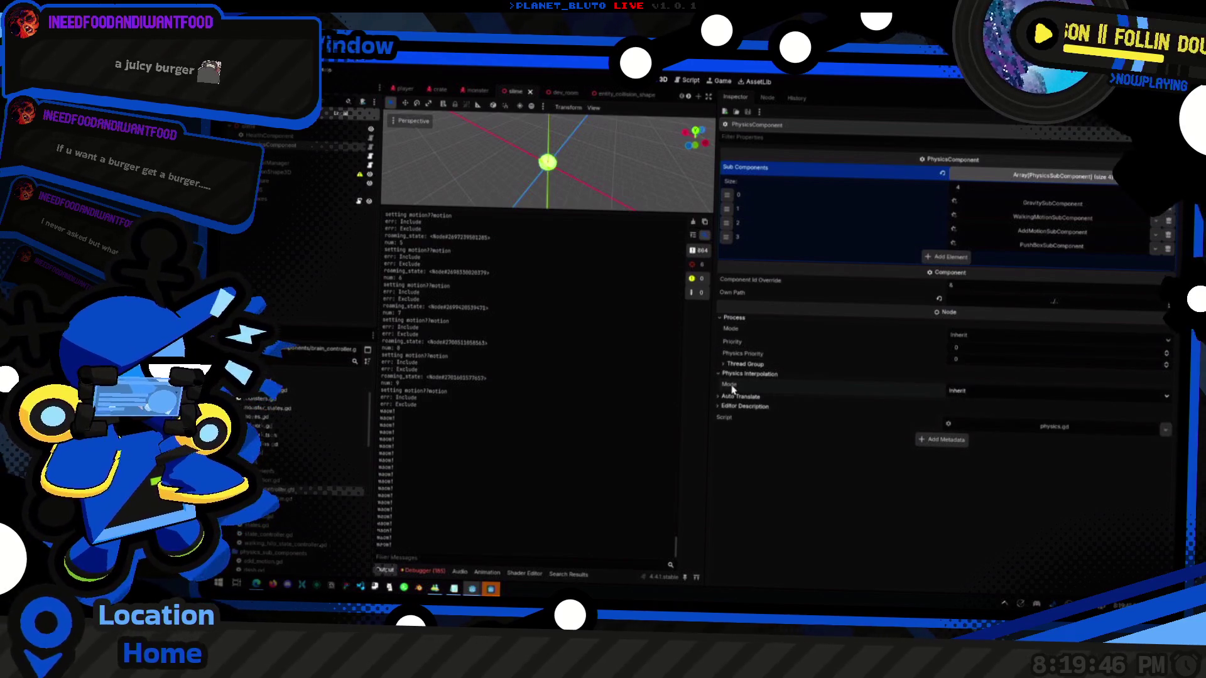
{"action": "mouse_move", "coordinate": [736, 389]}
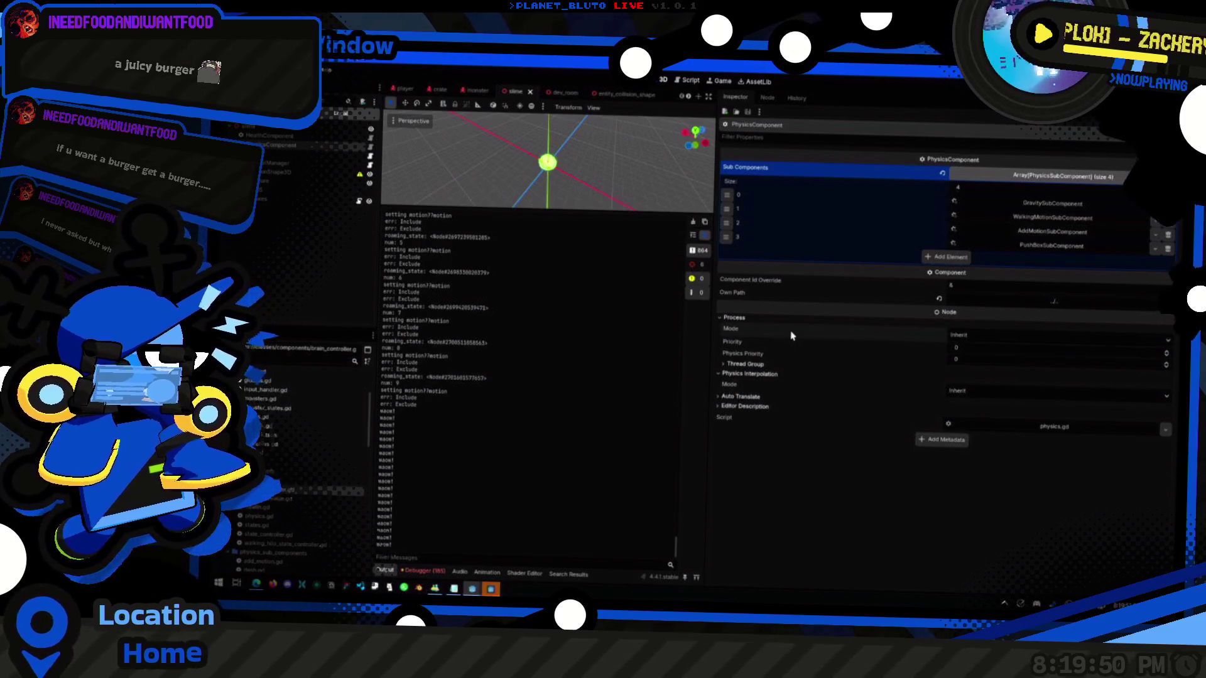
{"action": "mouse_move", "coordinate": [791, 336]}
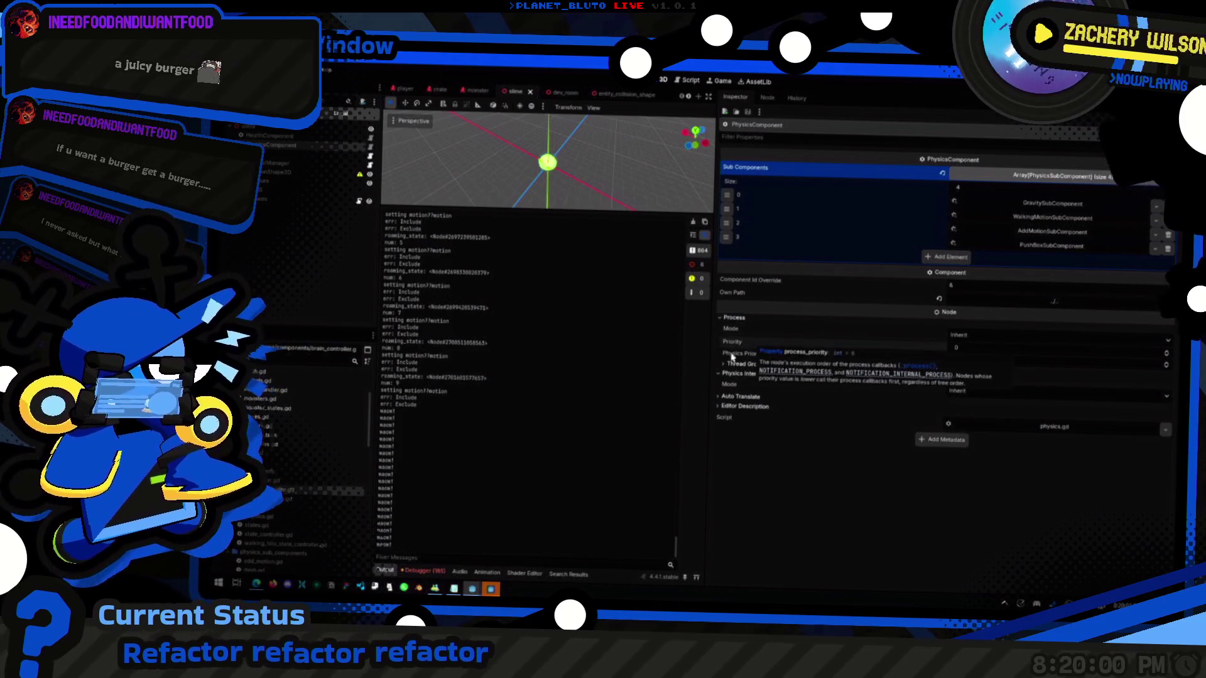
{"action": "key", "text": "alt+Tab"}
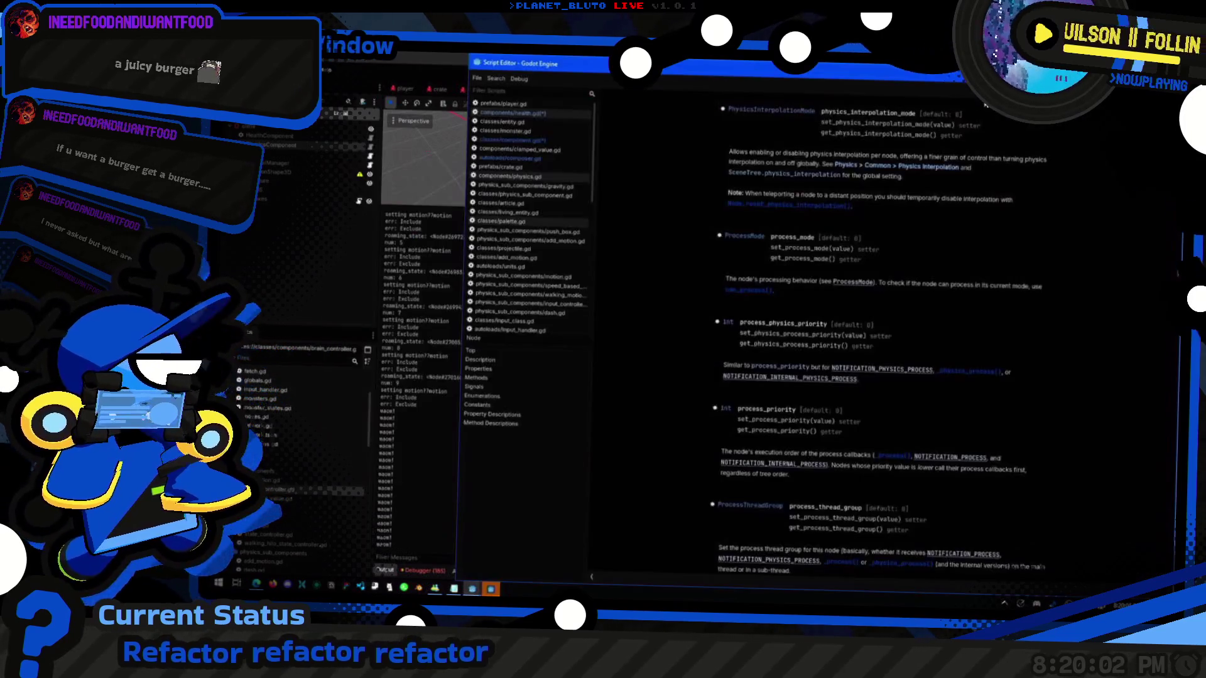
Look up Node's can_process documentation, then follow its link to the process_mode property.
{"action": "key", "text": "F1"}
{"action": "type", "text": "can_pr"}
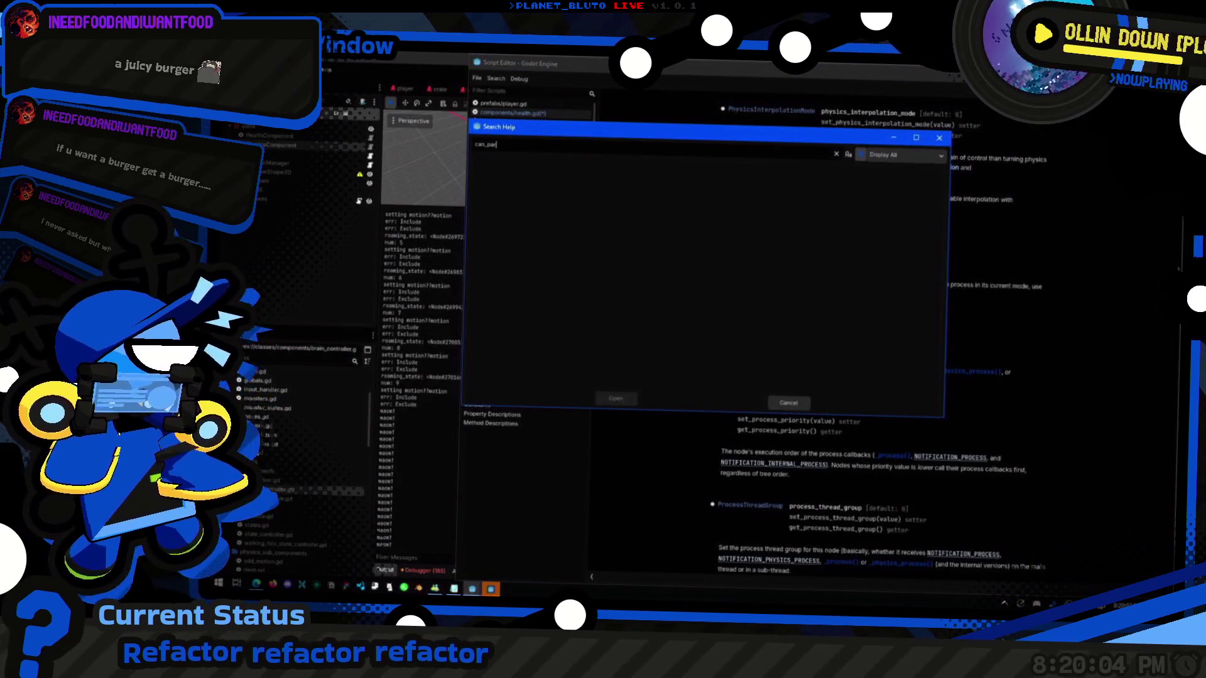
{"action": "key", "text": "Return"}
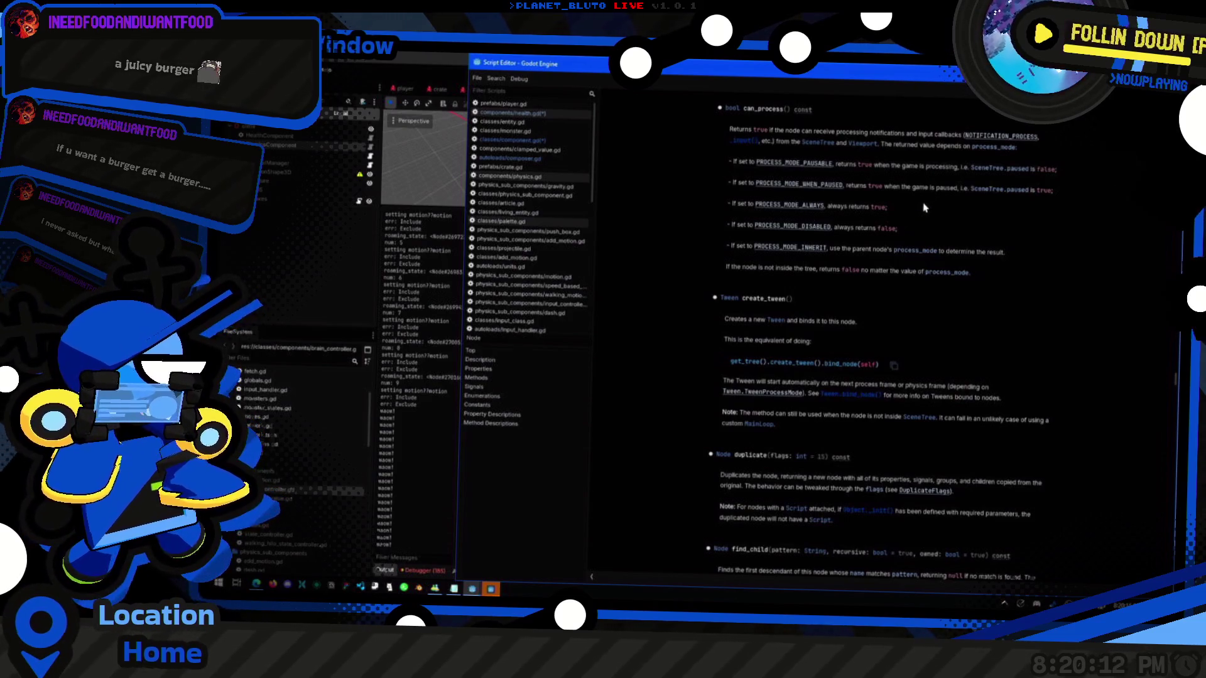
{"action": "scroll", "coordinate": [925, 215], "scroll_direction": "up", "scroll_amount": 2}
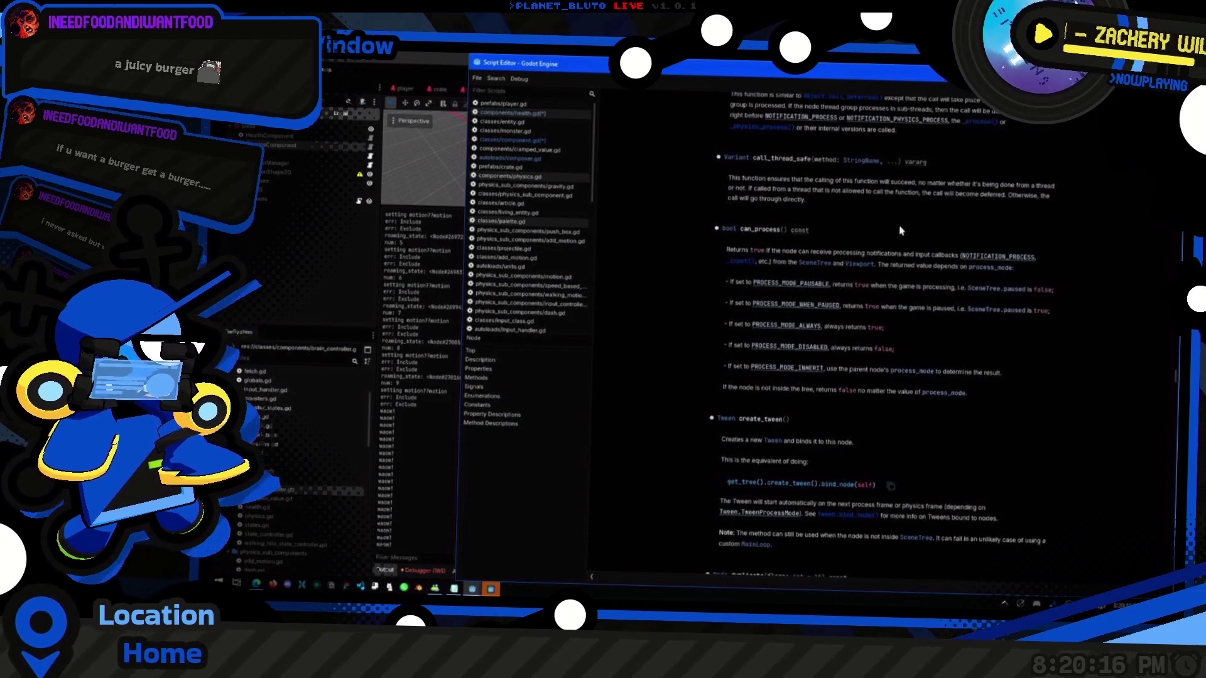
{"action": "scroll", "coordinate": [899, 239], "scroll_direction": "up", "scroll_amount": 1}
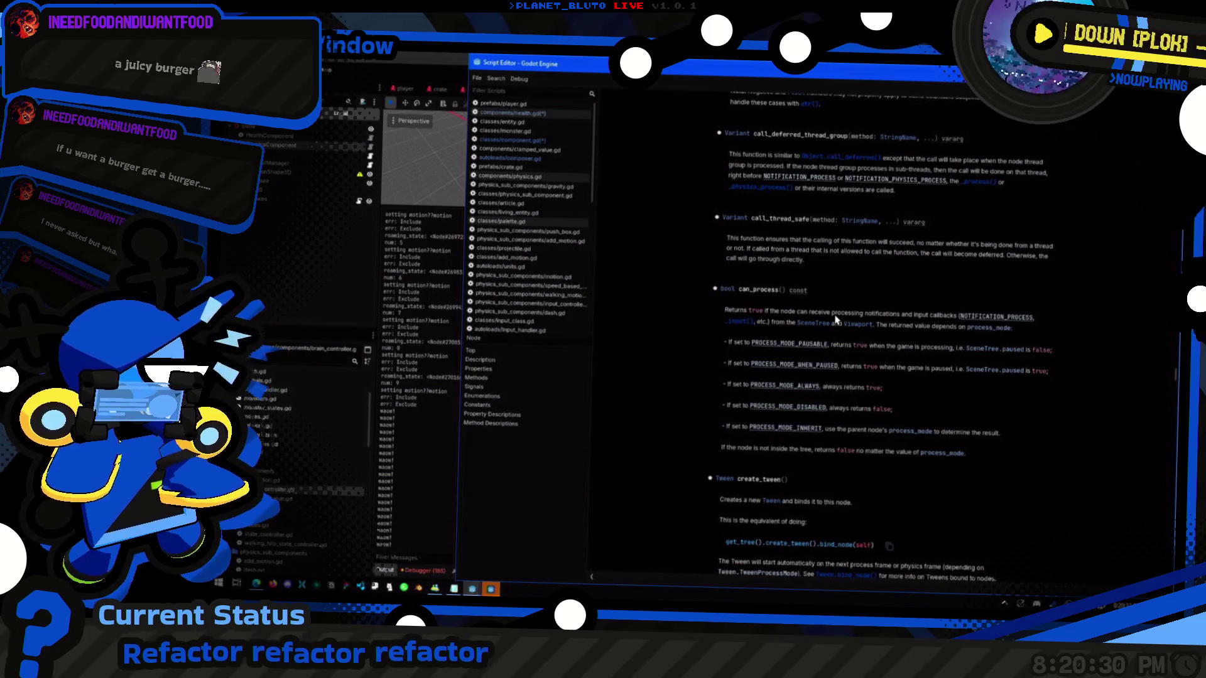
{"action": "scroll", "coordinate": [776, 413], "scroll_direction": "up", "scroll_amount": 10}
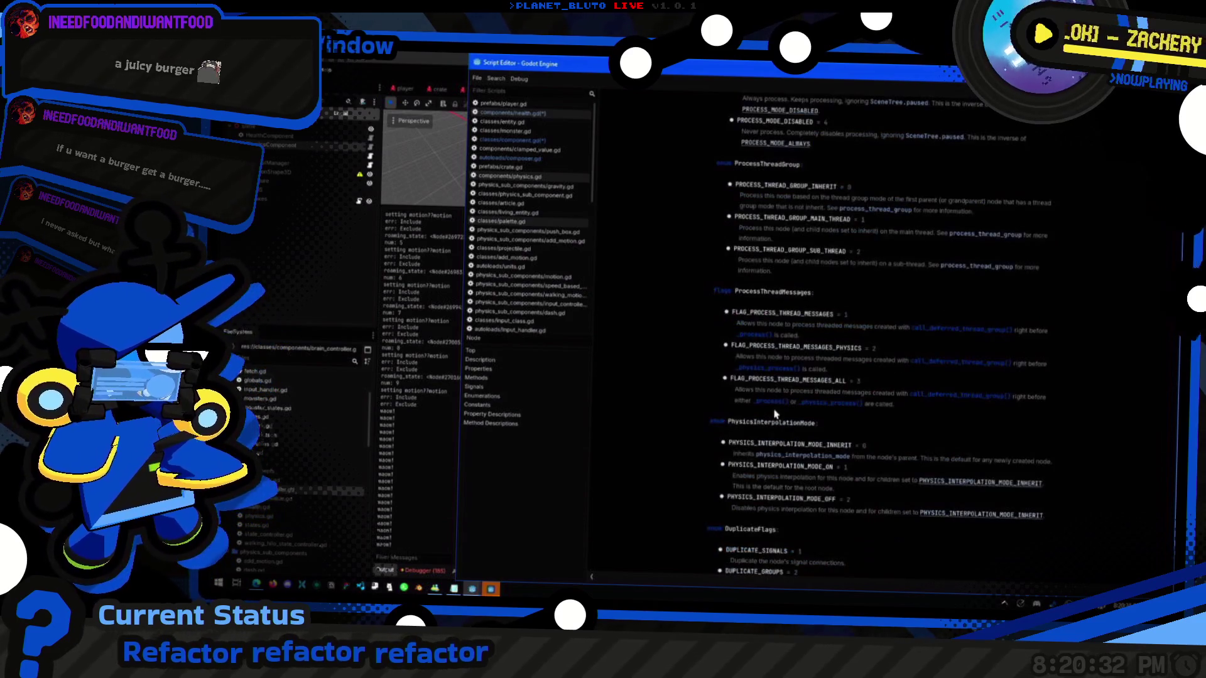
{"action": "scroll", "coordinate": [779, 416], "scroll_direction": "up", "scroll_amount": 5}
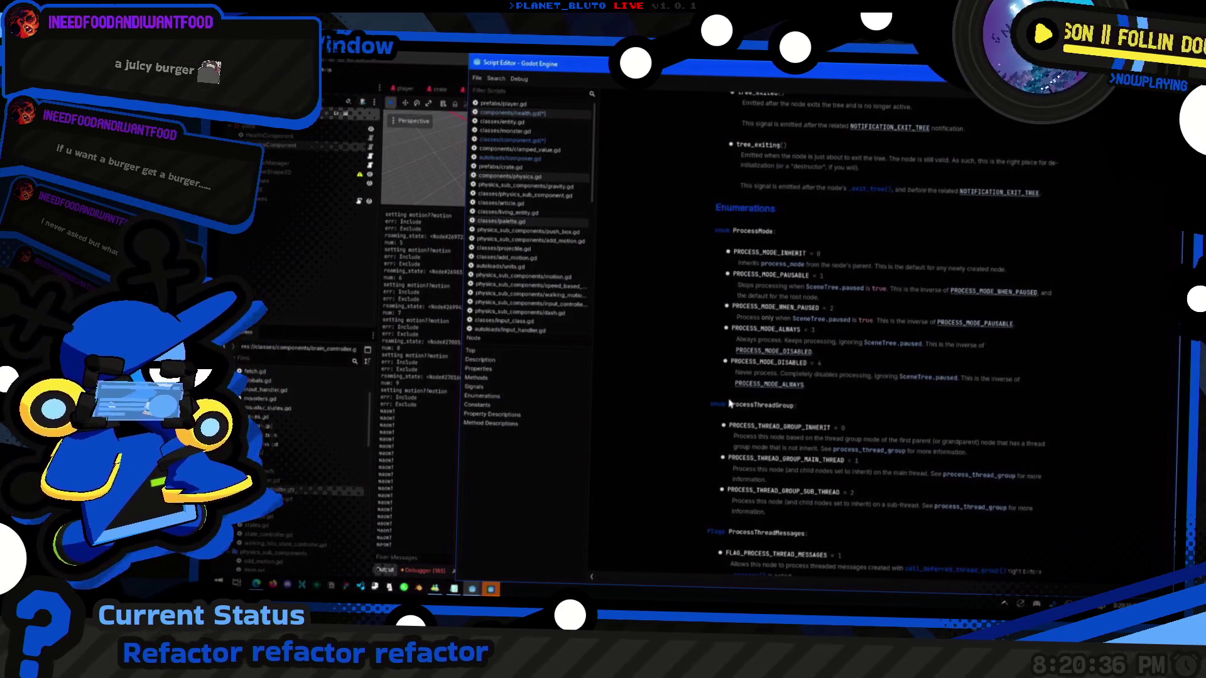
{"action": "left_click", "coordinate": [787, 267]}
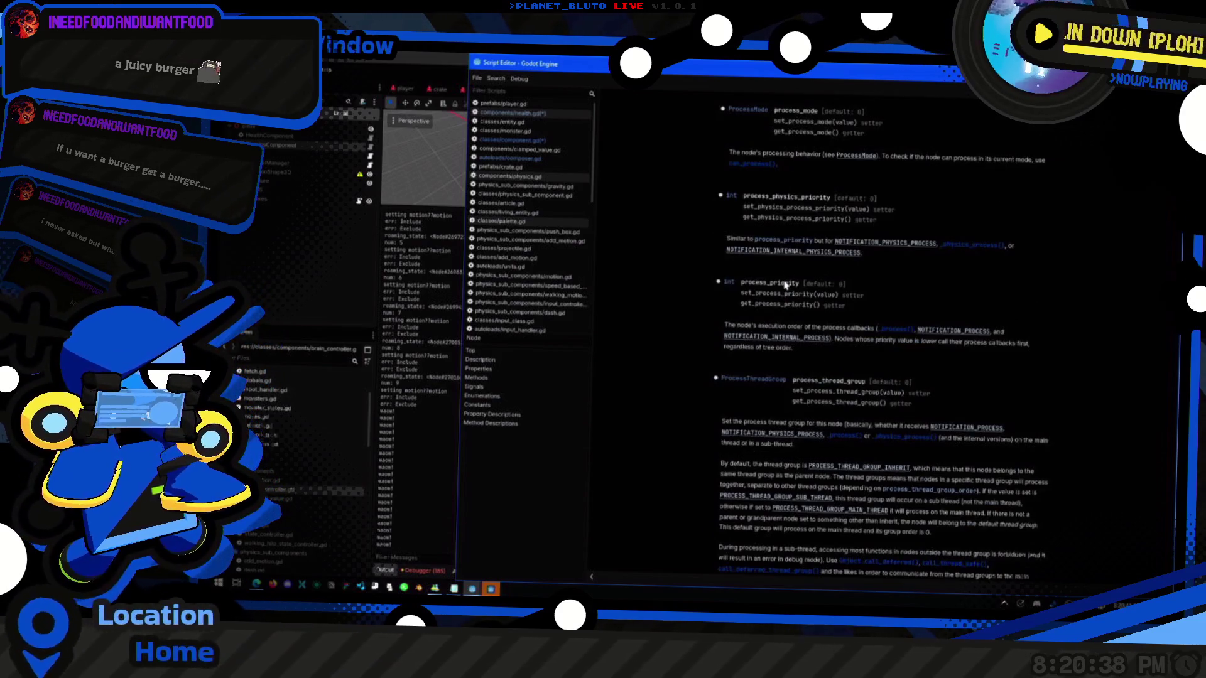
{"action": "left_click", "coordinate": [275, 148]}
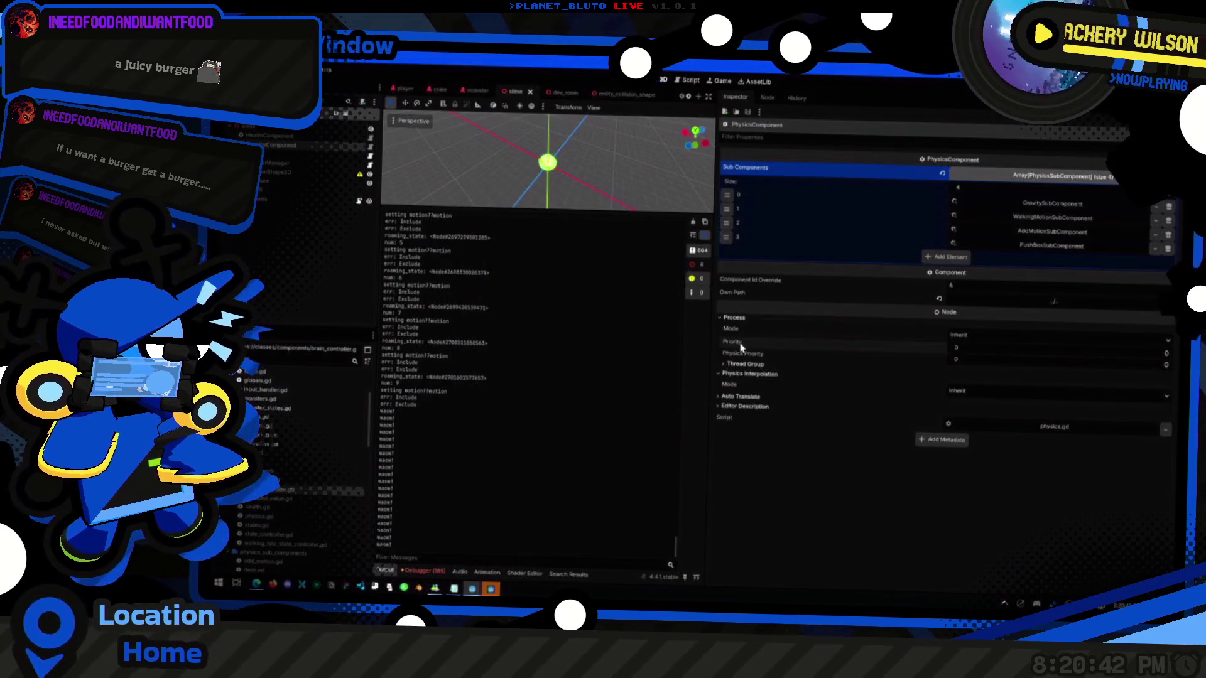
Try other Process Mode options on the component, then reopen component.gd at line 21.
{"action": "left_click", "coordinate": [1012, 338]}
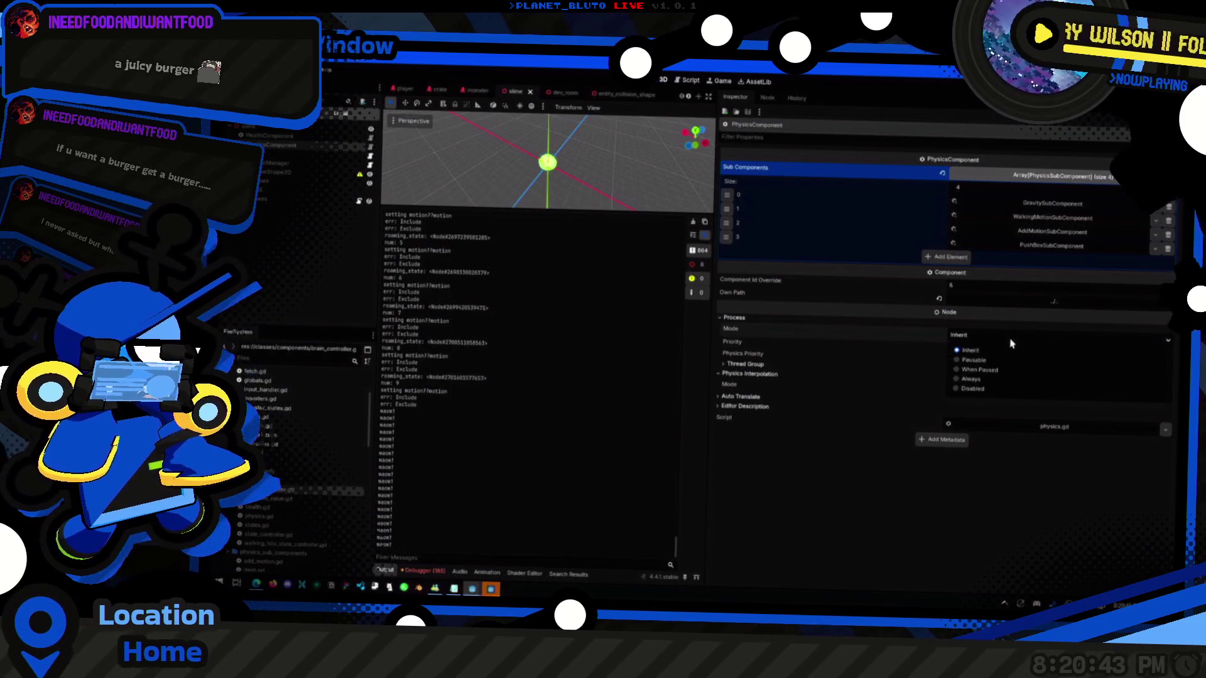
{"action": "left_click", "coordinate": [991, 395]}
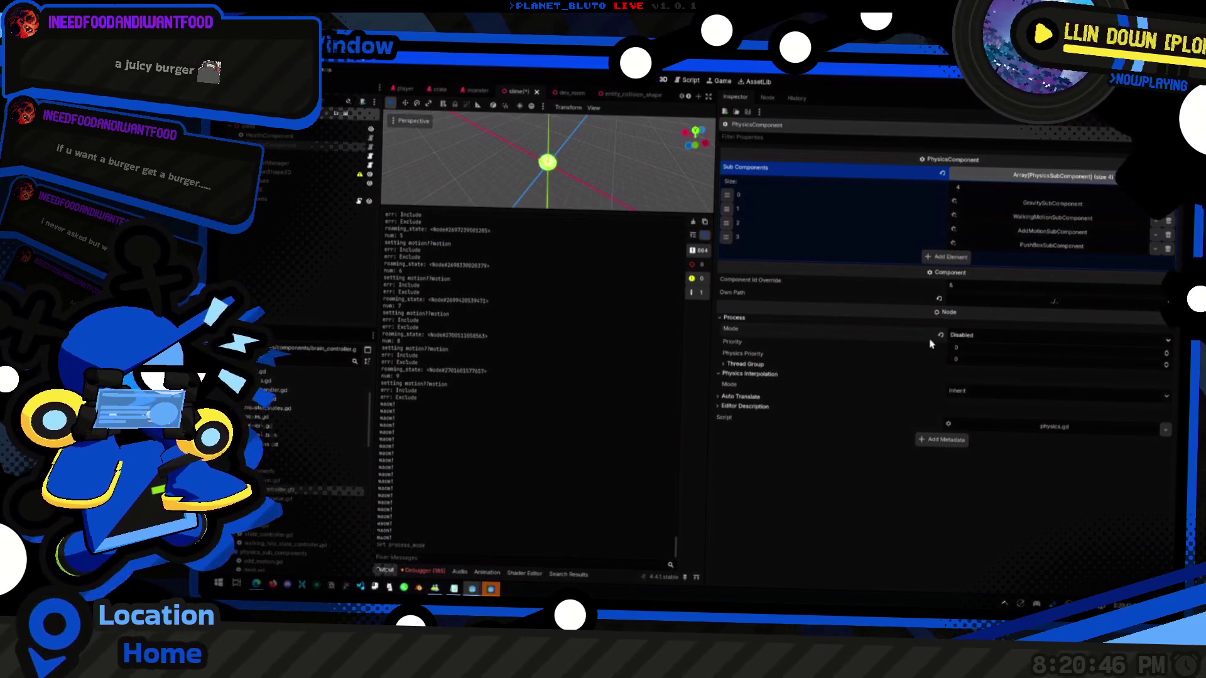
{"action": "left_click", "coordinate": [970, 339]}
{"action": "left_click", "coordinate": [970, 339]}
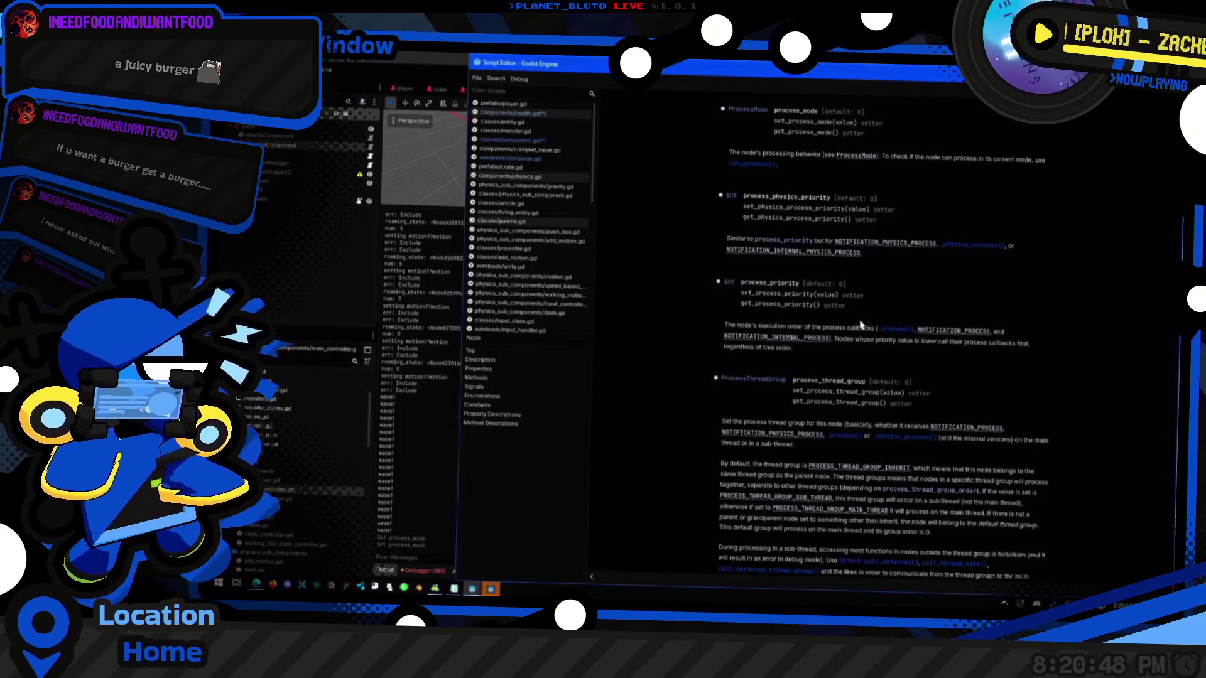
{"action": "left_click", "coordinate": [529, 140]}
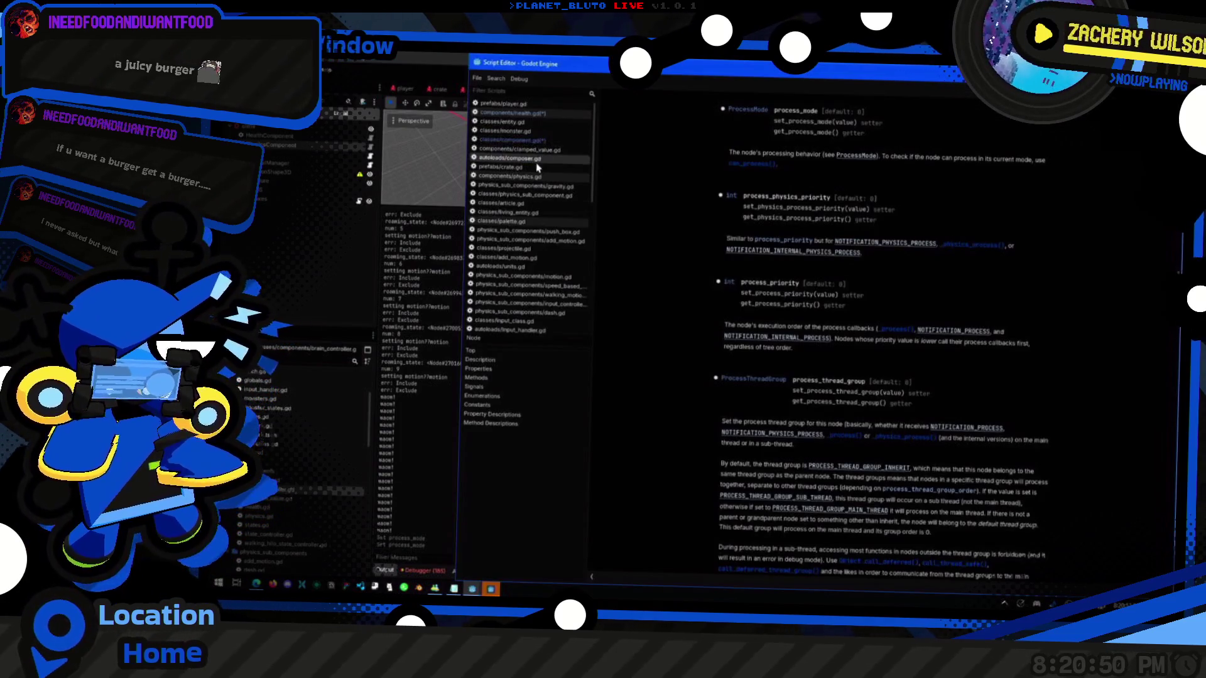
{"action": "left_click", "coordinate": [841, 423]}
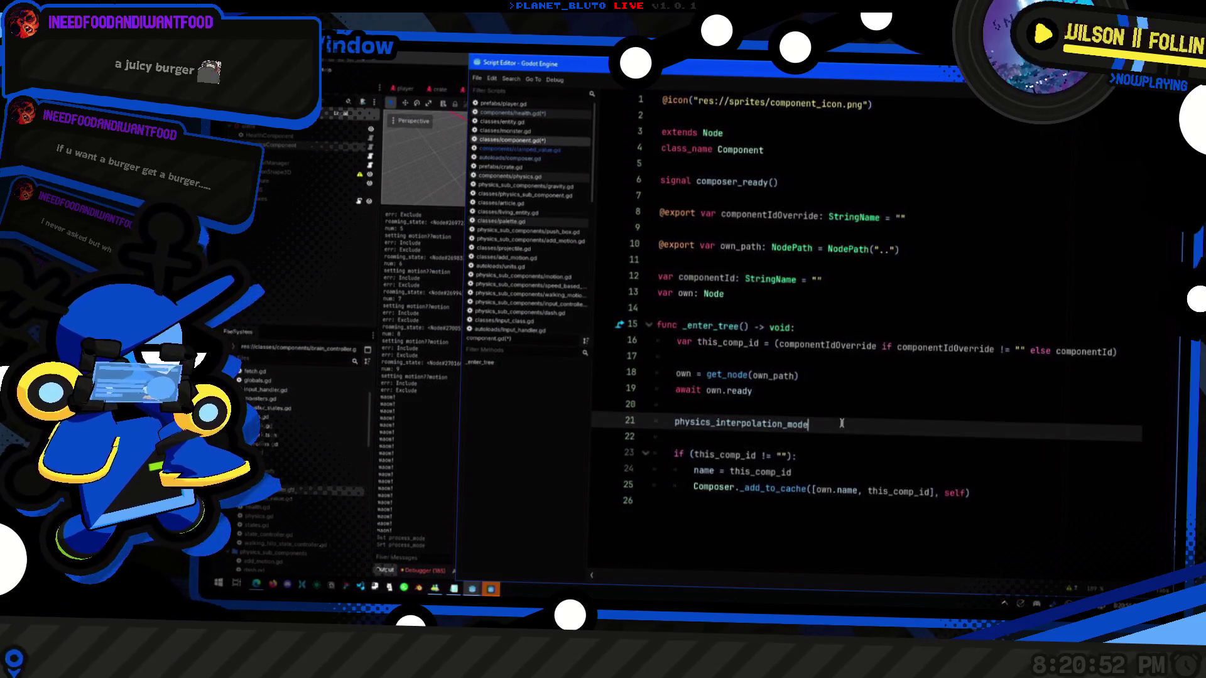
Change component.gd line 21 to process_mode = PROCESS_MODE_DISABLED and copy the line.
{"action": "key", "text": "ctrl+BackSpace"}
{"action": "type", "text": "proc"}
{"action": "key", "text": "Return"}
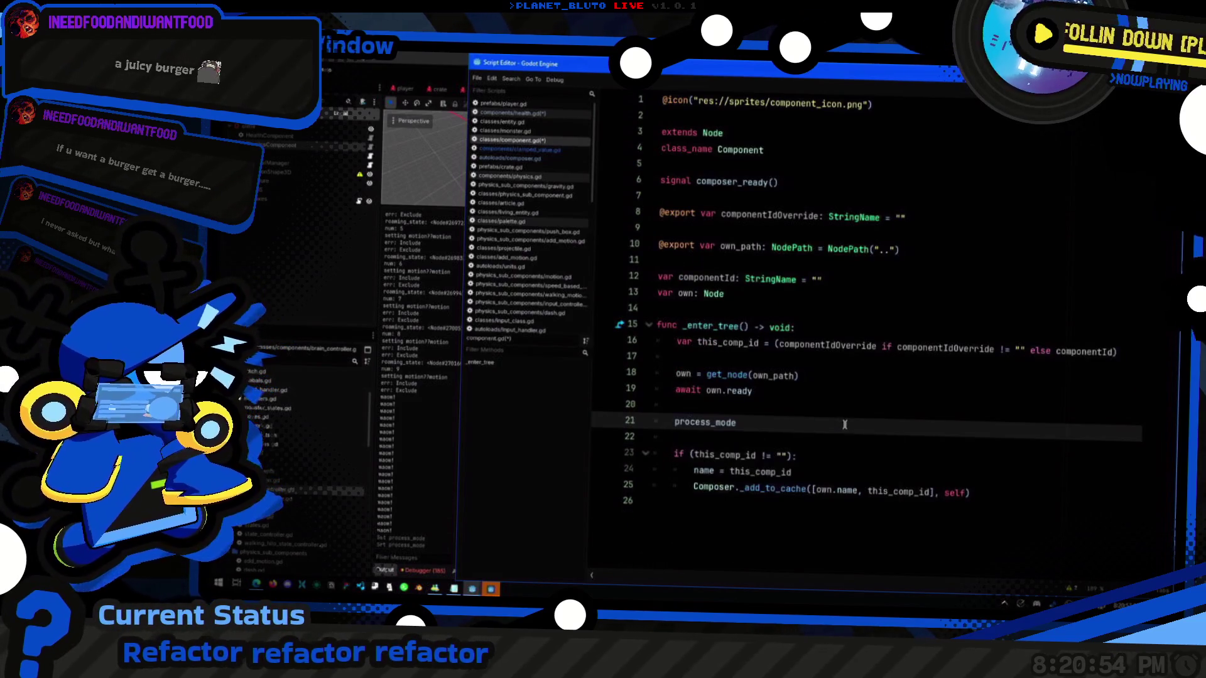
{"action": "key", "text": "ctrl+space"}
{"action": "key", "text": "Down"}
{"action": "key", "text": "Down"}
{"action": "key", "text": "Down"}
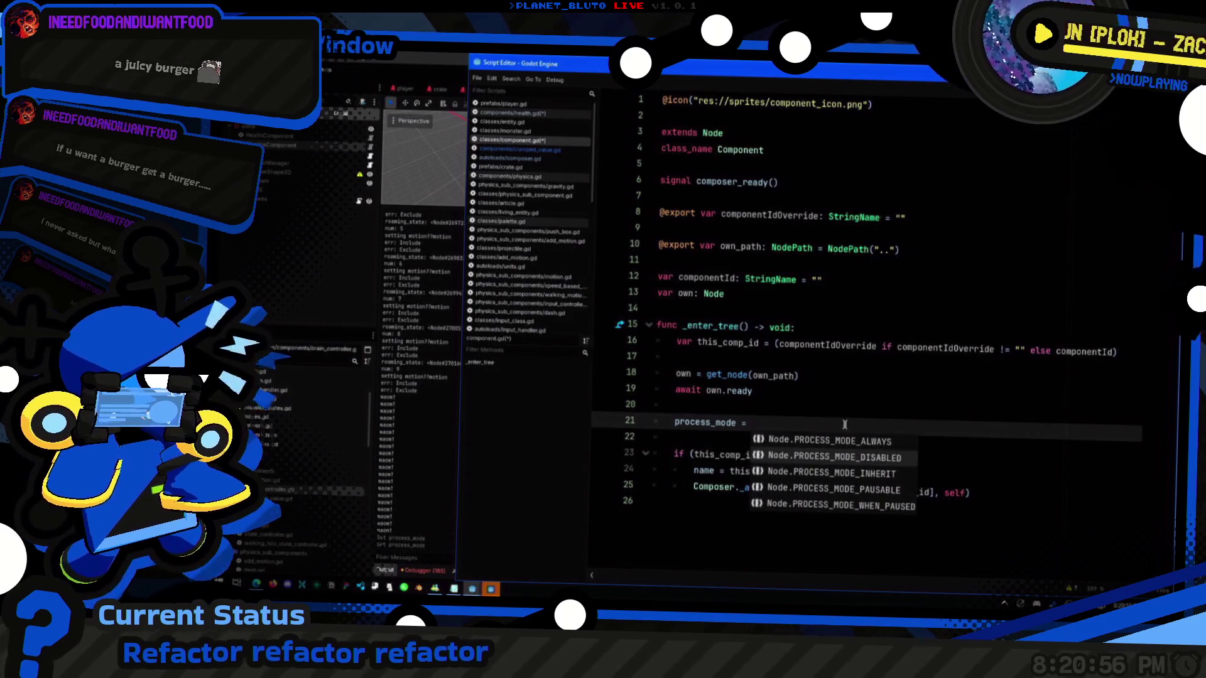
{"action": "key", "text": "Return"}
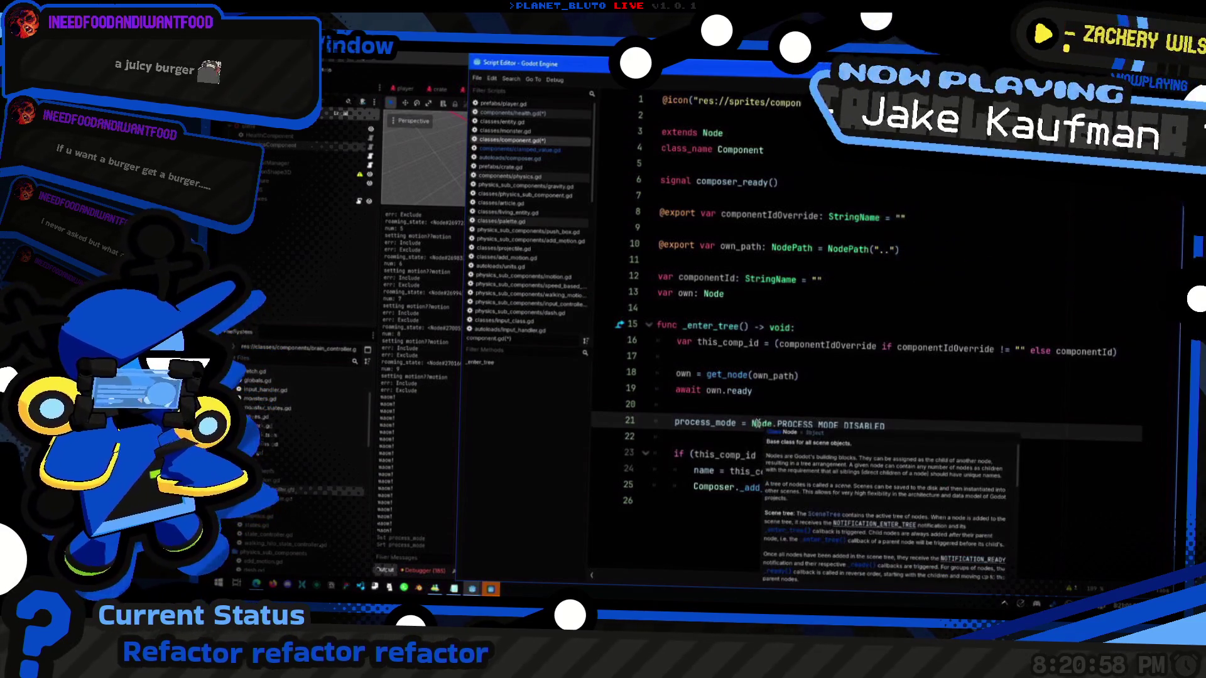
{"action": "key", "text": "ctrl+Left"}
{"action": "key", "text": "shift+ctrl+Left"}
{"action": "key", "text": "BackSpace"}
{"action": "key", "text": "Home"}
{"action": "key", "text": "shift+End"}
{"action": "key", "text": "ctrl+c"}
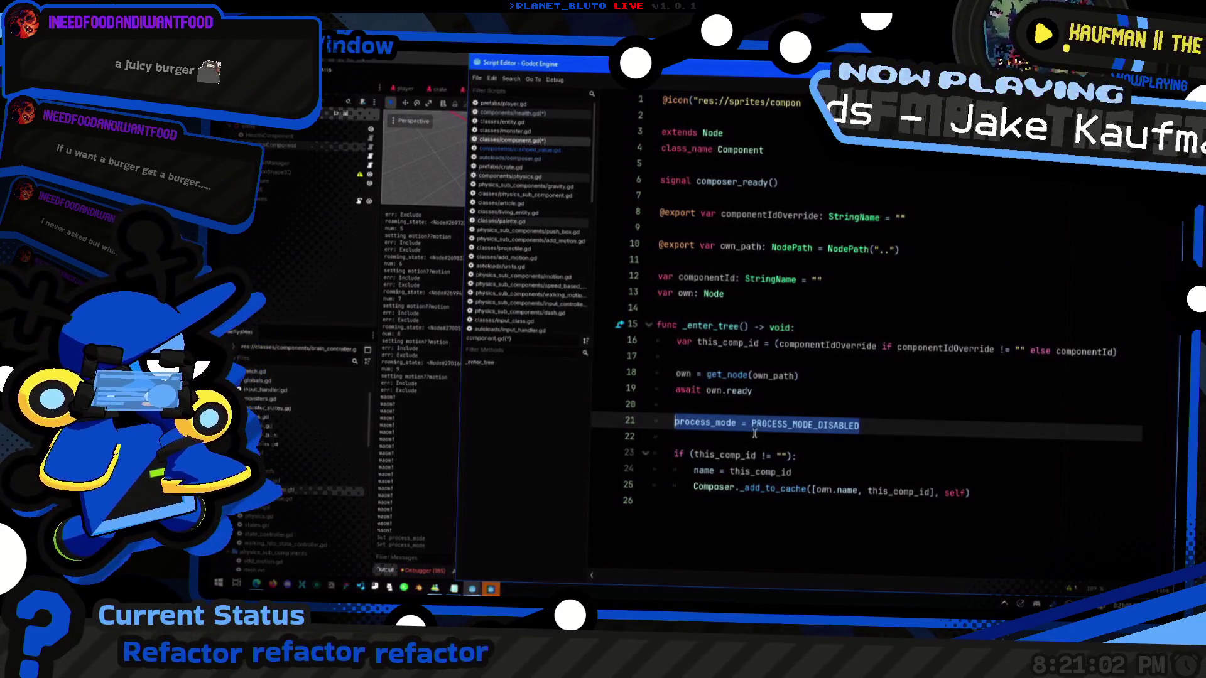
Paste the process_mode line into composer.gd's _add_to_cache after the frame wait.
{"action": "left_click", "coordinate": [797, 490]}
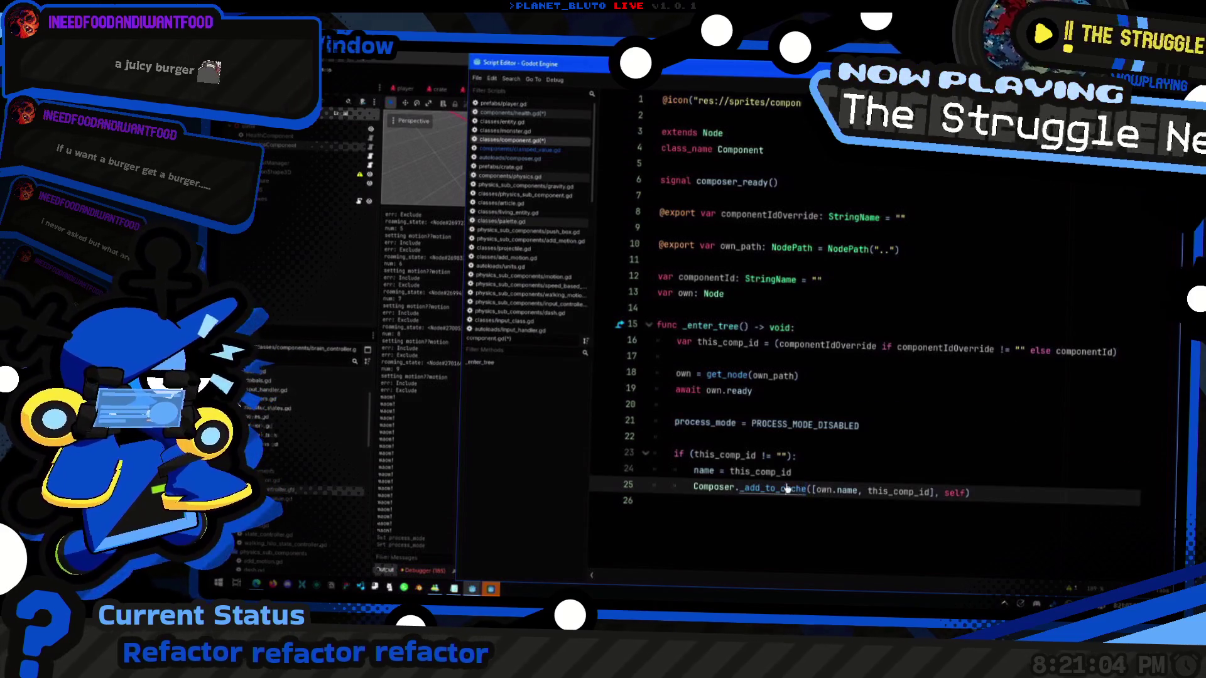
{"action": "left_click", "coordinate": [781, 491], "text": "ctrl"}
{"action": "left_click", "coordinate": [895, 261]}
{"action": "key", "text": "Up"}
{"action": "key", "text": "Up"}
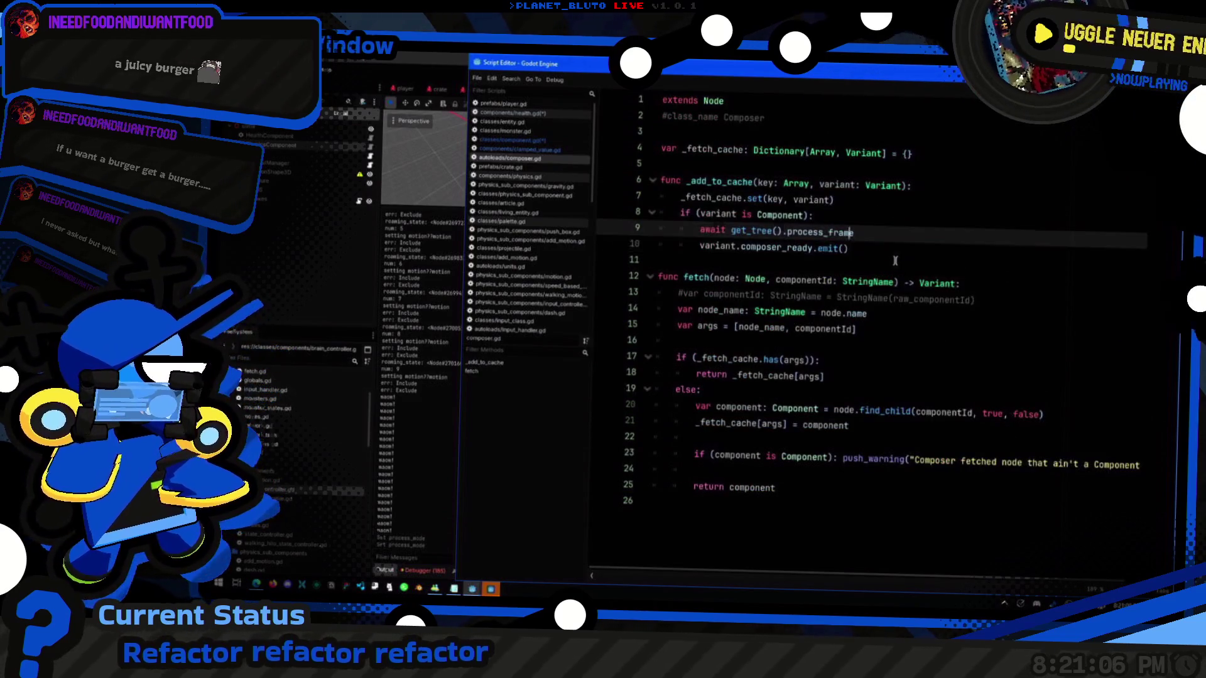
{"action": "key", "text": "End"}
{"action": "key", "text": "Return"}
{"action": "key", "text": "ctrl+v"}
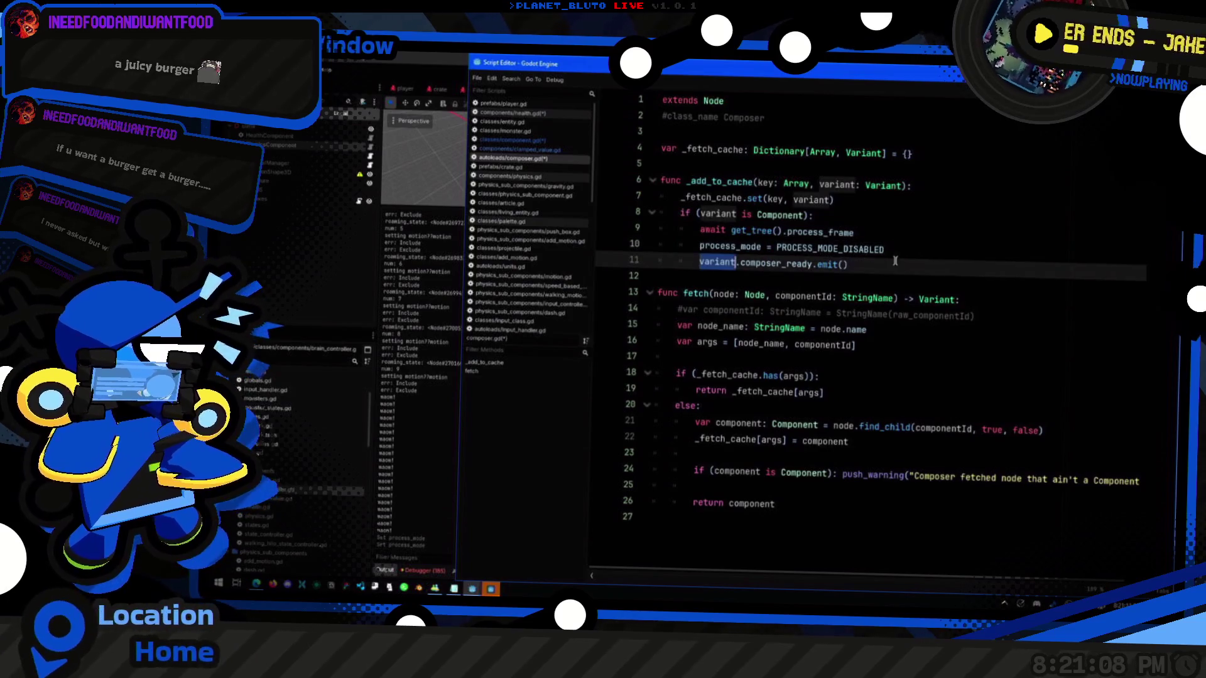
{"action": "key", "text": "ctrl+Home"}
{"action": "type", "text": "variant."}
{"action": "key", "text": "ctrl+z"}
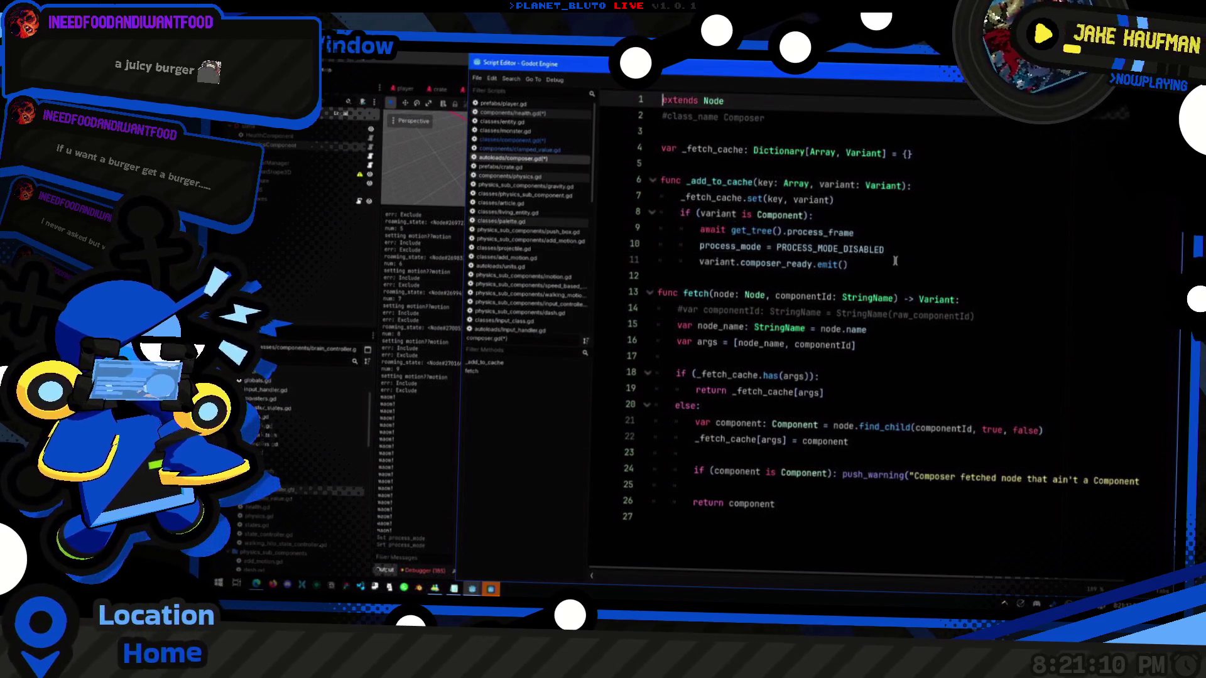
Change the pasted line's value to Node.PROCESS_MODE_INHERIT.
{"action": "left_click", "coordinate": [861, 248]}
{"action": "left_click_drag", "start_coordinate": [817, 250], "coordinate": [985, 264]}
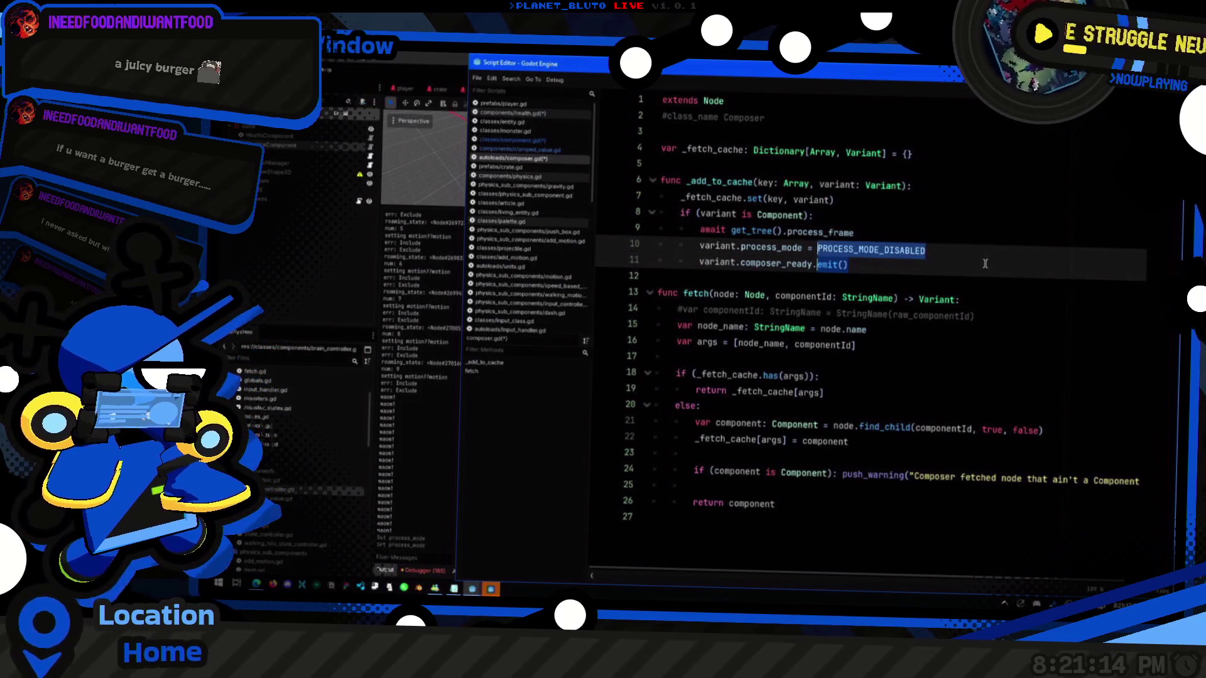
{"action": "left_click", "coordinate": [886, 252]}
{"action": "key", "text": "ctrl+BackSpace"}
{"action": "type", "text": "PROC"}
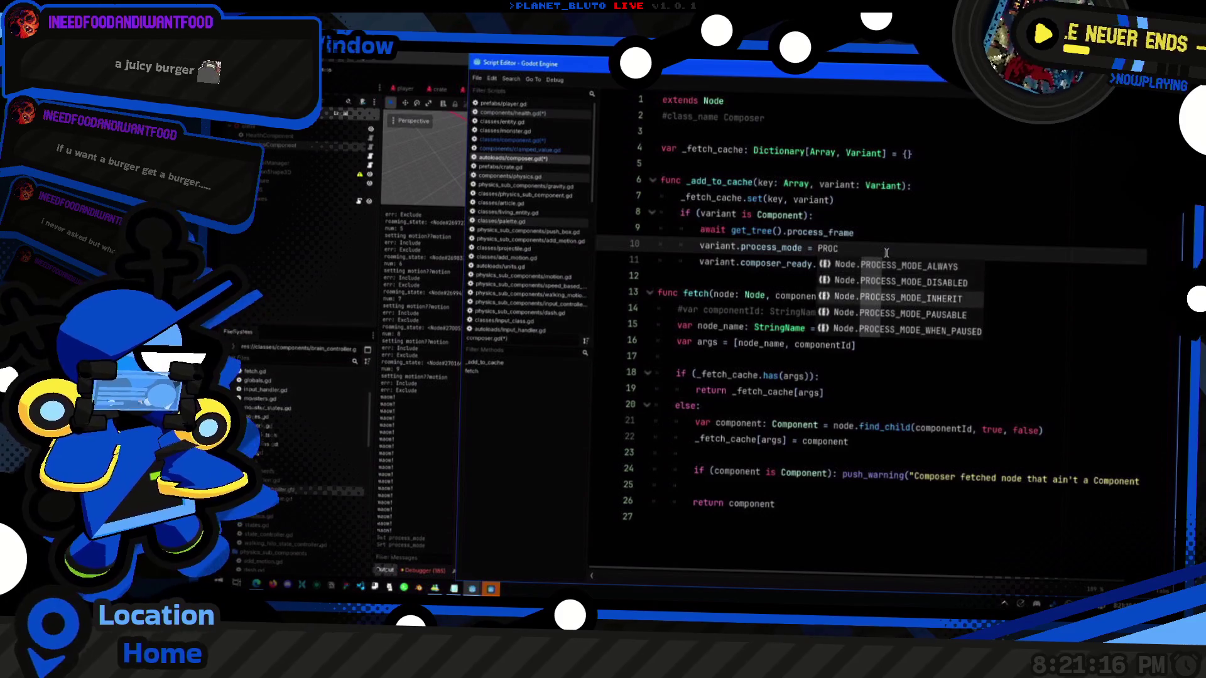
{"action": "key", "text": "Return"}
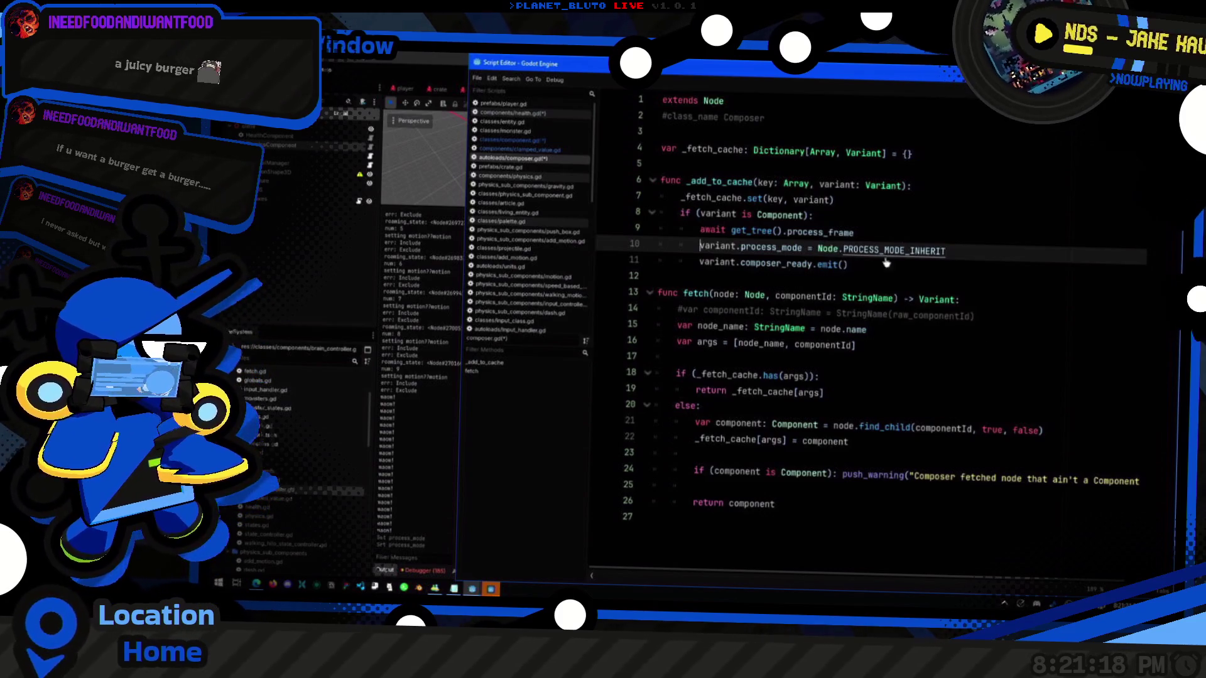
{"action": "key", "text": "F5"}
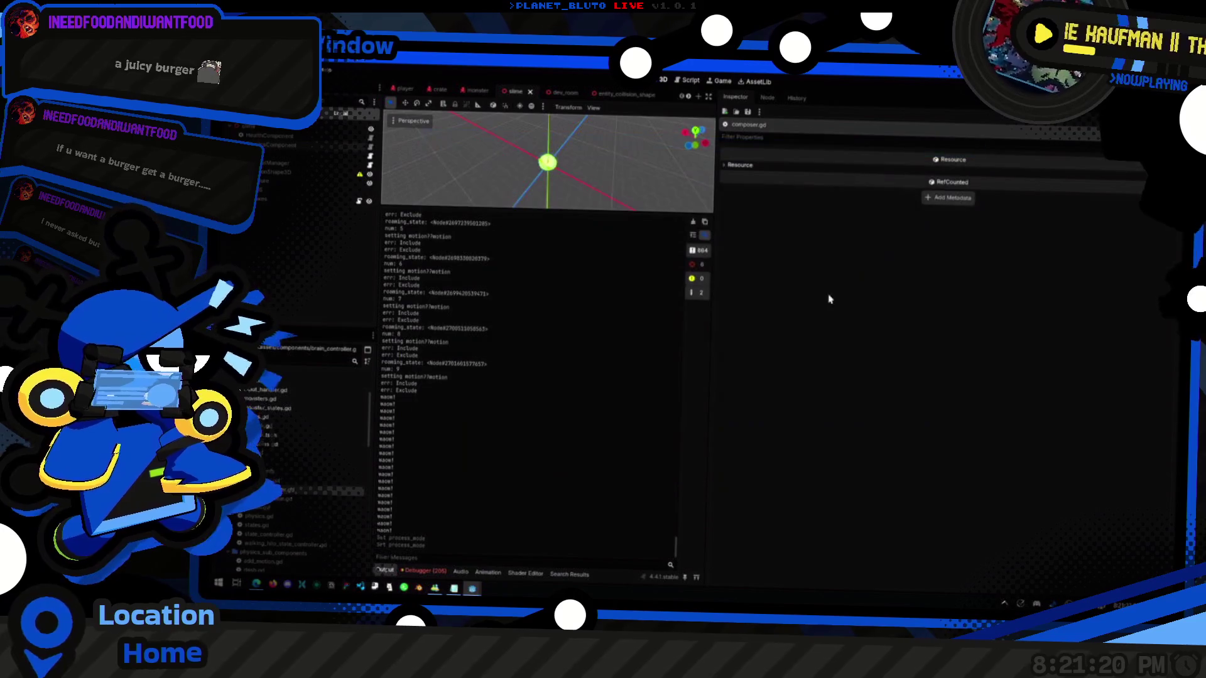
Run the game, host as the Knight, walk around the cave, then quit.
{"action": "key", "text": "F5"}
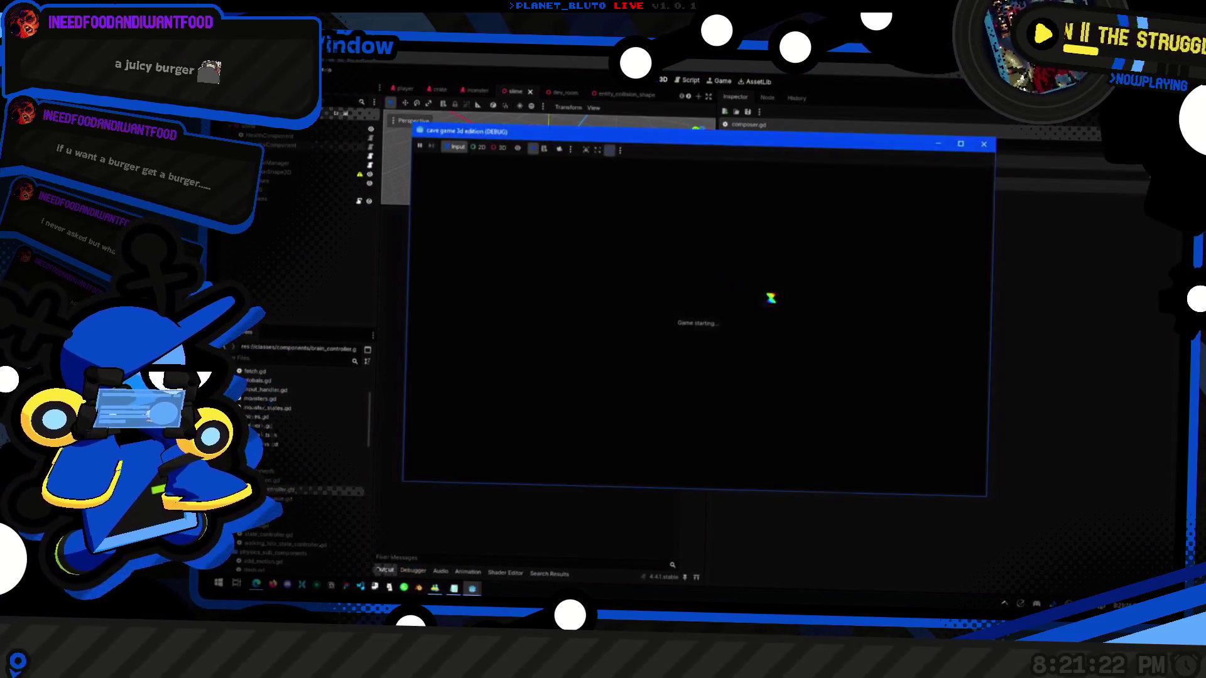
{"action": "left_click", "coordinate": [541, 210]}
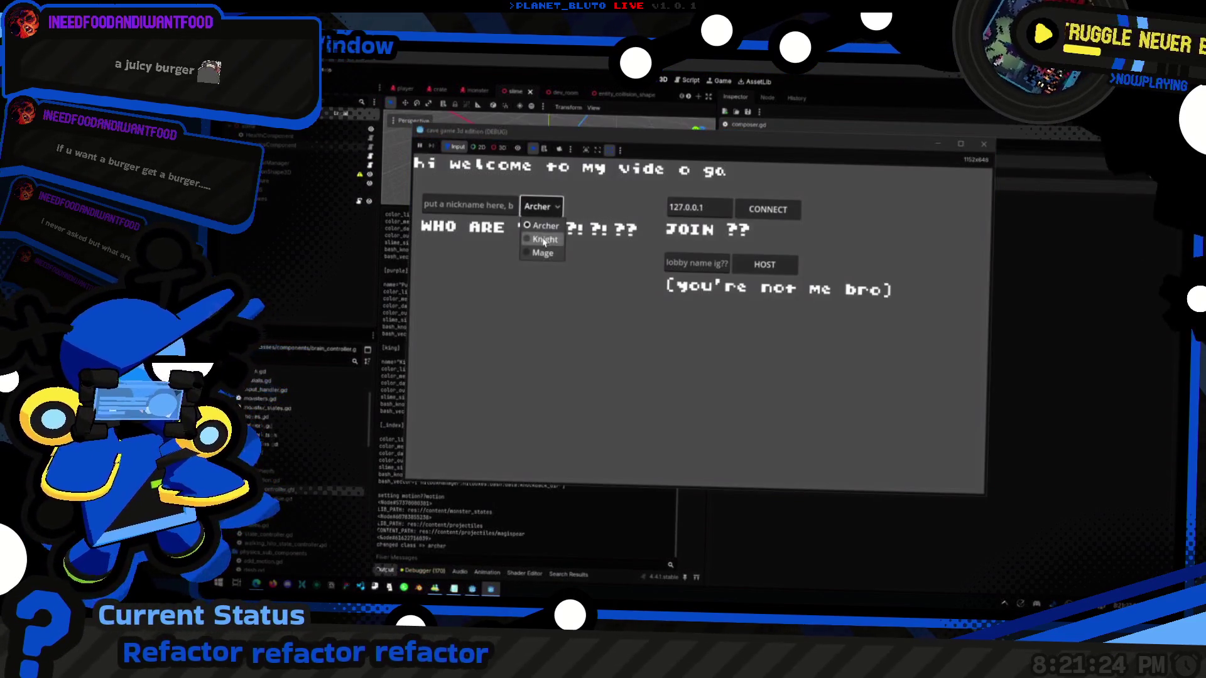
{"action": "left_click", "coordinate": [537, 237]}
{"action": "left_click", "coordinate": [779, 267]}
{"action": "left_click", "coordinate": [804, 348]}
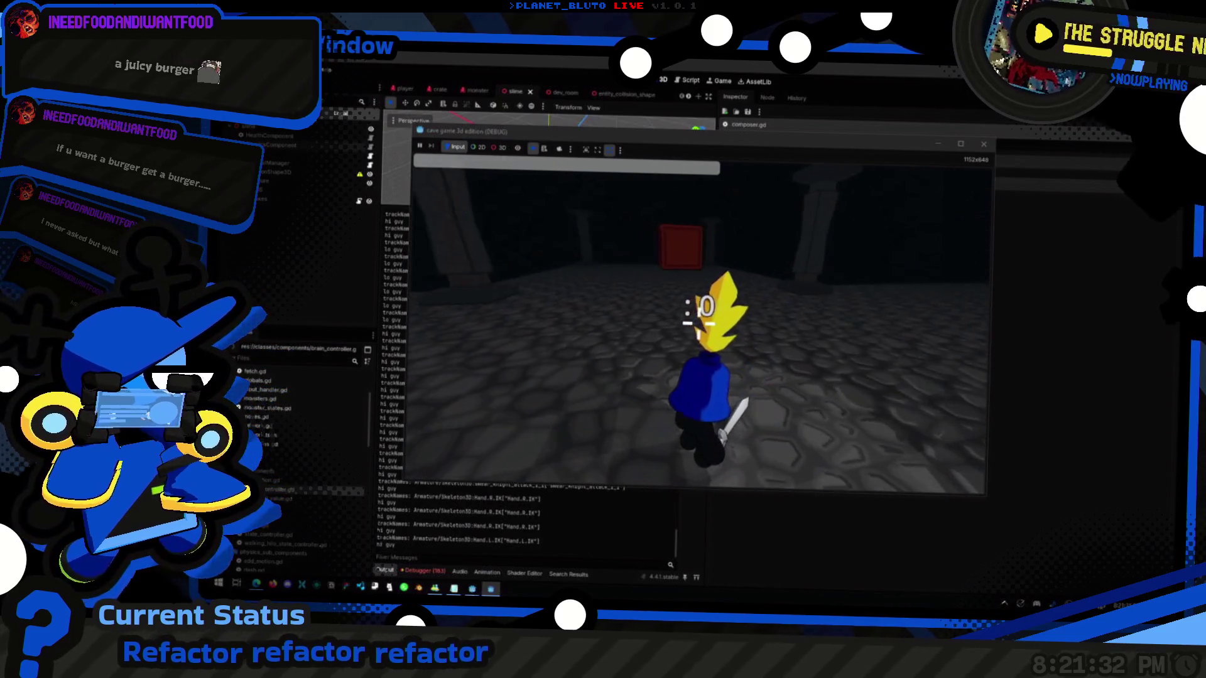
{"action": "key", "text": "F8"}
Inspect the PhysicsComponent node and collapse its Sub Components list.
{"action": "left_click", "coordinate": [270, 145]}
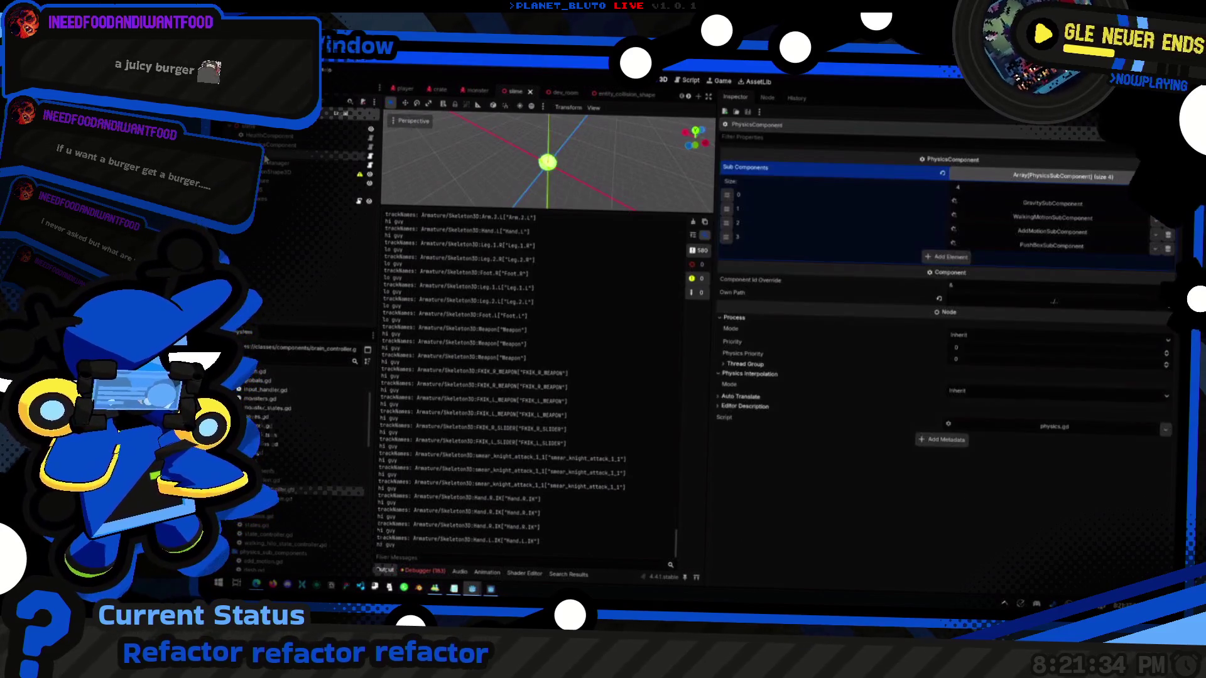
{"action": "left_click", "coordinate": [979, 174]}
{"action": "key", "text": "alt+Tab"}
{"action": "key", "text": "alt+Tab"}
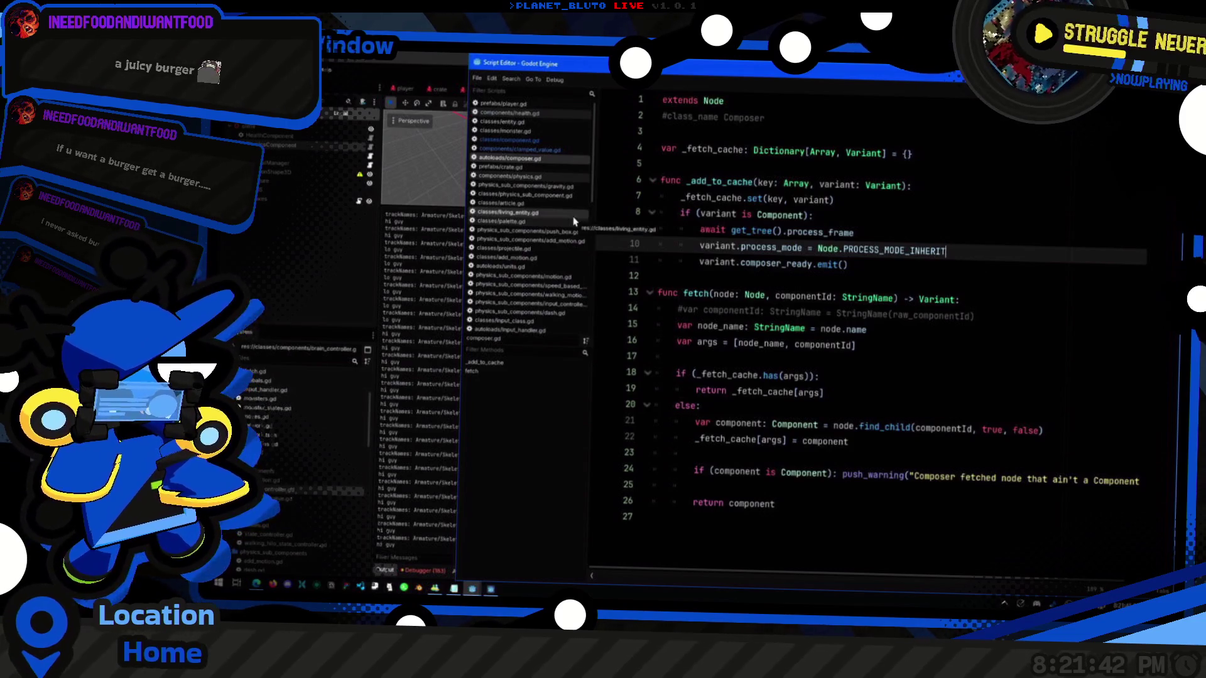
Open brain_controller.gd and check the completion suggestions for own on line 10.
{"action": "scroll", "coordinate": [559, 251], "scroll_direction": "down", "scroll_amount": 5}
{"action": "left_click", "coordinate": [558, 246]}
{"action": "left_click", "coordinate": [558, 255]}
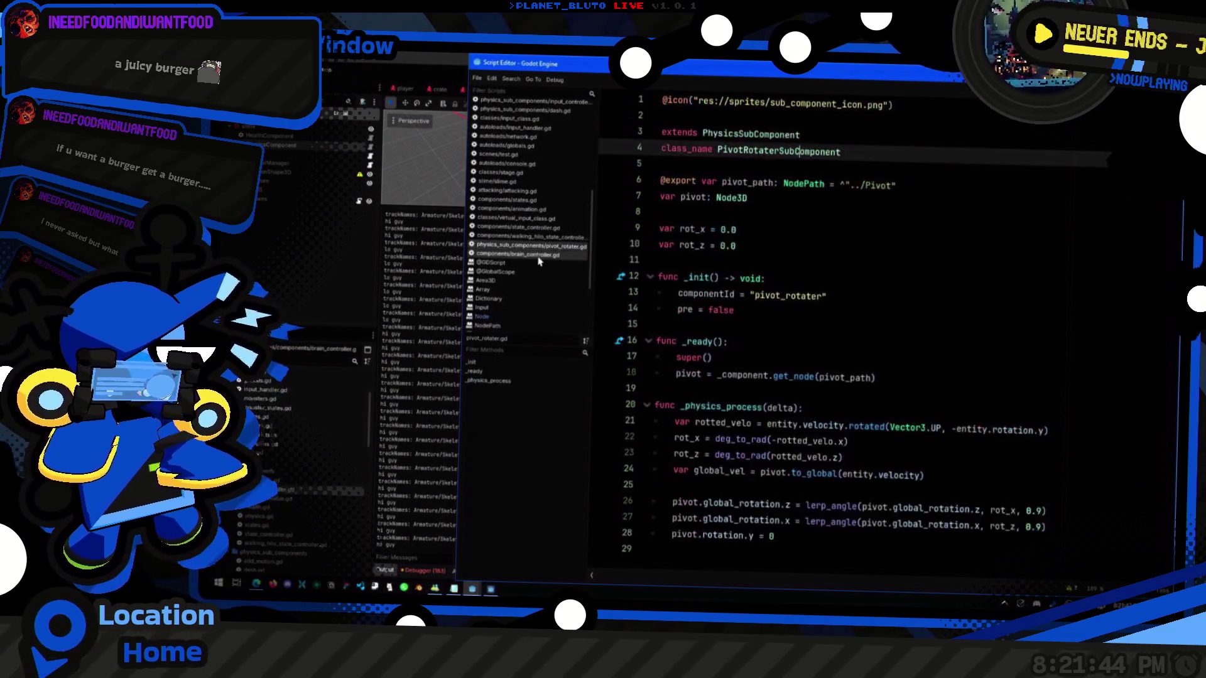
{"action": "type", "text": "own."}
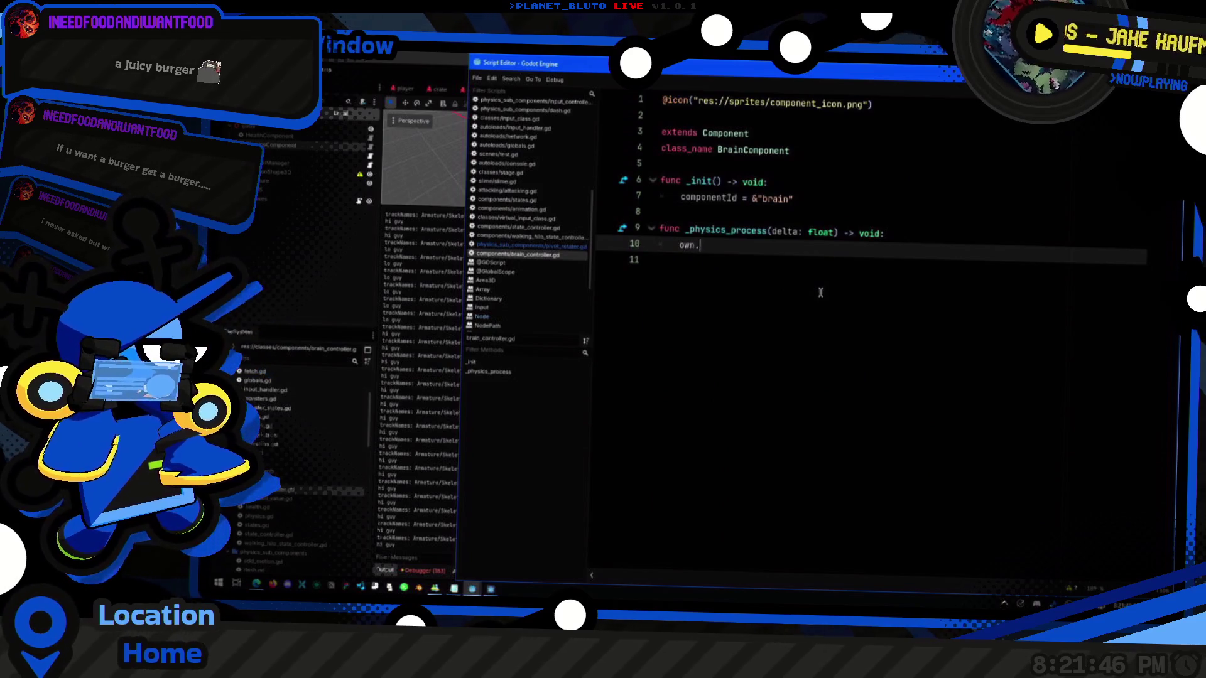
{"action": "key", "text": "BackSpace"}
{"action": "type", "text": "."}
{"action": "key", "text": "BackSpace"}
{"action": "key", "text": "Escape"}
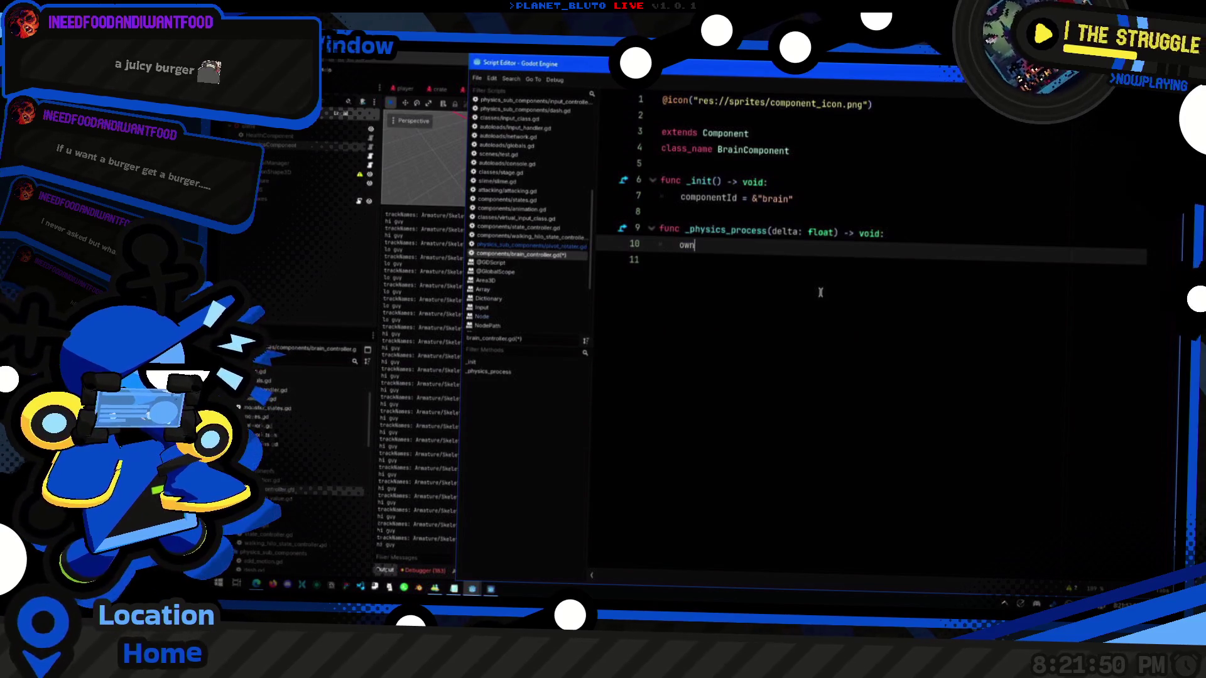
{"action": "type", "text": "."}
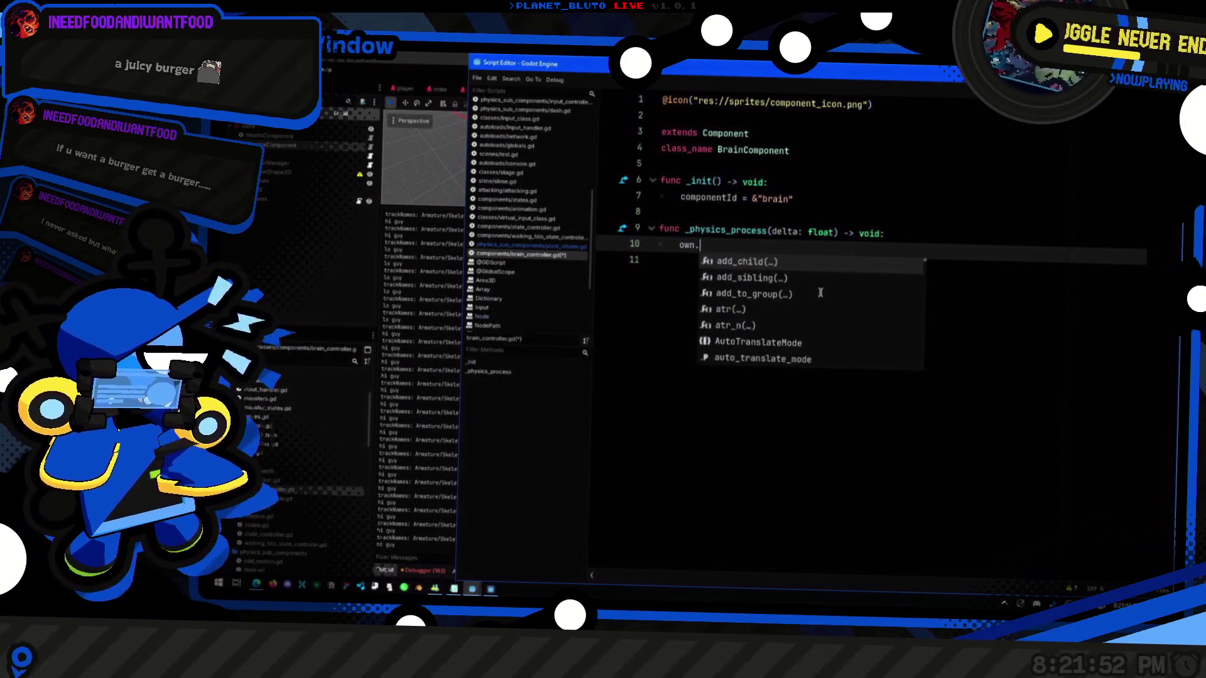
{"action": "key", "text": "BackSpace"}
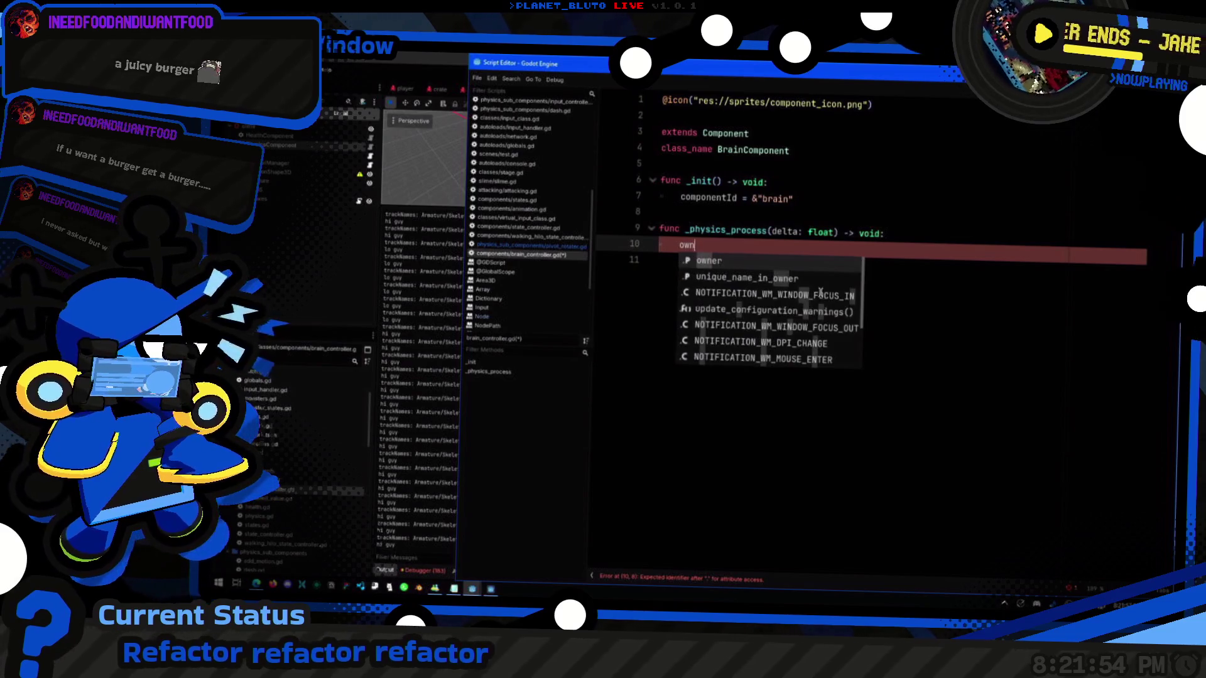
{"action": "key", "text": "Home"}
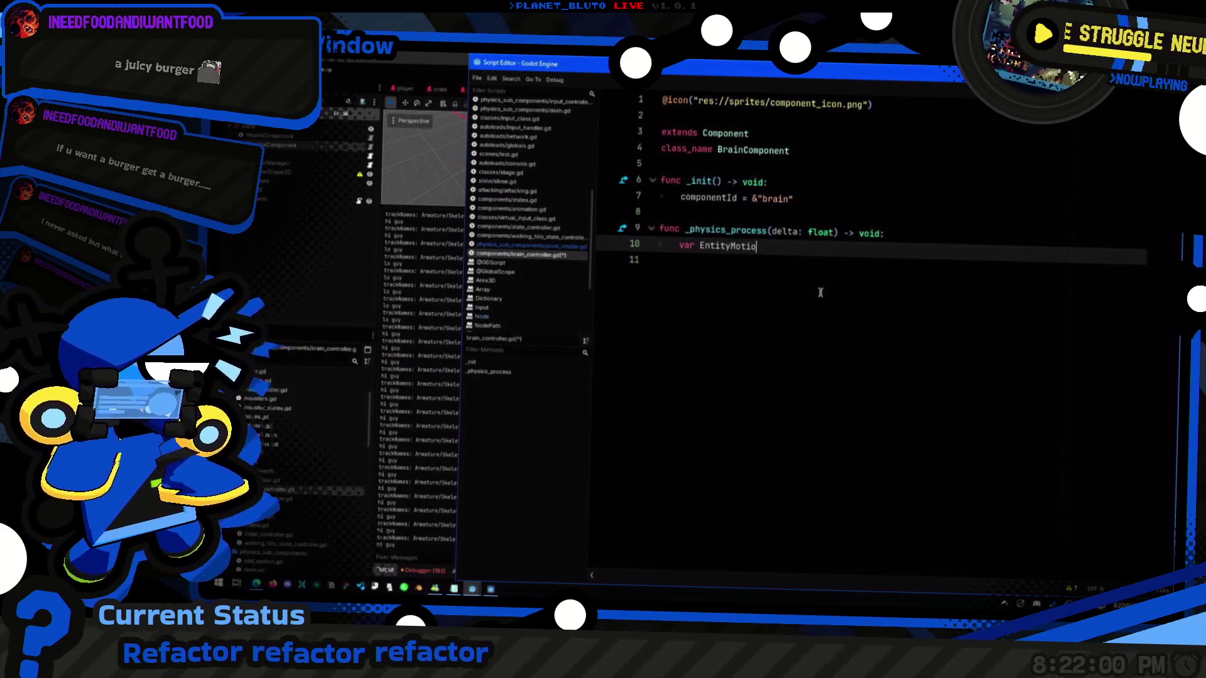
Write var EntityMotion: BaseMotionSubComponent = Composer.fetch(own, 'motion') and start a print line.
{"action": "type", "text": "ion"}
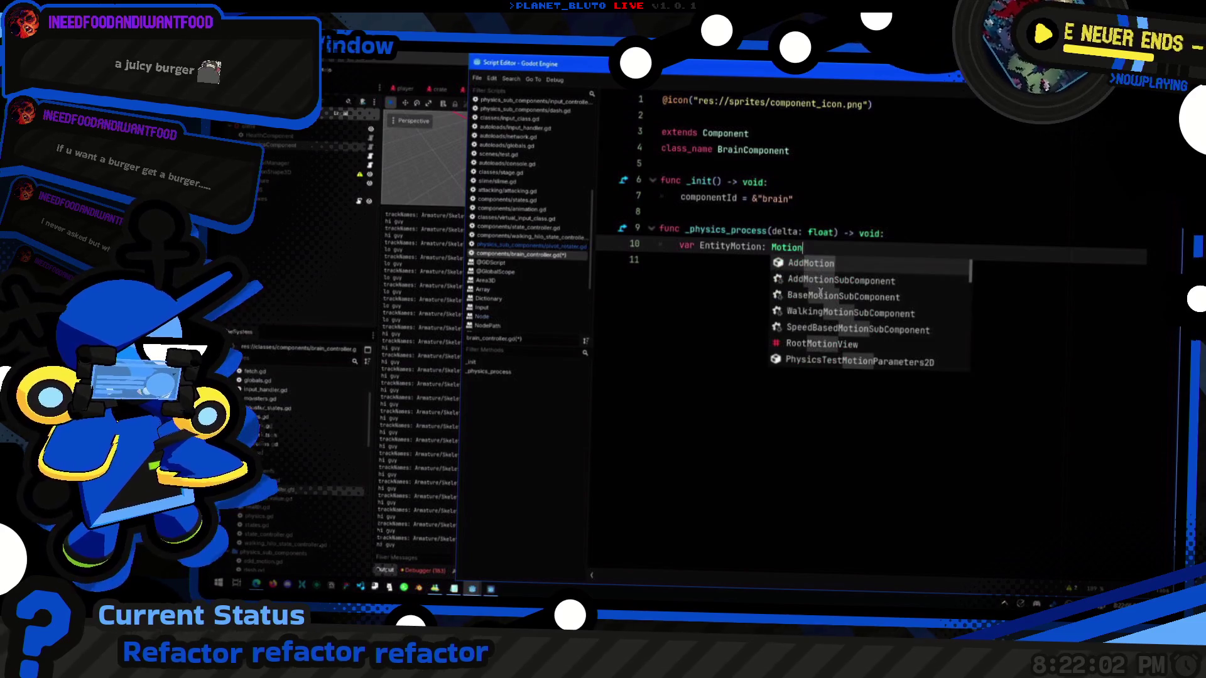
{"action": "left_click", "coordinate": [820, 294]}
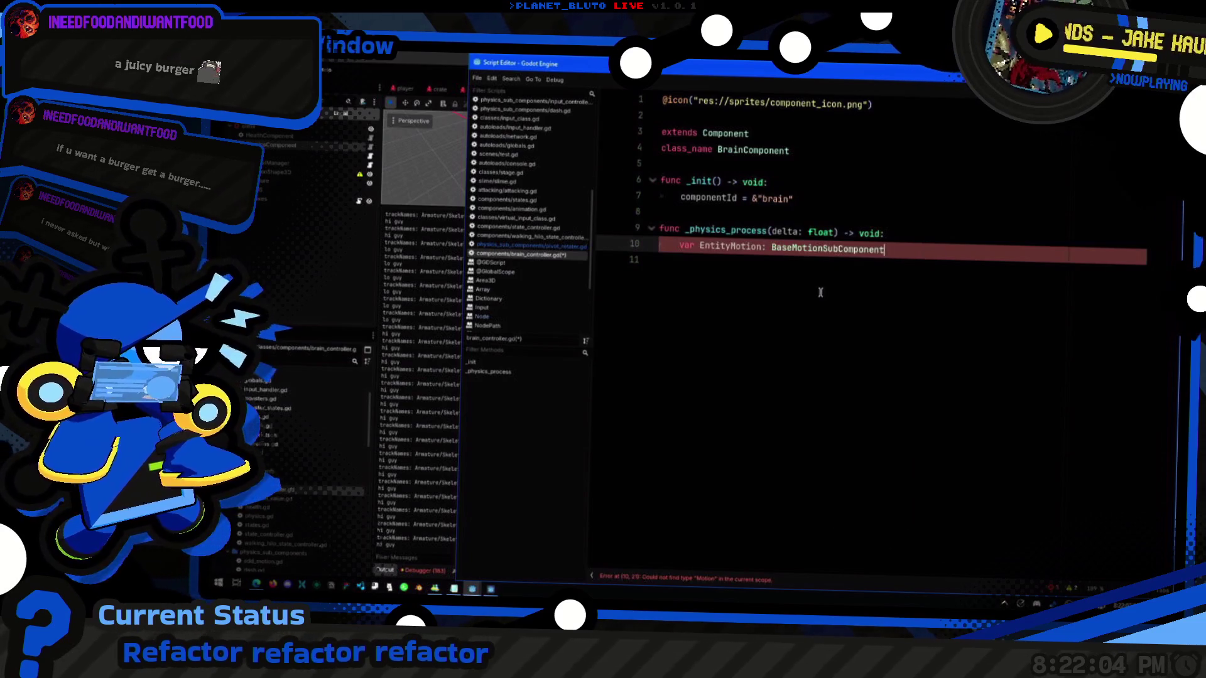
{"action": "type", "text": "="}
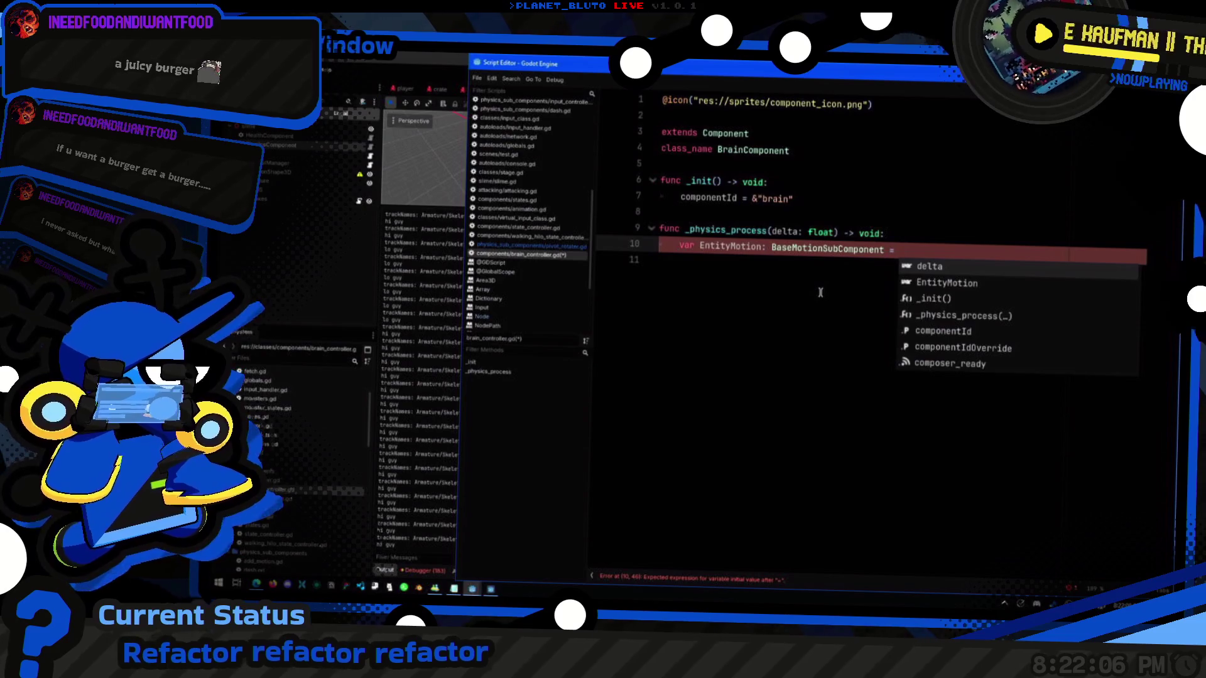
{"action": "type", "text": " Composer.f"}
{"action": "key", "text": "Return"}
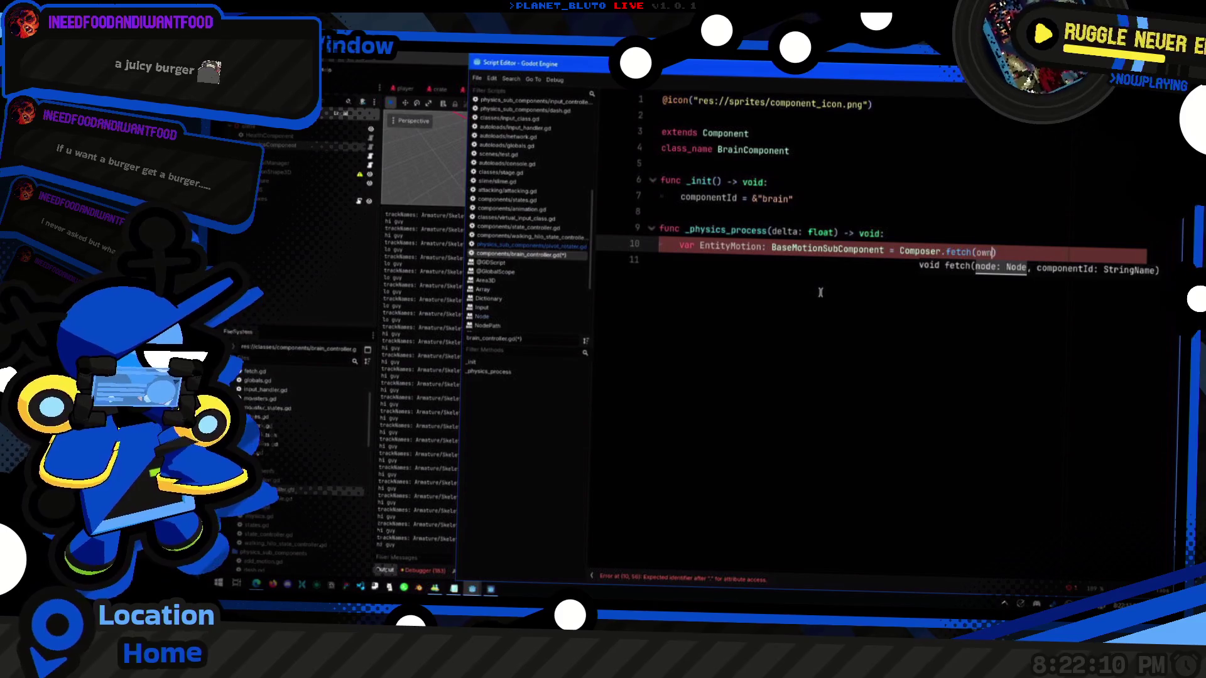
{"action": "type", "text": "motion\""}
{"action": "key", "text": "End"}
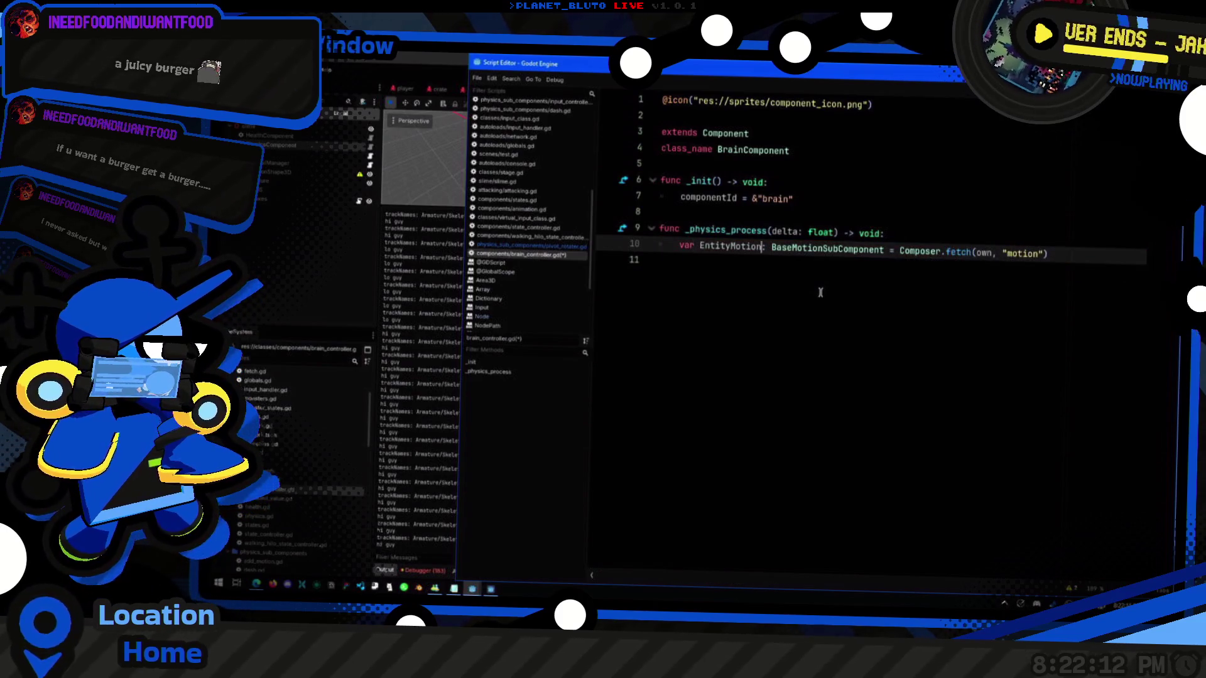
{"action": "key", "text": "Return"}
{"action": "type", "text": "EntityMotion"}
{"action": "key", "text": "shift+Home"}
Type a print of EntityMotion on line 11 and insert a blank line above it.
{"action": "type", "text": "(print"}
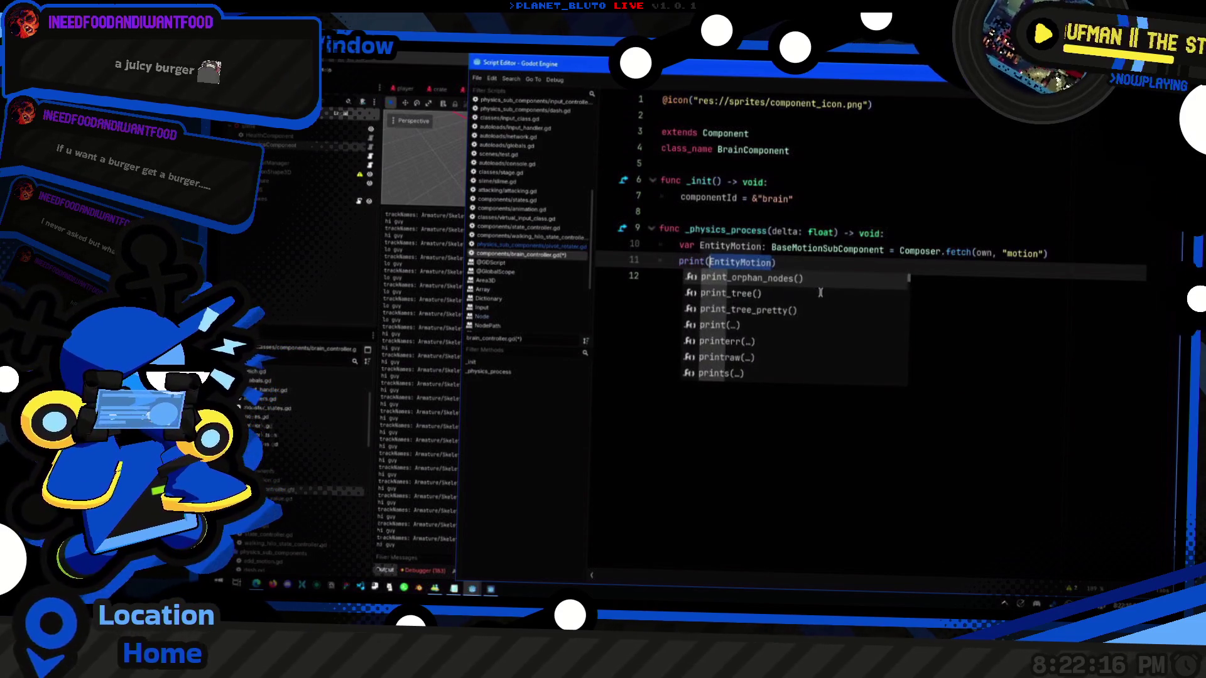
{"action": "type", "text": "\"EntityMotion: \","}
{"action": "key", "text": "Home"}
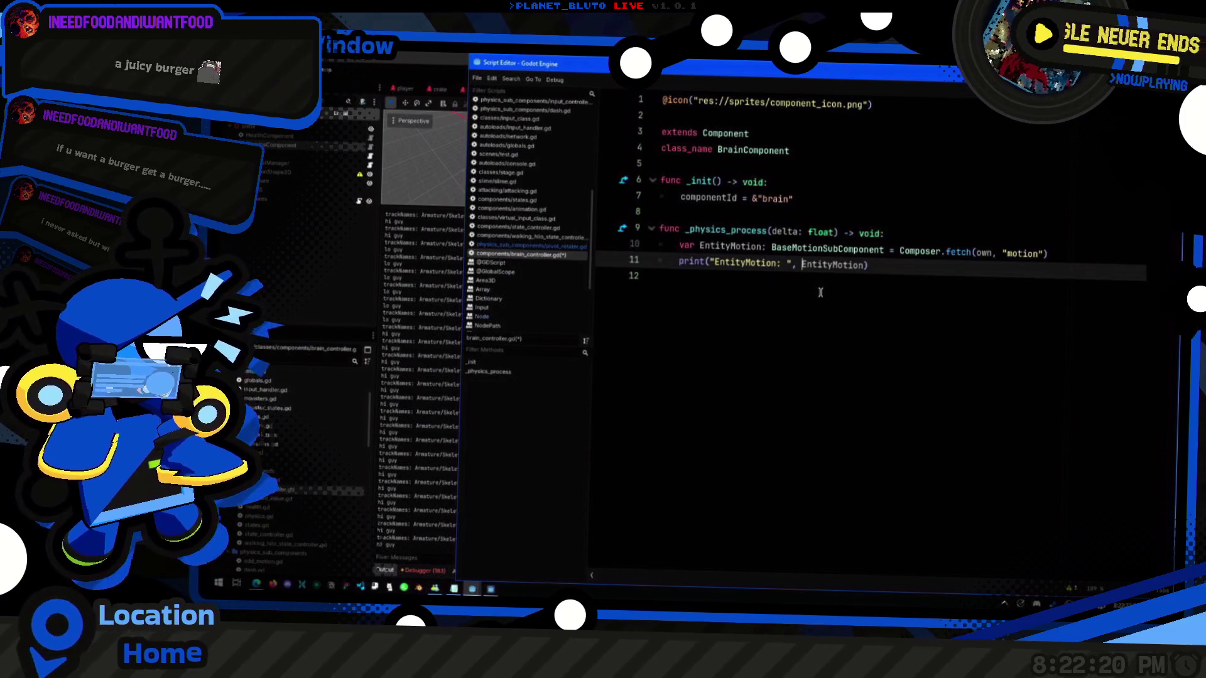
{"action": "key", "text": "ctrl+shift+Left"}
{"action": "key", "text": "Home"}
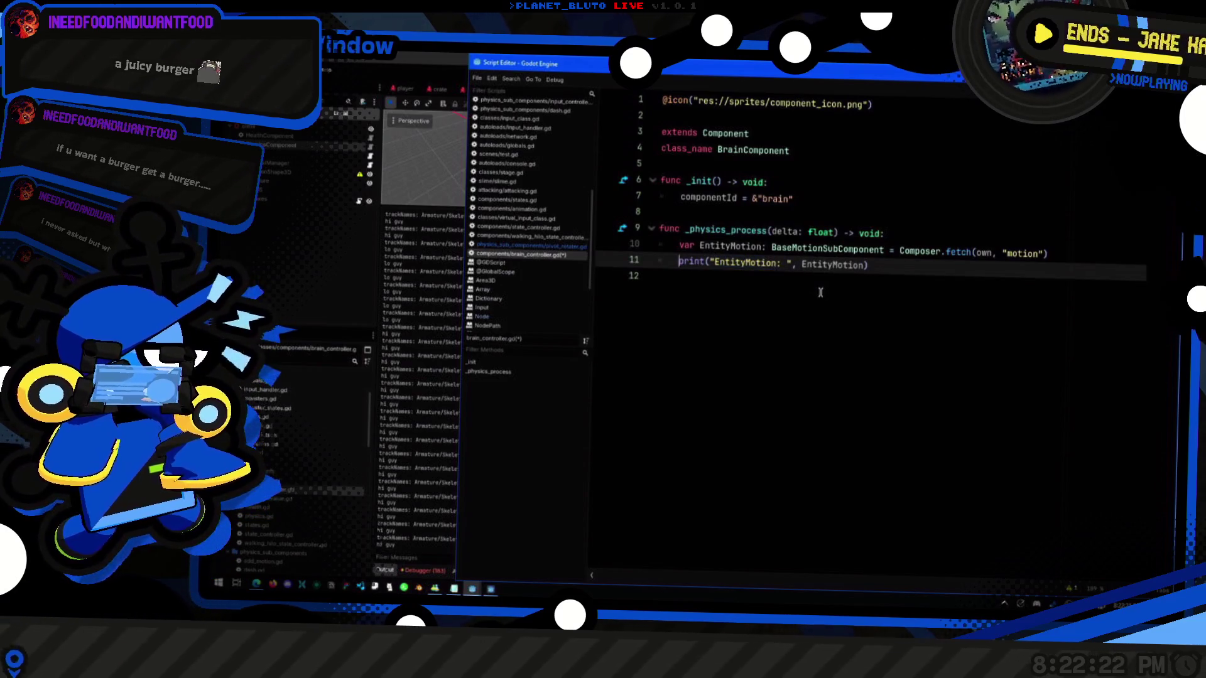
{"action": "key", "text": "Up"}
{"action": "key", "text": "Return"}
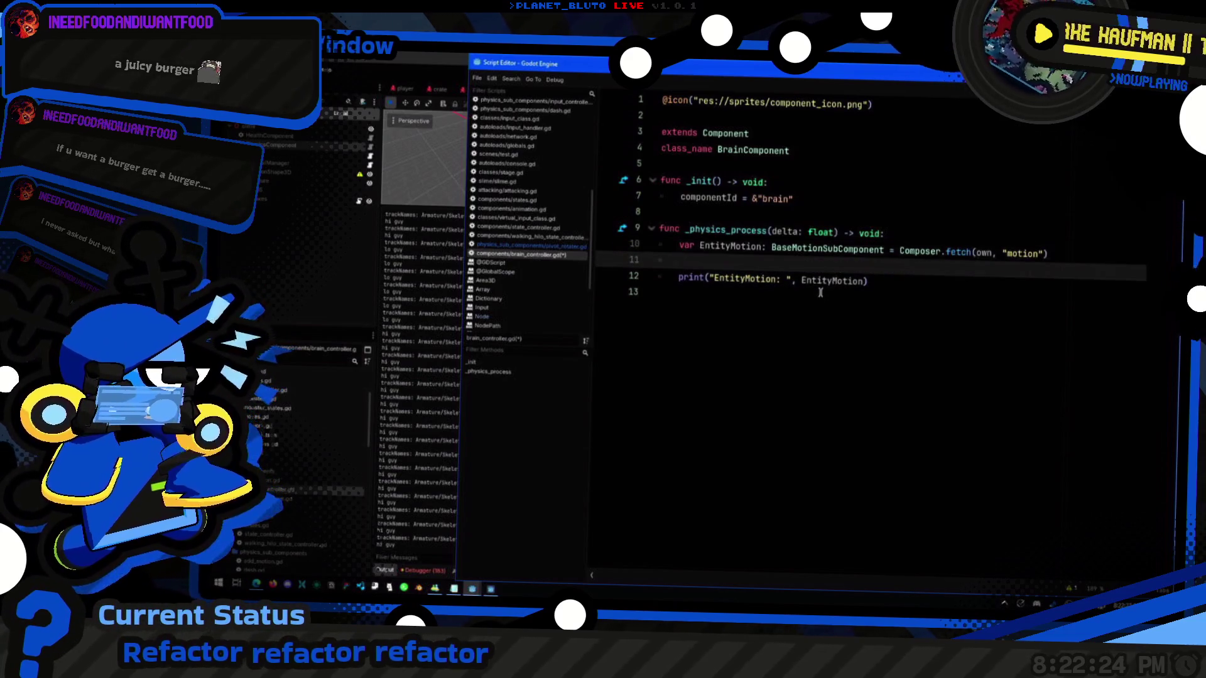
Write the EntityMotion == null check and join the debug print onto that if line.
{"action": "type", "text": "EntityMotion == nul"}
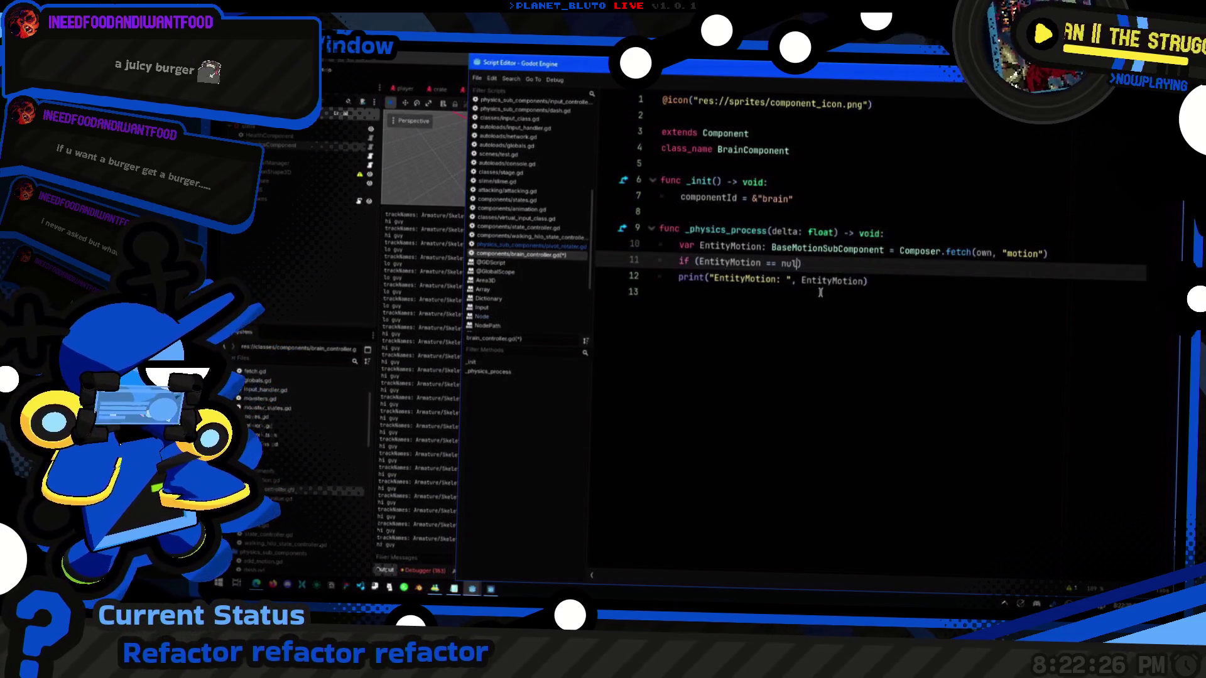
{"action": "type", "text": ":"}
{"action": "key", "text": "Down"}
{"action": "key", "text": "Home"}
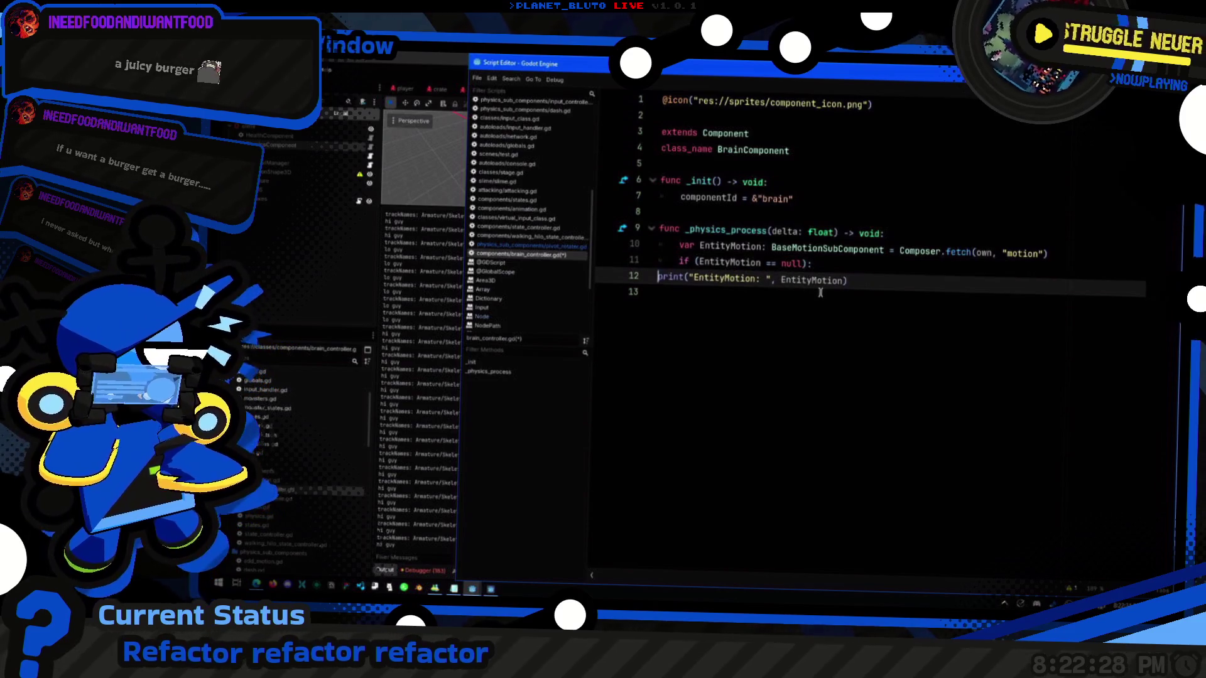
{"action": "key", "text": "BackSpace"}
{"action": "key", "text": "BackSpace"}
{"action": "key", "text": "BackSpace"}
{"action": "key", "text": "ctrl+Left"}
{"action": "key", "text": "shift+End"}
{"action": "key", "text": "shift+Left"}
{"action": "key", "text": "BackSpace"}
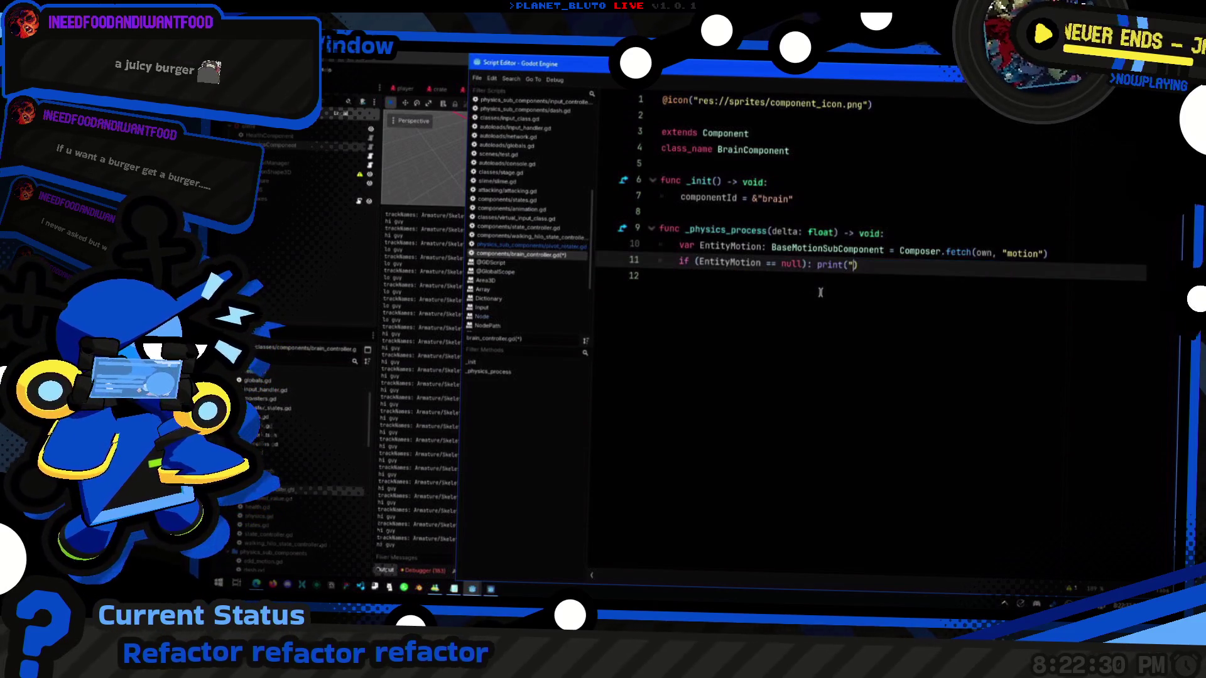
{"action": "type", "text": "FUCK"}
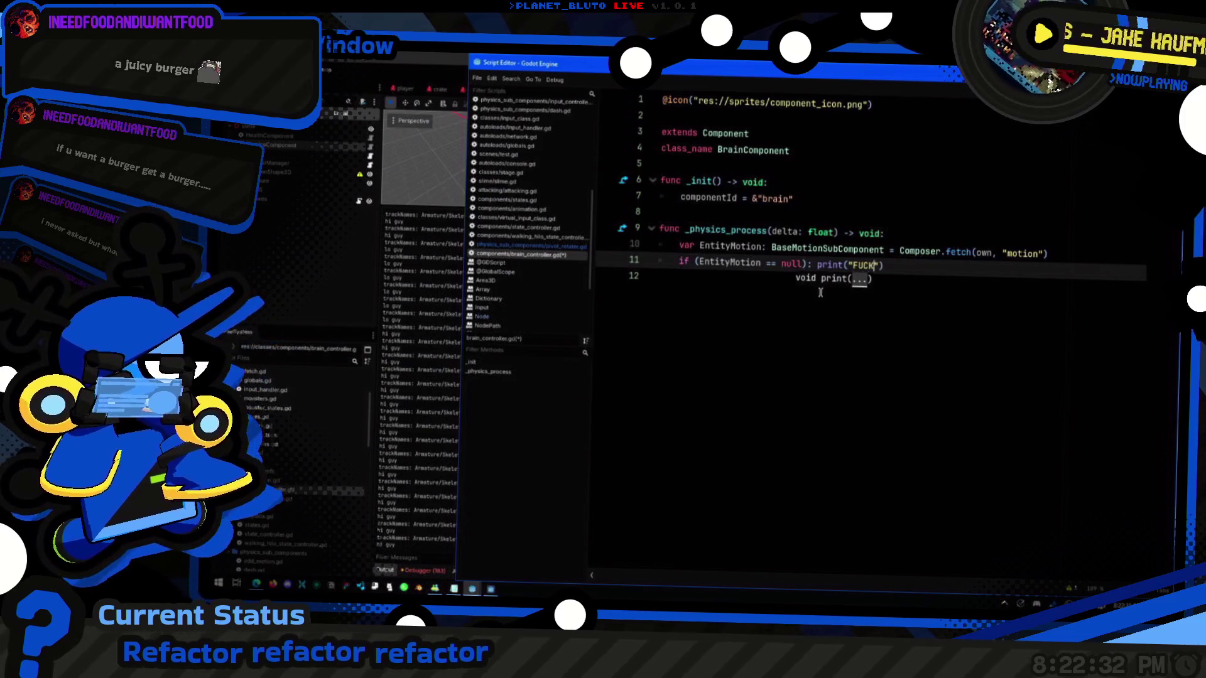
{"action": "key", "text": "alt+Tab"}
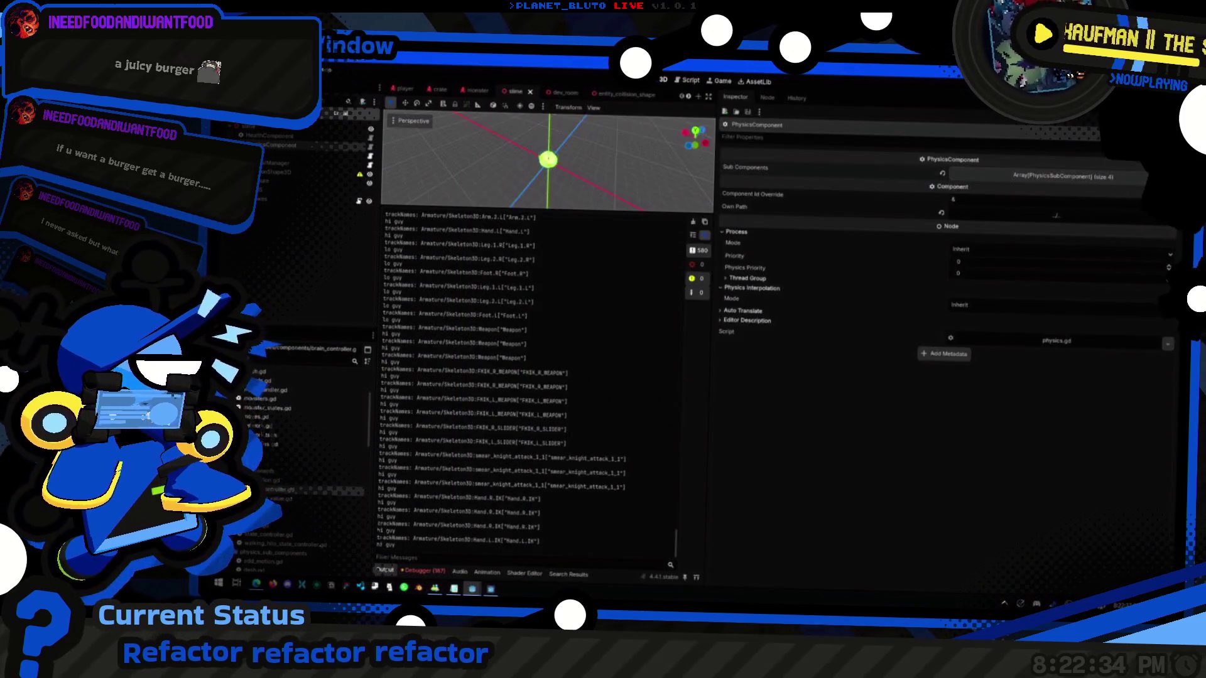
Run the game and host a session as the Knight.
{"action": "key", "text": "F5"}
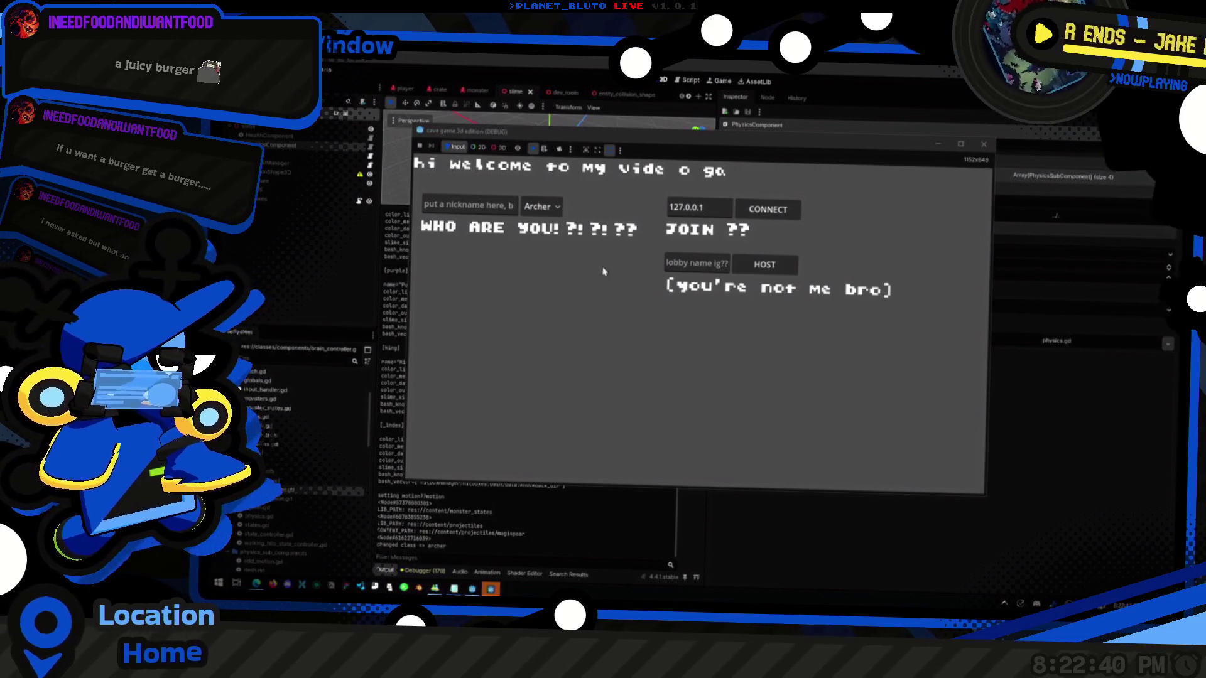
{"action": "left_click", "coordinate": [540, 207]}
{"action": "left_click", "coordinate": [540, 238]}
{"action": "left_click", "coordinate": [764, 264]}
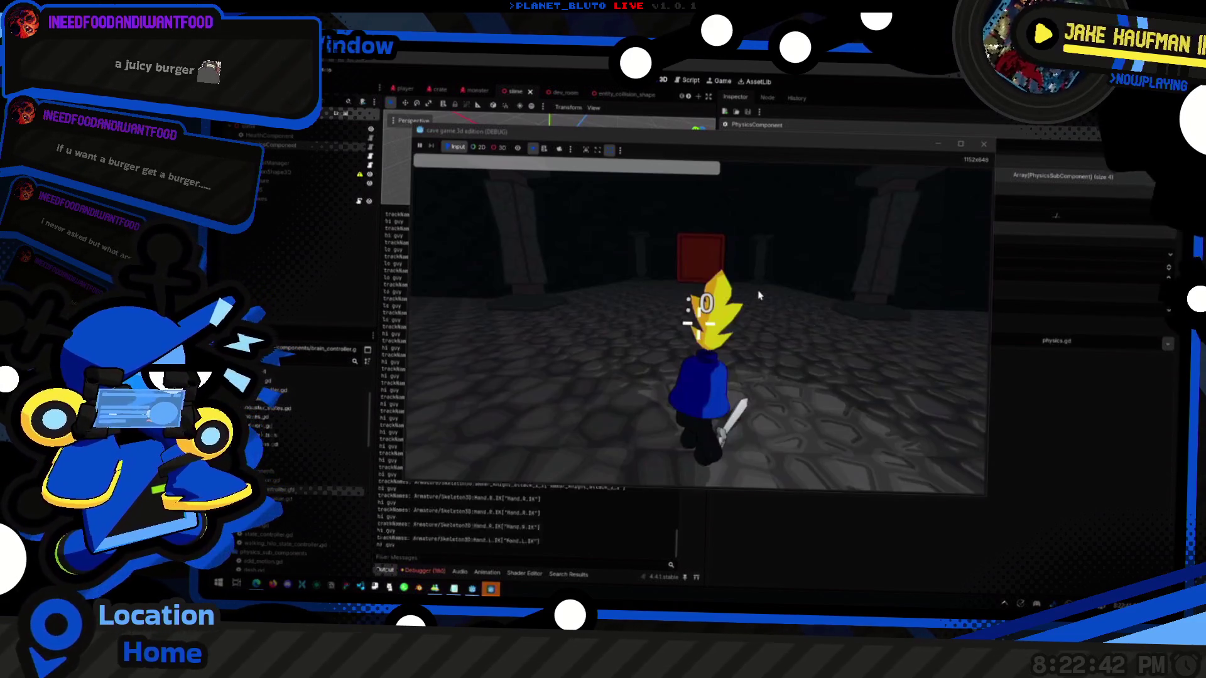
Filter the Output for the 'FUCK' debug message, clear the filter, and return to line 12.
{"action": "left_click", "coordinate": [482, 558]}
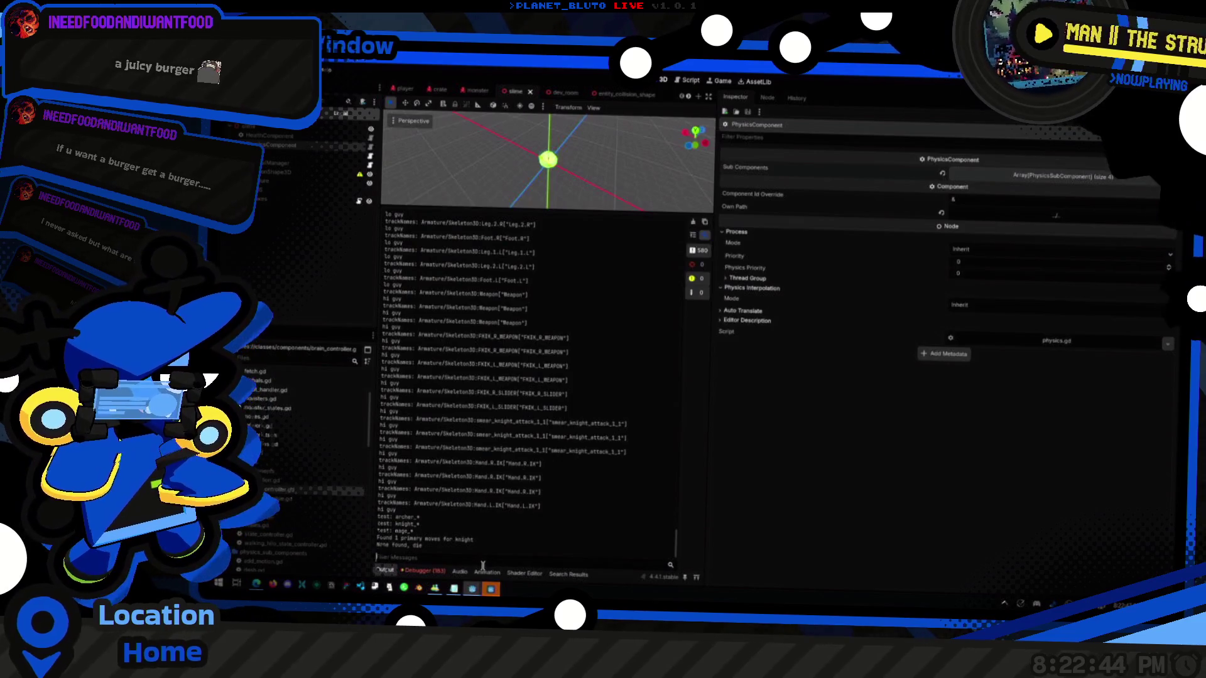
{"action": "type", "text": "FUCK"}
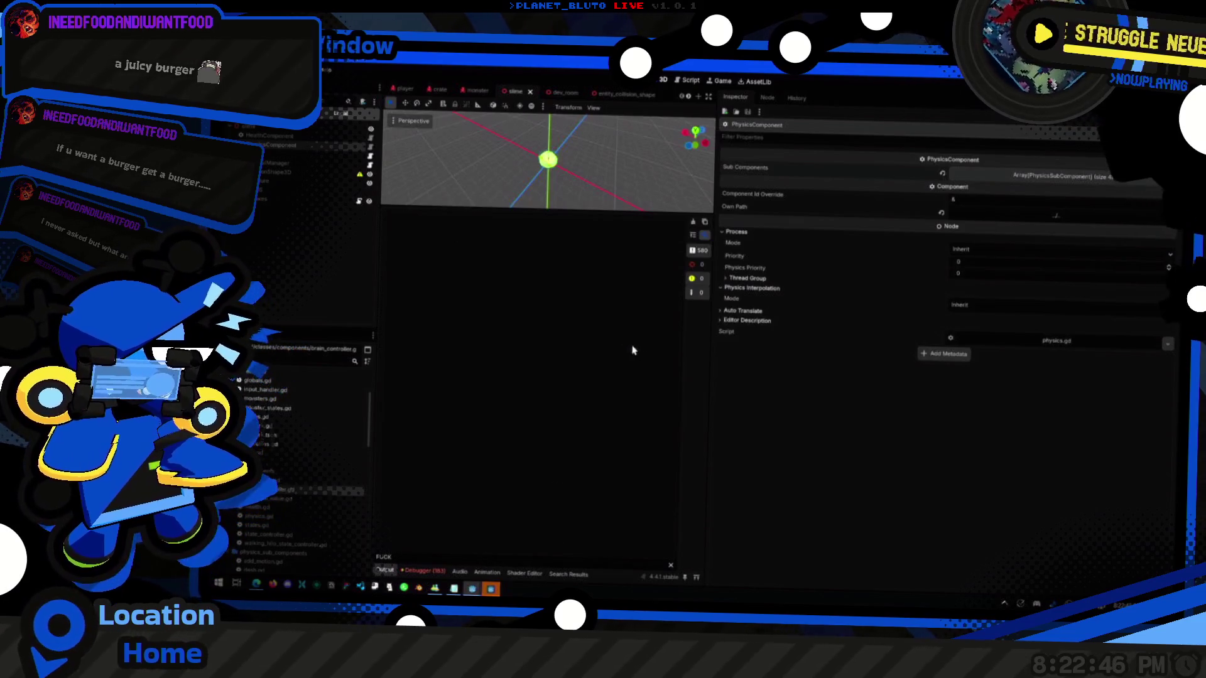
{"action": "key", "text": "BackSpace"}
{"action": "key", "text": "BackSpace"}
{"action": "key", "text": "BackSpace"}
{"action": "key", "text": "alt+Tab"}
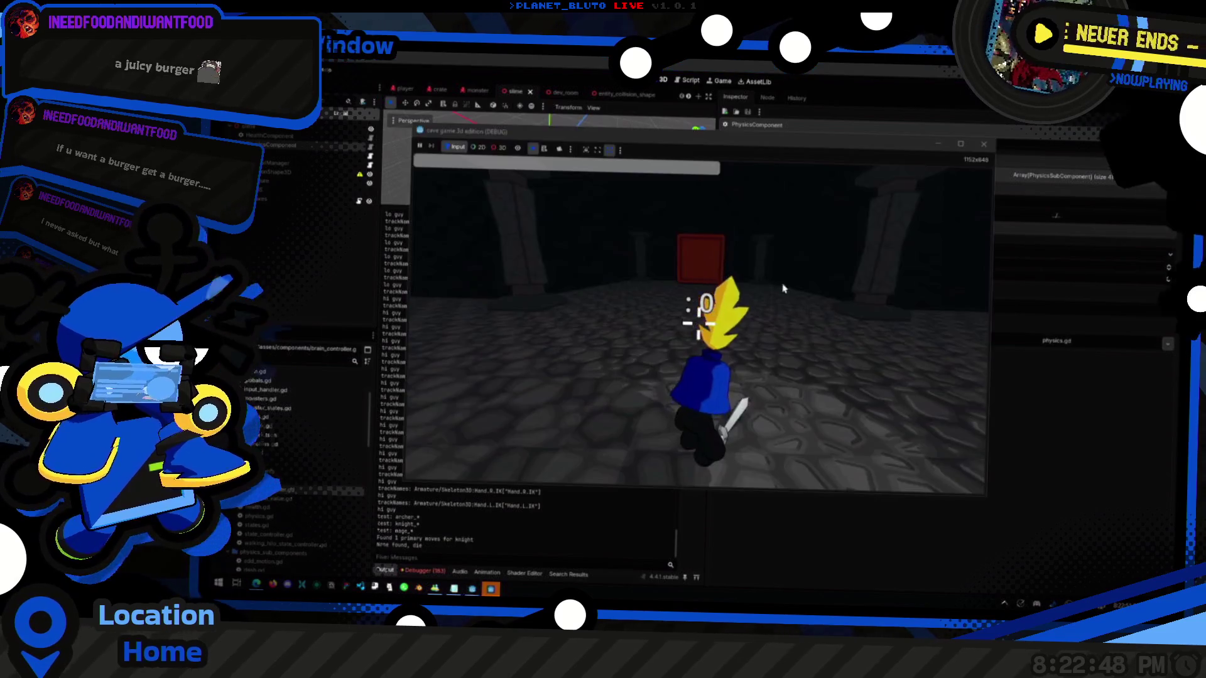
{"action": "key", "text": "alt+Tab"}
{"action": "key", "text": "Tab"}
{"action": "key", "text": "Tab"}
{"action": "left_click", "coordinate": [950, 277]}
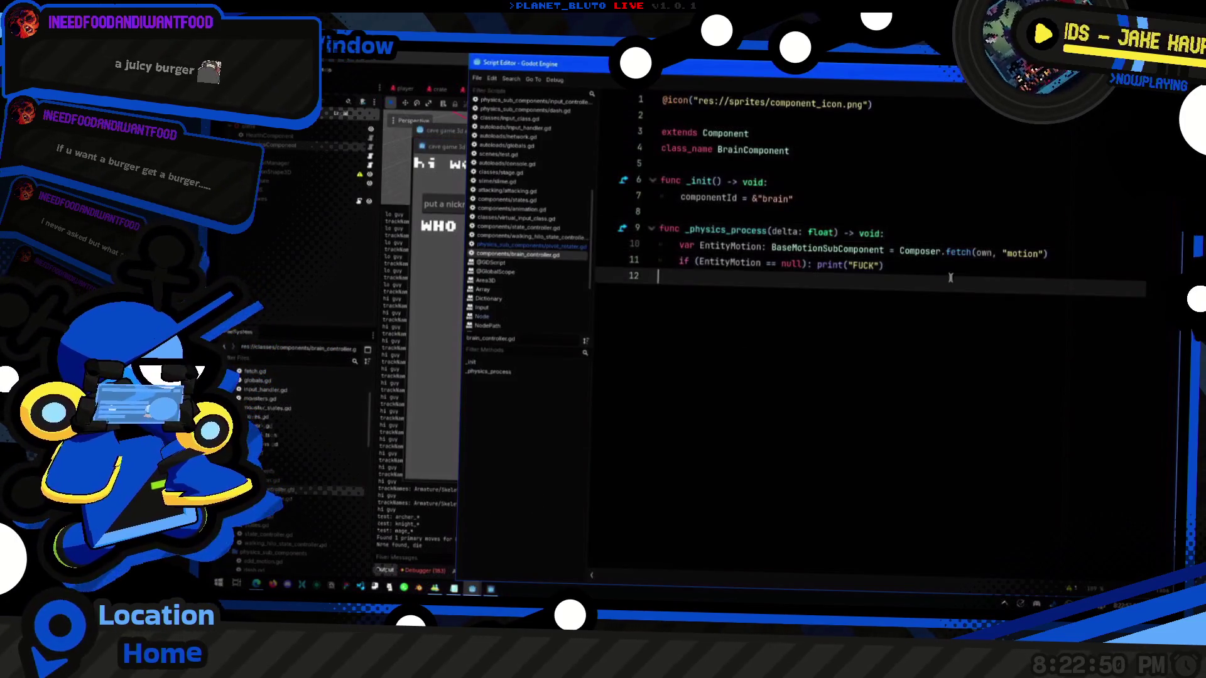
Indent the null-case print on its own line and add an else branch printing 'YIPPEE'.
{"action": "key", "text": "BackSpace"}
{"action": "key", "text": "Return"}
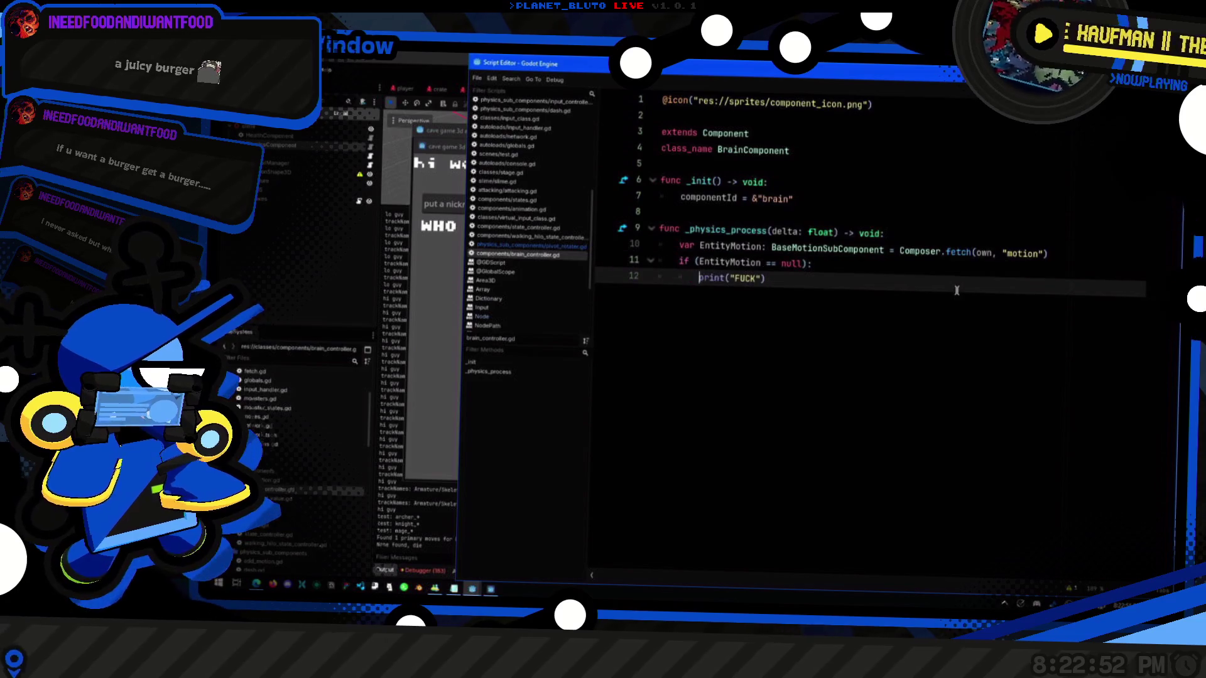
{"action": "key", "text": "End"}
{"action": "key", "text": "Return"}
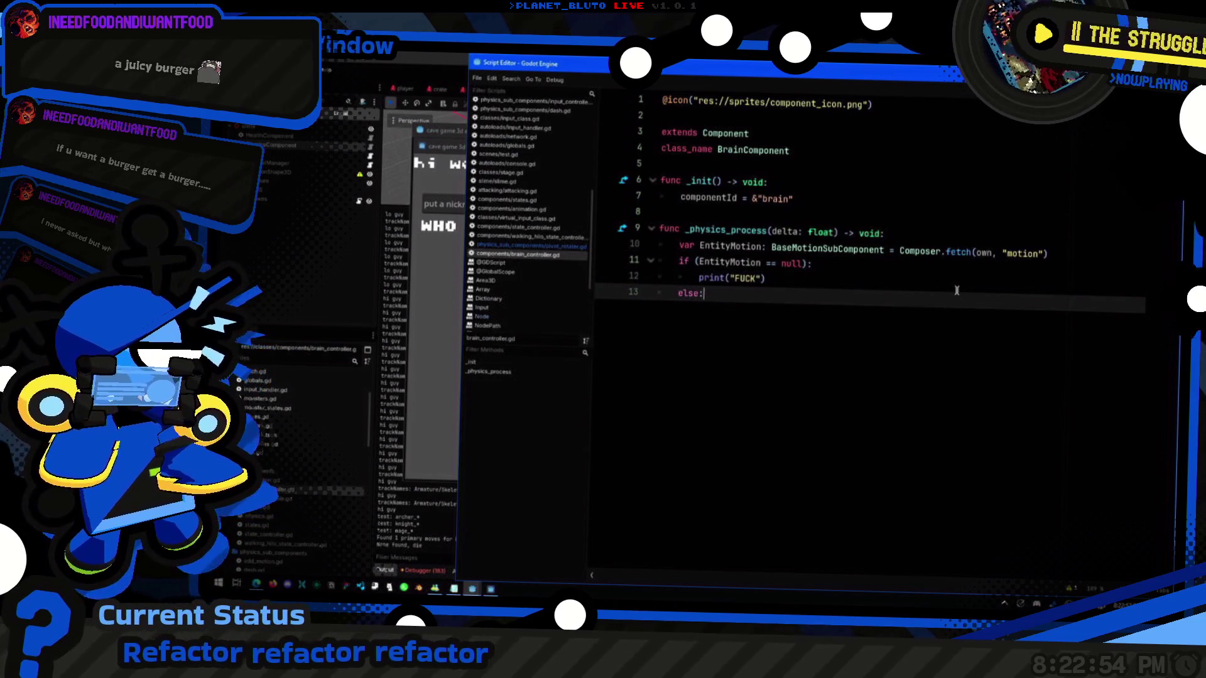
{"action": "key", "text": "Return"}
{"action": "type", "text": "pr"}
{"action": "type", "text": "("}
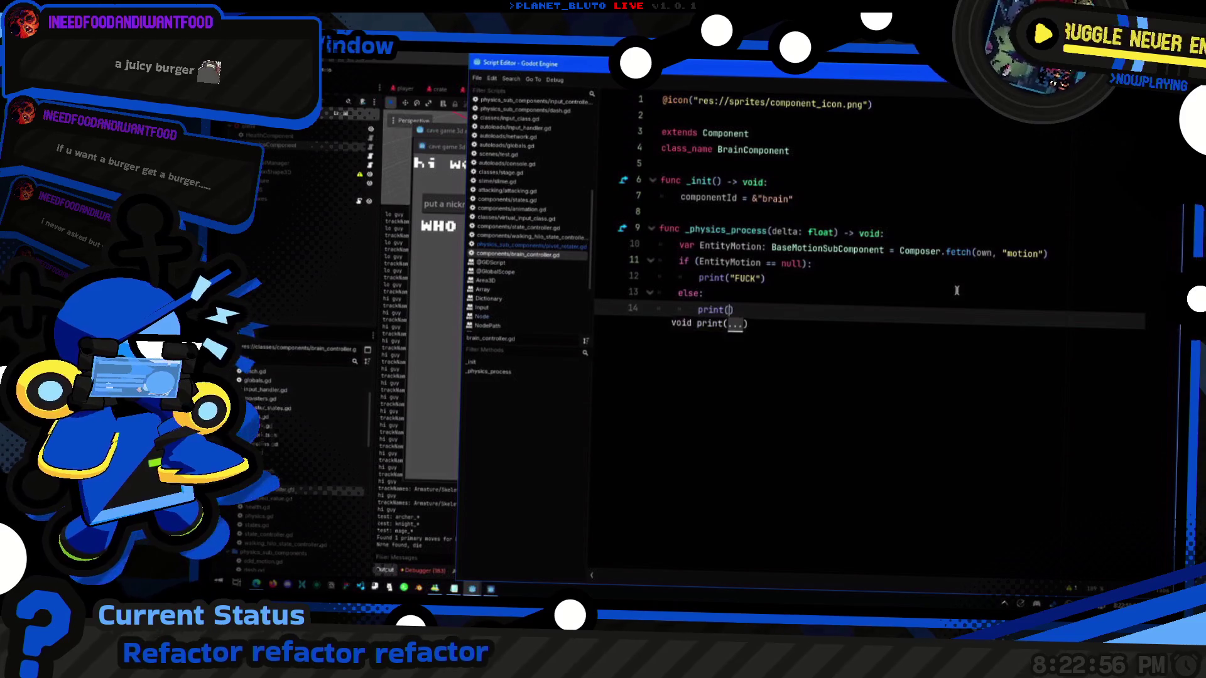
{"action": "type", "text": "EE\")"}
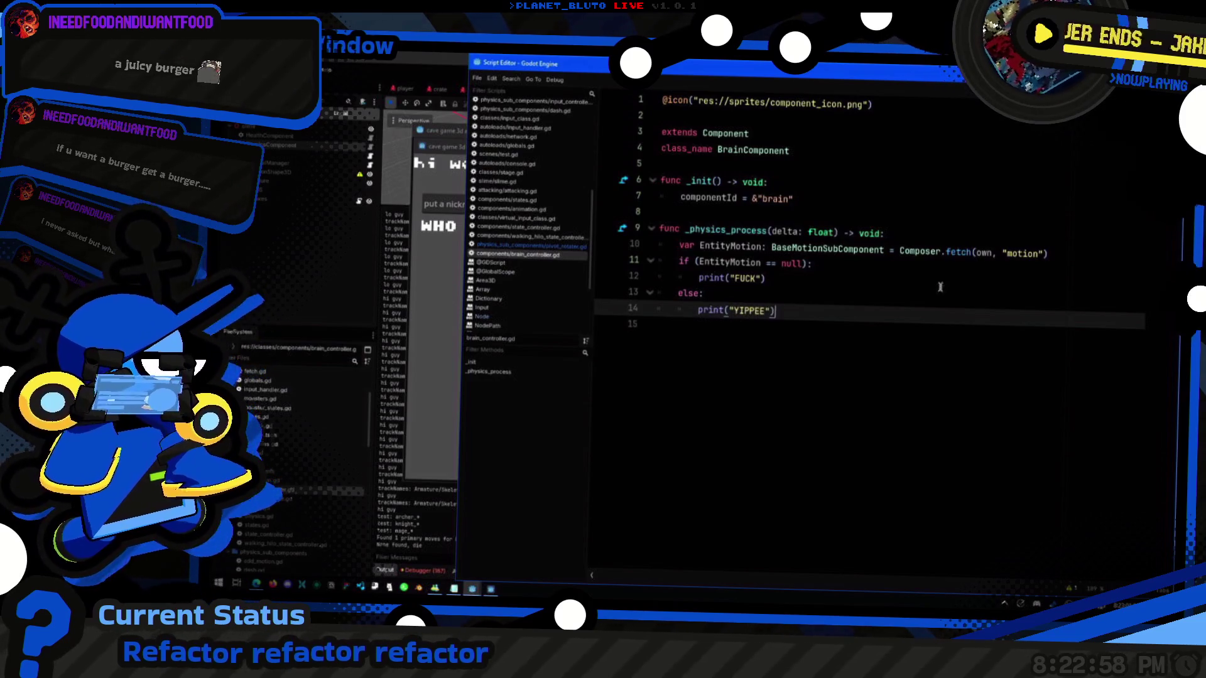
{"action": "left_click", "coordinate": [844, 324]}
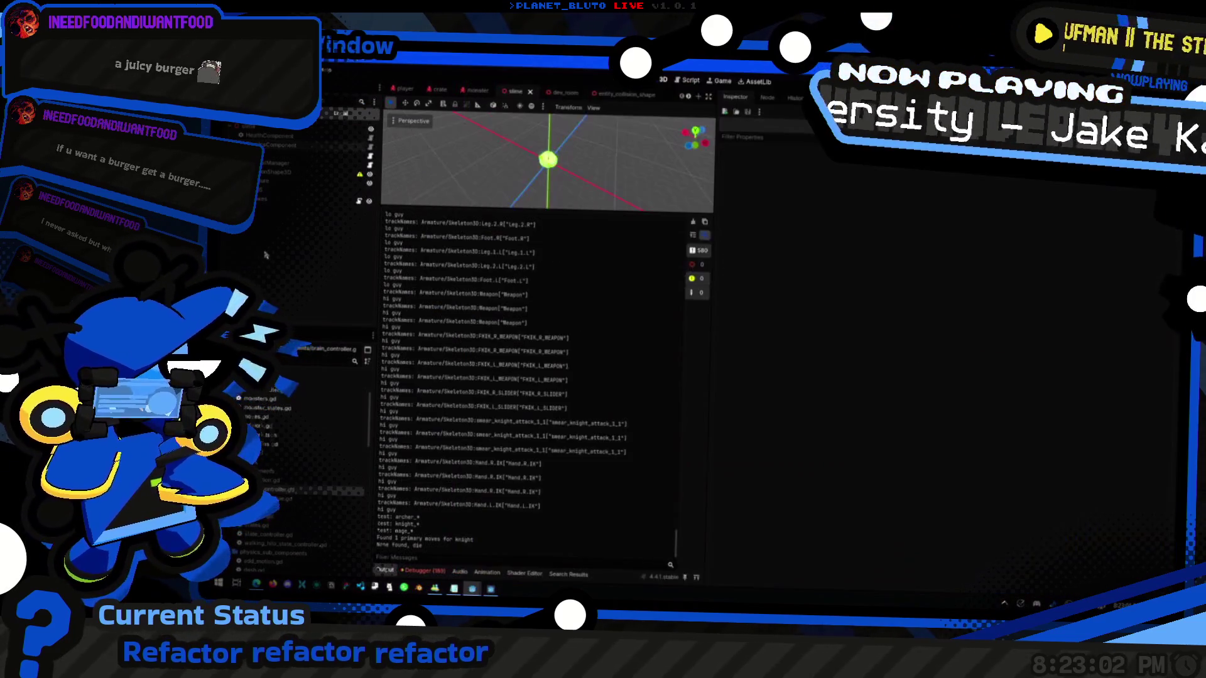
In the main editor, select the slime root node to add a new child node.
{"action": "left_click", "coordinate": [371, 128]}
{"action": "left_click", "coordinate": [274, 129]}
{"action": "key", "text": "ctrl+a"}
Add a BrainComponent node and place it under the slime root.
{"action": "type", "text": "Brain"}
{"action": "key", "text": "Return"}
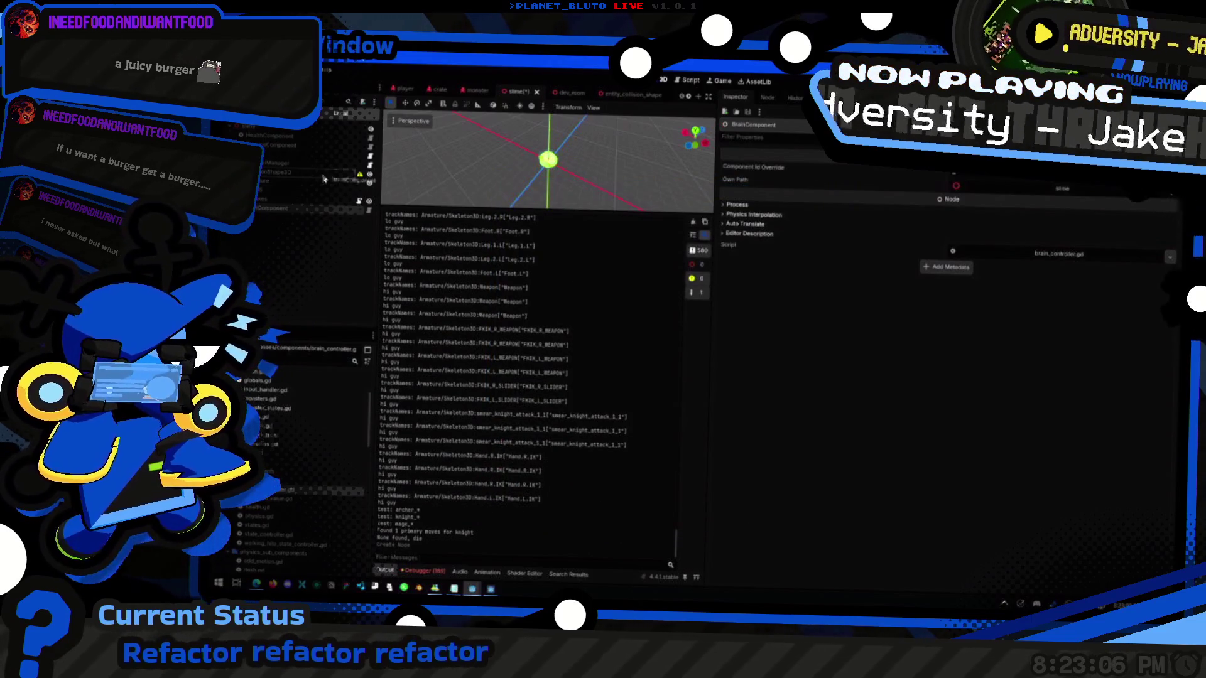
{"action": "left_click_drag", "start_coordinate": [314, 159], "coordinate": [295, 146]}
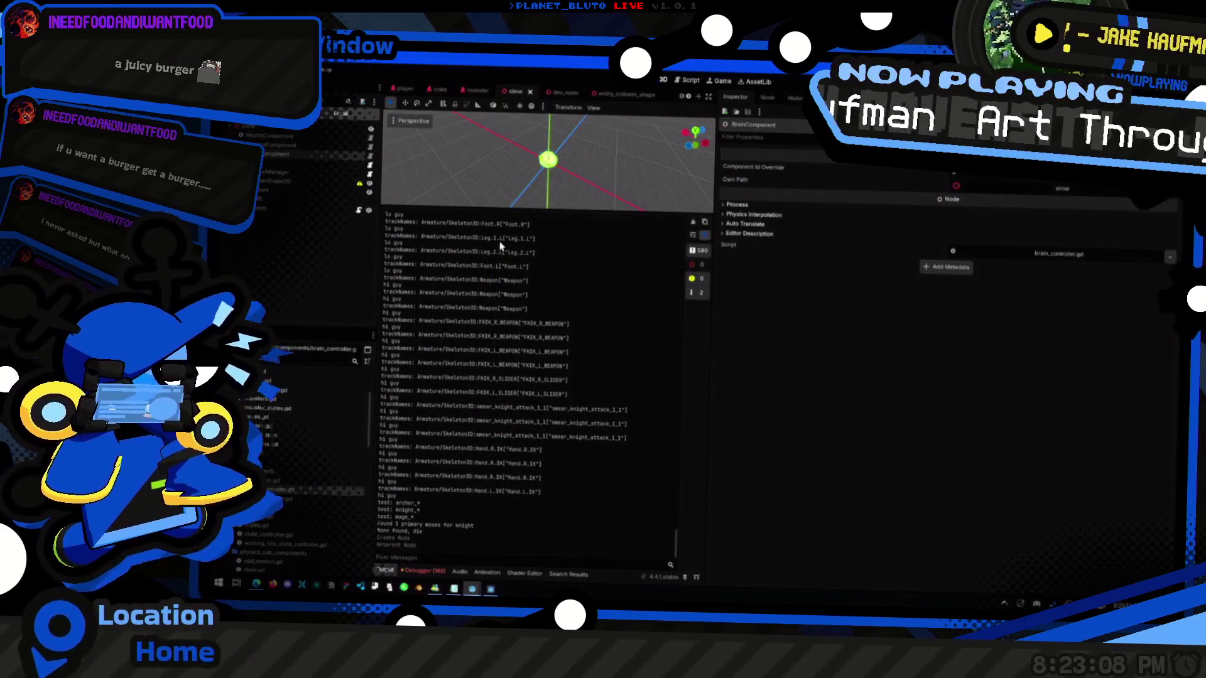
Save and test-run the game, hosting as the Knight class, then return to the editor.
{"action": "key", "text": "F5"}
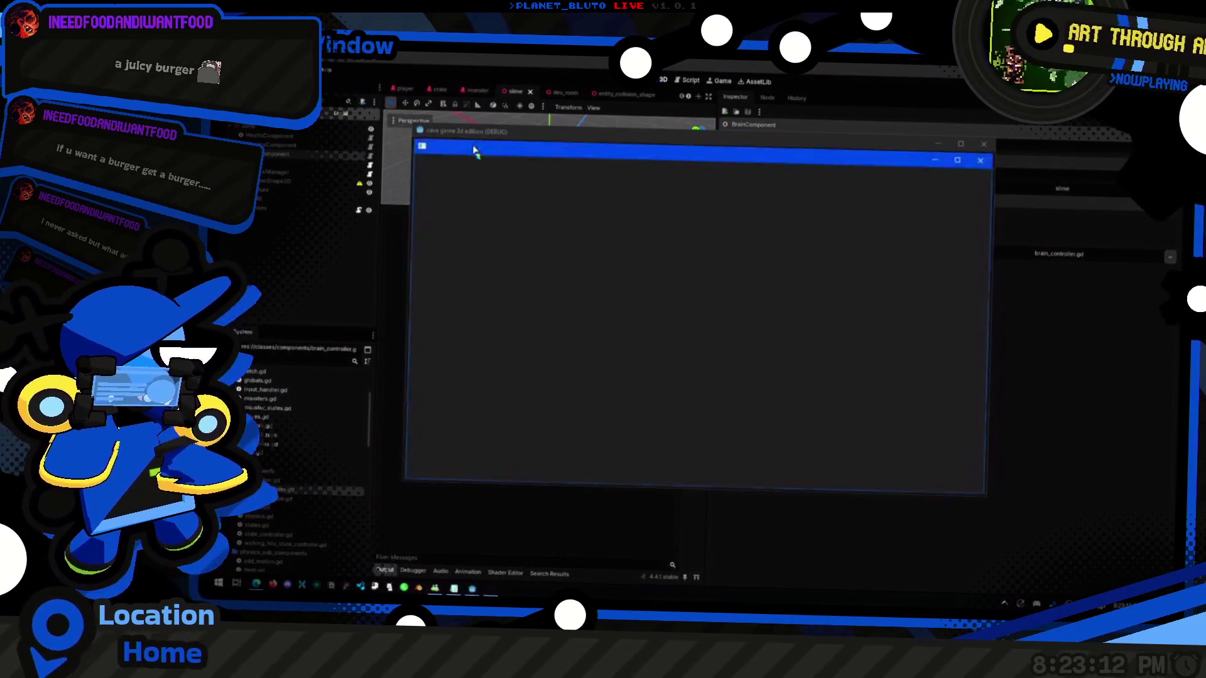
{"action": "left_click", "coordinate": [541, 206]}
{"action": "left_click", "coordinate": [538, 237]}
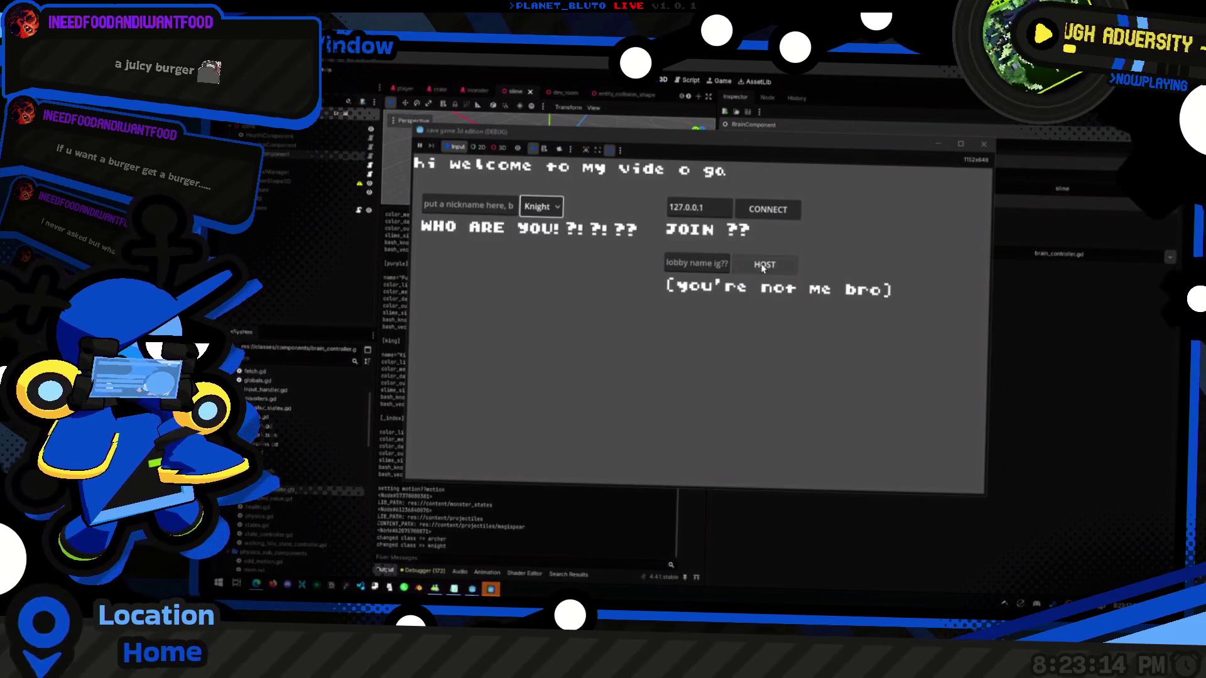
{"action": "left_click", "coordinate": [764, 264]}
{"action": "left_click", "coordinate": [491, 589]}
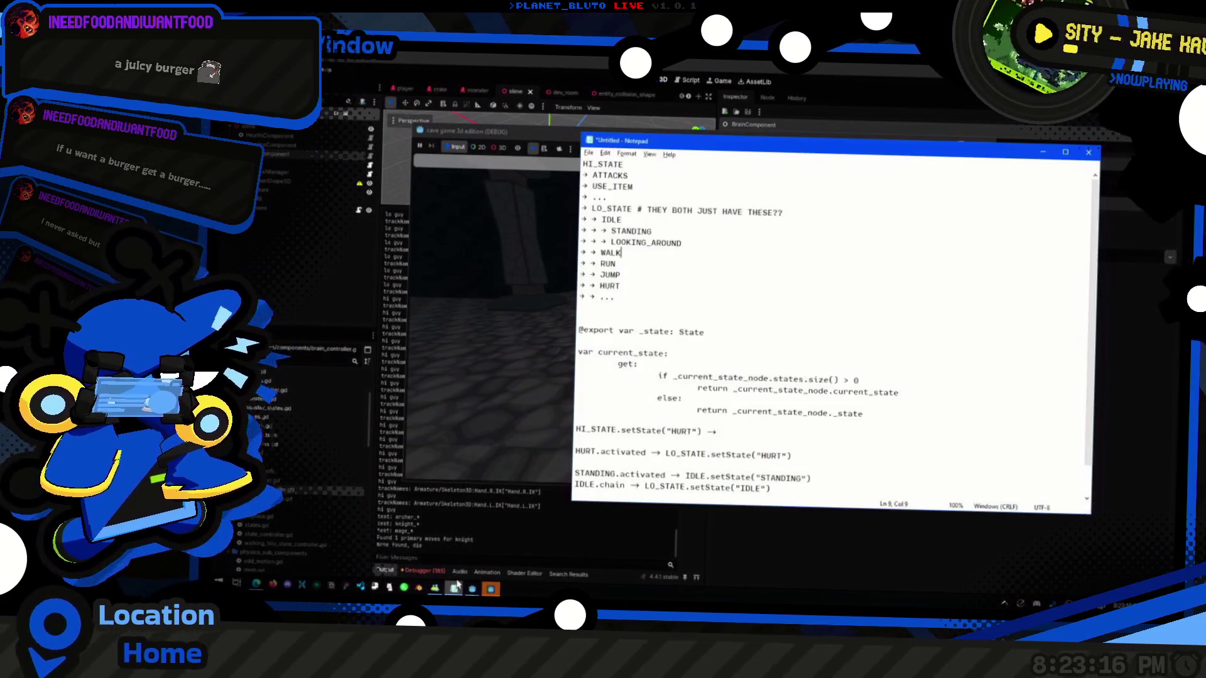
{"action": "left_click", "coordinate": [472, 588]}
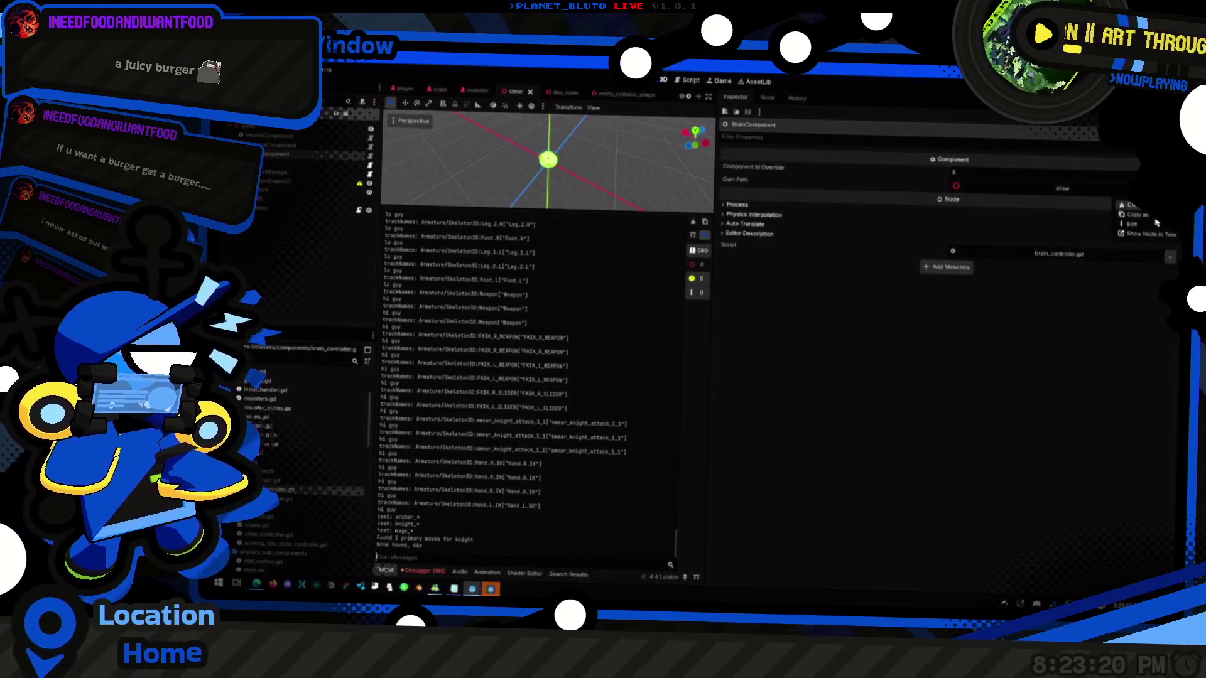
Clear the BrainComponent's node path and relaunch the game, hosting with a different class.
{"action": "left_click", "coordinate": [1156, 222]}
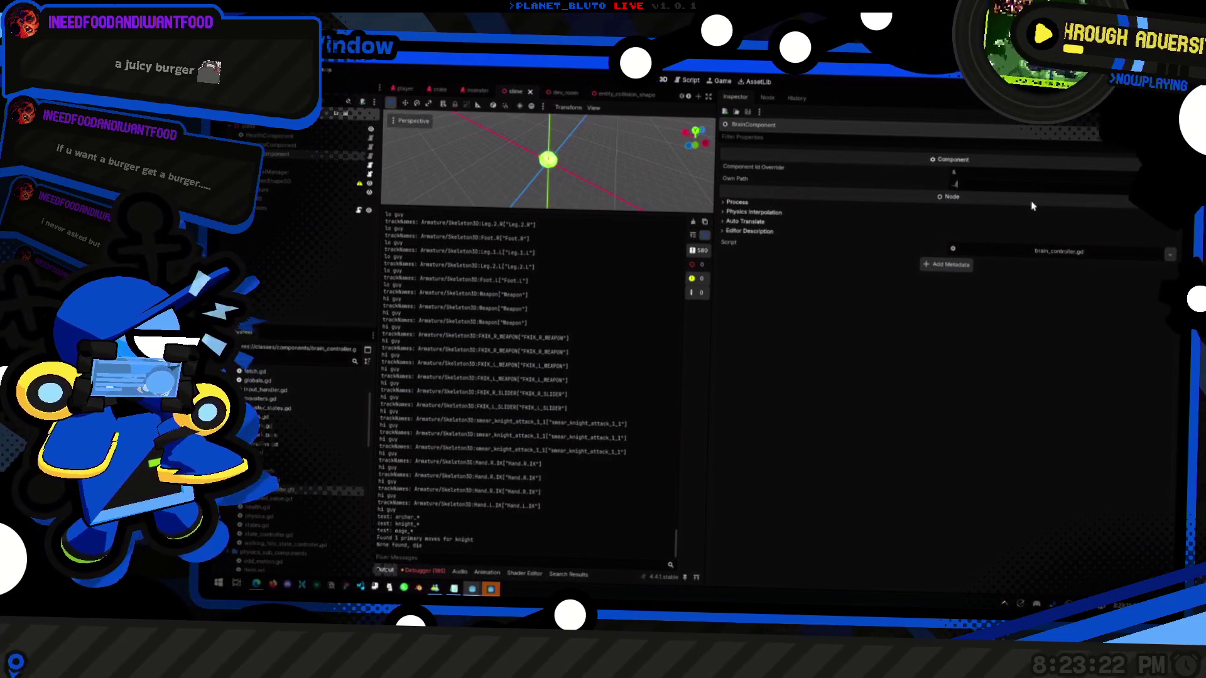
{"action": "key", "text": "F5"}
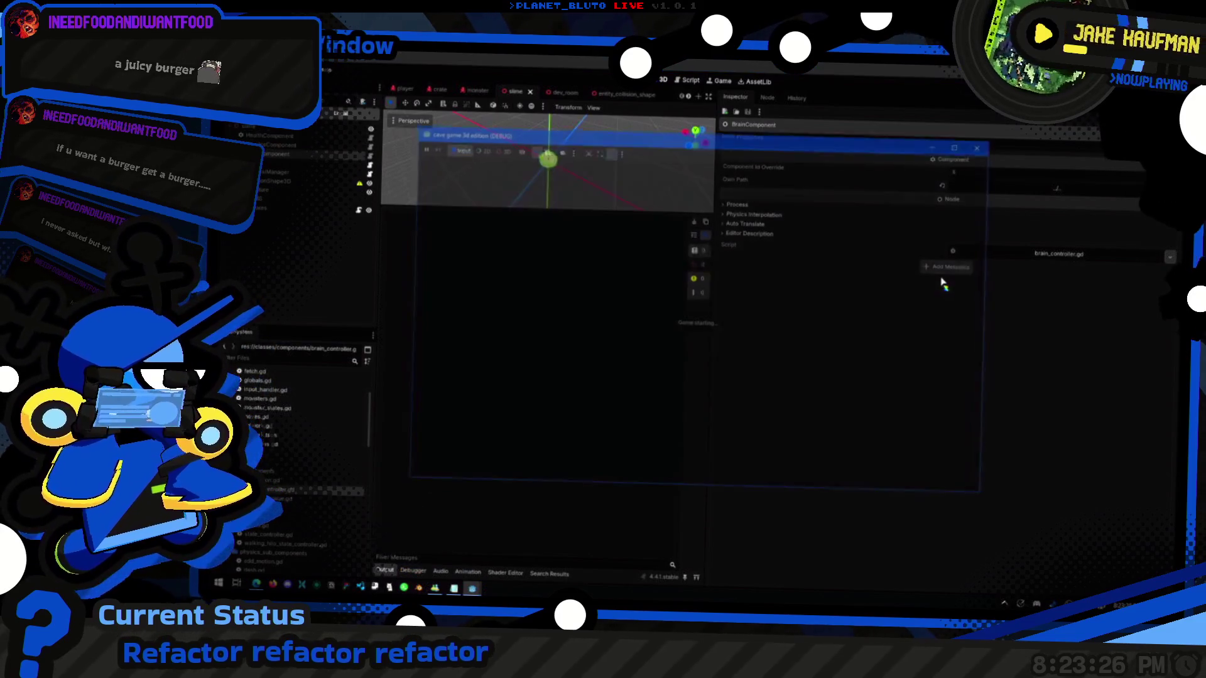
{"action": "left_click", "coordinate": [541, 206]}
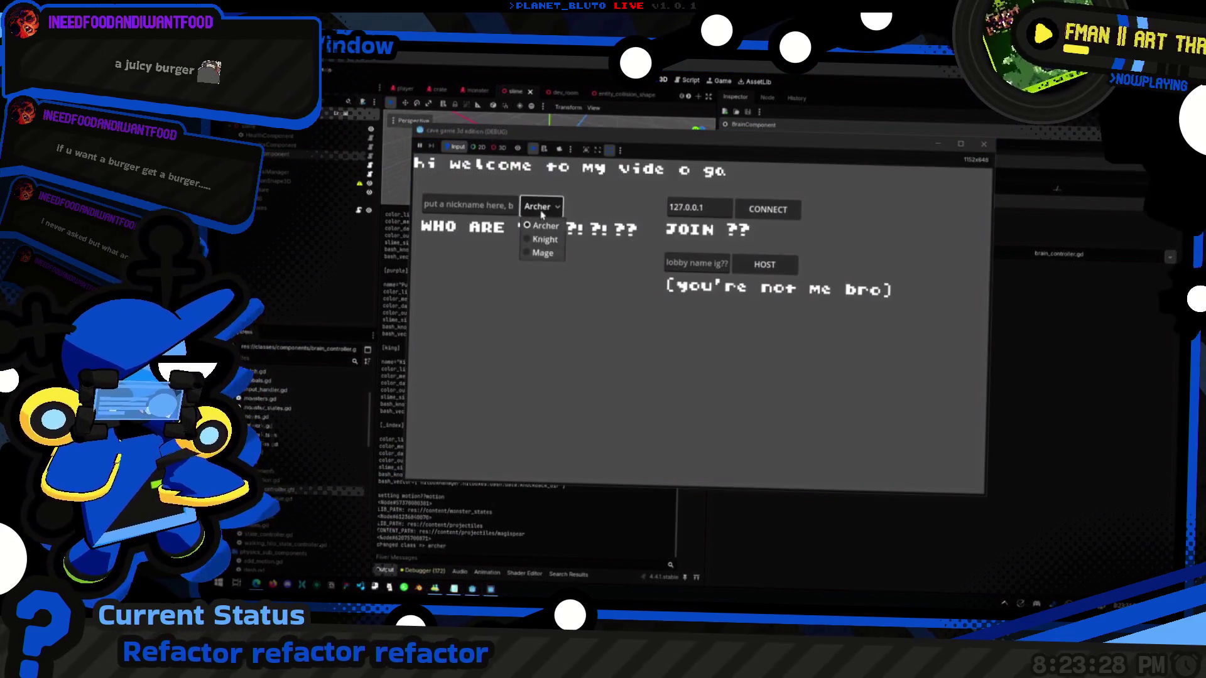
{"action": "left_click", "coordinate": [540, 251]}
{"action": "left_click", "coordinate": [764, 264]}
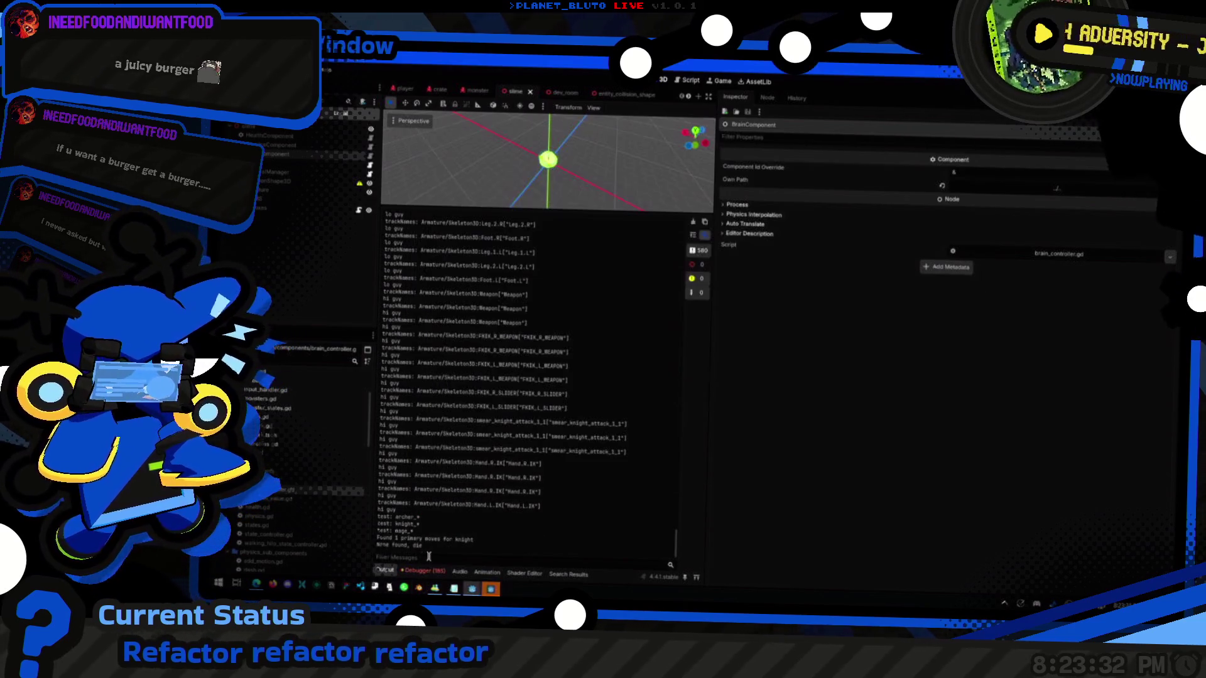
Clear the output message filter and launch the game once more.
{"action": "left_click", "coordinate": [431, 558]}
{"action": "type", "text": "Fuc"}
{"action": "key", "text": "BackSpace"}
{"action": "key", "text": "BackSpace"}
{"action": "key", "text": "BackSpace"}
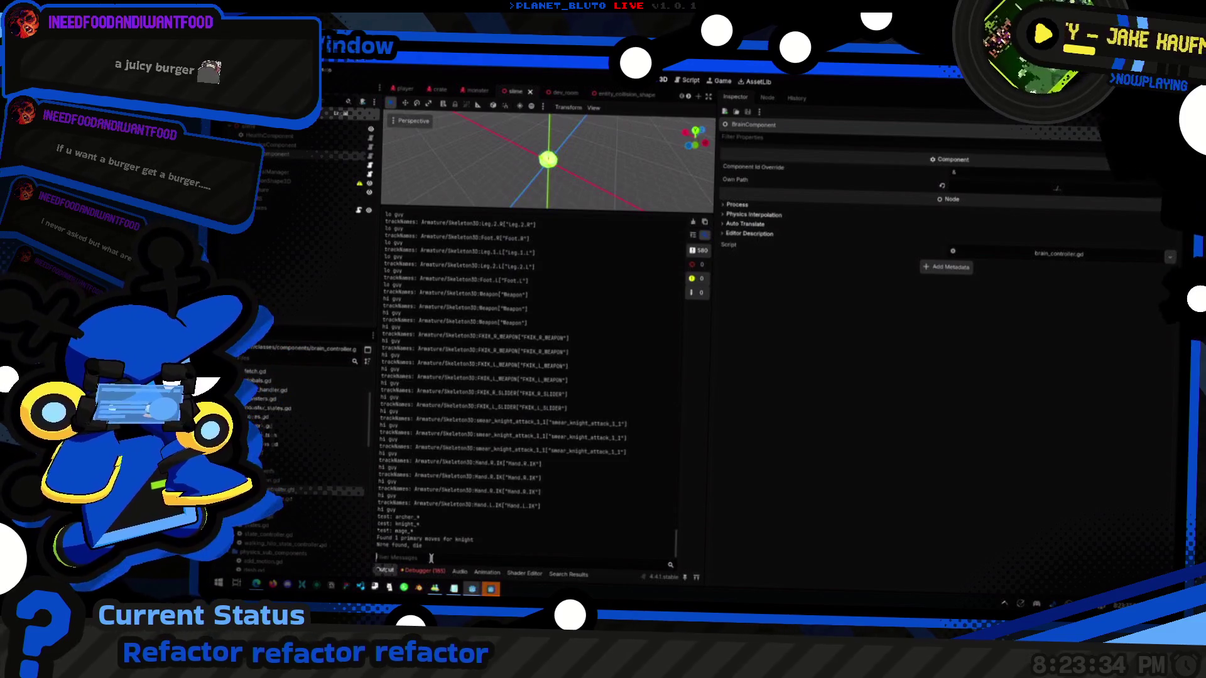
{"action": "key", "text": "F5"}
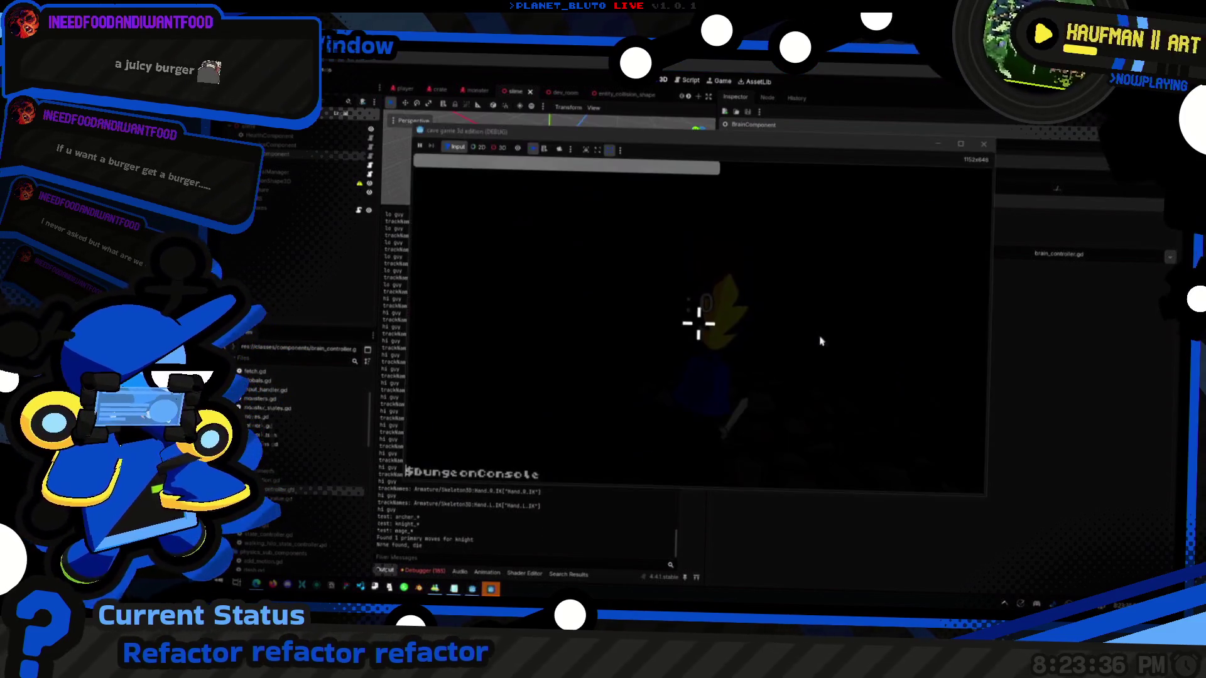
{"action": "key", "text": "alt+Tab"}
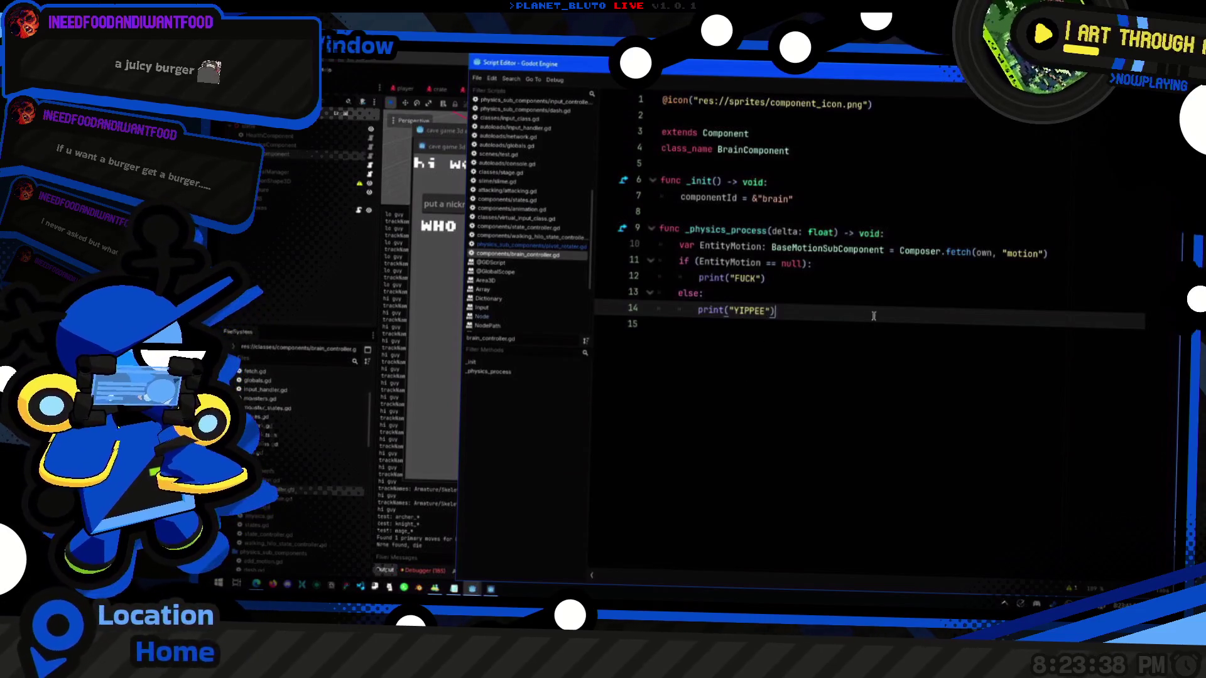
Follow componentId on line 7 to open the base Component script.
{"action": "left_click", "coordinate": [843, 196]}
{"action": "double_click", "coordinate": [727, 198]}
{"action": "left_click", "coordinate": [729, 135], "text": "ctrl"}
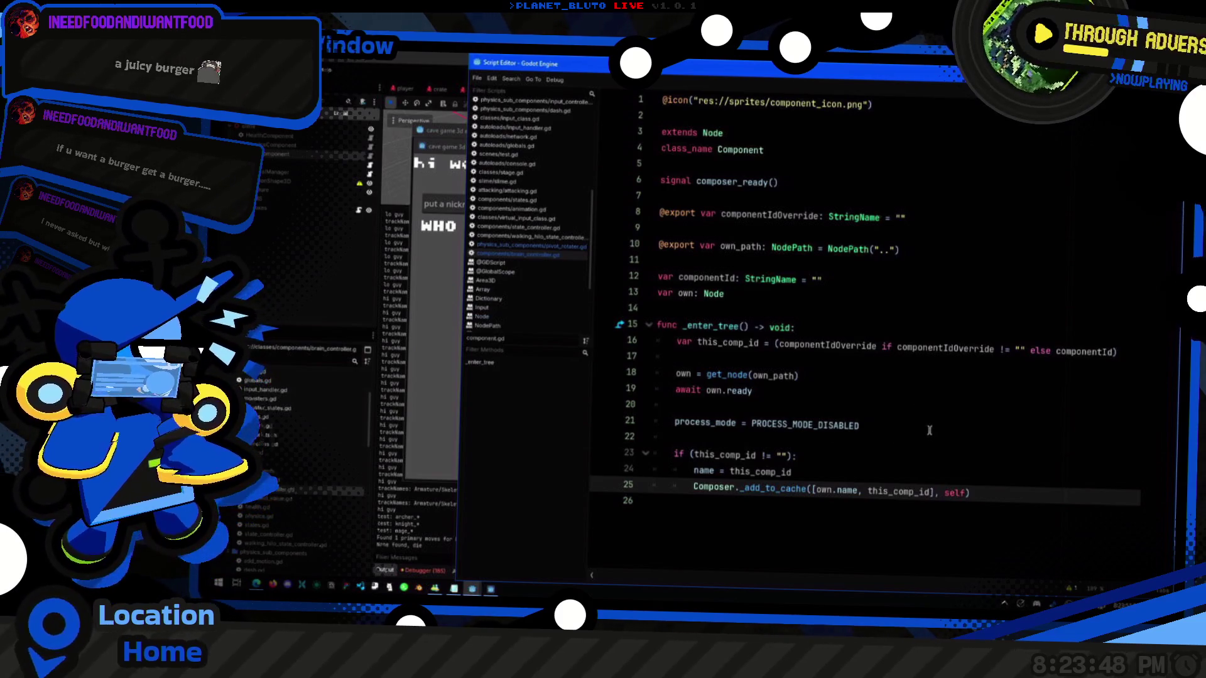
Delete the process_mode line in _enter_tree and tidy the leftover blank lines.
{"action": "left_click", "coordinate": [886, 423]}
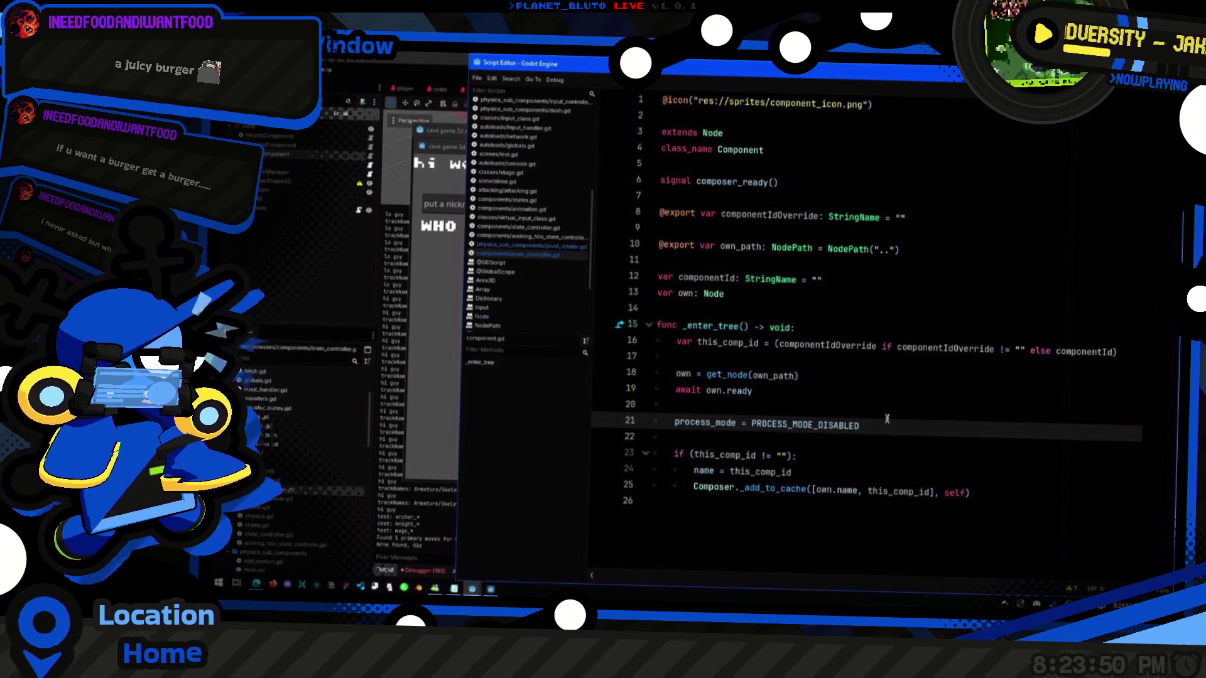
{"action": "key", "text": "shift+Home"}
{"action": "key", "text": "BackSpace"}
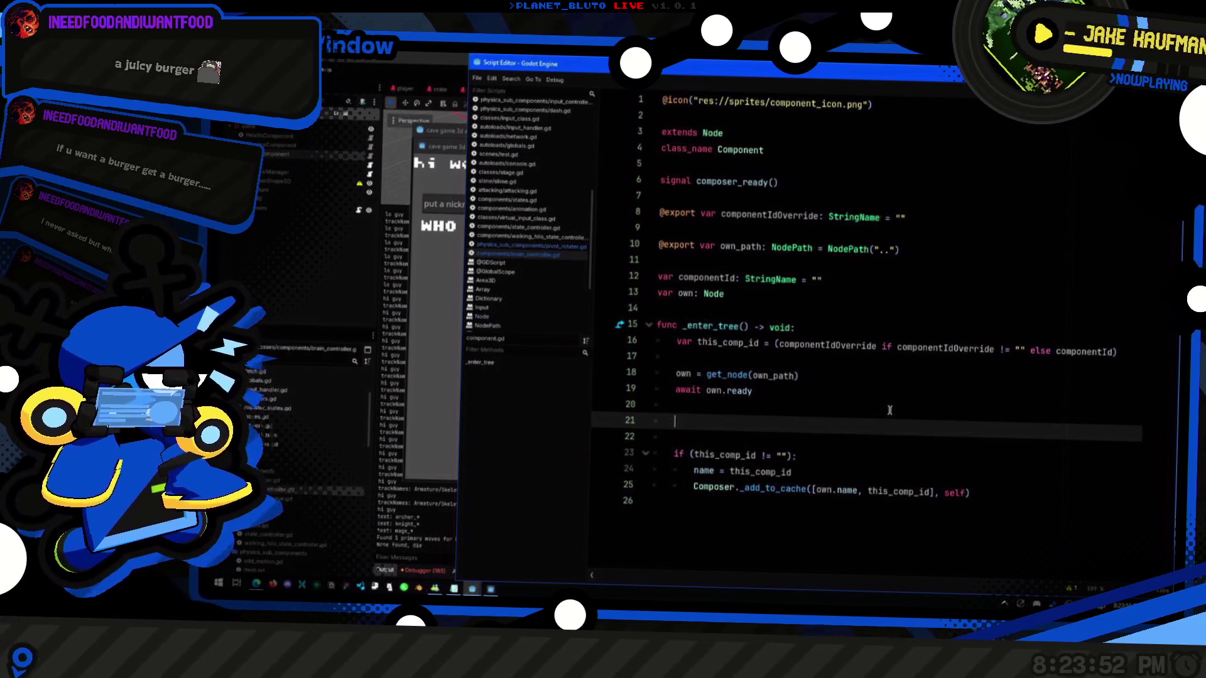
{"action": "key", "text": "shift+Home"}
{"action": "key", "text": "shift+Up"}
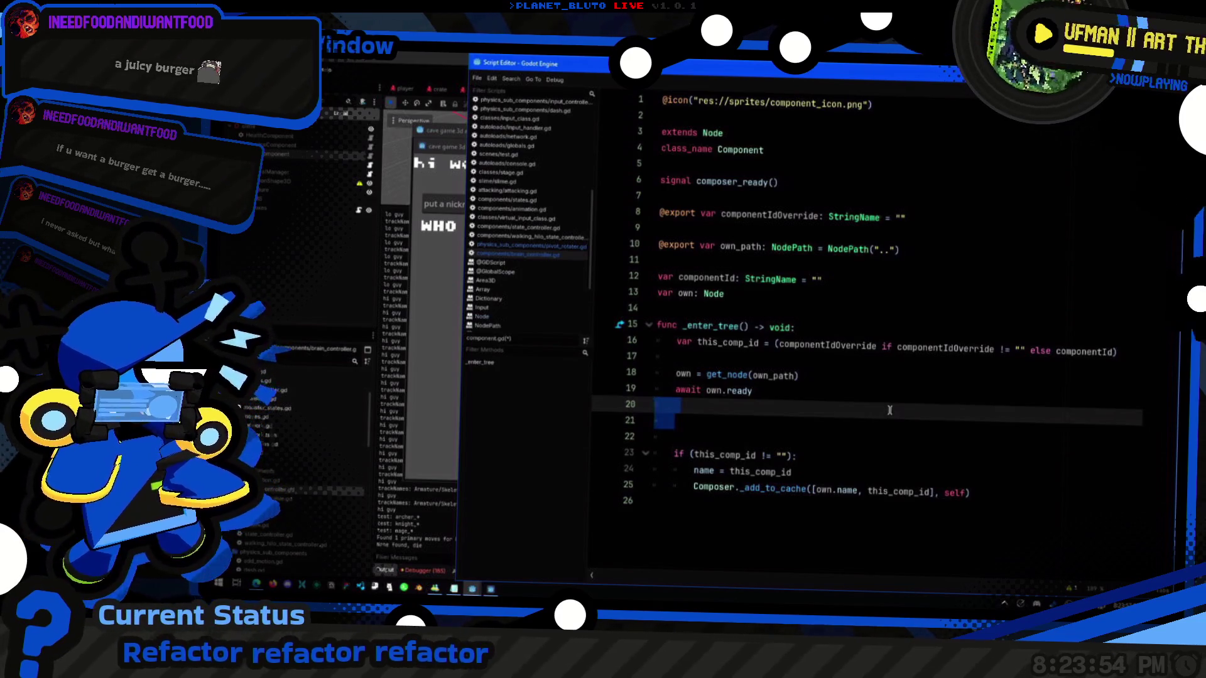
{"action": "key", "text": "BackSpace"}
{"action": "key", "text": "BackSpace"}
{"action": "key", "text": "Down"}
{"action": "key", "text": "Down"}
{"action": "key", "text": "Down"}
{"action": "key", "text": "End"}
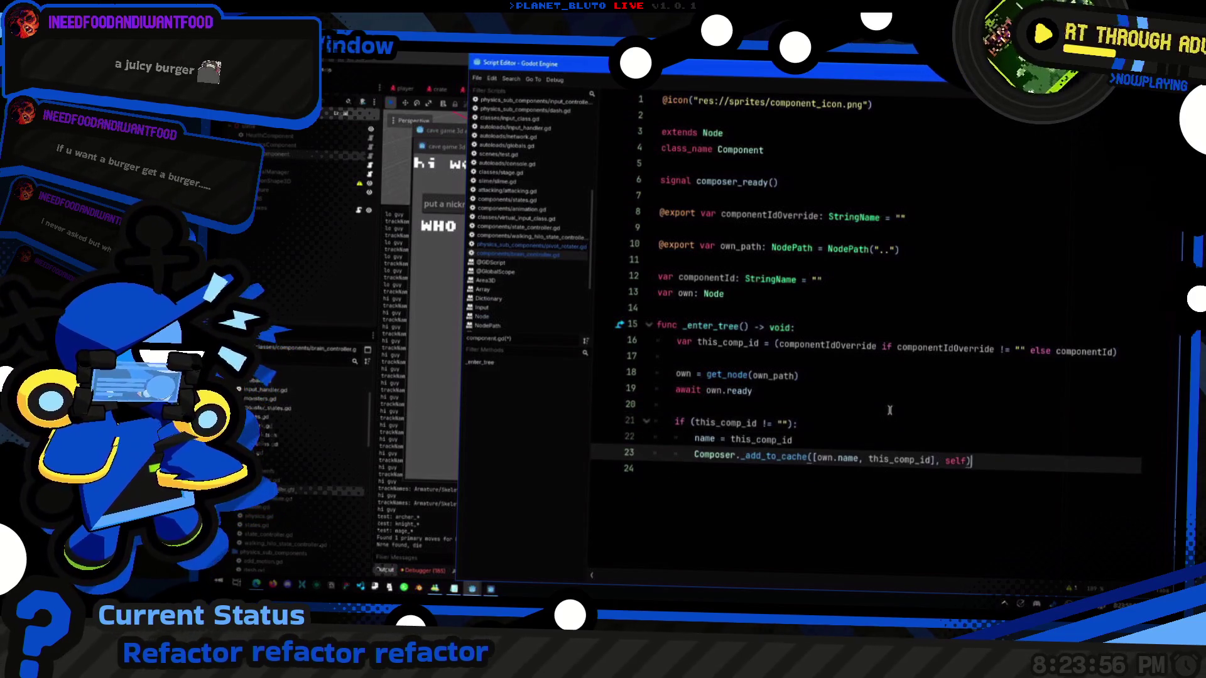
{"action": "key", "text": "Up"}
{"action": "key", "text": "Up"}
{"action": "key", "text": "Up"}
{"action": "key", "text": "Return"}
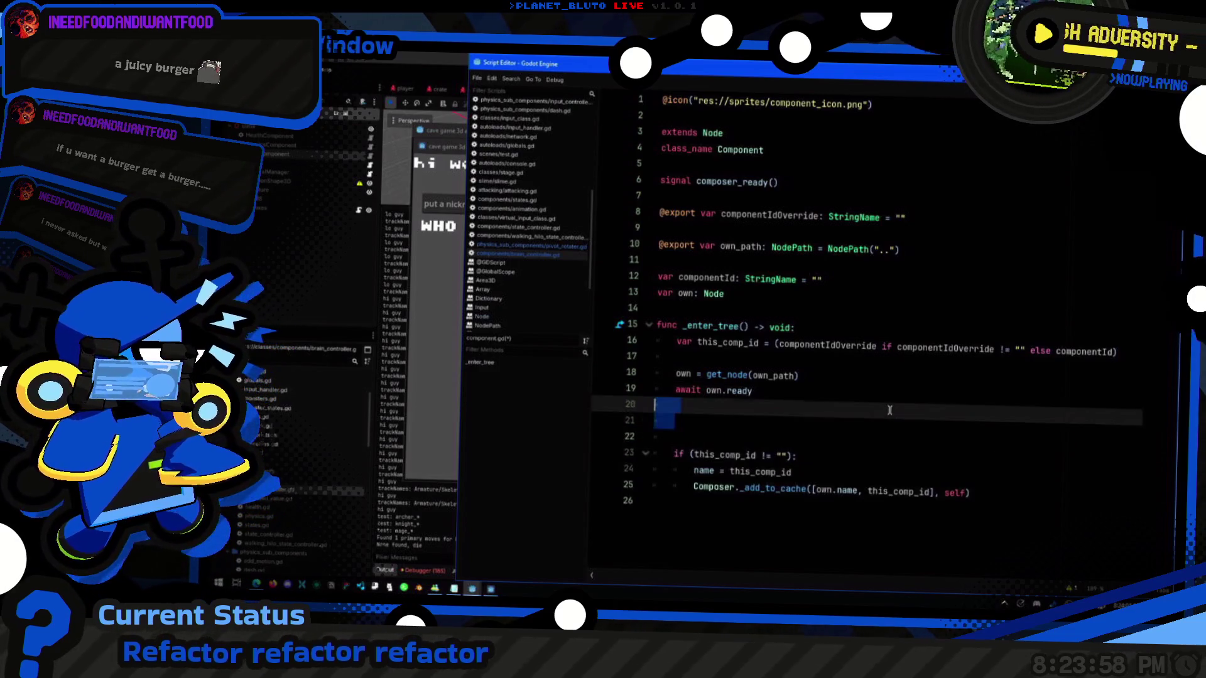
{"action": "key", "text": "BackSpace"}
{"action": "key", "text": "BackSpace"}
{"action": "key", "text": "Down"}
{"action": "key", "text": "Down"}
{"action": "key", "text": "Down"}
{"action": "key", "text": "End"}
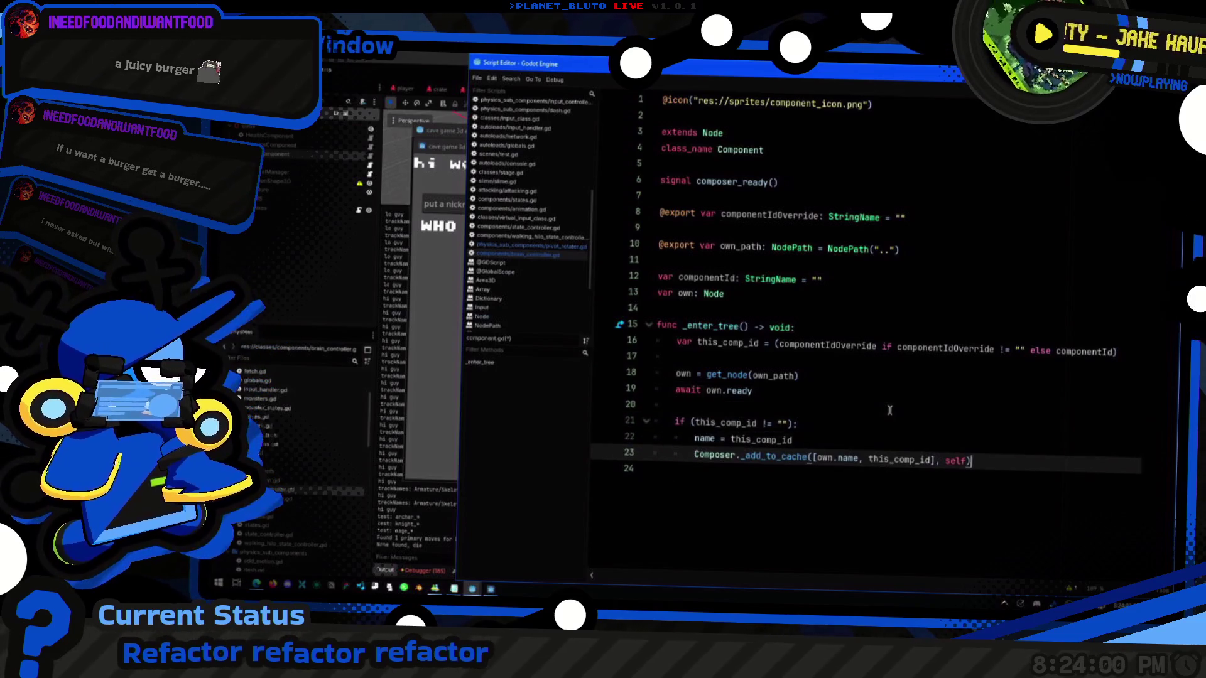
Retype 'process_mode = PROCESS_MODE_DISABLED' above the if block and return to the main editor.
{"action": "left_click", "coordinate": [890, 410]}
{"action": "key", "text": "Return"}
{"action": "key", "text": "Return"}
{"action": "key", "text": "Up"}
{"action": "type", "text": "process_mode = PROCESS_MODE_DISABLED"}
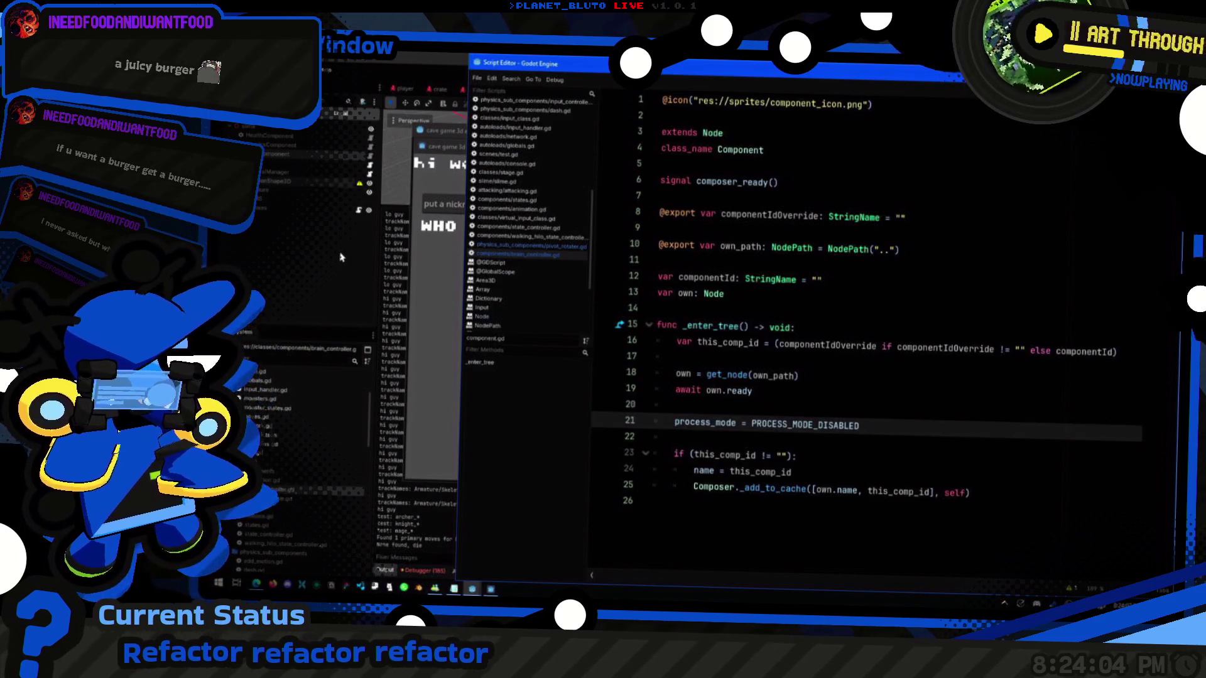
{"action": "left_click", "coordinate": [298, 221]}
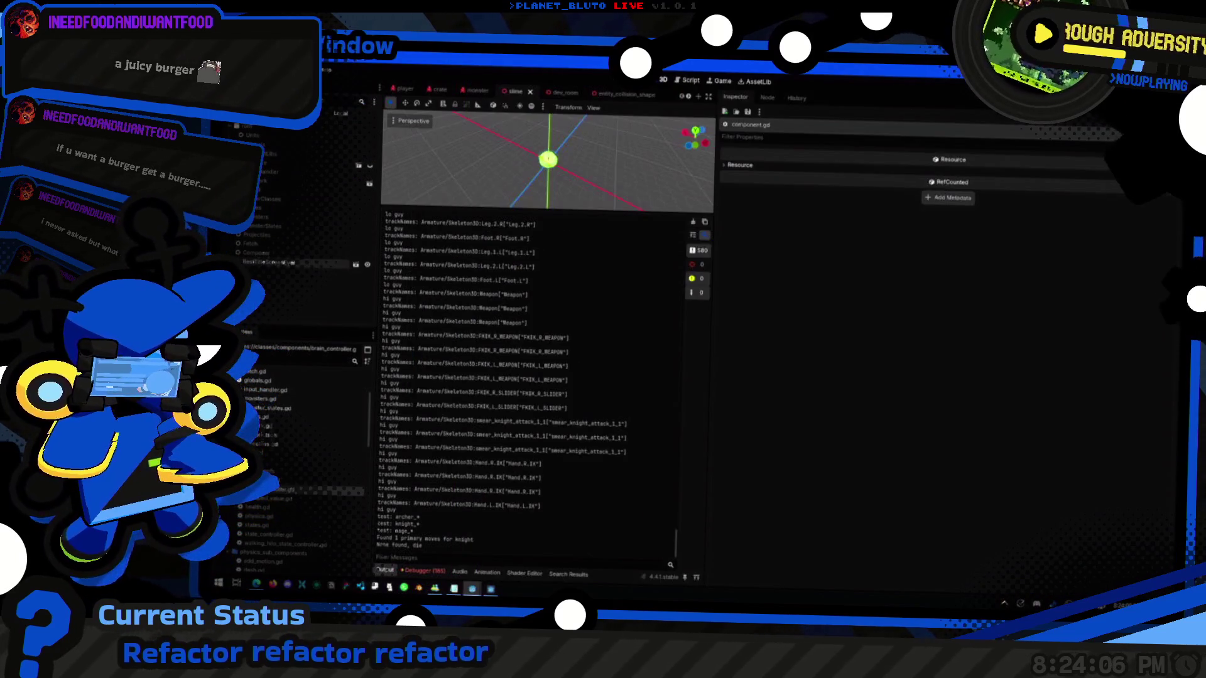
In the Debugger's Remote tree, inspect the Composer and expand its Fetch Cache.
{"action": "left_click", "coordinate": [434, 574]}
{"action": "left_click", "coordinate": [440, 576]}
{"action": "left_click", "coordinate": [440, 577]}
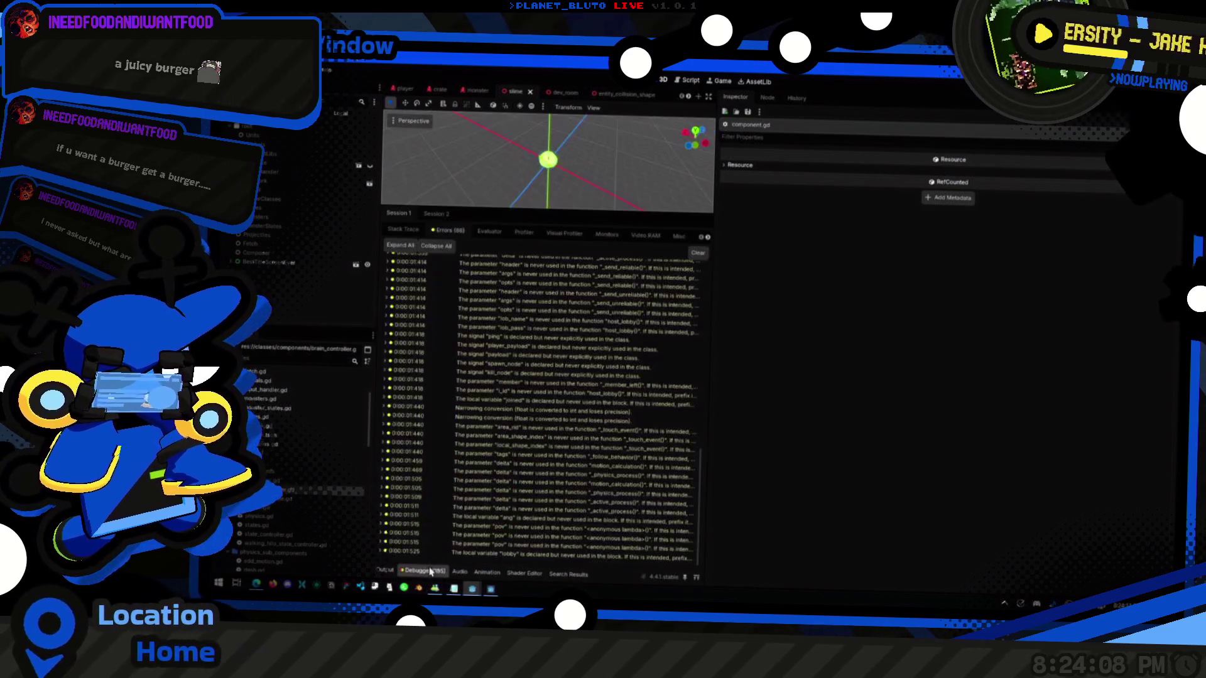
{"action": "left_click", "coordinate": [263, 255]}
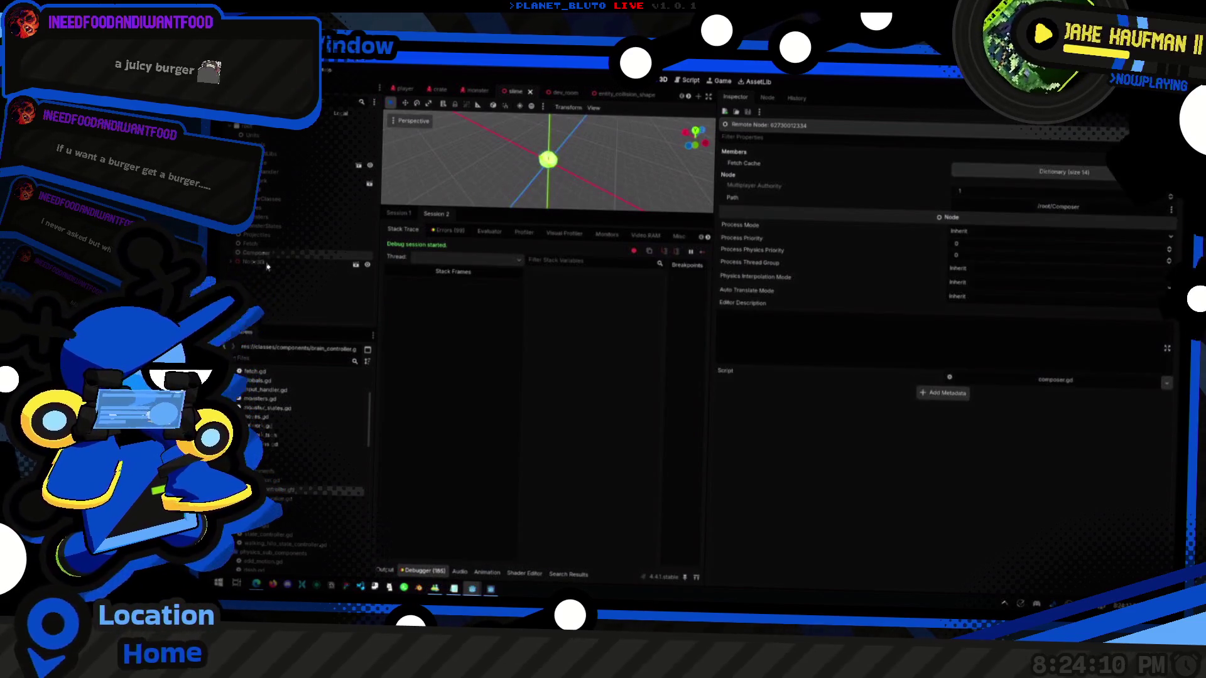
{"action": "left_click", "coordinate": [1068, 176]}
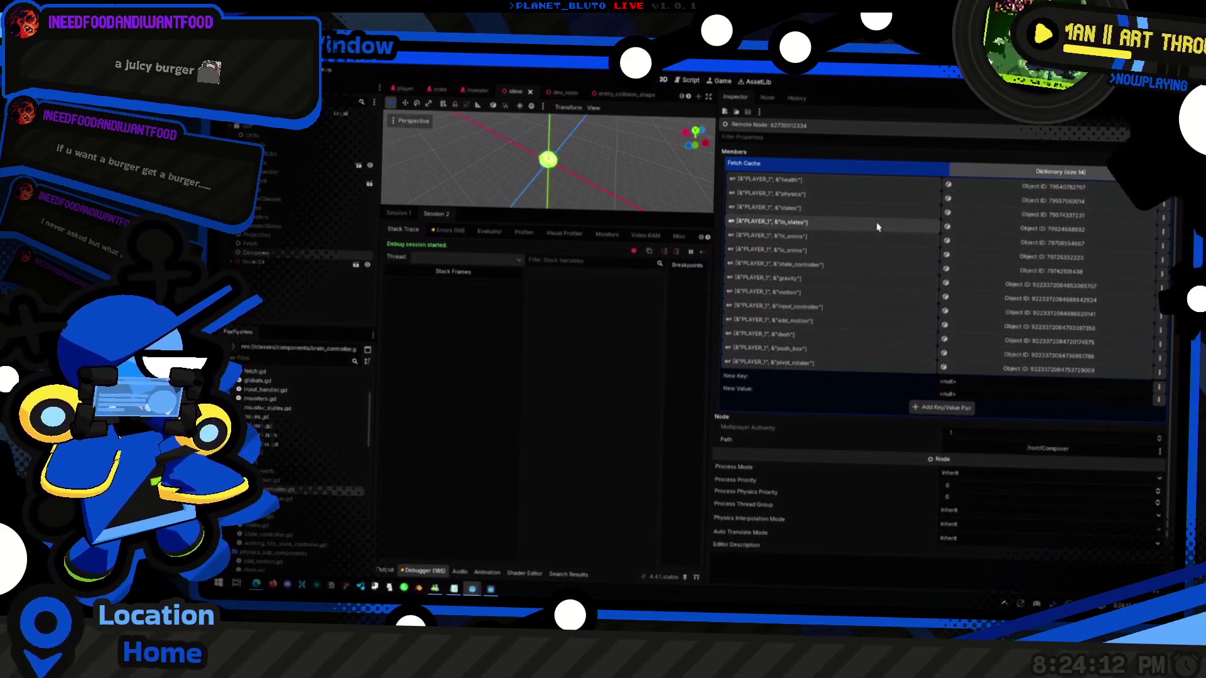
Run 'spawn slime' in the running game's console.
{"action": "key", "text": "alt+Tab"}
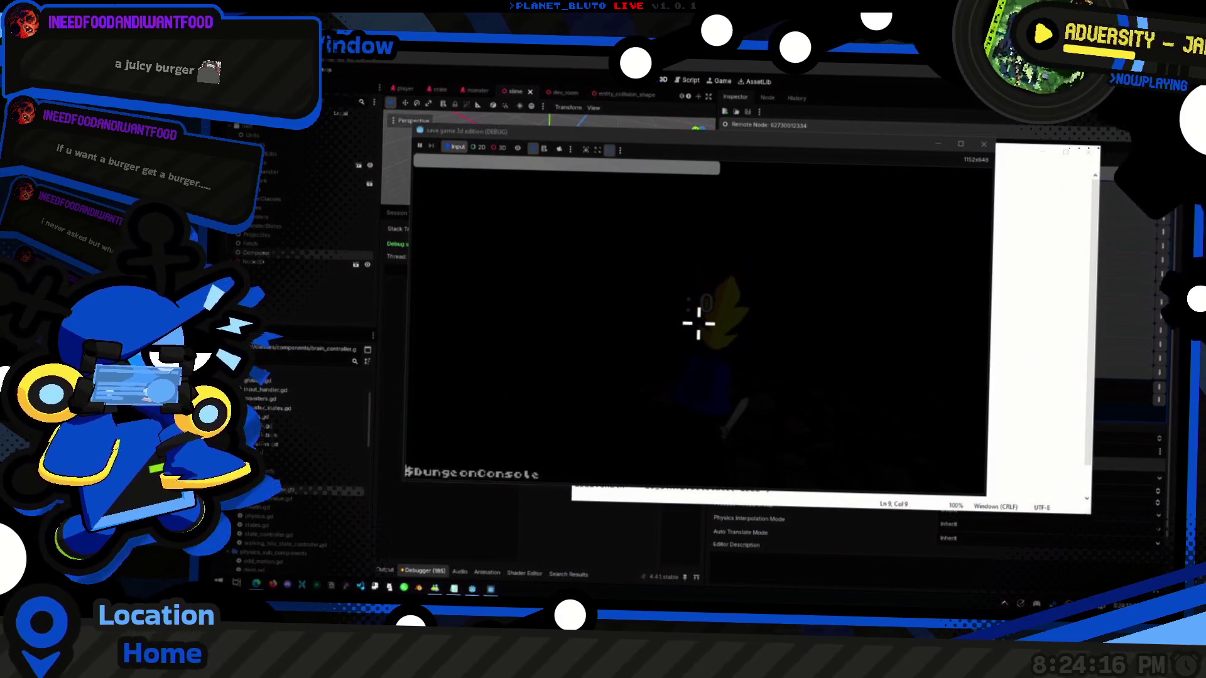
{"action": "type", "text": "Moin"}
{"action": "key", "text": "BackSpace"}
{"action": "key", "text": "BackSpace"}
{"action": "key", "text": "BackSpace"}
{"action": "type", "text": "spawn slime"}
{"action": "key", "text": "Return"}
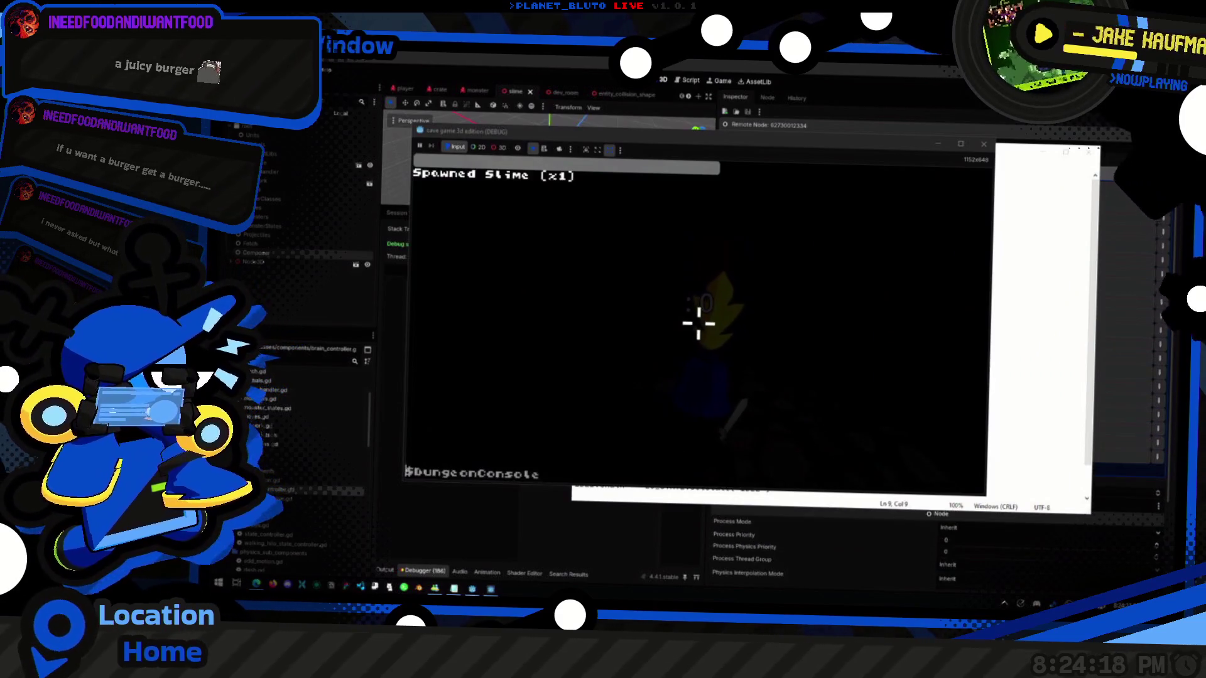
{"action": "key", "text": "alt+Tab"}
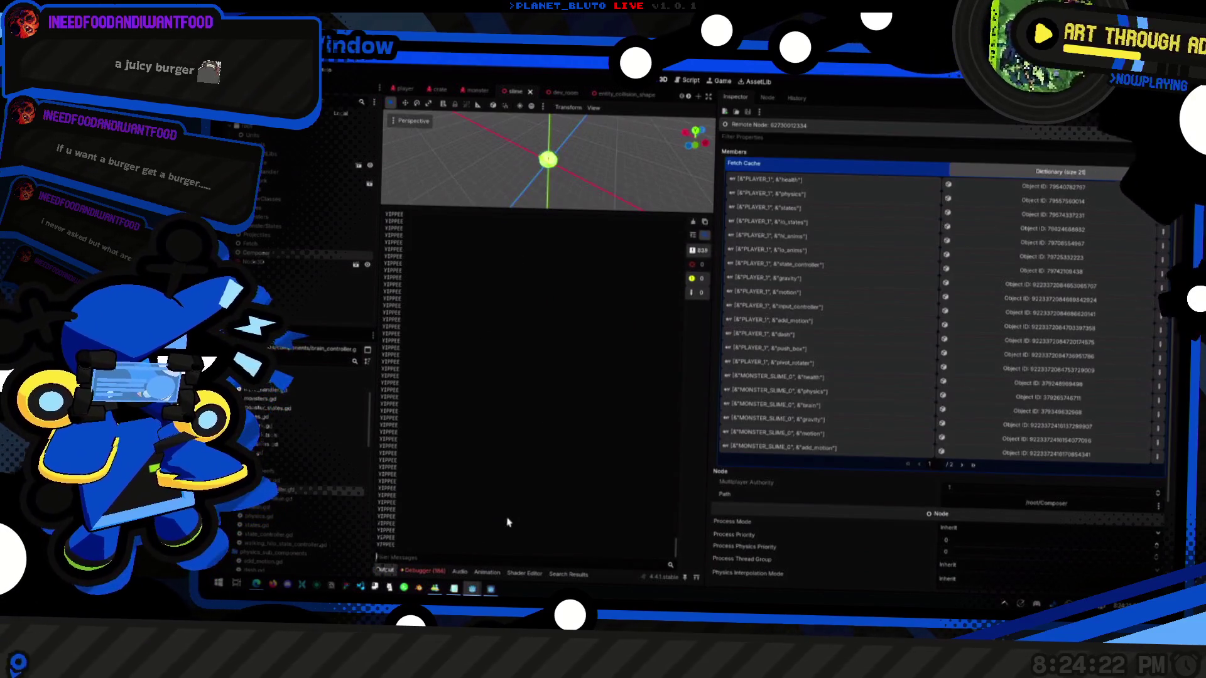
Review the unfiltered Output log, then return to the script editor.
{"action": "type", "text": "Fu"}
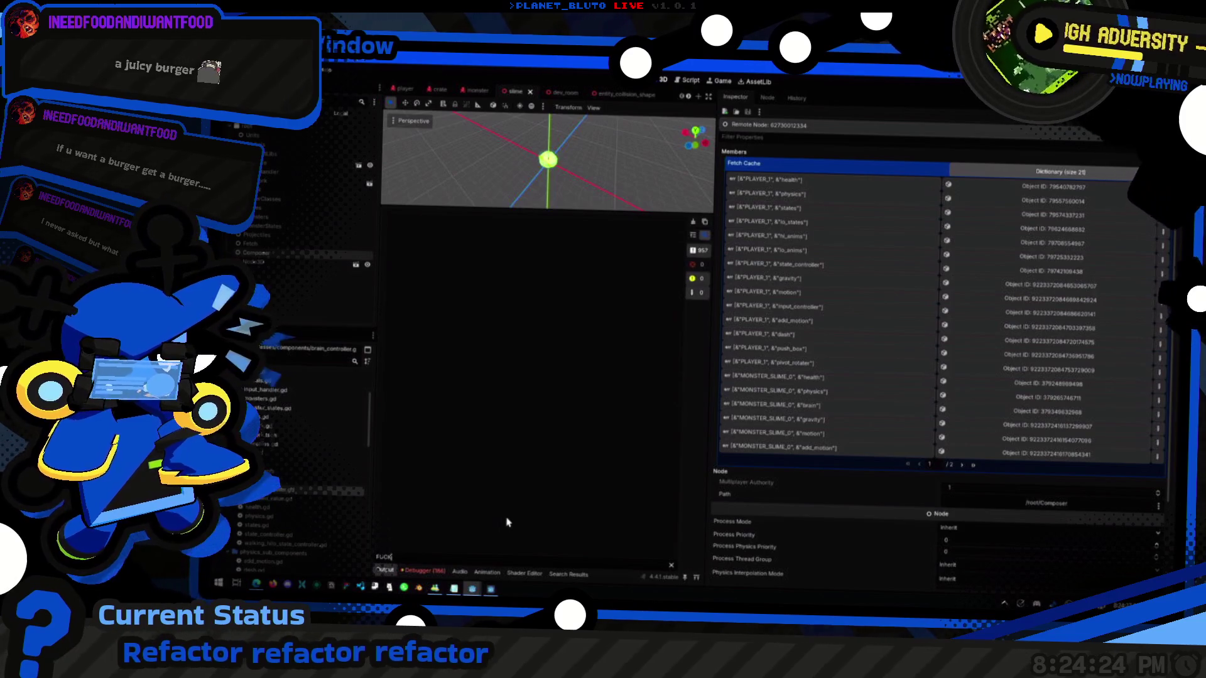
{"action": "key", "text": "BackSpace"}
{"action": "key", "text": "BackSpace"}
{"action": "key", "text": "BackSpace"}
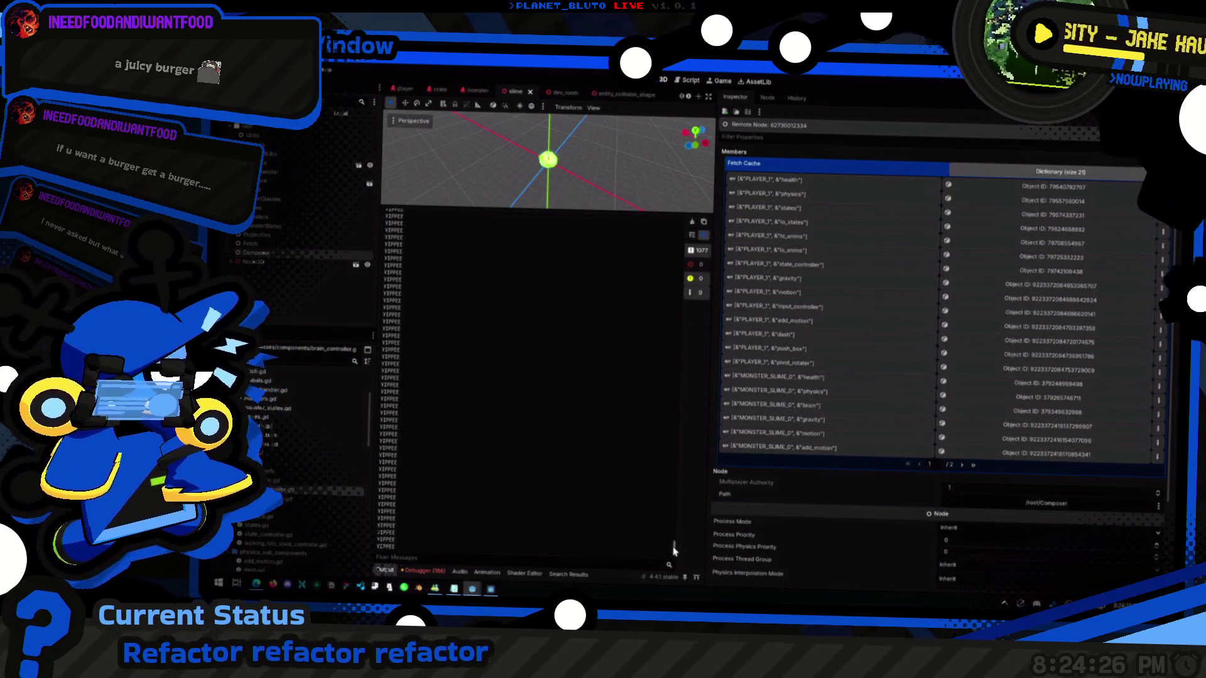
{"action": "scroll", "coordinate": [554, 385], "scroll_direction": "up", "scroll_amount": 15}
{"action": "scroll", "coordinate": [554, 385], "scroll_direction": "down", "scroll_amount": 15}
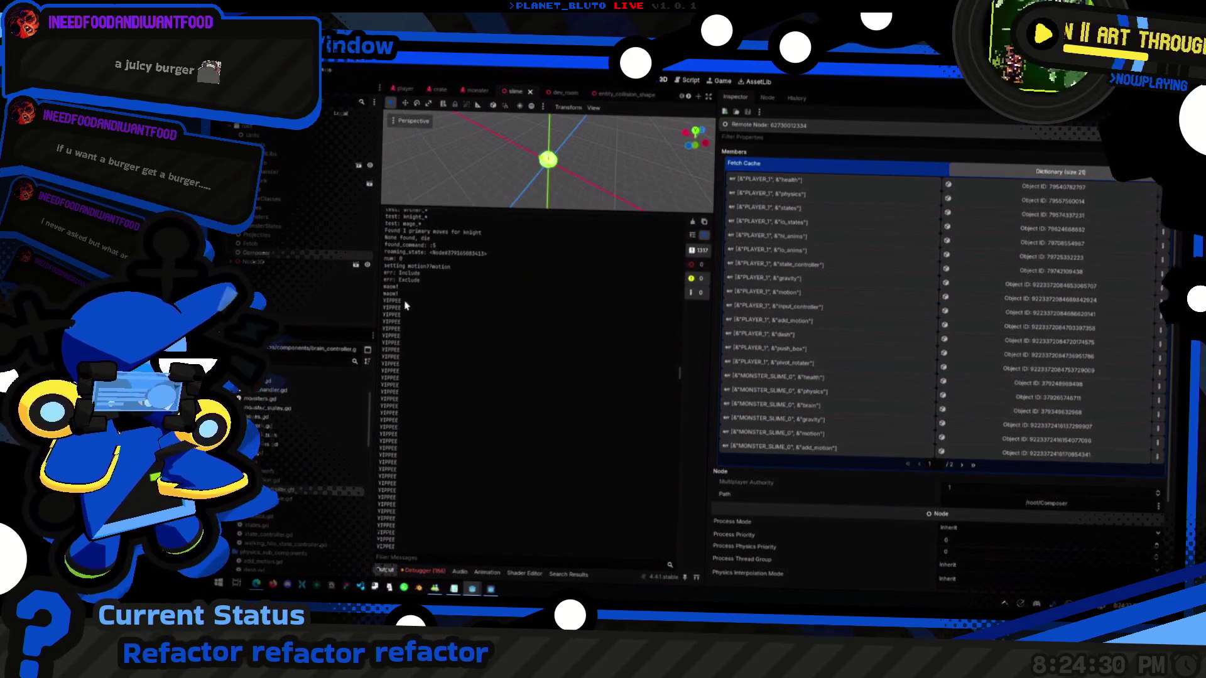
{"action": "key", "text": "alt+Tab"}
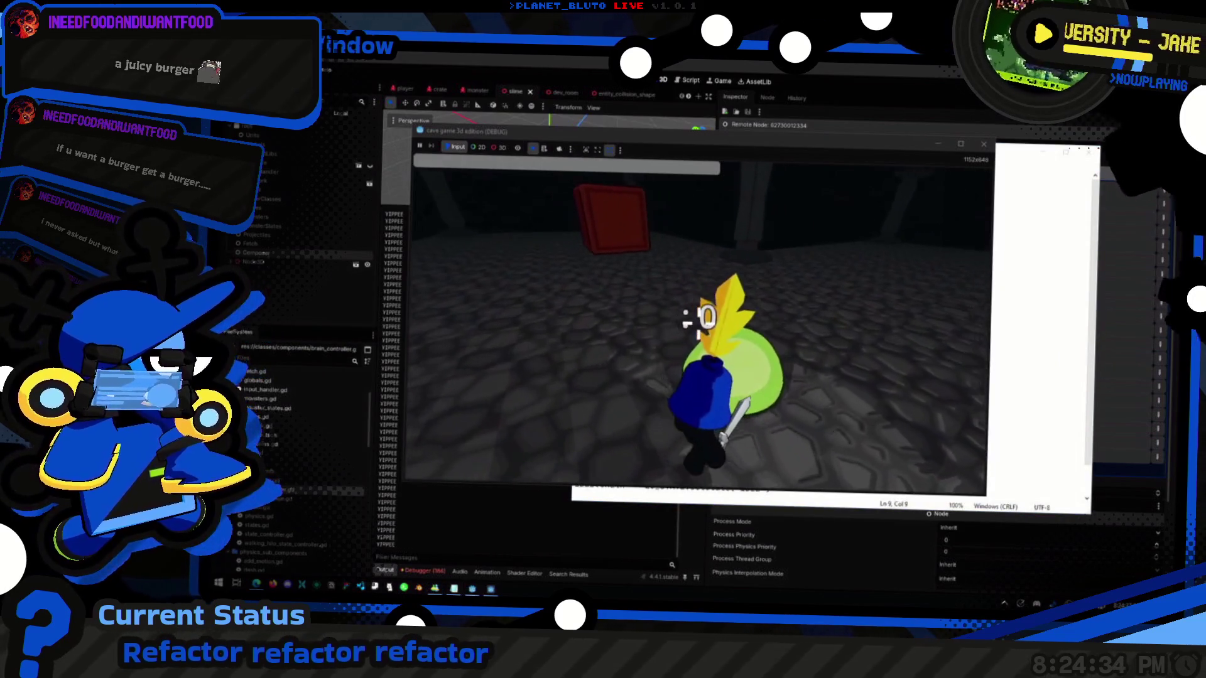
{"action": "key", "text": "alt+Tab"}
{"action": "key", "text": "Down"}
{"action": "key", "text": "Down"}
{"action": "key", "text": "Down"}
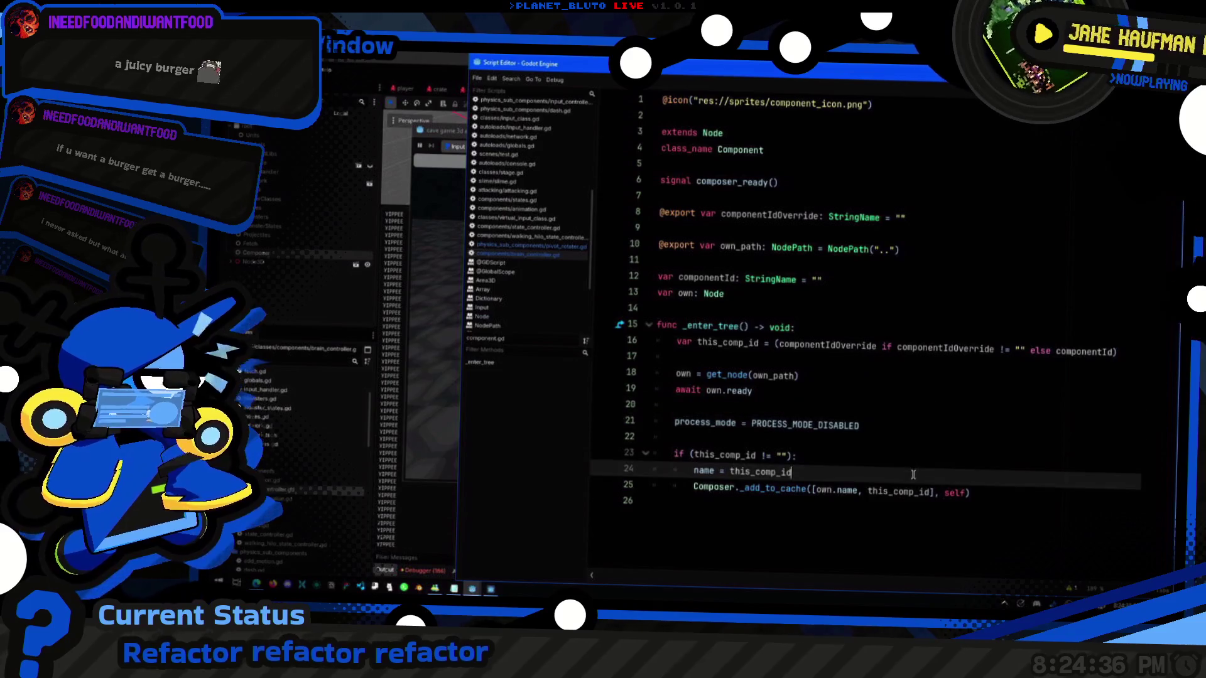
Open brain_controller.gd from the script list.
{"action": "left_click", "coordinate": [566, 229]}
{"action": "left_click", "coordinate": [564, 218]}
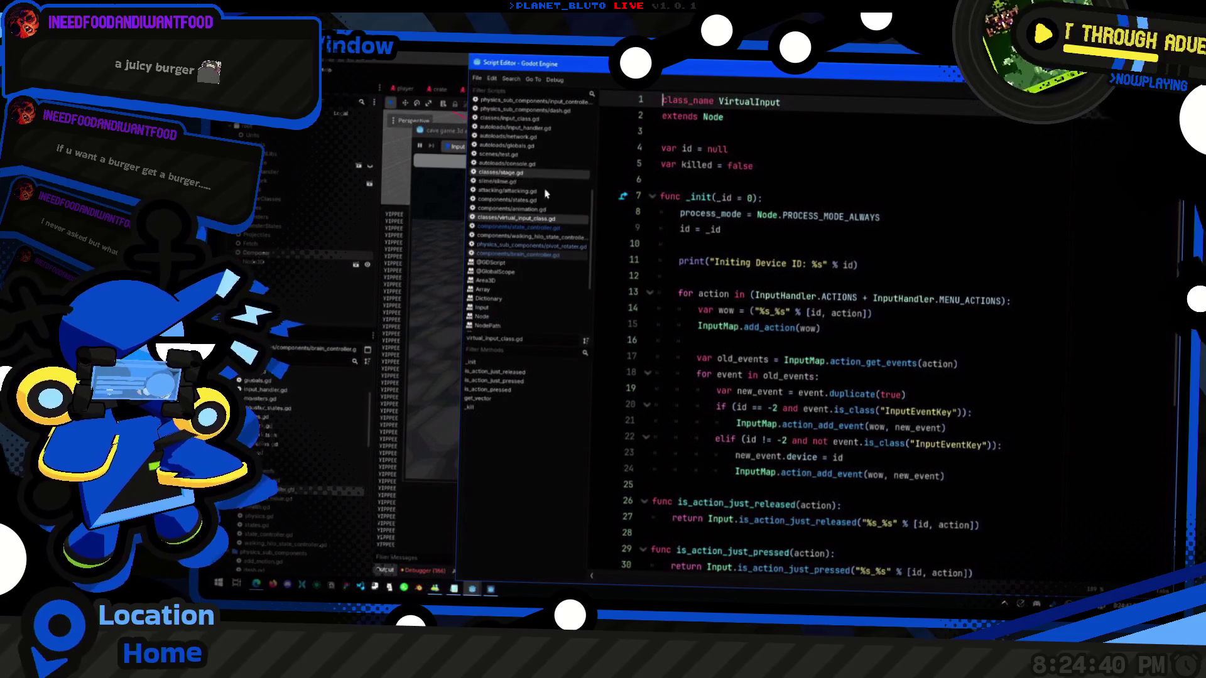
{"action": "left_click", "coordinate": [559, 209]}
{"action": "left_click", "coordinate": [557, 192]}
{"action": "left_click", "coordinate": [561, 237]}
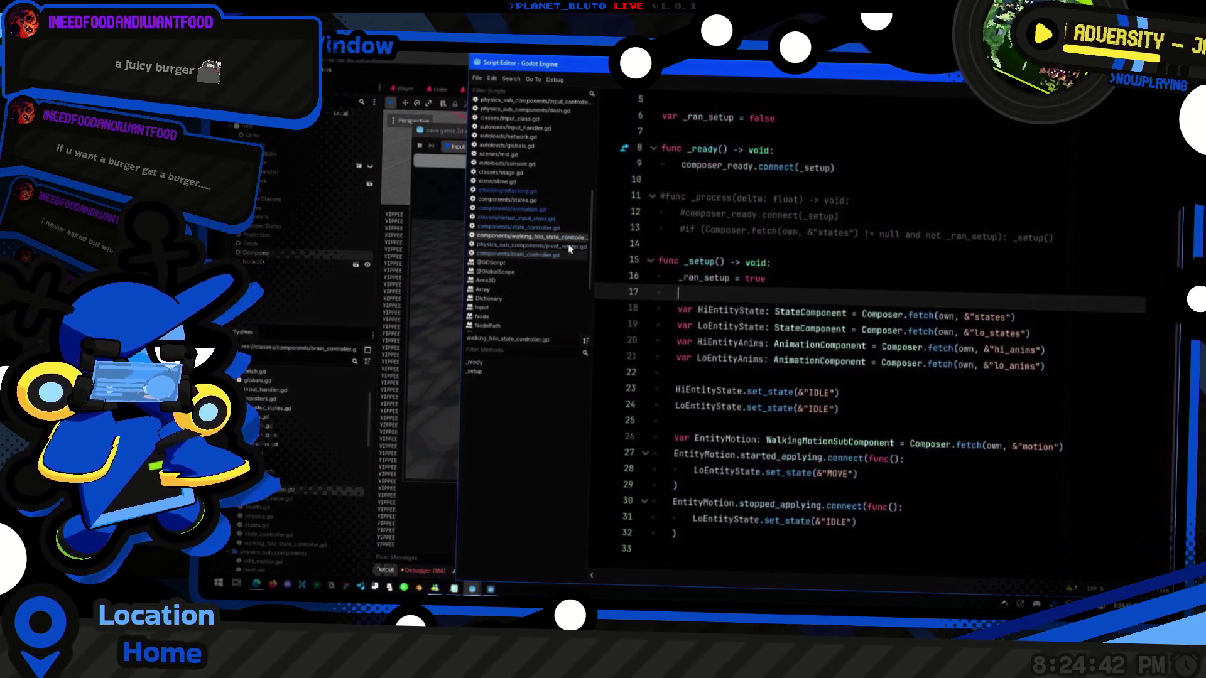
{"action": "left_click", "coordinate": [559, 254]}
Add an assert() line under the null-check print and delete the if/else debug block.
{"action": "left_click", "coordinate": [835, 281]}
{"action": "key", "text": "Return"}
{"action": "type", "text": "assert("}
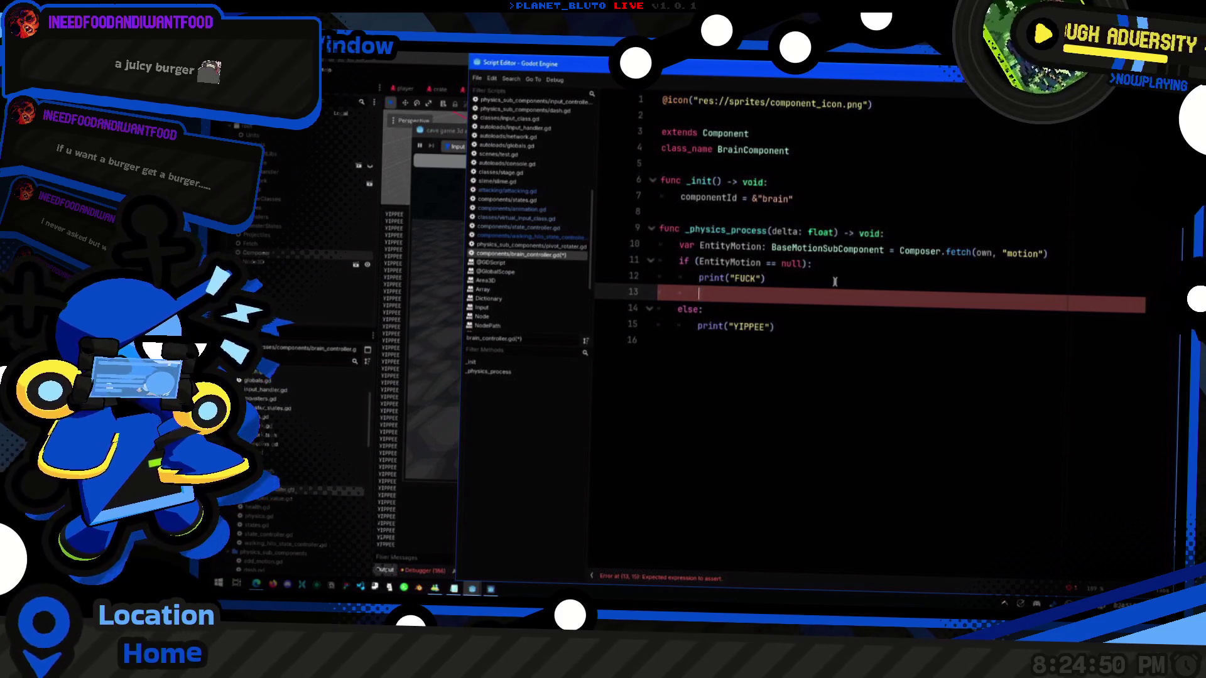
{"action": "key", "text": "Down"}
{"action": "key", "text": "Down"}
{"action": "key", "text": "End"}
{"action": "key", "text": "shift+Home"}
{"action": "key", "text": "shift+Up"}
{"action": "key", "text": "shift+Up"}
{"action": "key", "text": "shift+Up"}
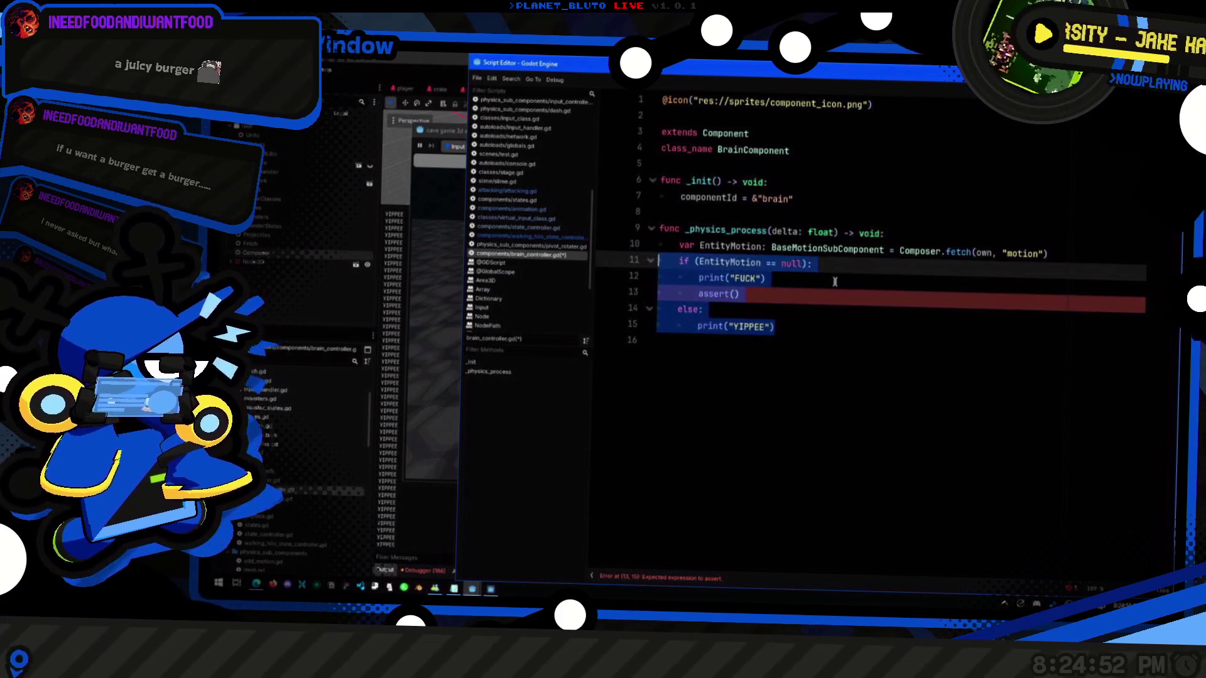
{"action": "key", "text": "BackSpace"}
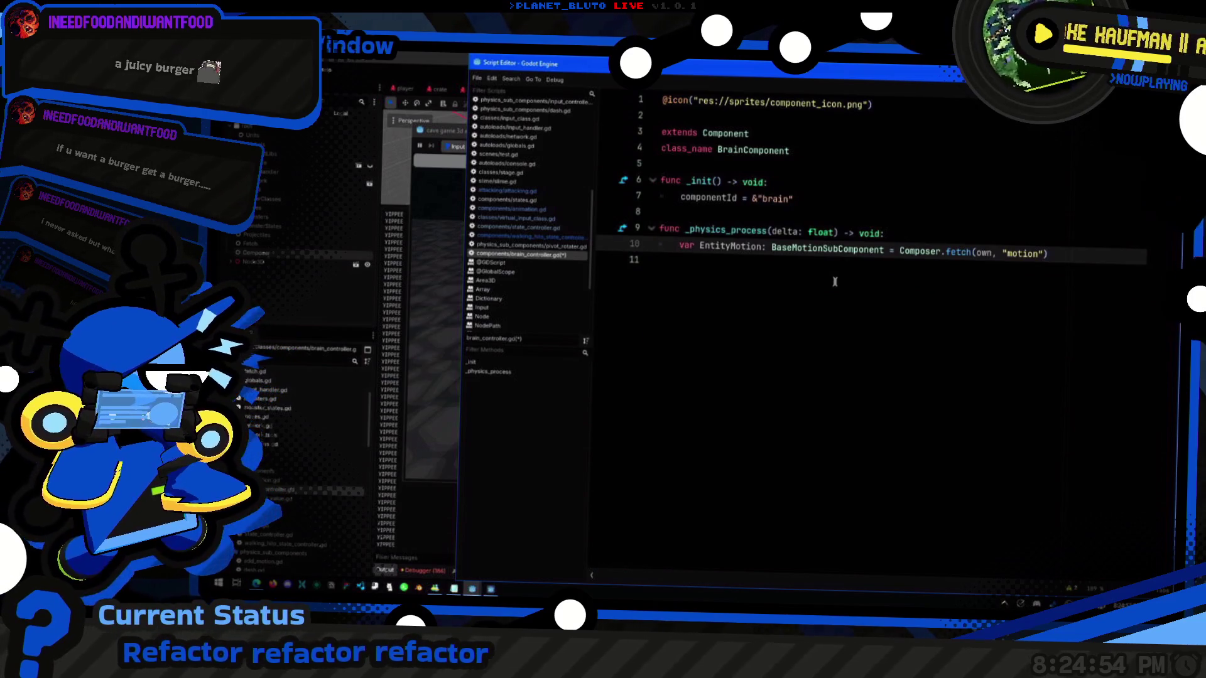
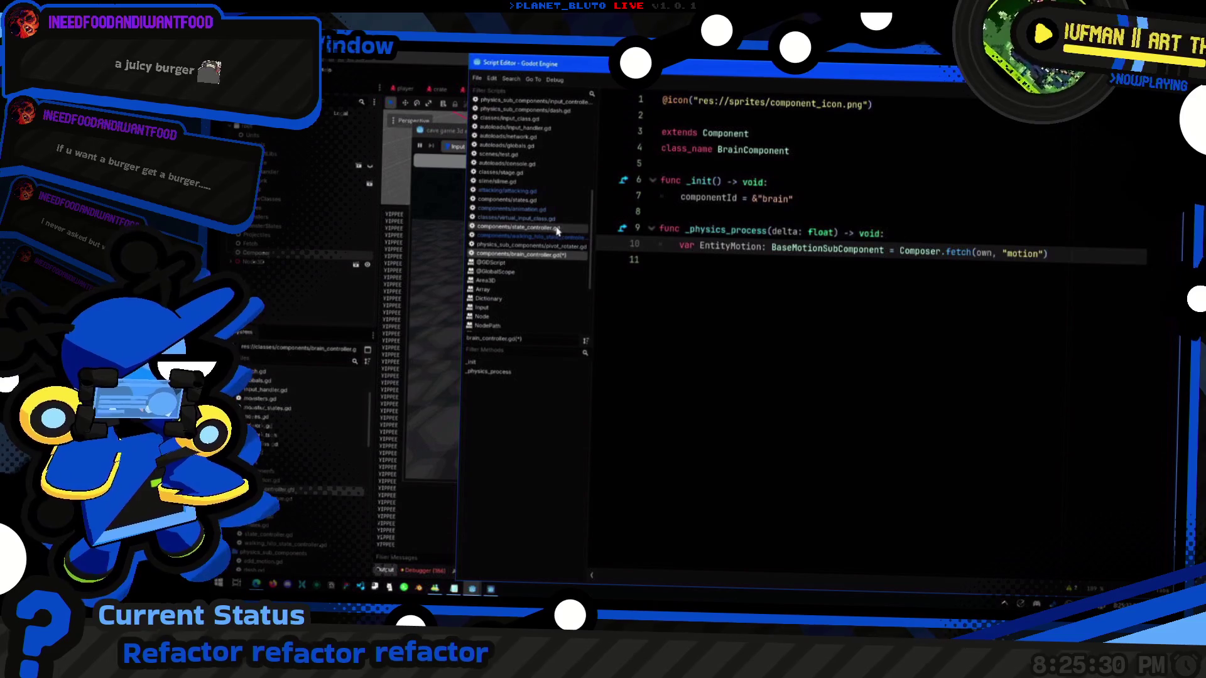
Open attacking.gd through the quick script search and browse its top lines.
{"action": "key", "text": "ctrl+alt+o"}
{"action": "type", "text": "attack"}
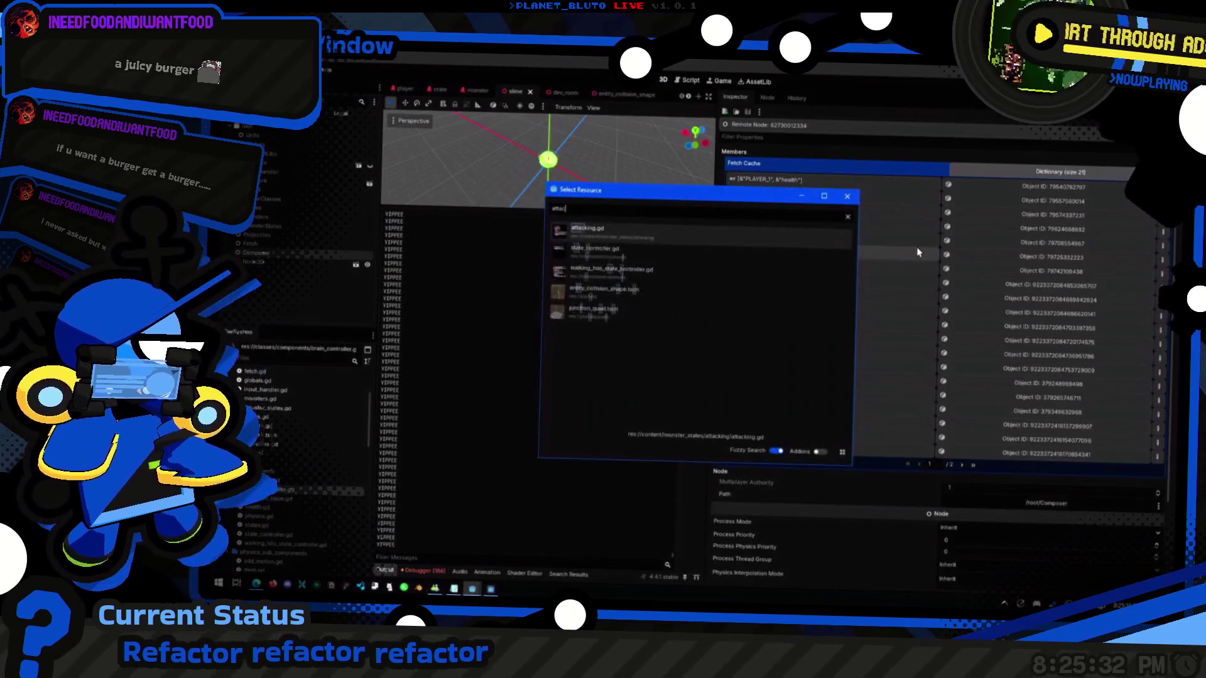
{"action": "key", "text": "Return"}
{"action": "scroll", "coordinate": [873, 264], "scroll_direction": "up", "scroll_amount": 2}
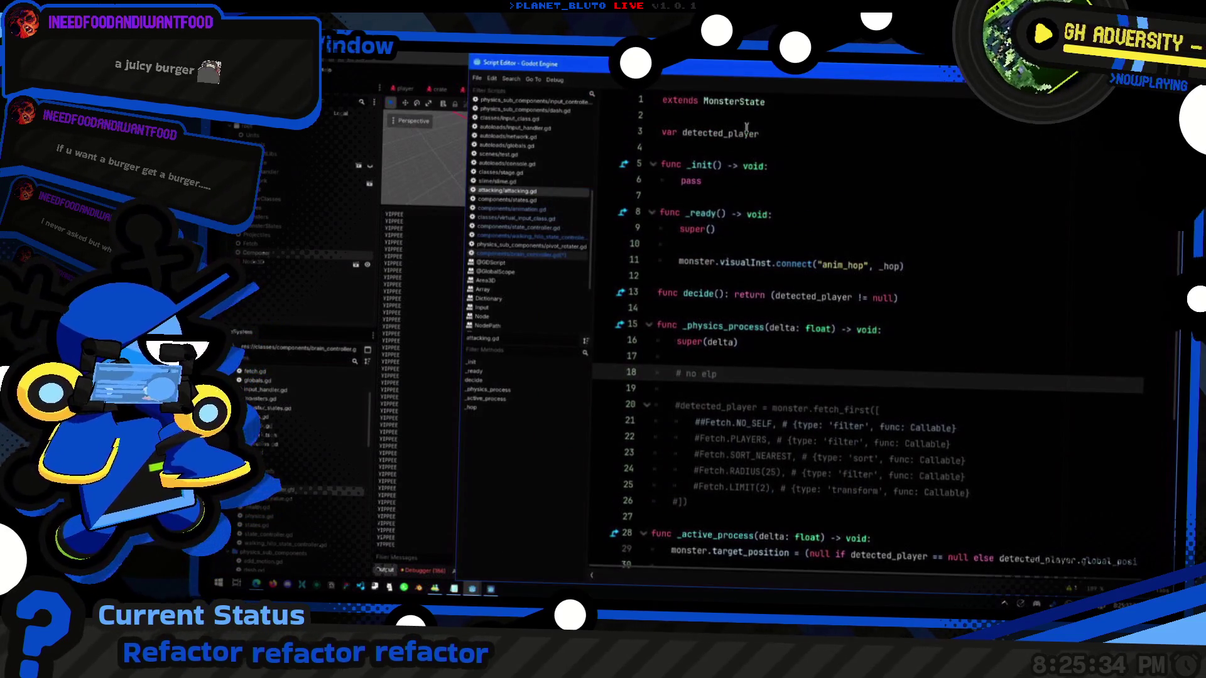
{"action": "left_click", "coordinate": [822, 111]}
{"action": "scroll", "coordinate": [801, 286], "scroll_direction": "down", "scroll_amount": 5}
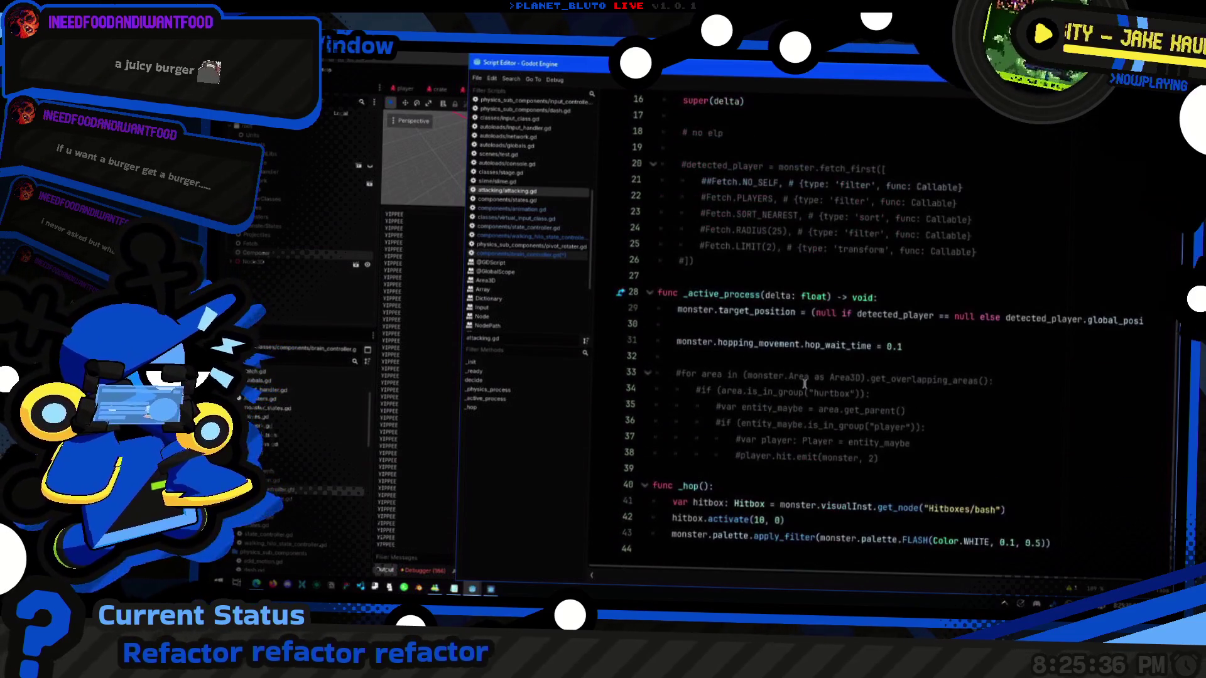
{"action": "left_click", "coordinate": [928, 327]}
{"action": "left_click", "coordinate": [933, 353]}
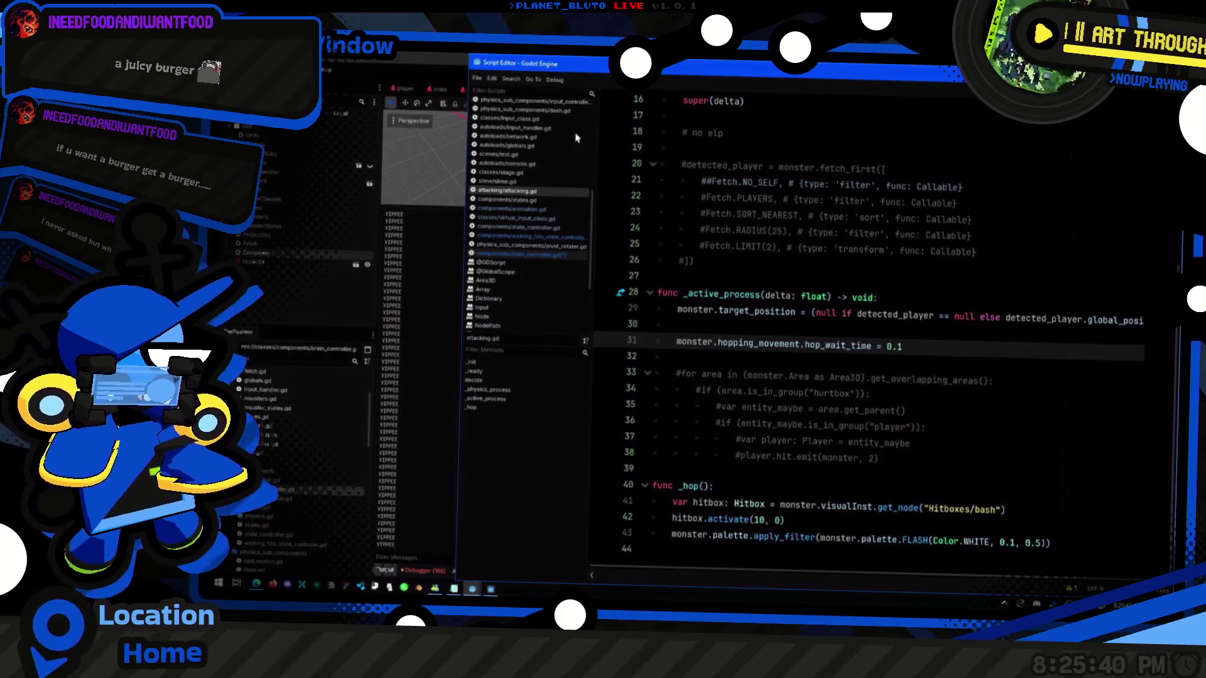
Inspect attacking.gd's target_position, hopping_movement, visualInst and hitbox lines.
{"action": "double_click", "coordinate": [753, 312]}
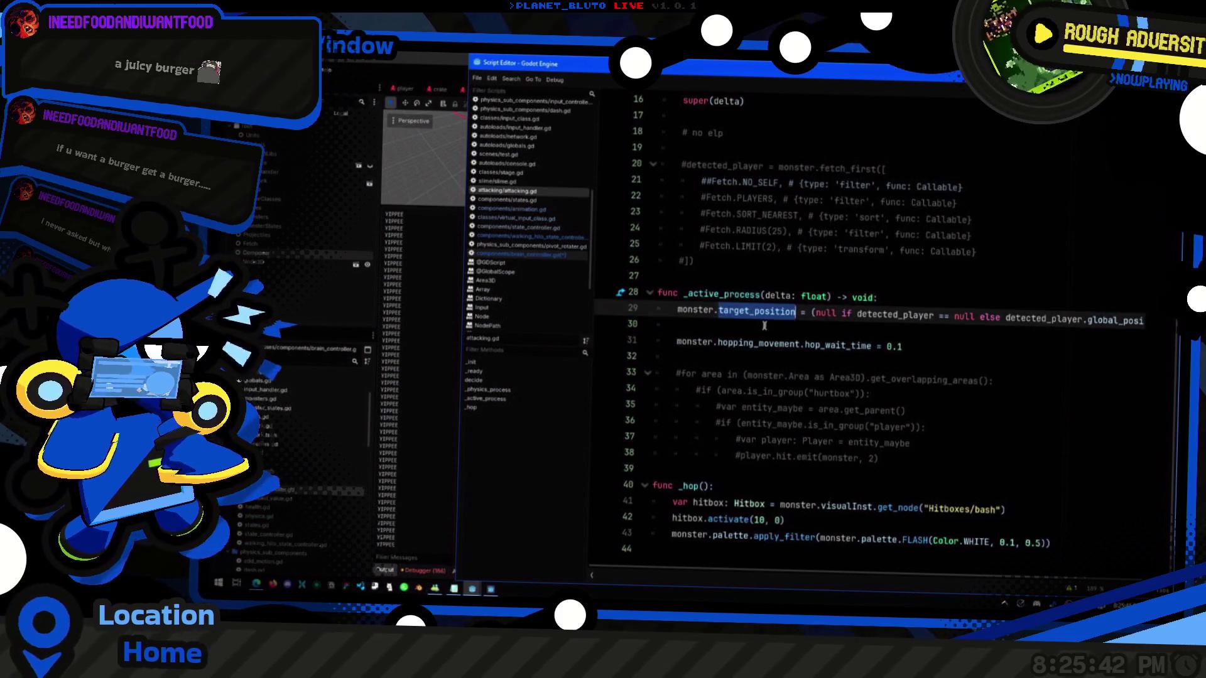
{"action": "double_click", "coordinate": [766, 346]}
{"action": "left_click", "coordinate": [871, 512]}
{"action": "double_click", "coordinate": [830, 506]}
{"action": "left_click", "coordinate": [852, 521]}
{"action": "double_click", "coordinate": [713, 503]}
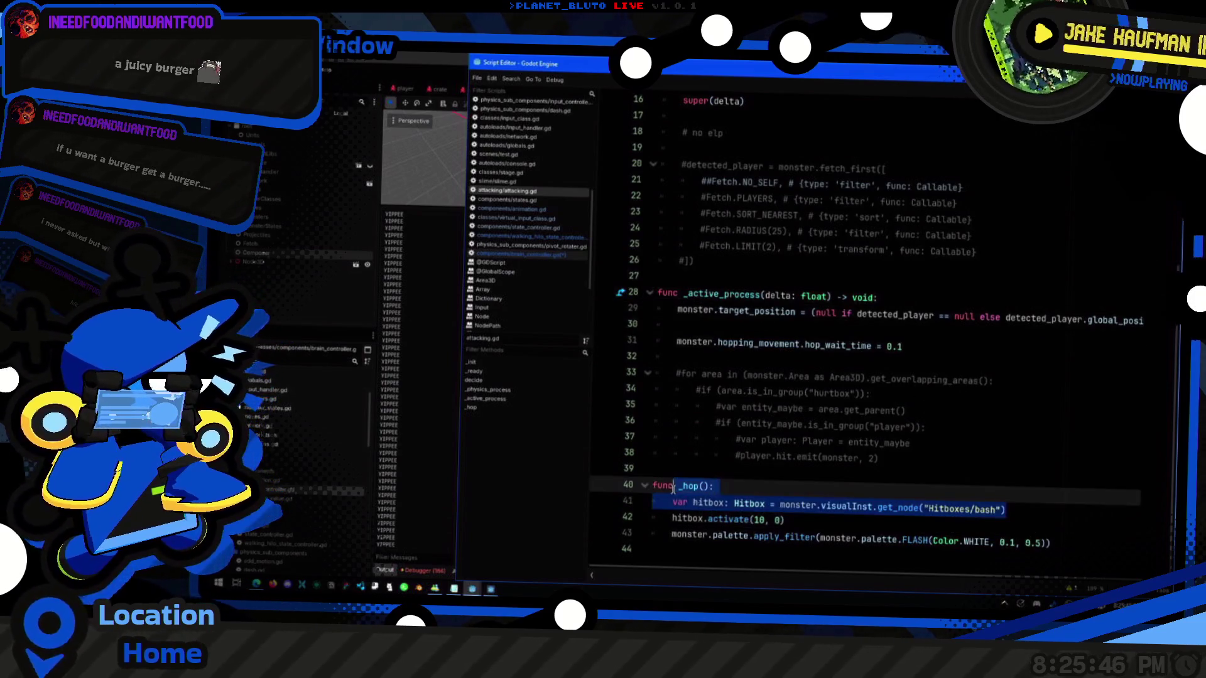
{"action": "left_click", "coordinate": [864, 522]}
{"action": "left_click", "coordinate": [884, 507]}
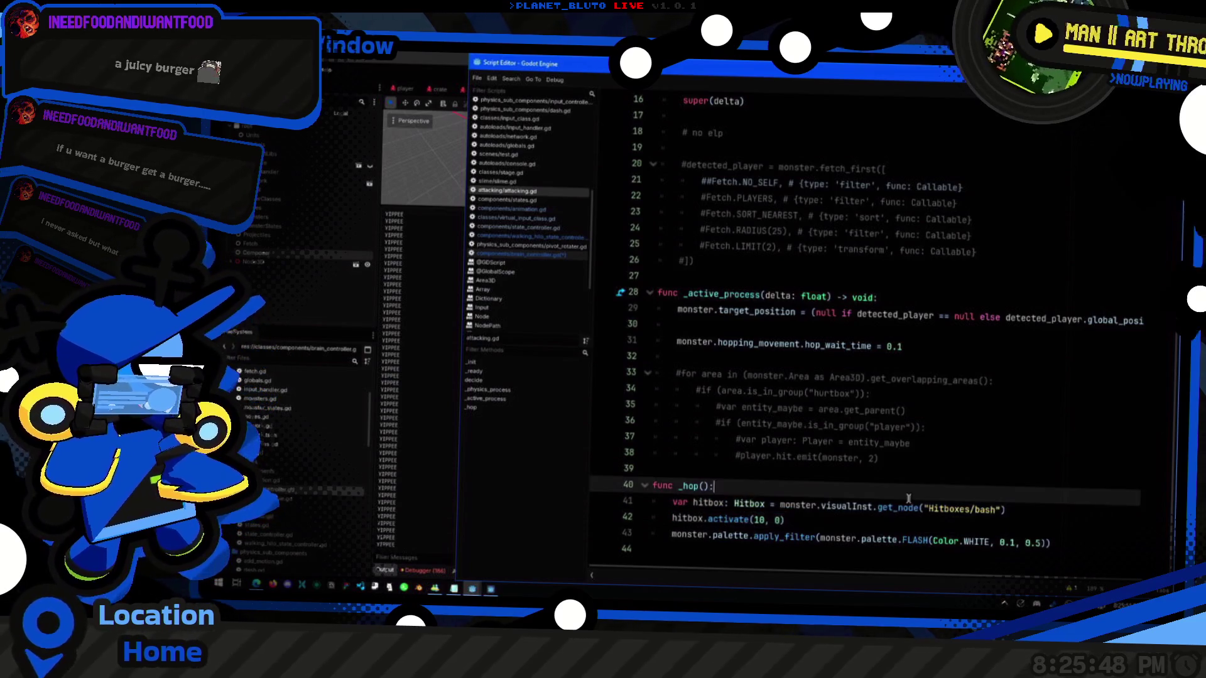
Delete the empty line 11 in brain_controller.gd.
{"action": "left_click", "coordinate": [533, 255]}
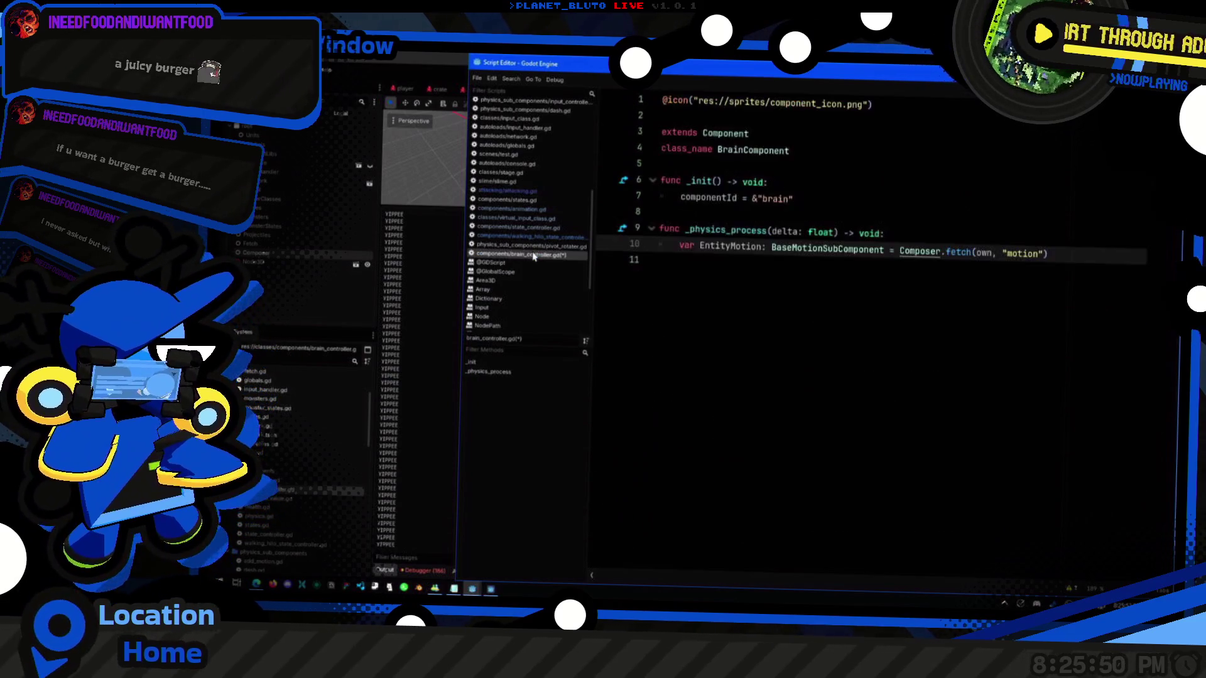
{"action": "left_click", "coordinate": [844, 268]}
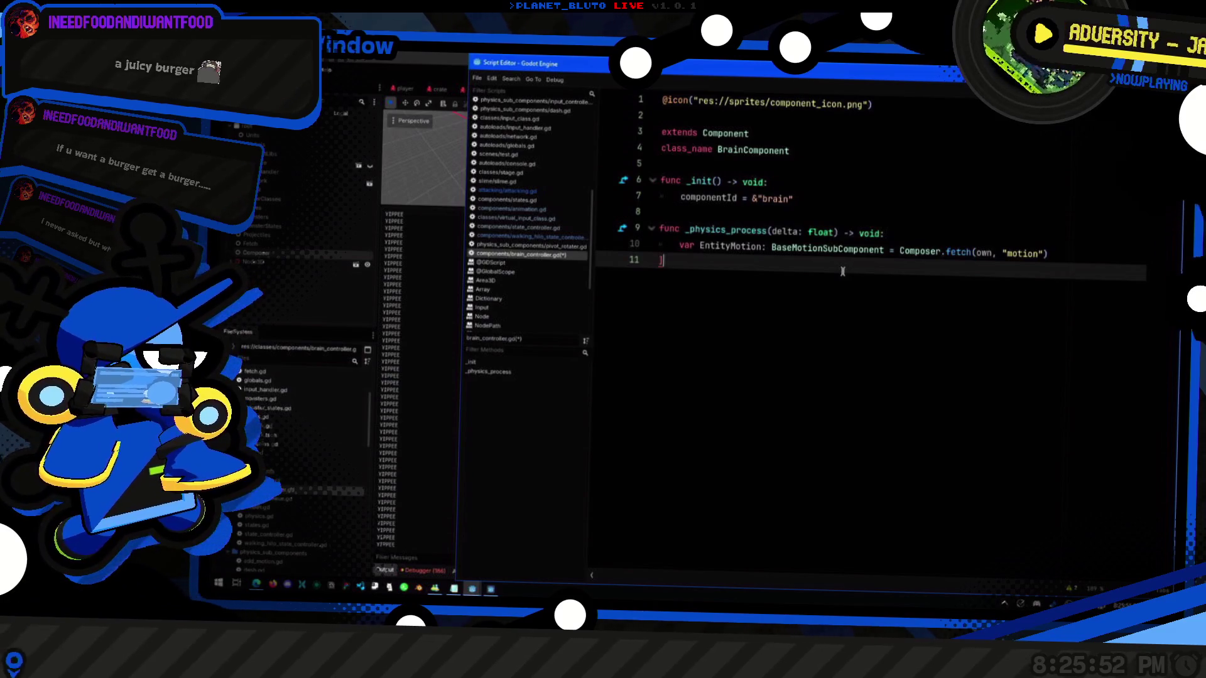
{"action": "key", "text": "BackSpace"}
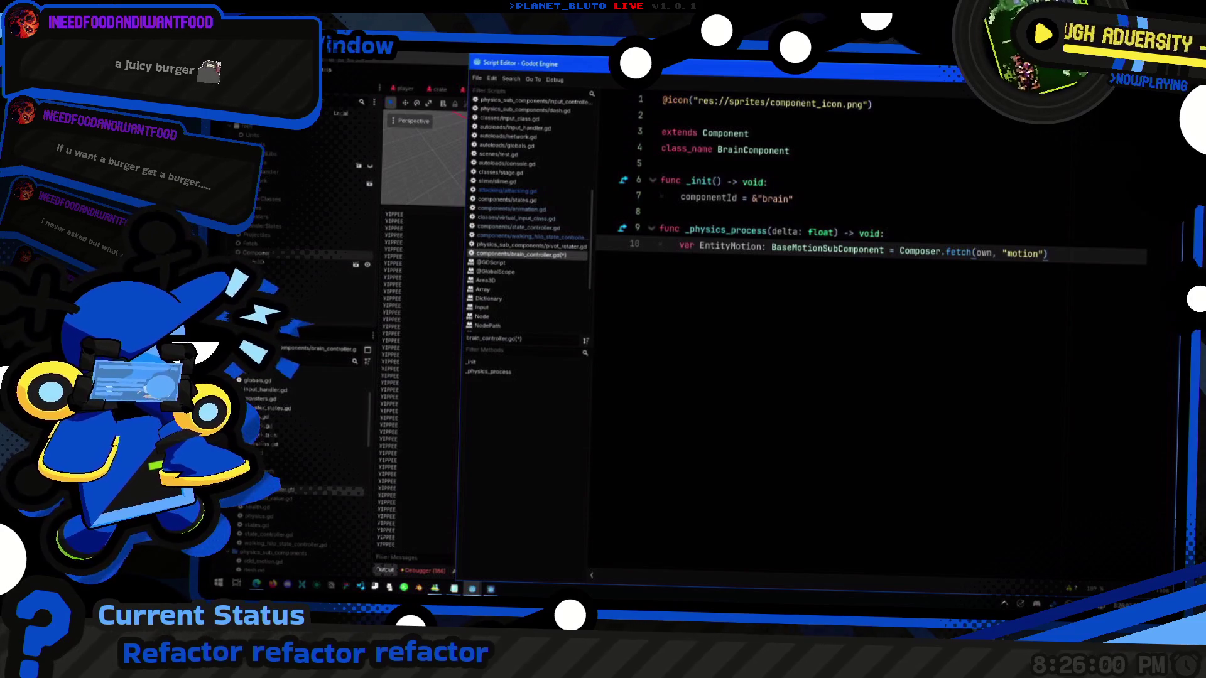
Review walking_hilo_state_controller.gd, then attacking.gd's target_position line 29.
{"action": "left_click", "coordinate": [423, 162]}
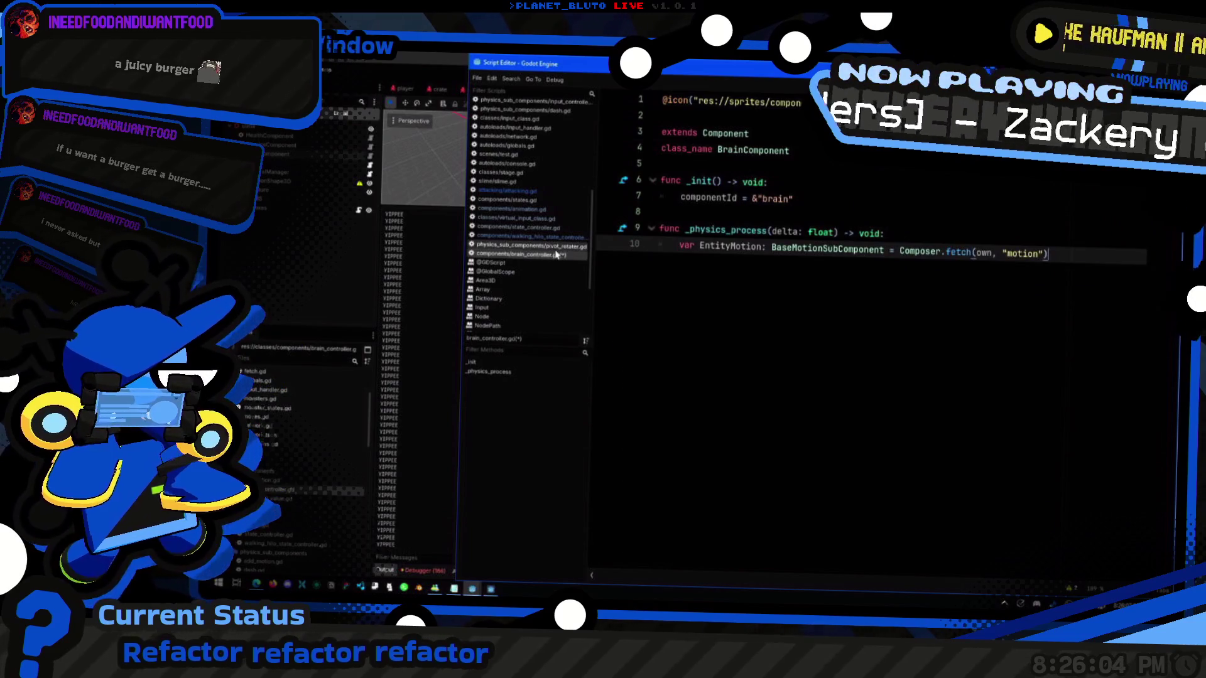
{"action": "left_click", "coordinate": [551, 238]}
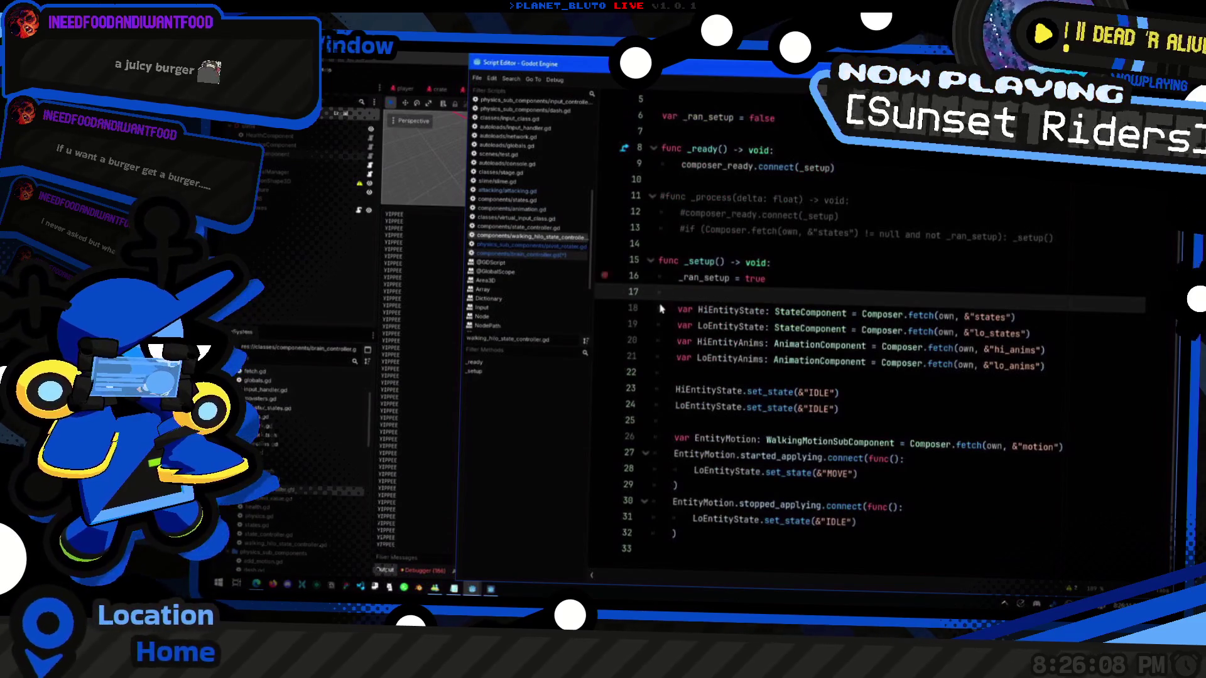
{"action": "left_click", "coordinate": [510, 190]}
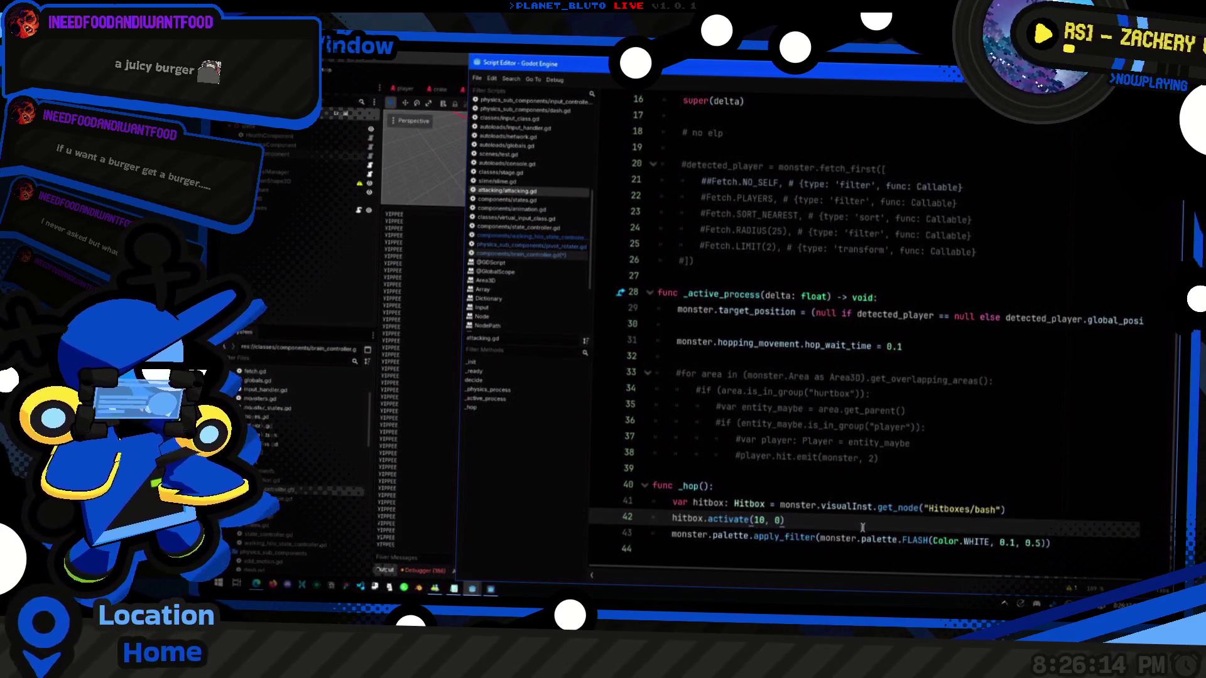
{"action": "left_click", "coordinate": [967, 347]}
{"action": "left_click", "coordinate": [966, 319]}
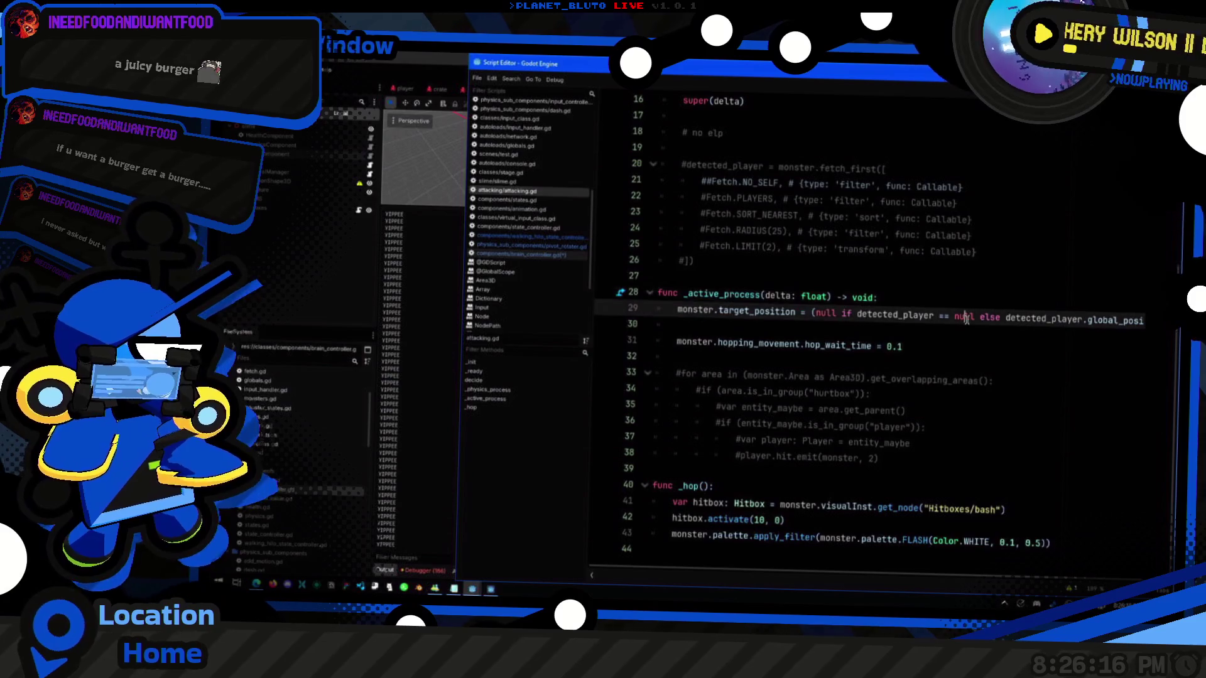
{"action": "key", "text": "Home"}
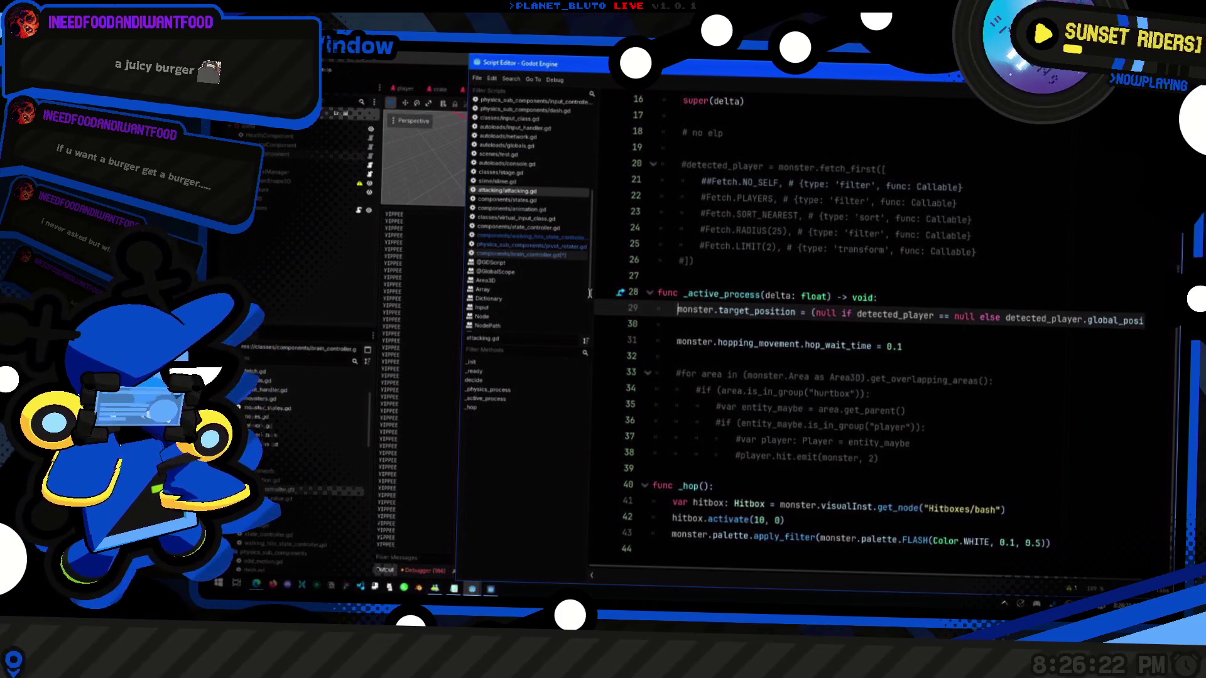
{"action": "left_click", "coordinate": [227, 249]}
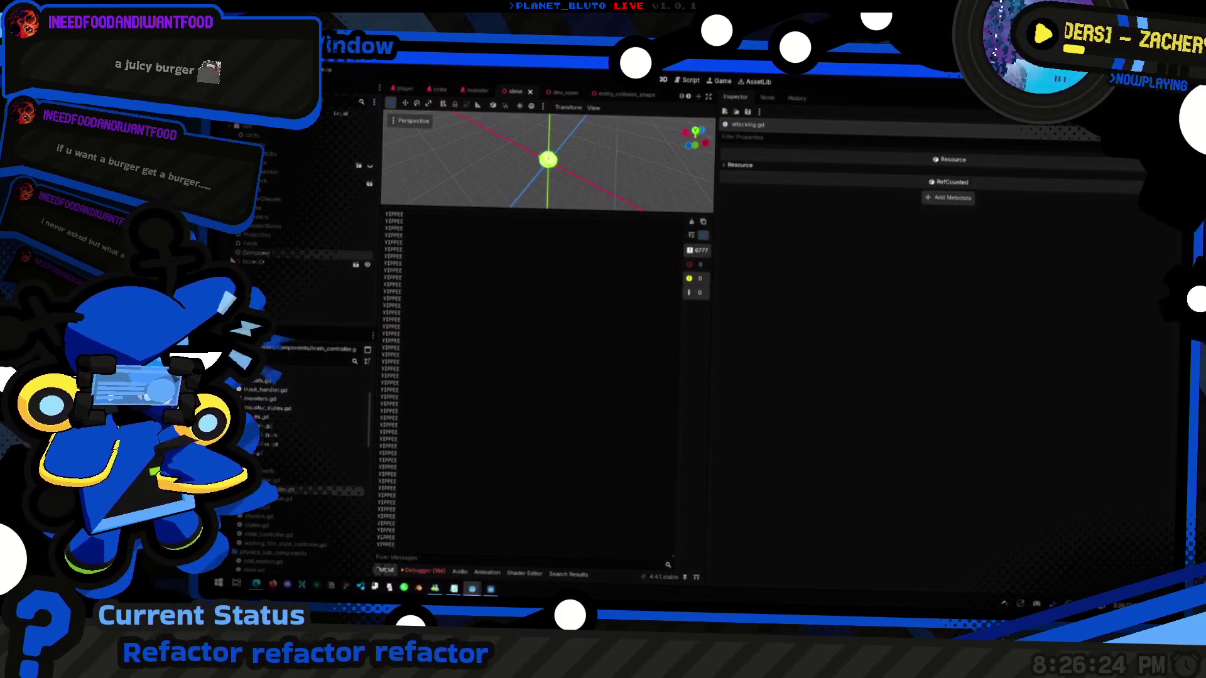
{"action": "left_click", "coordinate": [238, 261]}
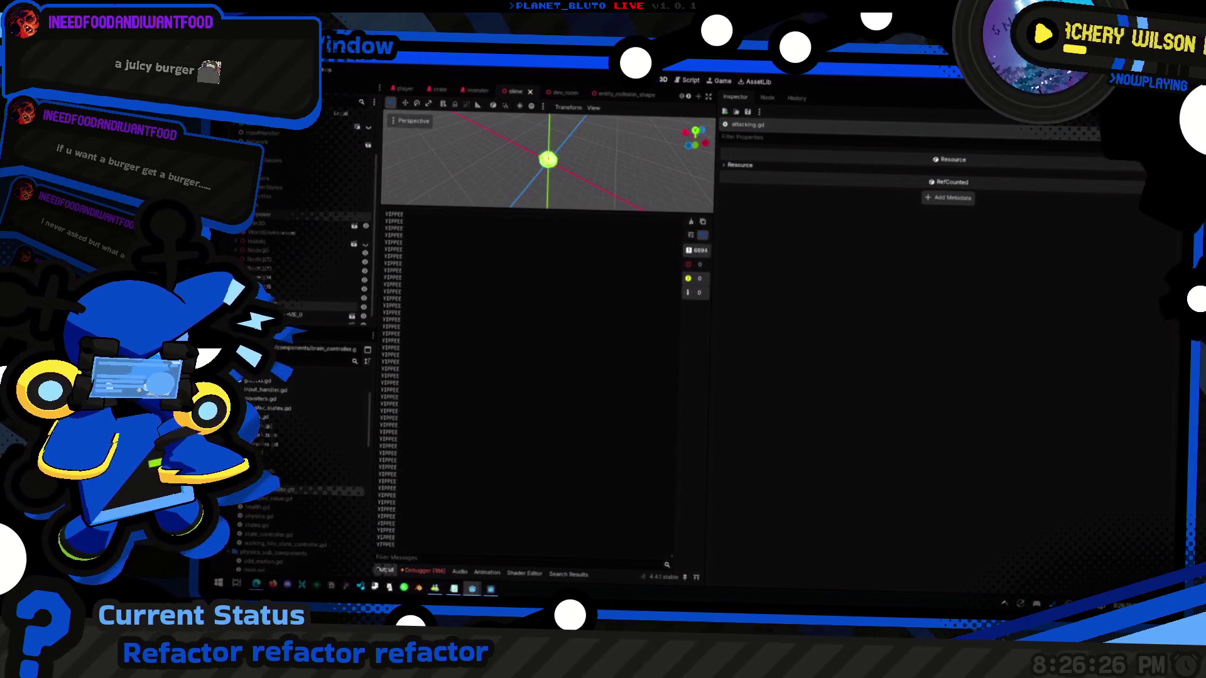
{"action": "left_click", "coordinate": [267, 244]}
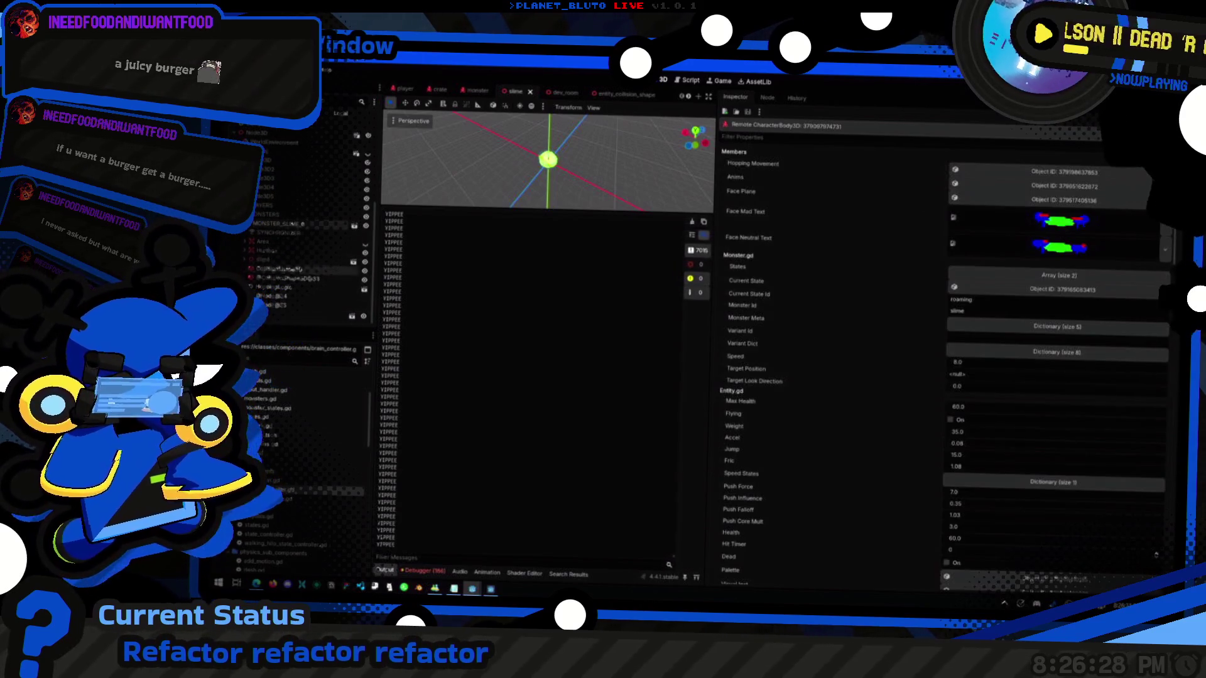
{"action": "left_click", "coordinate": [270, 287]}
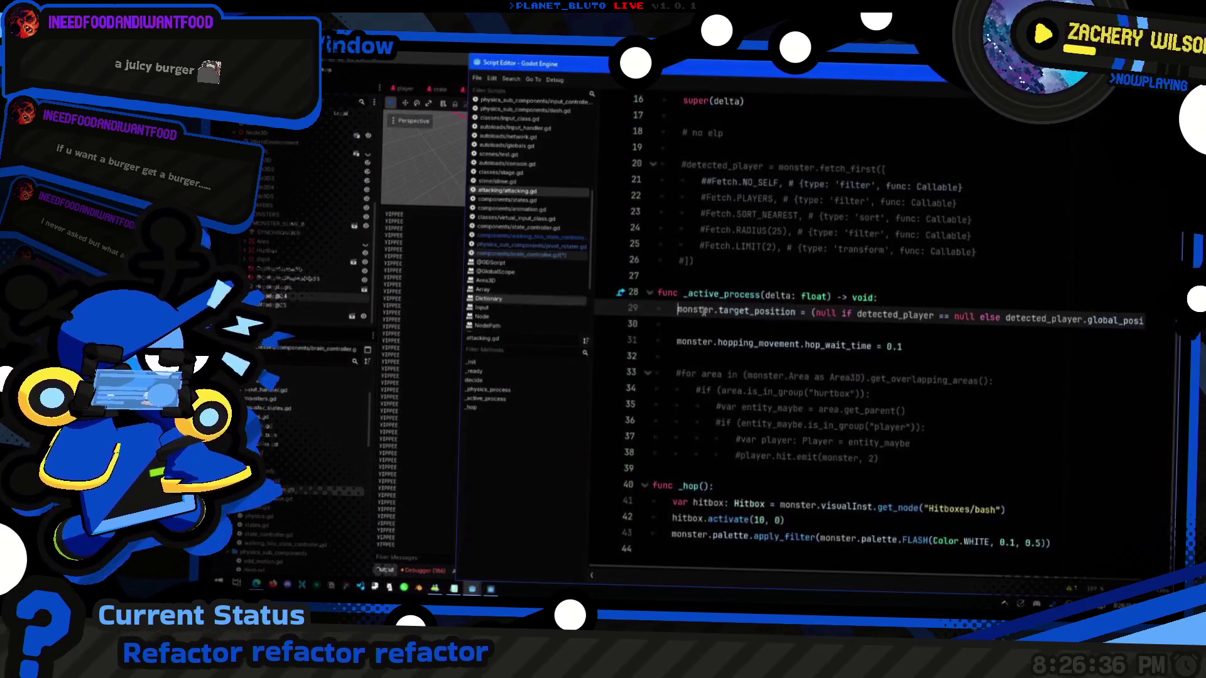
{"action": "key", "text": "alt+Tab"}
{"action": "key", "text": "Down"}
{"action": "key", "text": "alt+Tab"}
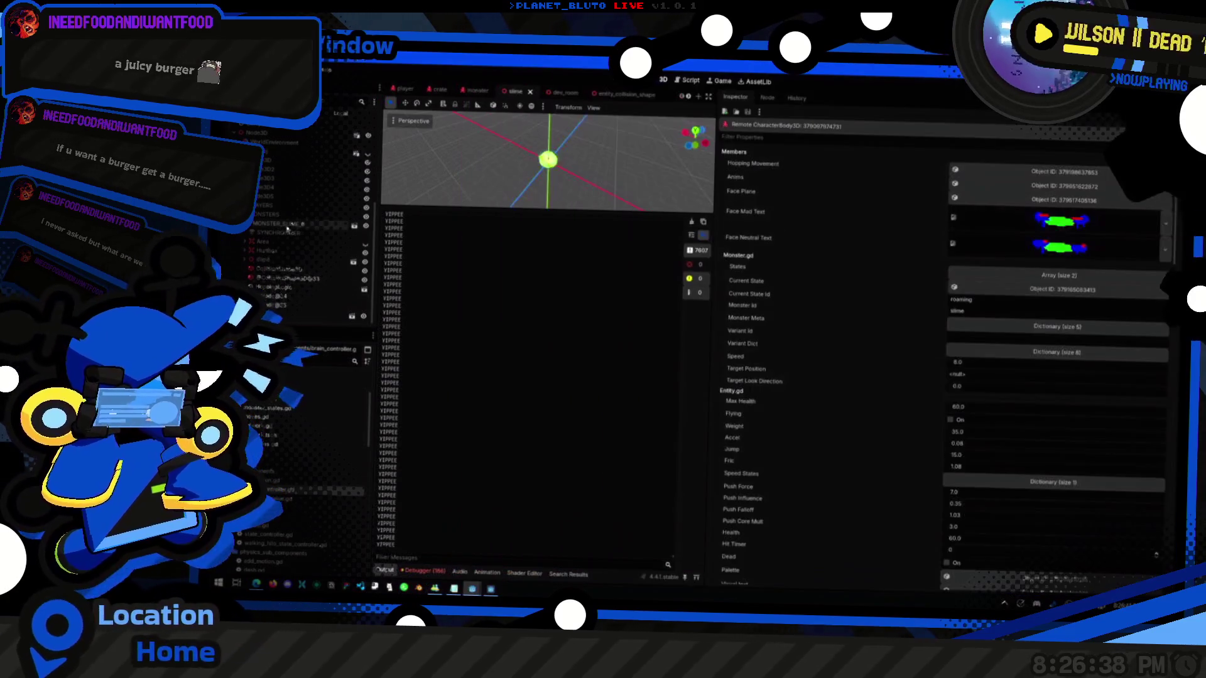
{"action": "scroll", "coordinate": [948, 310], "scroll_direction": "down", "scroll_amount": 2}
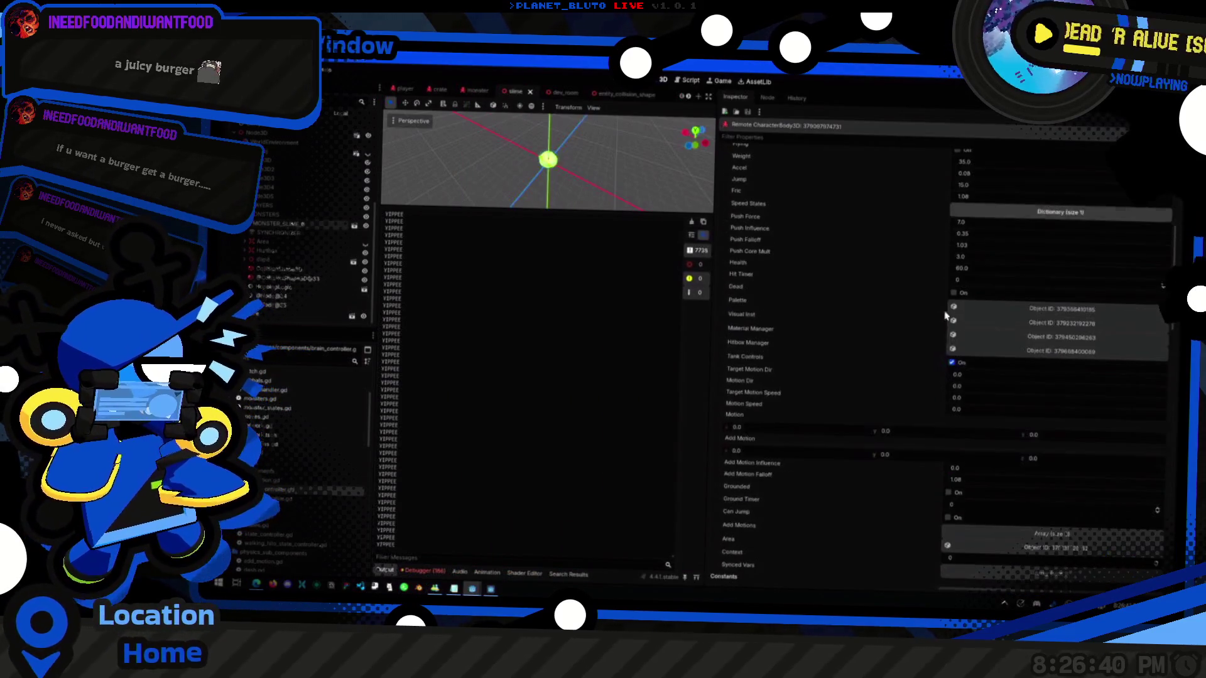
{"action": "left_click", "coordinate": [999, 222]}
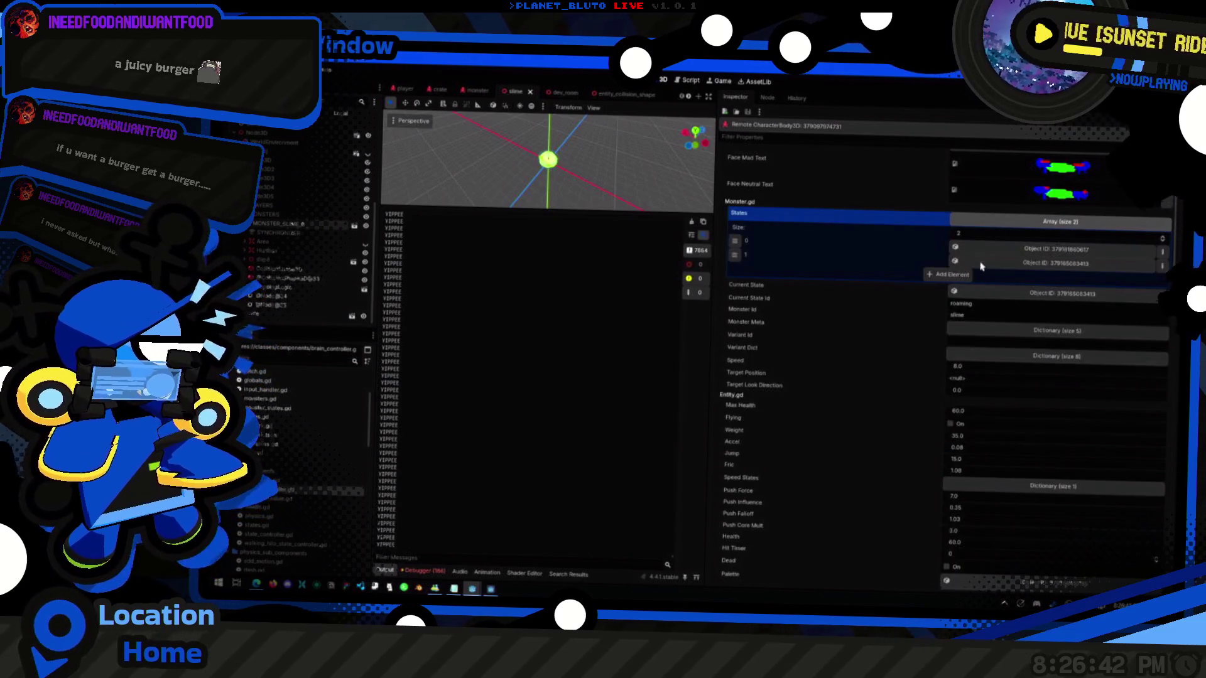
{"action": "left_click", "coordinate": [990, 246]}
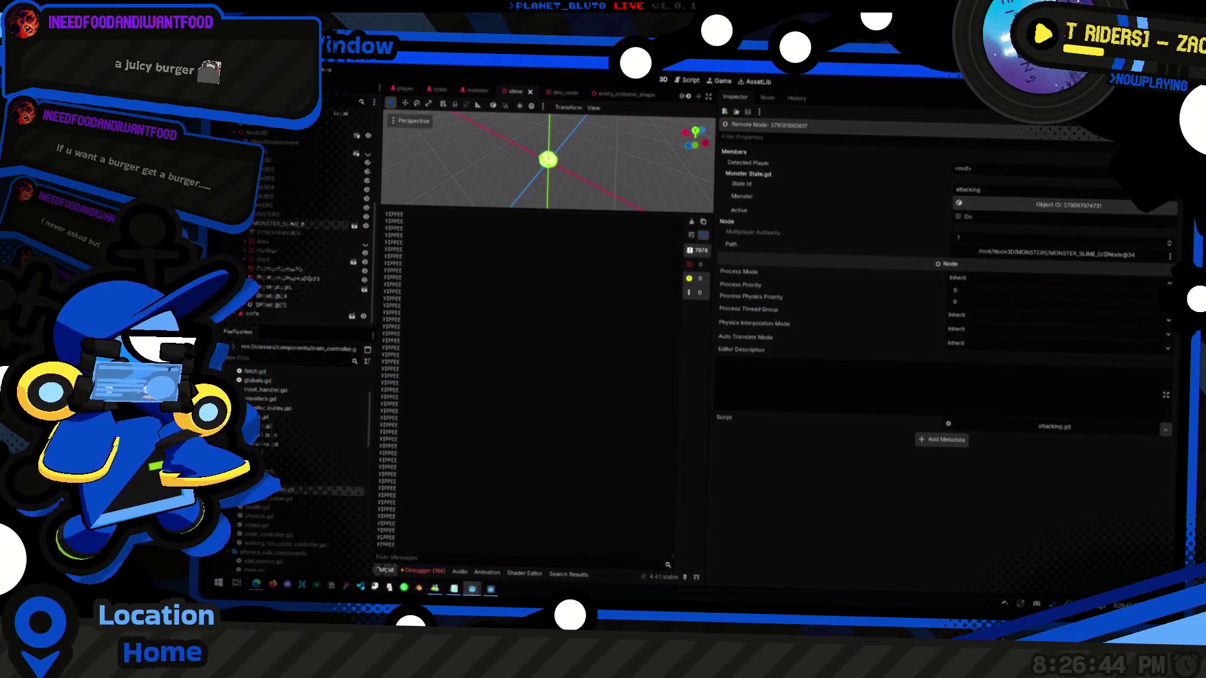
{"action": "left_click", "coordinate": [725, 111]}
{"action": "left_click", "coordinate": [1019, 261]}
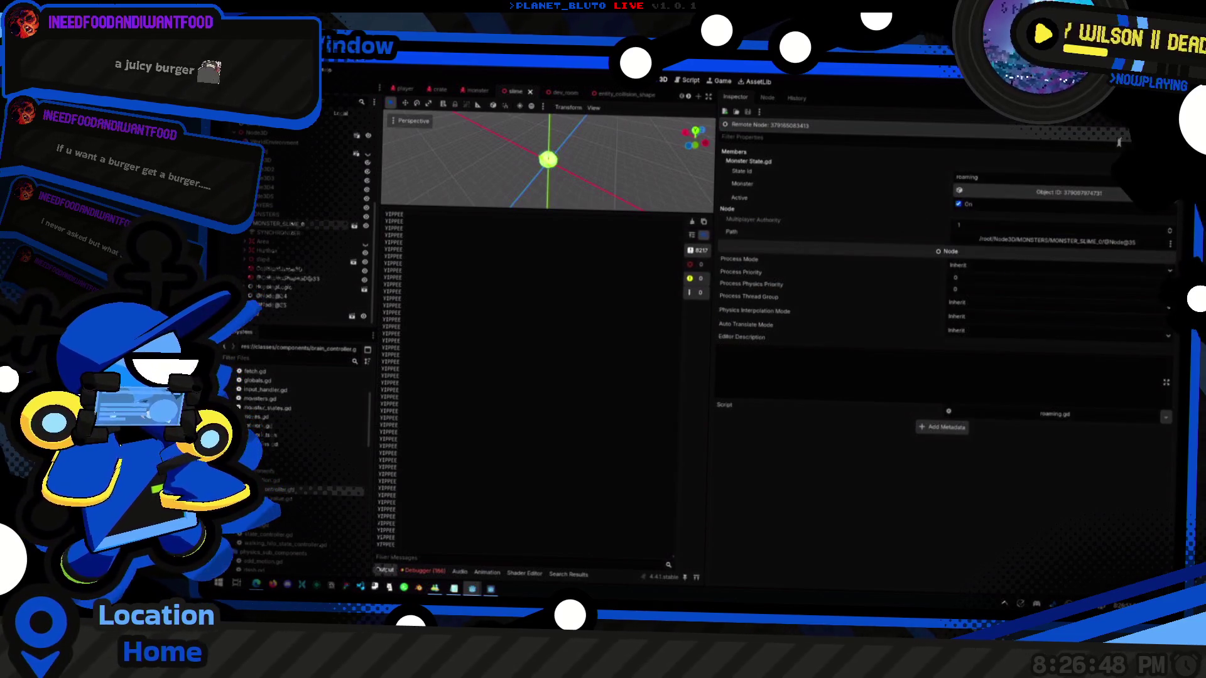
{"action": "left_click", "coordinate": [1030, 191]}
{"action": "left_click", "coordinate": [983, 250]}
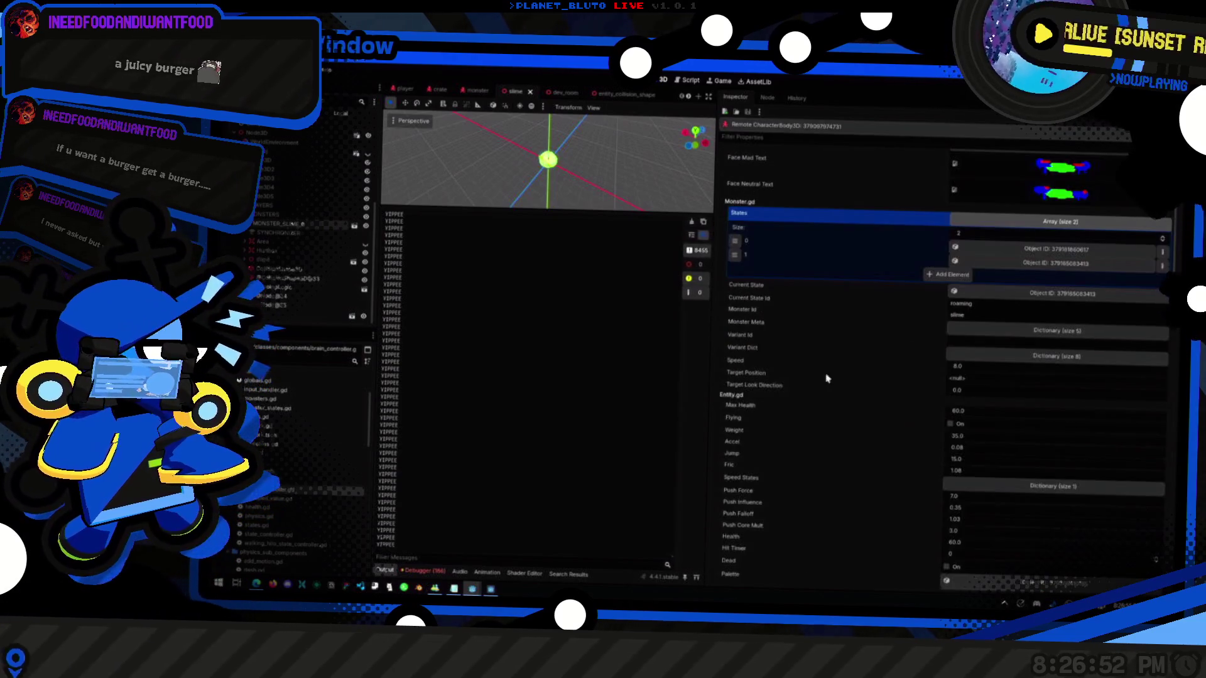
{"action": "left_click", "coordinate": [827, 376]}
{"action": "scroll", "coordinate": [955, 339], "scroll_direction": "up", "scroll_amount": 3}
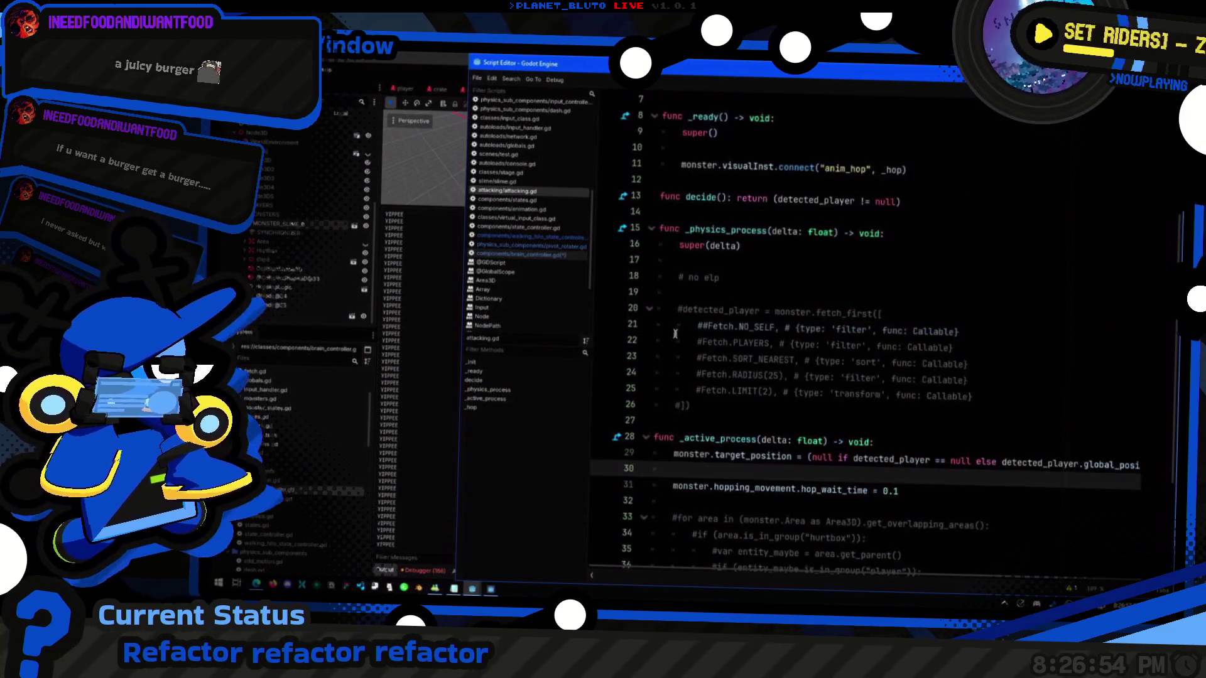
Deselect the commented-out fetch lines and return to the main editor showing the slime's live inspector.
{"action": "mouse_move", "coordinate": [710, 405]}
{"action": "left_mouse_down"}
{"action": "mouse_move", "coordinate": [641, 367]}
{"action": "mouse_move", "coordinate": [584, 312]}
{"action": "left_mouse_up"}
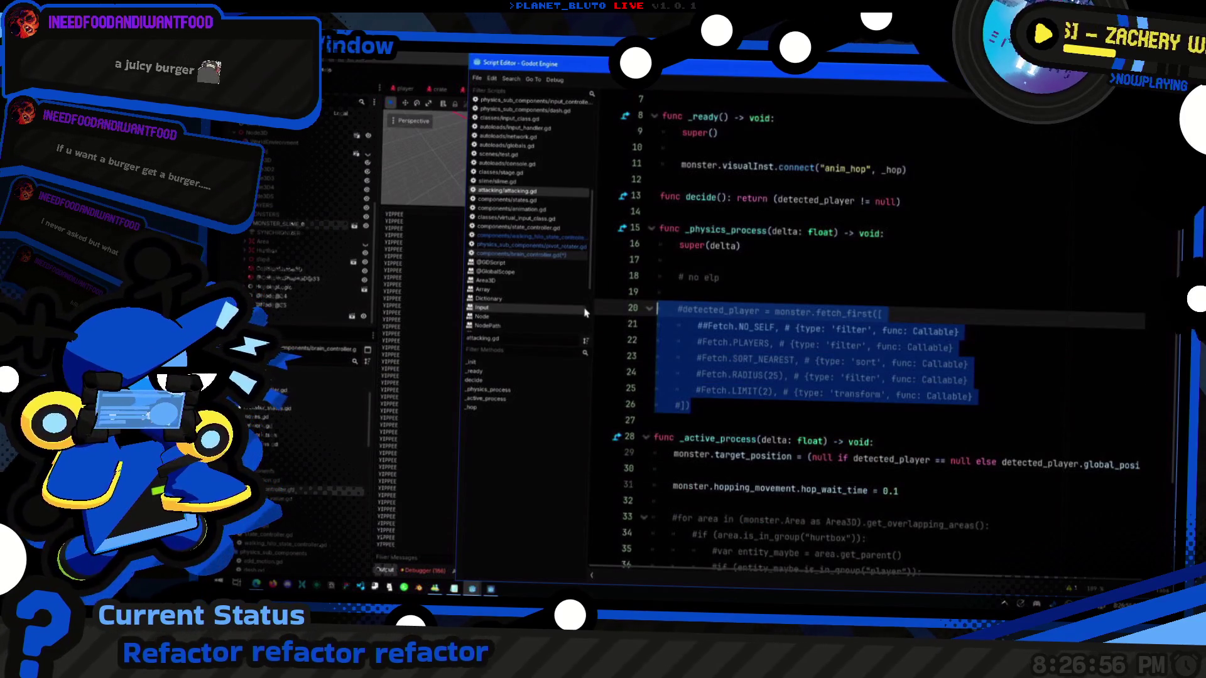
{"action": "scroll", "coordinate": [584, 312], "scroll_direction": "down", "scroll_amount": 3}
{"action": "scroll", "coordinate": [857, 403], "scroll_direction": "down", "scroll_amount": 3}
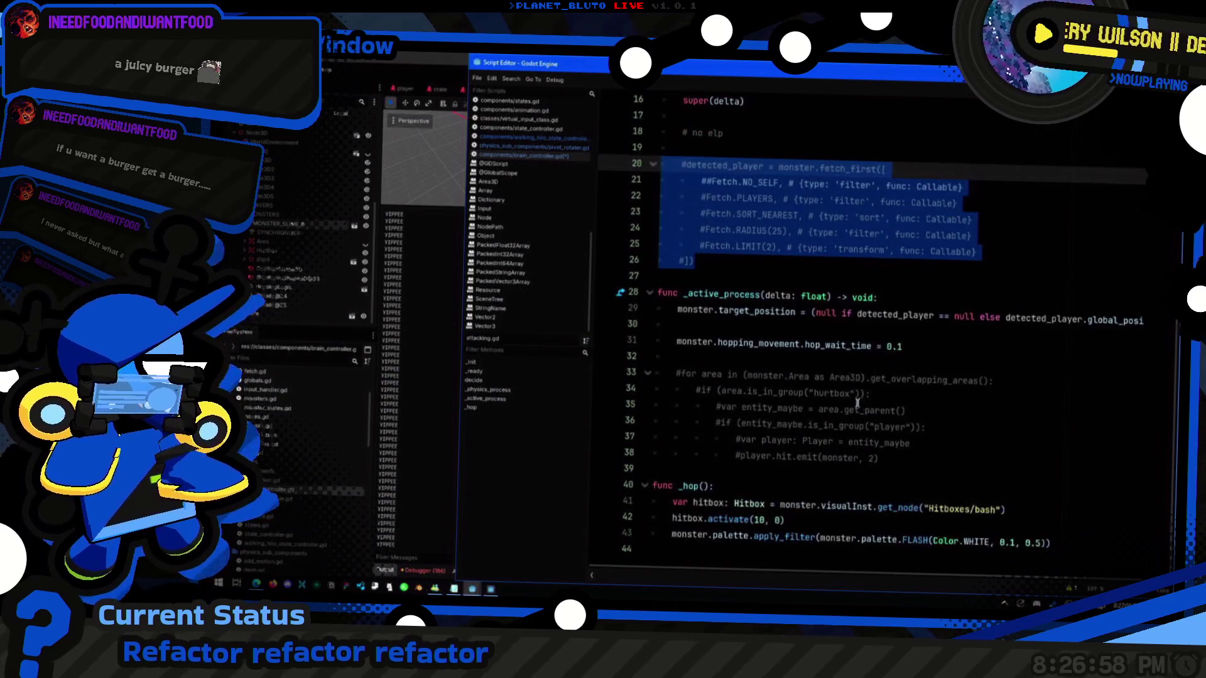
{"action": "scroll", "coordinate": [841, 405], "scroll_direction": "up", "scroll_amount": 5}
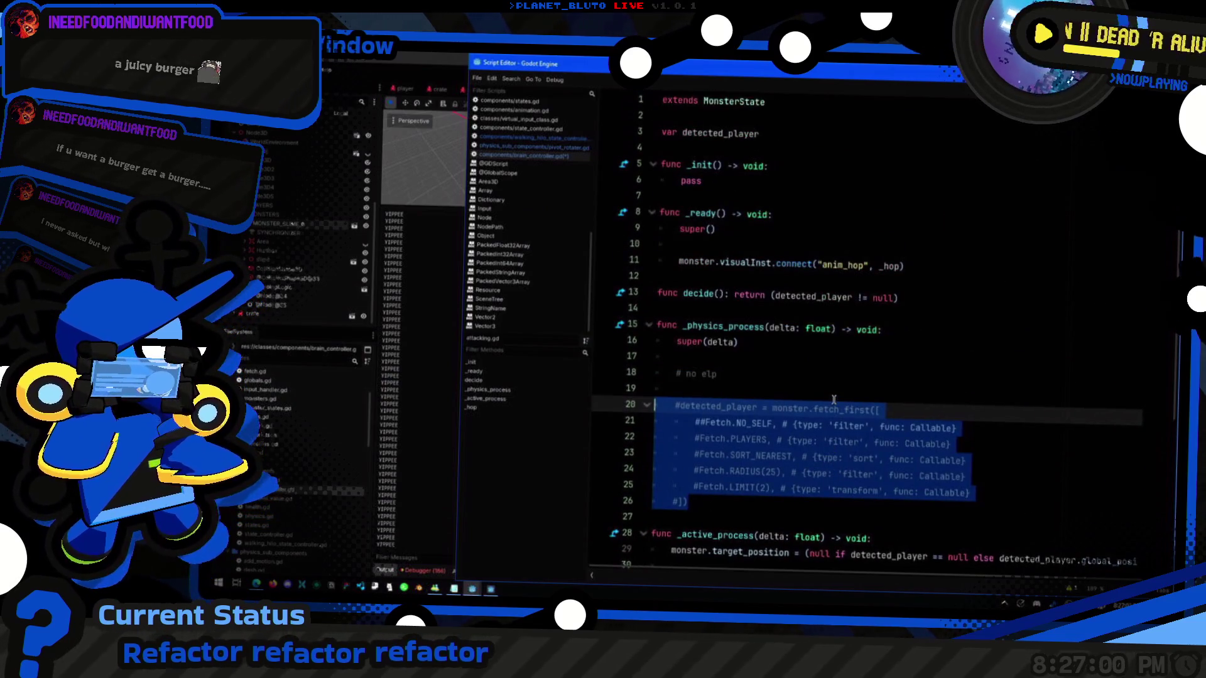
{"action": "scroll", "coordinate": [833, 399], "scroll_direction": "down", "scroll_amount": 2}
{"action": "left_click", "coordinate": [833, 404]}
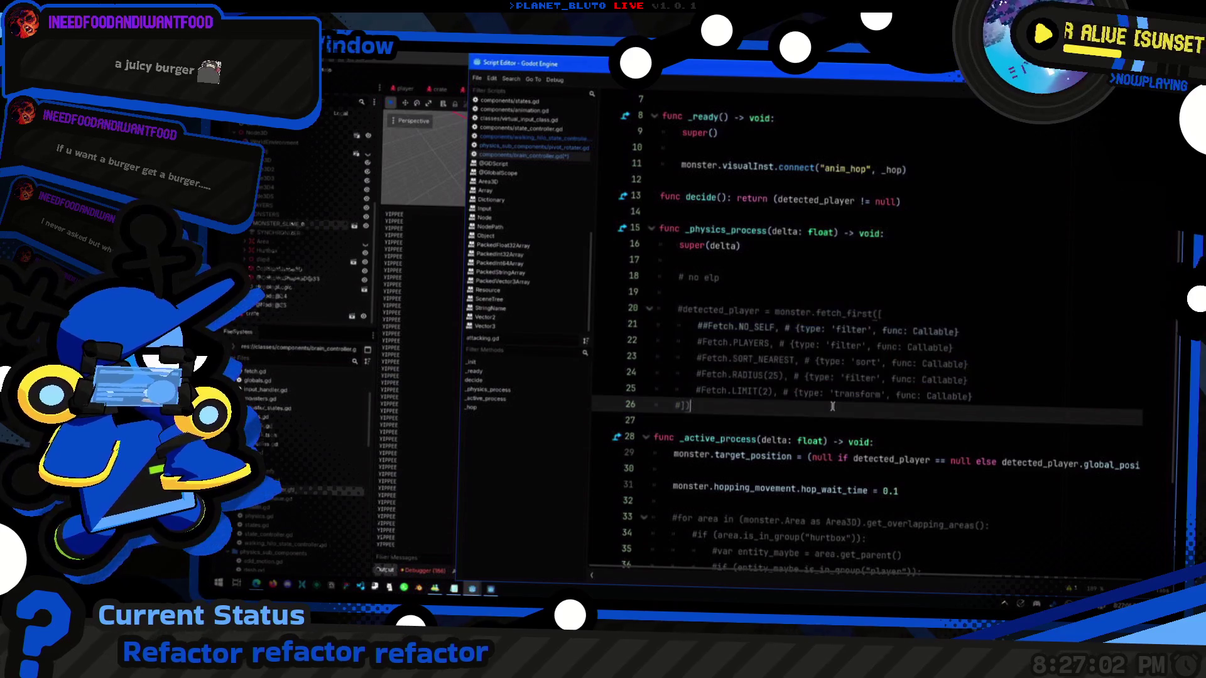
{"action": "left_click", "coordinate": [352, 120]}
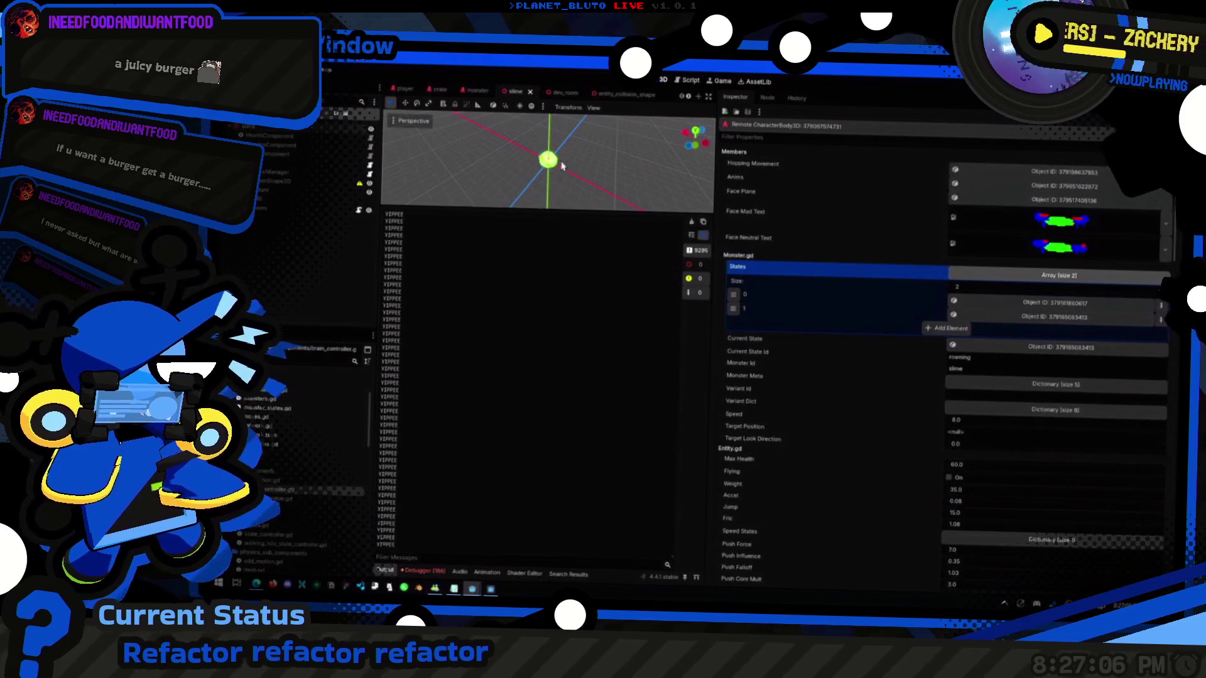
Give the slime's 3D view more room, save brain_controller.gd, and begin a 'var' line there.
{"action": "scroll", "coordinate": [567, 163], "scroll_direction": "up", "scroll_amount": 3}
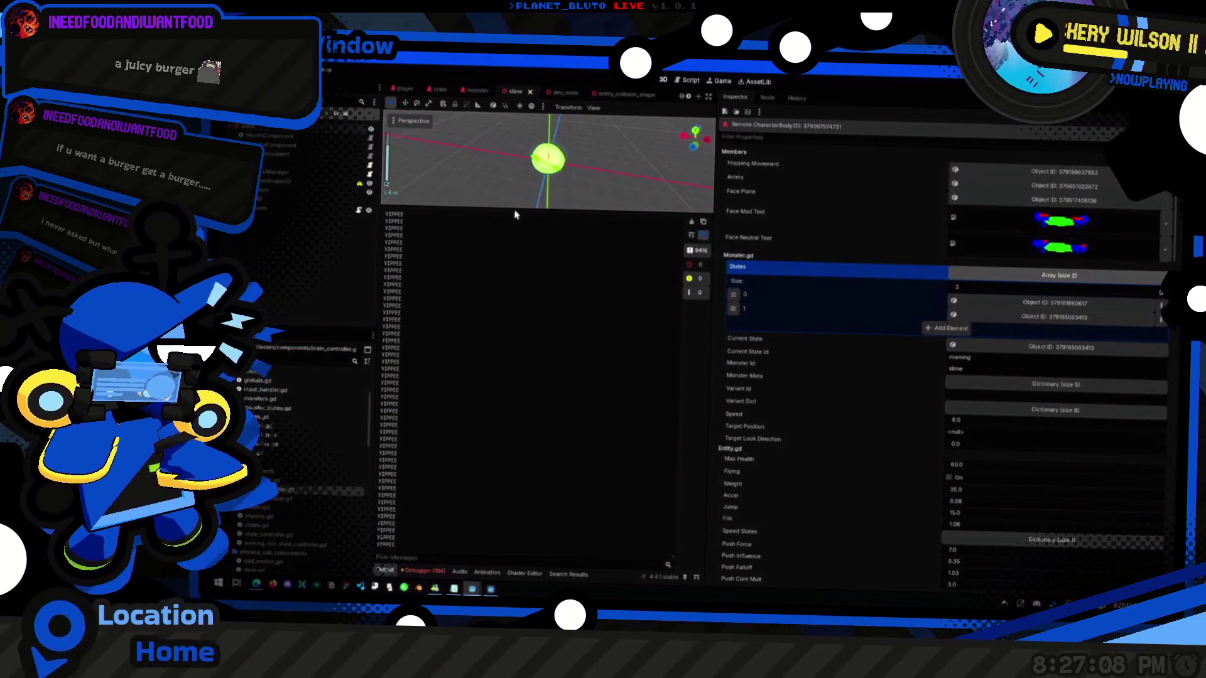
{"action": "mouse_move", "coordinate": [547, 313]}
{"action": "left_mouse_down"}
{"action": "mouse_move", "coordinate": [530, 393]}
{"action": "mouse_move", "coordinate": [538, 410]}
{"action": "left_mouse_up"}
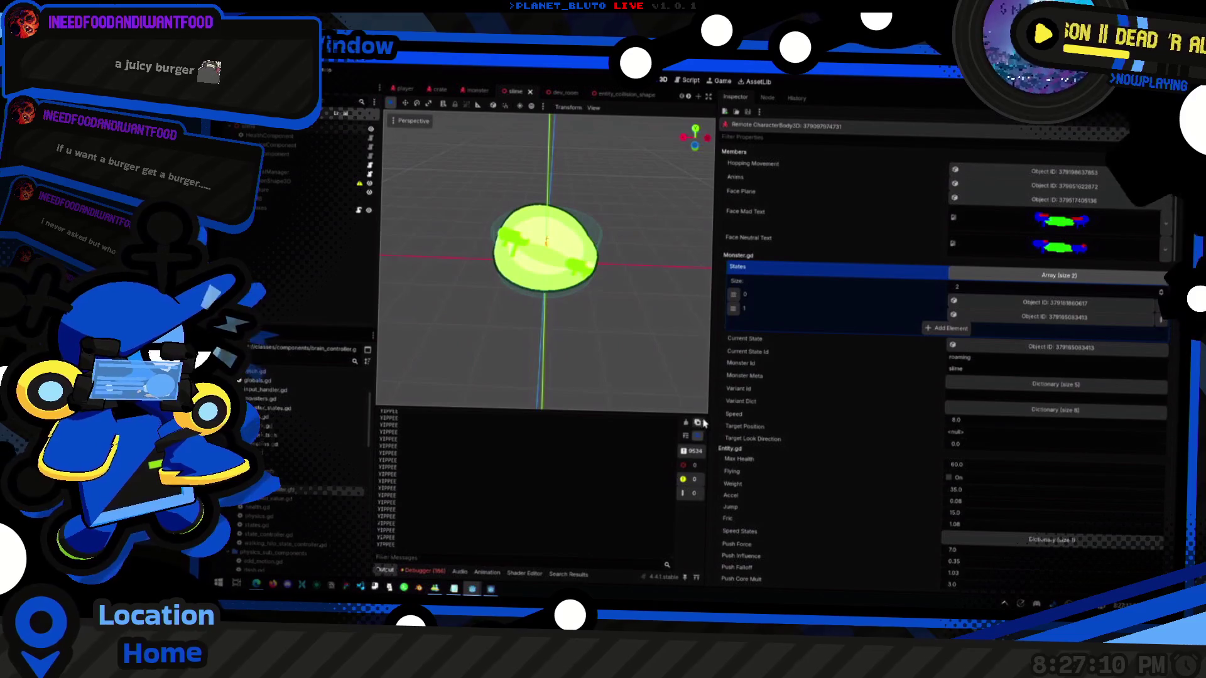
{"action": "key", "text": "alt+Tab"}
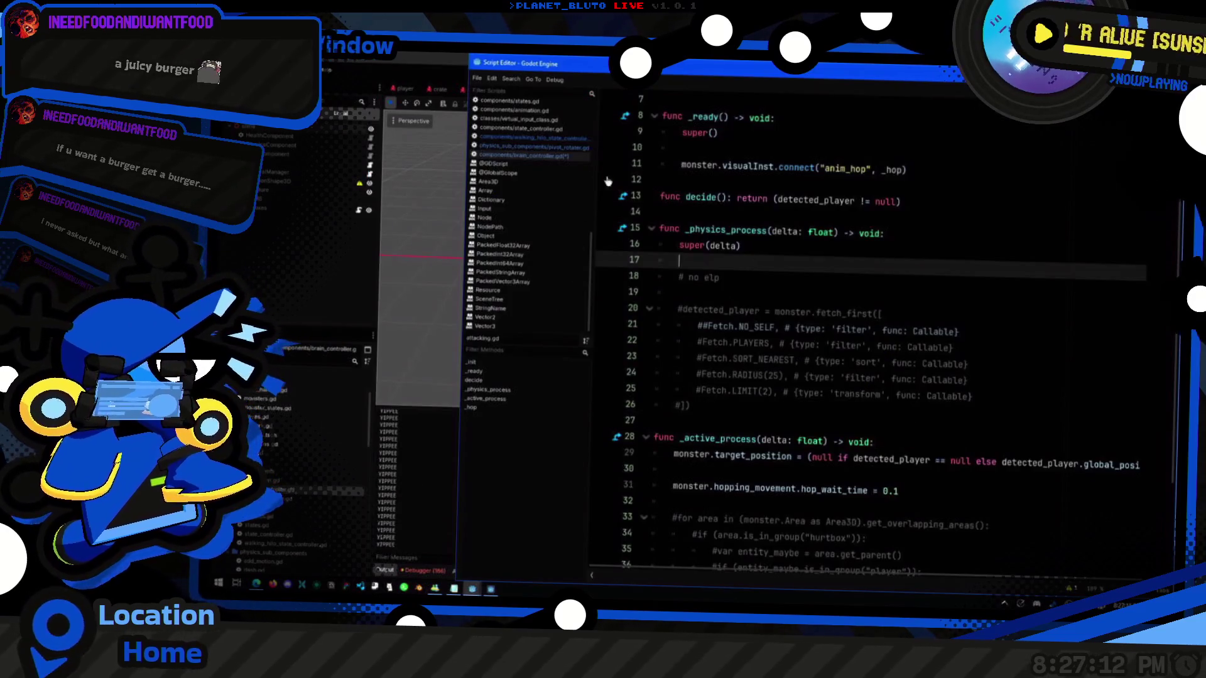
{"action": "key", "text": "Return"}
{"action": "key", "text": "ctrl+s"}
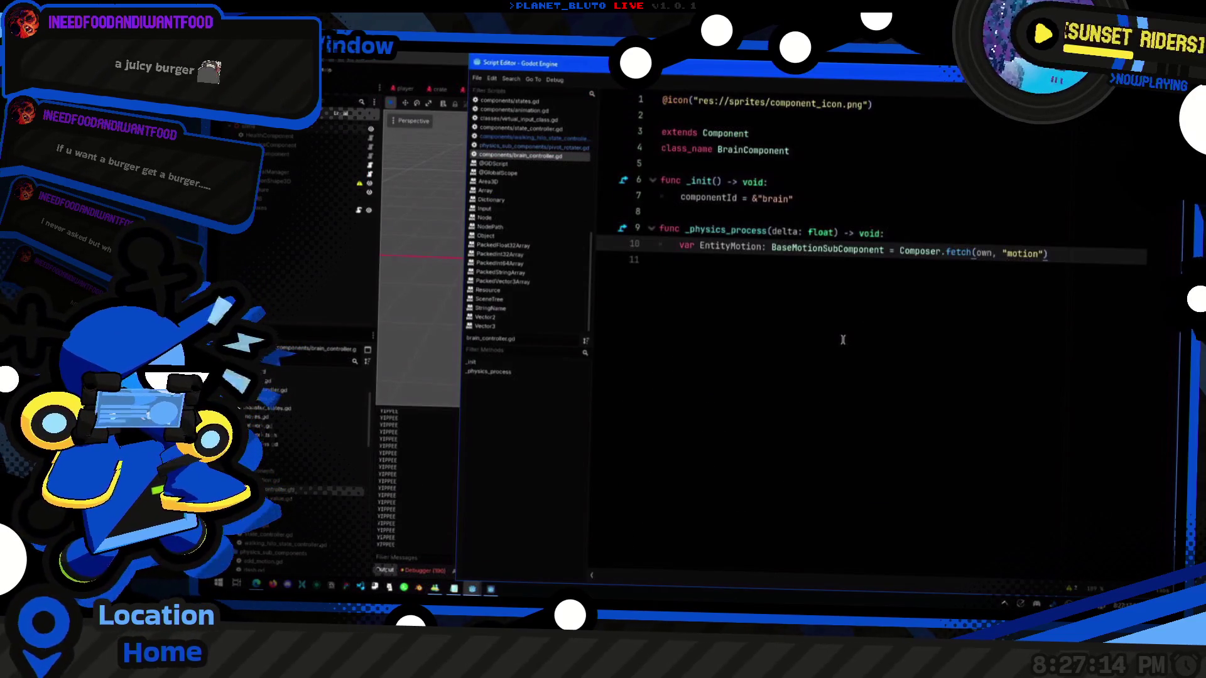
{"action": "key", "text": "shift+Home"}
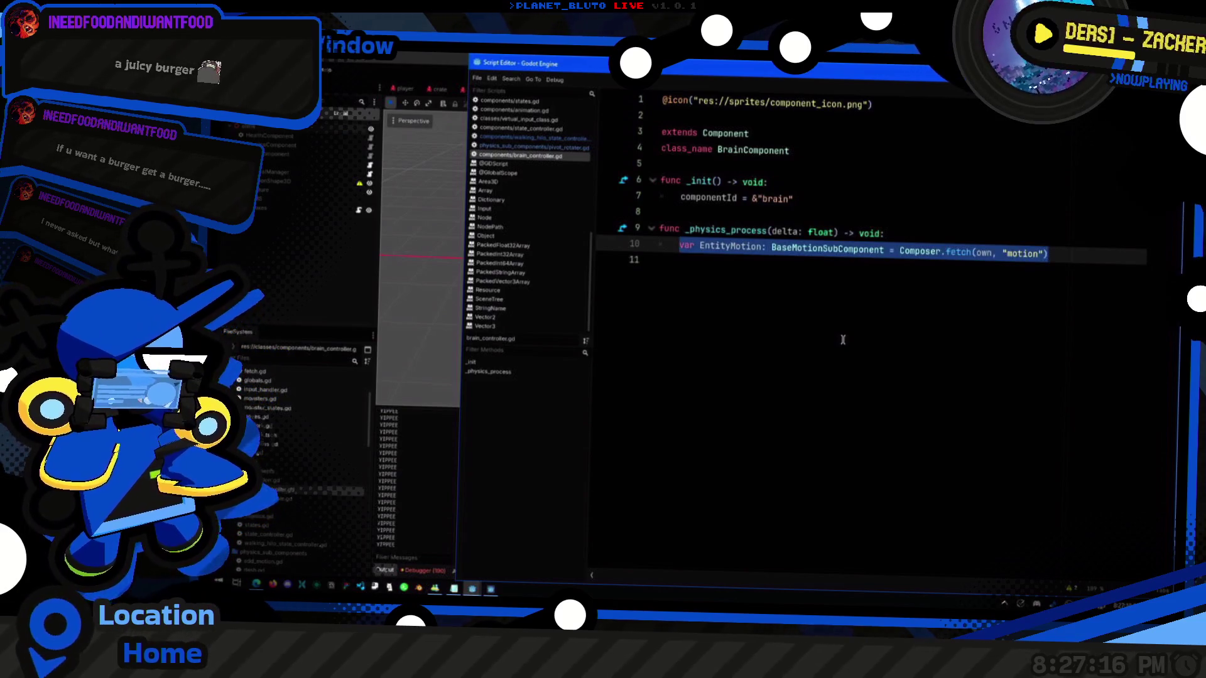
{"action": "type", "text": "var"}
{"action": "key", "text": "alt+Tab"}
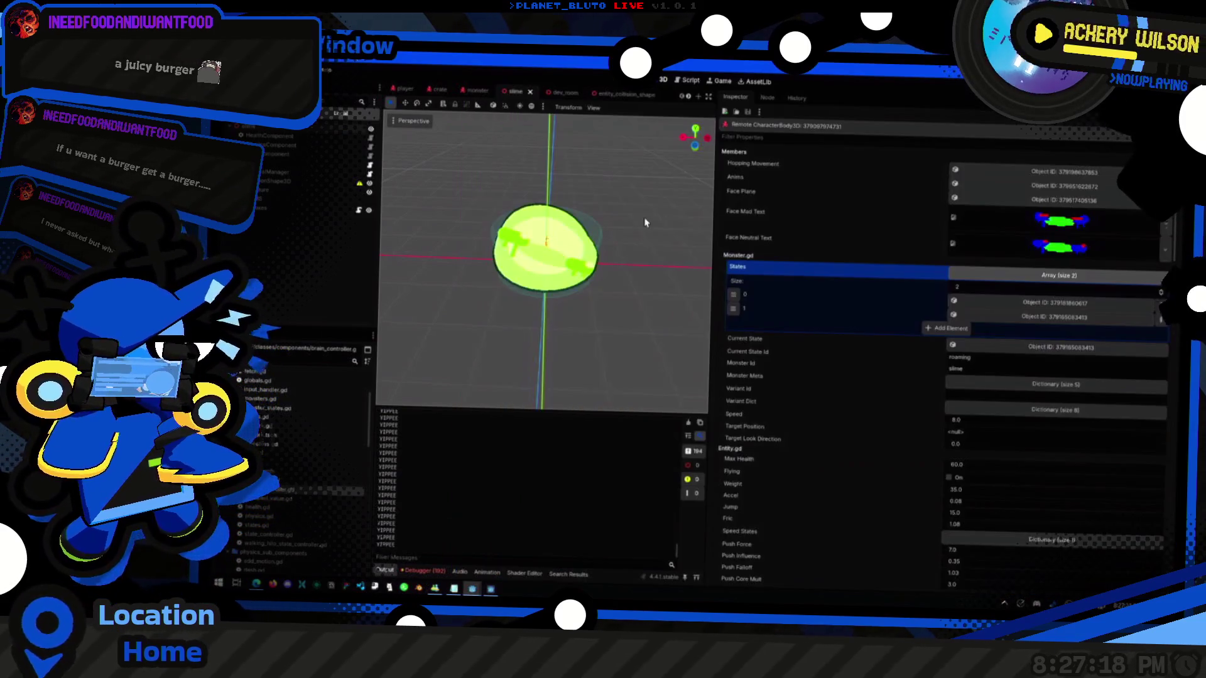
Add an Area3D child to the slime, then delete it again.
{"action": "left_click", "coordinate": [333, 133]}
{"action": "key", "text": "ctrl+a"}
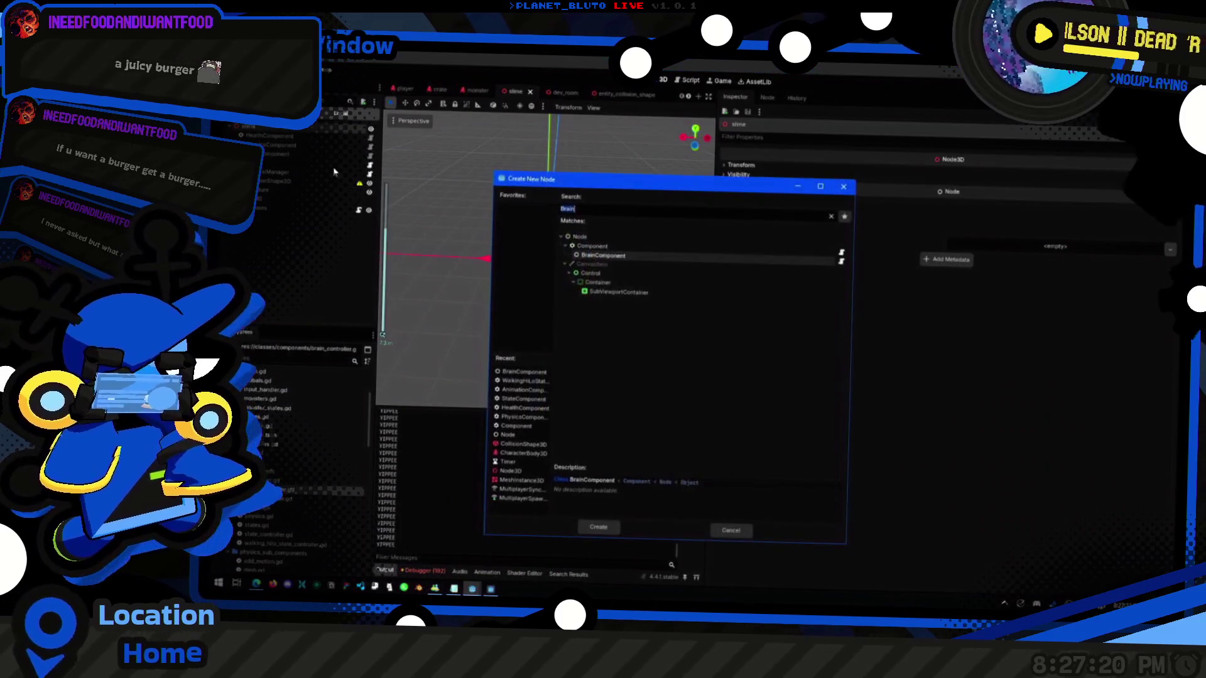
{"action": "key", "text": "Escape"}
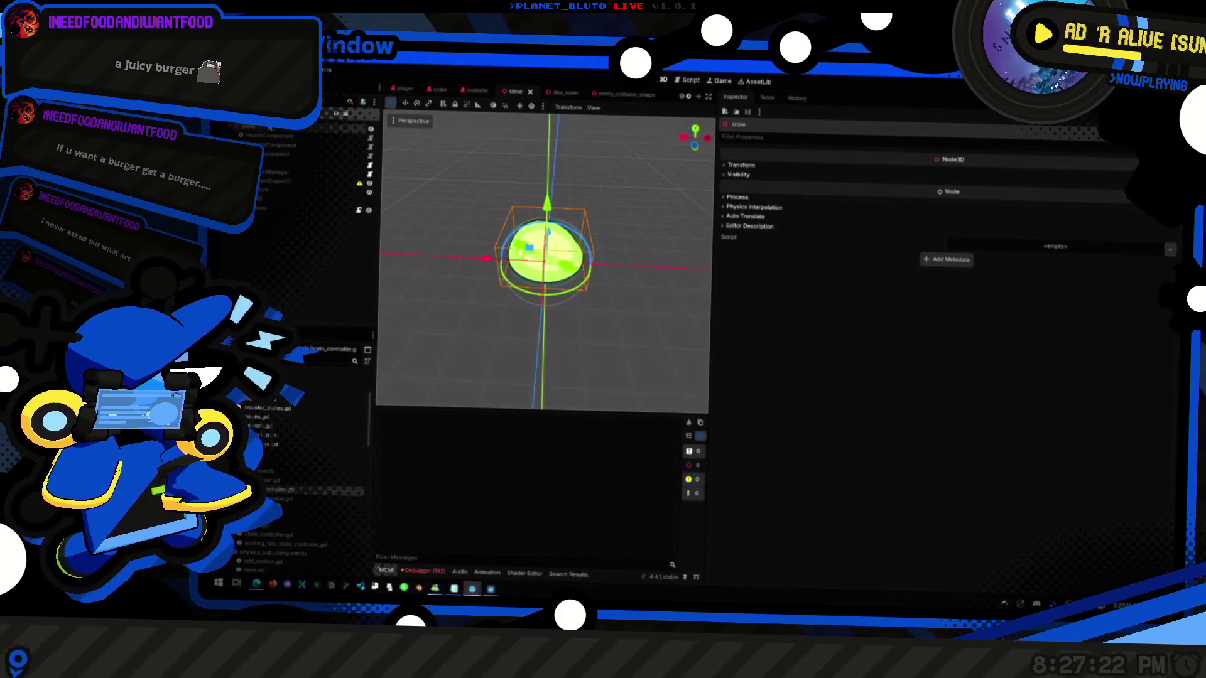
{"action": "key", "text": "ctrl+a"}
{"action": "type", "text": "Area"}
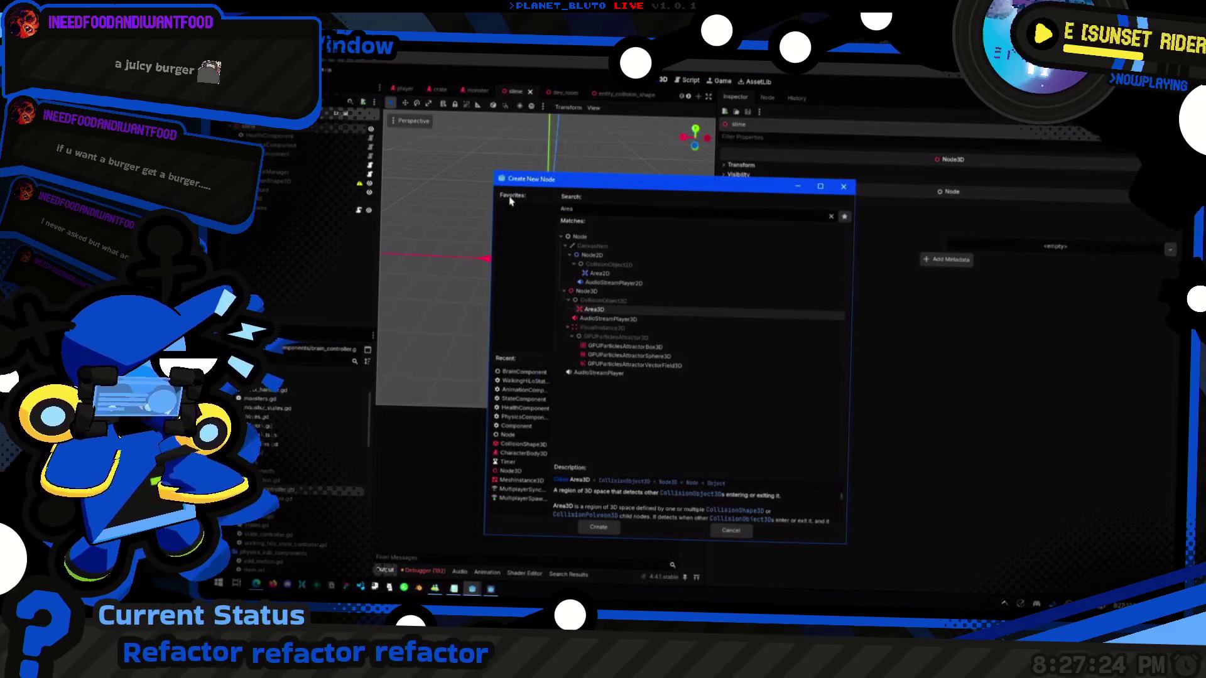
{"action": "key", "text": "Return"}
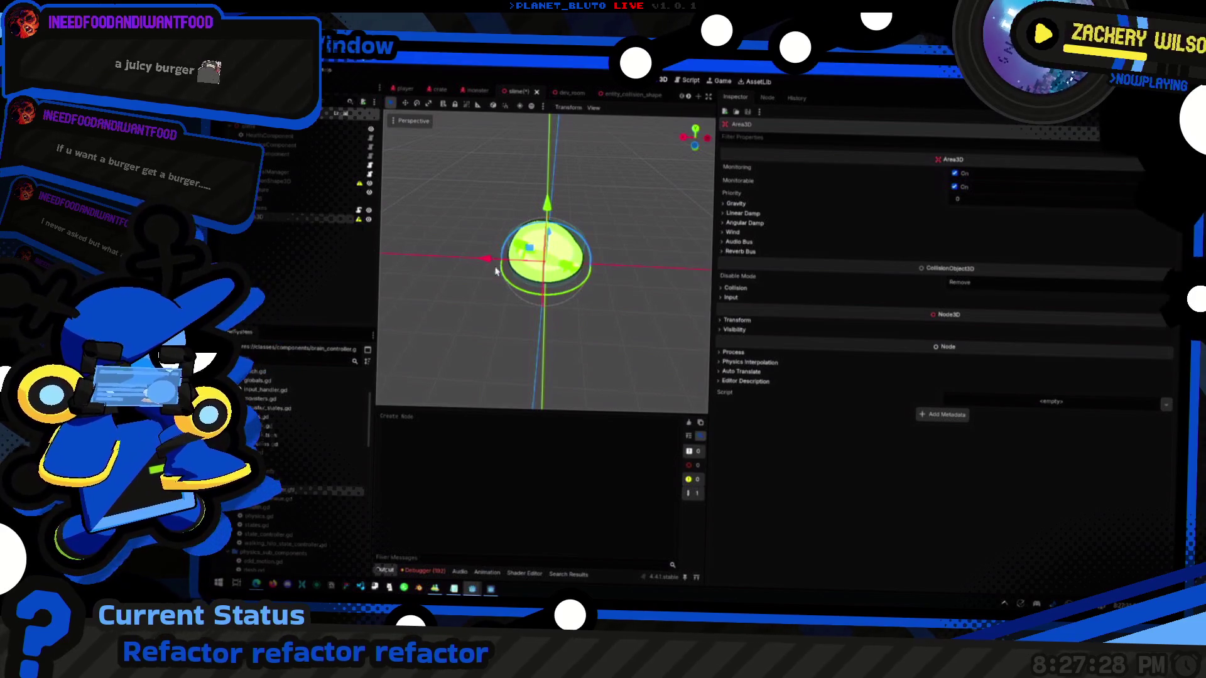
{"action": "key", "text": "Delete"}
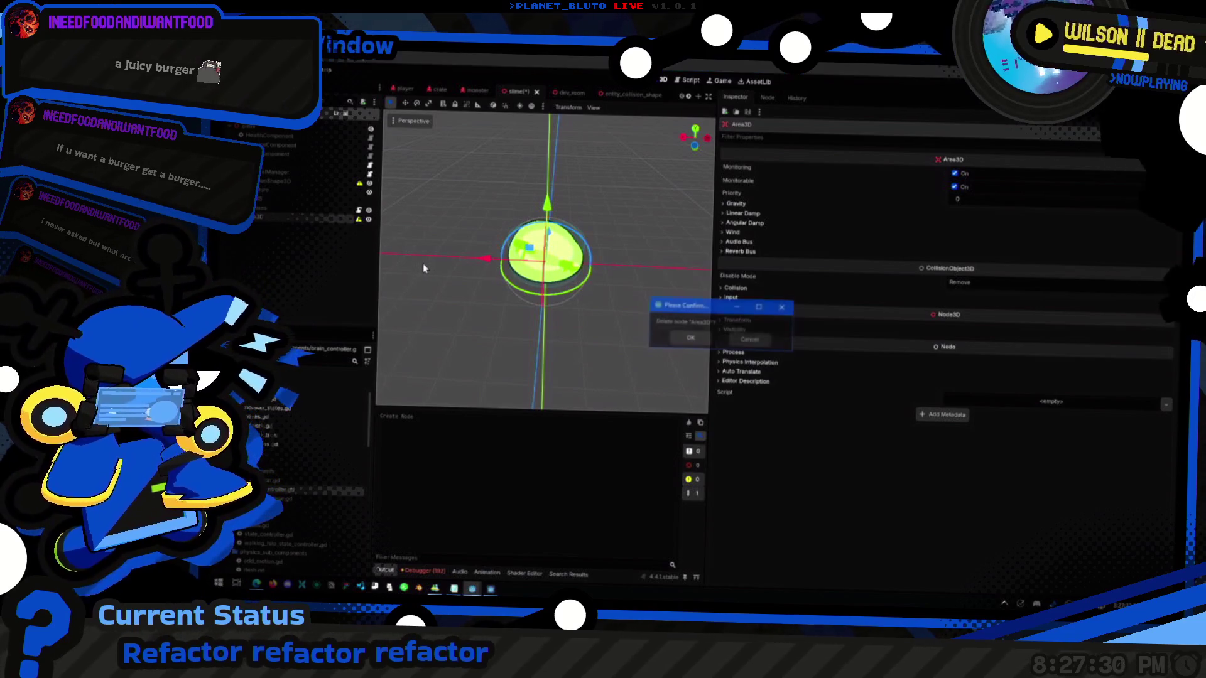
{"action": "key", "text": "Return"}
Add a ShapeCast3D child to the slime and name it EYES.
{"action": "left_click", "coordinate": [257, 129]}
{"action": "key", "text": "ctrl+a"}
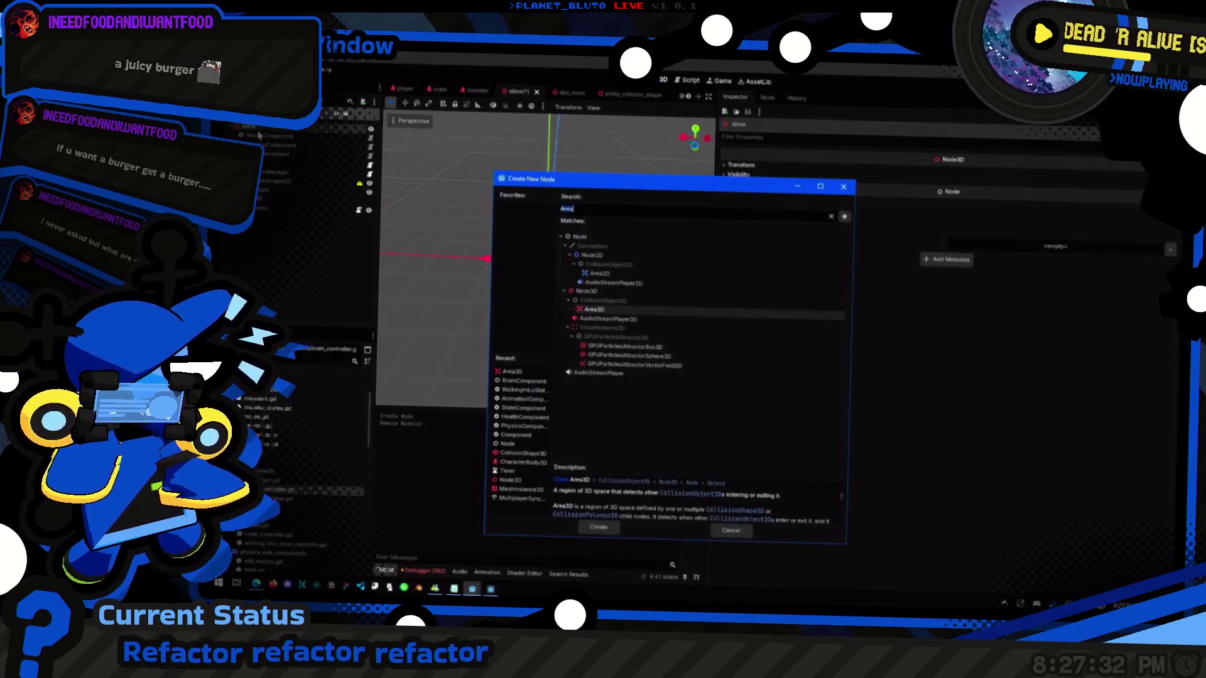
{"action": "type", "text": "Shape"}
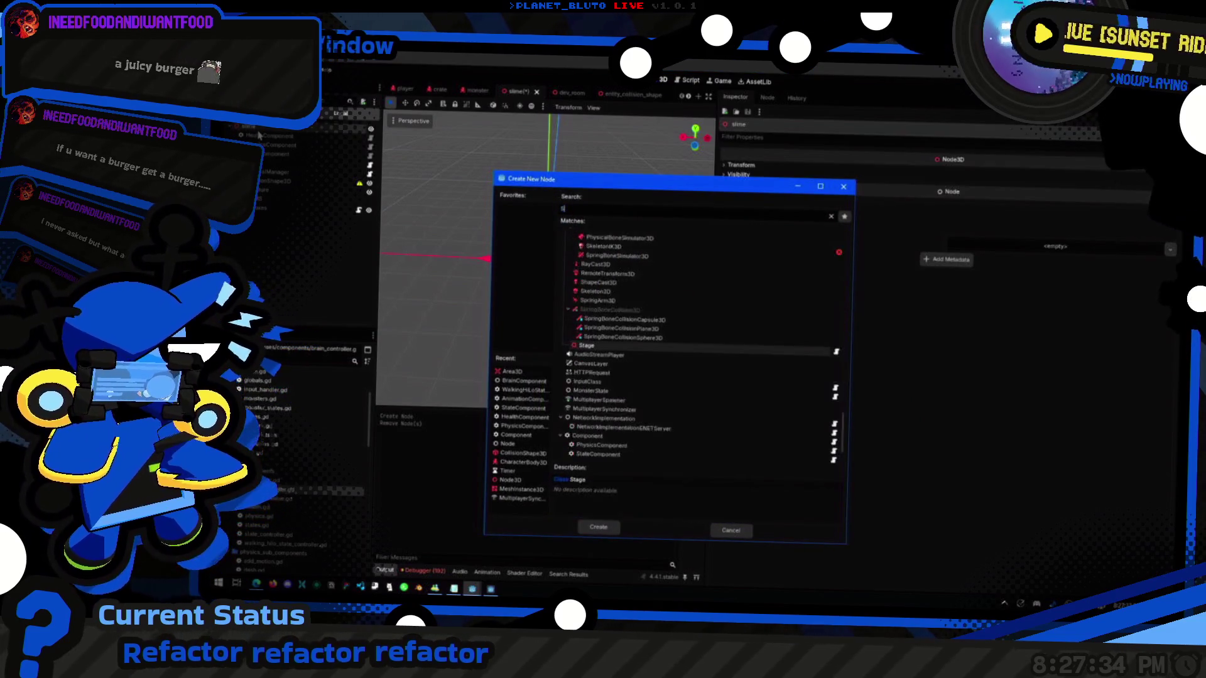
{"action": "key", "text": "Return"}
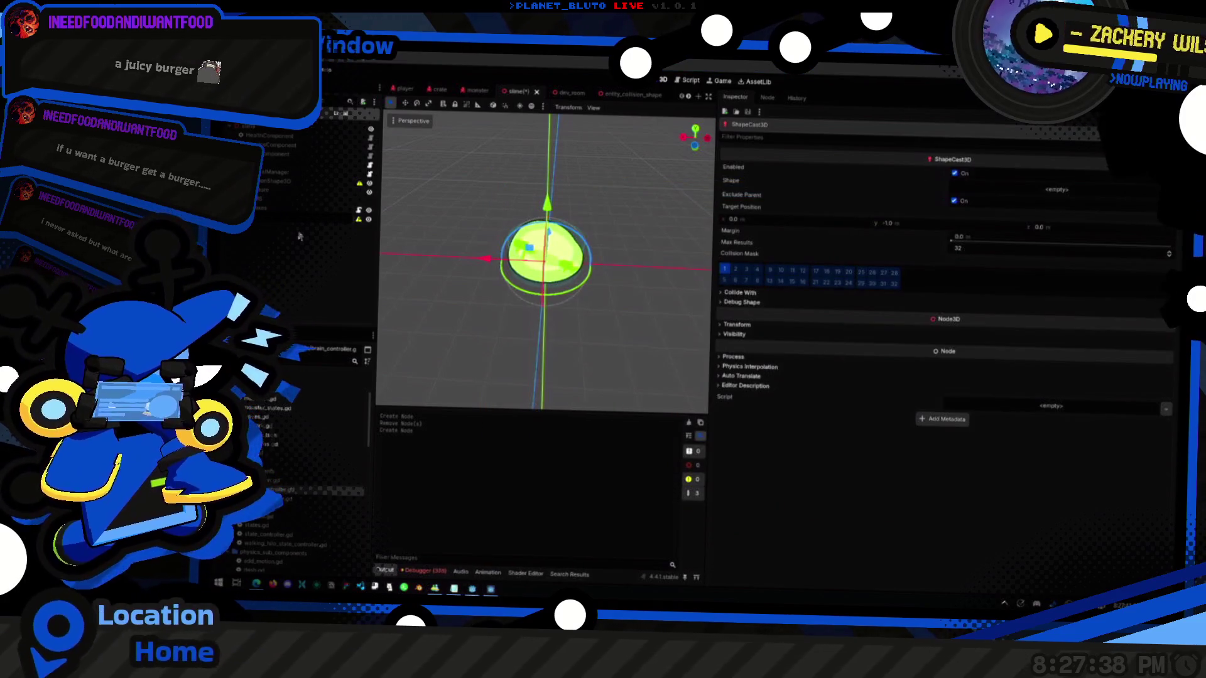
{"action": "type", "text": "EYES"}
{"action": "key", "text": "Return"}
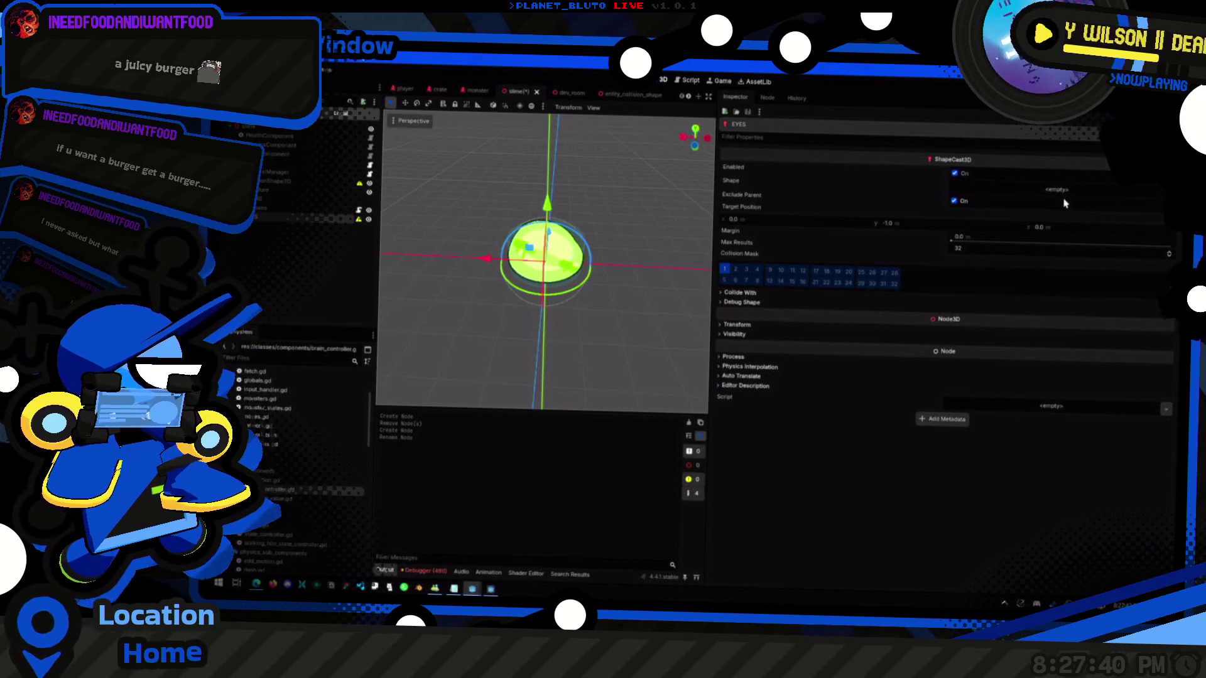
Give EYES a new CylinderShape3D and set its X rotation to 90°.
{"action": "left_click", "coordinate": [1062, 190]}
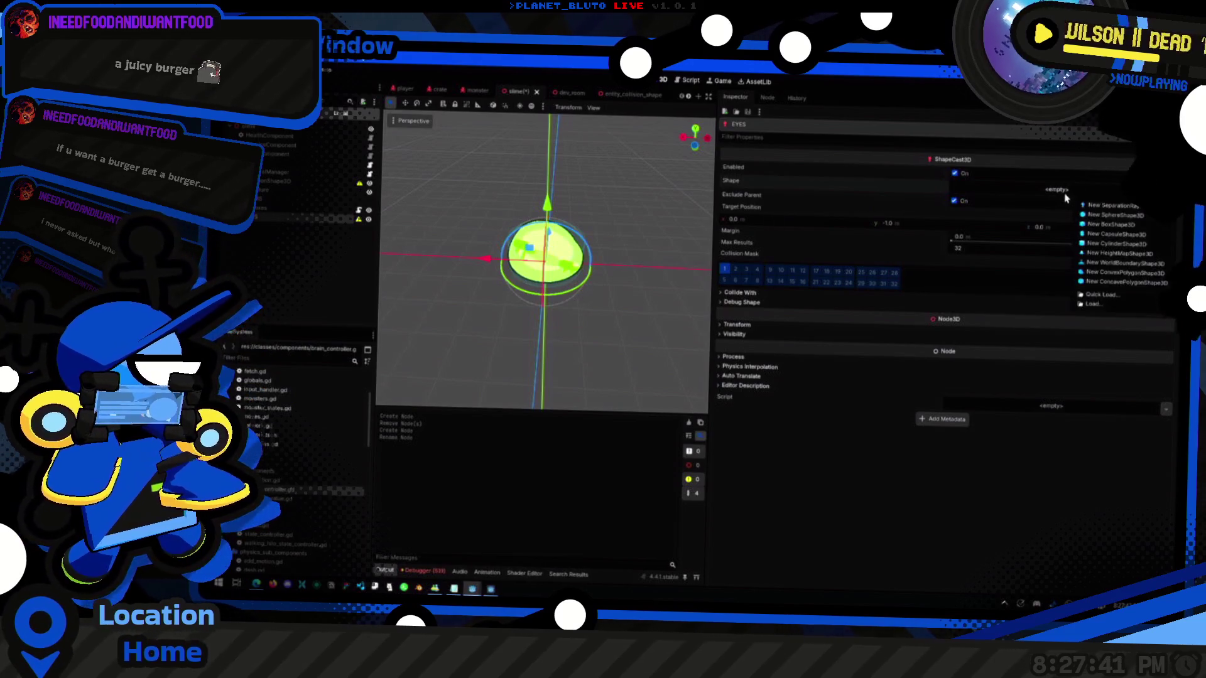
{"action": "left_click", "coordinate": [1116, 245]}
{"action": "left_click_drag", "start_coordinate": [595, 233], "coordinate": [758, 287]}
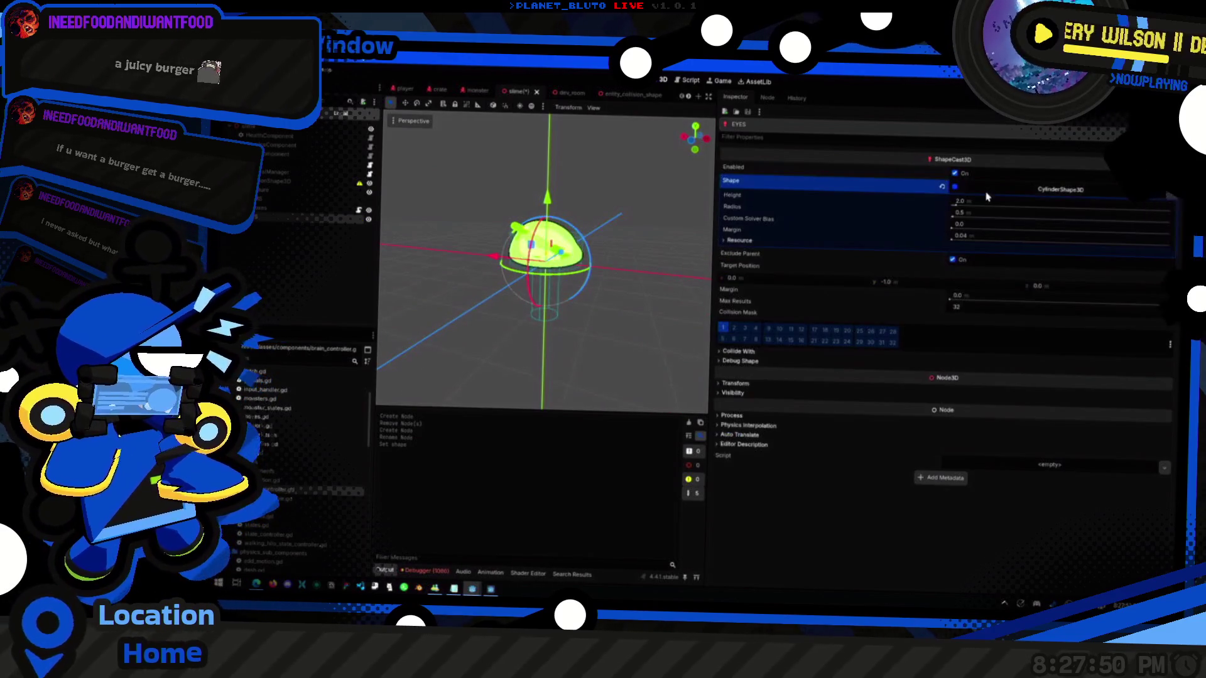
{"action": "left_click", "coordinate": [737, 324]}
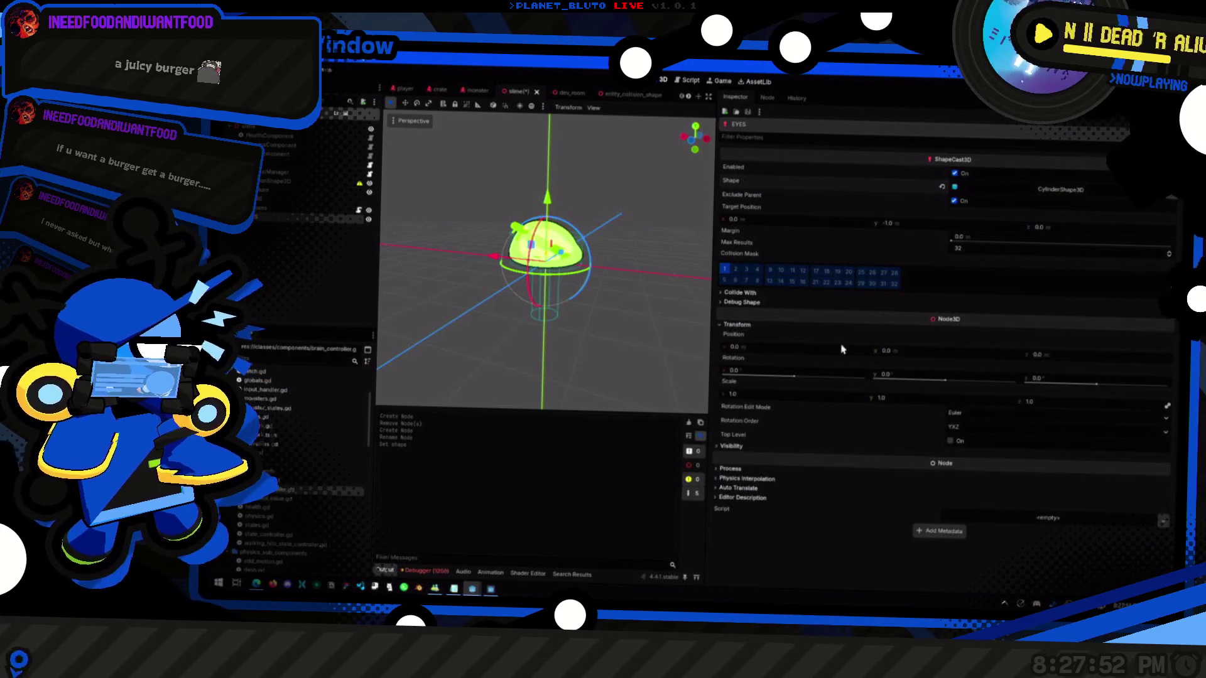
{"action": "mouse_move", "coordinate": [522, 306]}
{"action": "left_mouse_down"}
{"action": "mouse_move", "coordinate": [518, 271]}
{"action": "mouse_move", "coordinate": [465, 268]}
{"action": "left_mouse_up"}
{"action": "key", "text": "ctrl+z"}
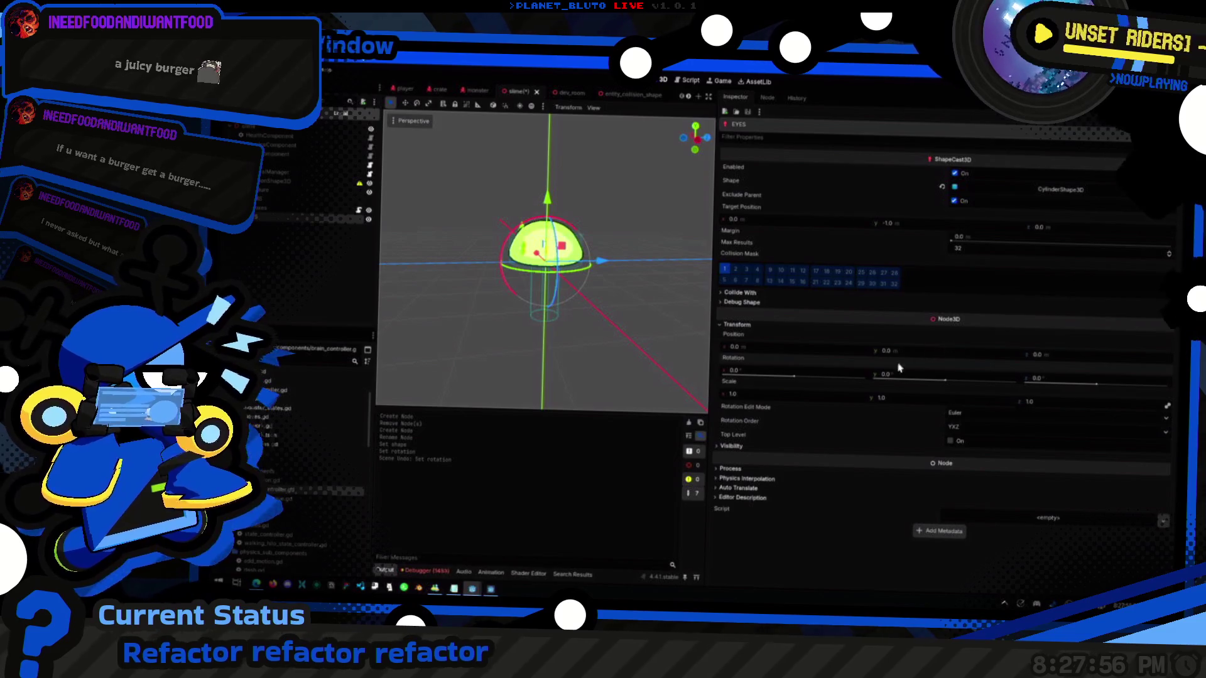
{"action": "mouse_move", "coordinate": [806, 377]}
{"action": "left_mouse_down"}
{"action": "mouse_move", "coordinate": [829, 377]}
{"action": "mouse_move", "coordinate": [812, 379]}
{"action": "left_mouse_up"}
{"action": "left_click", "coordinate": [807, 373]}
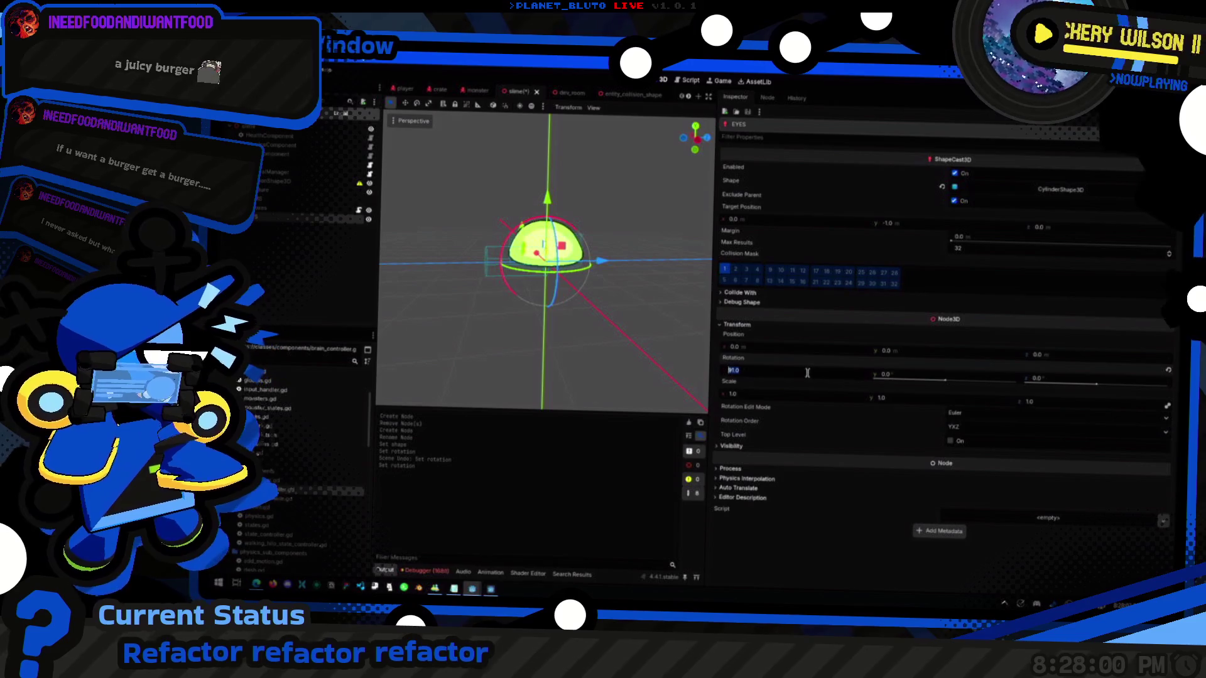
{"action": "type", "text": "90"}
{"action": "key", "text": "Return"}
Raise EYES slightly on Y, try and undo height and radius edits, then delete the node.
{"action": "left_click_drag", "start_coordinate": [548, 201], "coordinate": [548, 184]}
{"action": "mouse_move", "coordinate": [565, 242]}
{"action": "left_mouse_down"}
{"action": "mouse_move", "coordinate": [576, 241]}
{"action": "mouse_move", "coordinate": [408, 273]}
{"action": "left_mouse_up"}
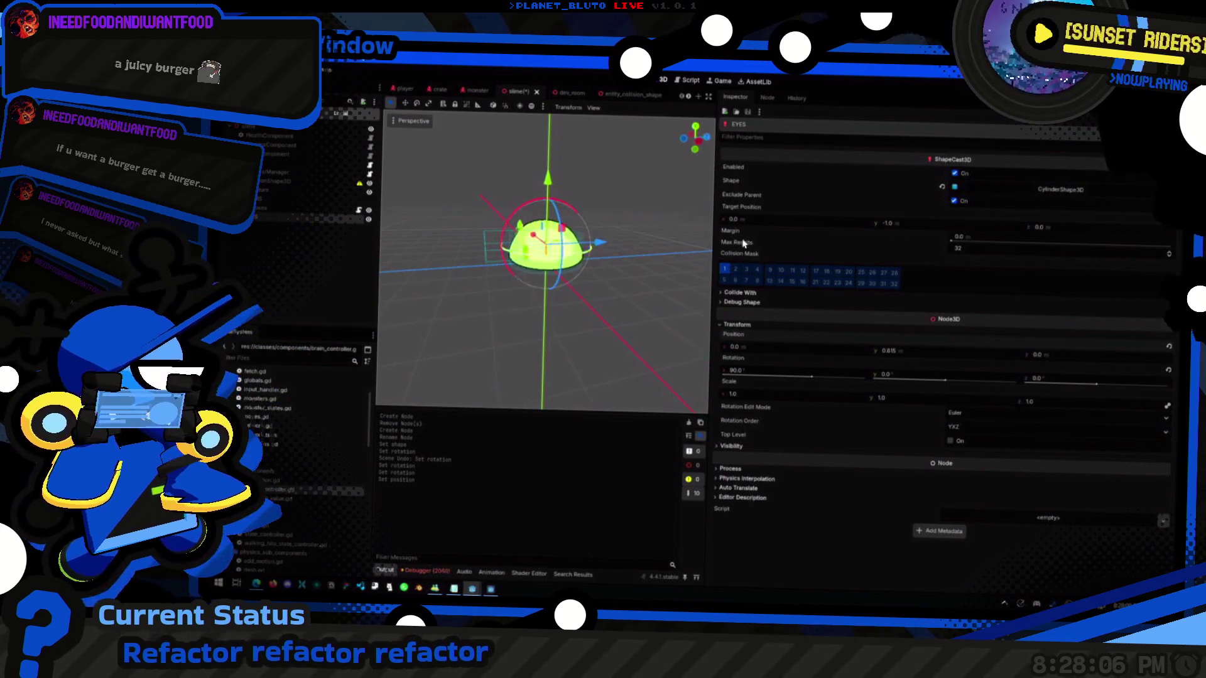
{"action": "left_click", "coordinate": [990, 191]}
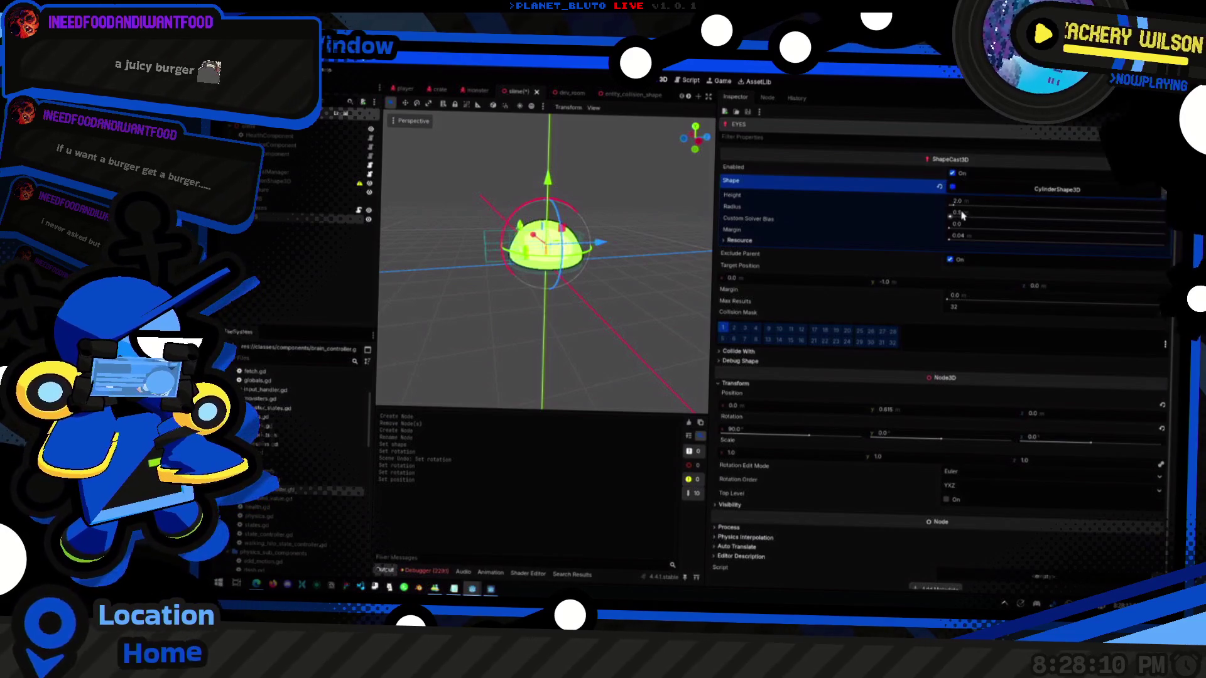
{"action": "left_click_drag", "start_coordinate": [954, 204], "coordinate": [960, 210]}
{"action": "key", "text": "ctrl+z"}
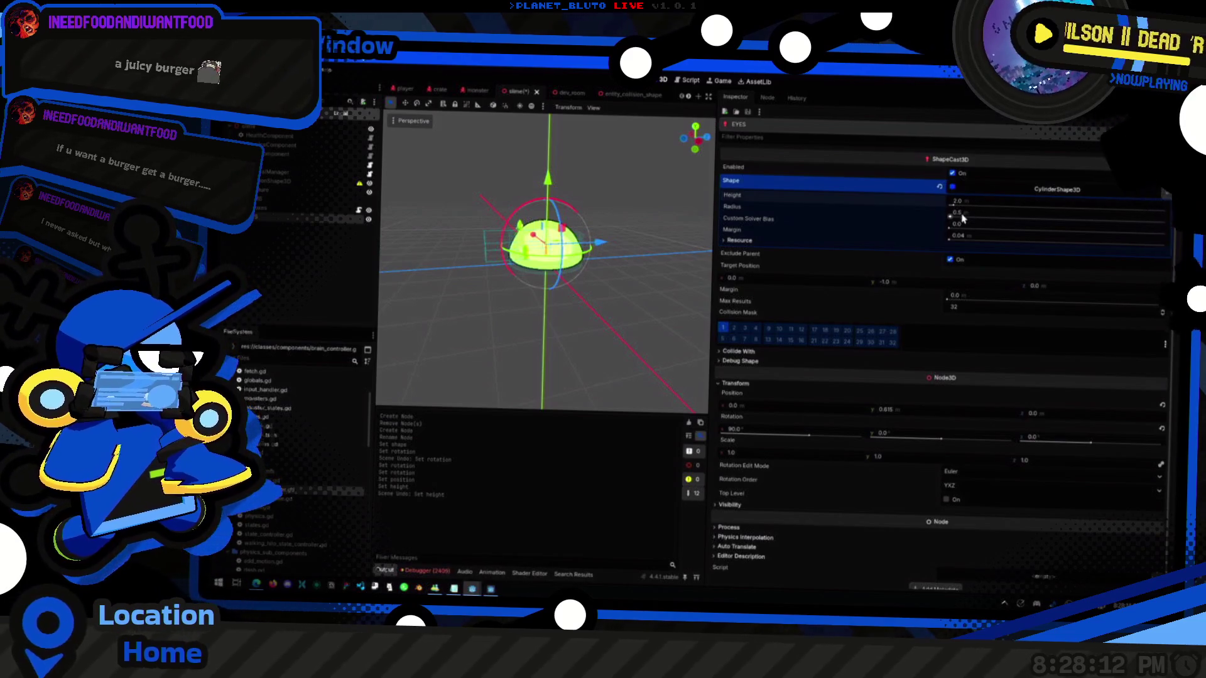
{"action": "mouse_move", "coordinate": [805, 374]}
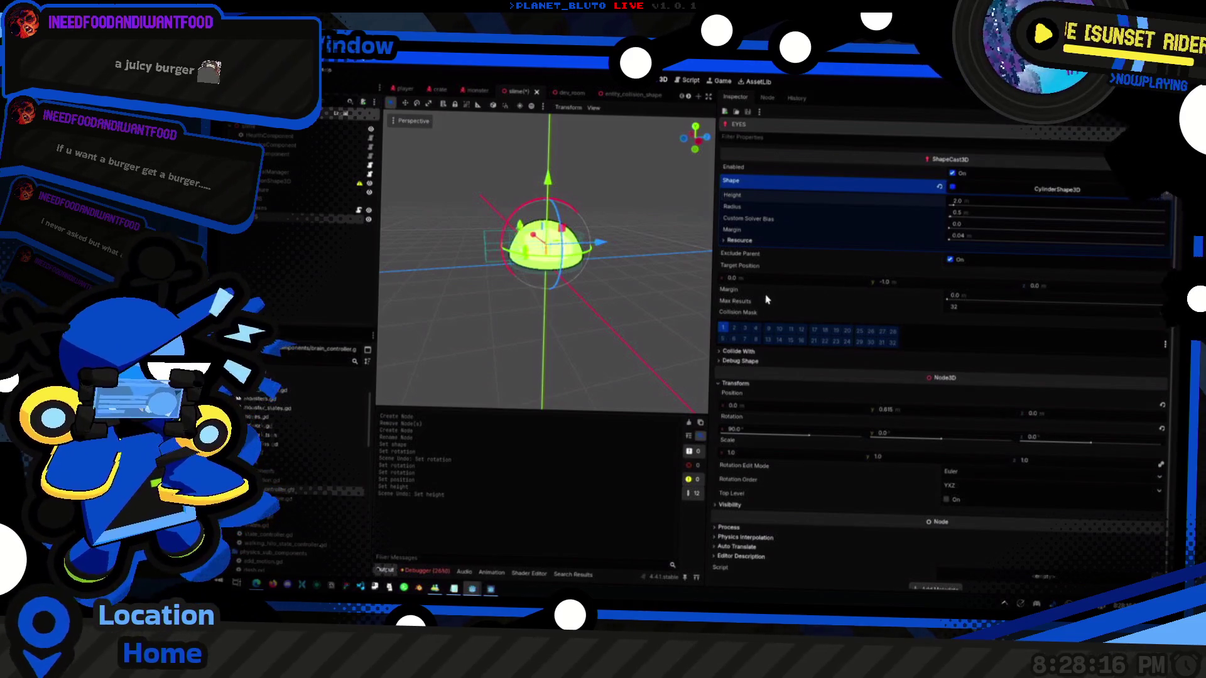
{"action": "mouse_move", "coordinate": [766, 300]}
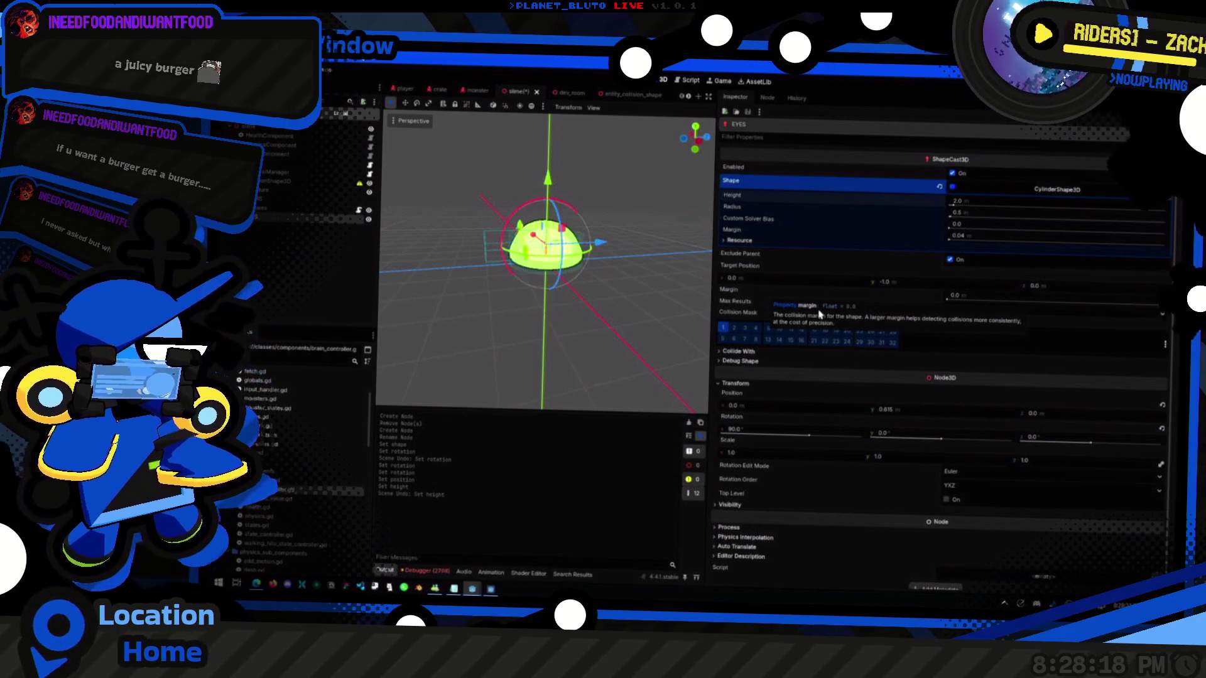
{"action": "left_click_drag", "start_coordinate": [956, 213], "coordinate": [967, 228]}
{"action": "key", "text": "ctrl+z"}
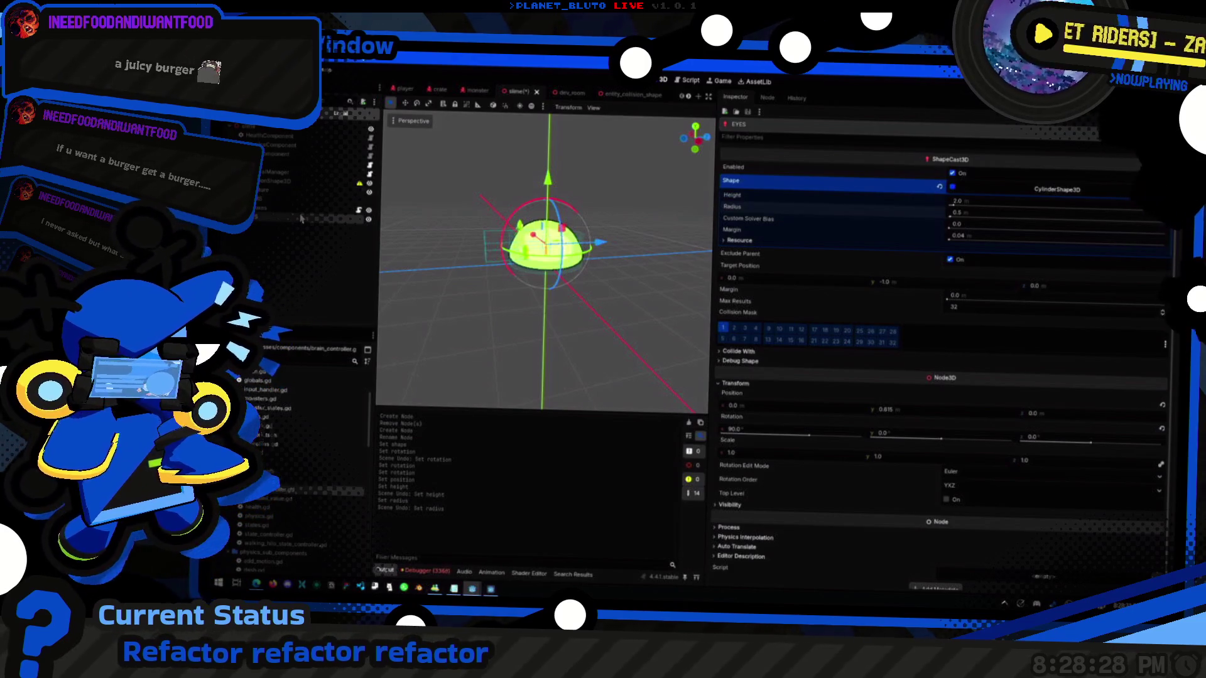
{"action": "key", "text": "Delete"}
Add an Area3D child to the slime and name it EYES.
{"action": "left_click", "coordinate": [339, 128]}
{"action": "key", "text": "ctrl+a"}
{"action": "type", "text": "area"}
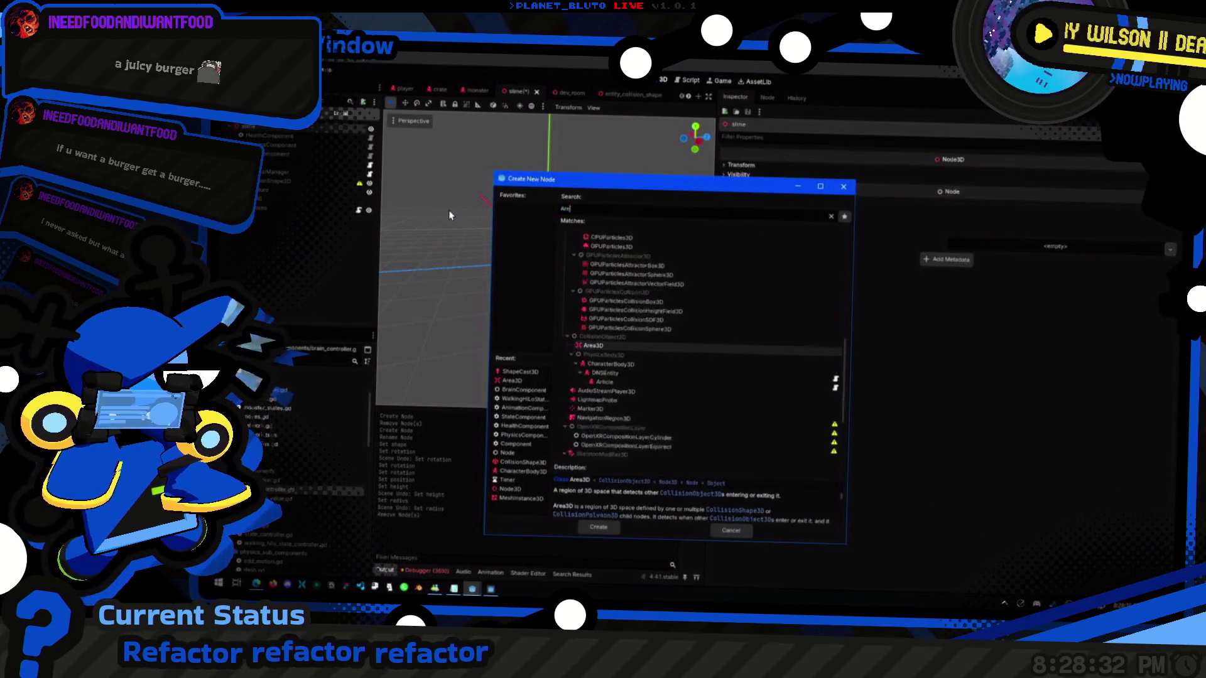
{"action": "key", "text": "Return"}
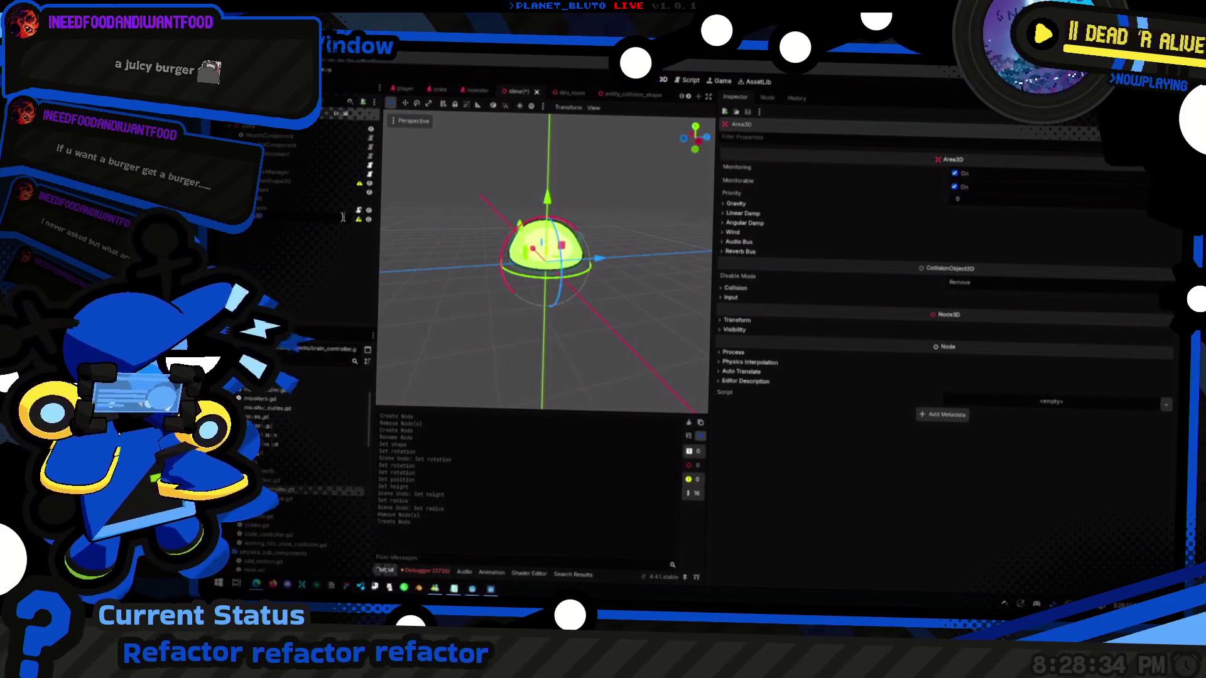
{"action": "type", "text": "EYES"}
{"action": "key", "text": "Return"}
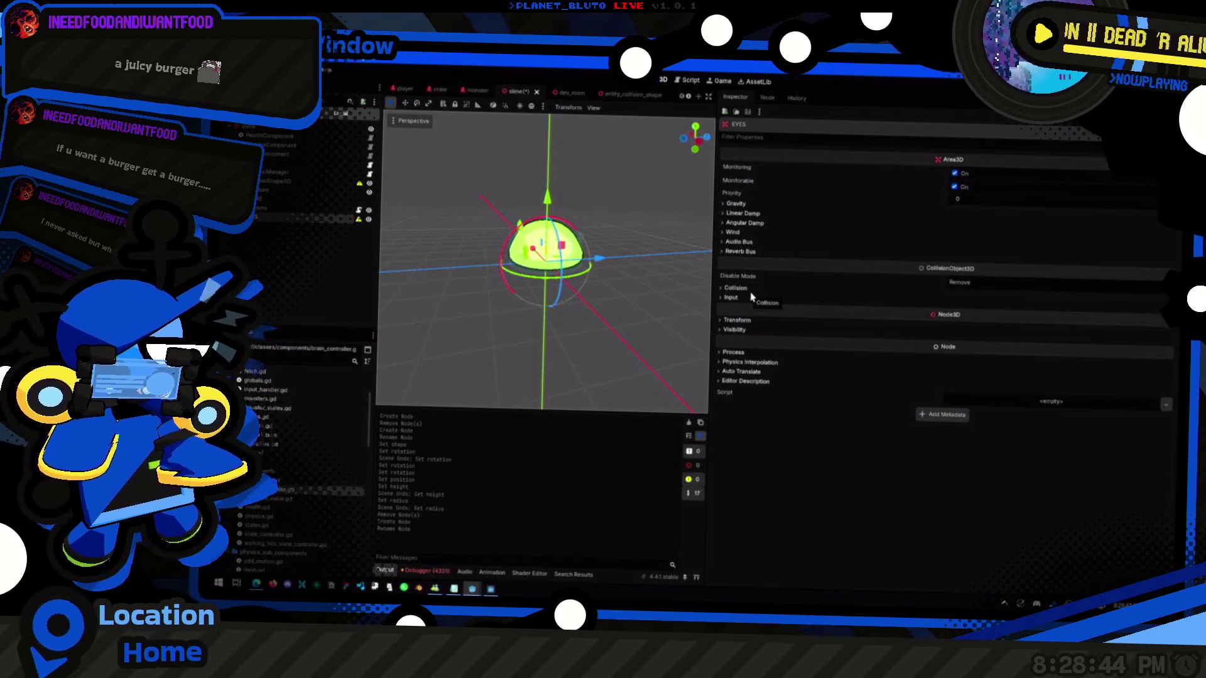
Undo the Area3D change to restore the EYES ShapeCast3D and select it.
{"action": "left_click", "coordinate": [292, 209]}
{"action": "left_click", "coordinate": [292, 220]}
{"action": "key", "text": "ctrl+z"}
{"action": "key", "text": "ctrl+z"}
{"action": "key", "text": "ctrl+z"}
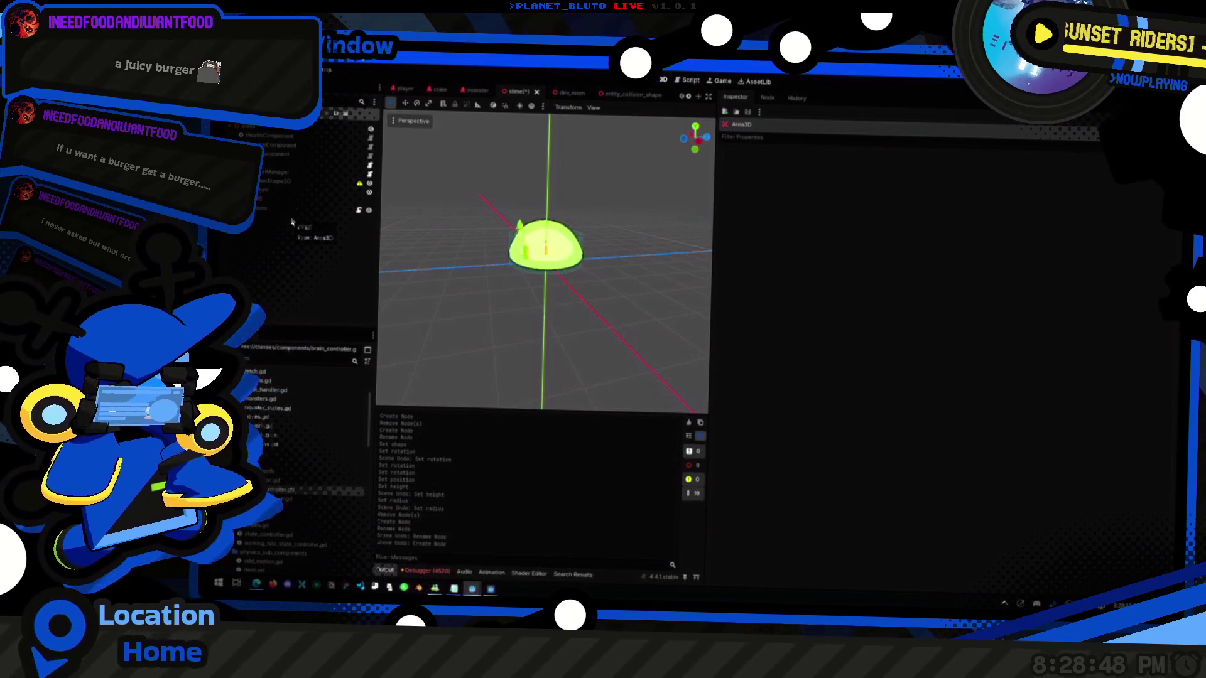
{"action": "left_click", "coordinate": [343, 216]}
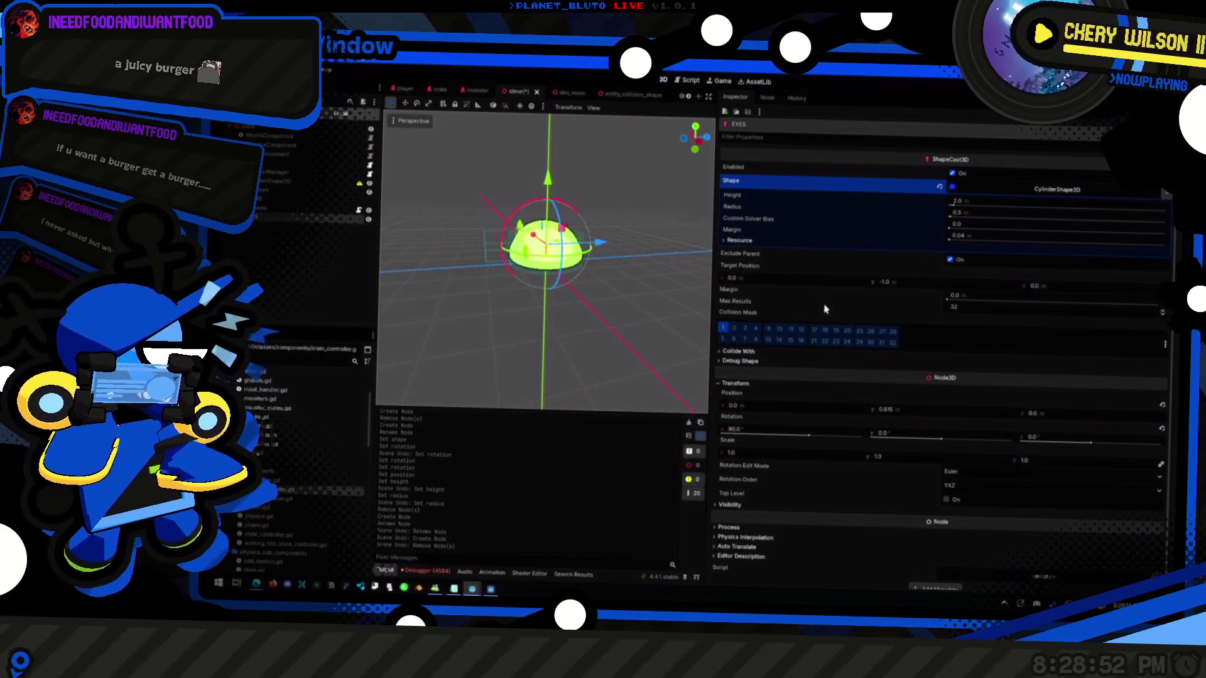
Extend the EYES shape cast target position to y -8.675.
{"action": "left_click_drag", "start_coordinate": [907, 286], "coordinate": [848, 282]}
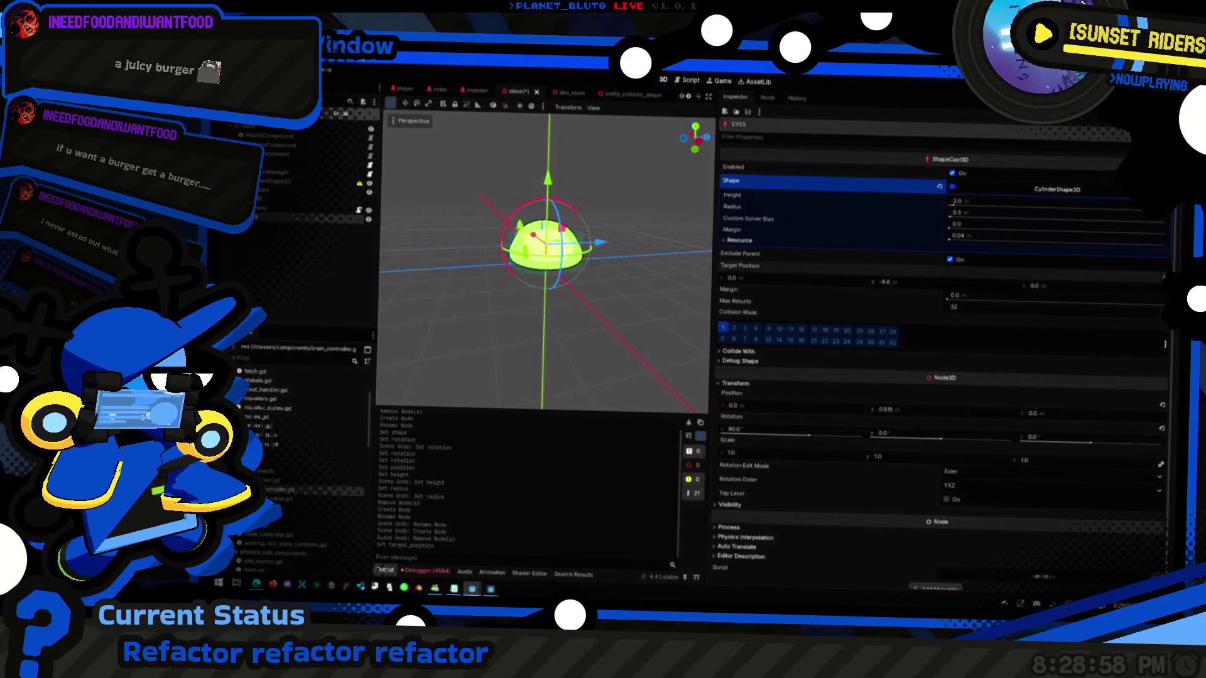
{"action": "key", "text": "ctrl+z"}
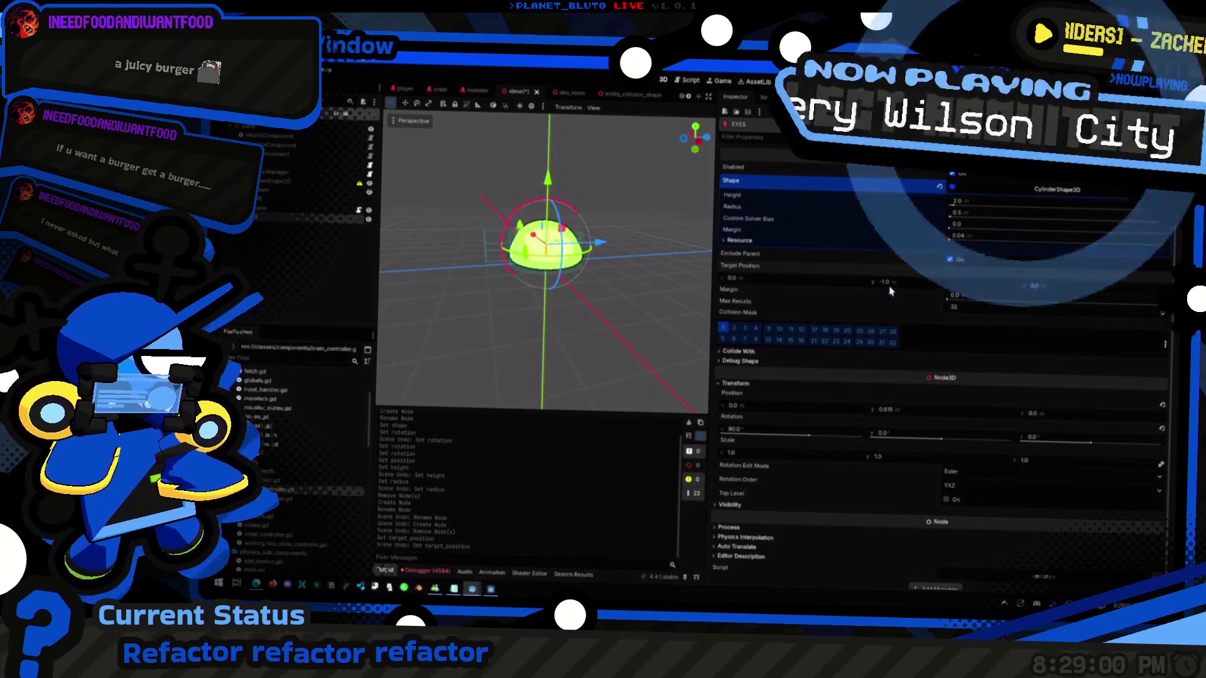
{"action": "left_click_drag", "start_coordinate": [912, 287], "coordinate": [867, 286]}
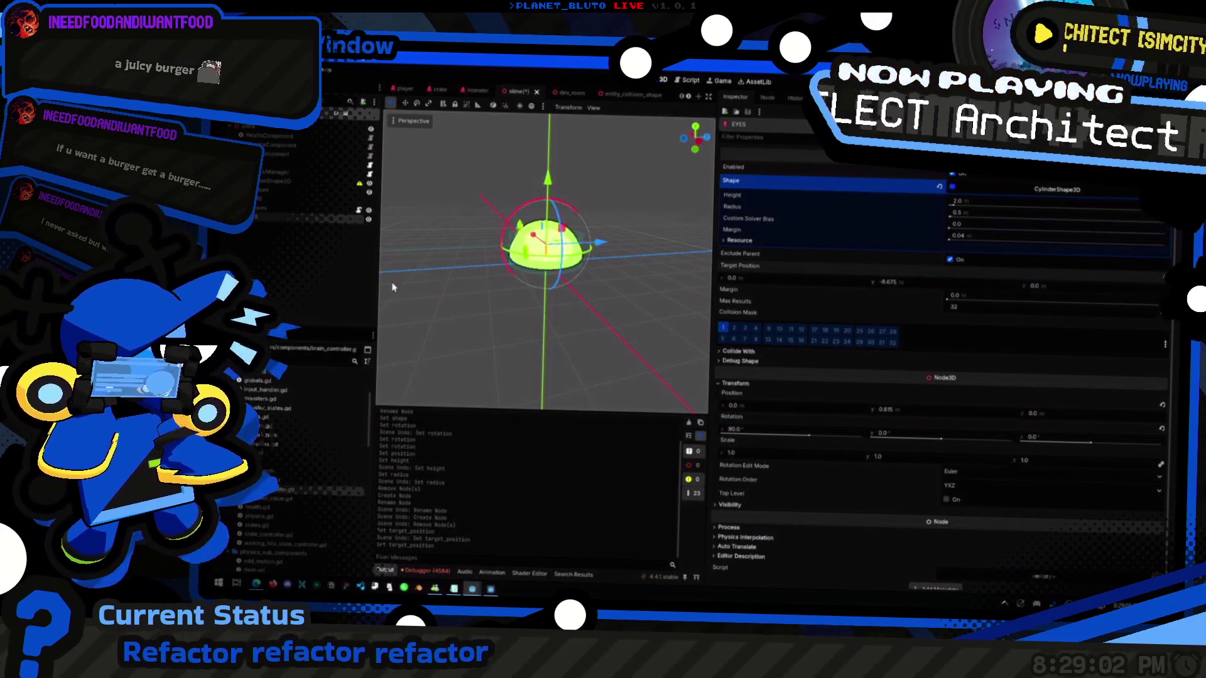
{"action": "mouse_move", "coordinate": [578, 317]}
{"action": "left_mouse_down"}
{"action": "mouse_move", "coordinate": [656, 310]}
{"action": "mouse_move", "coordinate": [527, 268]}
{"action": "left_mouse_up"}
{"action": "scroll", "coordinate": [655, 310], "scroll_direction": "down", "scroll_amount": 2}
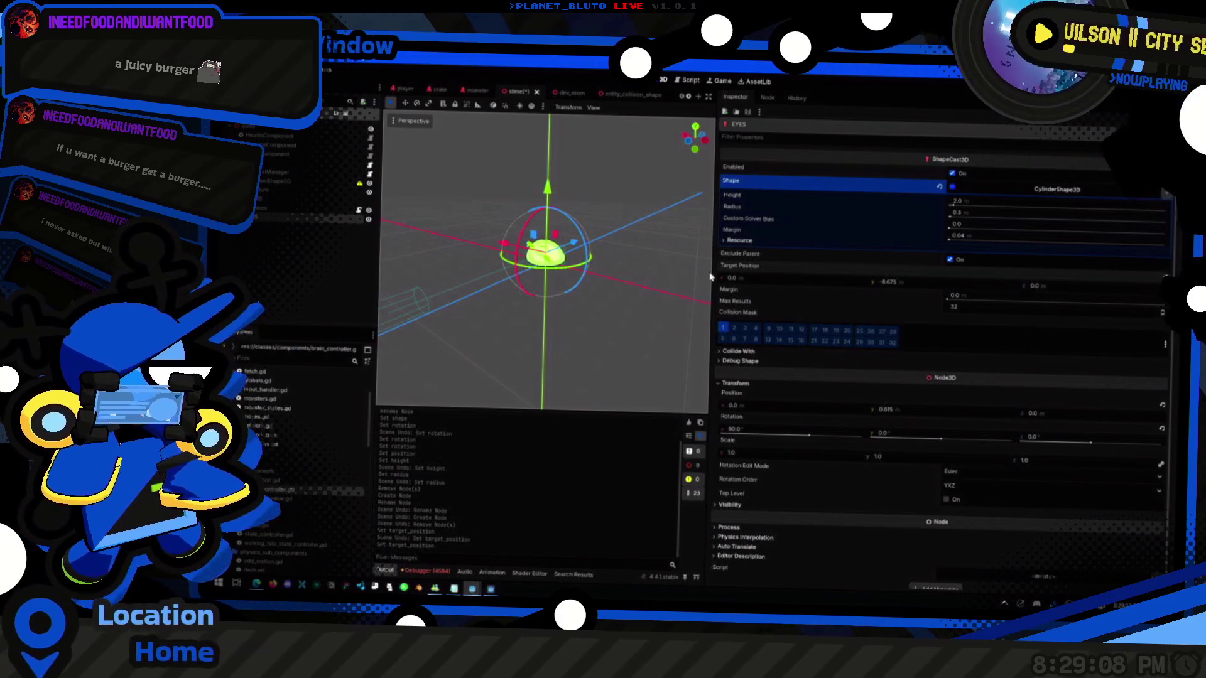
Set EYES to collide with bodies only, with areas toggled back off.
{"action": "mouse_move", "coordinate": [874, 282]}
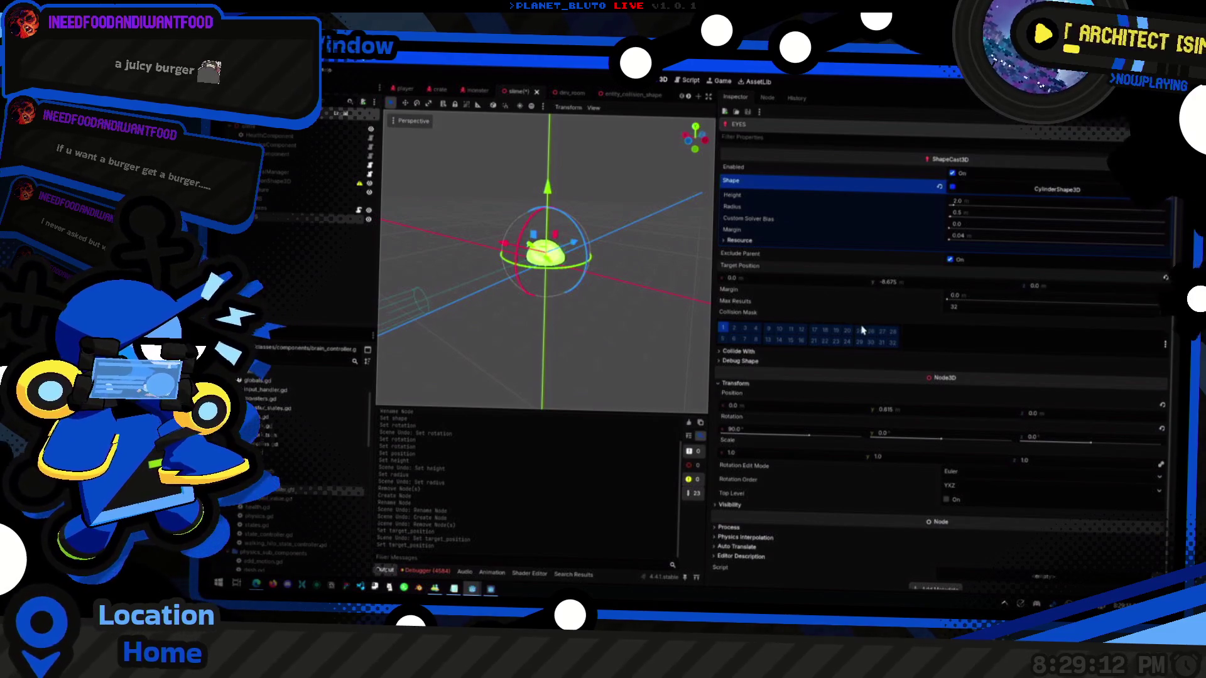
{"action": "left_click", "coordinate": [751, 352]}
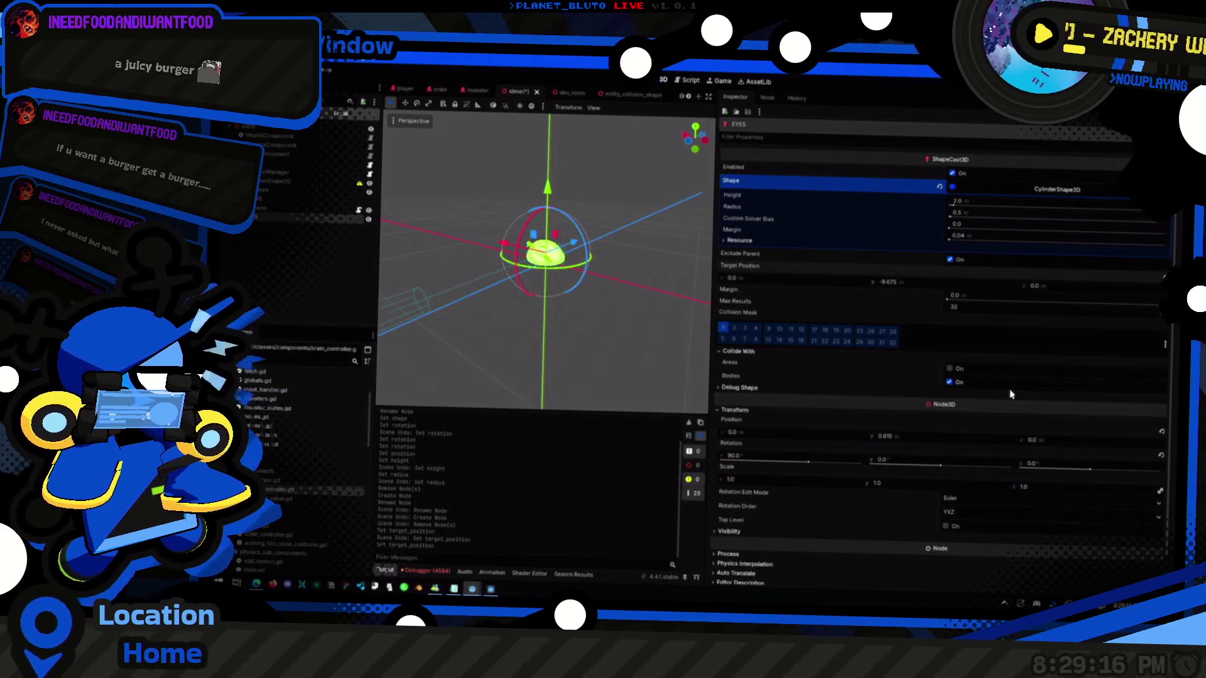
{"action": "left_click", "coordinate": [958, 373]}
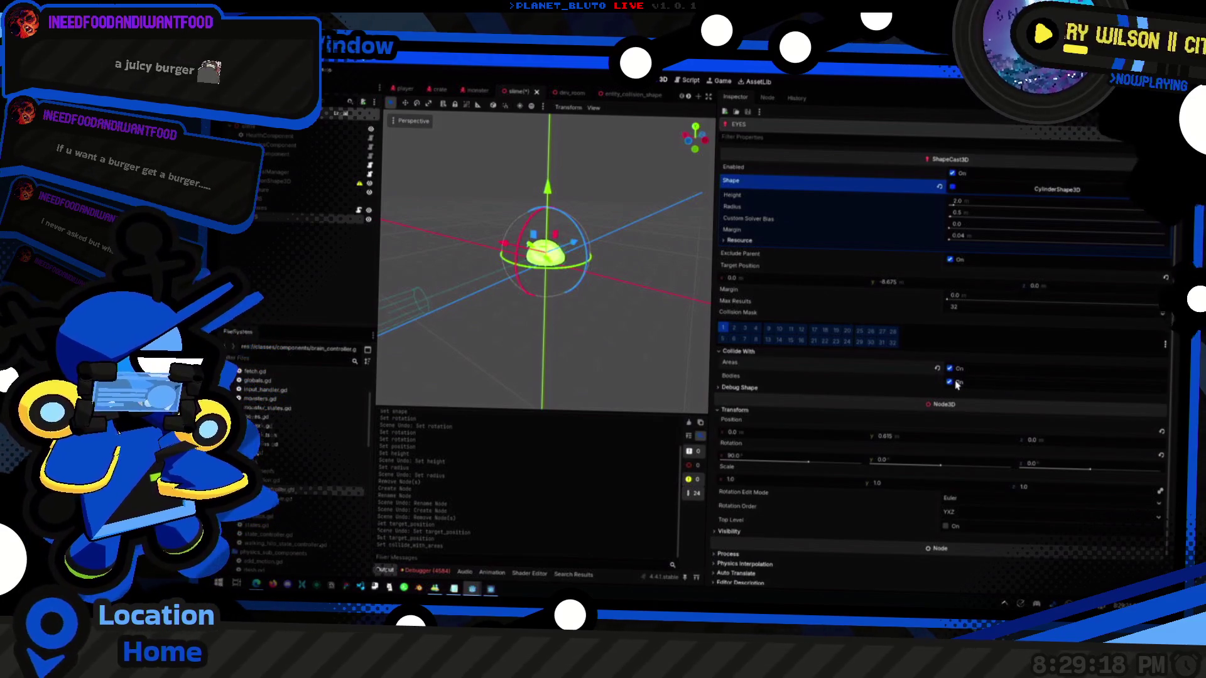
{"action": "left_click", "coordinate": [949, 382]}
{"action": "left_click", "coordinate": [950, 369]}
{"action": "left_click", "coordinate": [950, 382]}
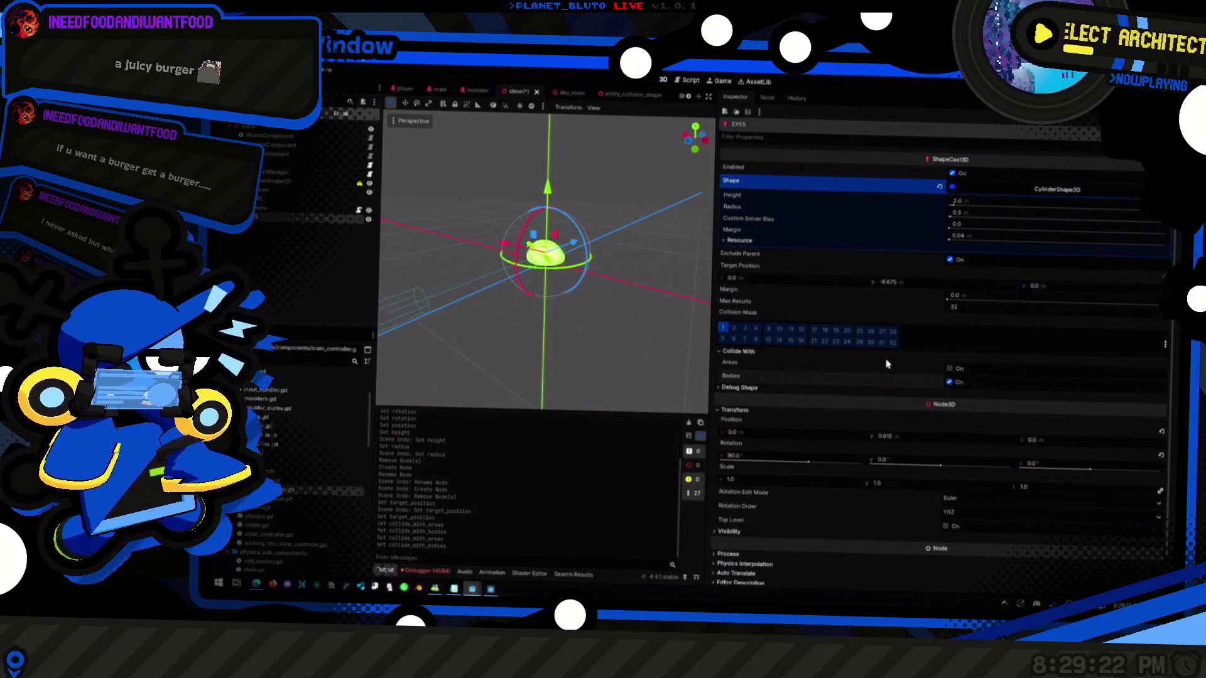
{"action": "scroll", "coordinate": [546, 310], "scroll_direction": "up", "scroll_amount": 3}
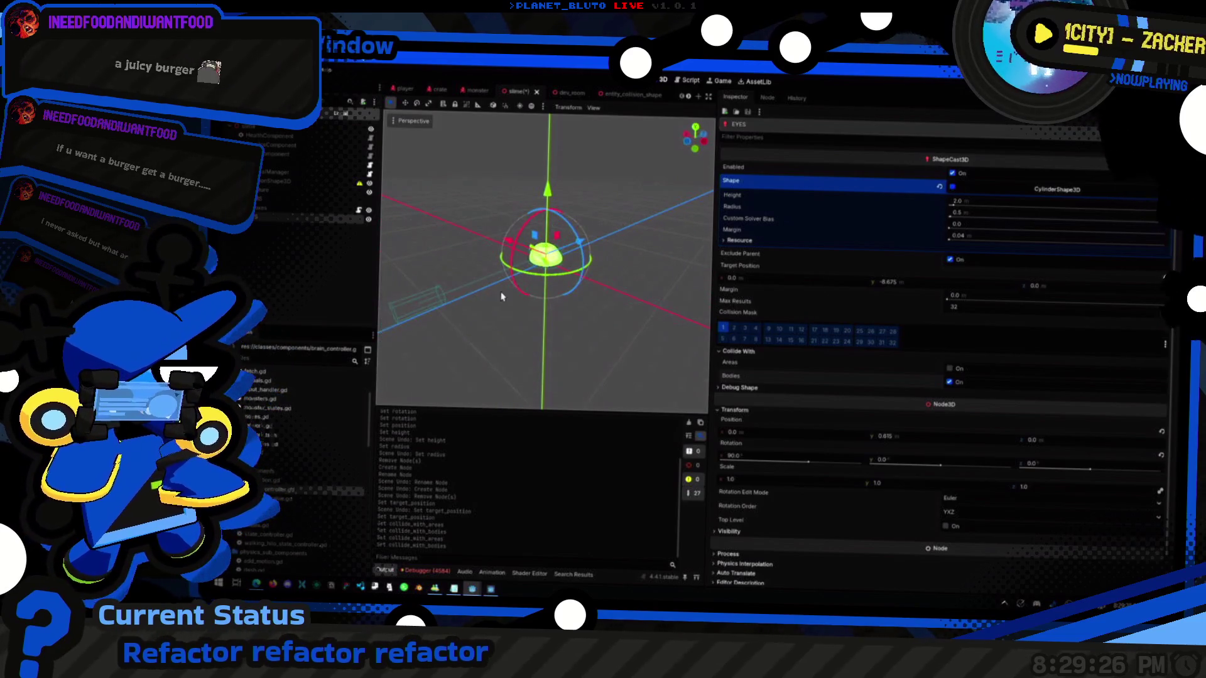
Push the EYES cast target out to y -14.575, checking it from a top-down view.
{"action": "left_click_drag", "start_coordinate": [539, 309], "coordinate": [522, 308]}
{"action": "left_click_drag", "start_coordinate": [644, 325], "coordinate": [662, 303]}
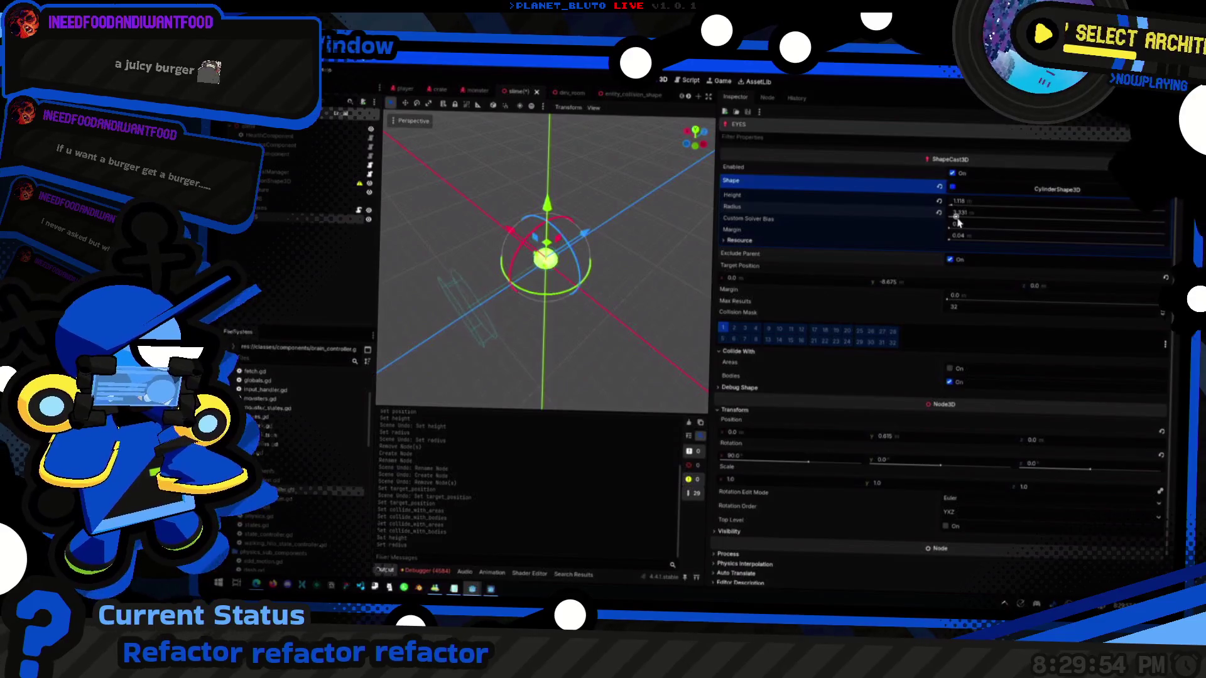
{"action": "mouse_move", "coordinate": [644, 235]}
{"action": "left_mouse_down"}
{"action": "mouse_move", "coordinate": [388, 257]}
{"action": "mouse_move", "coordinate": [507, 261]}
{"action": "left_mouse_up"}
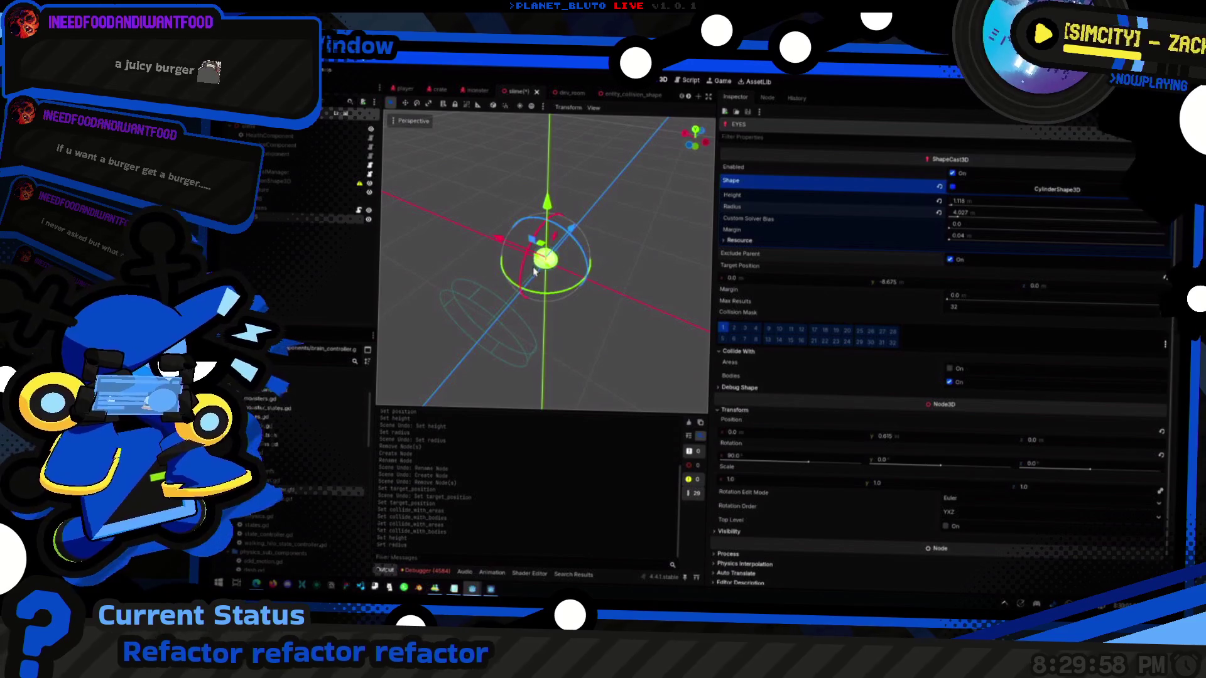
{"action": "key", "text": "KP_7"}
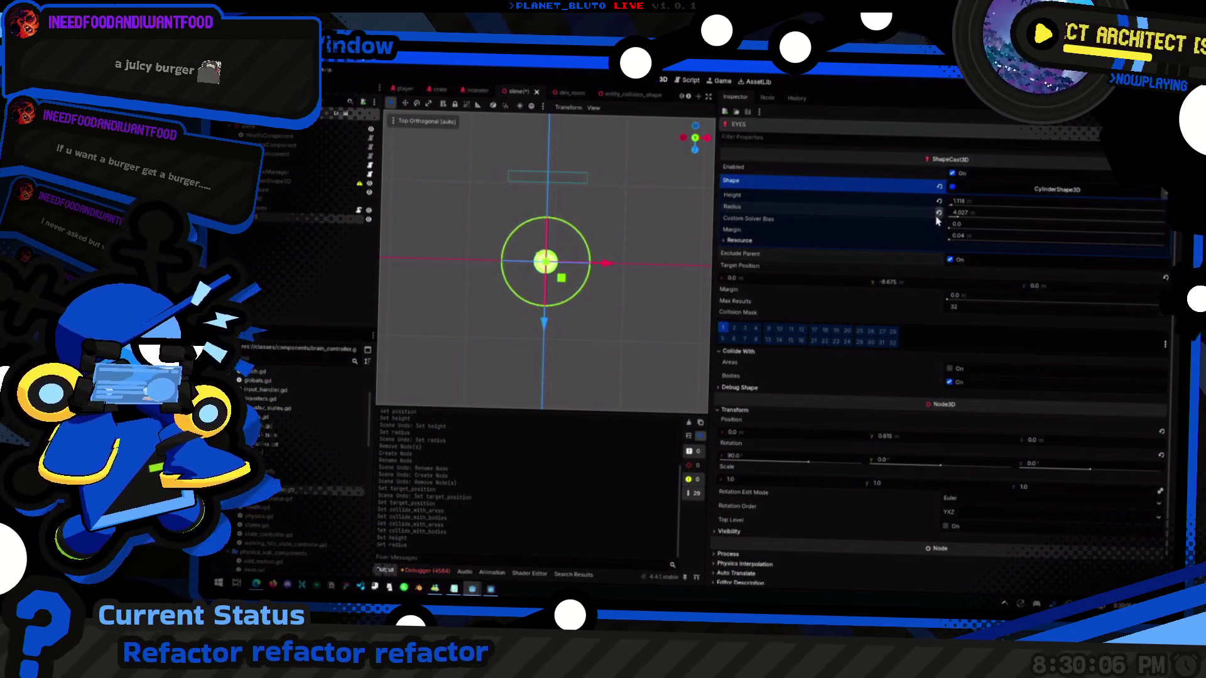
{"action": "left_click_drag", "start_coordinate": [908, 280], "coordinate": [870, 280]}
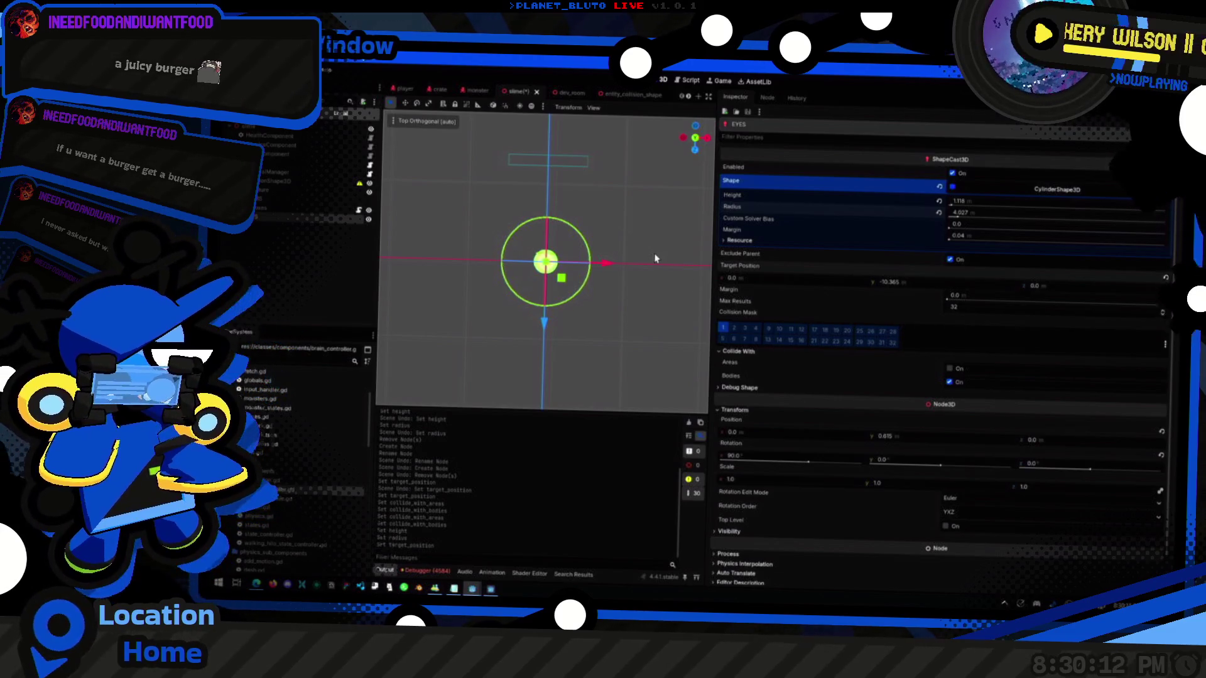
{"action": "left_click_drag", "start_coordinate": [902, 290], "coordinate": [817, 289]}
{"action": "left_click_drag", "start_coordinate": [902, 289], "coordinate": [886, 289]}
{"action": "mouse_move", "coordinate": [611, 258]}
{"action": "left_mouse_down"}
{"action": "mouse_move", "coordinate": [637, 361]}
{"action": "mouse_move", "coordinate": [417, 250]}
{"action": "mouse_move", "coordinate": [608, 235]}
{"action": "mouse_move", "coordinate": [588, 257]}
{"action": "mouse_move", "coordinate": [527, 281]}
{"action": "mouse_move", "coordinate": [461, 287]}
{"action": "mouse_move", "coordinate": [452, 251]}
{"action": "mouse_move", "coordinate": [565, 271]}
{"action": "mouse_move", "coordinate": [845, 263]}
{"action": "mouse_move", "coordinate": [873, 291]}
{"action": "mouse_move", "coordinate": [836, 291]}
{"action": "left_mouse_up"}
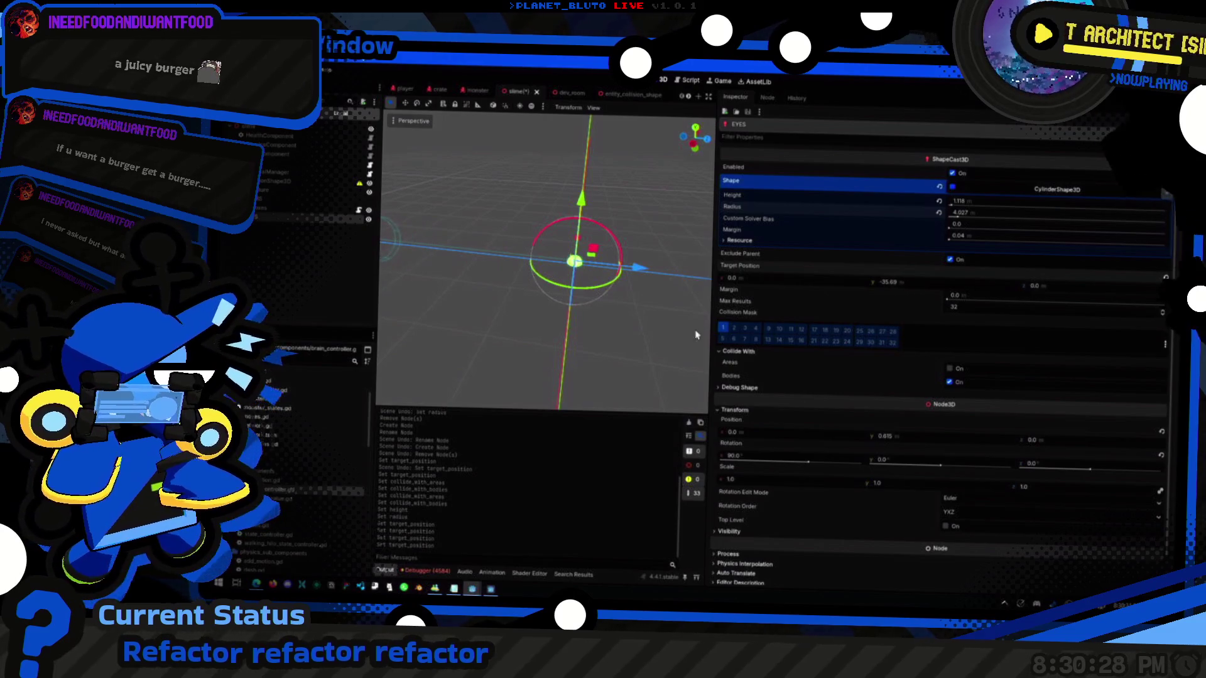
{"action": "key", "text": "ctrl+z"}
Widen the cylinder radius to about 7.09, save the slime scene, and switch to brain_controller.gd.
{"action": "mouse_move", "coordinate": [488, 256]}
{"action": "left_mouse_down"}
{"action": "mouse_move", "coordinate": [492, 280]}
{"action": "mouse_move", "coordinate": [468, 286]}
{"action": "mouse_move", "coordinate": [534, 280]}
{"action": "mouse_move", "coordinate": [503, 272]}
{"action": "mouse_move", "coordinate": [601, 316]}
{"action": "mouse_move", "coordinate": [653, 295]}
{"action": "left_mouse_up"}
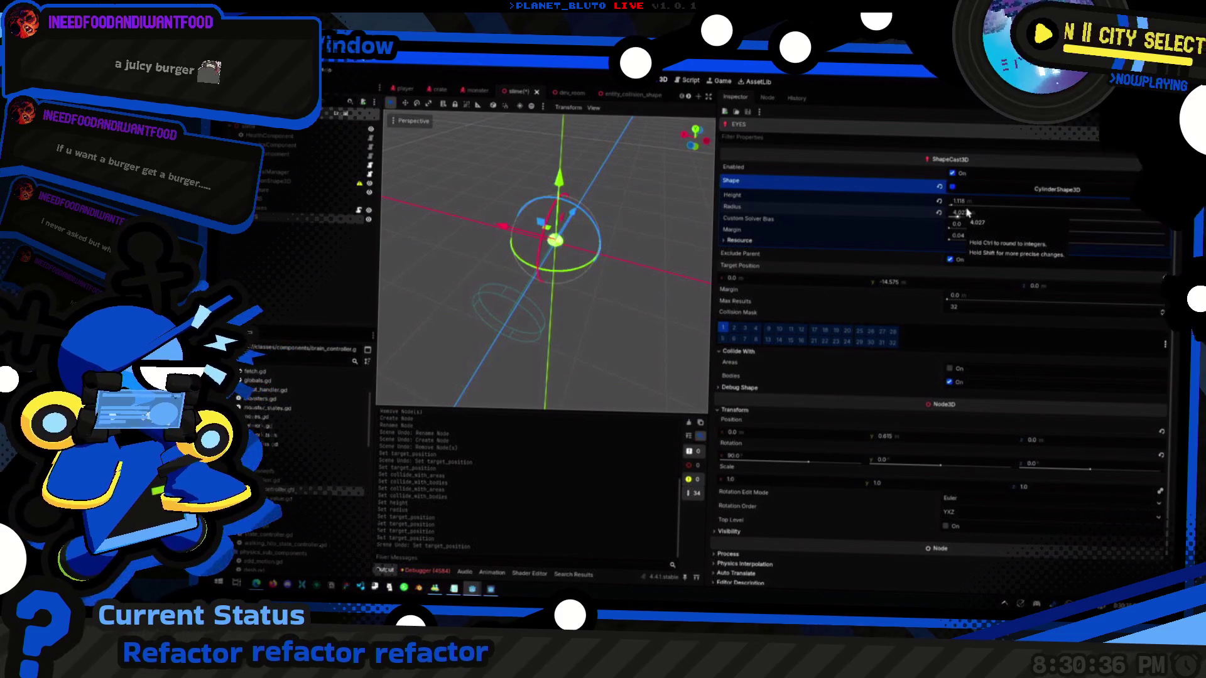
{"action": "left_click_drag", "start_coordinate": [957, 218], "coordinate": [965, 224]}
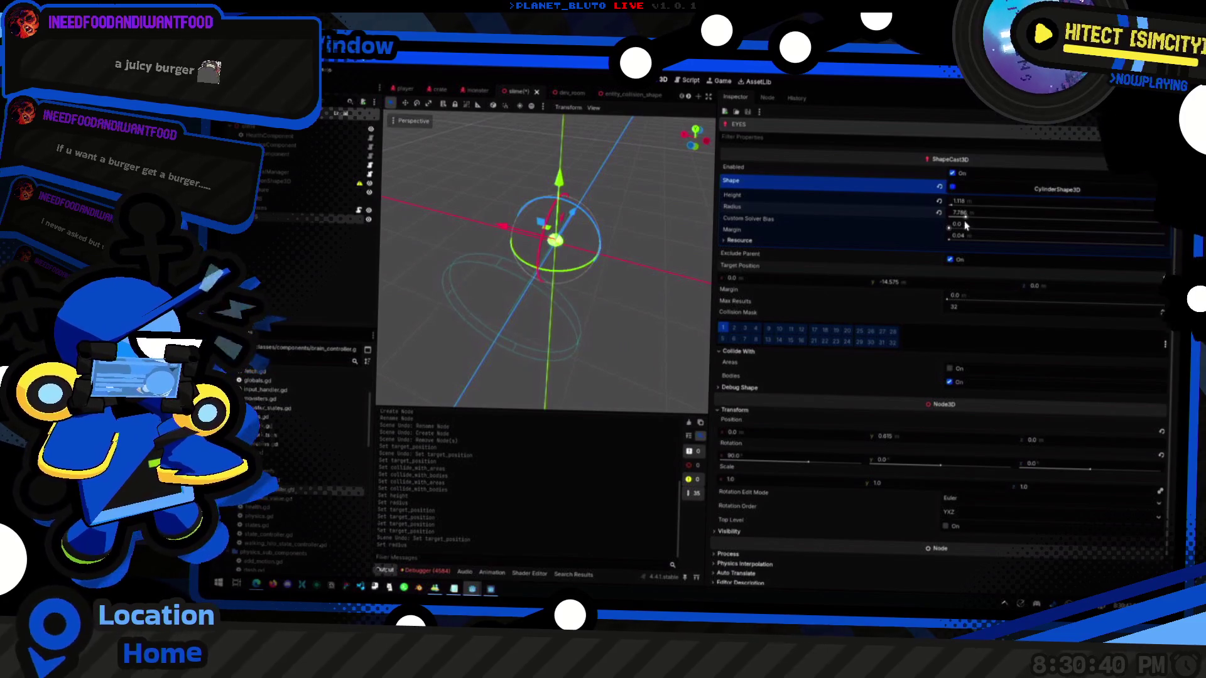
{"action": "key", "text": "ctrl+s"}
{"action": "mouse_move", "coordinate": [628, 282]}
{"action": "left_mouse_down"}
{"action": "mouse_move", "coordinate": [477, 205]}
{"action": "mouse_move", "coordinate": [603, 253]}
{"action": "left_mouse_up"}
{"action": "mouse_move", "coordinate": [598, 306]}
{"action": "left_mouse_down"}
{"action": "mouse_move", "coordinate": [506, 304]}
{"action": "mouse_move", "coordinate": [610, 283]}
{"action": "left_mouse_up"}
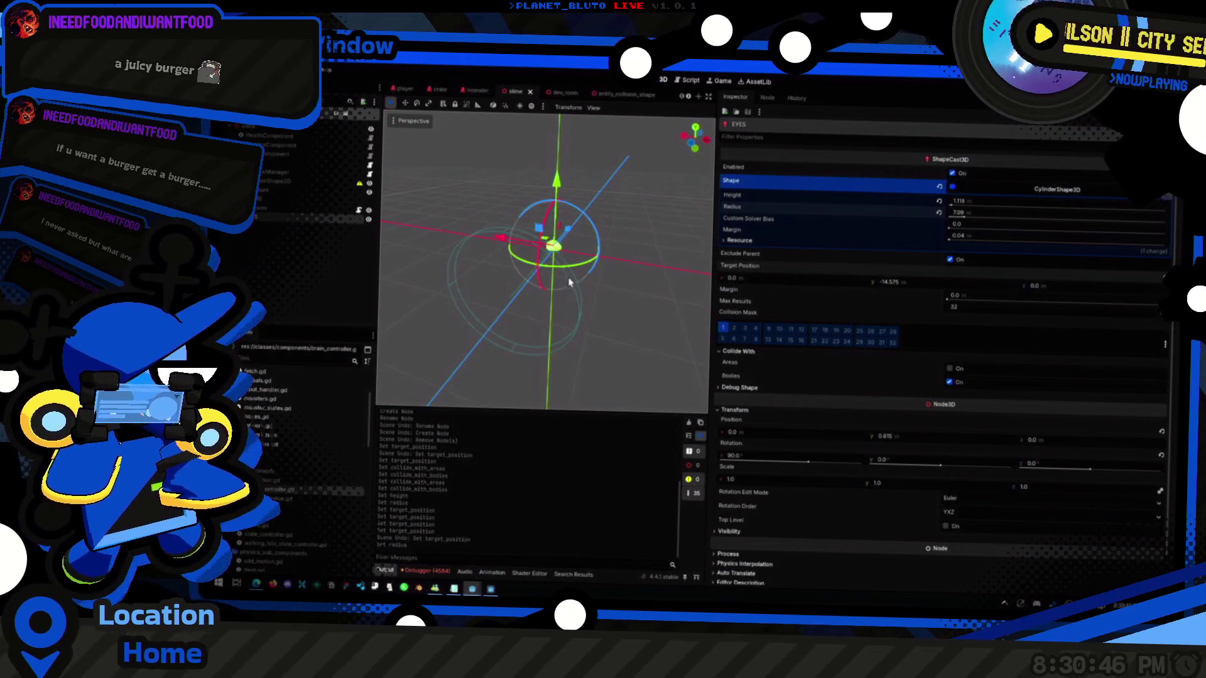
{"action": "key", "text": "ctrl+F3"}
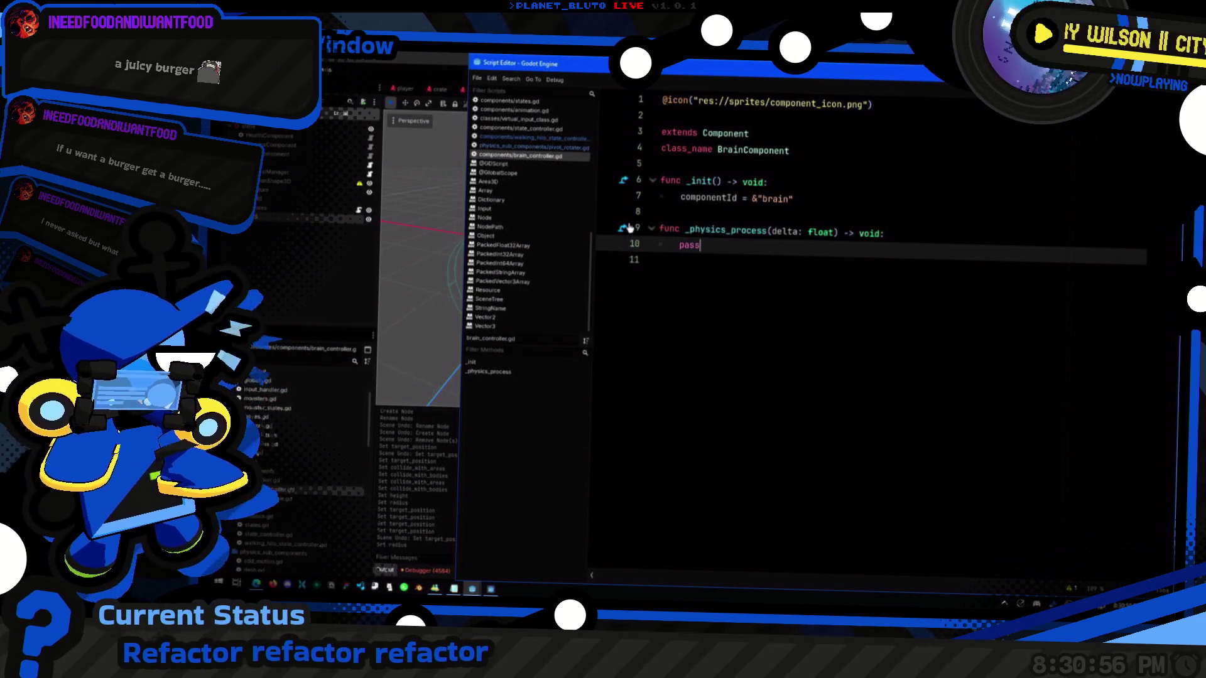
Replace the pass placeholder with a get_node call and start its path argument.
{"action": "key", "text": "ctrl+shift+Left"}
{"action": "key", "text": "BackSpace"}
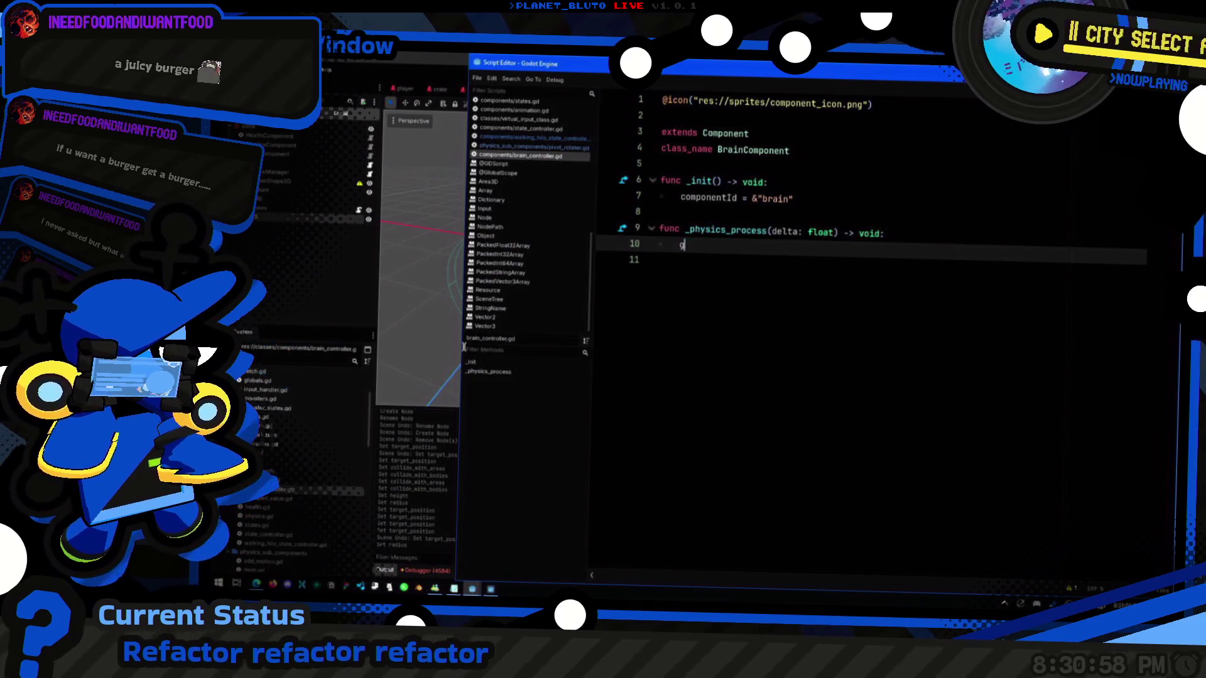
{"action": "type", "text": "g"}
{"action": "key", "text": "BackSpace"}
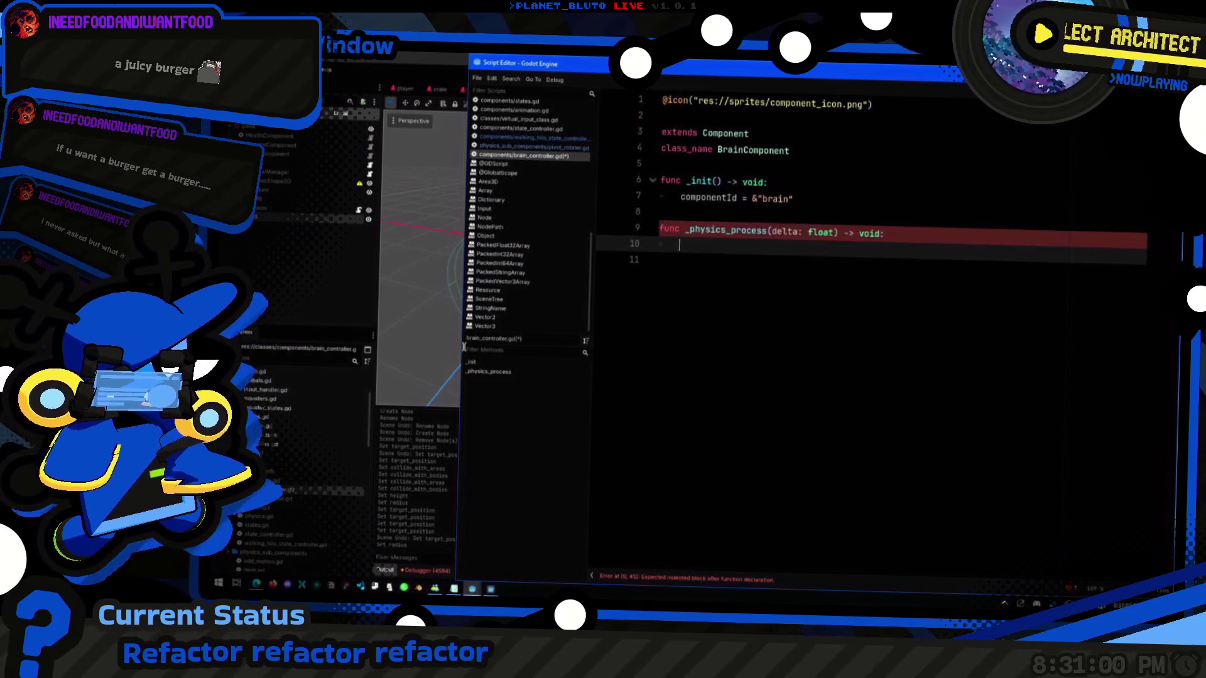
{"action": "type", "text": "get_ch"}
{"action": "key", "text": "Return"}
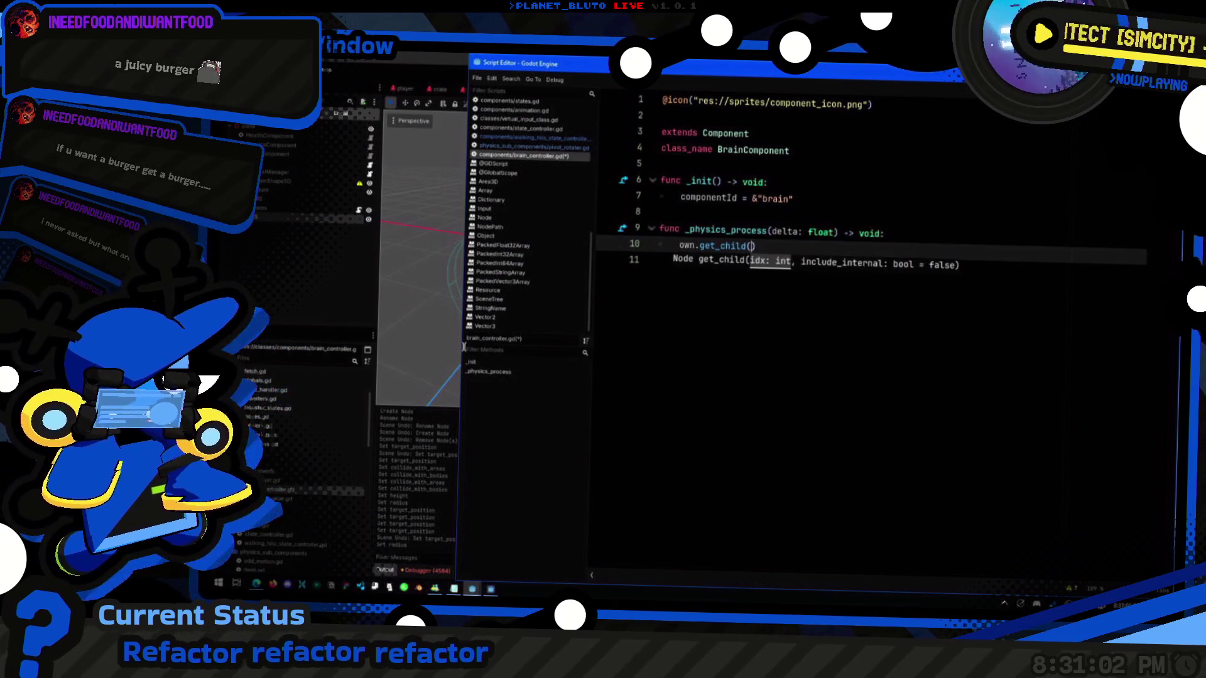
{"action": "key", "text": "ctrl+BackSpace"}
{"action": "key", "text": "Delete"}
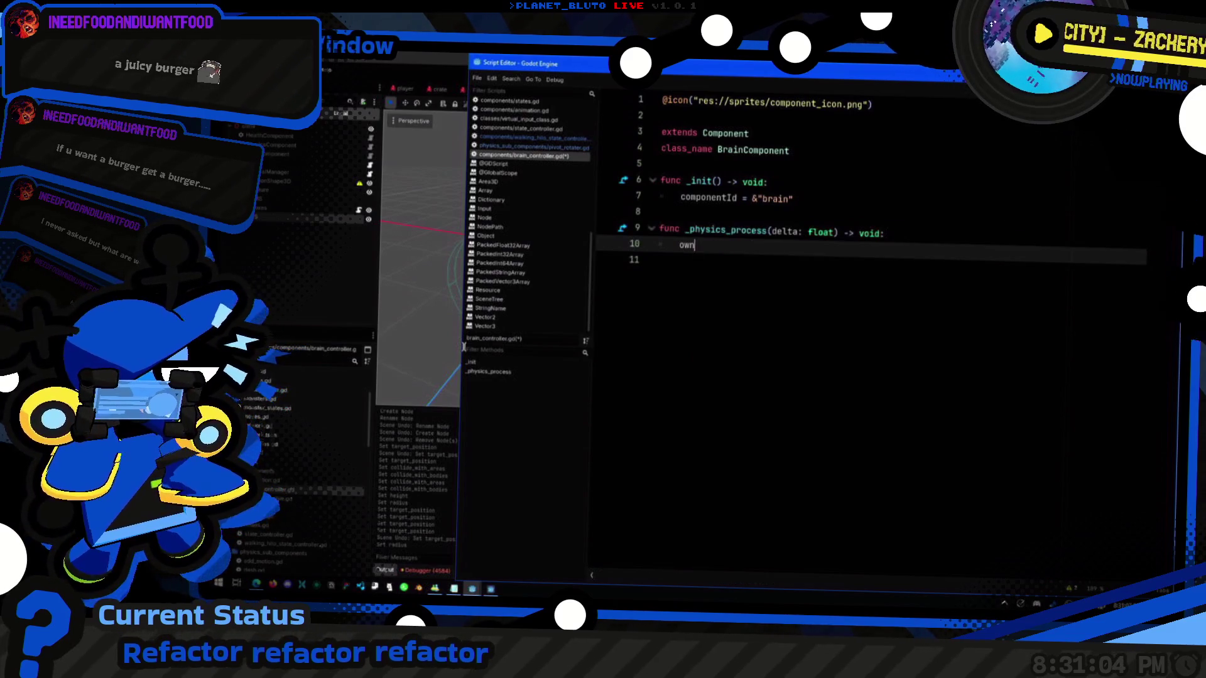
{"action": "type", "text": ".et_"}
{"action": "key", "text": "BackSpace"}
{"action": "key", "text": "BackSpace"}
{"action": "key", "text": "BackSpace"}
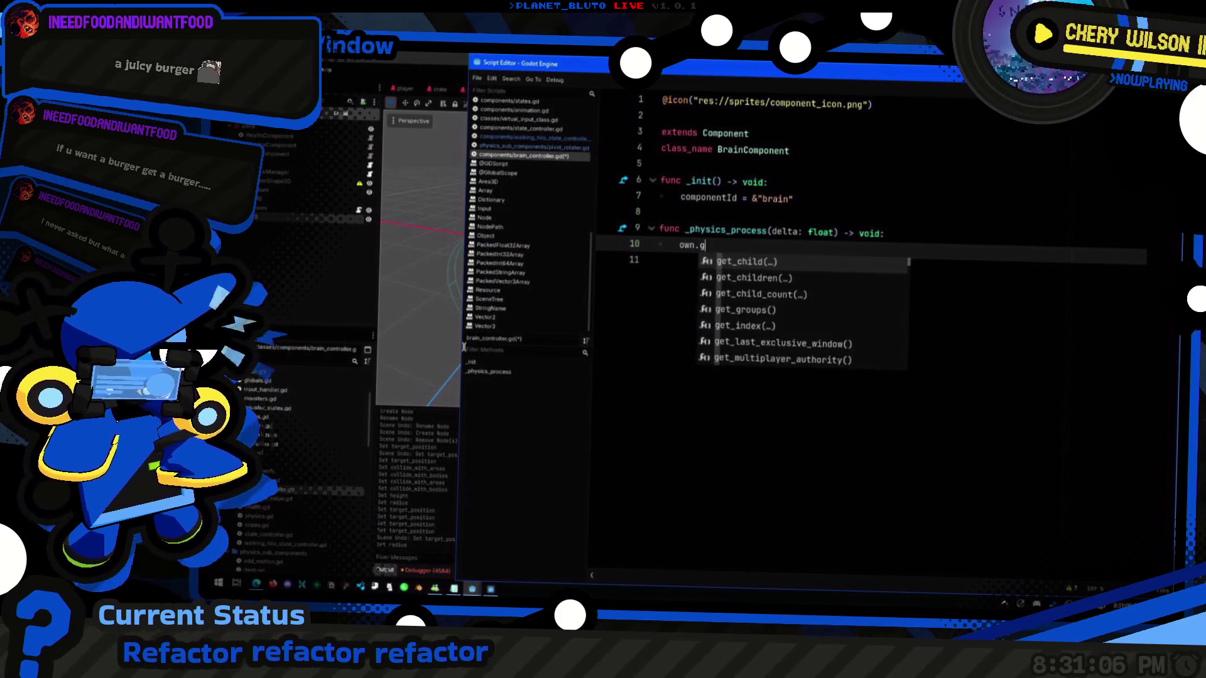
{"action": "type", "text": "get_node("}
{"action": "key", "text": "Return"}
{"action": "type", "text": "\""}
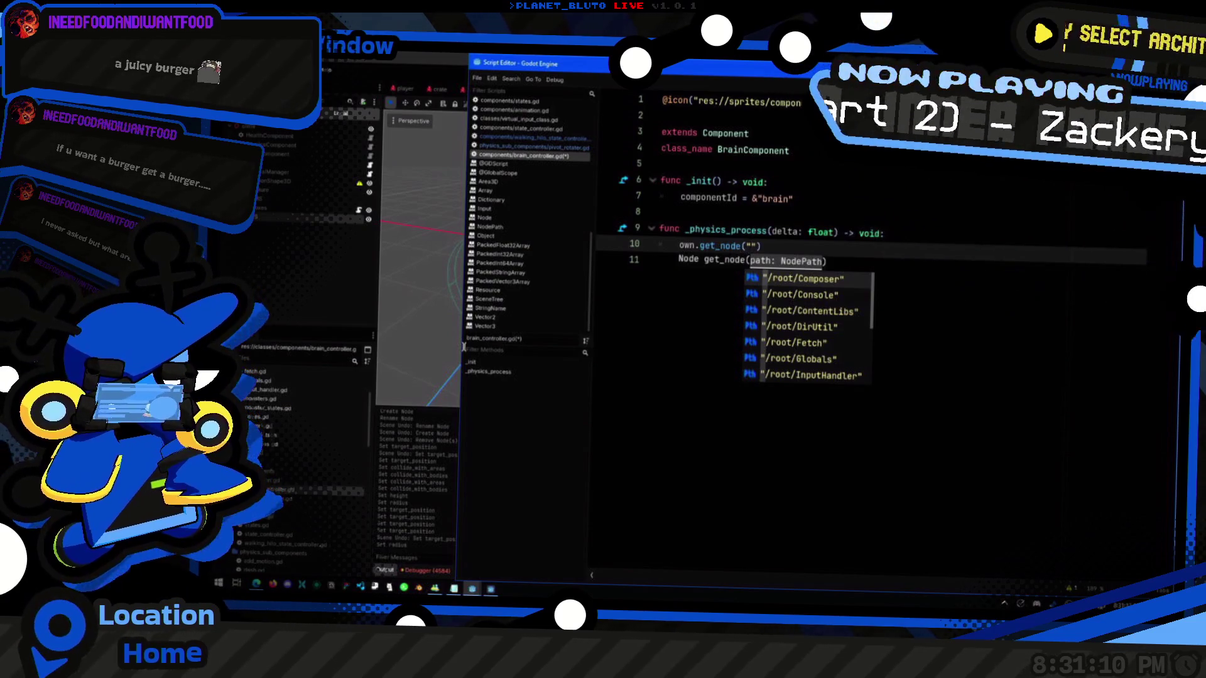
{"action": "type", "text": "slime/"}
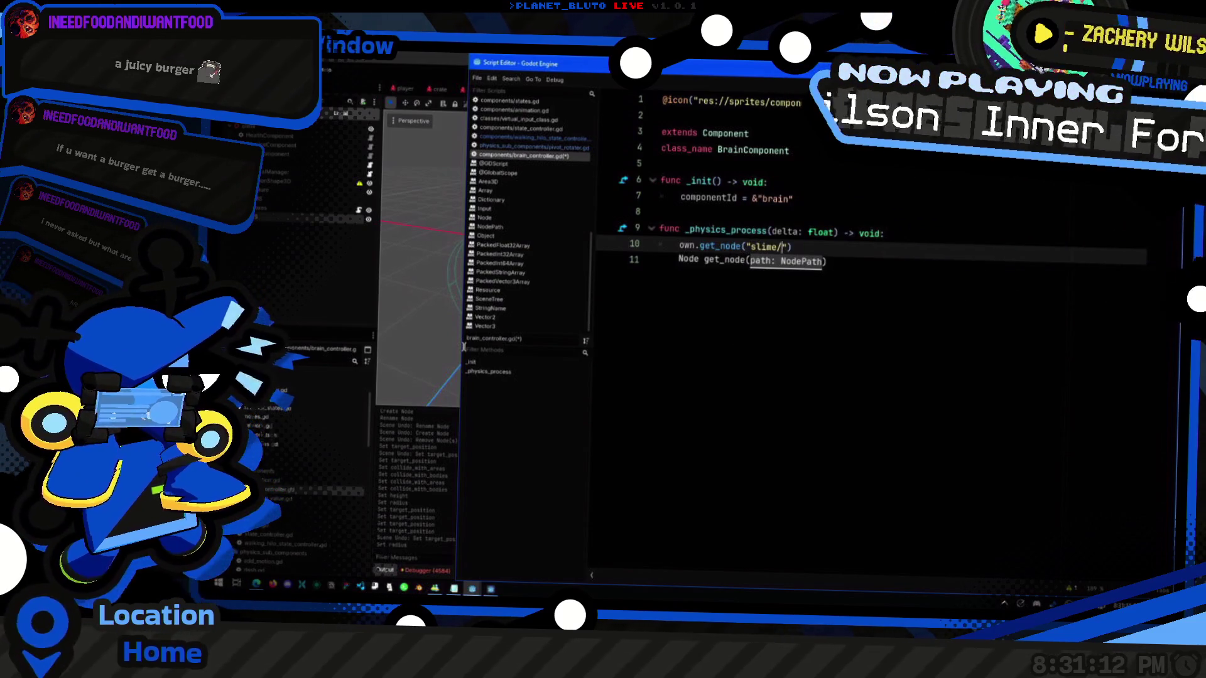
Complete the declaration var shape_cast: ShapeCast3D = own.visualInst.get_node("EYES").
{"action": "left_click", "coordinate": [699, 245]}
{"action": "type", "text": "visu"}
{"action": "type", "text": "alInst."}
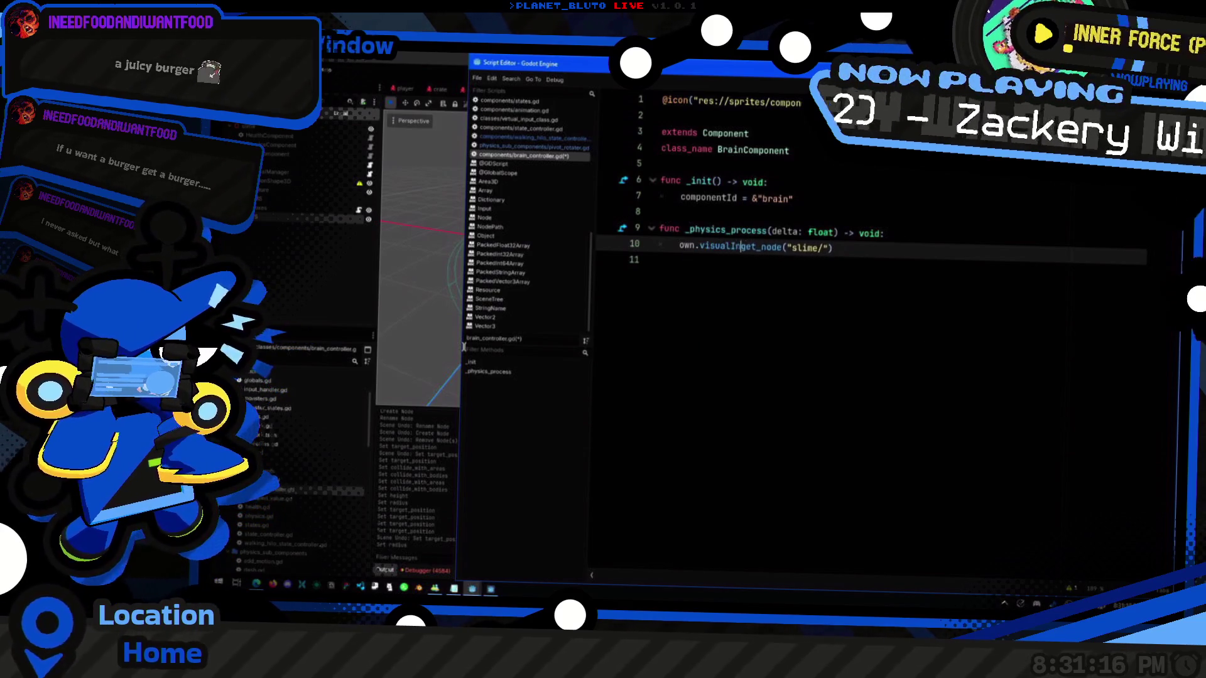
{"action": "left_click_drag", "start_coordinate": [839, 248], "coordinate": [807, 248]}
{"action": "key", "text": "BackSpace"}
{"action": "type", "text": "EYES"}
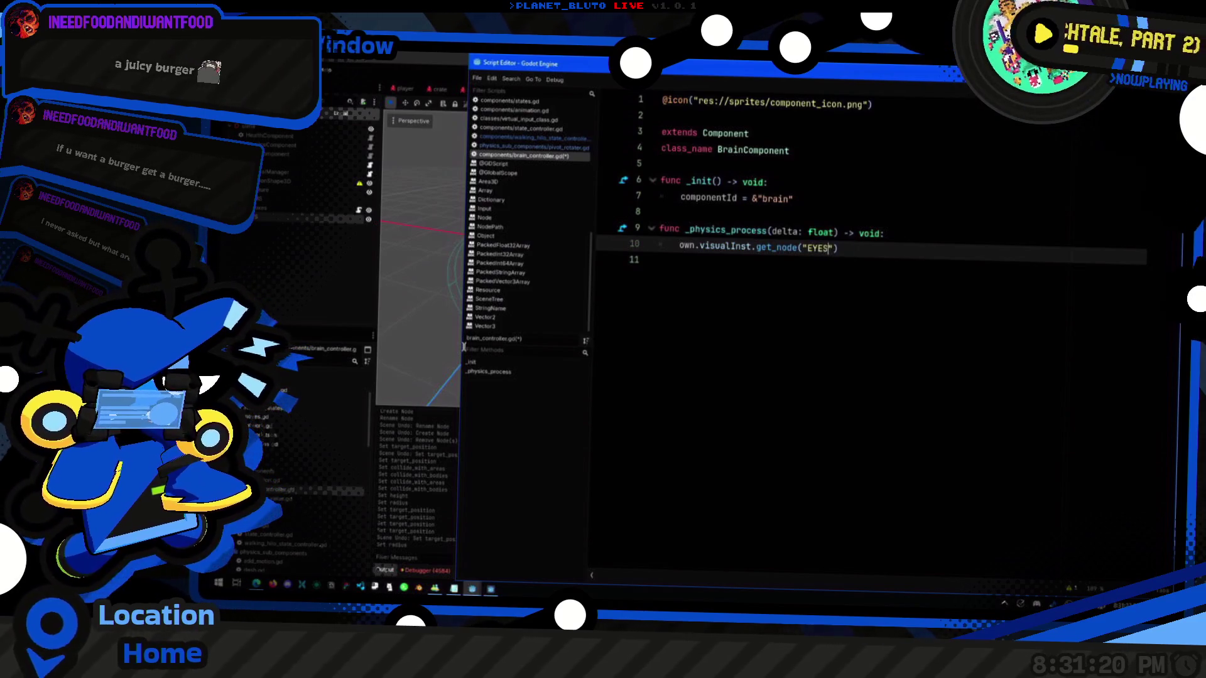
{"action": "type", "text": "var "}
{"action": "type", "text": "shape_cast"}
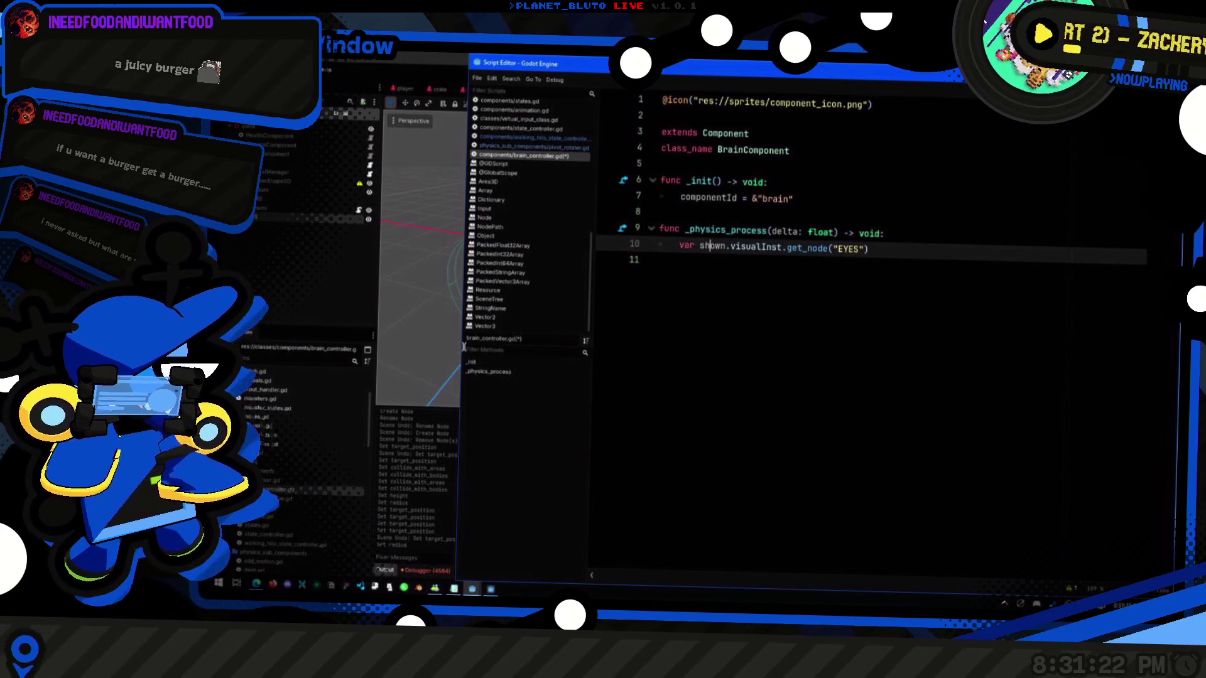
{"action": "type", "text": ": Sh"}
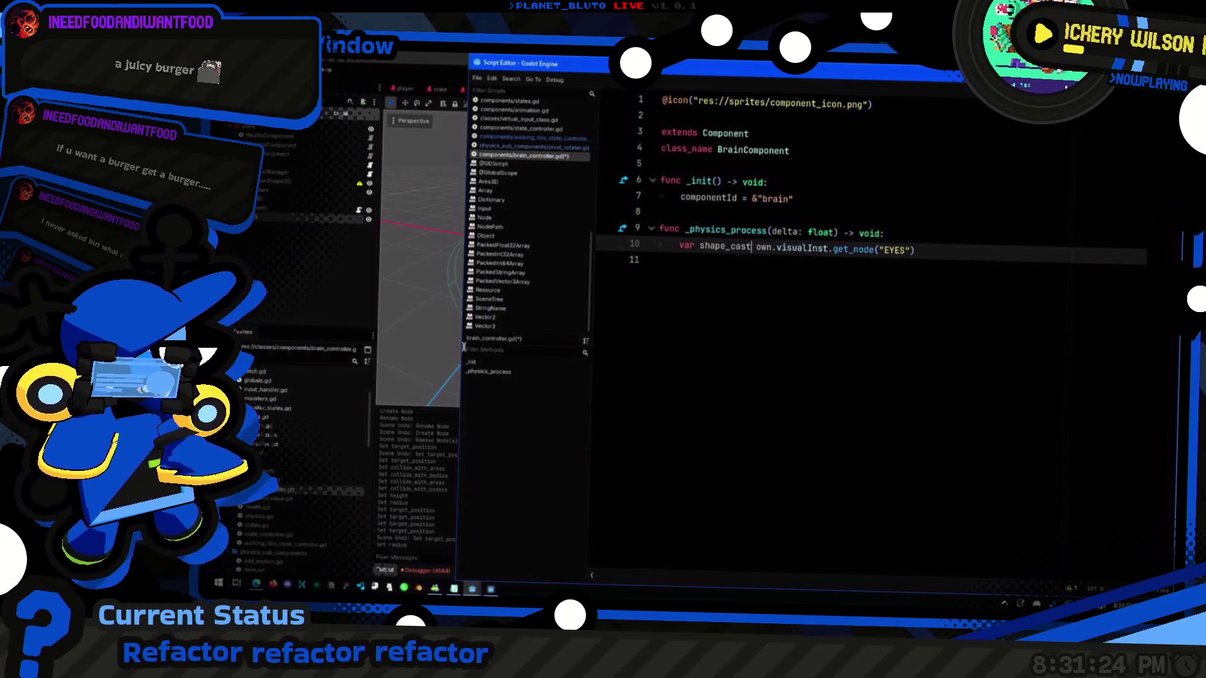
{"action": "type", "text": "apeCast3"}
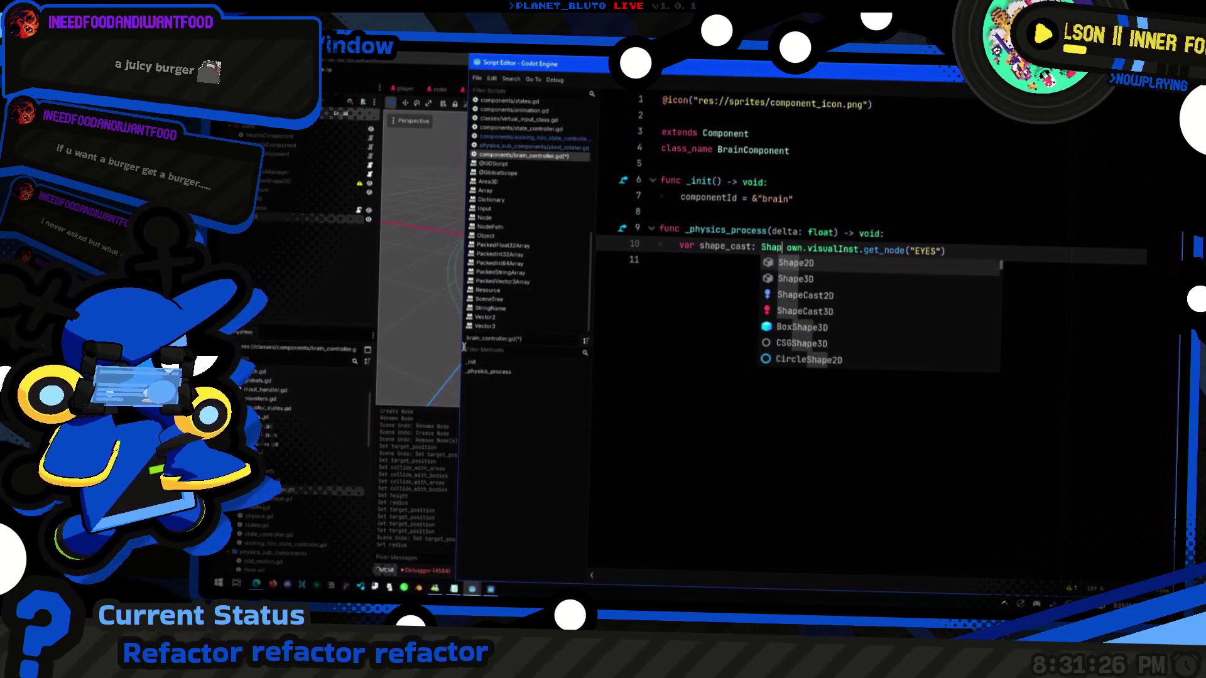
{"action": "key", "text": "Return"}
{"action": "type", "text": "="}
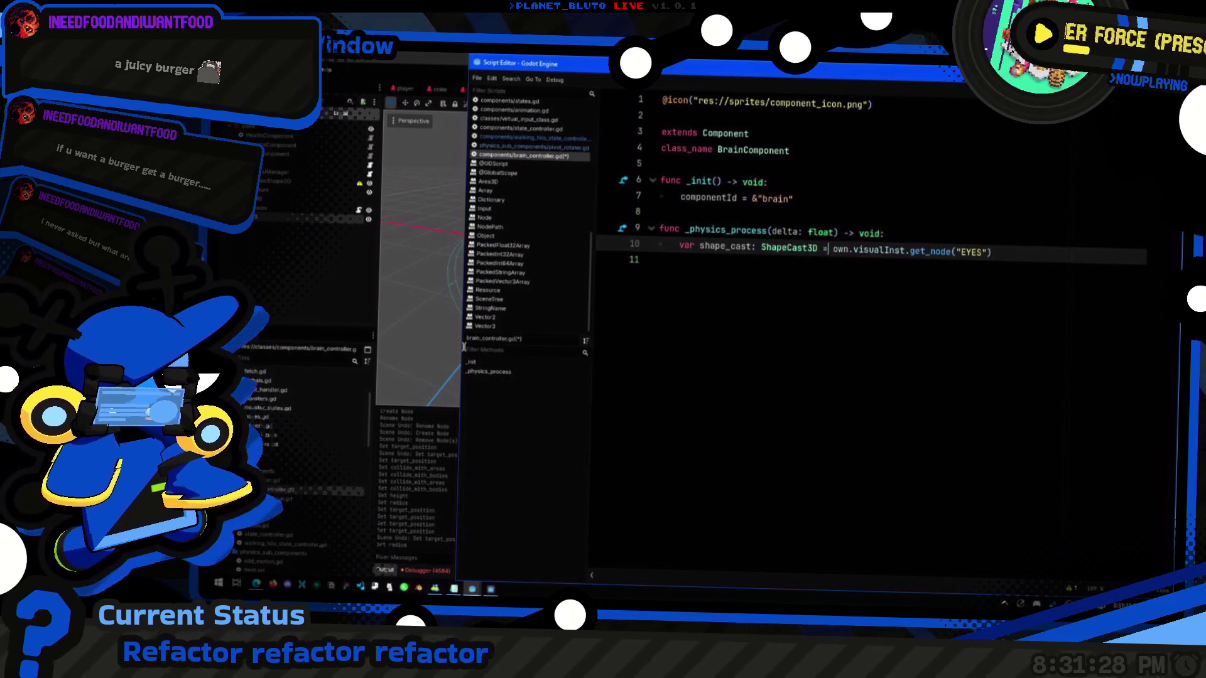
Start a 'shape_cast.' line below the declaration and open the ShapeCast3D reference documentation.
{"action": "key", "text": "End"}
{"action": "key", "text": "Return"}
{"action": "type", "text": "shape_cast."}
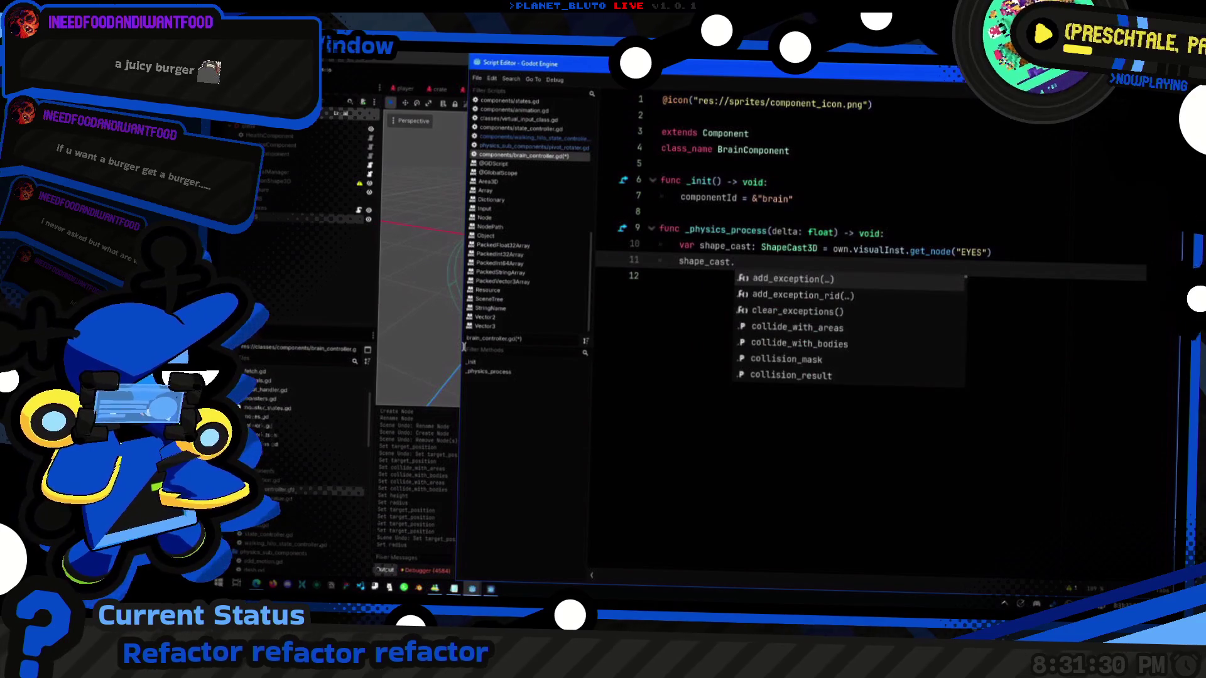
{"action": "type", "text": "get"}
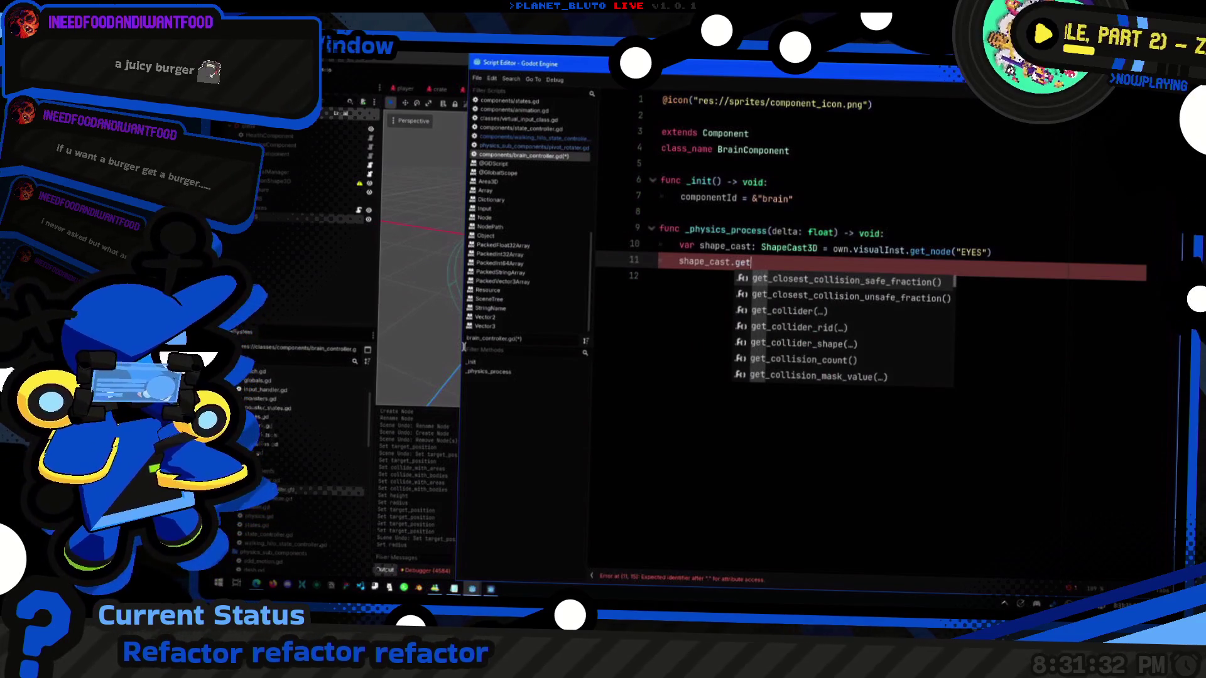
{"action": "key", "text": "BackSpace"}
{"action": "key", "text": "BackSpace"}
{"action": "key", "text": "BackSpace"}
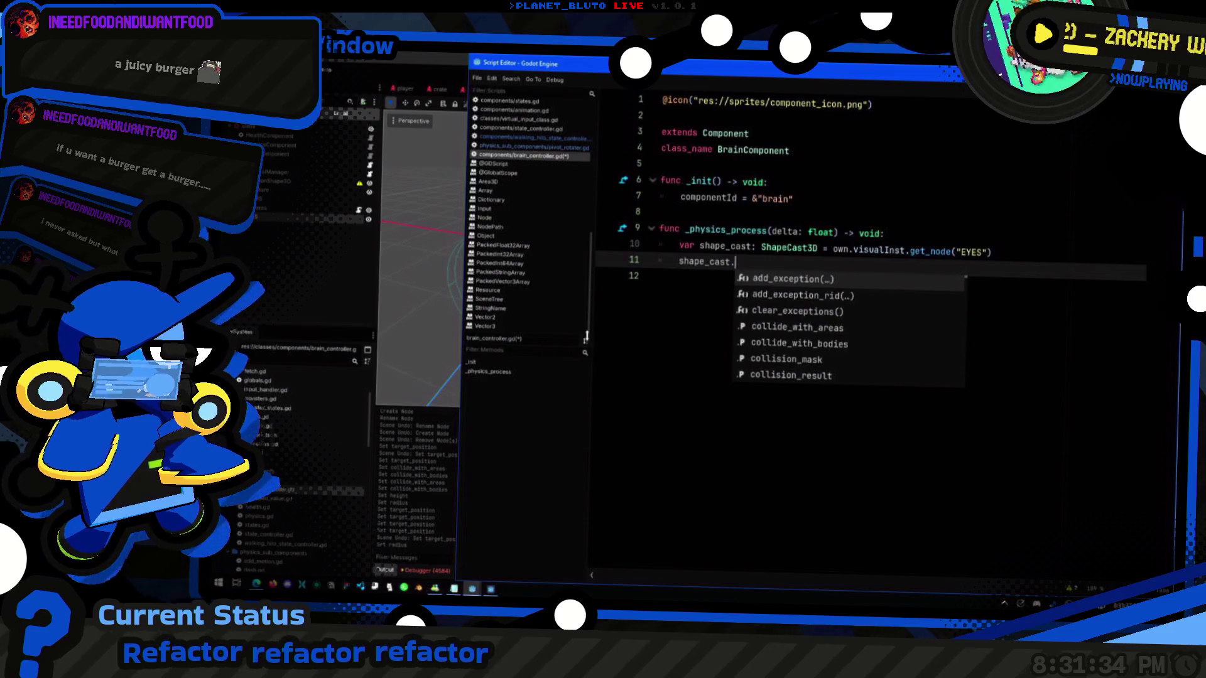
{"action": "key", "text": "Escape"}
{"action": "left_click", "coordinate": [761, 254]}
{"action": "left_click", "coordinate": [788, 247], "text": "ctrl"}
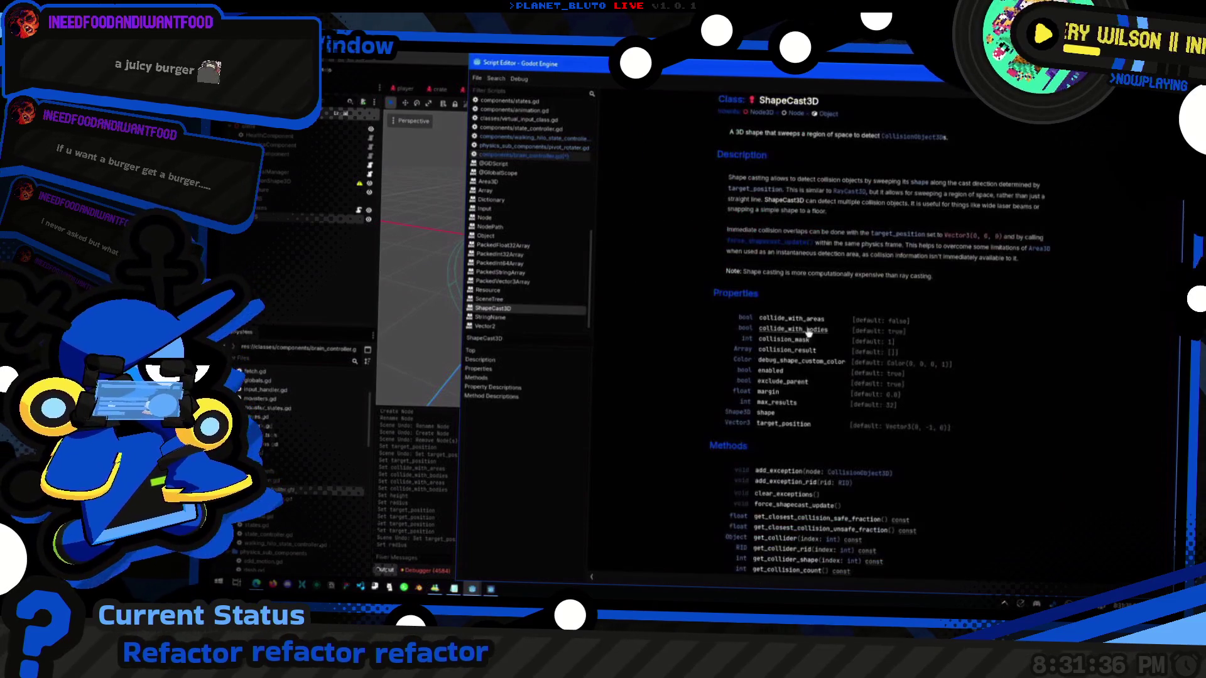
Find get_collision_count in the ShapeCast3D docs and copy the method name.
{"action": "scroll", "coordinate": [814, 339], "scroll_direction": "down", "scroll_amount": 10}
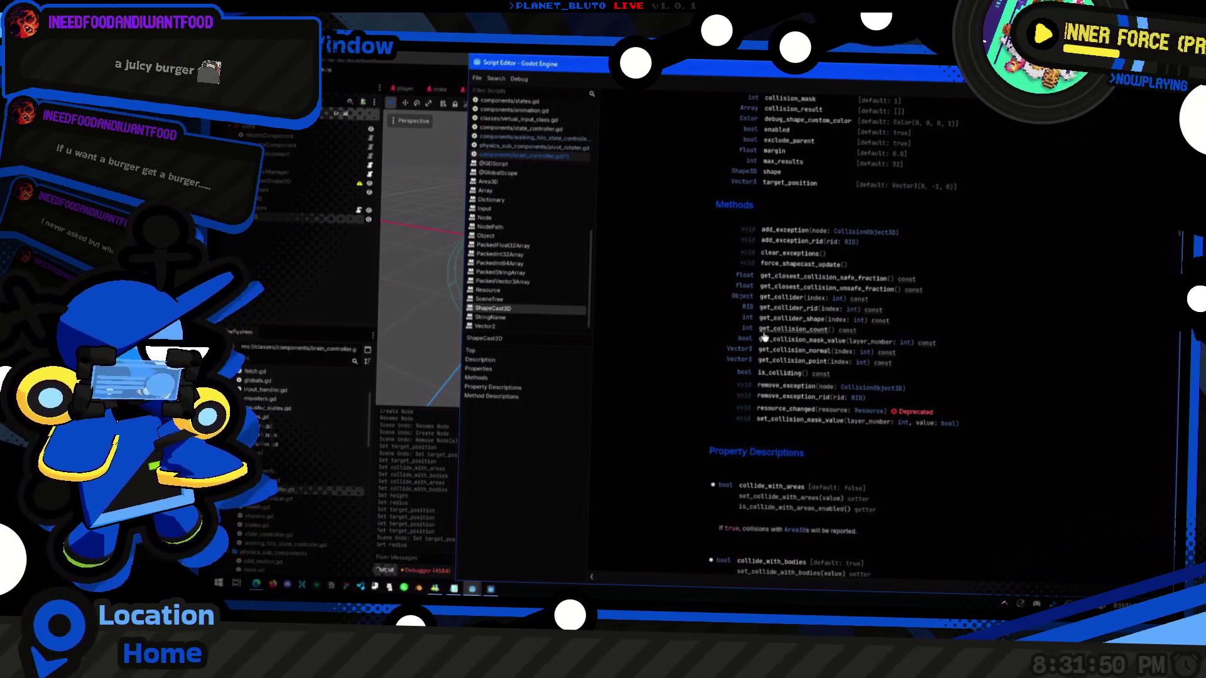
{"action": "left_click", "coordinate": [764, 333]}
{"action": "double_click", "coordinate": [777, 110]}
{"action": "key", "text": "ctrl+c"}
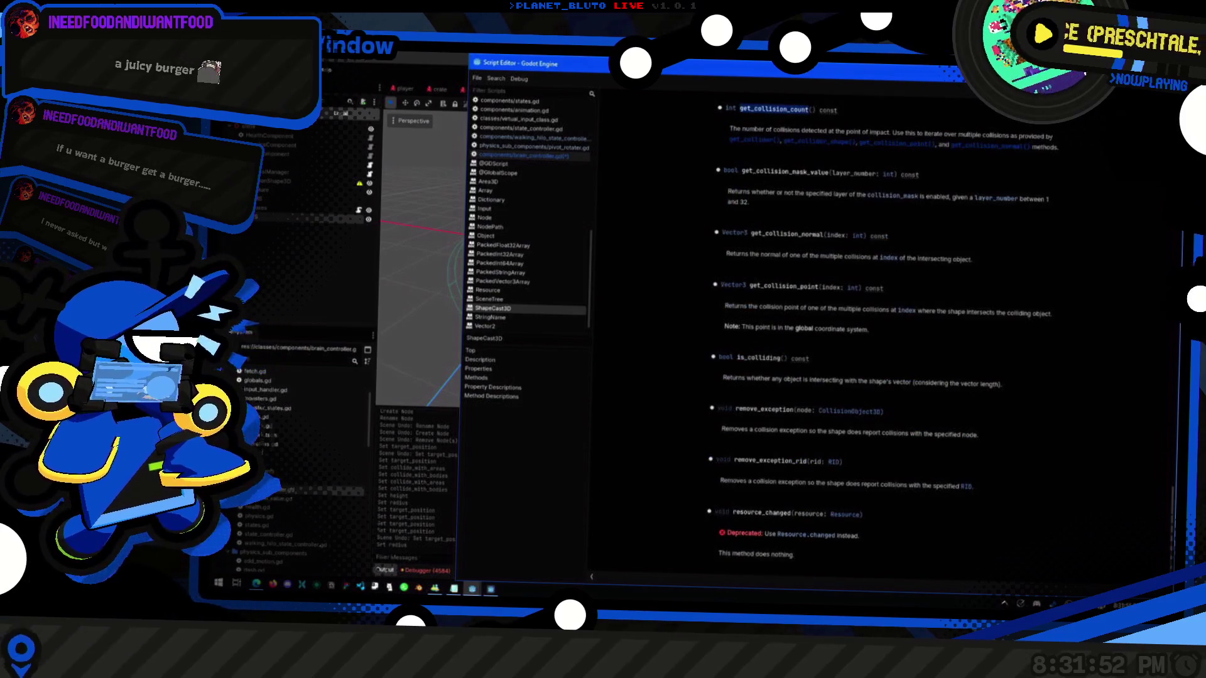
{"action": "key", "text": "alt+Left"}
{"action": "left_click", "coordinate": [824, 264]}
Complete line 11 of _physics_process as shape_cast.get_collision_count().
{"action": "key", "text": "Up"}
{"action": "key", "text": "End"}
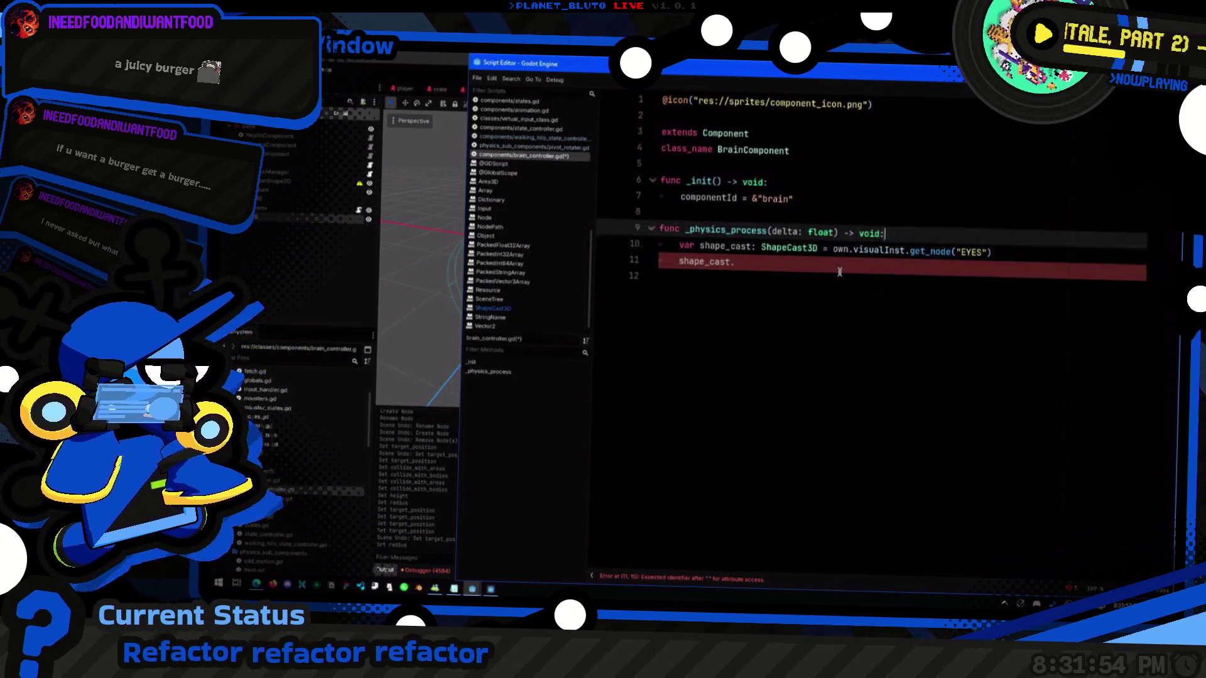
{"action": "key", "text": "Return"}
{"action": "key", "text": "ctrl+v"}
{"action": "key", "text": "ctrl+x"}
{"action": "key", "text": "End"}
{"action": "key", "text": "Return"}
{"action": "key", "text": "ctrl+v"}
{"action": "key", "text": "ctrl+z"}
{"action": "key", "text": "BackSpace"}
{"action": "left_click", "coordinate": [839, 271]}
{"action": "type", "text": "get_collision_count"}
{"action": "key", "text": "Return"}
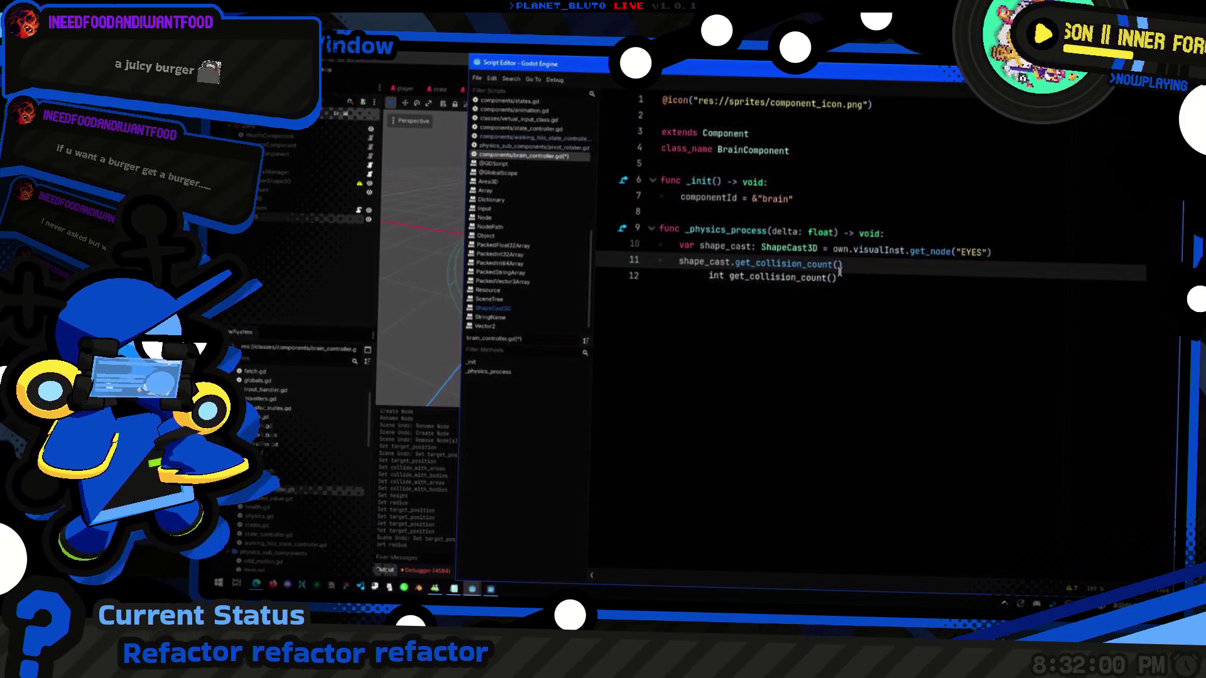
{"action": "key", "text": "Down"}
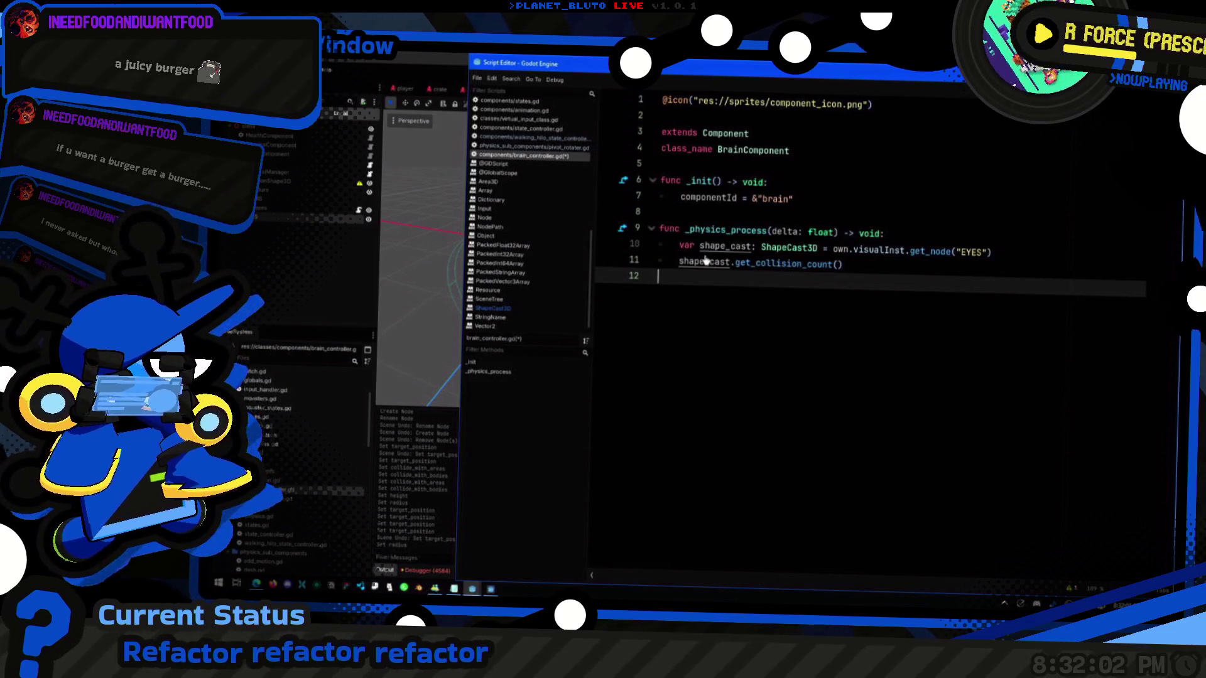
Review the get_collider method in the ShapeCast3D docs, then return to brain_controller.gd.
{"action": "left_click", "coordinate": [768, 271], "text": "ctrl"}
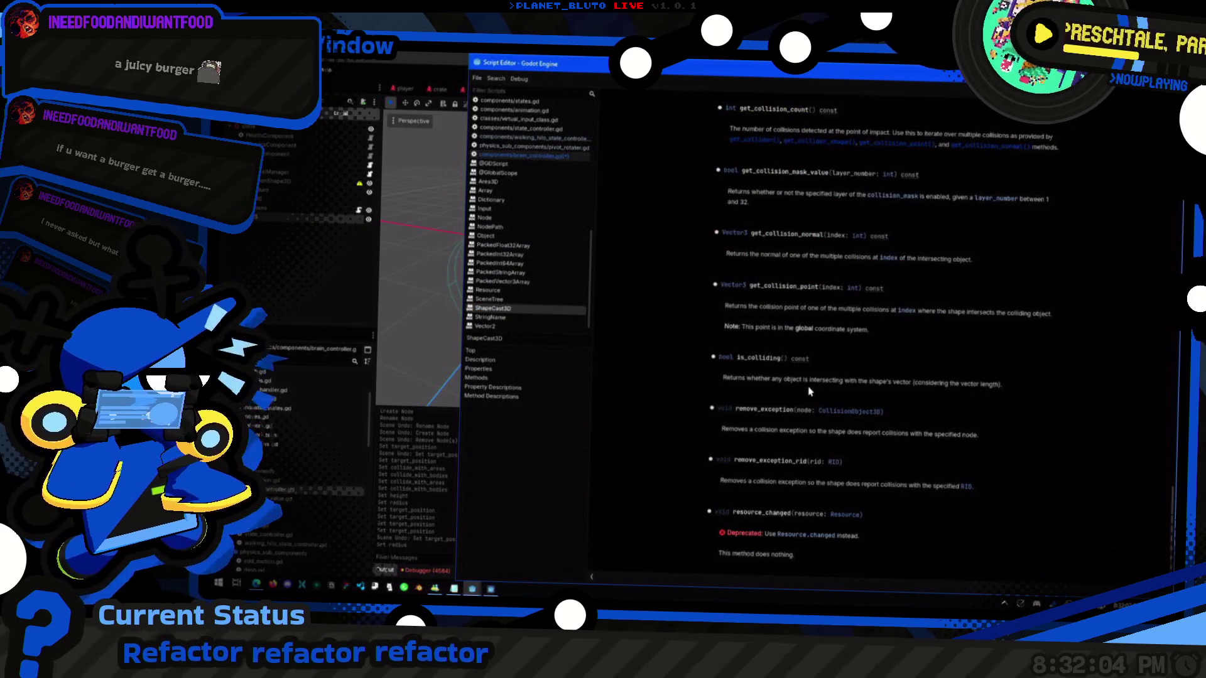
{"action": "scroll", "coordinate": [816, 389], "scroll_direction": "up", "scroll_amount": 15}
{"action": "scroll", "coordinate": [880, 389], "scroll_direction": "down", "scroll_amount": 6}
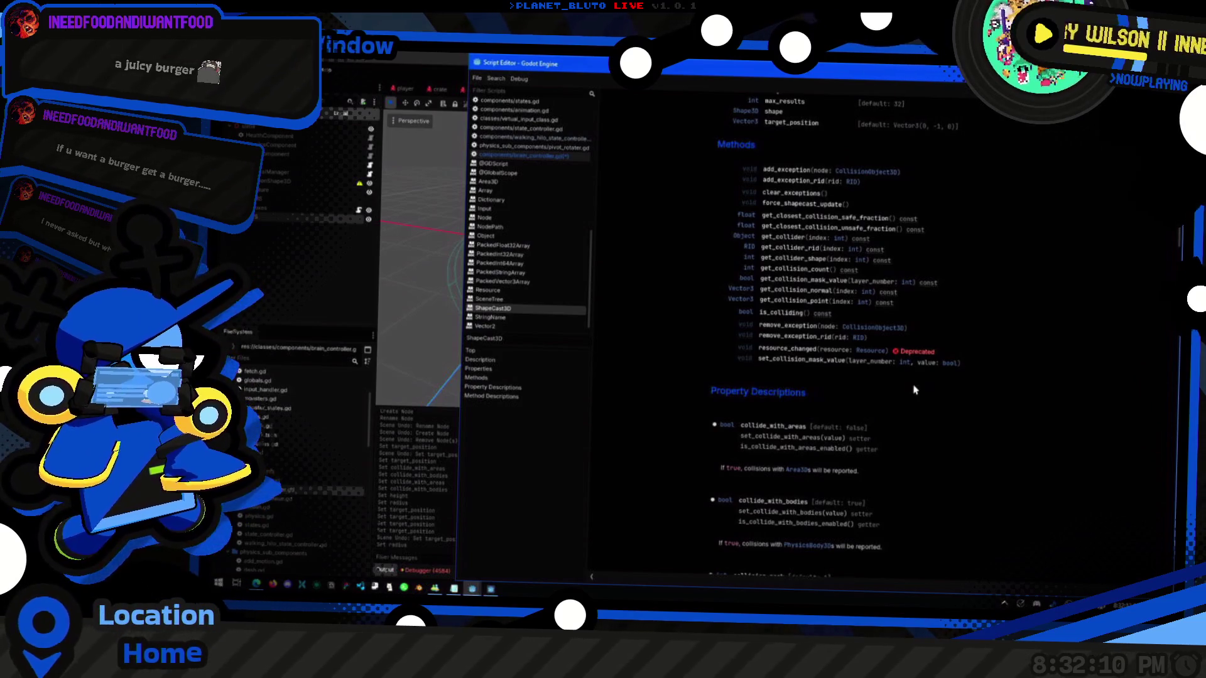
{"action": "left_click", "coordinate": [786, 240]}
{"action": "double_click", "coordinate": [771, 110]}
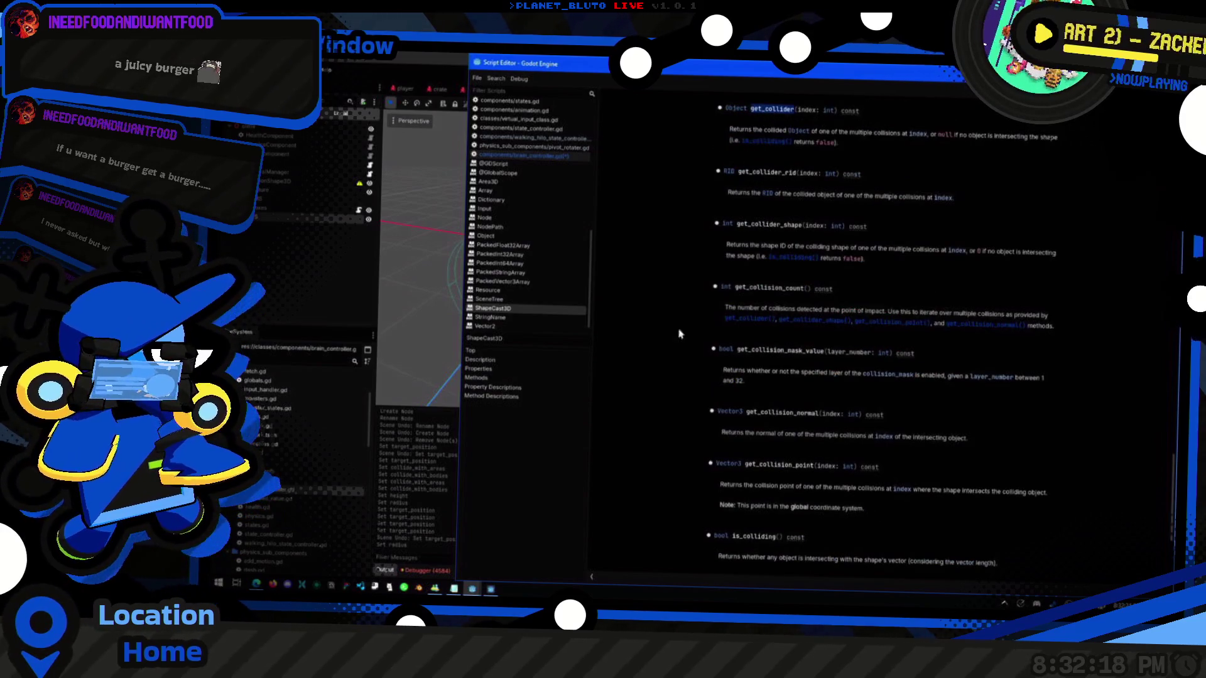
{"action": "scroll", "coordinate": [1173, 497], "scroll_direction": "up", "scroll_amount": 20}
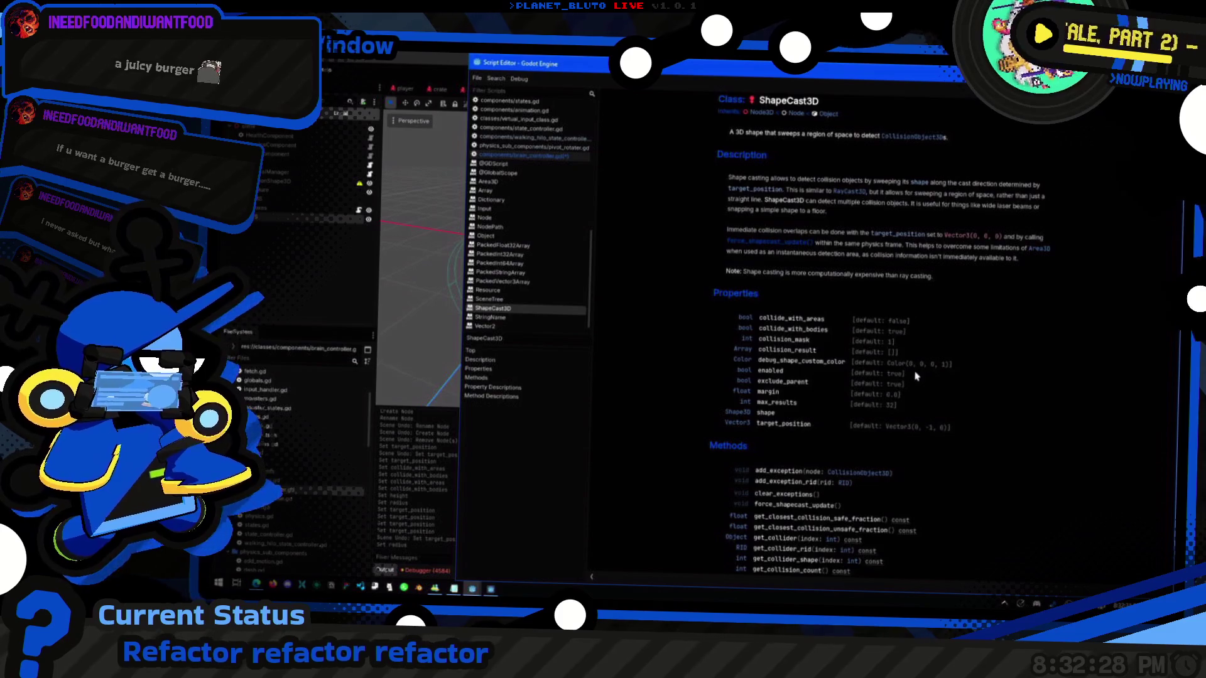
{"action": "scroll", "coordinate": [916, 376], "scroll_direction": "down", "scroll_amount": 5}
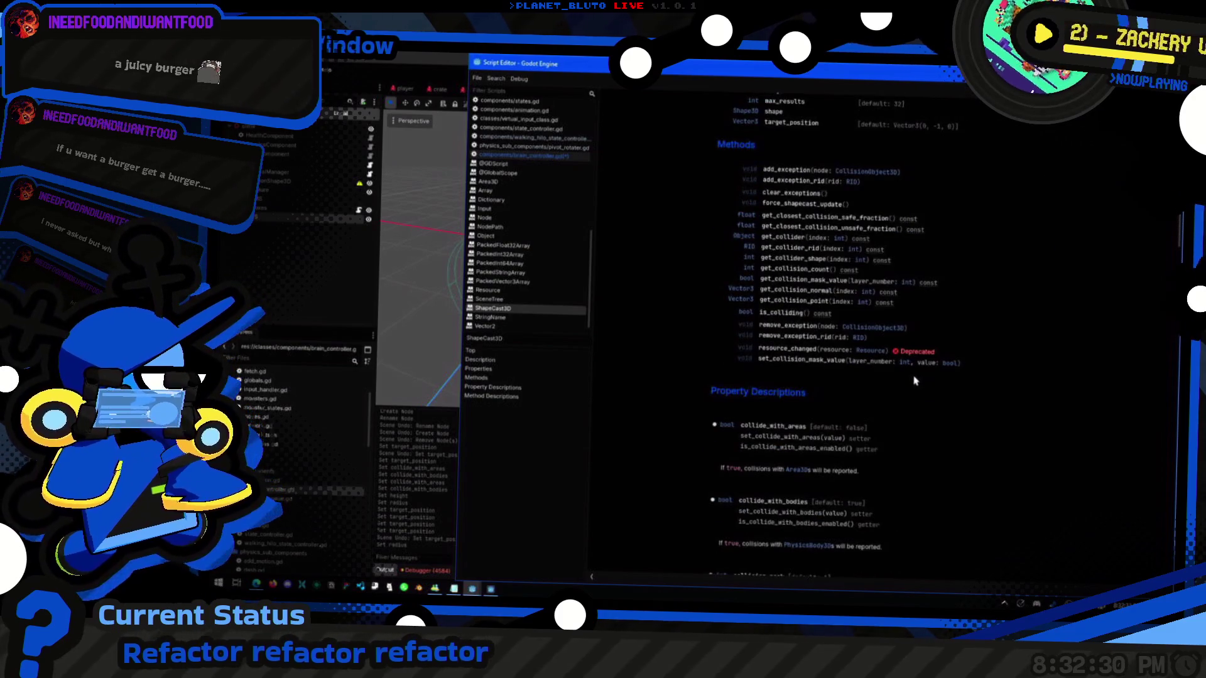
{"action": "scroll", "coordinate": [924, 357], "scroll_direction": "up", "scroll_amount": 5}
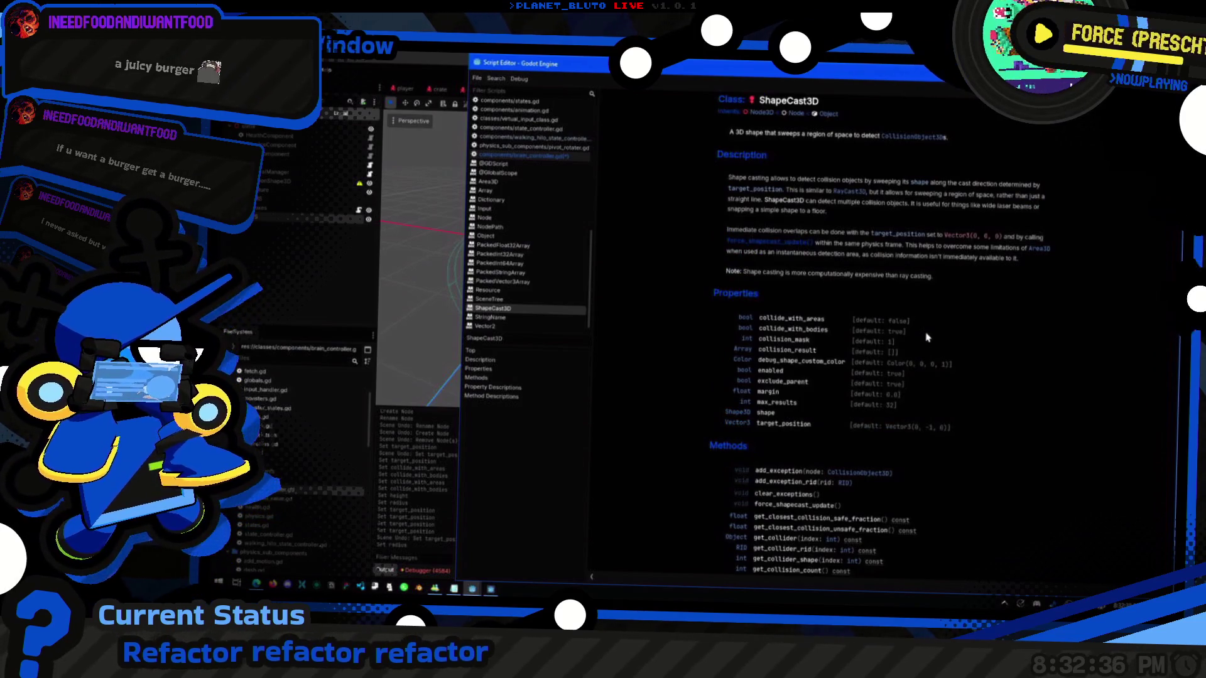
{"action": "left_click", "coordinate": [540, 155]}
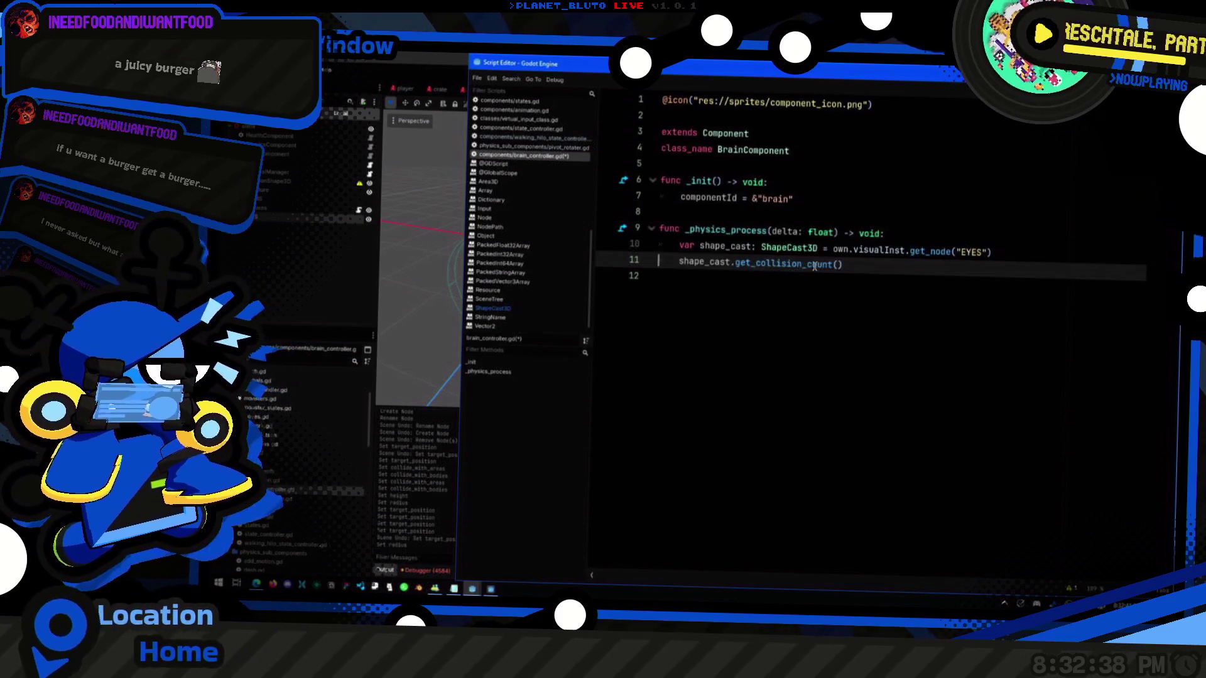
Inspect the EYES ShapeCast3D node's properties in the main editor.
{"action": "key", "text": "ctrl+z"}
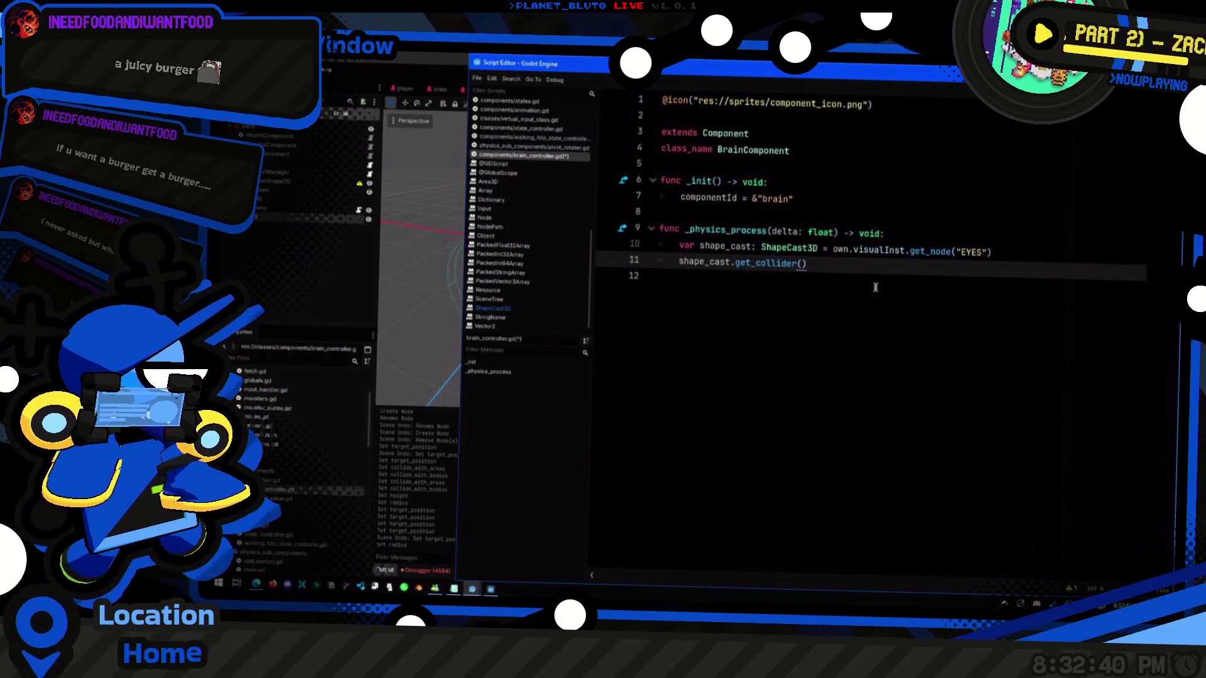
{"action": "key", "text": "ctrl+y"}
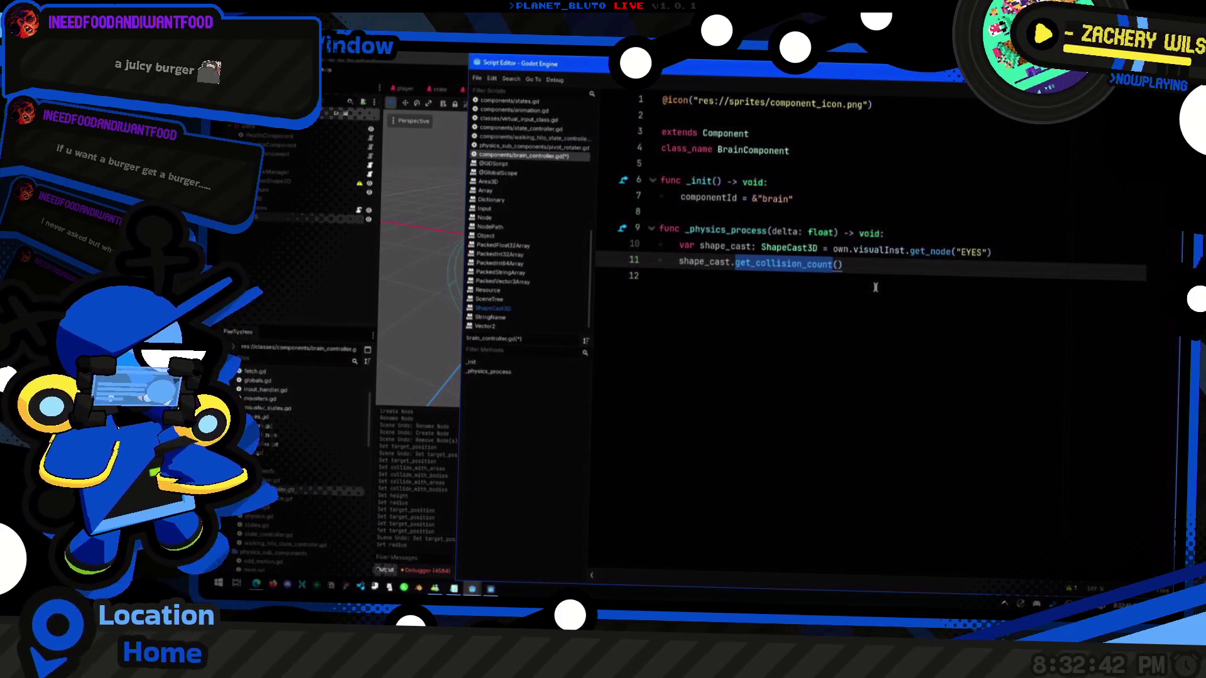
{"action": "left_click", "coordinate": [321, 217]}
{"action": "left_click", "coordinate": [321, 217]}
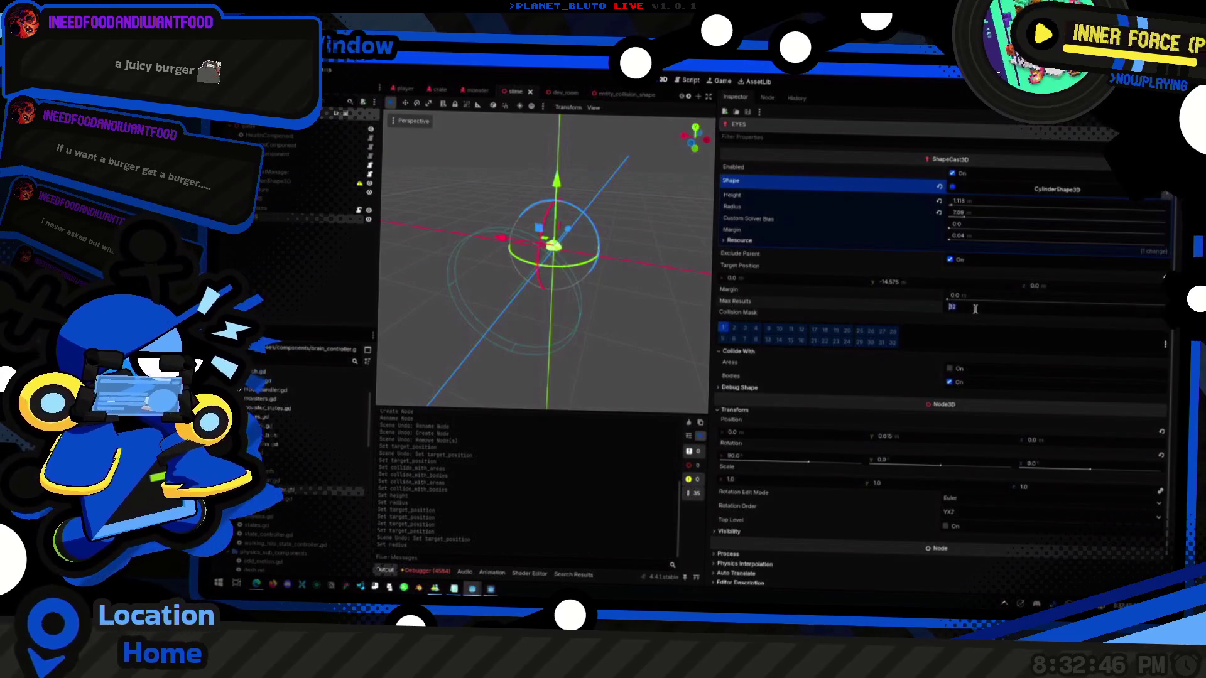
{"action": "key", "text": "alt+Tab"}
Wrap line 11 in an if that checks collision count > 0, and add 'var entity = shape_cast.get_collider(0)' inside.
{"action": "left_click", "coordinate": [779, 255]}
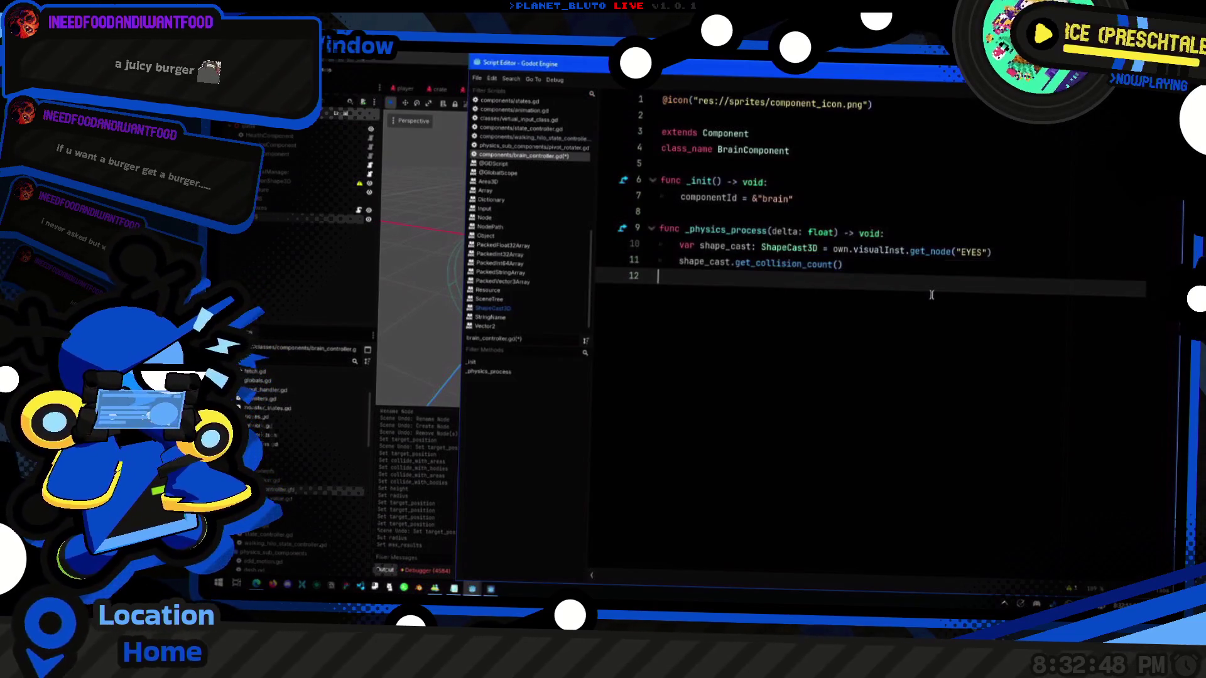
{"action": "type", "text": "if ("}
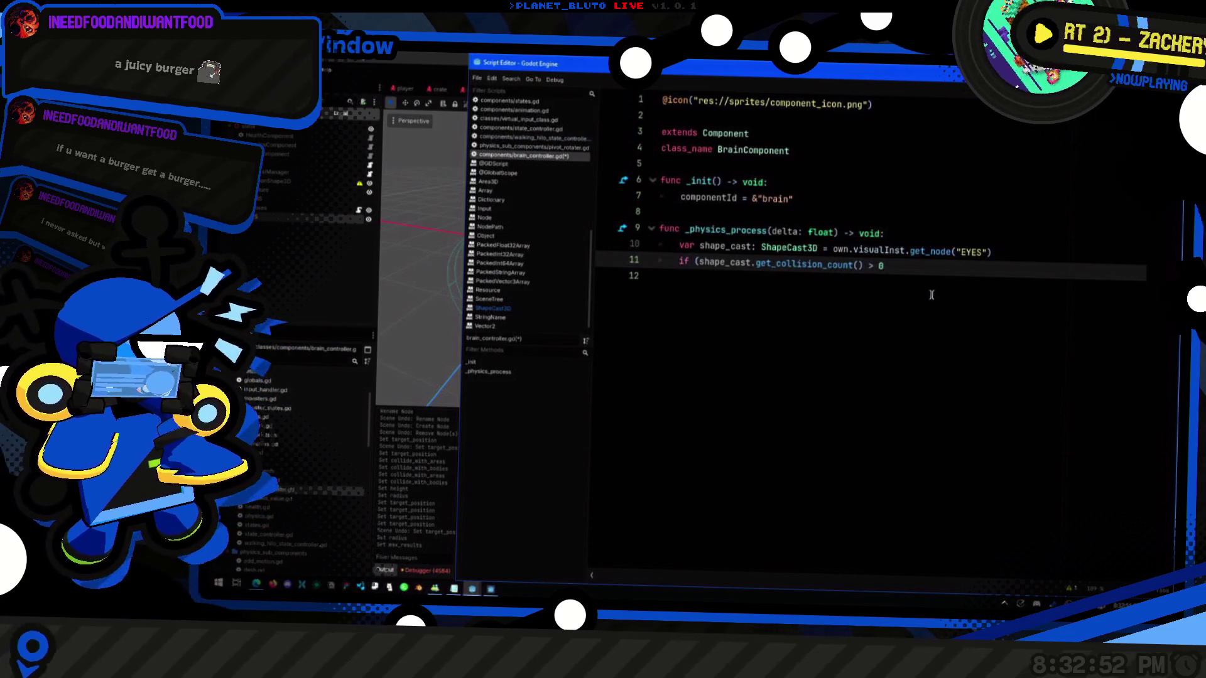
{"action": "type", "text": ":"}
{"action": "key", "text": "Return"}
{"action": "type", "text": "get_collider"}
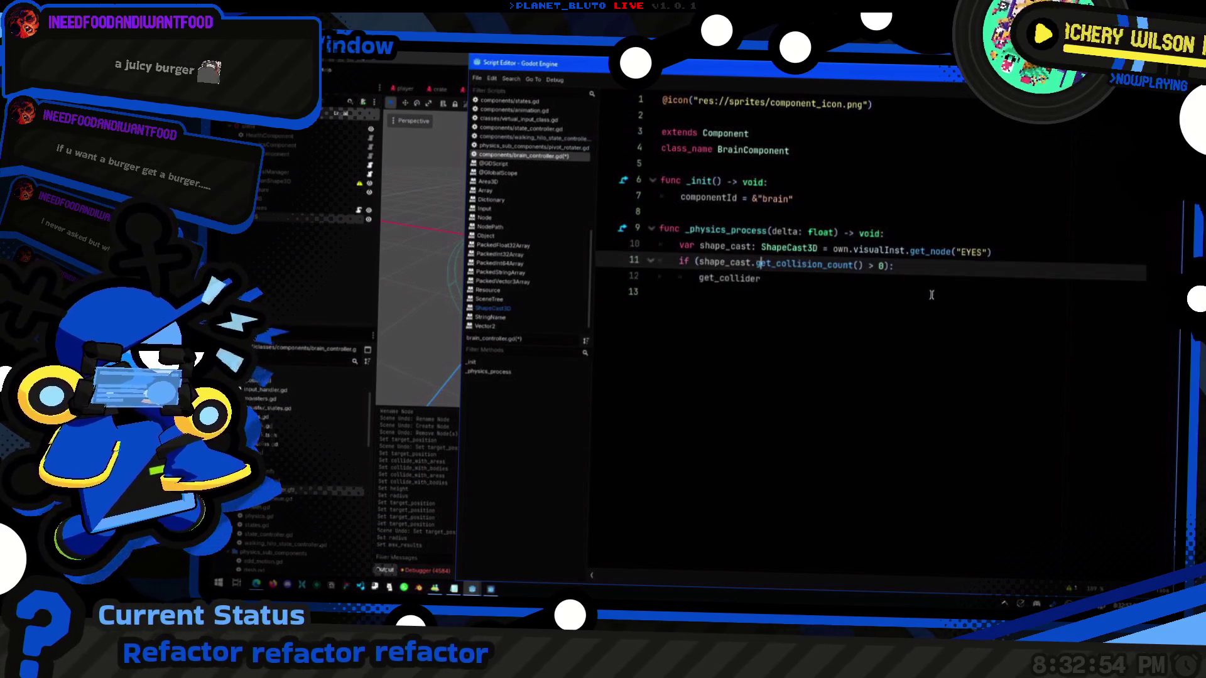
{"action": "key", "text": "Home"}
{"action": "type", "text": "shape_cast."}
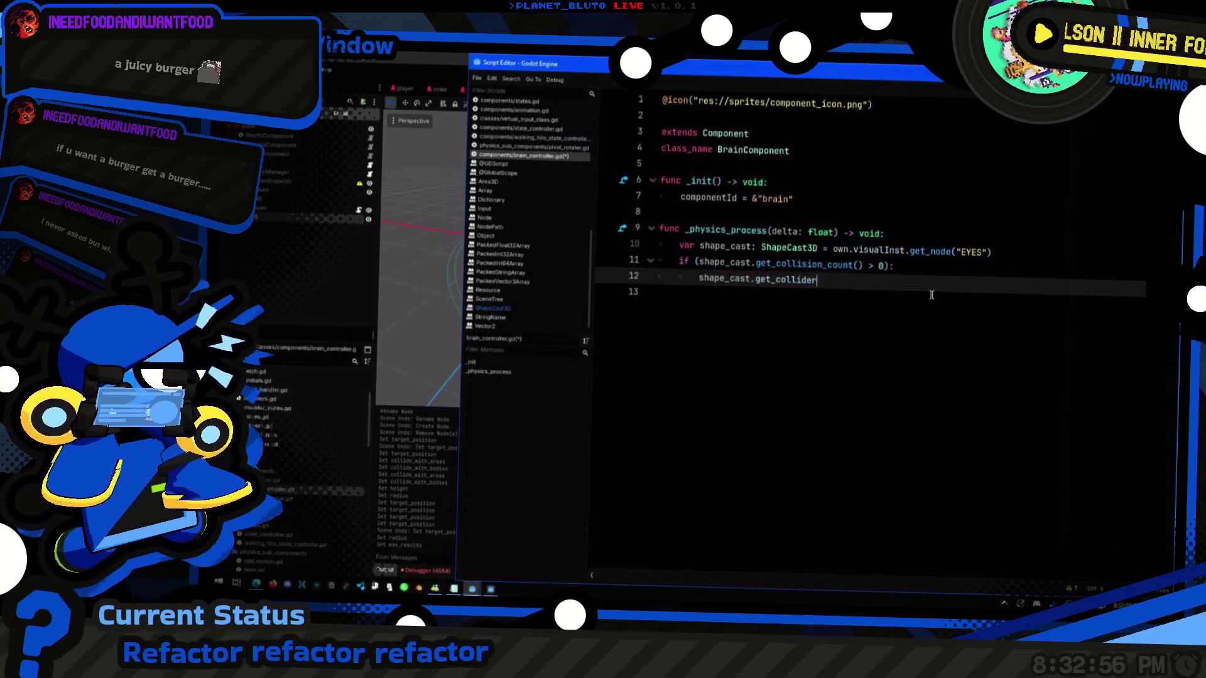
{"action": "key", "text": "End"}
{"action": "type", "text": "(0"}
{"action": "key", "text": "Home"}
{"action": "type", "text": "var "}
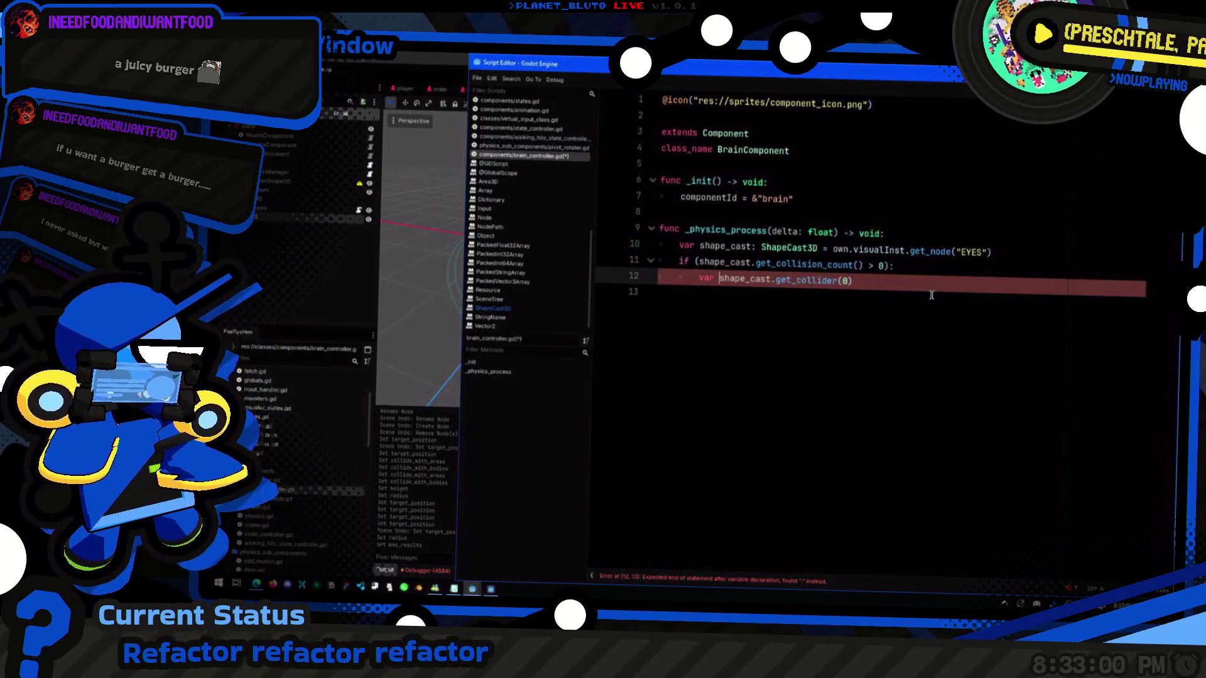
{"action": "type", "text": "entity ="}
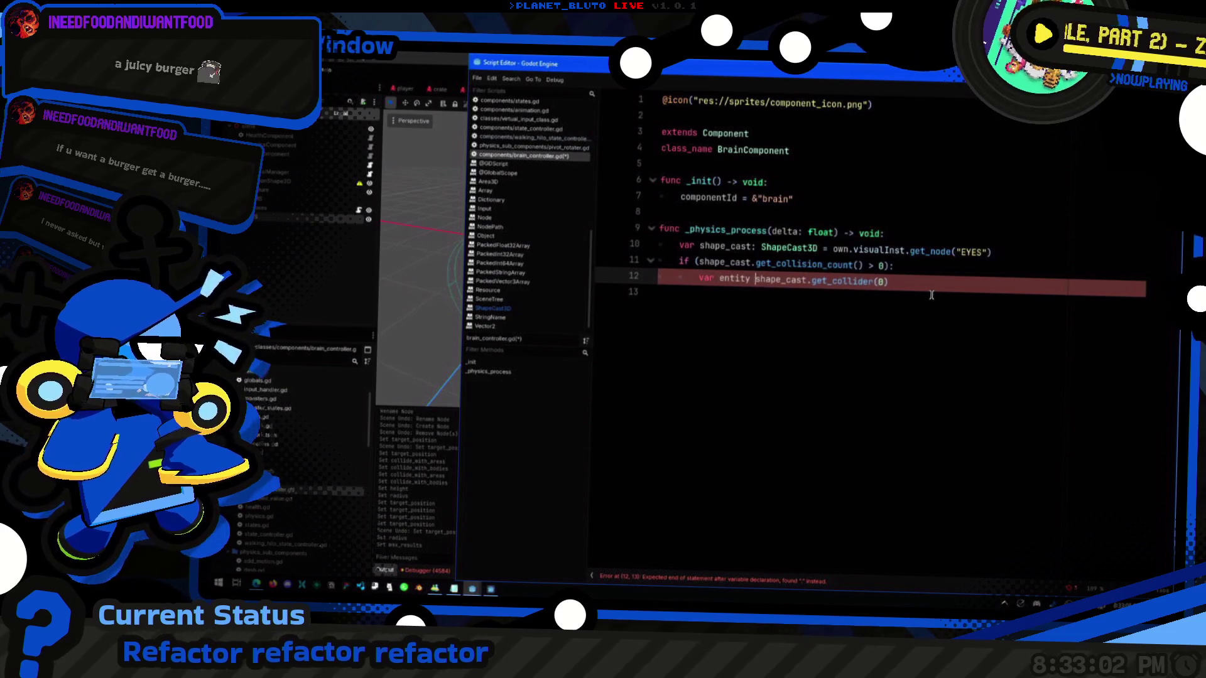
{"action": "key", "text": "ctrl+shift+Right"}
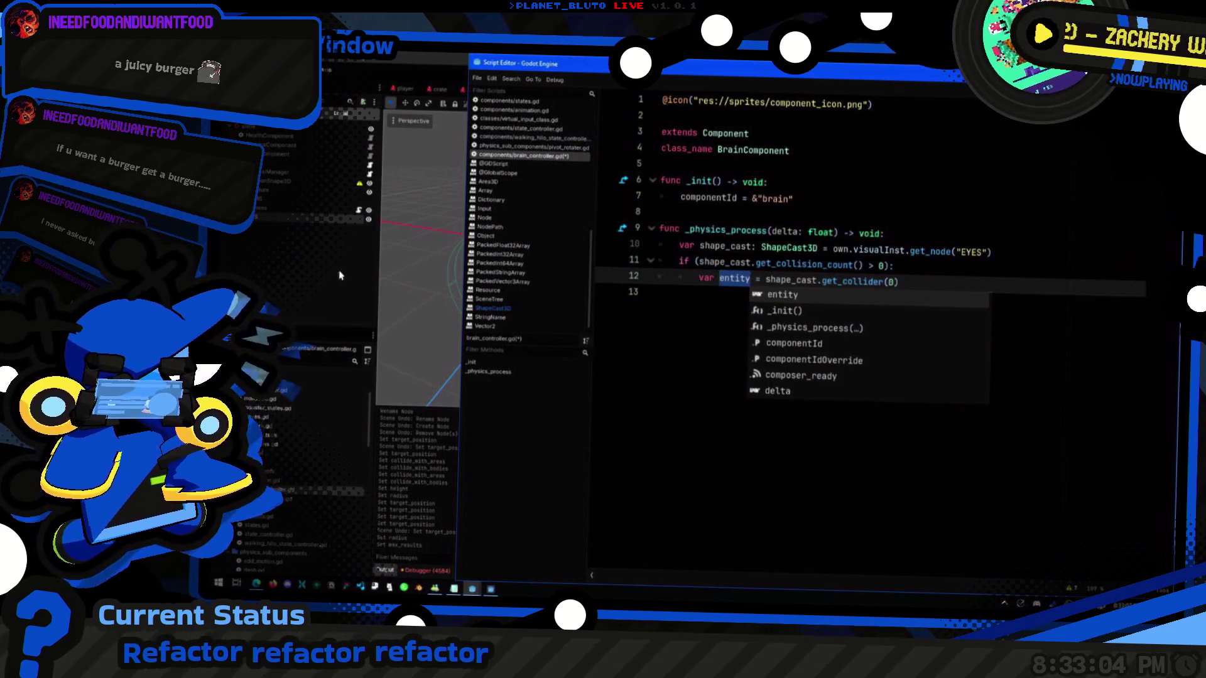
{"action": "left_click", "coordinate": [322, 256]}
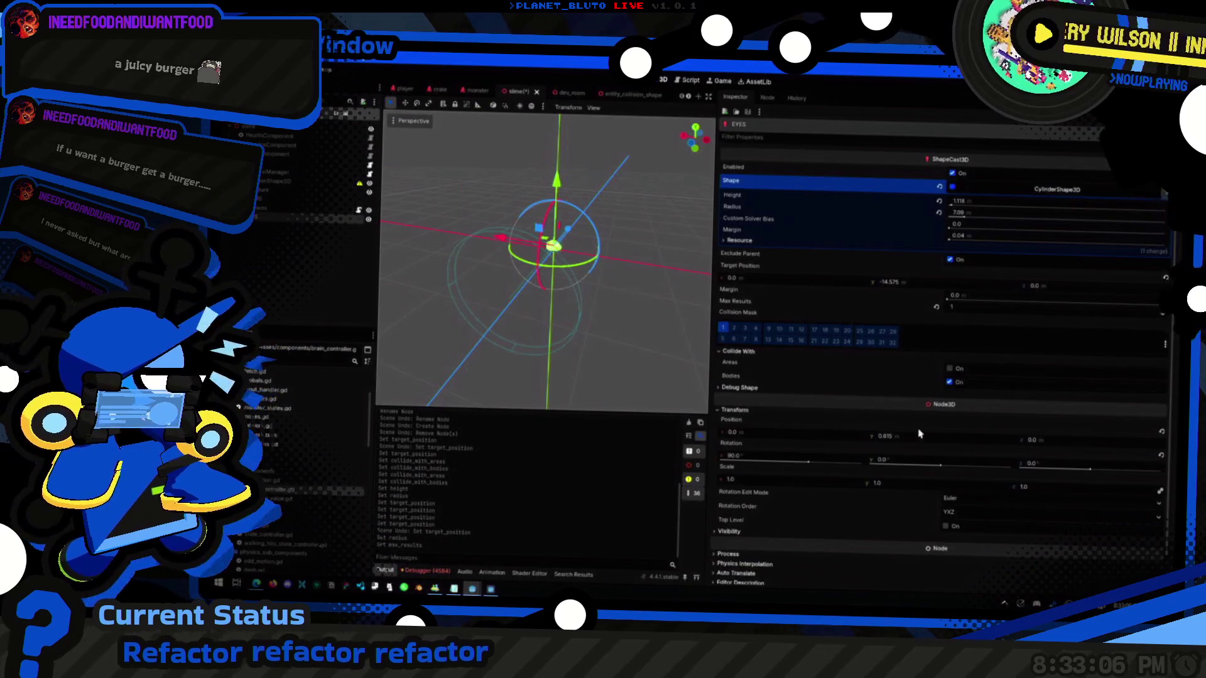
Look up the add_exception method in the ShapeCast3D class documentation.
{"action": "scroll", "coordinate": [785, 377], "scroll_direction": "down", "scroll_amount": 1}
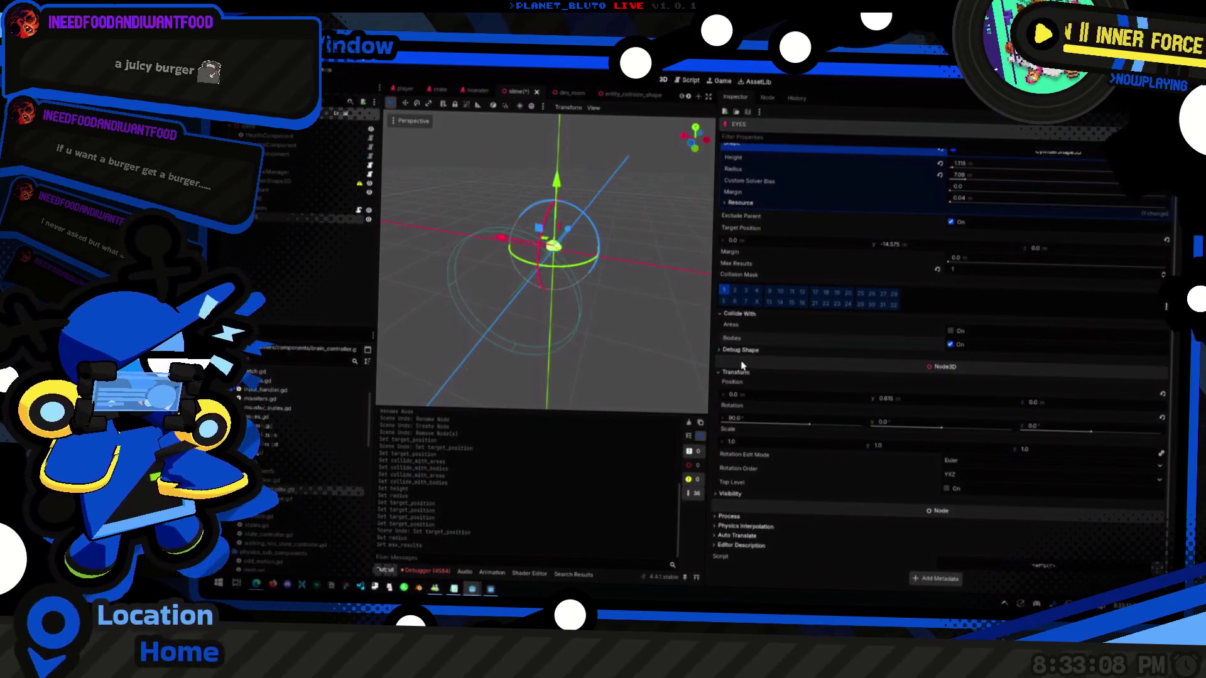
{"action": "mouse_move", "coordinate": [791, 340]}
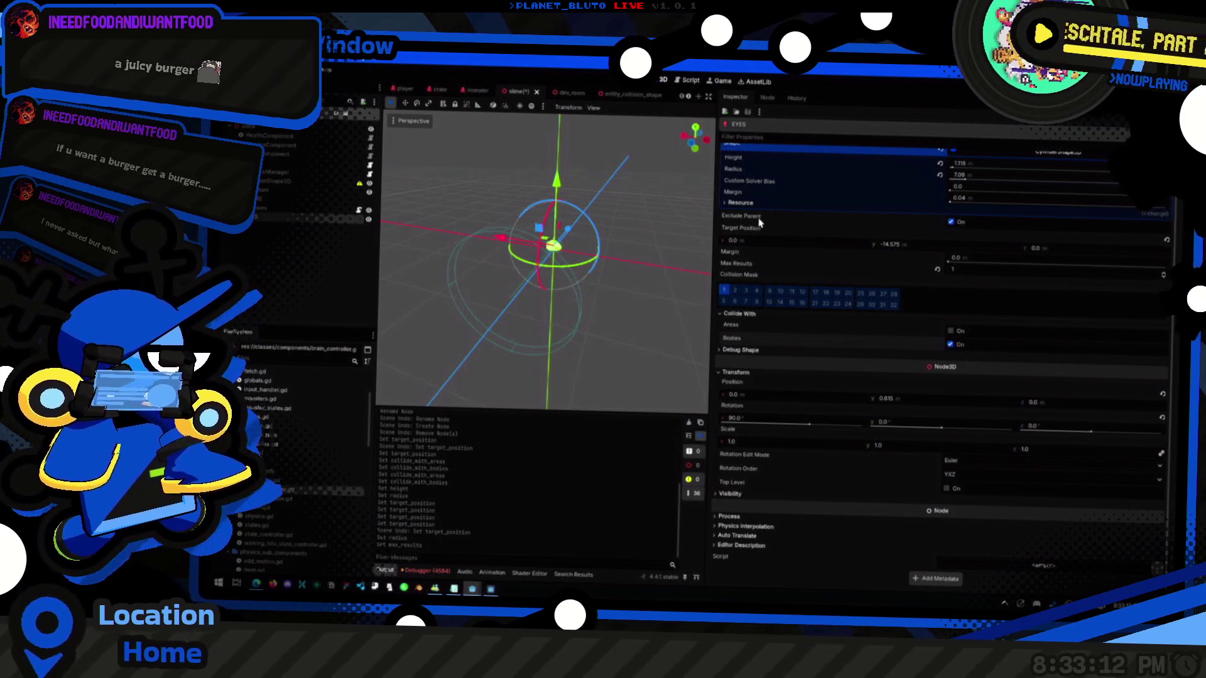
{"action": "scroll", "coordinate": [755, 257], "scroll_direction": "up", "scroll_amount": 1}
{"action": "mouse_move", "coordinate": [753, 261]}
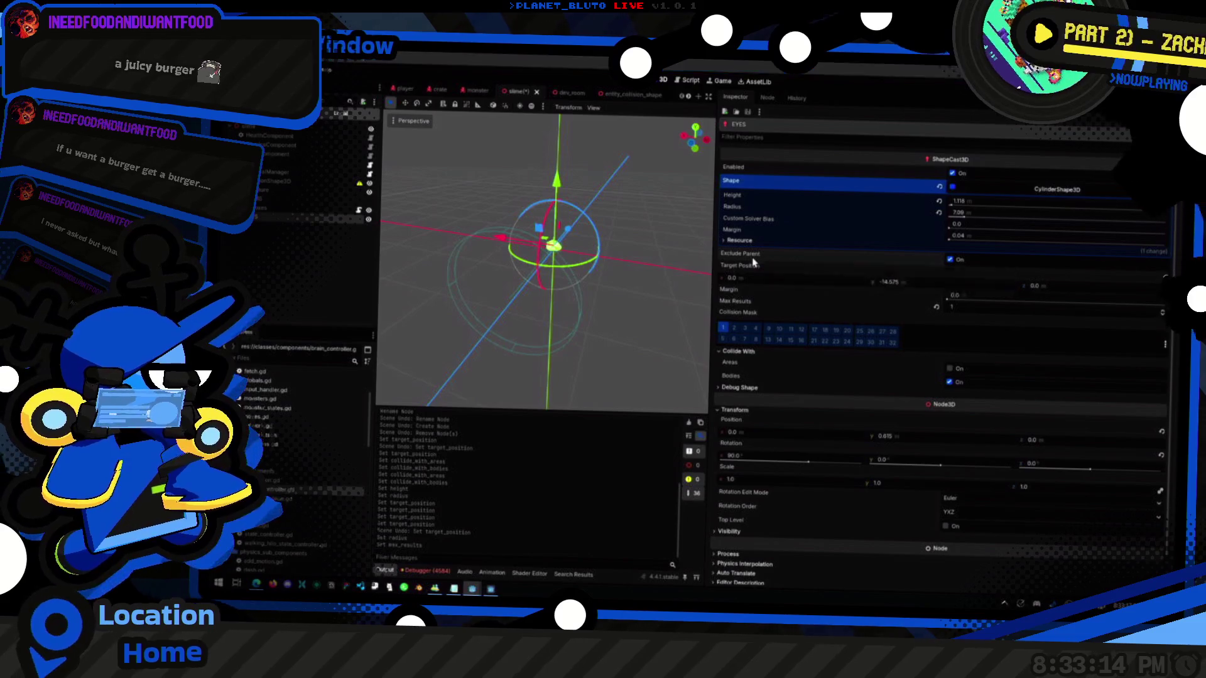
{"action": "key", "text": "alt+Tab"}
{"action": "key", "text": "Escape"}
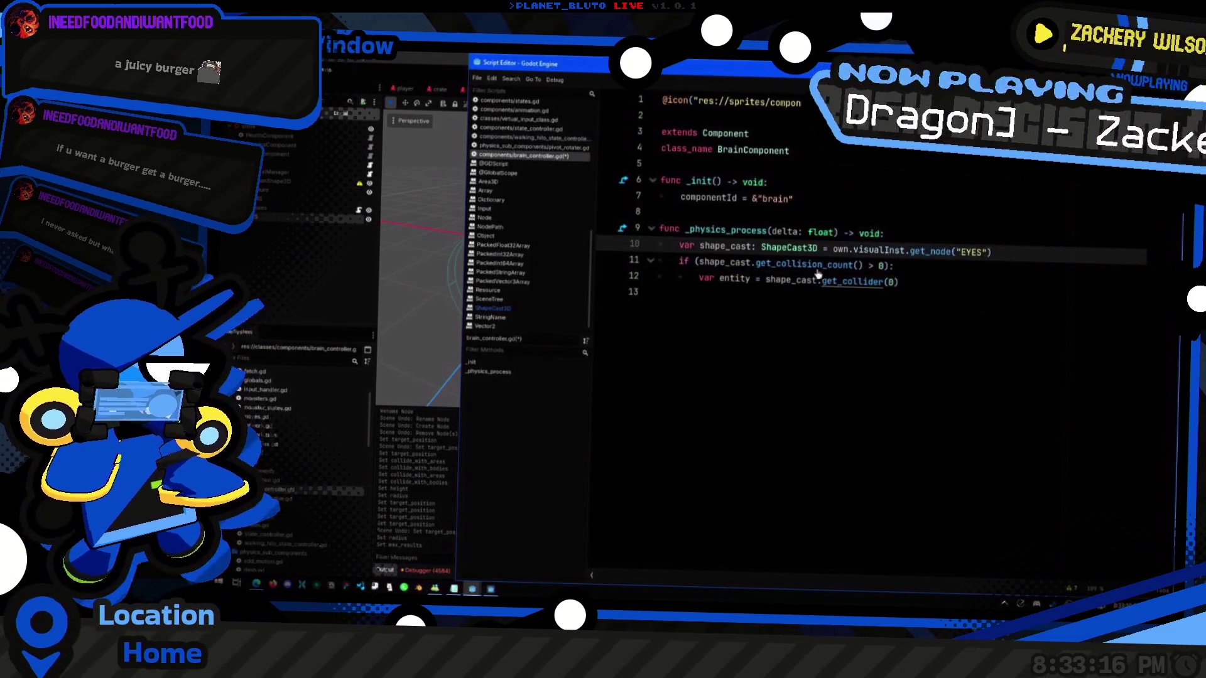
{"action": "left_click", "coordinate": [789, 248], "text": "ctrl"}
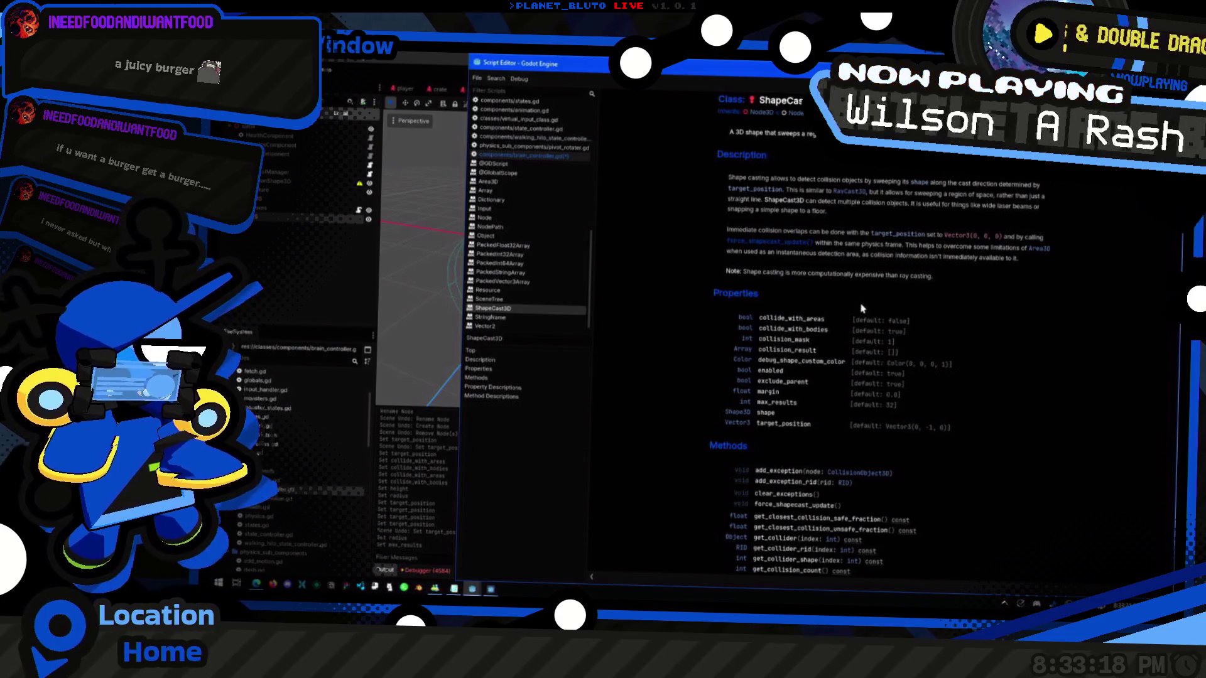
{"action": "scroll", "coordinate": [862, 320], "scroll_direction": "down", "scroll_amount": 3}
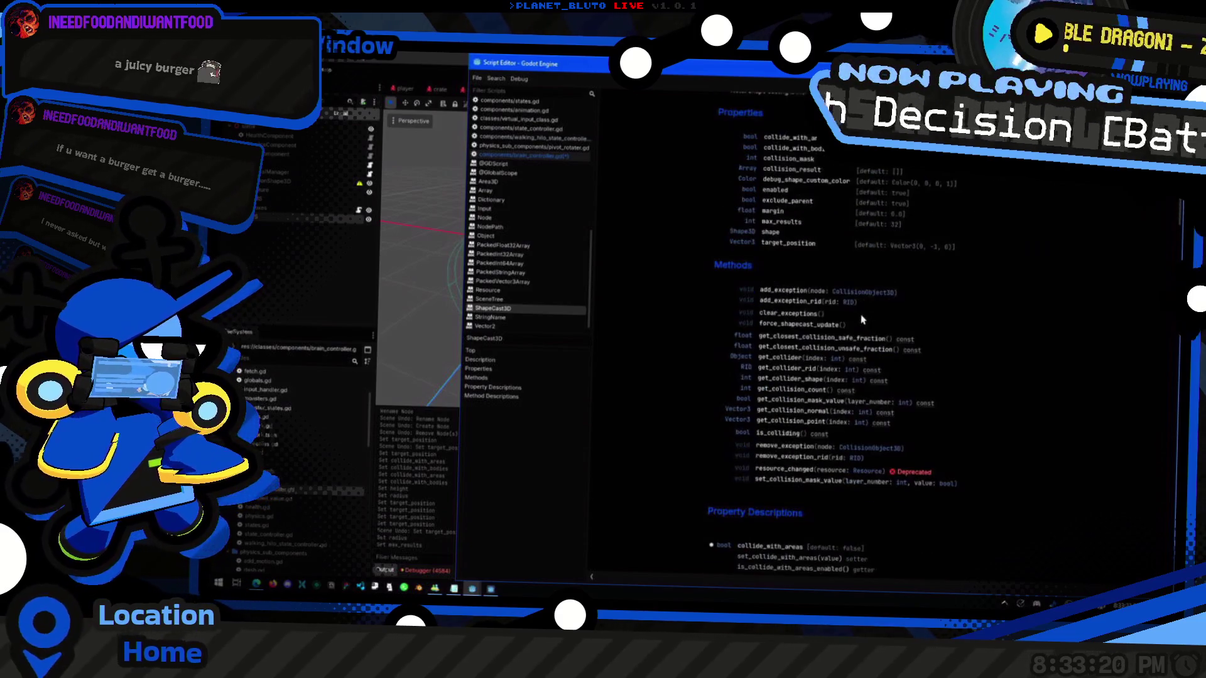
{"action": "left_click", "coordinate": [781, 293]}
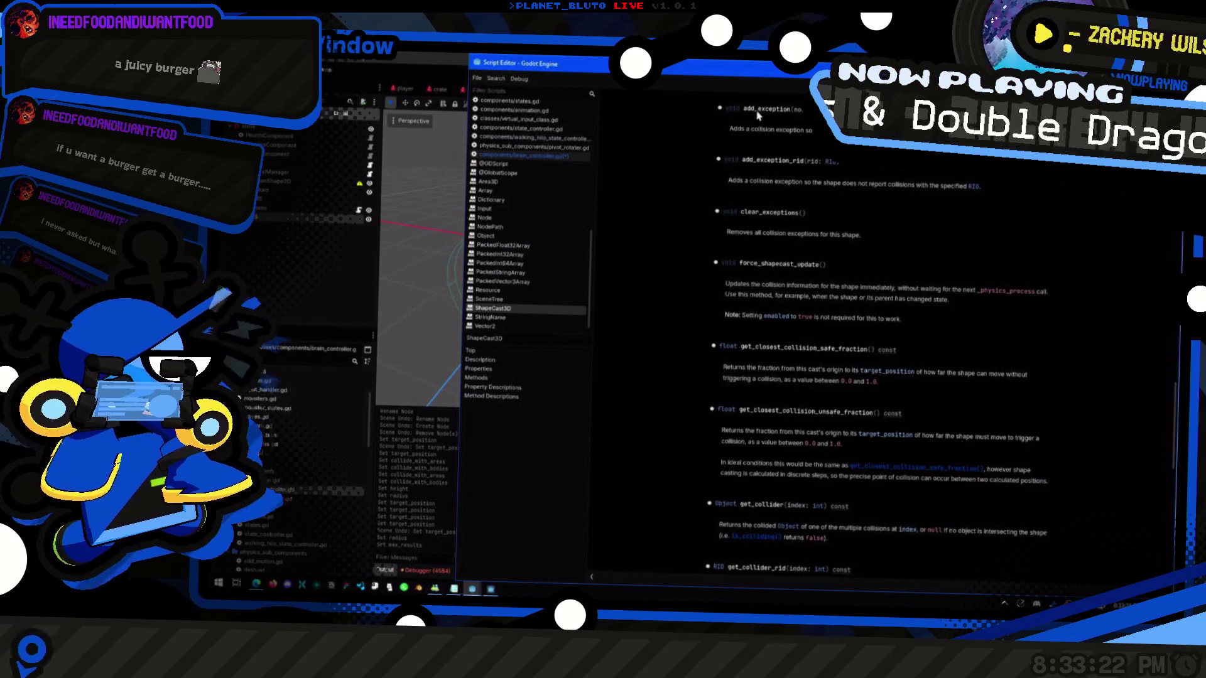
{"action": "key", "text": "alt+Left"}
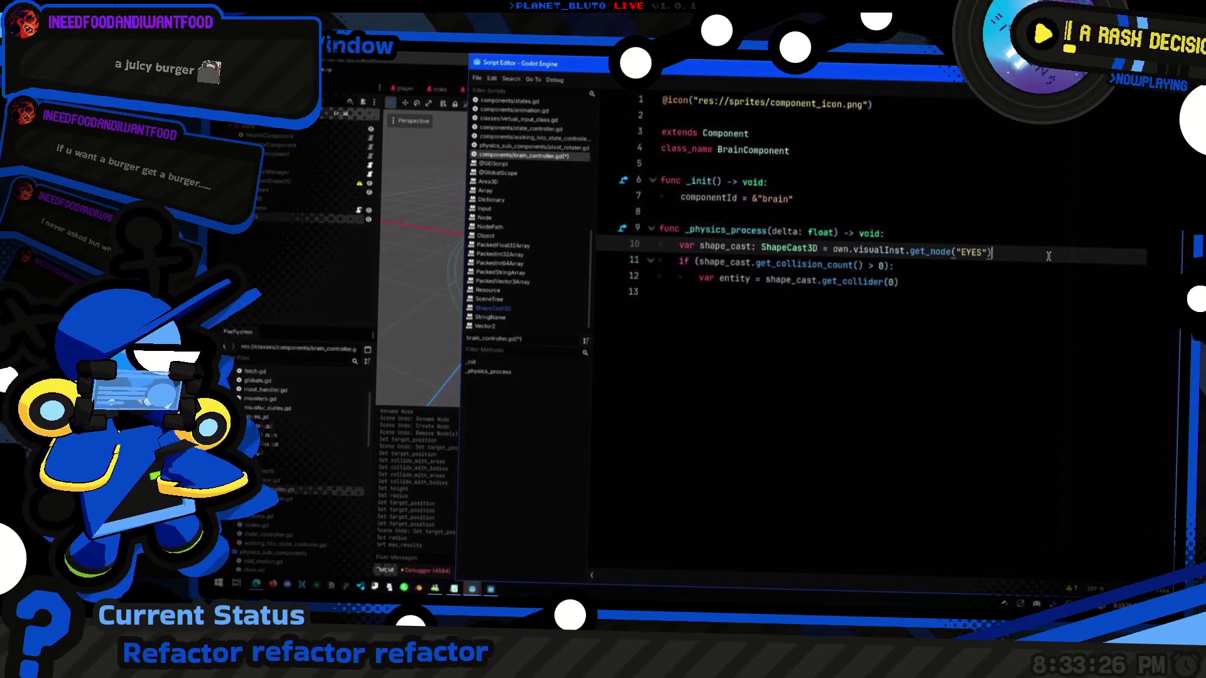
Add func _ready() above _physics_process containing a copy of the shape_cast EYES line.
{"action": "key", "text": "Up"}
{"action": "key", "text": "Up"}
{"action": "key", "text": "Return"}
{"action": "key", "text": "Return"}
{"action": "key", "text": "Up"}
{"action": "type", "text": "func _"}
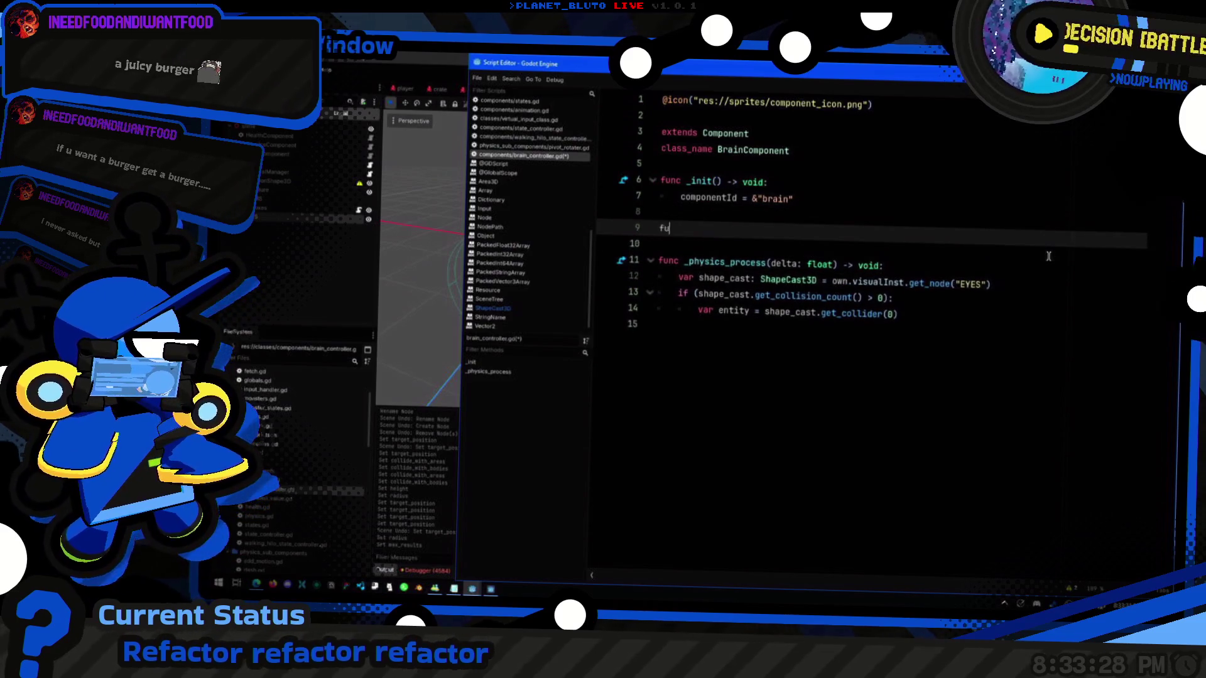
{"action": "key", "text": "Return"}
{"action": "key", "text": "Return"}
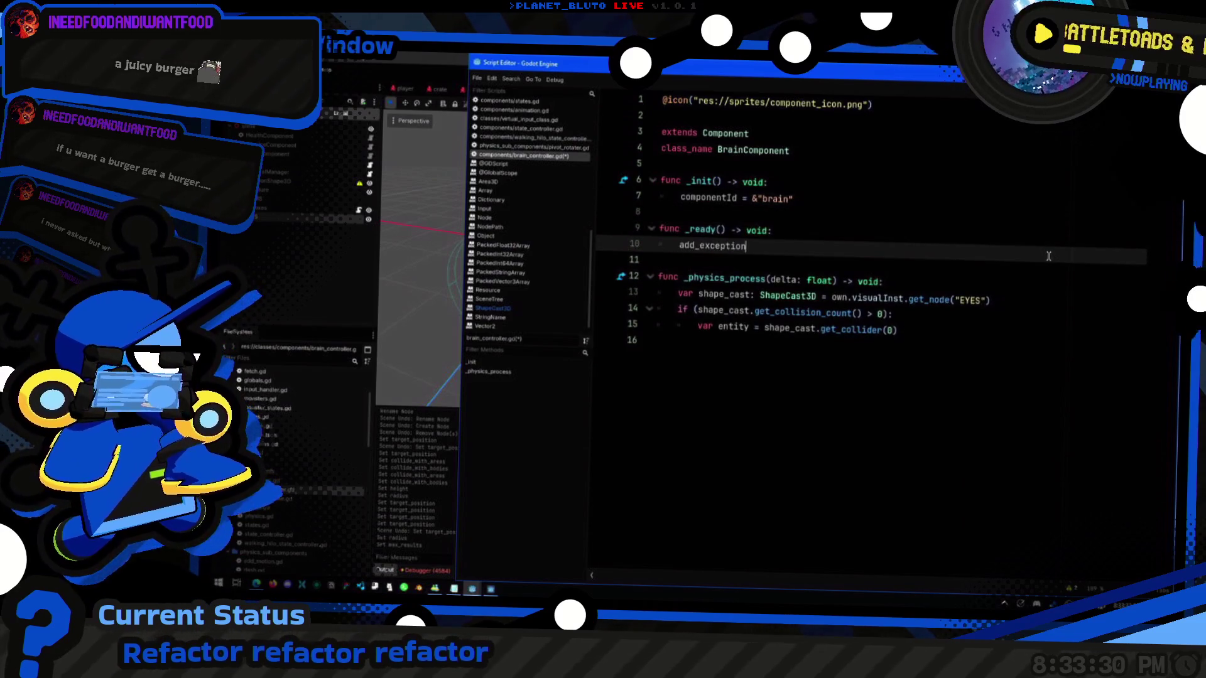
{"action": "key", "text": "BackSpace"}
{"action": "key", "text": "BackSpace"}
{"action": "key", "text": "Down"}
{"action": "key", "text": "Down"}
{"action": "key", "text": "Down"}
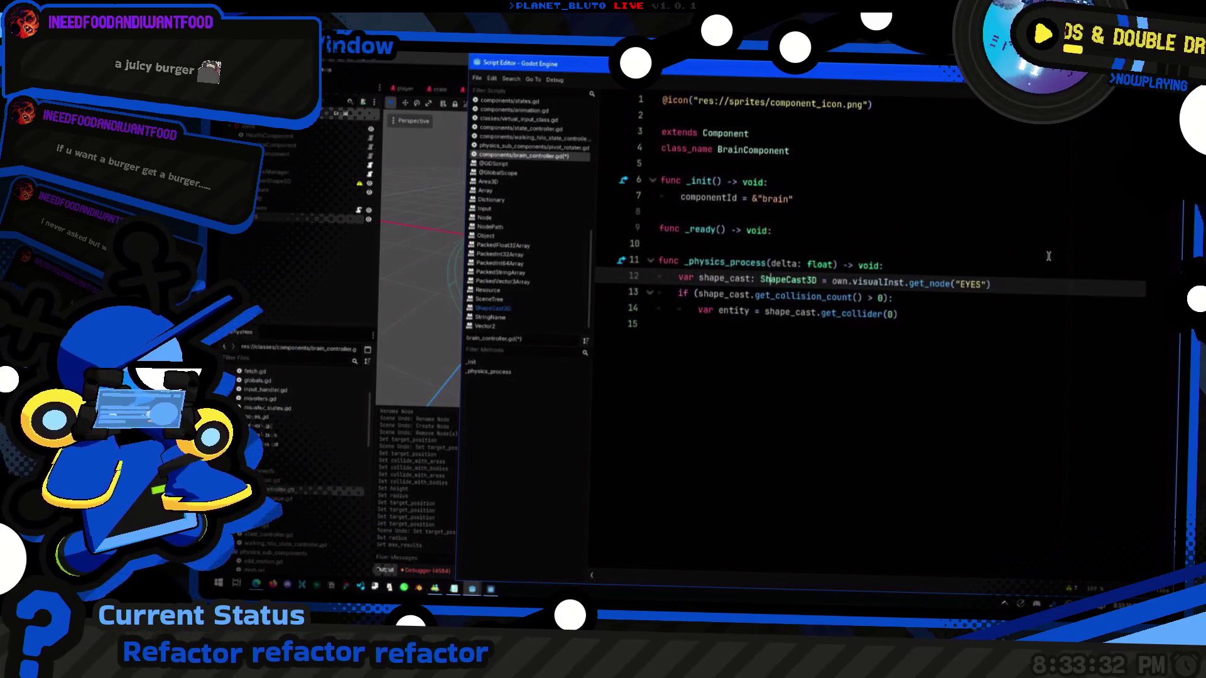
{"action": "key", "text": "shift+Home"}
{"action": "key", "text": "ctrl+c"}
{"action": "key", "text": "Up"}
{"action": "key", "text": "Up"}
{"action": "key", "text": "Up"}
{"action": "key", "text": "End"}
{"action": "key", "text": "Return"}
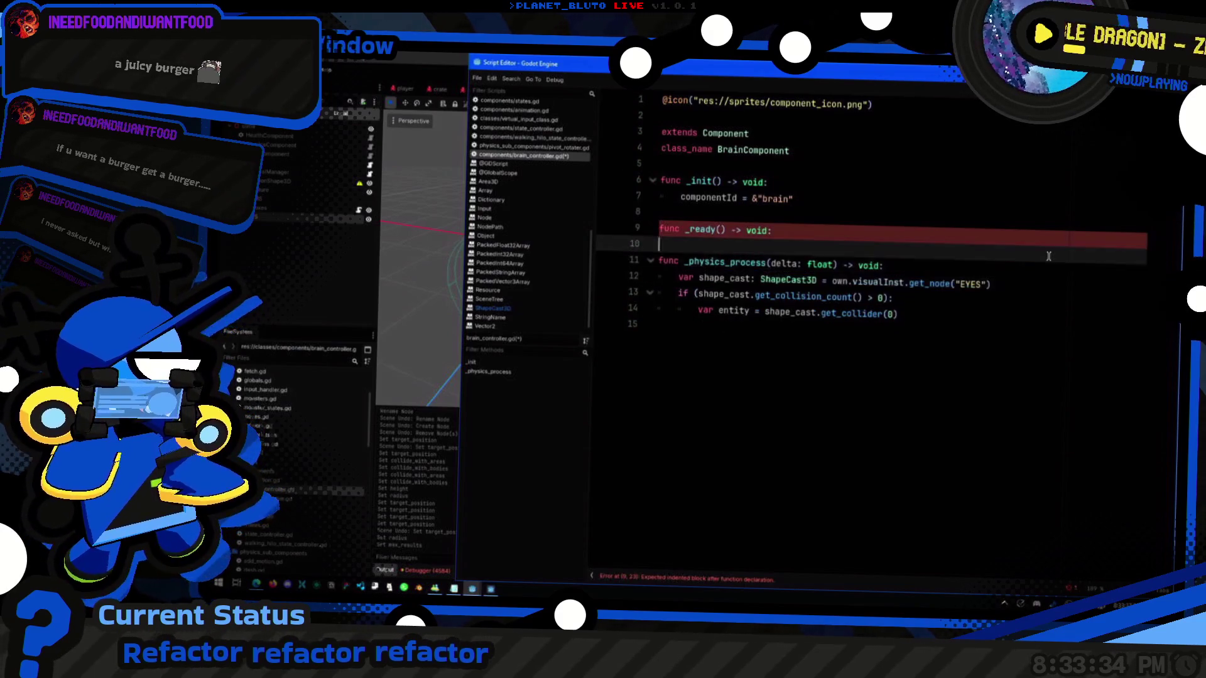
{"action": "key", "text": "ctrl+v"}
Call shape_cast.add_exception(own) in _ready so the EYES cast ignores the slime.
{"action": "key", "text": "End"}
{"action": "key", "text": "Return"}
{"action": "type", "text": "shape_cast.add_ex"}
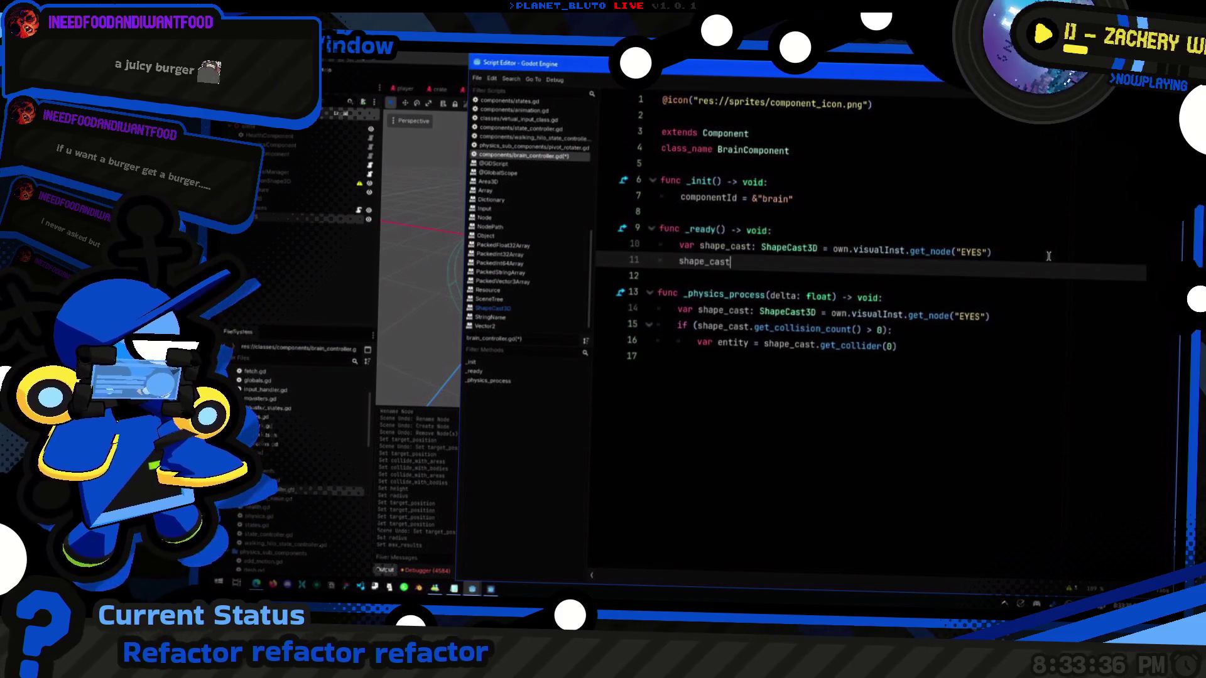
{"action": "key", "text": "Return"}
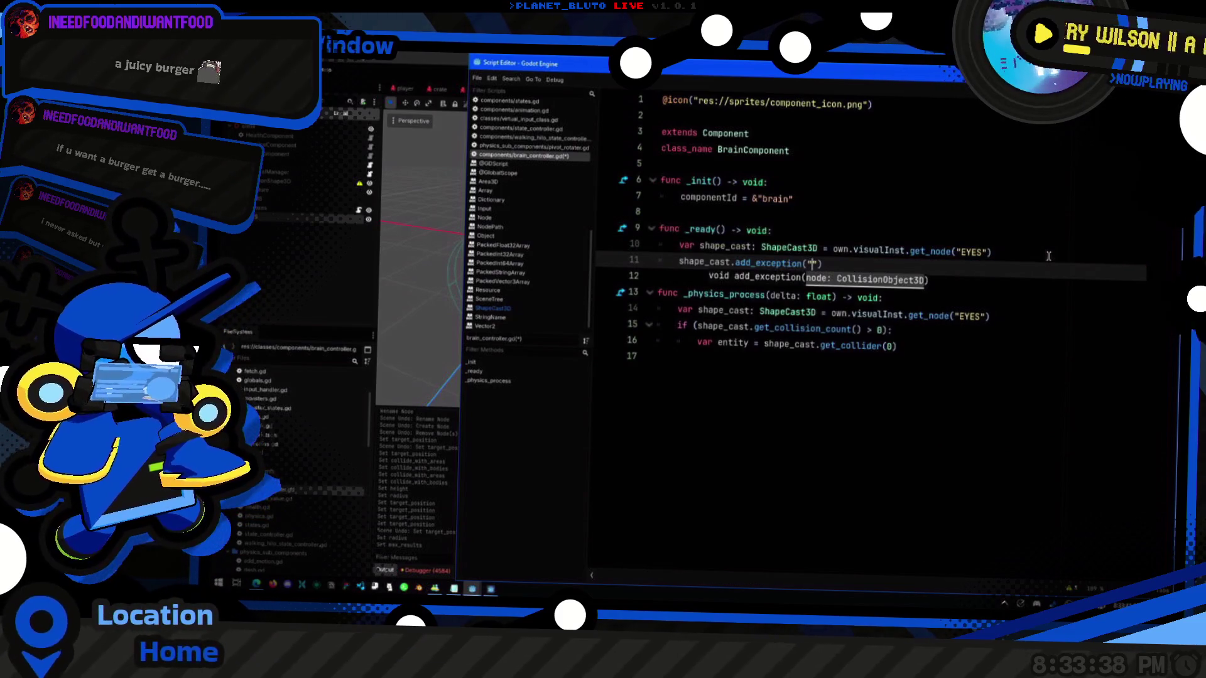
{"action": "key", "text": "Down"}
{"action": "key", "text": "Down"}
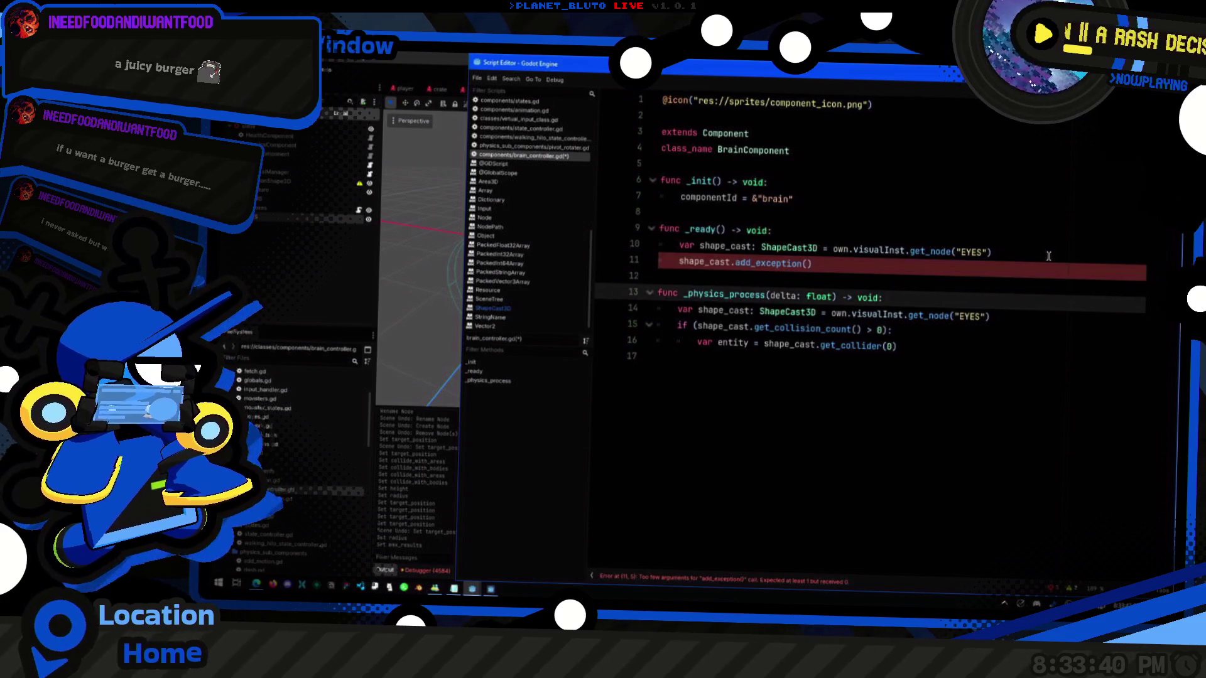
{"action": "key", "text": "Up"}
{"action": "key", "text": "Up"}
{"action": "type", "text": "own"}
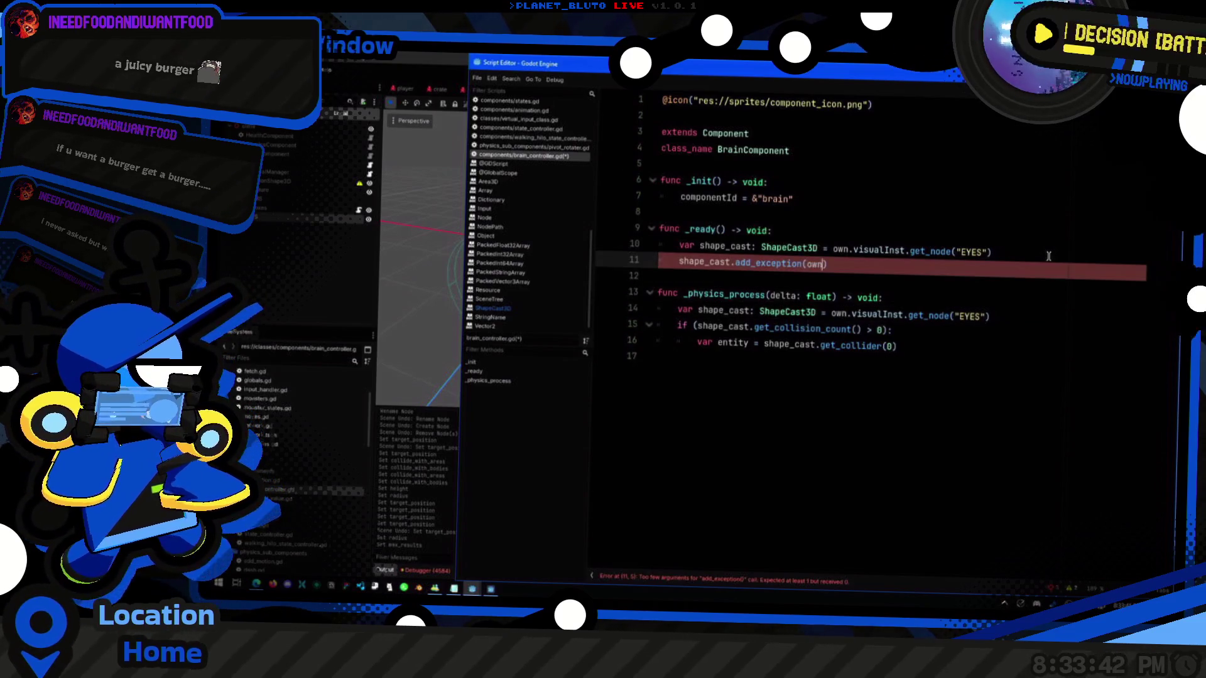
Try a DNSEntity type annotation on the entity declaration, then remove it.
{"action": "key", "text": "Down"}
{"action": "key", "text": "Down"}
{"action": "key", "text": "Down"}
{"action": "type", "text": ": DNS"}
{"action": "key", "text": "Return"}
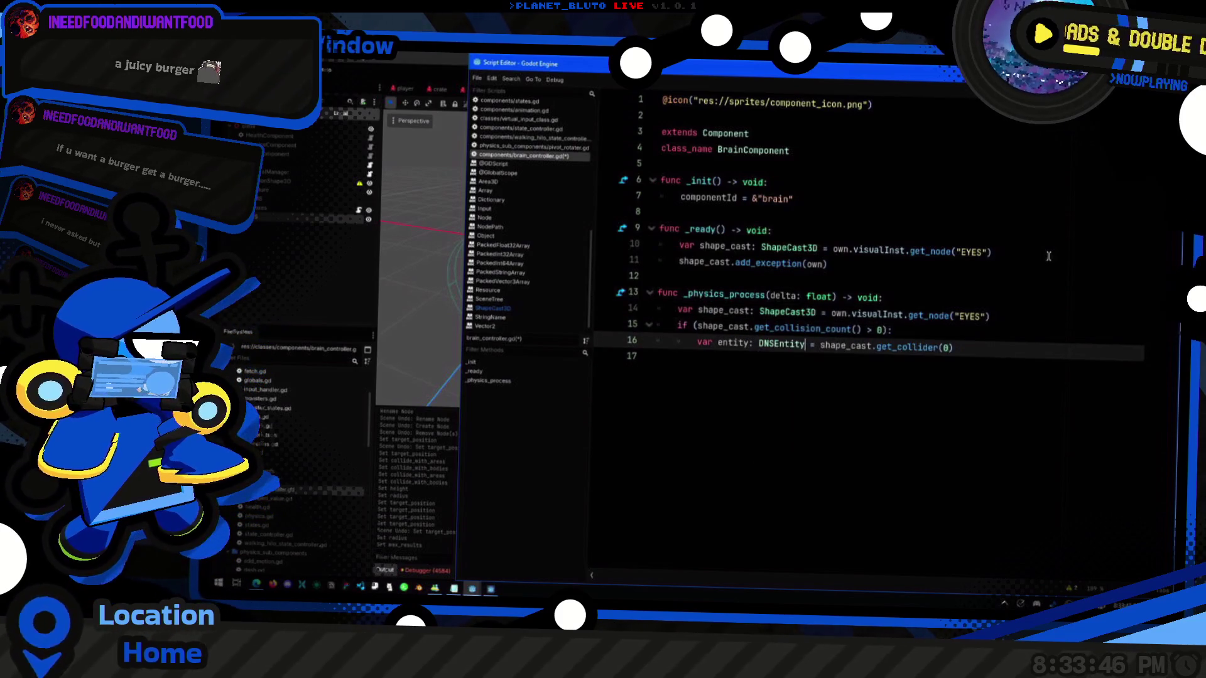
{"action": "key", "text": "ctrl+shift+Left"}
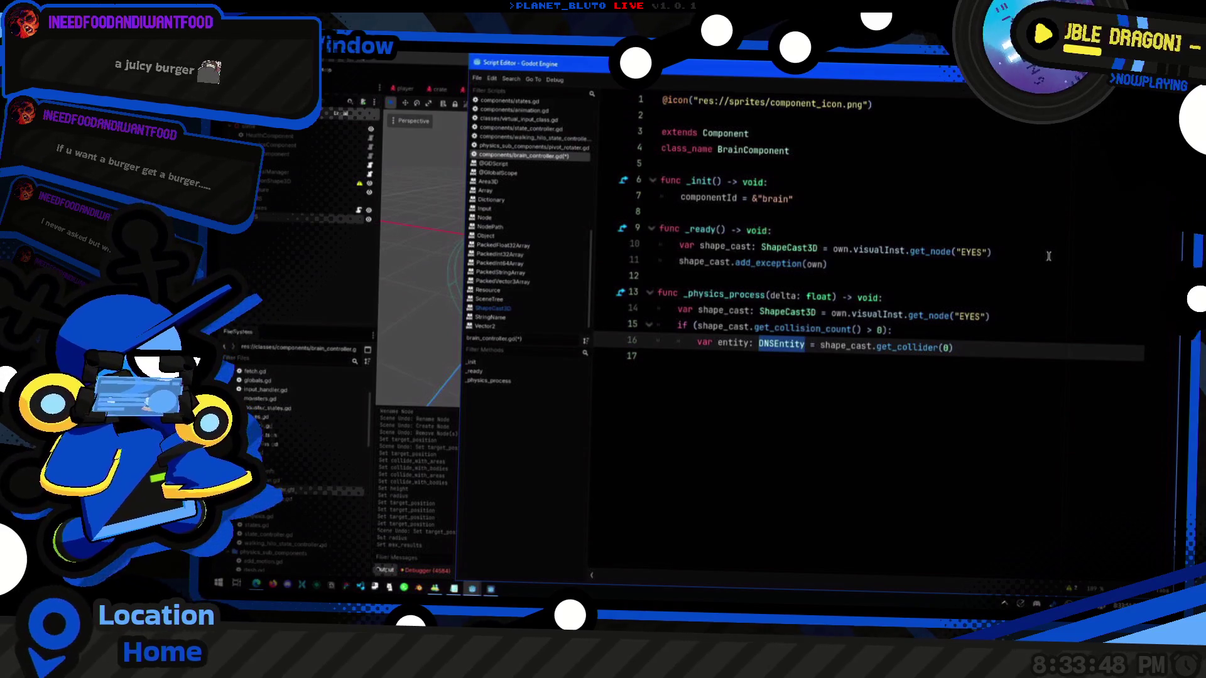
{"action": "key", "text": "BackSpace"}
{"action": "key", "text": "BackSpace"}
{"action": "key", "text": "BackSpace"}
{"action": "key", "text": "Up"}
{"action": "key", "text": "Up"}
{"action": "key", "text": "Up"}
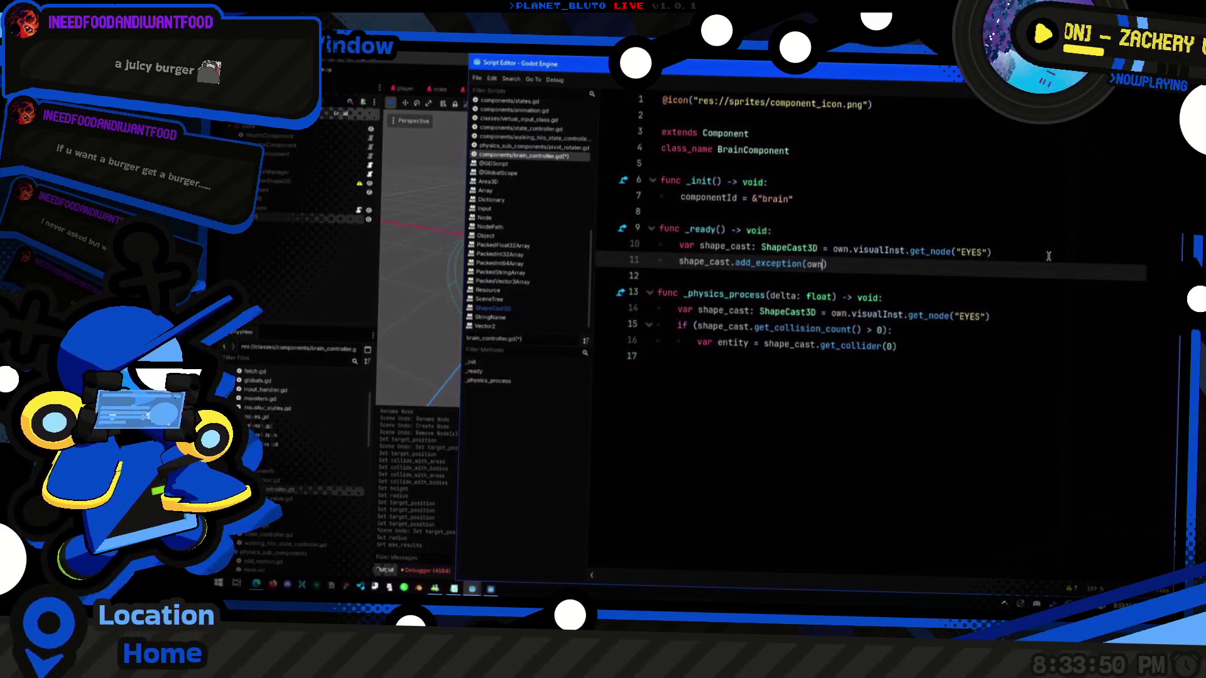
{"action": "key", "text": "Down"}
{"action": "key", "text": "Down"}
{"action": "key", "text": "Down"}
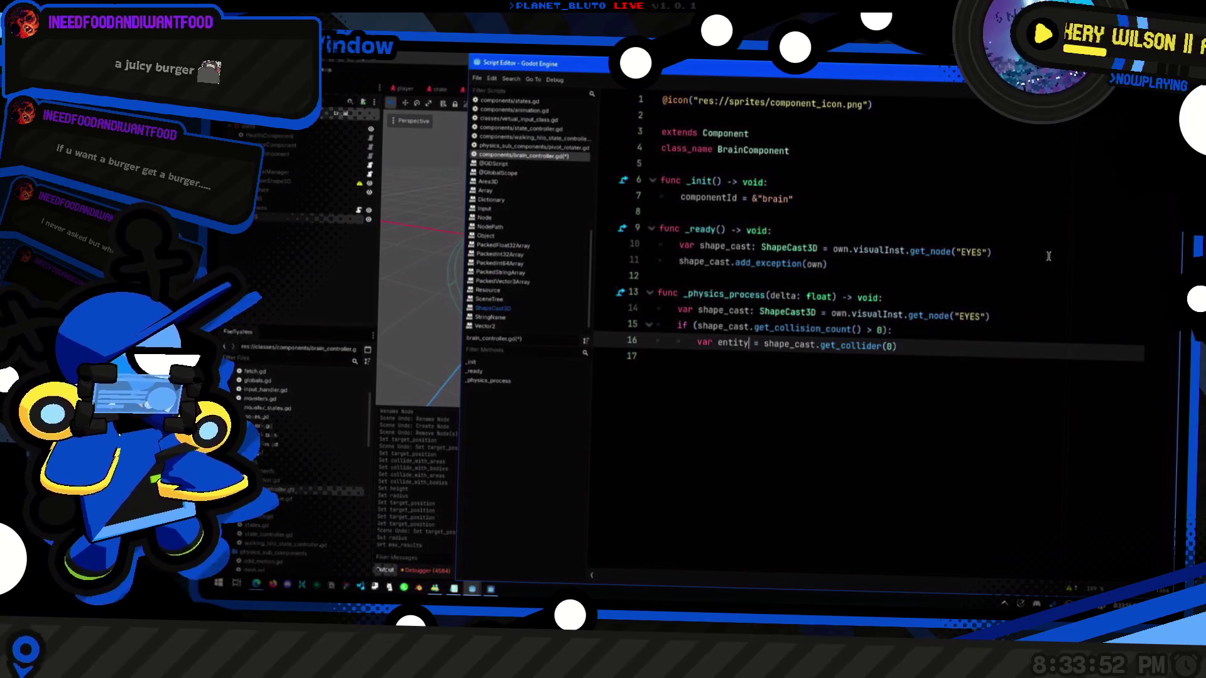
Annotate entity as DNSEntity and add a bare 'entity' line below it.
{"action": "type", "text": ": DNSEntity"}
{"action": "key", "text": "Home"}
{"action": "key", "text": "End"}
{"action": "key", "text": "Return"}
{"action": "type", "text": "entity."}
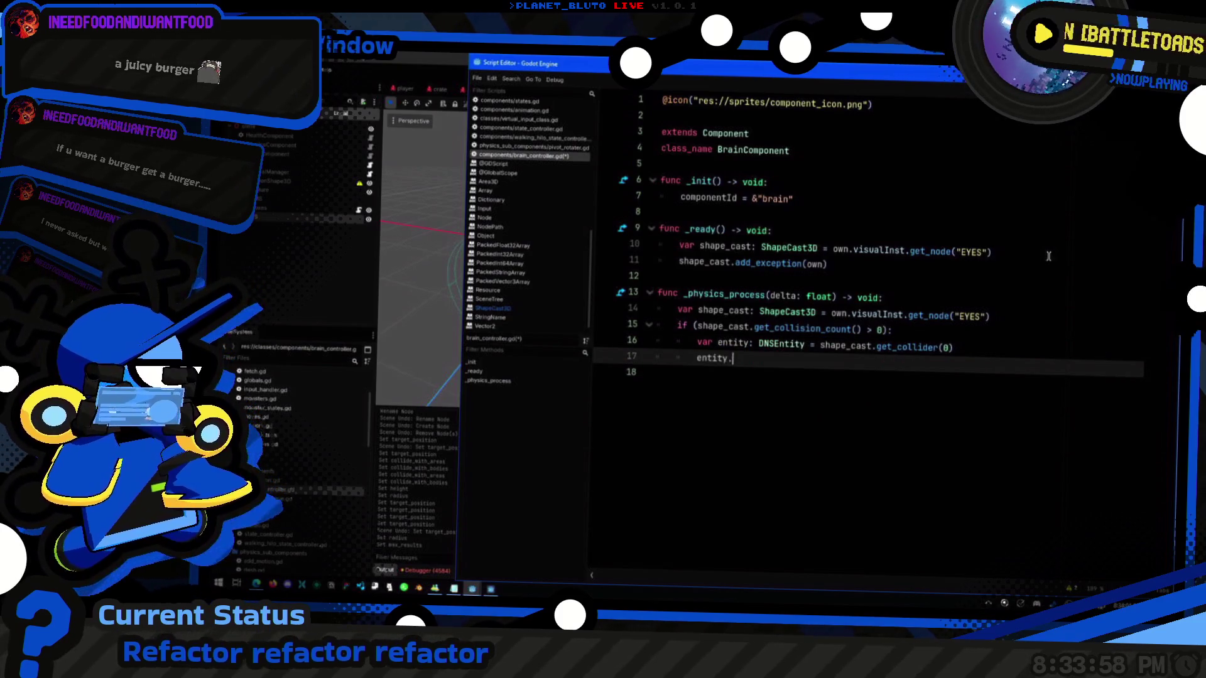
{"action": "key", "text": "BackSpace"}
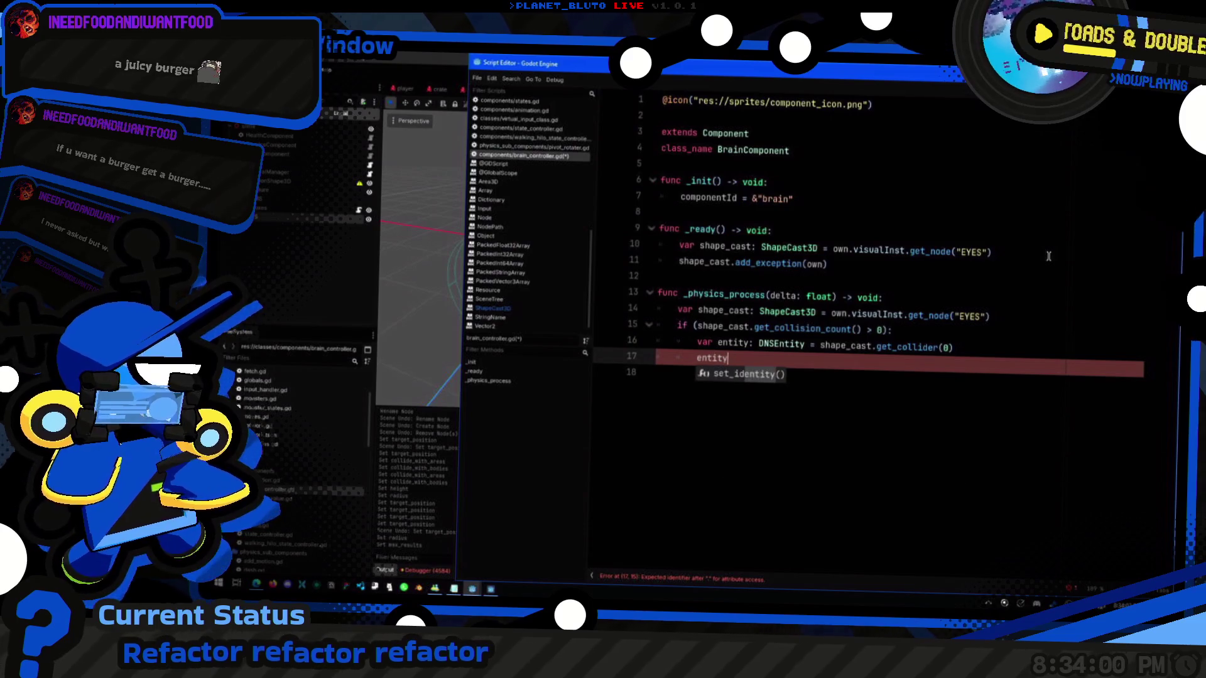
{"action": "key", "text": "Escape"}
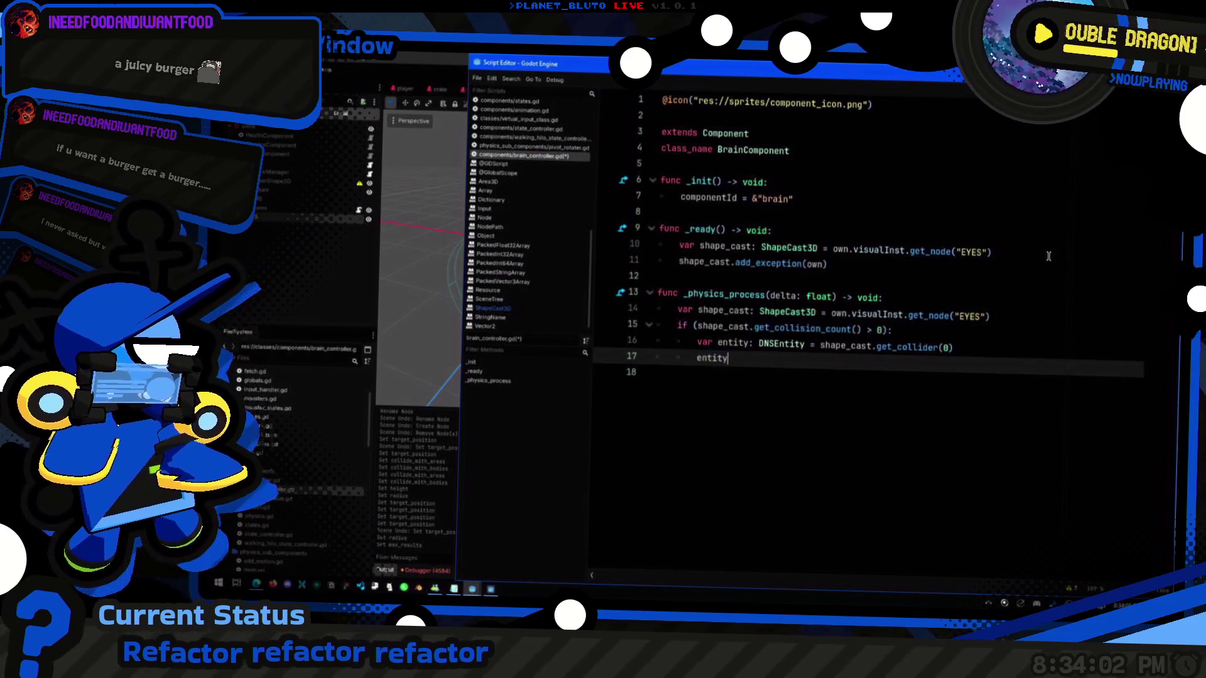
{"action": "key", "text": "ctrl+BackSpace"}
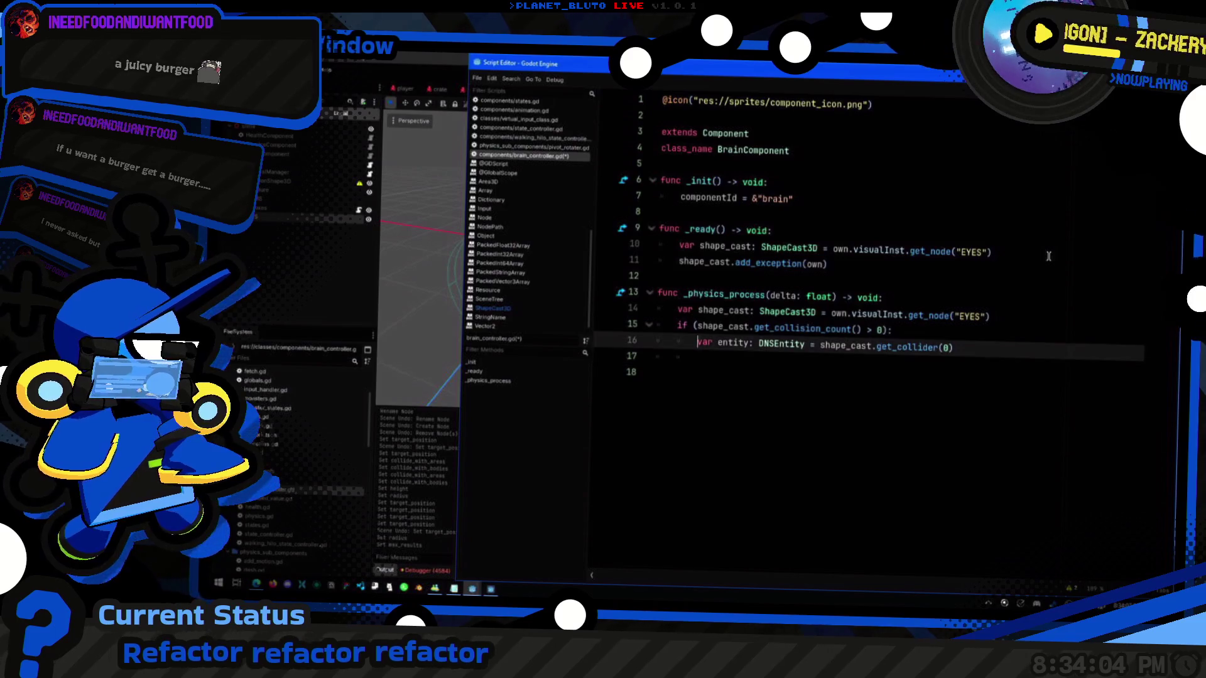
{"action": "type", "text": "entity"}
{"action": "key", "text": "Return"}
Open an empty else: branch and insert blank lines above the if block.
{"action": "type", "text": "elswe"}
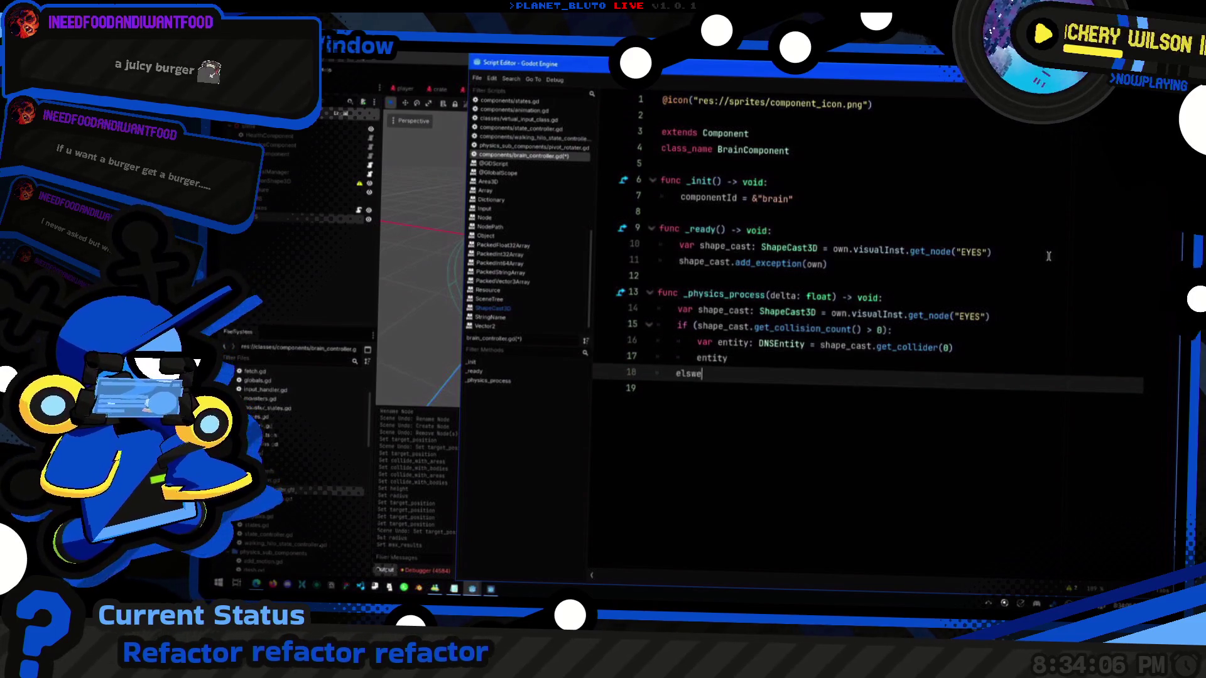
{"action": "type", "text": ":"}
{"action": "key", "text": "Return"}
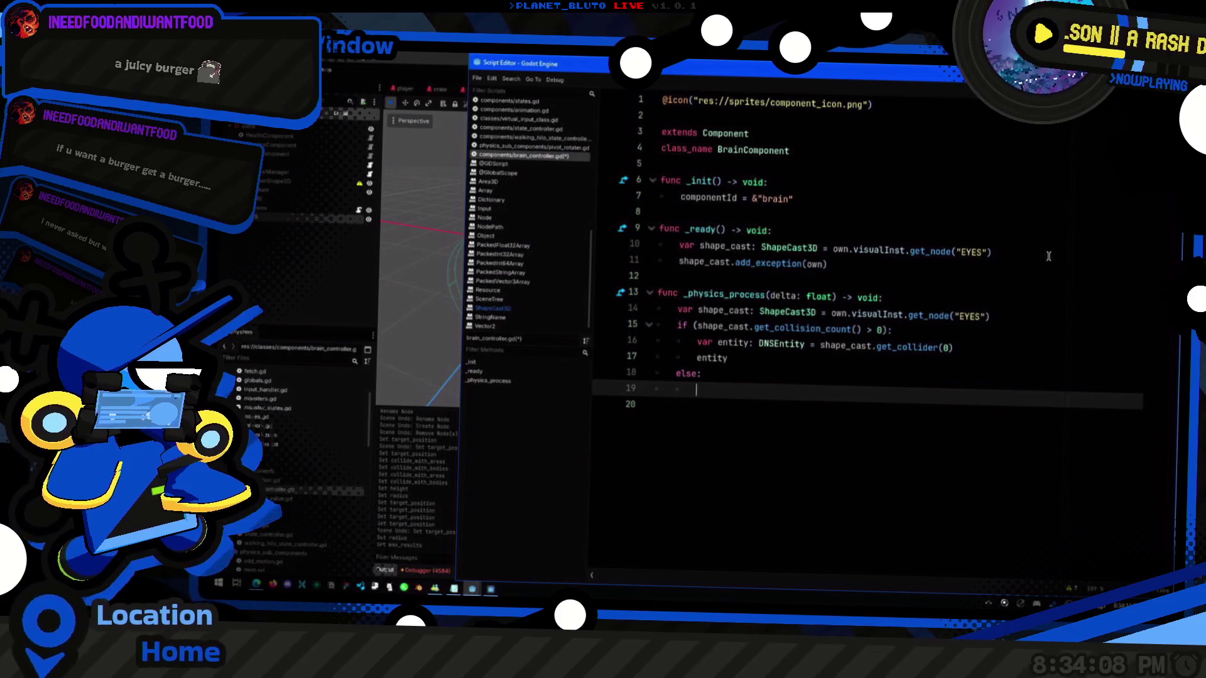
{"action": "type", "text": "ar E"}
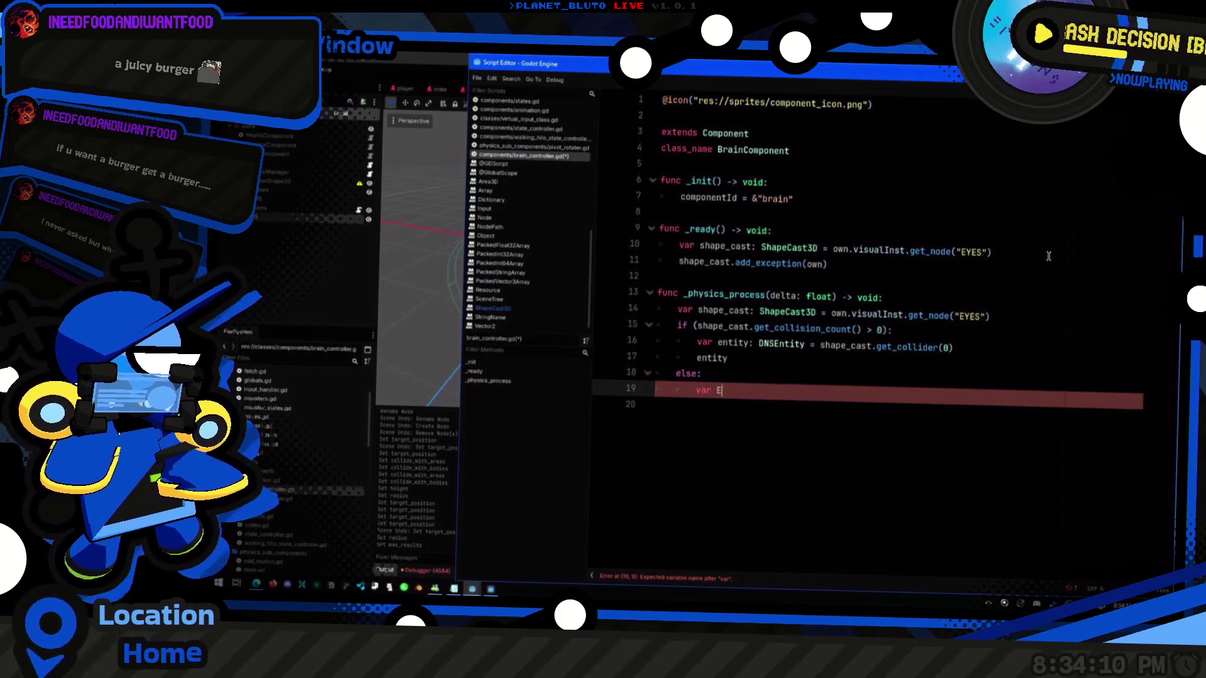
{"action": "type", "text": "tity"}
{"action": "key", "text": "shift+Home"}
{"action": "key", "text": "BackSpace"}
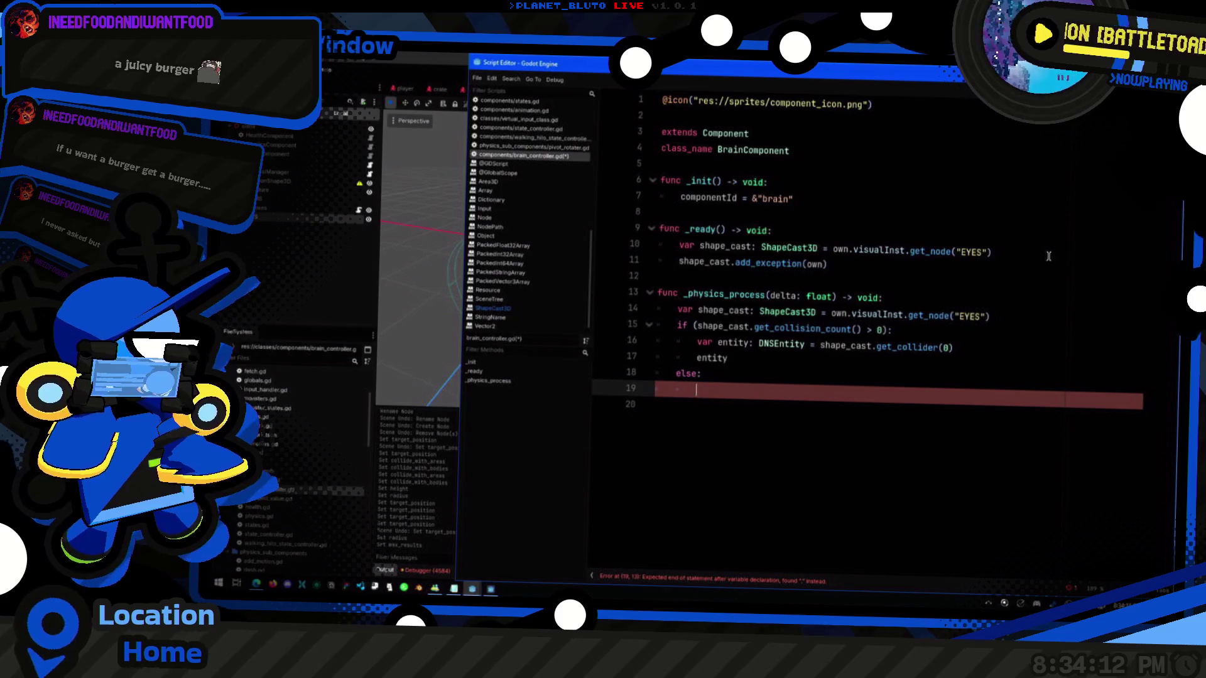
{"action": "key", "text": "Up"}
{"action": "key", "text": "Up"}
{"action": "key", "text": "Up"}
{"action": "key", "text": "Return"}
{"action": "key", "text": "Return"}
{"action": "key", "text": "Return"}
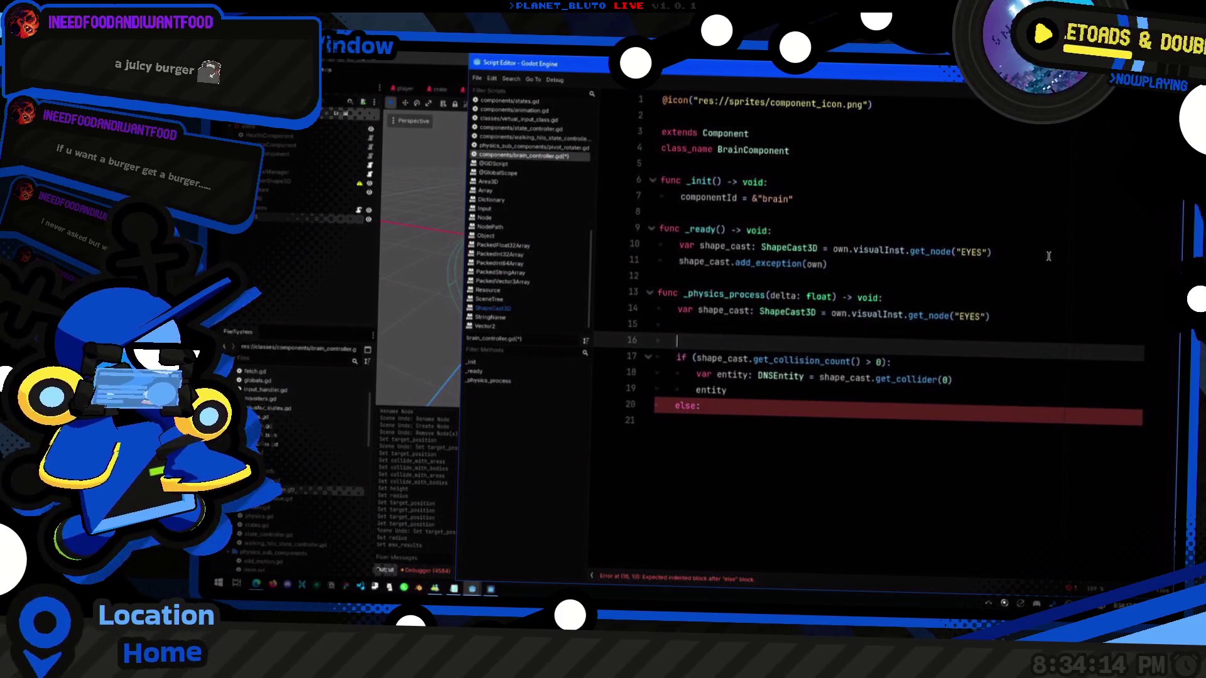
Write line 16 as var EntityMotion = Composer.fetch(own, "motion").
{"action": "key", "text": "Up"}
{"action": "type", "text": "var EntityM"}
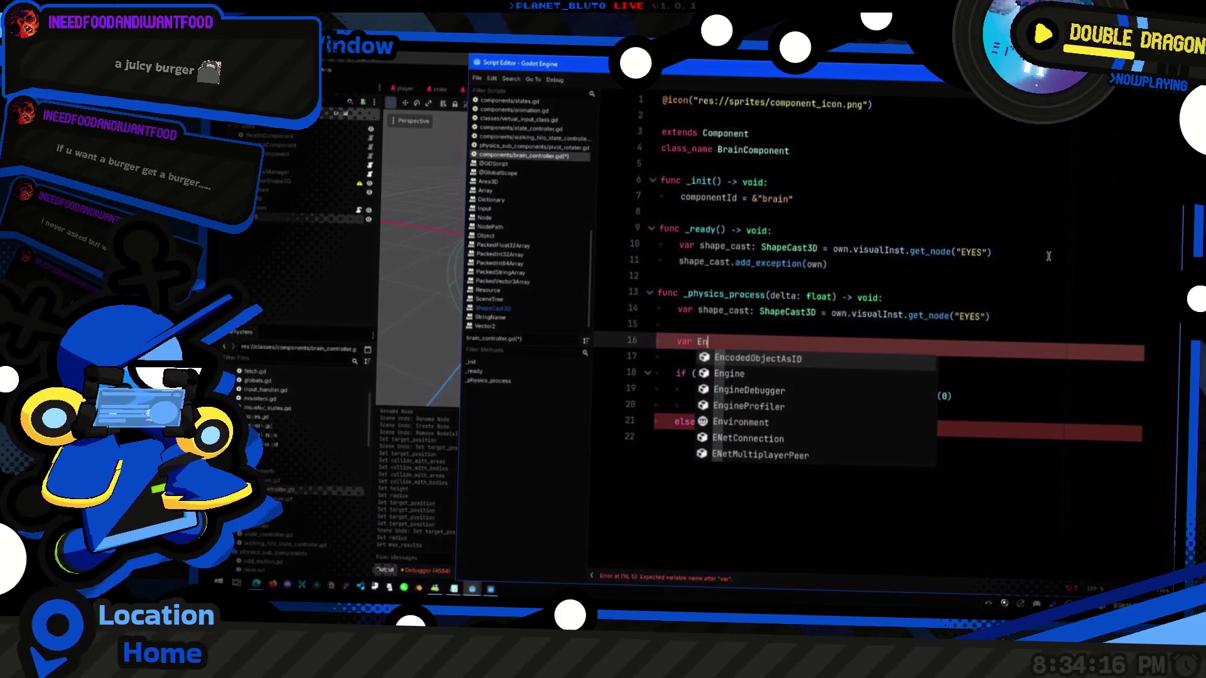
{"action": "type", "text": "otion = "}
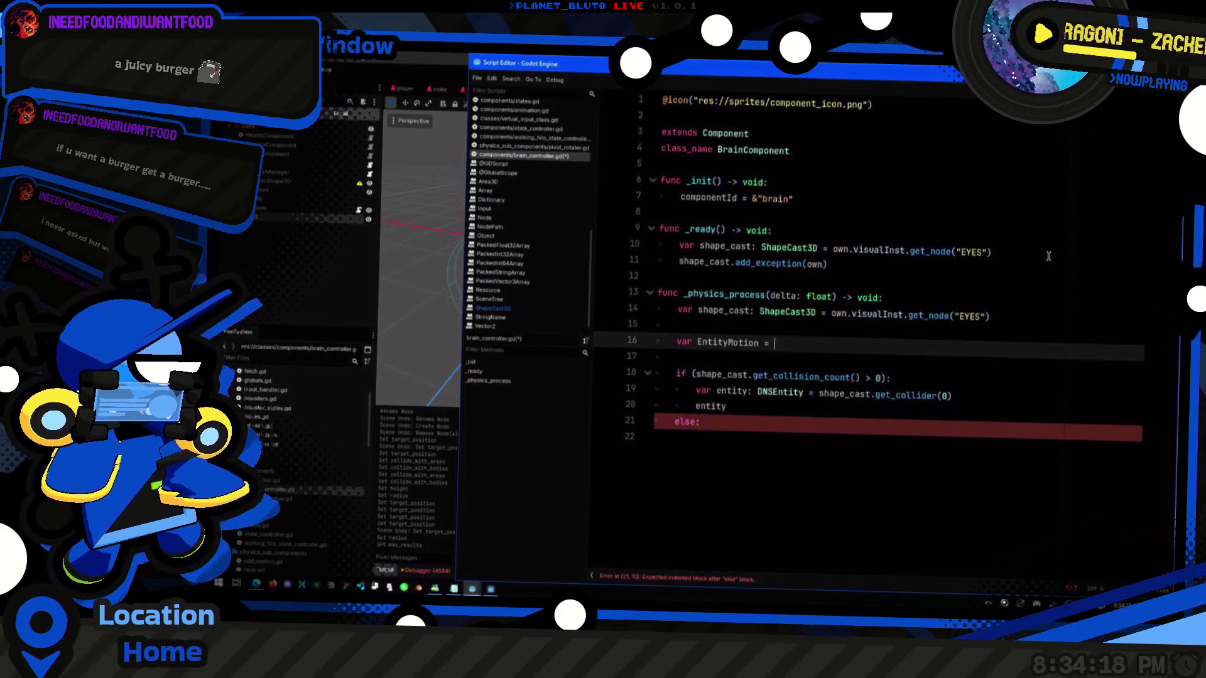
{"action": "type", "text": "A"}
{"action": "key", "text": "BackSpace"}
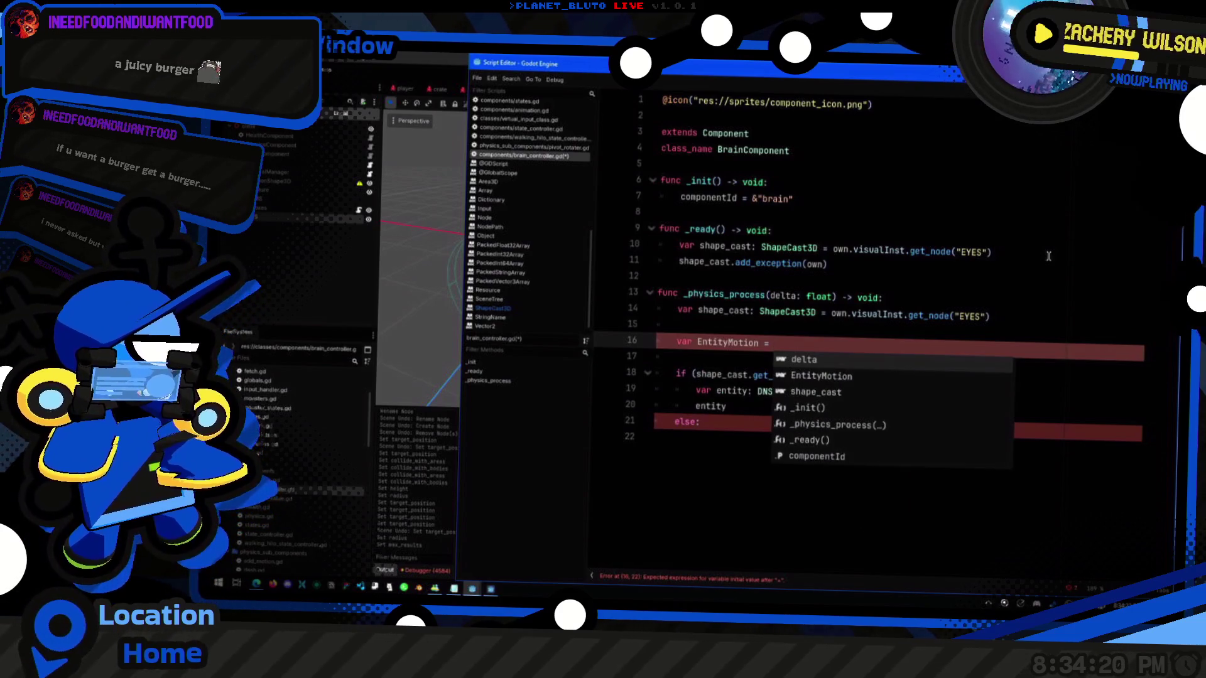
{"action": "type", "text": "Entity"}
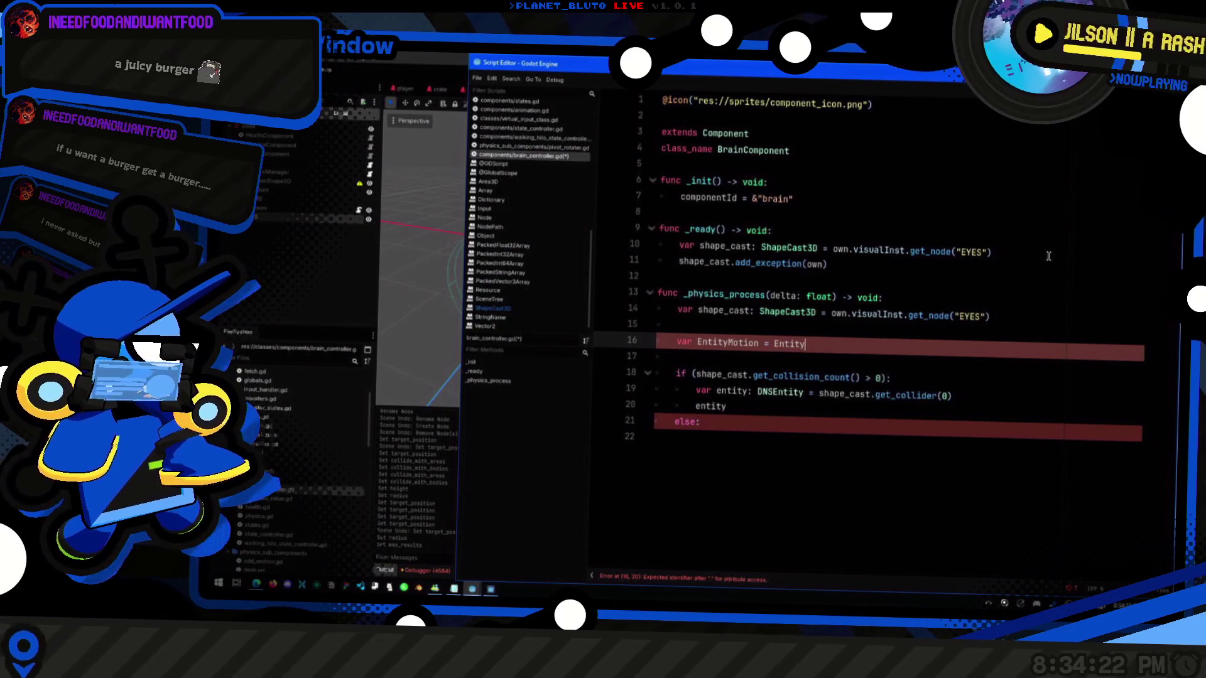
{"action": "key", "text": "ctrl+BackSpace"}
{"action": "type", "text": "Compo"}
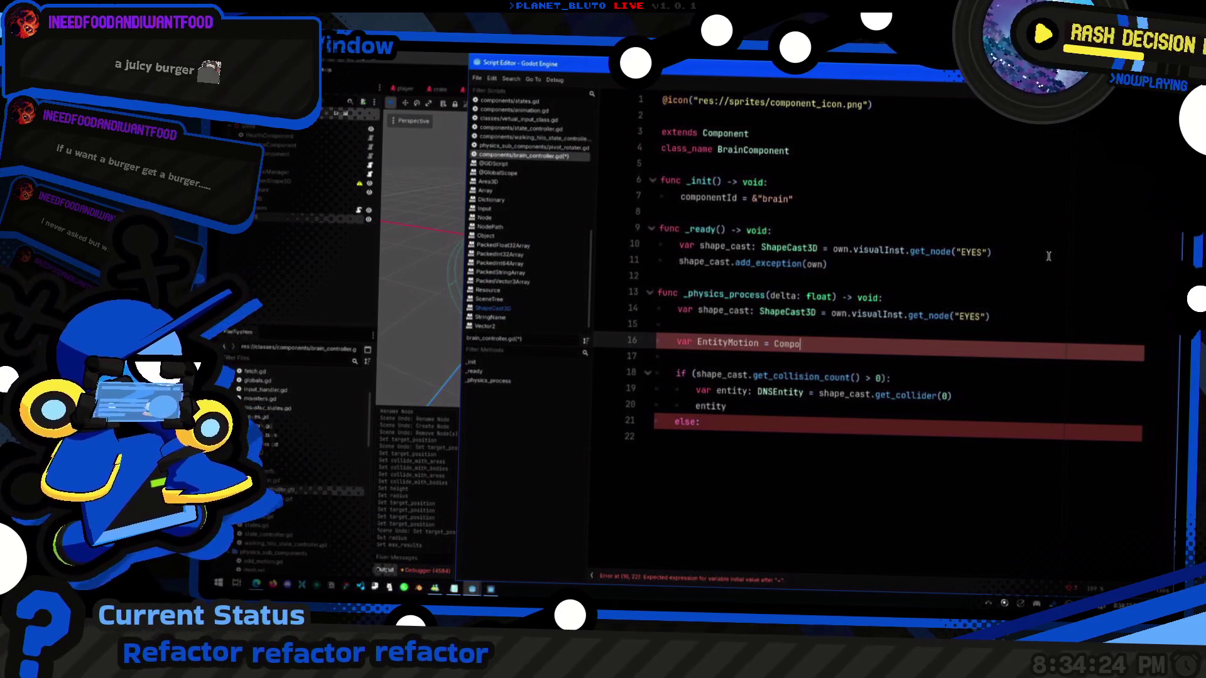
{"action": "type", "text": "ser."}
{"action": "key", "text": "Return"}
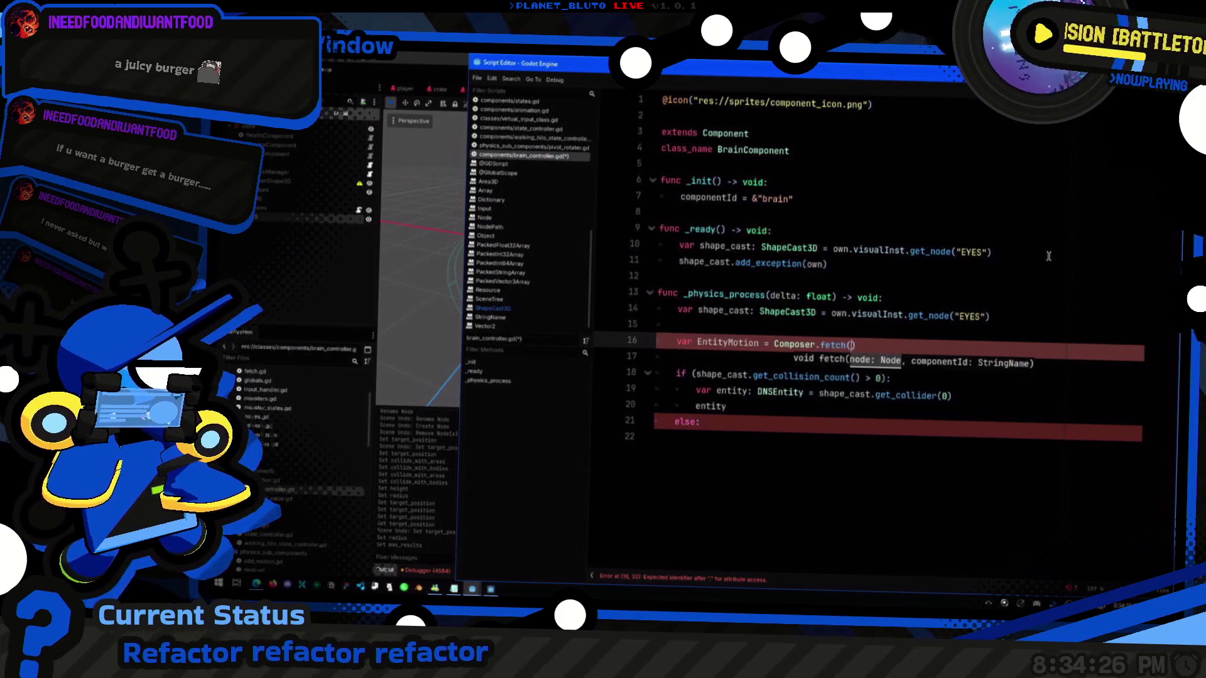
{"action": "type", "text": "own, \"motion"}
{"action": "key", "text": "Home"}
{"action": "key", "text": "ctrl+Right"}
{"action": "key", "text": "ctrl+Right"}
Give EntityMotion the type BaseMotionSubComponent from the suggestions.
{"action": "type", "text": ": Motion"}
{"action": "key", "text": "Down"}
{"action": "key", "text": "Down"}
{"action": "key", "text": "Down"}
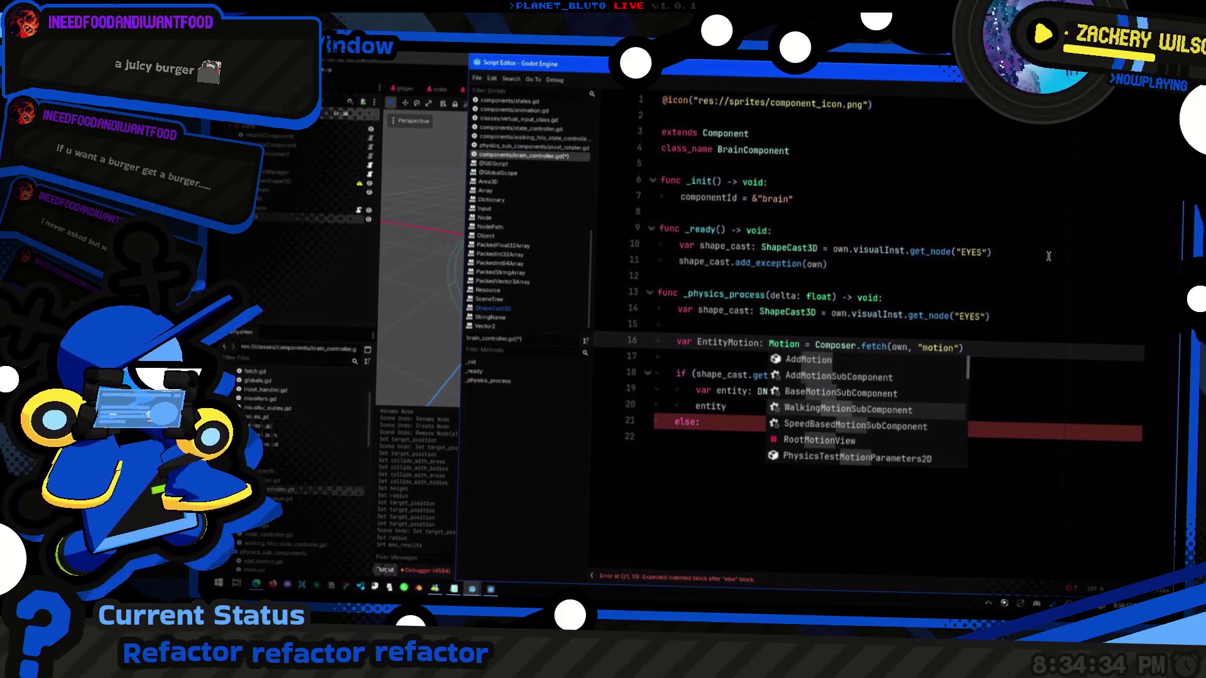
{"action": "key", "text": "Up"}
{"action": "key", "text": "Return"}
{"action": "key", "text": "End"}
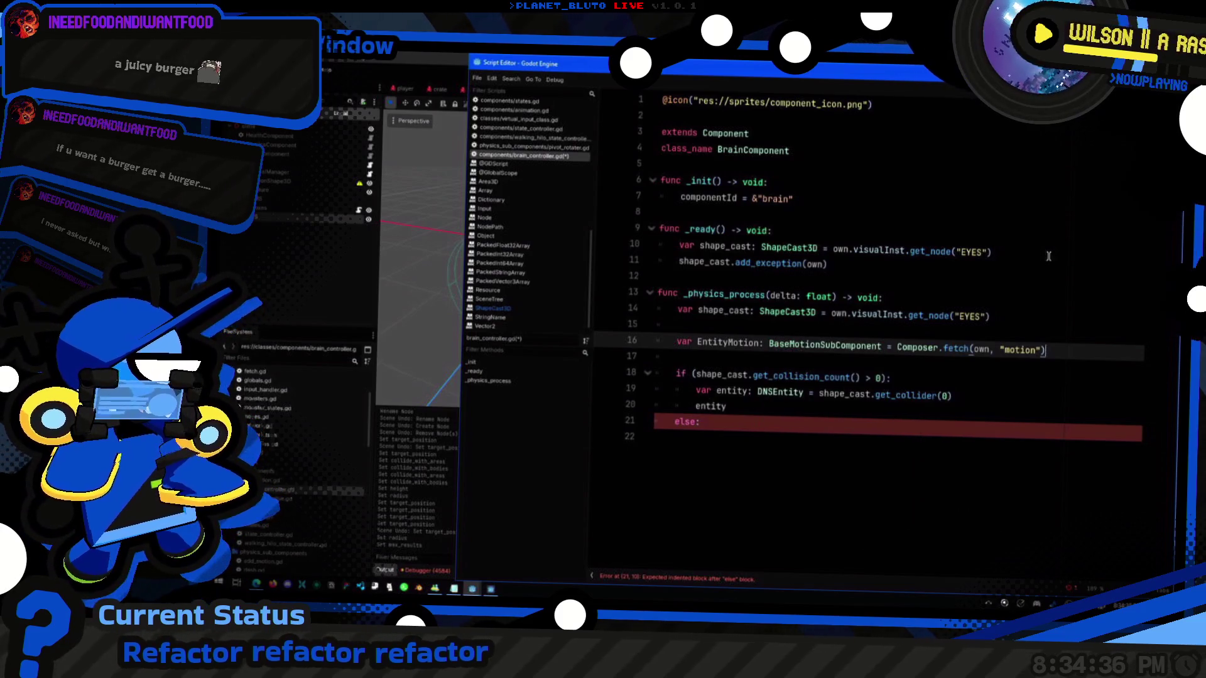
{"action": "left_click", "coordinate": [304, 148]}
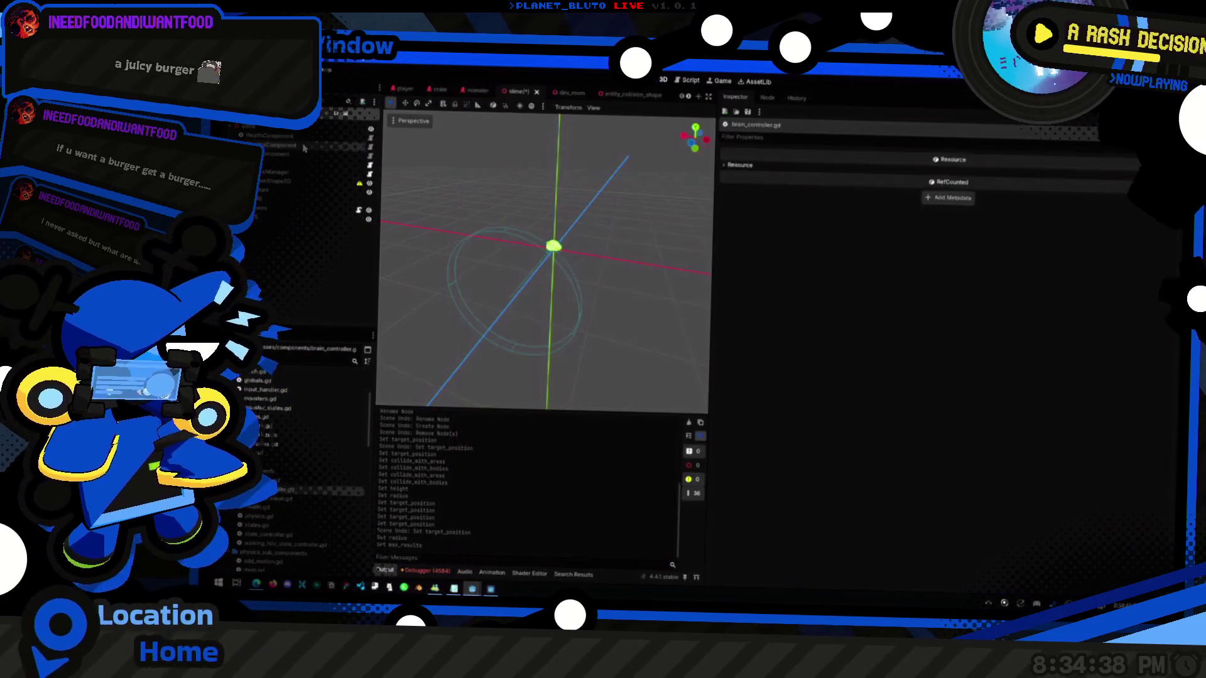
{"action": "left_click", "coordinate": [1005, 176]}
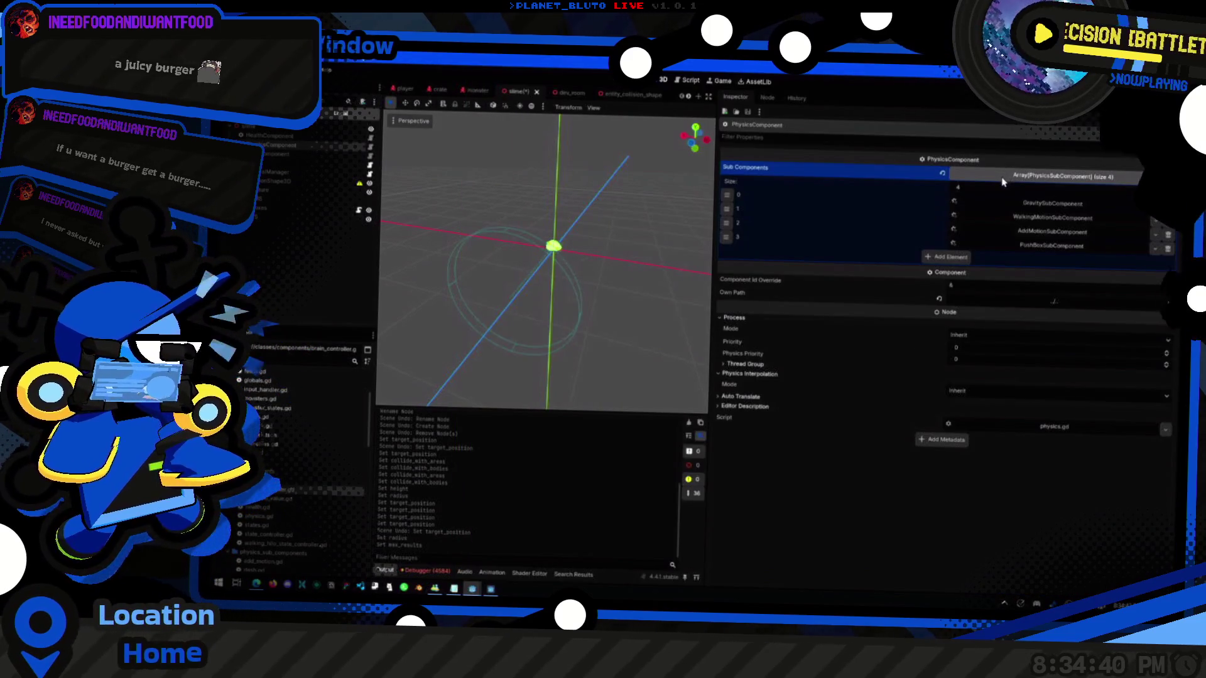
{"action": "key", "text": "alt+Tab"}
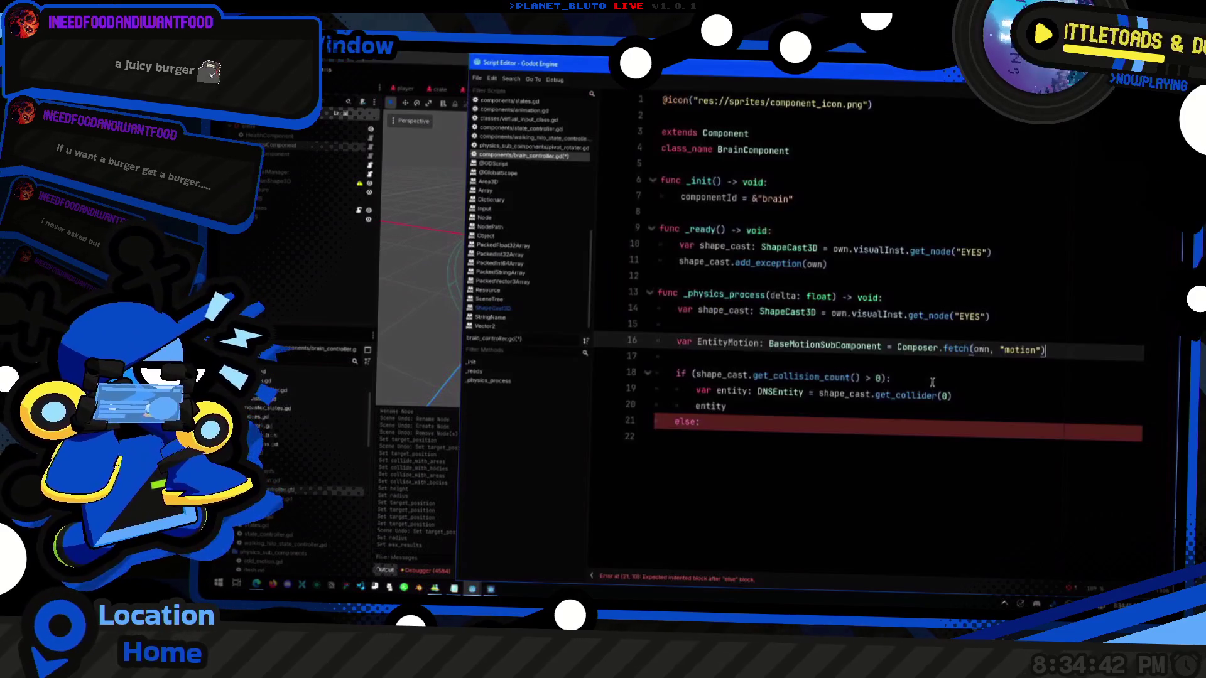
{"action": "double_click", "coordinate": [814, 347]}
{"action": "key", "text": "Home"}
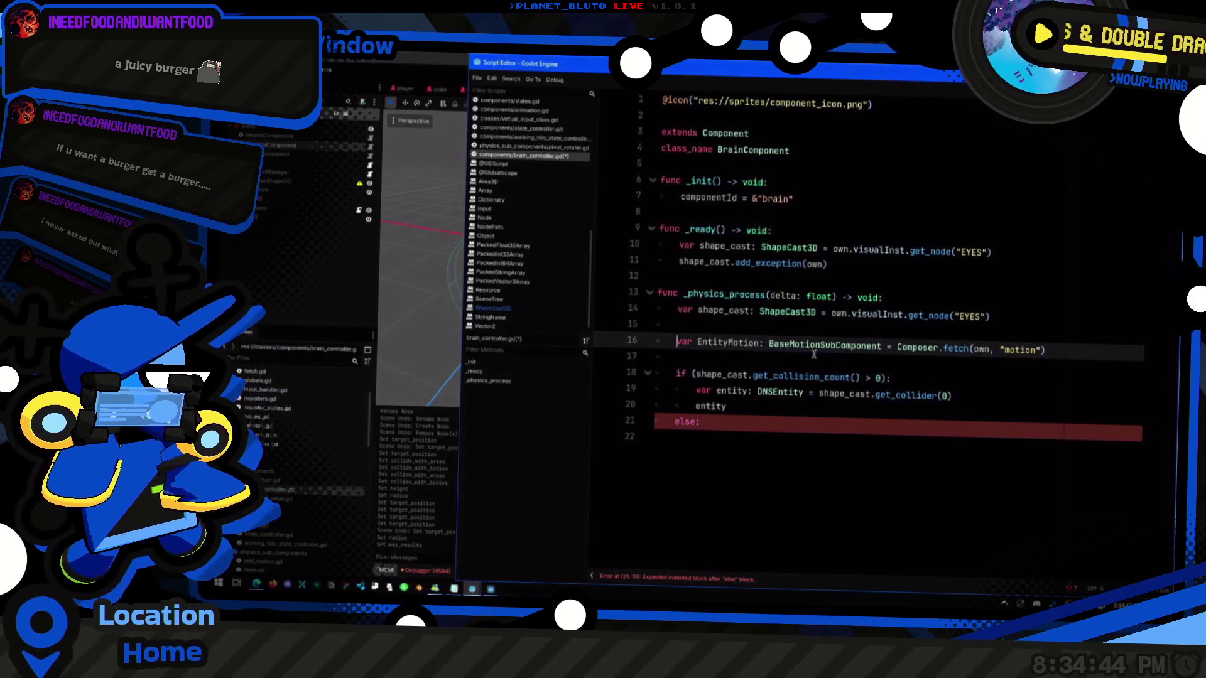
{"action": "key", "text": "Down"}
{"action": "key", "text": "Down"}
{"action": "key", "text": "Down"}
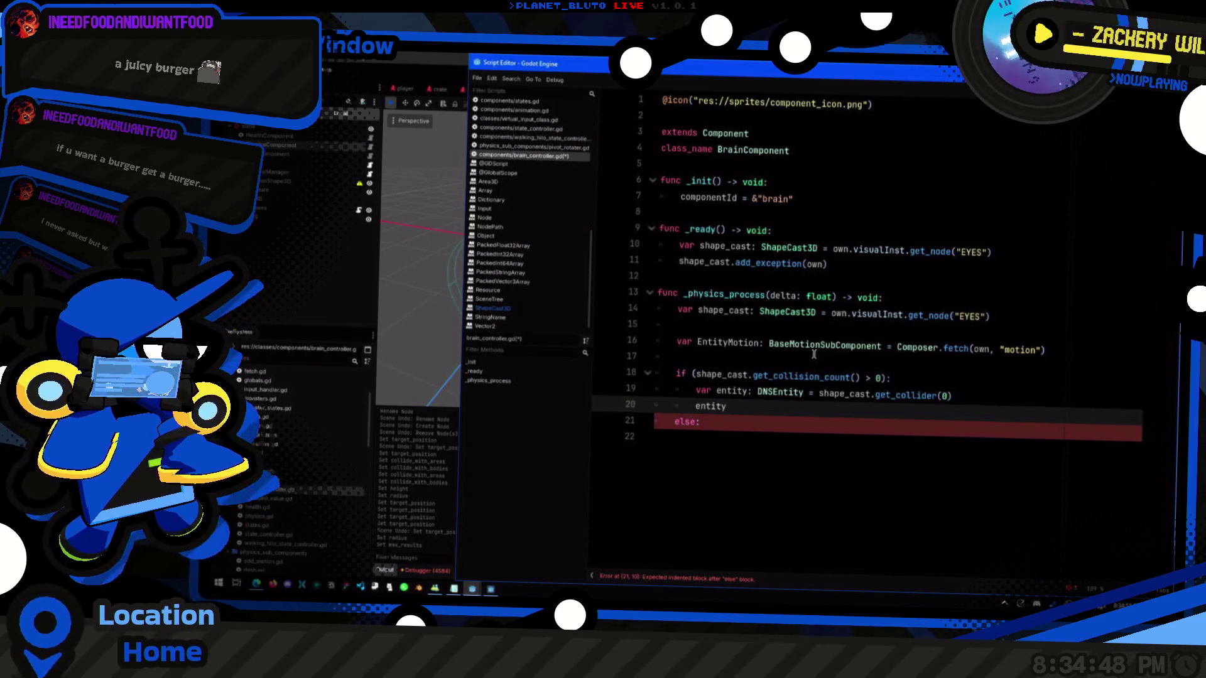
{"action": "key", "text": "Down"}
{"action": "key", "text": "Down"}
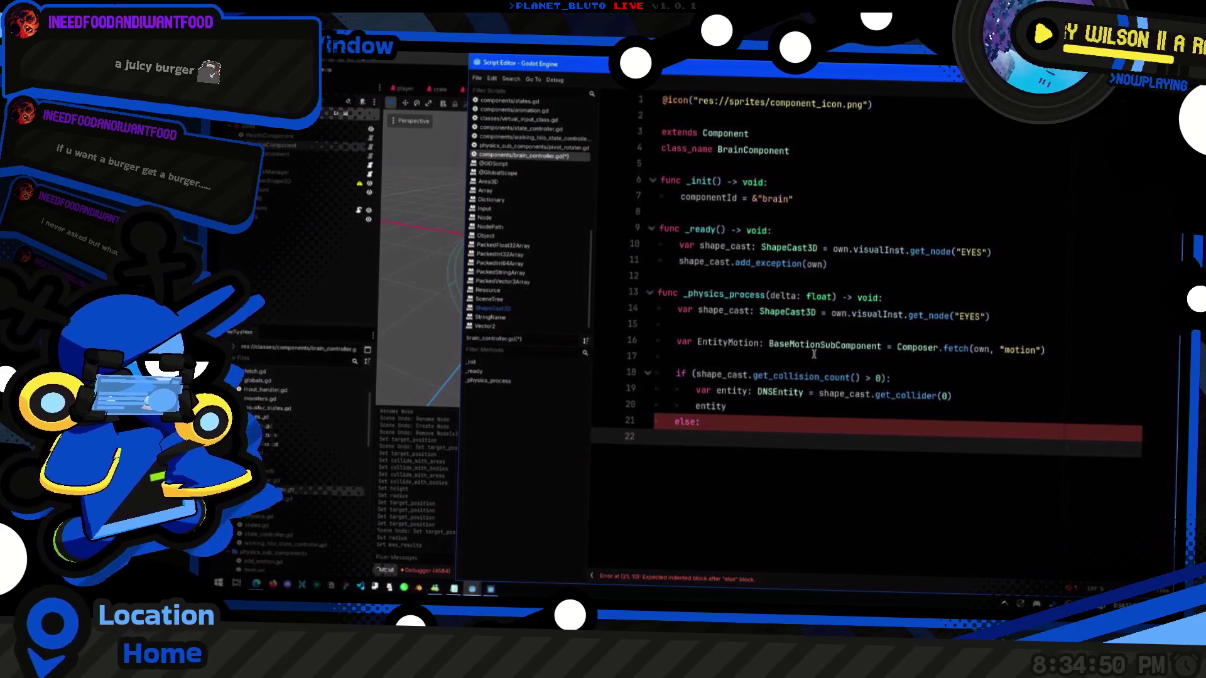
{"action": "type", "text": "EntityMotion"}
{"action": "key", "text": "ctrl+z"}
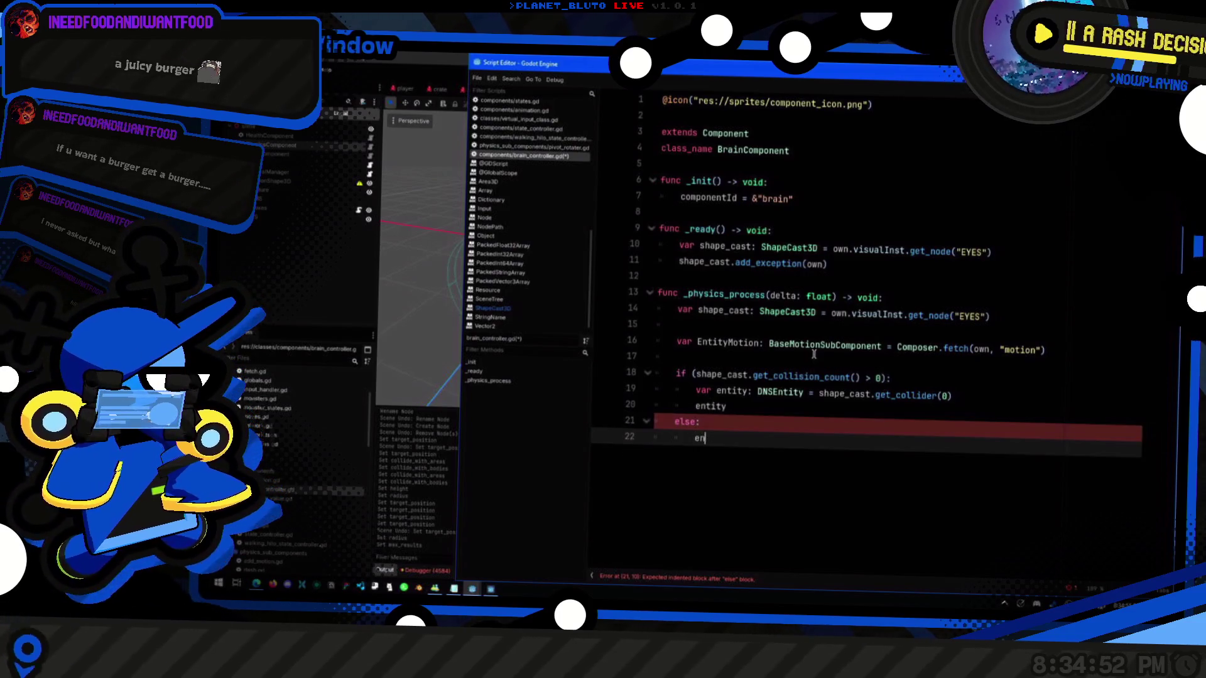
Make the else branch set EntityMotion.target_direction = Vector3.ZERO.
{"action": "key", "text": "Return"}
{"action": "type", "text": "."}
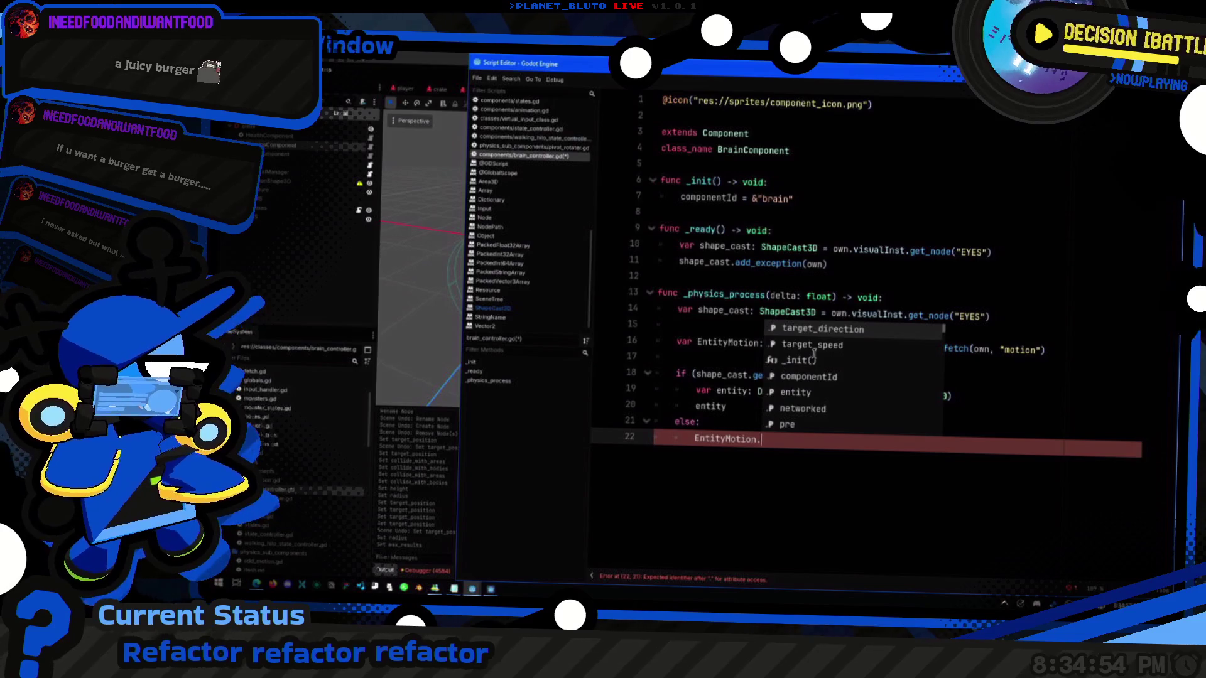
{"action": "key", "text": "Return"}
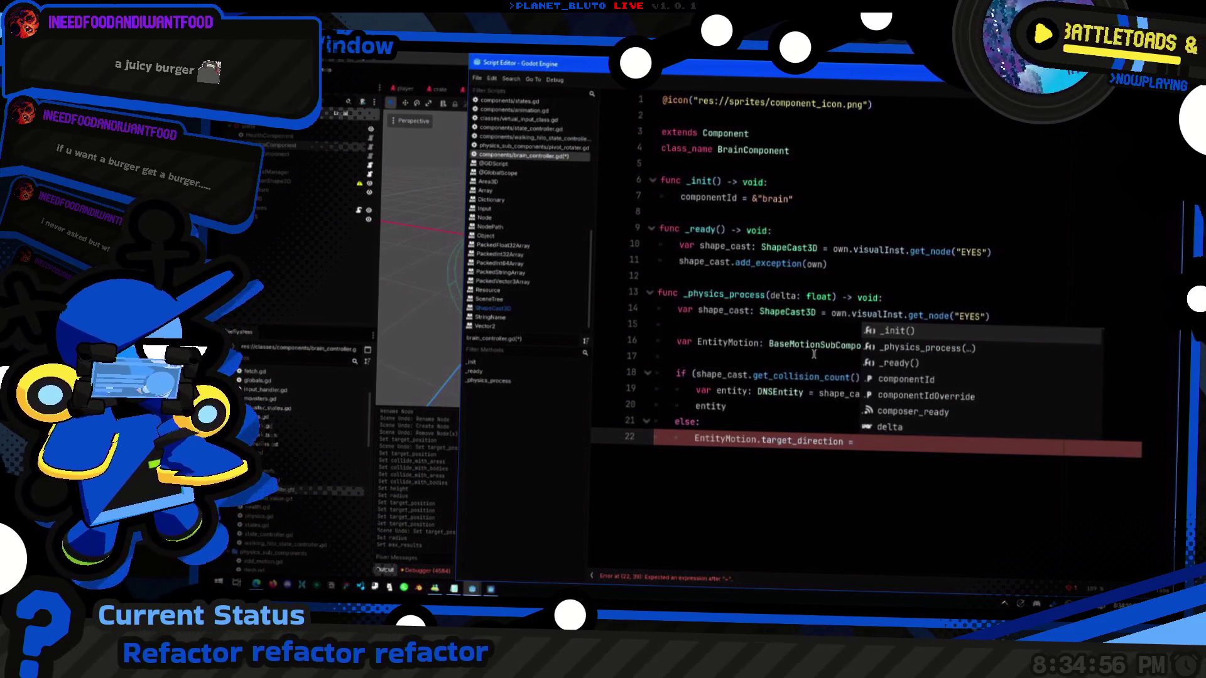
{"action": "type", "text": "Vector3.ZERO"}
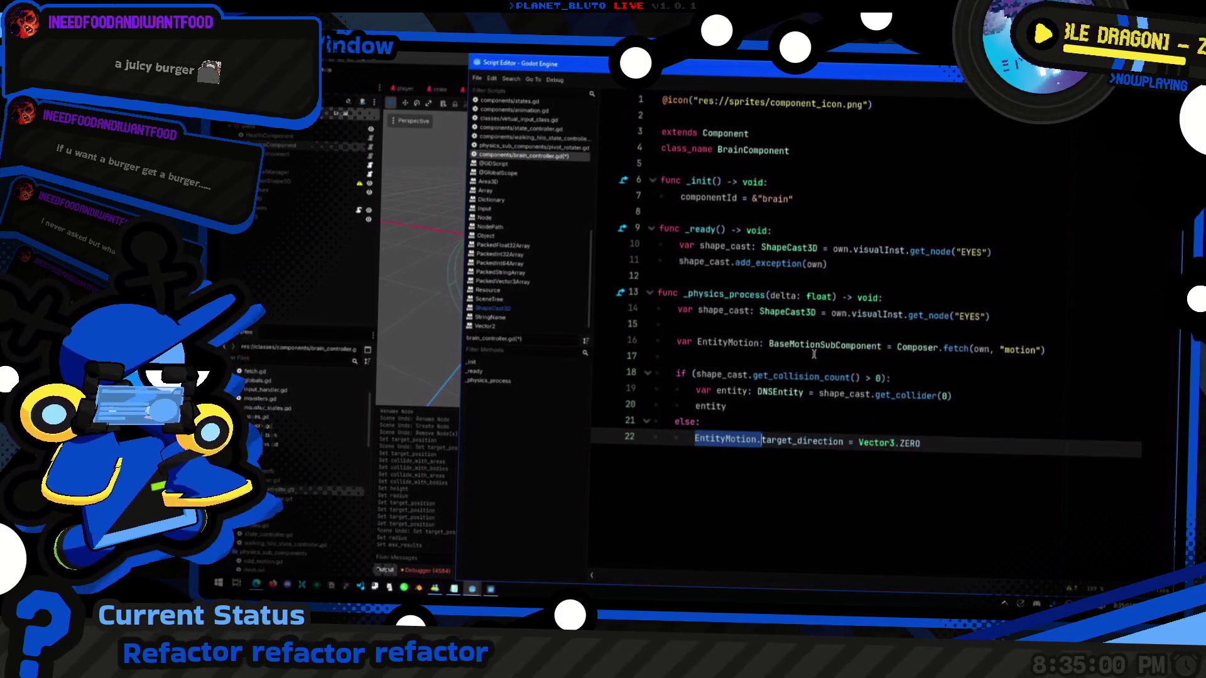
{"action": "key", "text": "Return"}
{"action": "key", "text": "BackSpace"}
{"action": "key", "text": "BackSpace"}
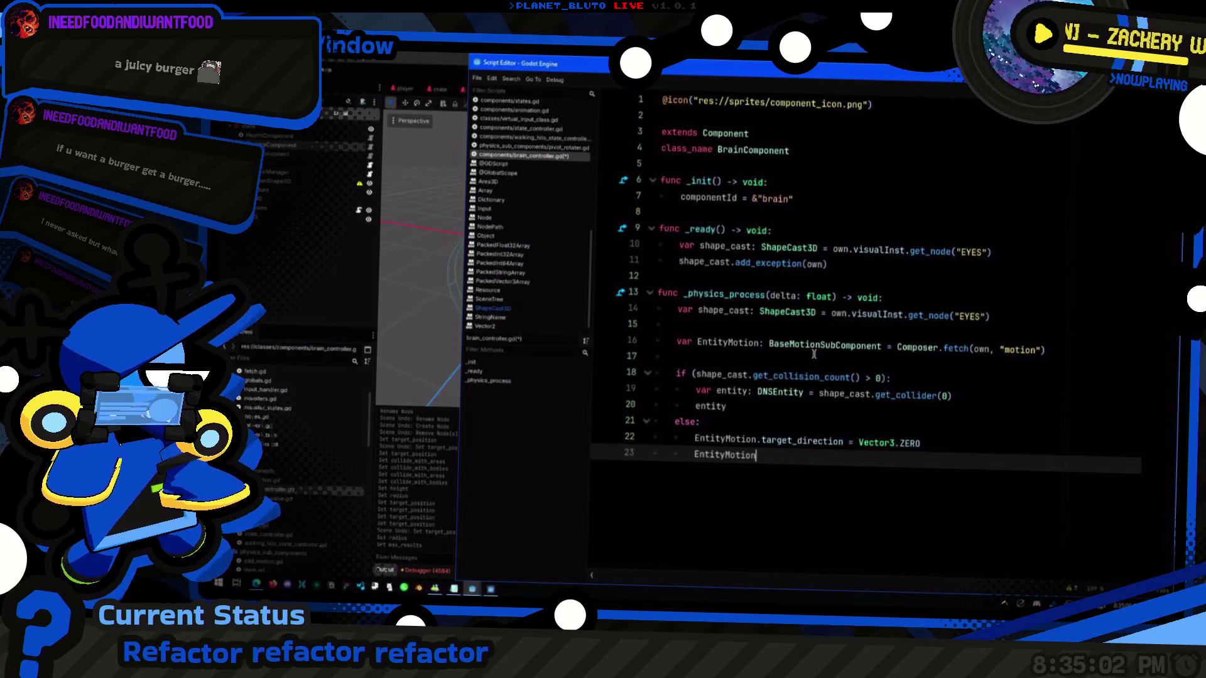
{"action": "key", "text": "shift+Home"}
{"action": "key", "text": "shift+Home"}
{"action": "key", "text": "BackSpace"}
{"action": "key", "text": "BackSpace"}
{"action": "key", "text": "shift+Home"}
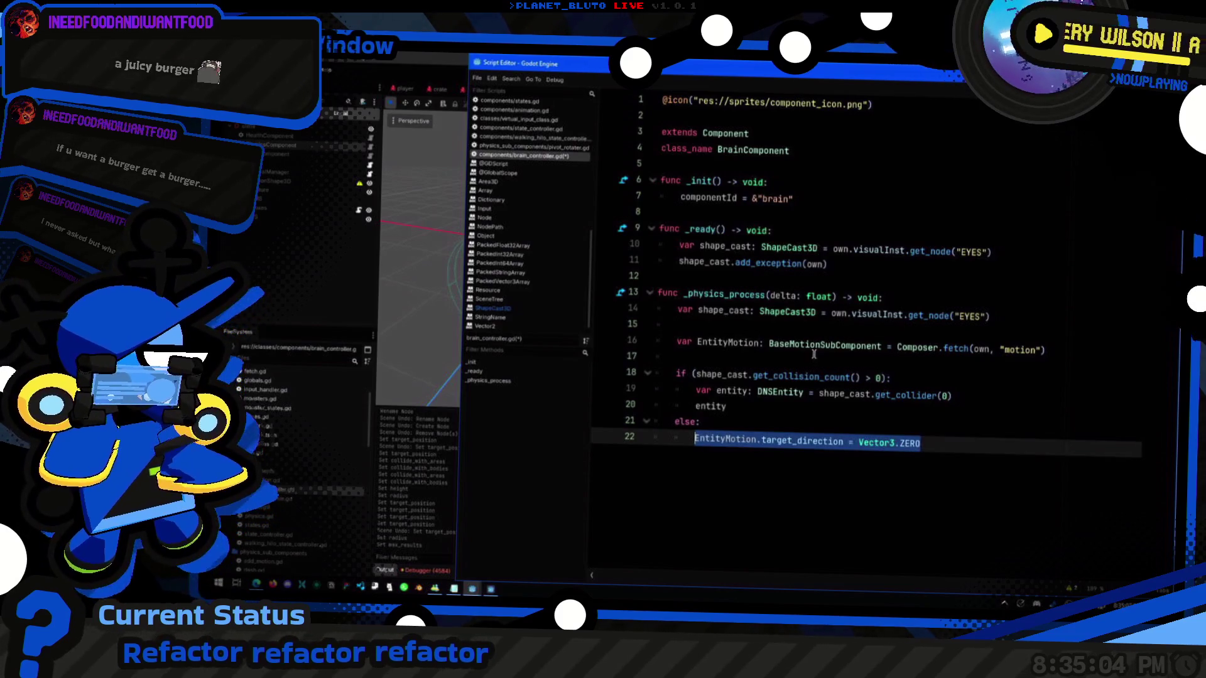
Retype EntityMotion on line 16 as SpeedBasedMotionSubComponent.
{"action": "double_click", "coordinate": [816, 342]}
{"action": "type", "text": "Speed"}
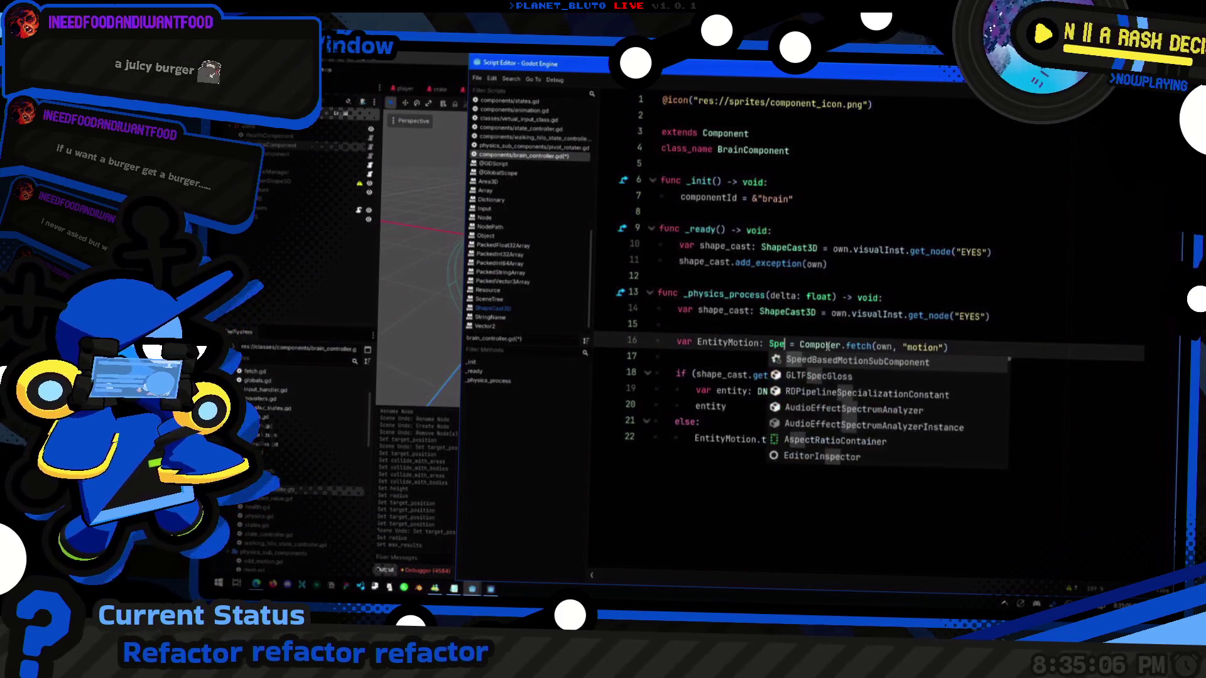
{"action": "key", "text": "Return"}
Check the SpeedBasedMotionSubComponent definition, then replace line 20's entity with EntityMotion.target_direction = Vector3.ZERO.
{"action": "left_click", "coordinate": [836, 350], "text": "ctrl"}
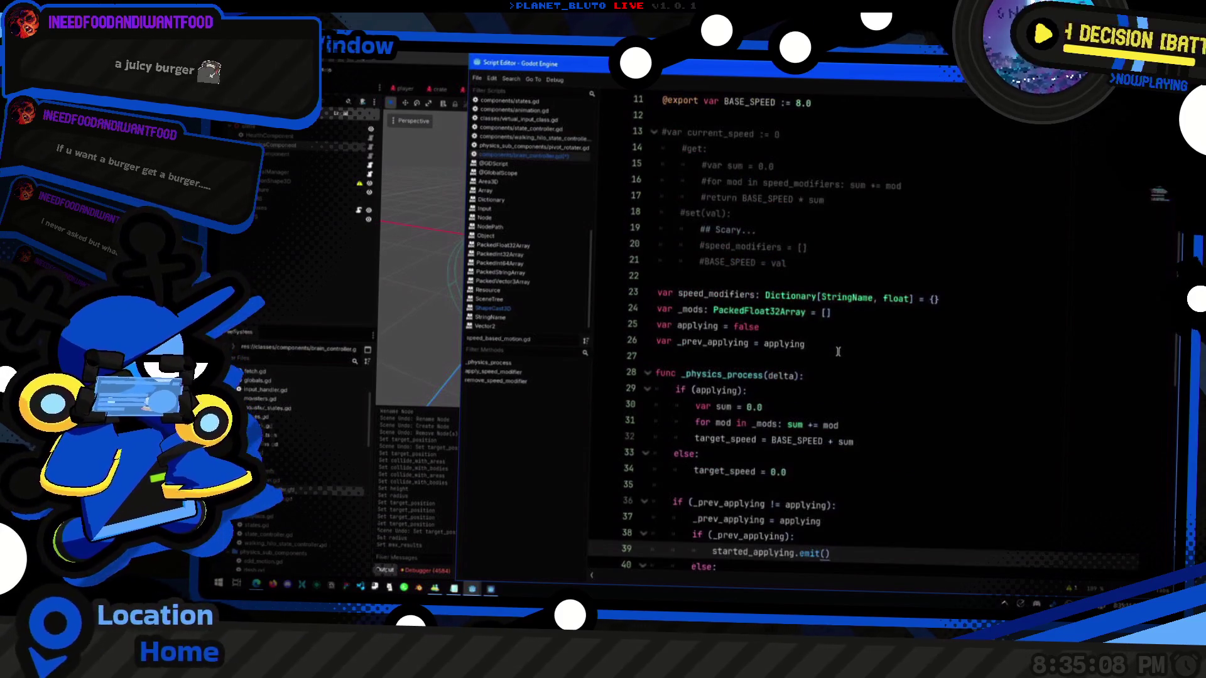
{"action": "key", "text": "alt+Left"}
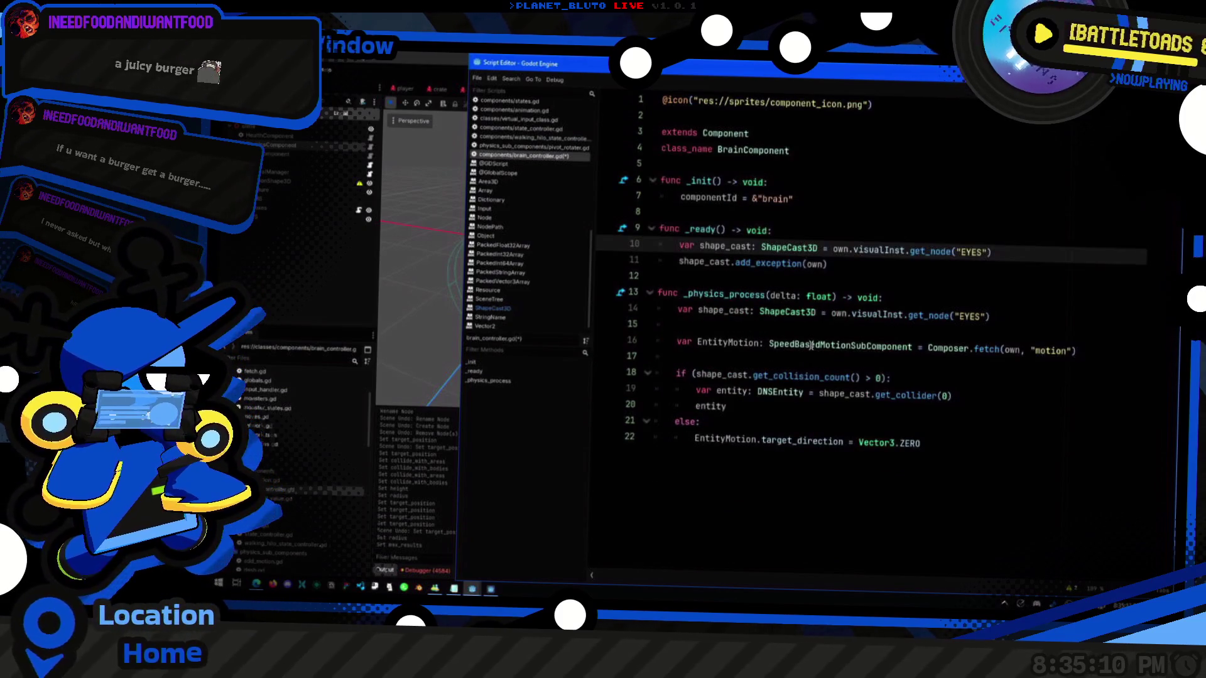
{"action": "left_click", "coordinate": [764, 408]}
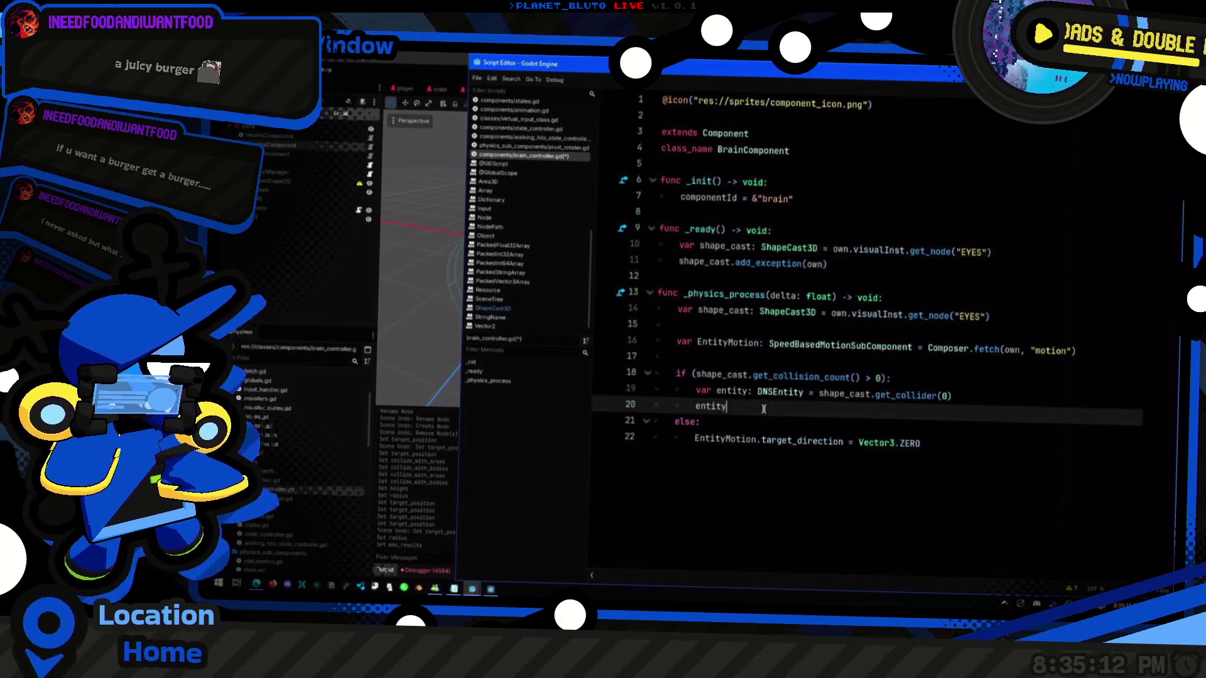
{"action": "key", "text": "BackSpace"}
{"action": "key", "text": "BackSpace"}
{"action": "key", "text": "BackSpace"}
{"action": "type", "text": "EntityMotion.target_direction = Vector3.ZERO"}
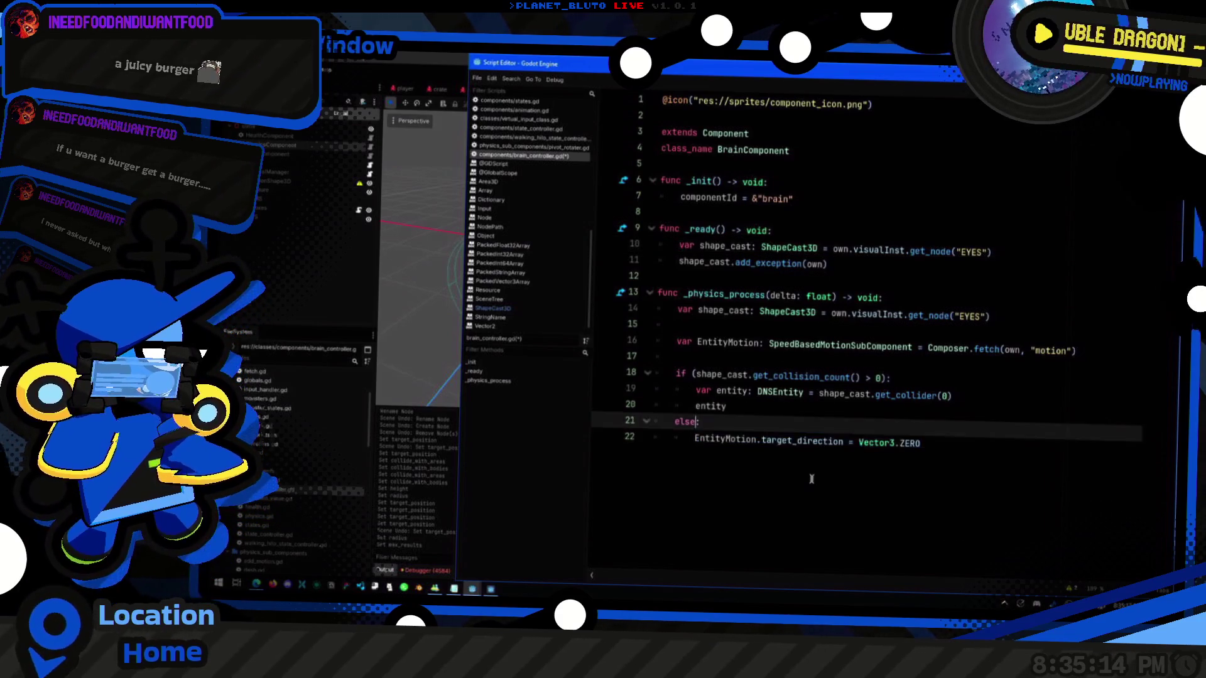
{"action": "left_click", "coordinate": [848, 353], "text": "ctrl"}
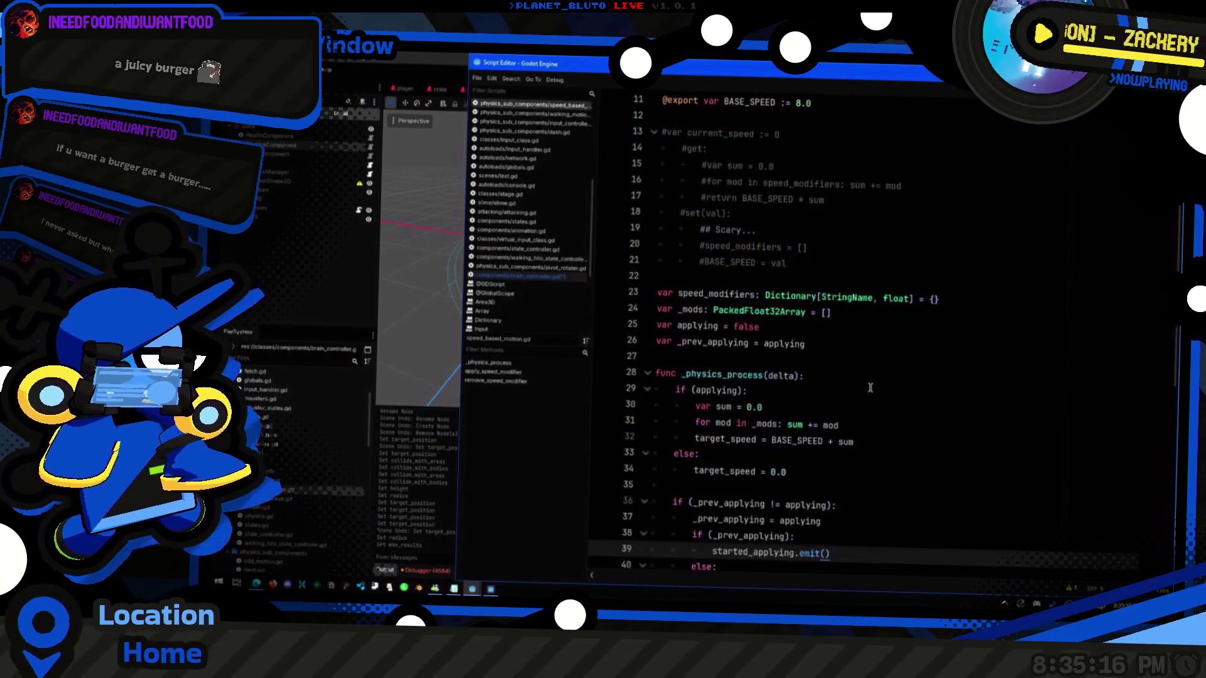
{"action": "scroll", "coordinate": [870, 389], "scroll_direction": "down", "scroll_amount": 5}
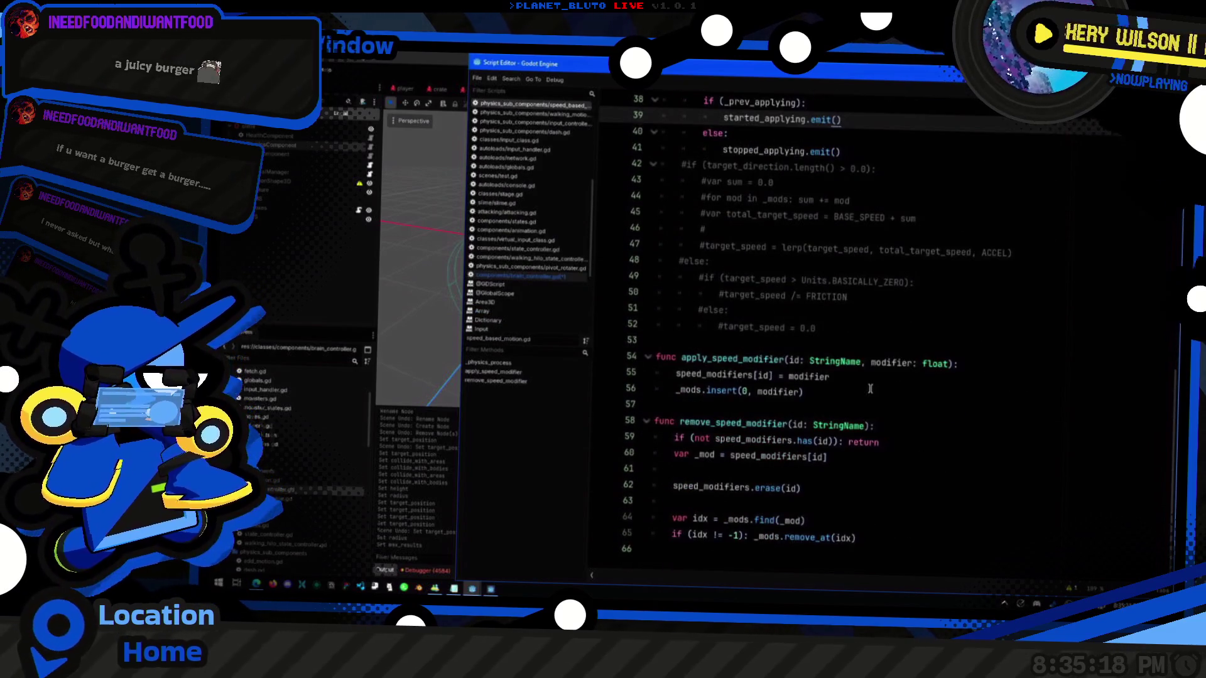
{"action": "scroll", "coordinate": [870, 389], "scroll_direction": "up", "scroll_amount": 7}
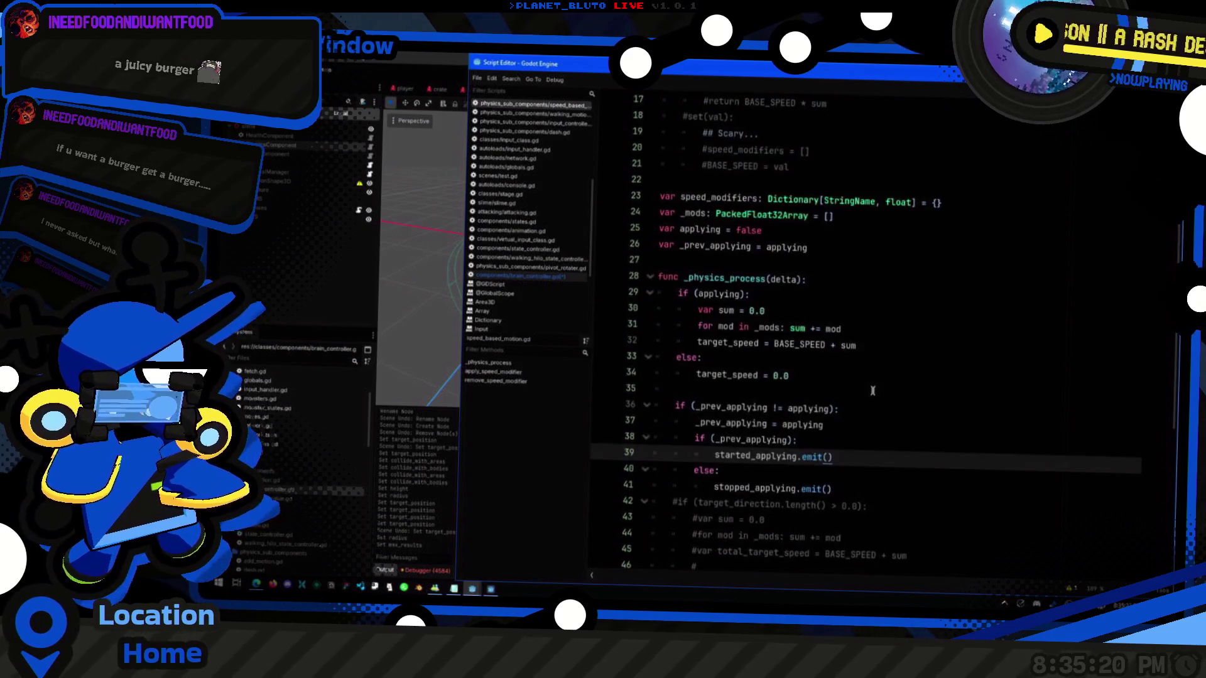
{"action": "key", "text": "alt+Left"}
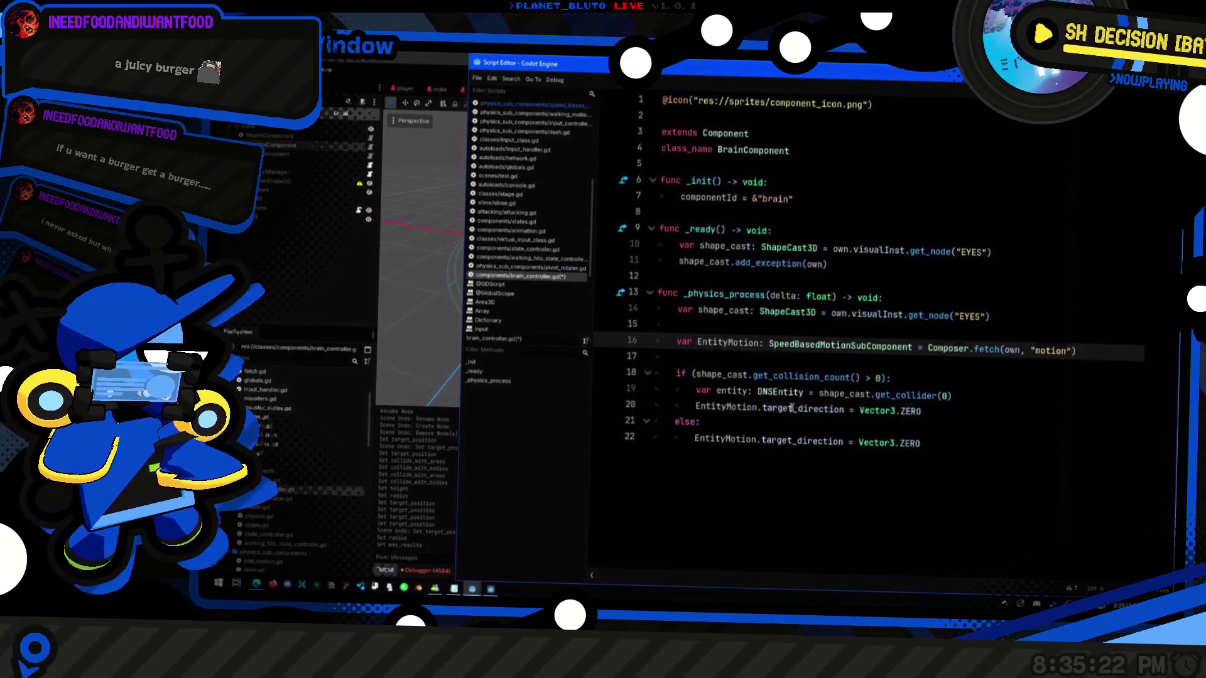
Replace Vector3.ZERO on line 20 with (own.global_position as Vector3).
{"action": "double_click", "coordinate": [791, 408]}
{"action": "left_click", "coordinate": [805, 409]}
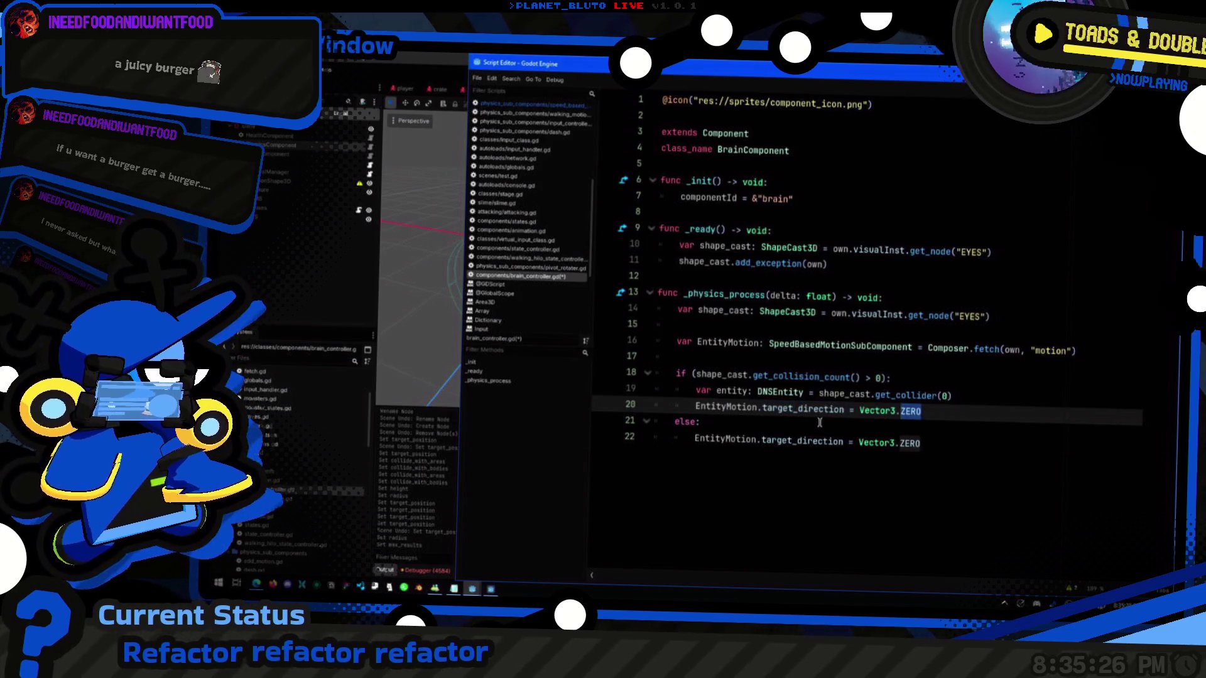
{"action": "key", "text": "ctrl+shift+Left"}
{"action": "key", "text": "BackSpace"}
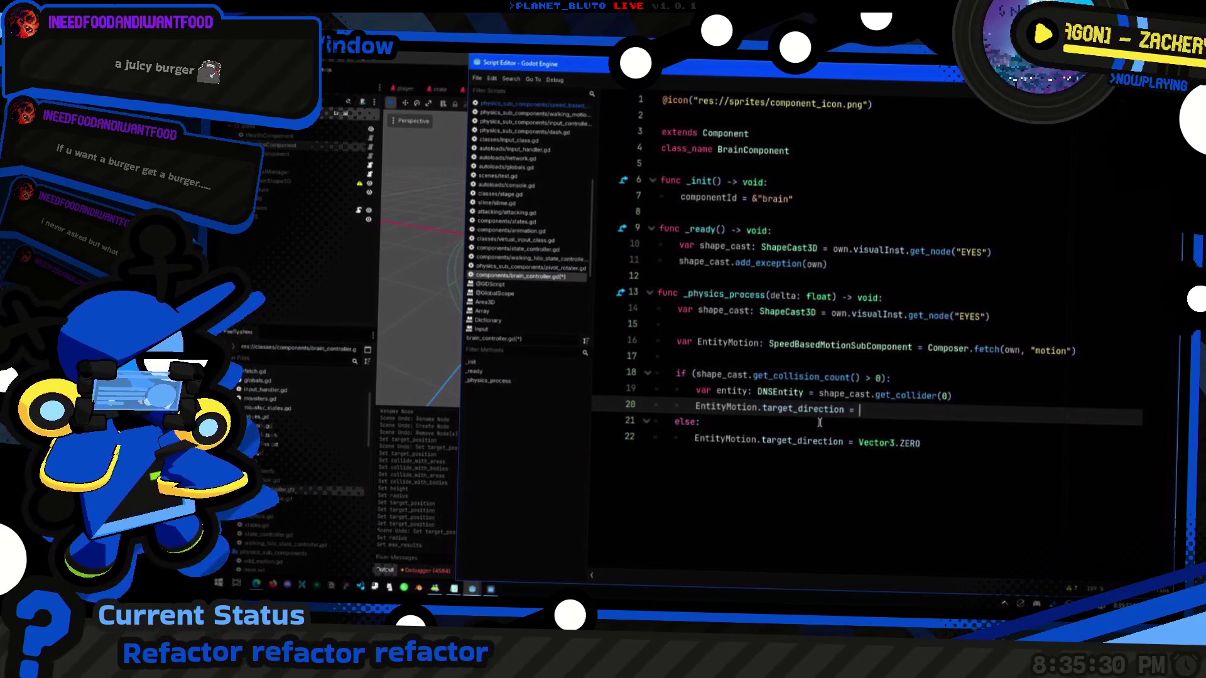
{"action": "type", "text": ".global_position"}
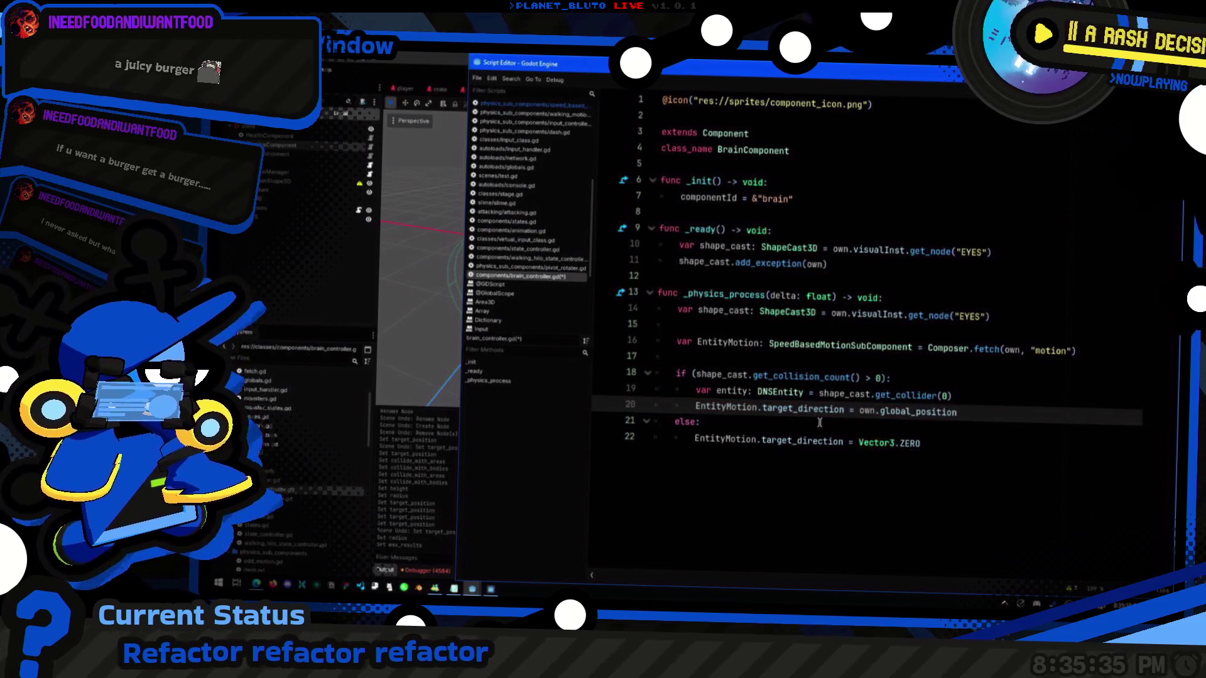
{"action": "key", "text": "ctrl+shift+Left"}
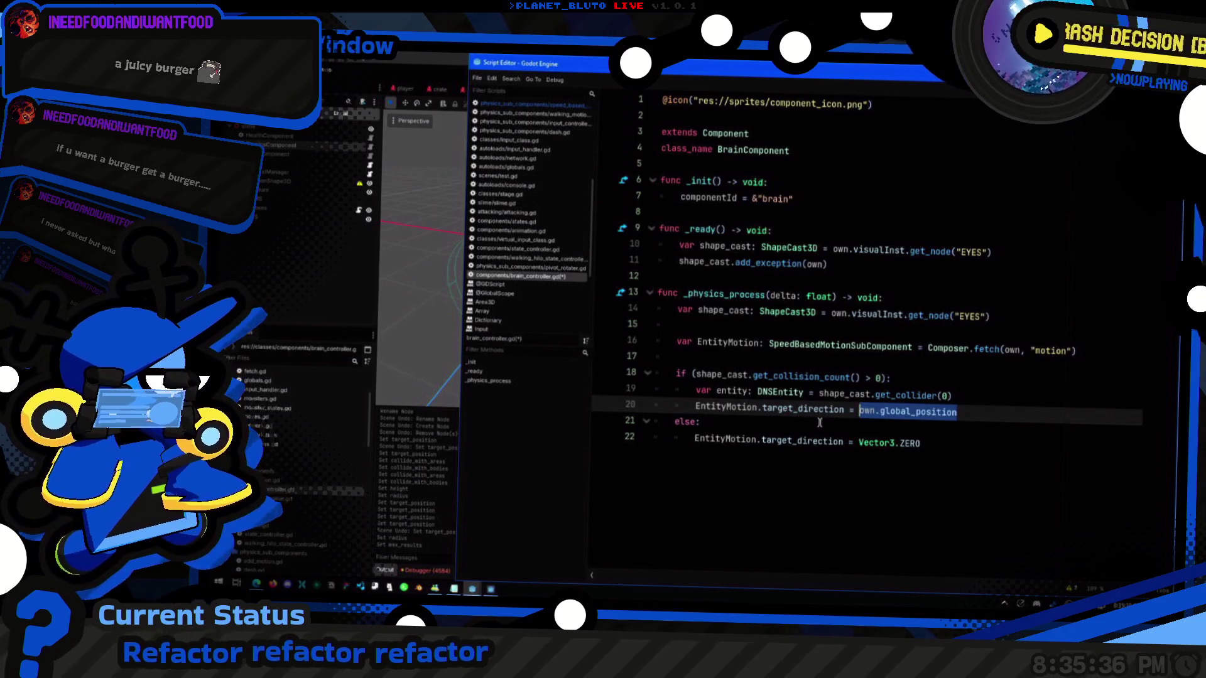
{"action": "key", "text": "End"}
{"action": "key", "text": "ctrl+shift+Left"}
{"action": "key", "text": "ctrl+shift+Left"}
{"action": "key", "text": "ctrl+shift+Left"}
{"action": "type", "text": "("}
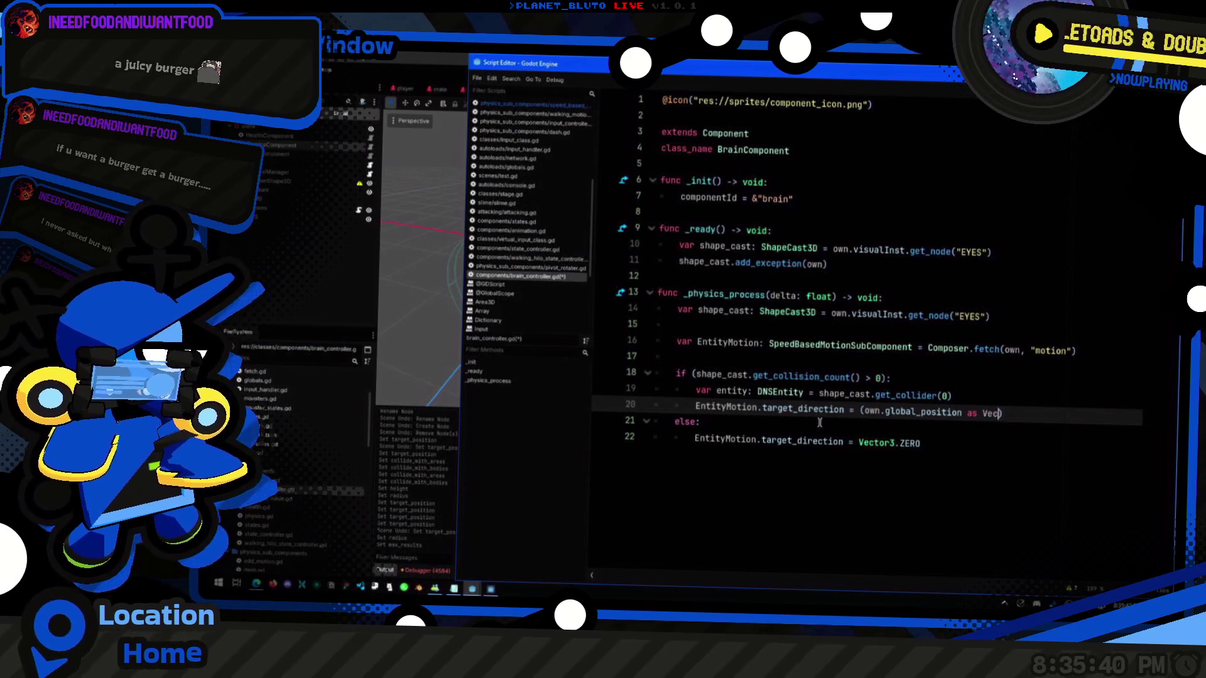
{"action": "type", "text": "3"}
{"action": "key", "text": "End"}
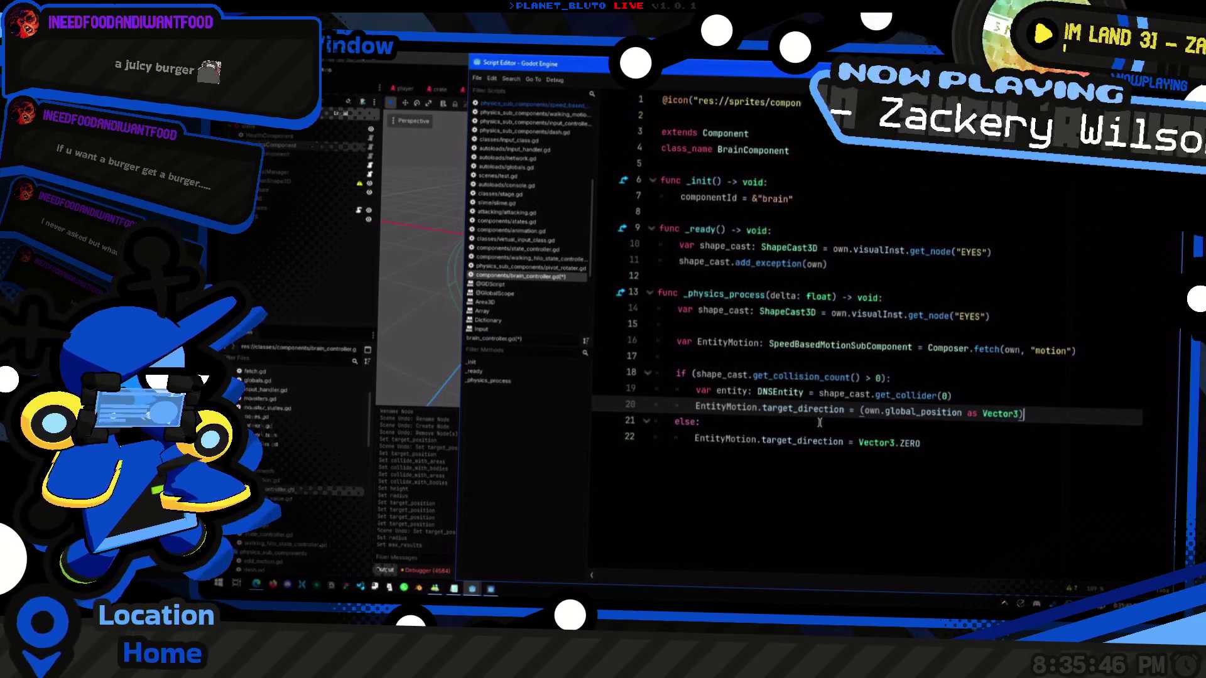
Start a 'var monster: Monster = own' declaration below the class_name line.
{"action": "left_click", "coordinate": [750, 160]}
{"action": "key", "text": "Return"}
{"action": "key", "text": "Return"}
{"action": "type", "text": "var monster: Monster"}
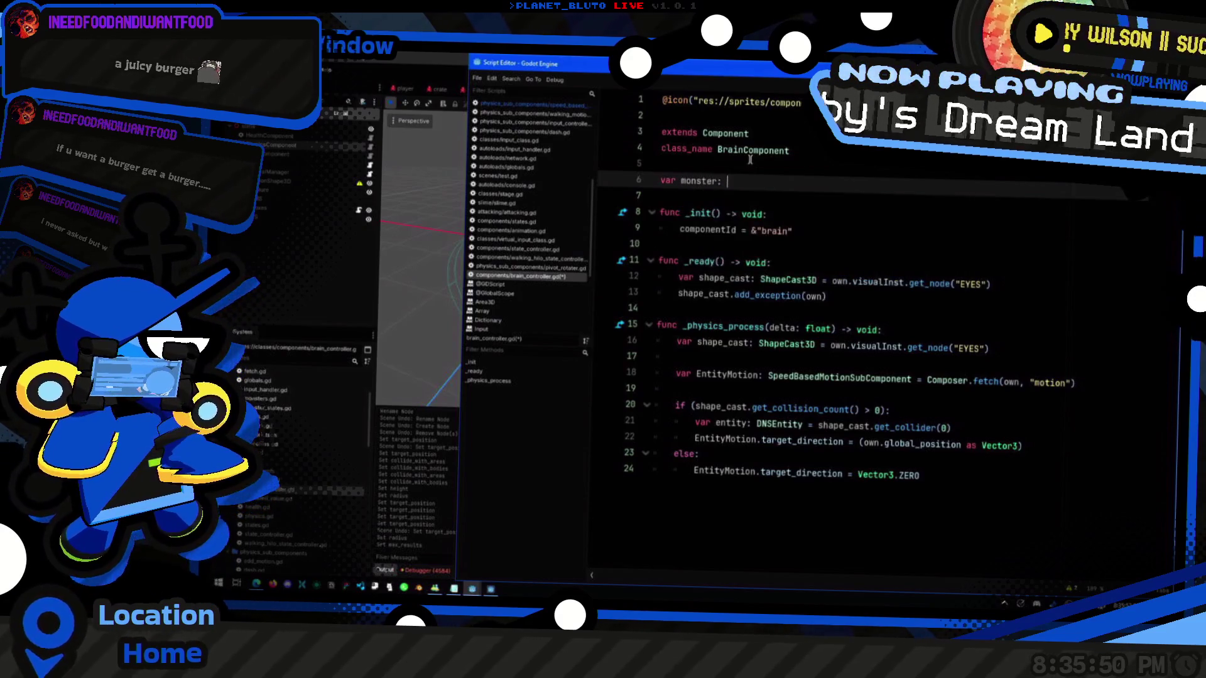
{"action": "type", "text": " = own"}
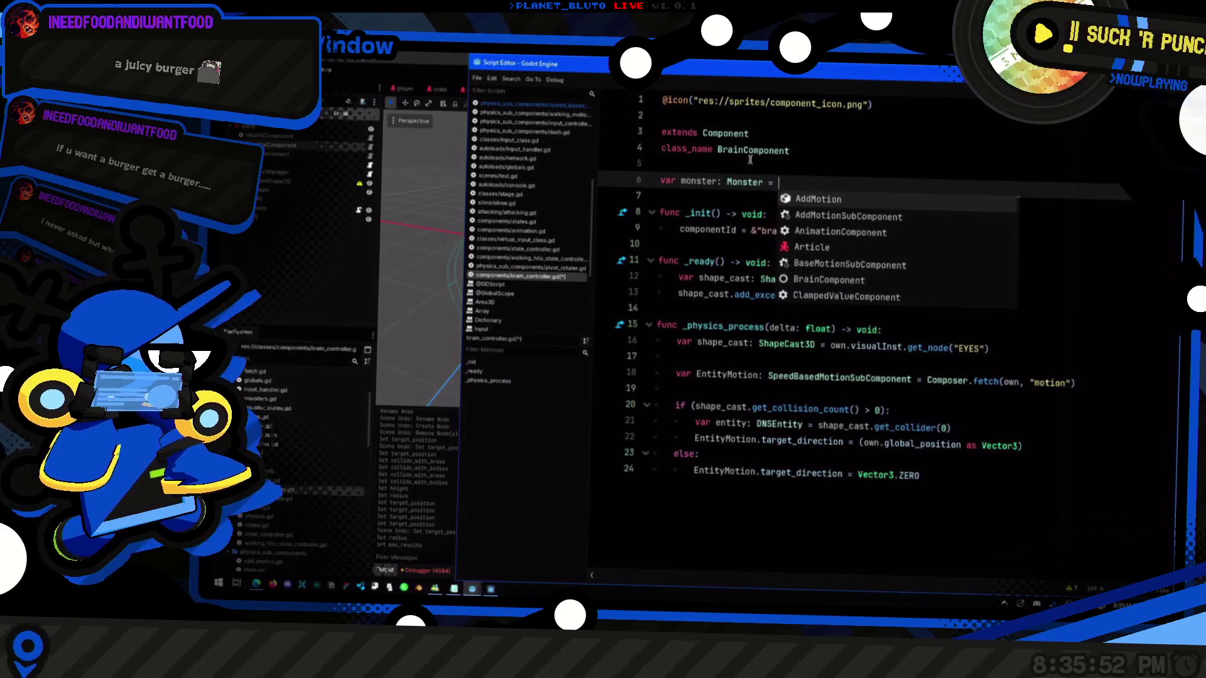
{"action": "key", "text": "Home"}
{"action": "type", "text": "@onready"}
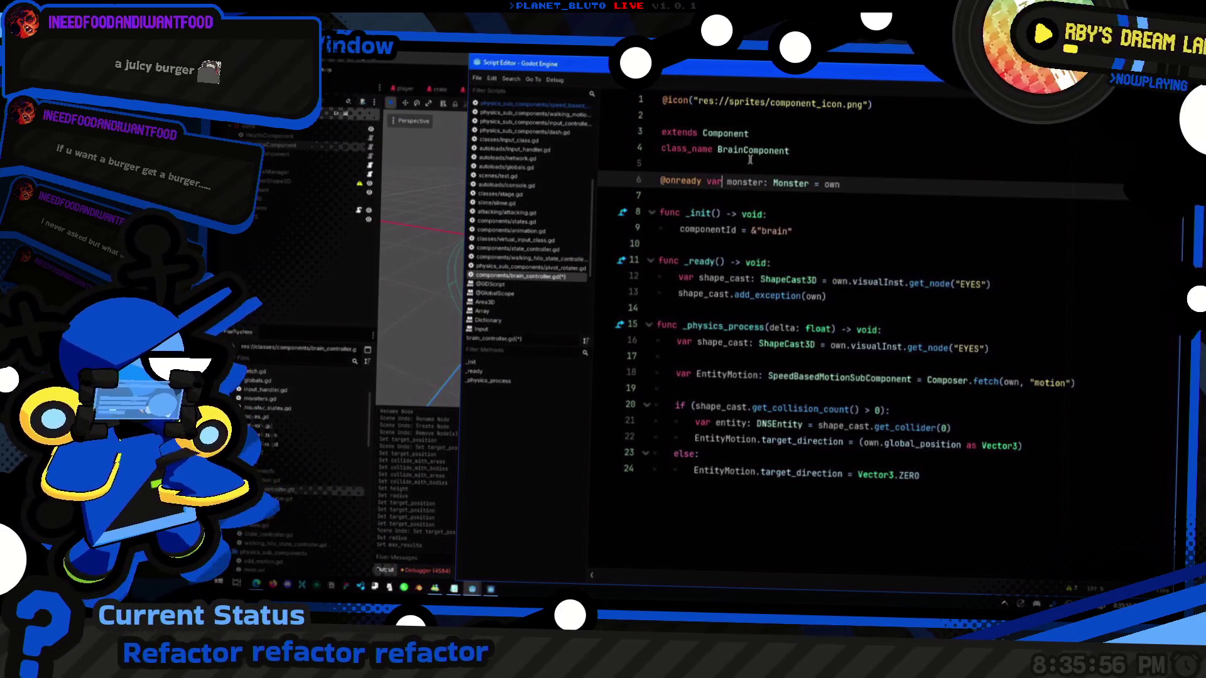
{"action": "left_click", "coordinate": [861, 442]}
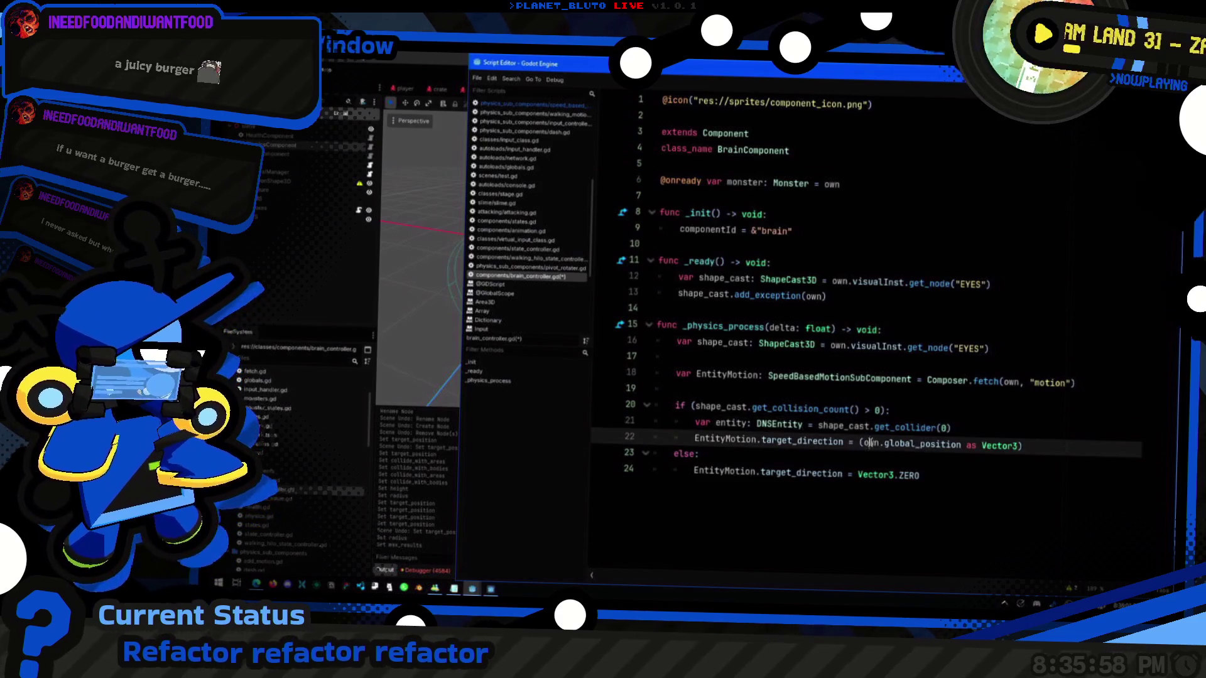
{"action": "key", "text": "shift+End"}
{"action": "key", "text": "Delete"}
Set target_direction to monster.global_position.direction_to(entity.global_position).
{"action": "type", "text": "monster.global_p"}
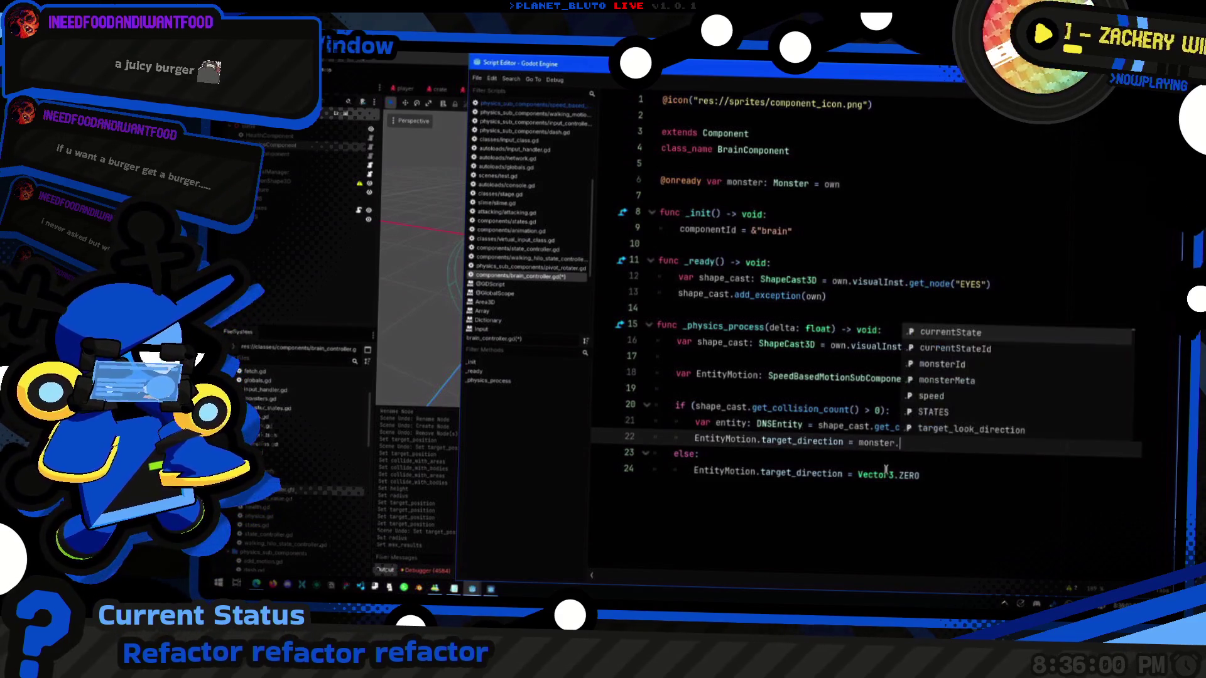
{"action": "key", "text": "Return"}
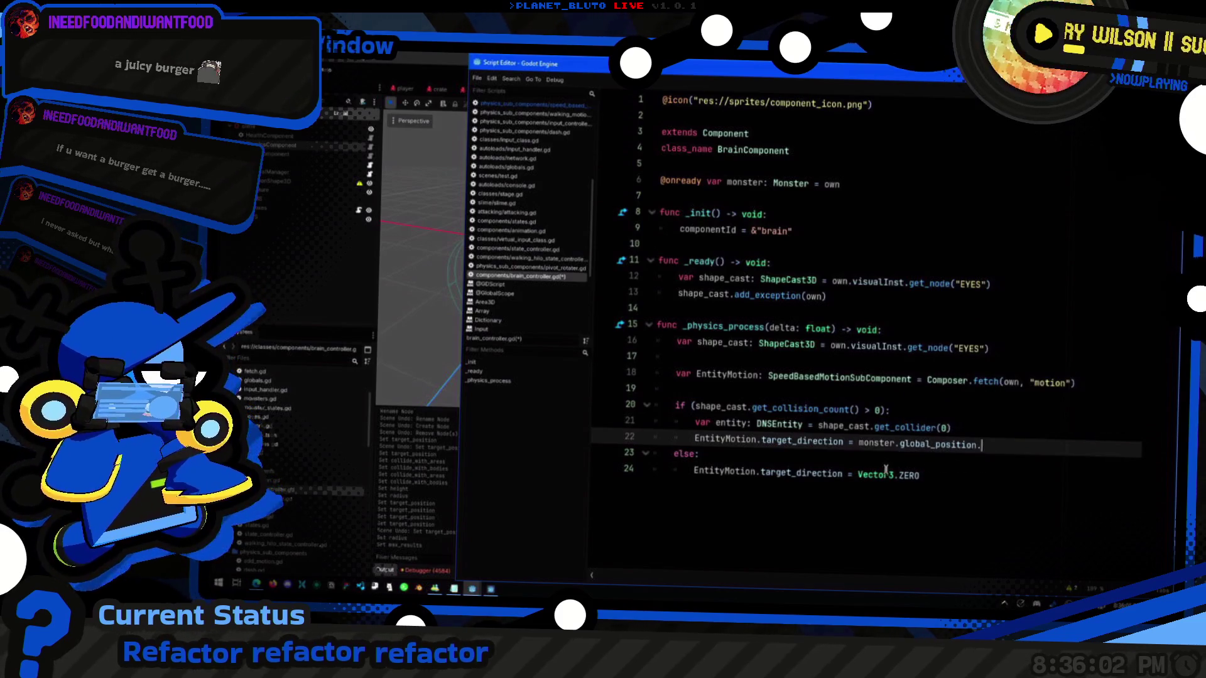
{"action": "type", "text": "dire"}
{"action": "key", "text": "Return"}
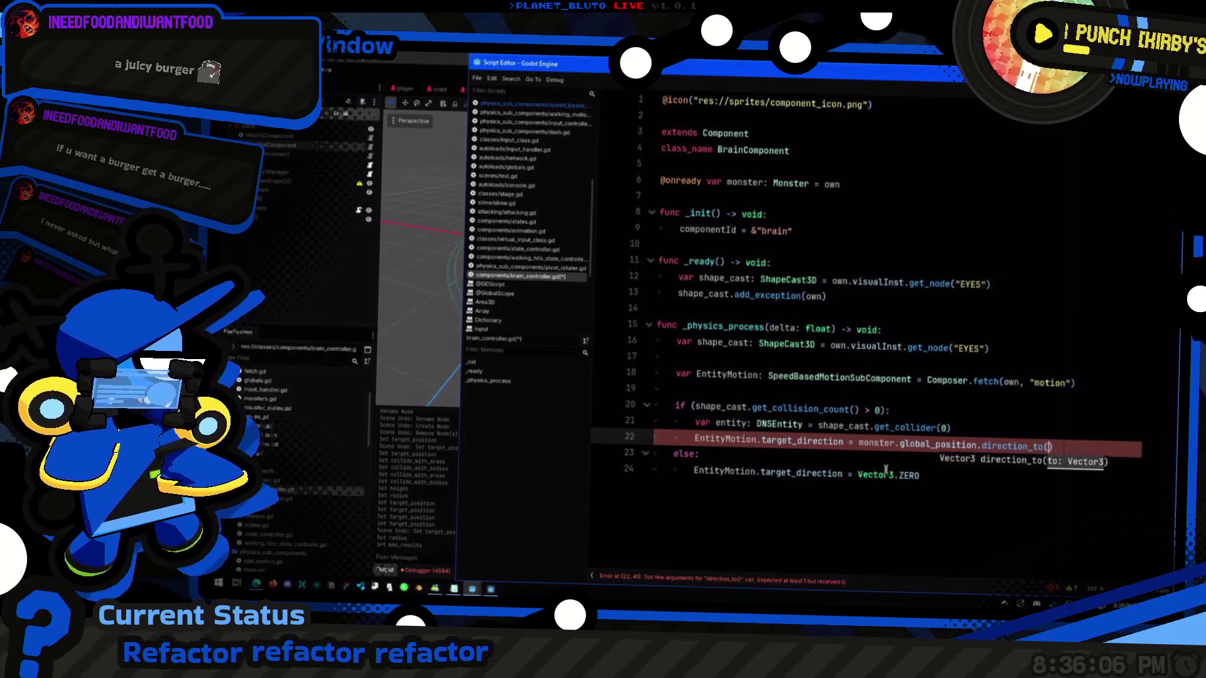
{"action": "type", "text": "entity.g"}
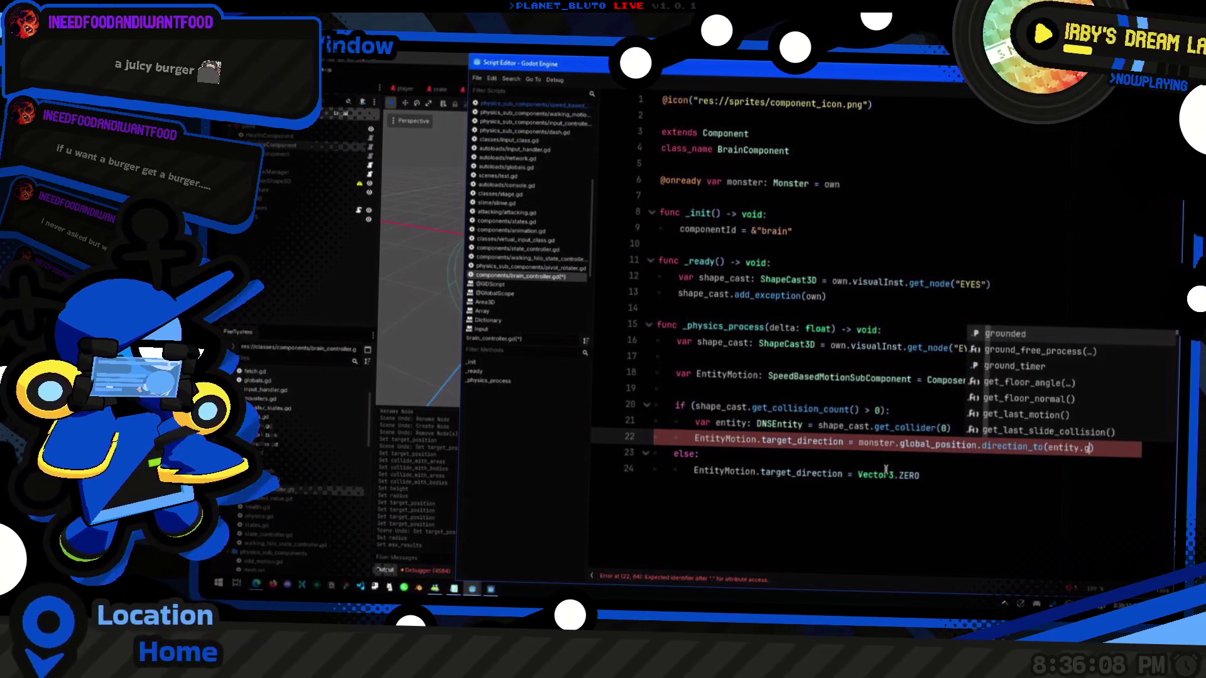
{"action": "type", "text": "lobal"}
{"action": "key", "text": "Return"}
{"action": "key", "text": "Home"}
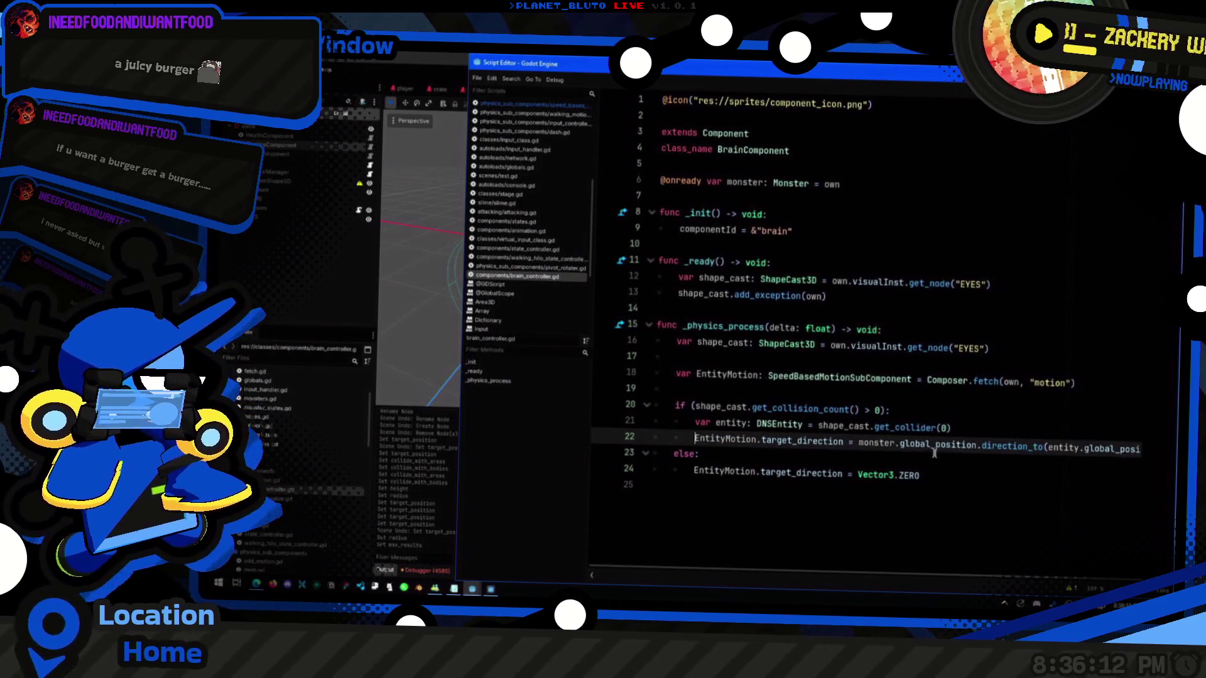
{"action": "key", "text": "alt+Tab"}
{"action": "key", "text": "super+Tab"}
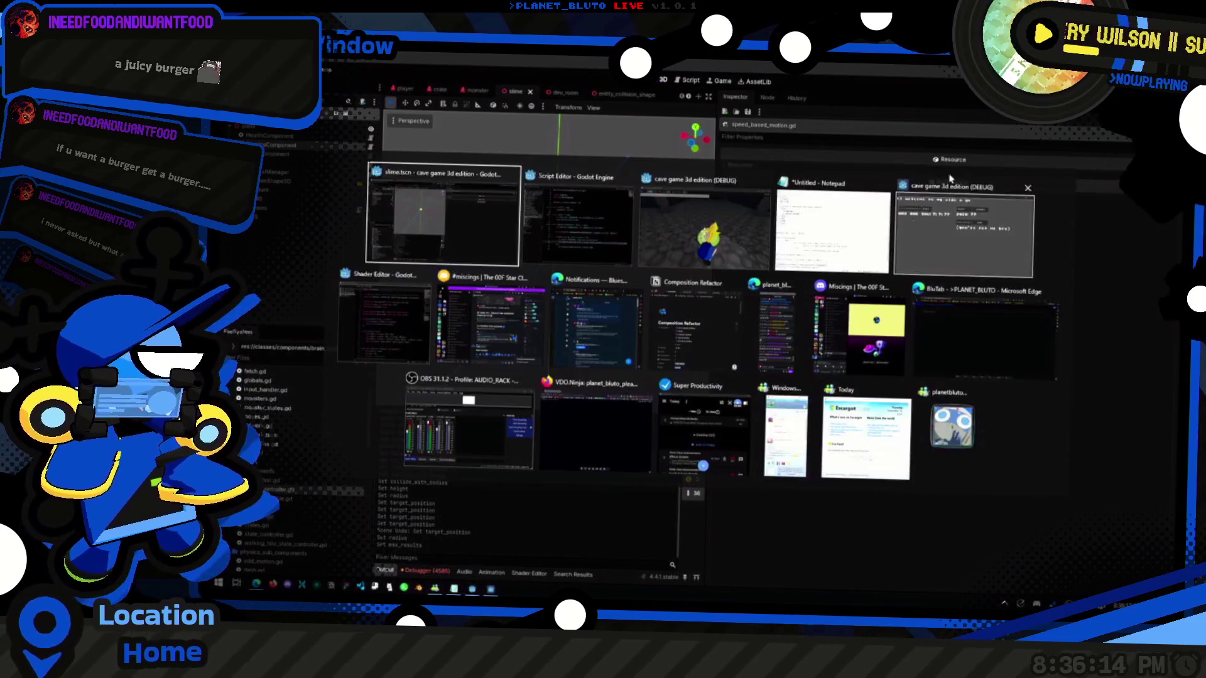
Run the game, host as a Knight and submit the monster command, hitting line 21's type error.
{"action": "key", "text": "Escape"}
{"action": "key", "text": "F5"}
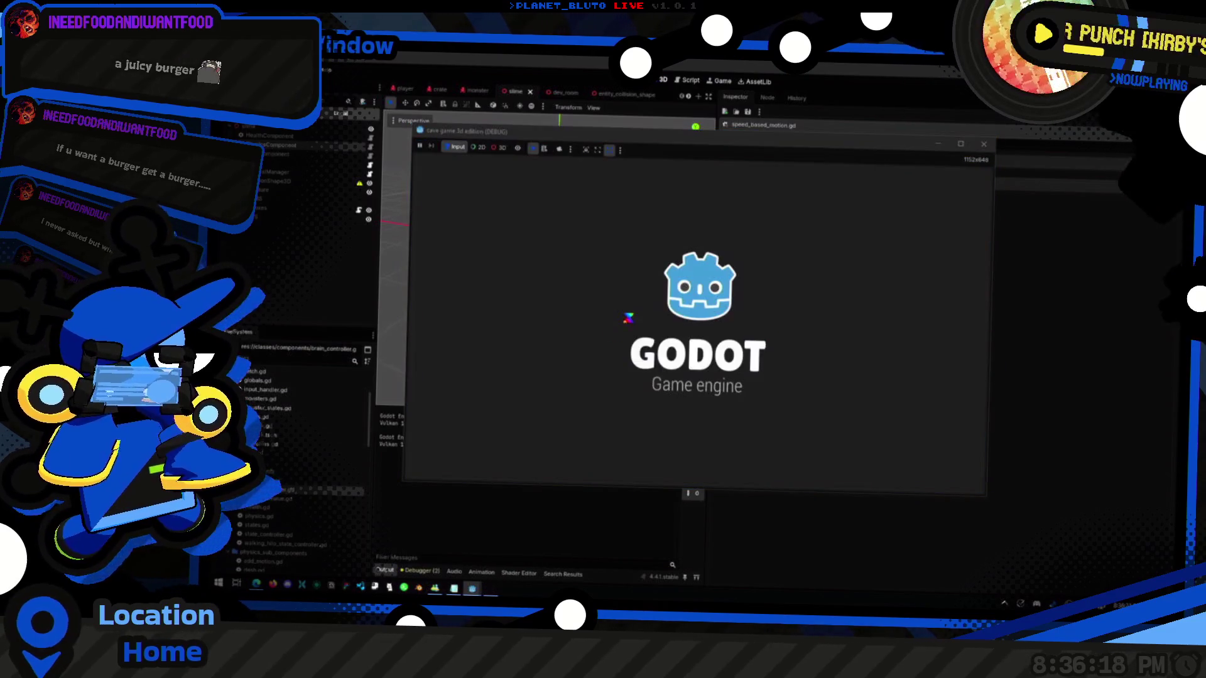
{"action": "left_click", "coordinate": [540, 206]}
{"action": "left_click", "coordinate": [539, 236]}
{"action": "left_click", "coordinate": [770, 266]}
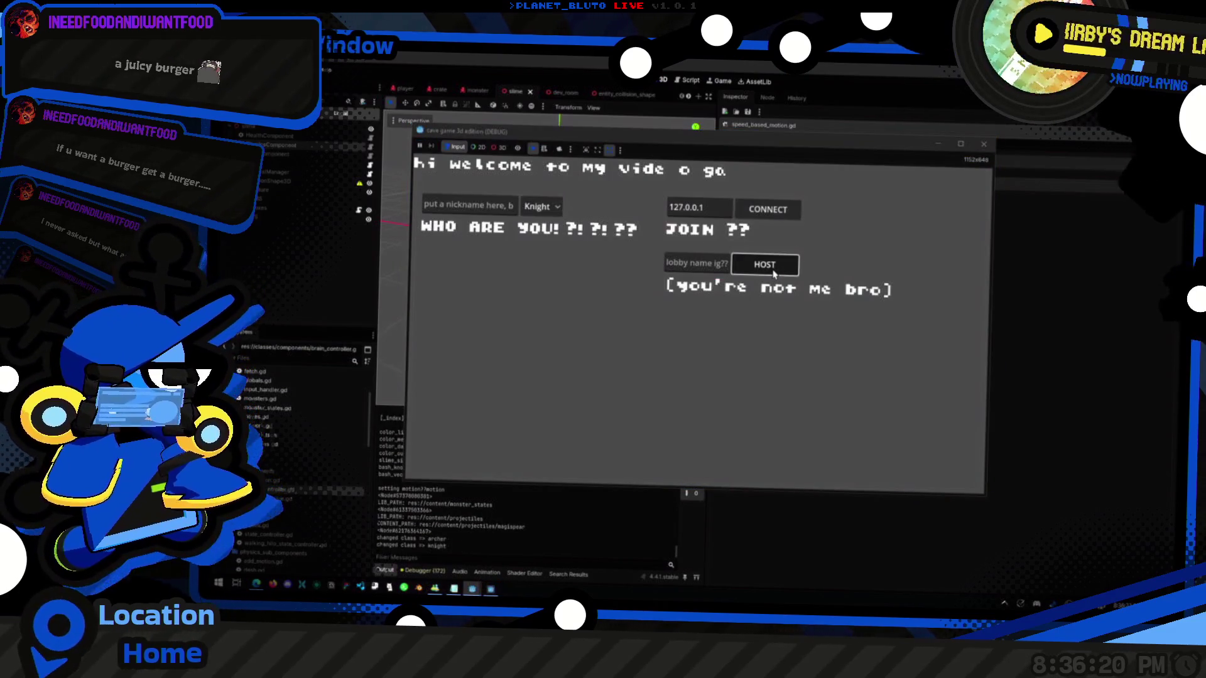
{"action": "left_click", "coordinate": [773, 274]}
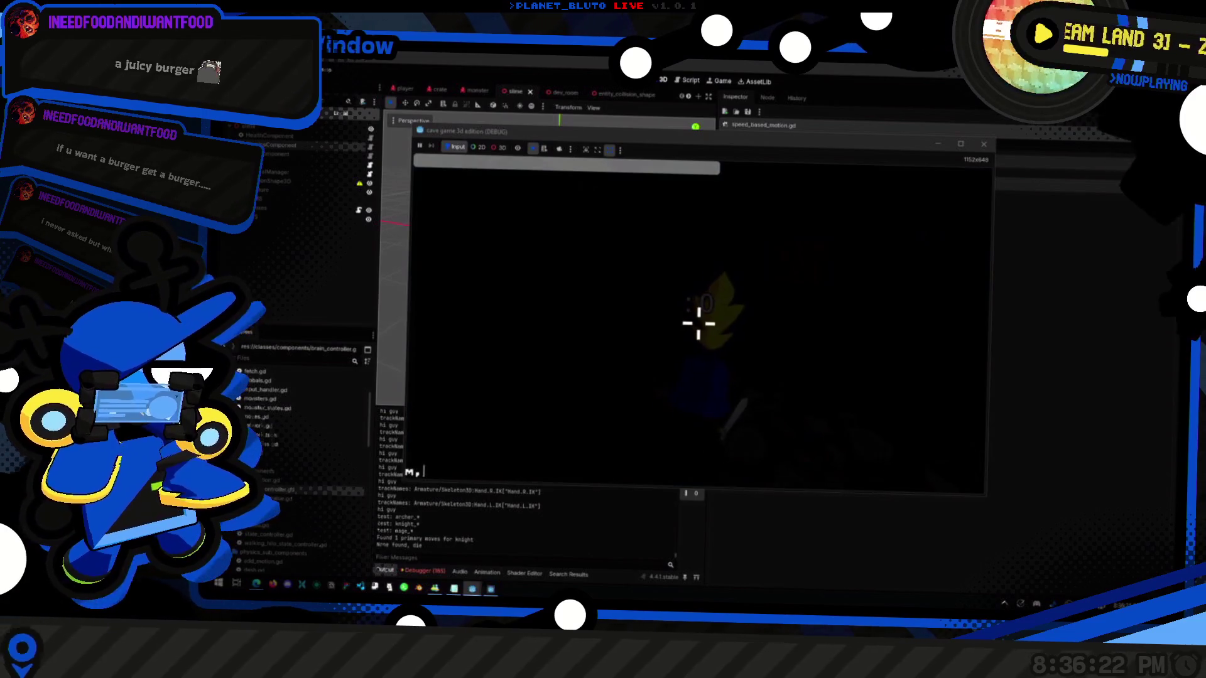
{"action": "key", "text": "Return"}
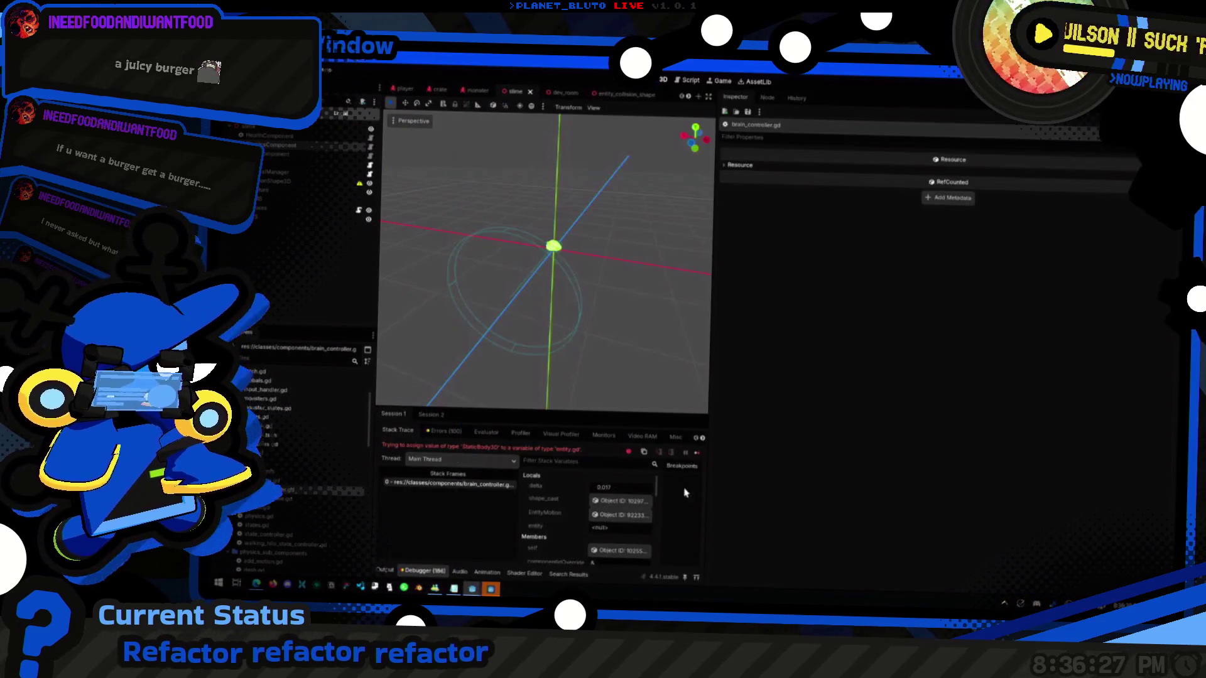
Read the debugger error and select the slime's EYES shape cast node.
{"action": "left_click", "coordinate": [449, 465]}
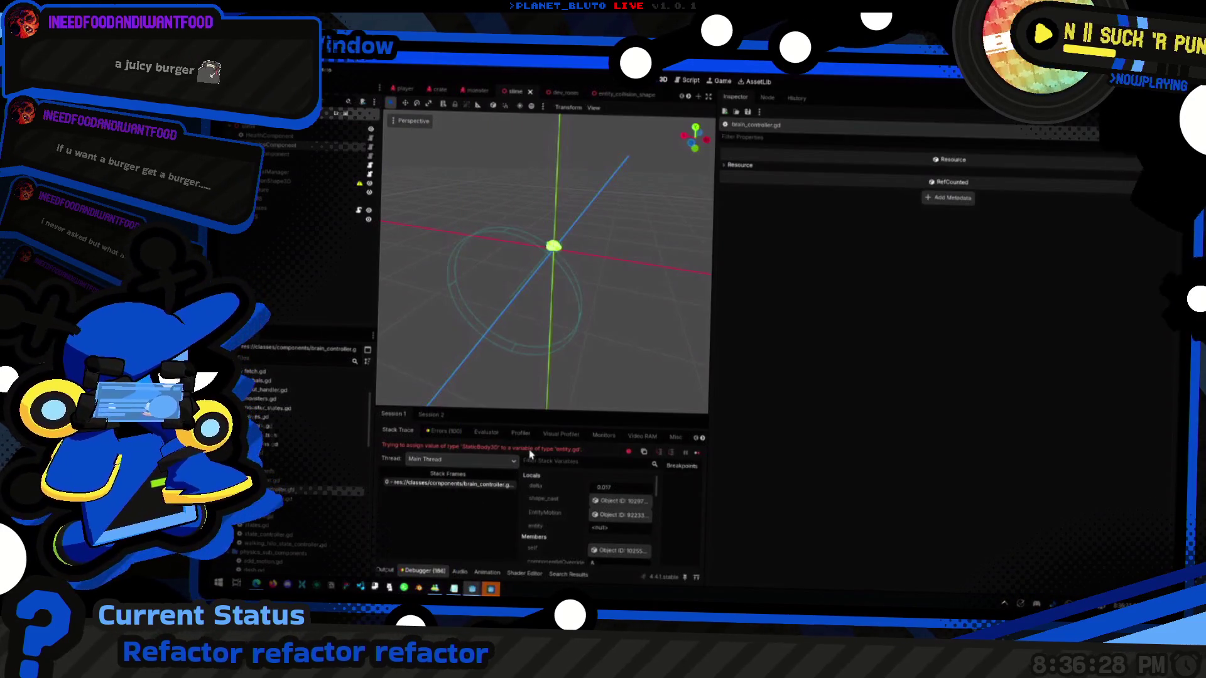
{"action": "key", "text": "alt+Tab"}
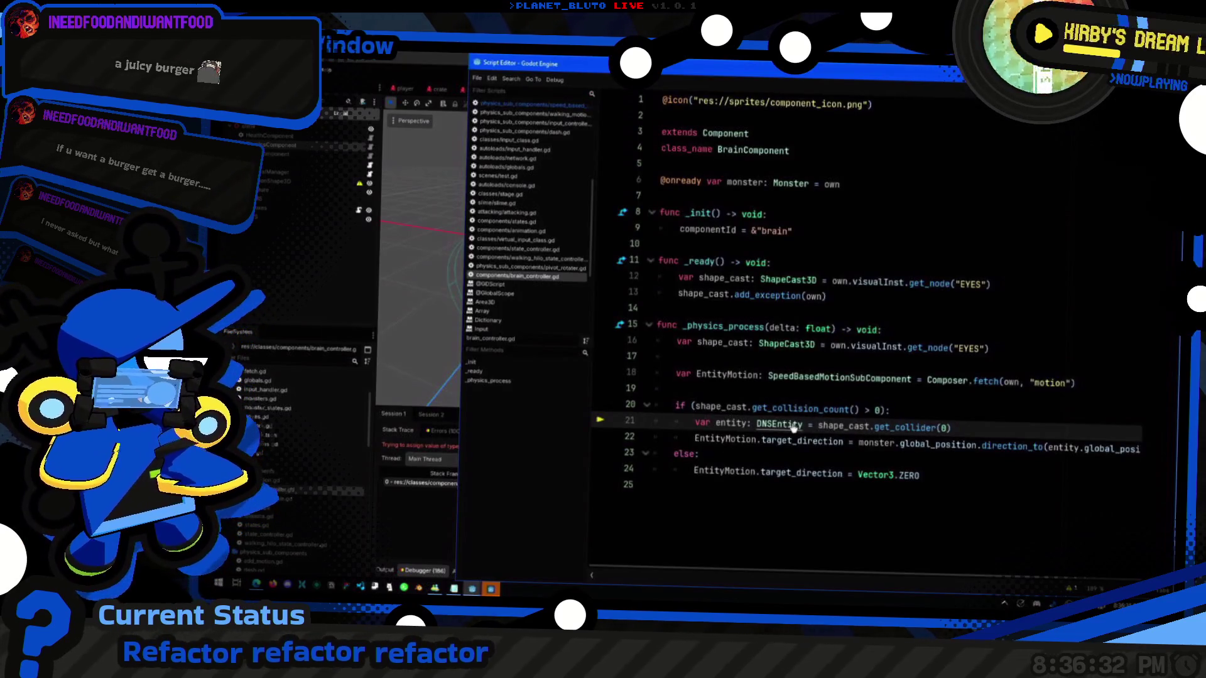
{"action": "left_click", "coordinate": [250, 256]}
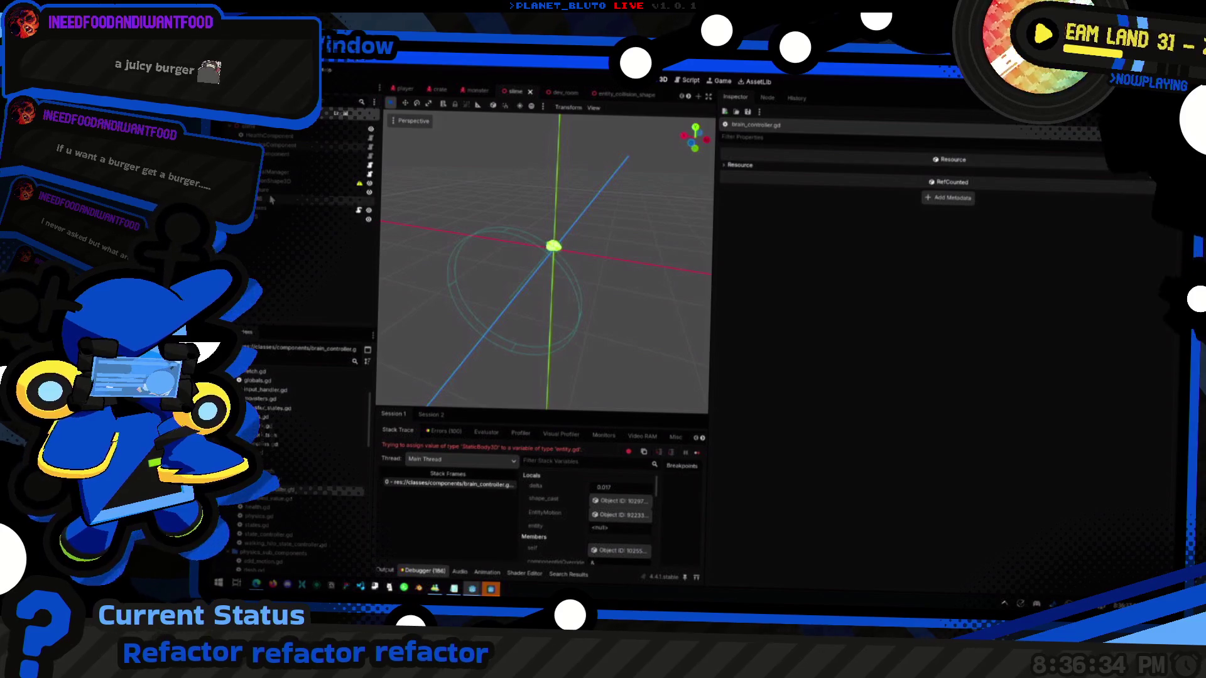
{"action": "left_click", "coordinate": [268, 221]}
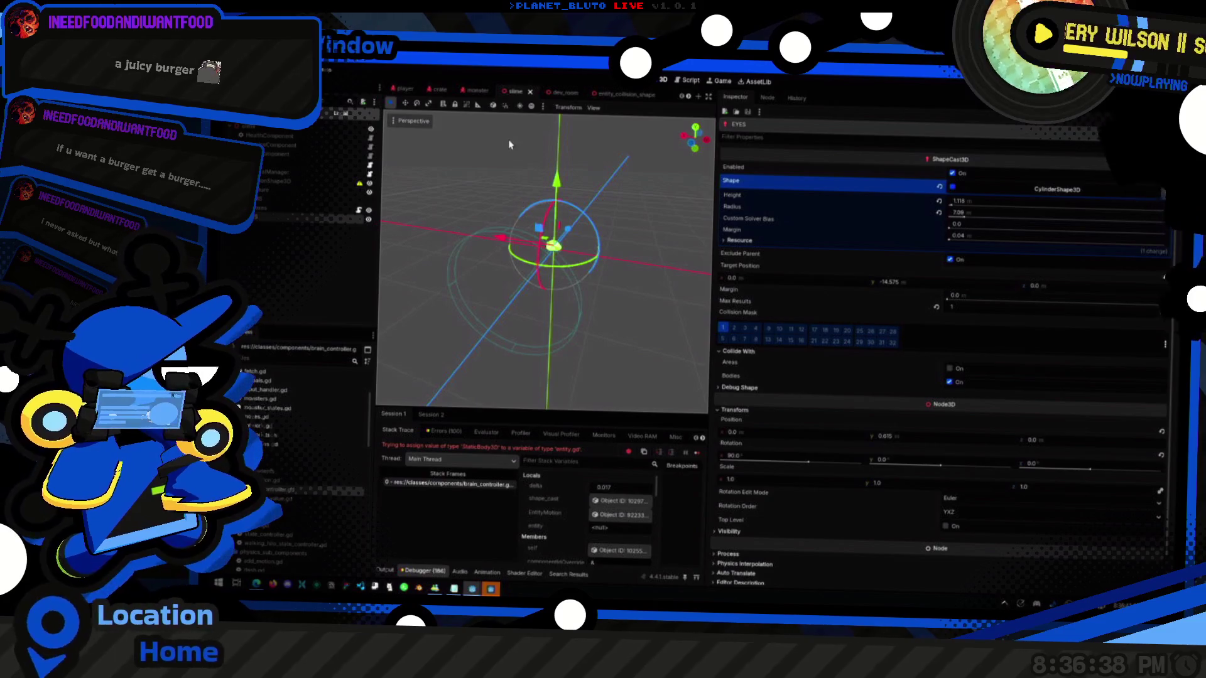
Check the Player's collision layers in the player scene, then return to the slime scene and rerun.
{"action": "left_click", "coordinate": [404, 90]}
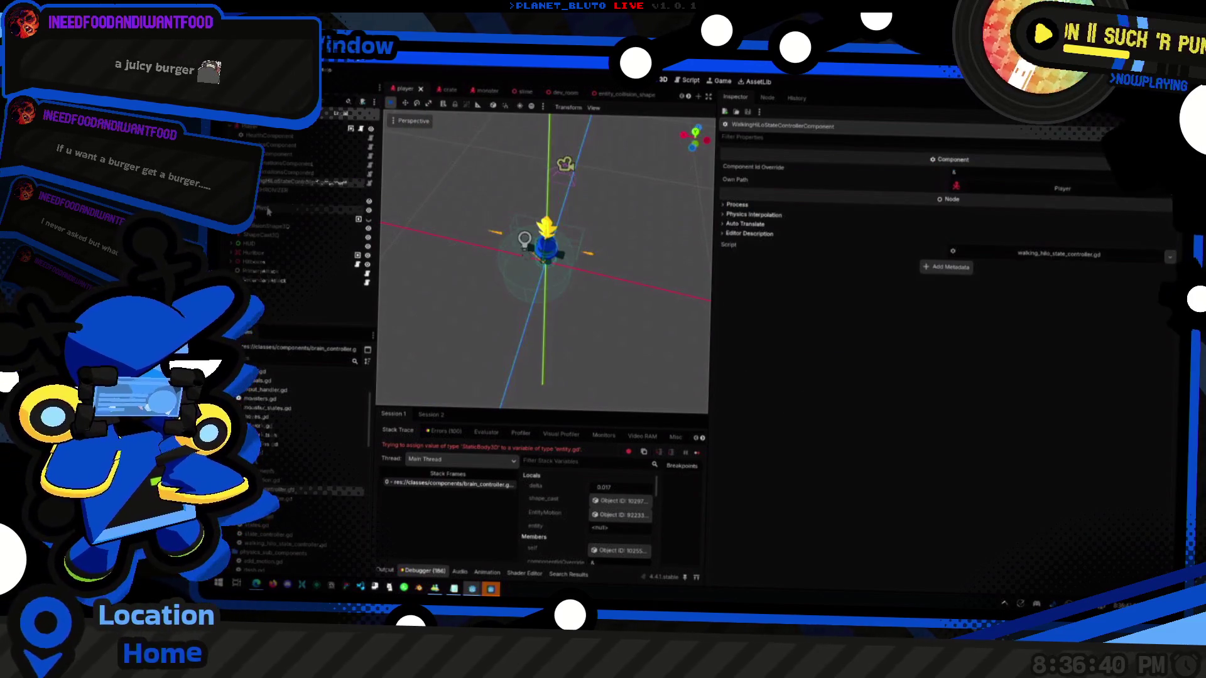
{"action": "left_click", "coordinate": [314, 128]}
{"action": "scroll", "coordinate": [854, 448], "scroll_direction": "down", "scroll_amount": 5}
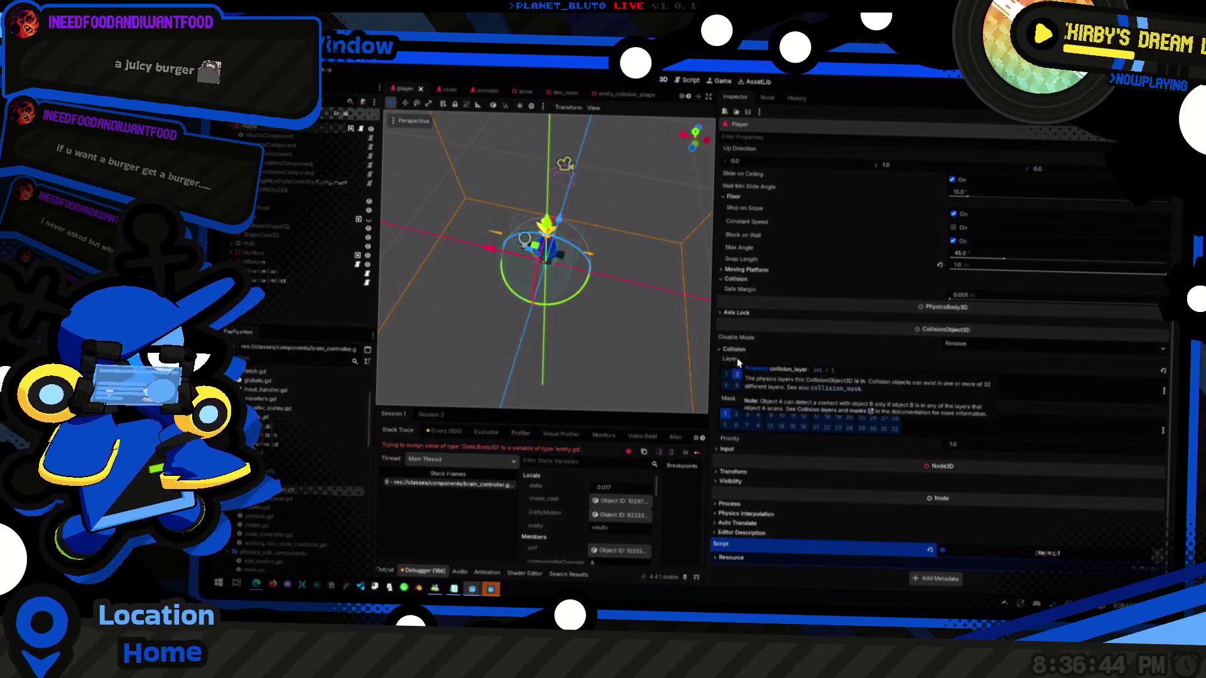
{"action": "left_click", "coordinate": [515, 91]}
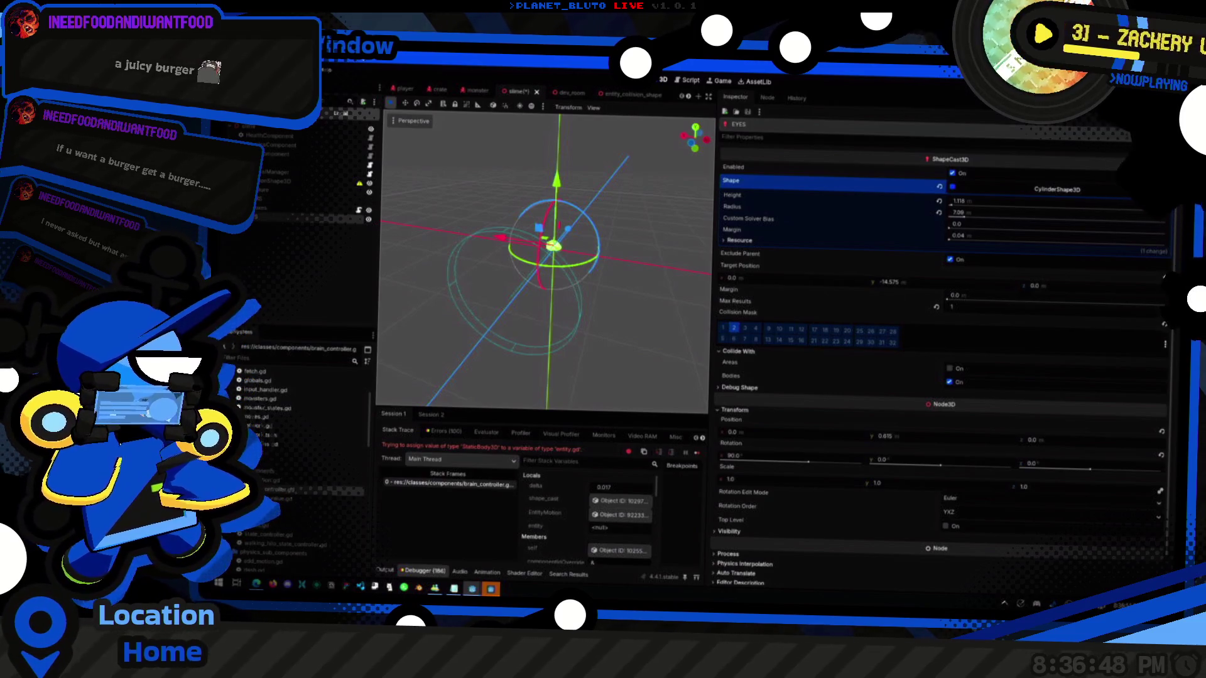
{"action": "key", "text": "F5"}
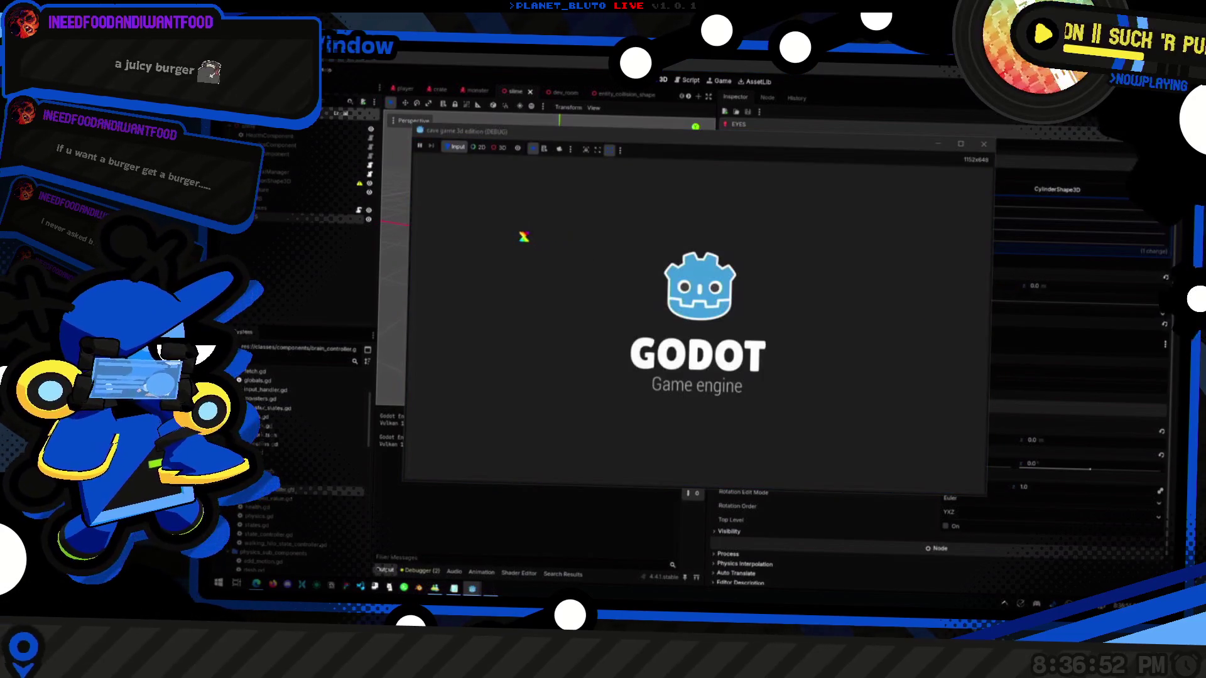
{"action": "left_click", "coordinate": [541, 207]}
Host a game as a Knight and spawn a slime with the M command.
{"action": "left_click", "coordinate": [540, 242]}
{"action": "left_click", "coordinate": [765, 265]}
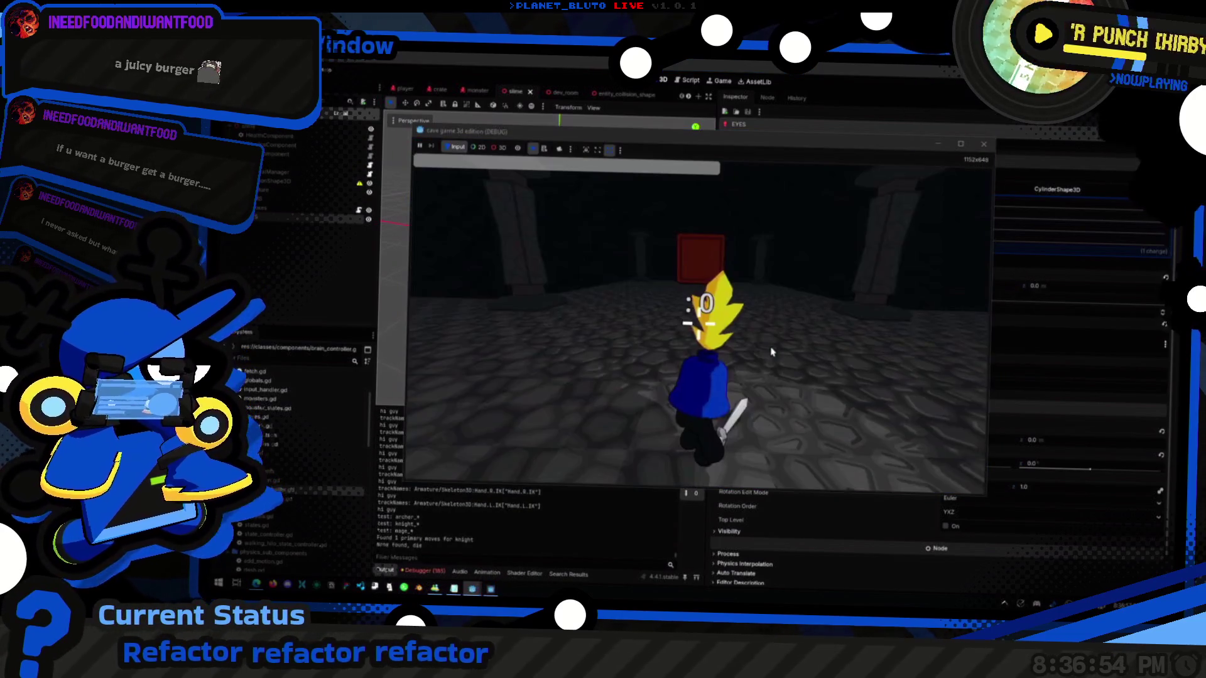
{"action": "type", "text": "M"}
{"action": "key", "text": "Return"}
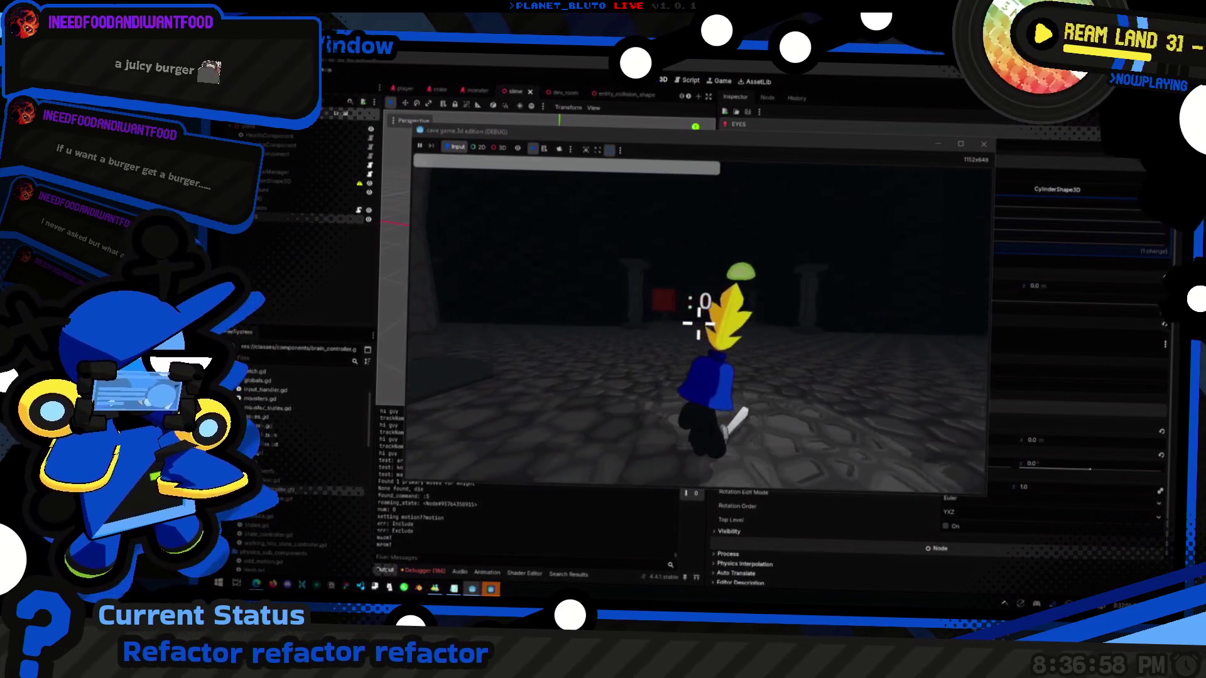
Walk the knight toward the crate and slime, stop the game, and select EYES.
{"action": "key", "text": "a"}
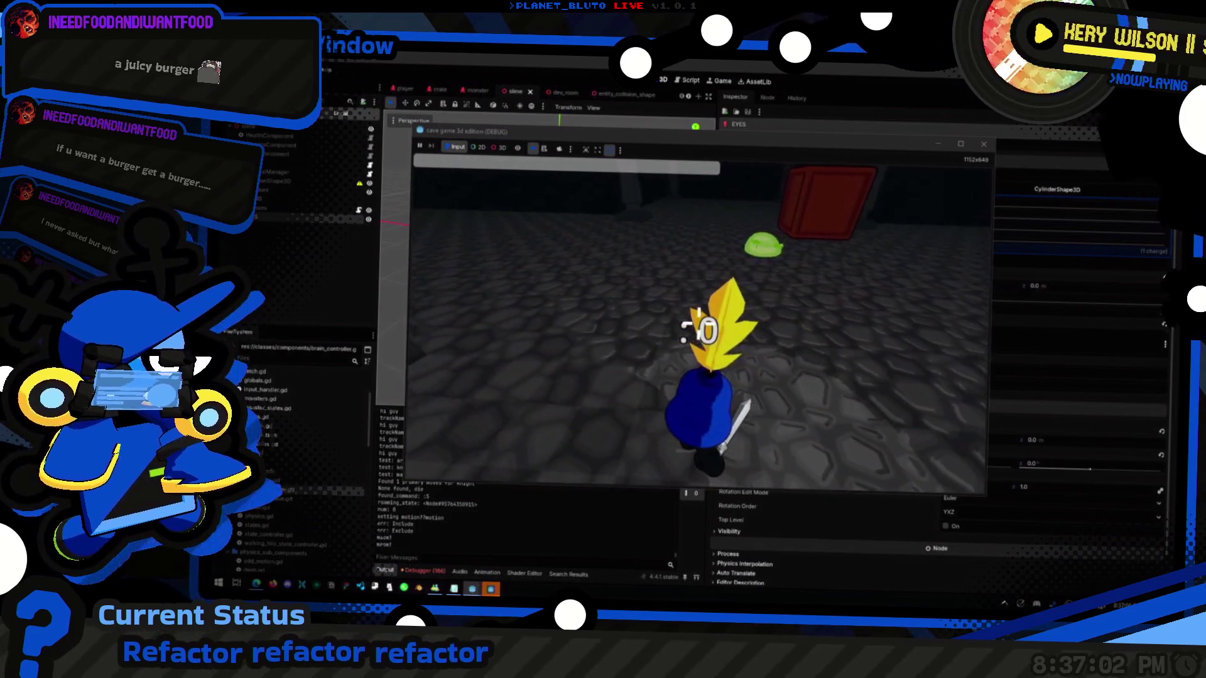
{"action": "key", "text": "d"}
{"action": "key", "text": "w"}
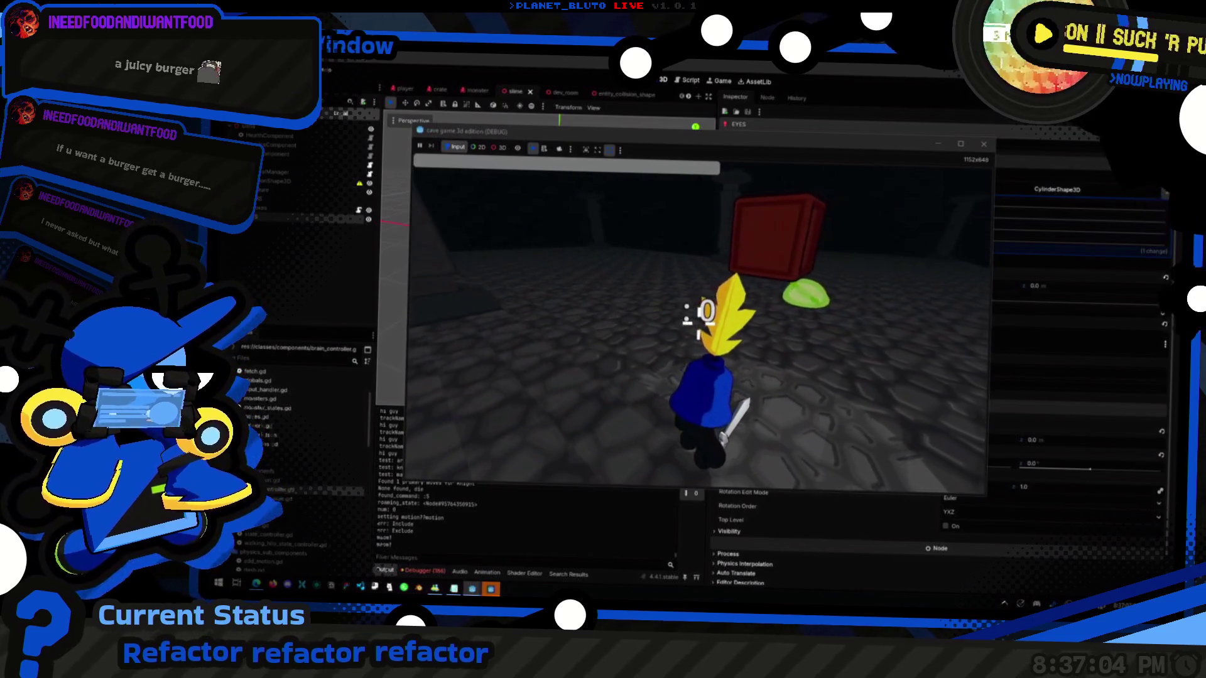
{"action": "key", "text": "s"}
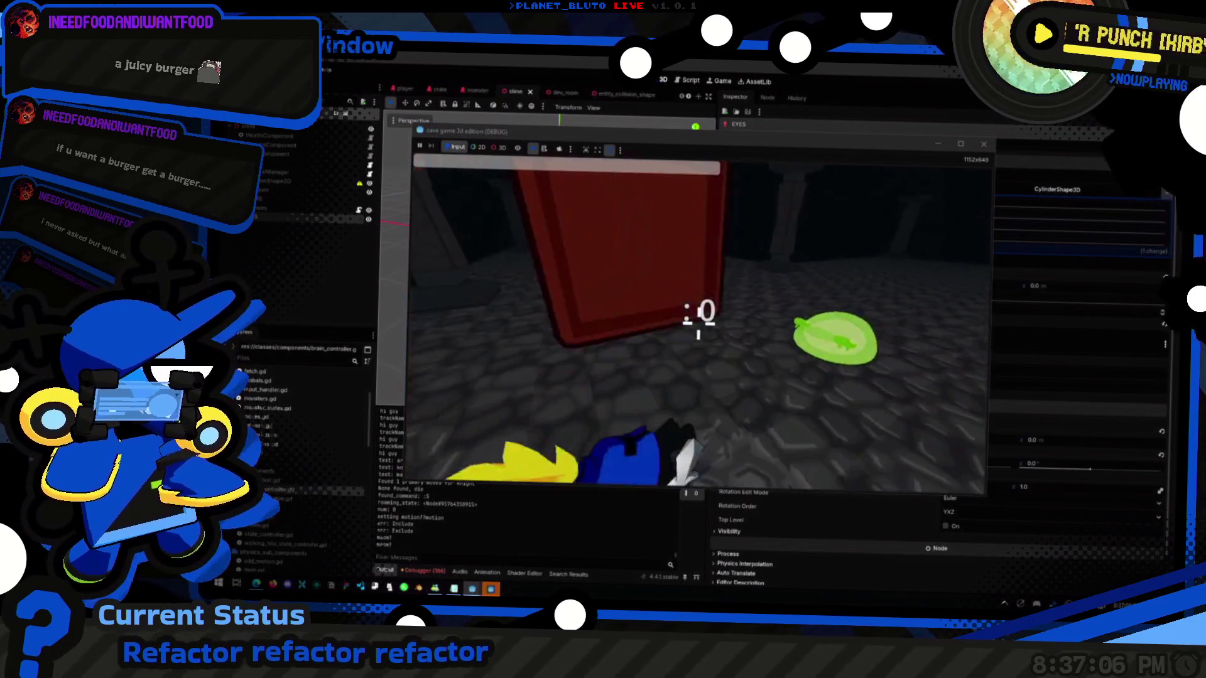
{"action": "key", "text": "w"}
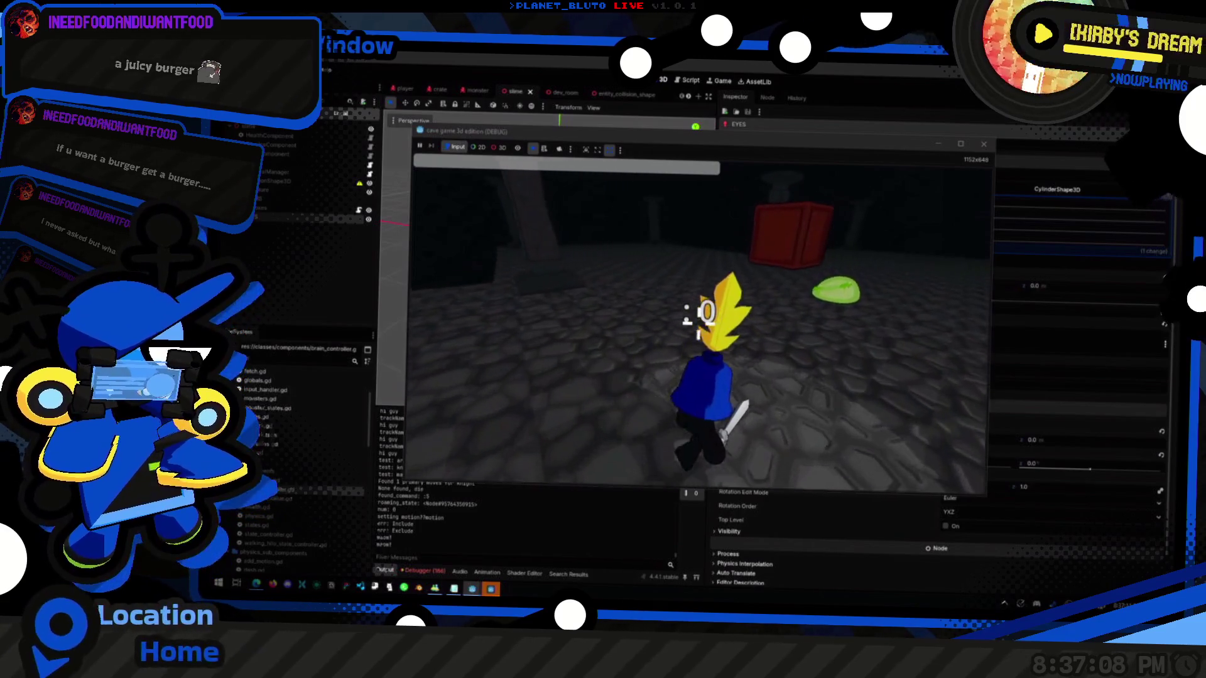
{"action": "key", "text": "F8"}
{"action": "left_click", "coordinate": [315, 226]}
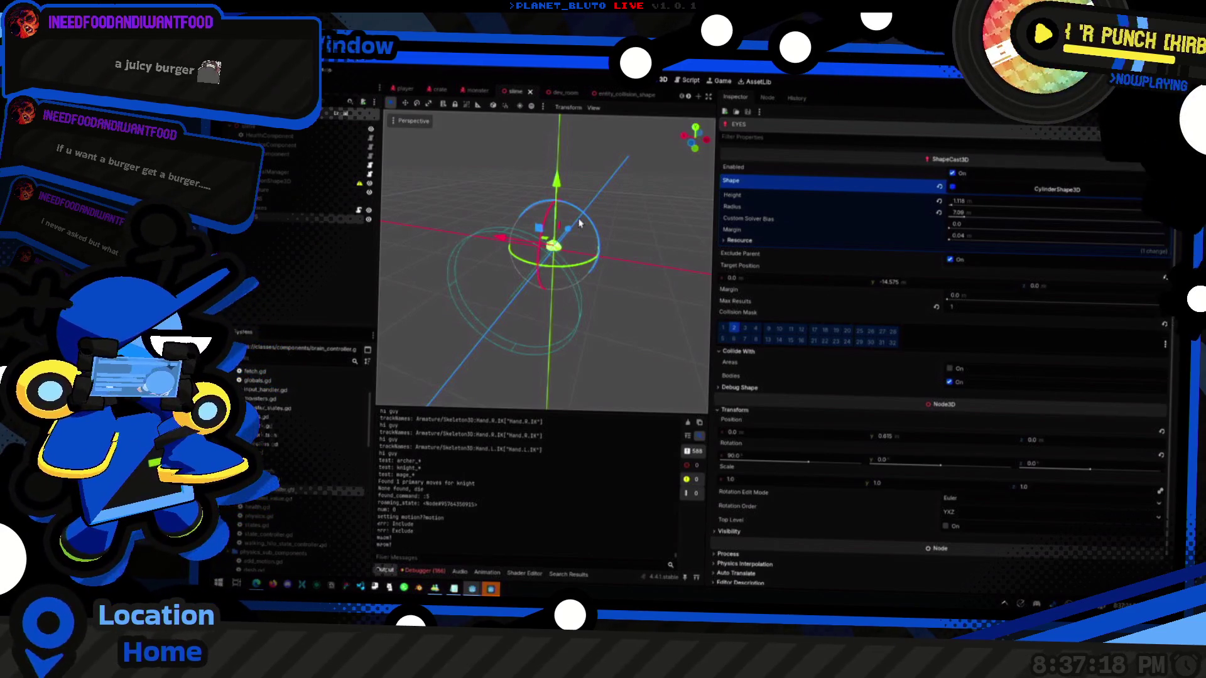
Open brain_controller.gd and select the collision-count condition on line 20.
{"action": "left_click", "coordinate": [358, 210]}
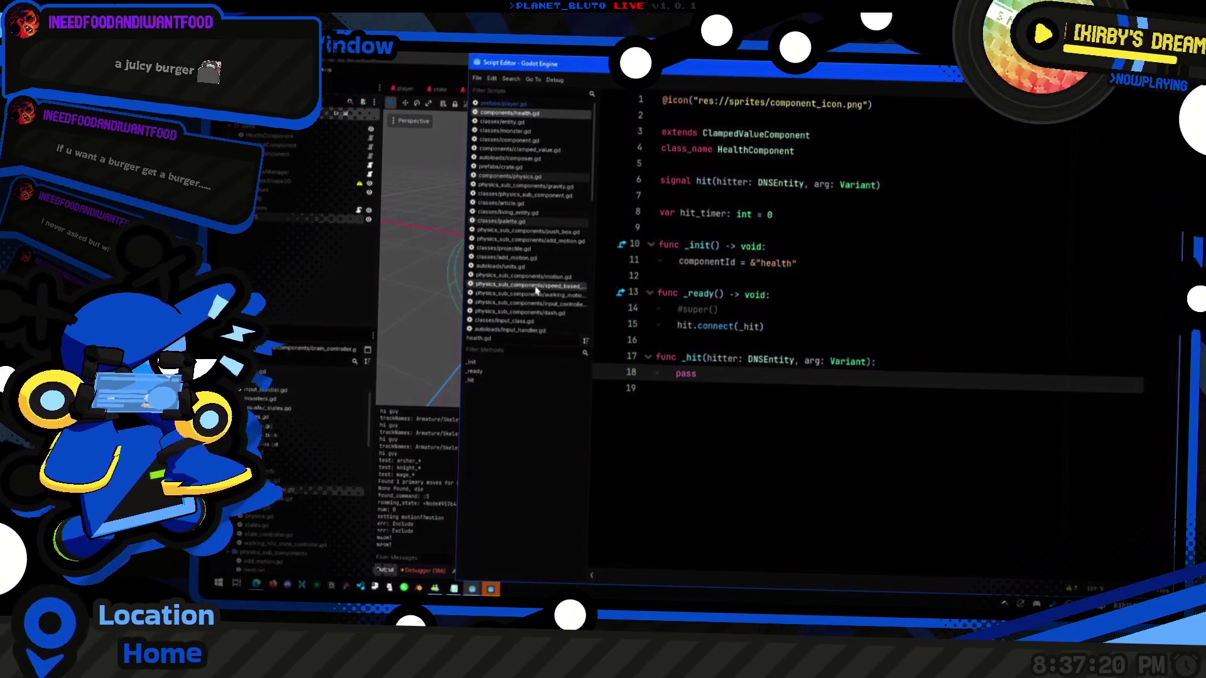
{"action": "left_click", "coordinate": [537, 287]}
{"action": "scroll", "coordinate": [533, 260], "scroll_direction": "down", "scroll_amount": 3}
{"action": "left_click", "coordinate": [533, 255]}
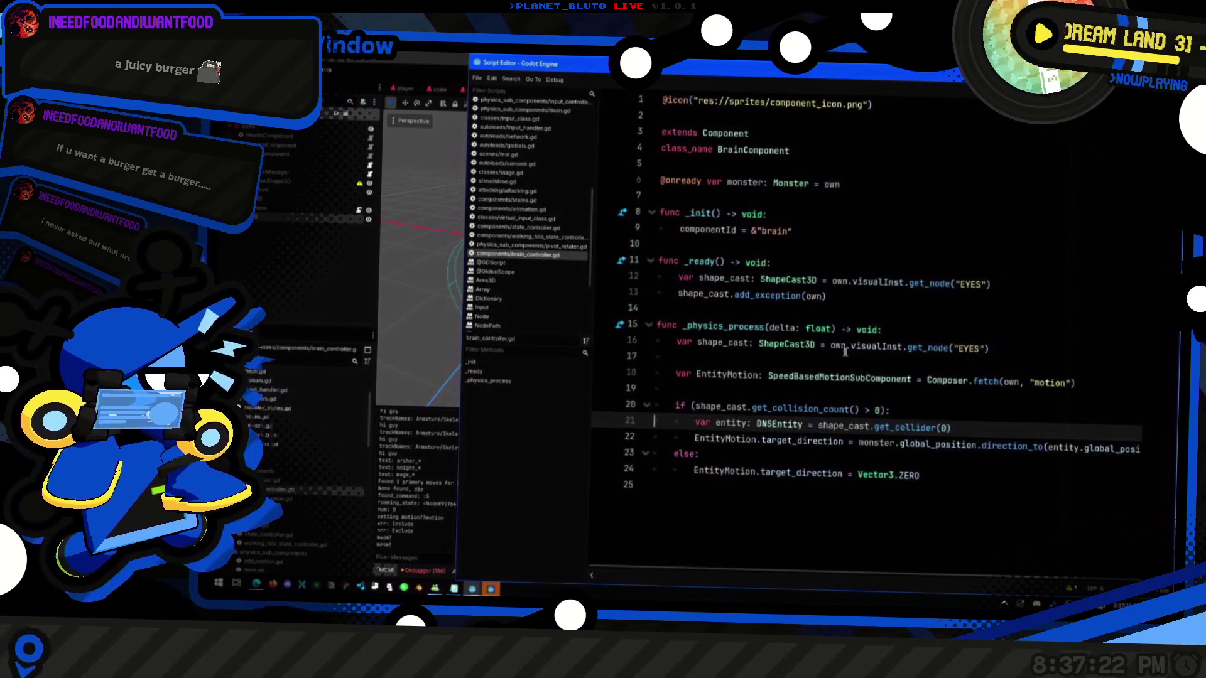
{"action": "left_click", "coordinate": [765, 374]}
{"action": "double_click", "coordinate": [788, 345]}
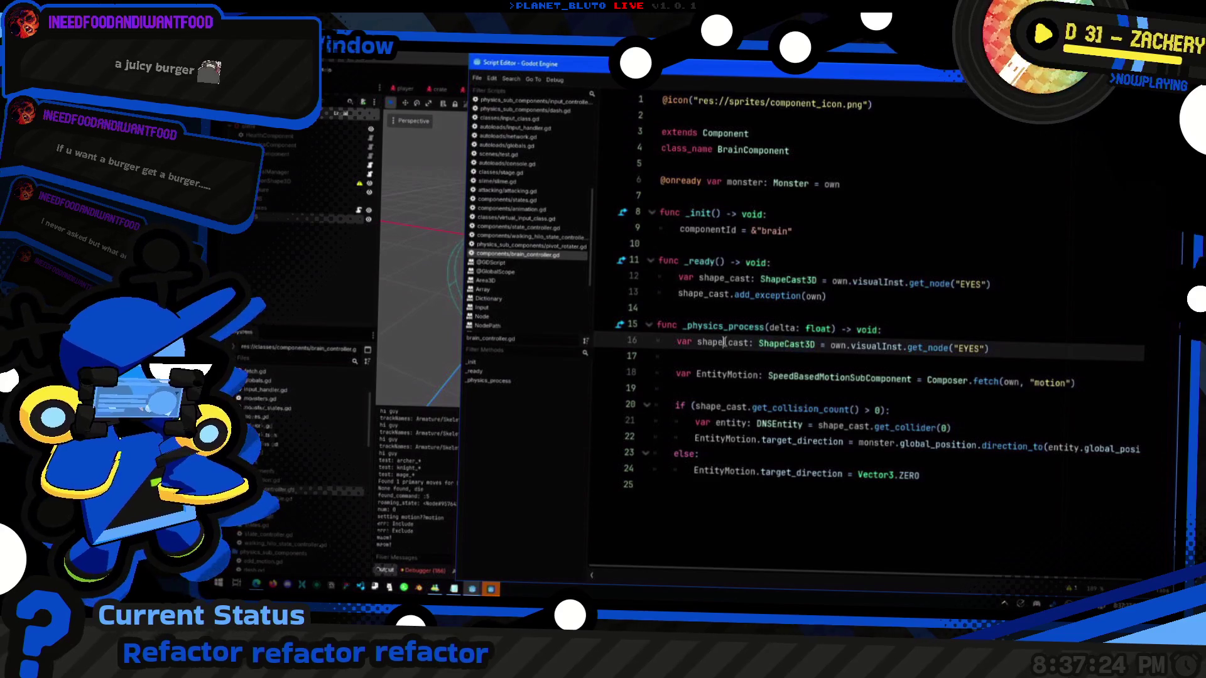
{"action": "double_click", "coordinate": [722, 343]}
{"action": "left_click", "coordinate": [779, 404]}
{"action": "left_click_drag", "start_coordinate": [694, 407], "coordinate": [885, 409]}
{"action": "key", "text": "ctrl+c"}
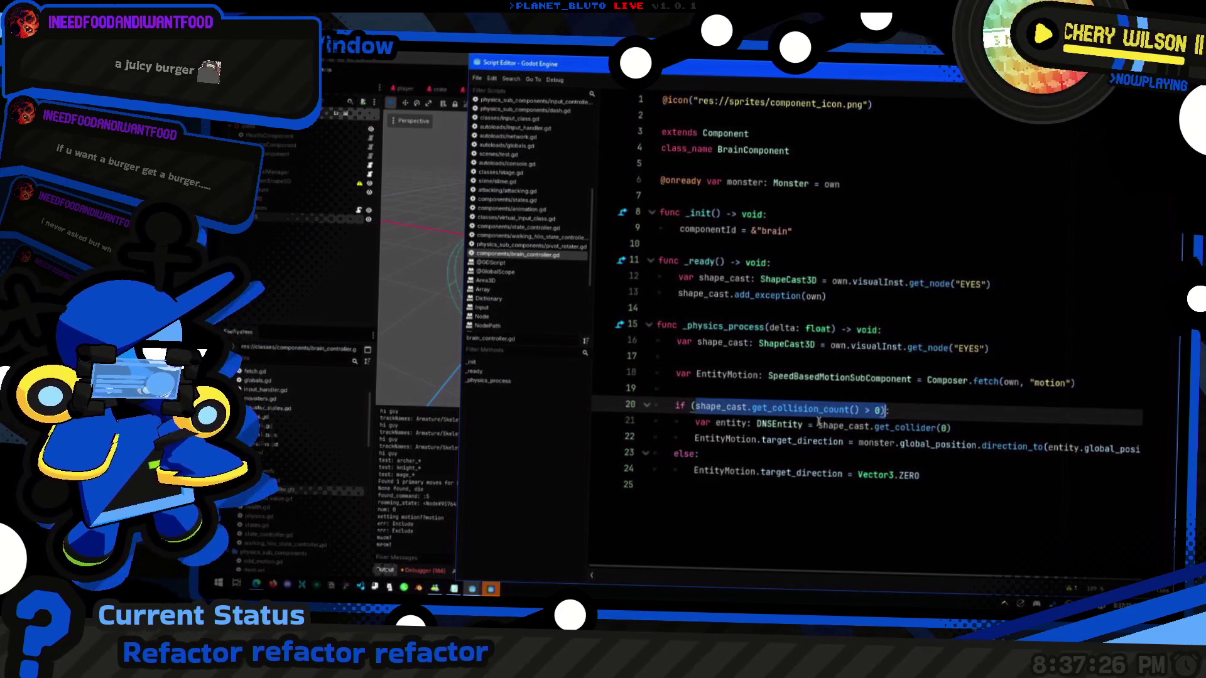
Add a print of the collision count above the if statement and run the game.
{"action": "key", "text": "ctrl+shift+Return"}
{"action": "key", "text": "ctrl+shift+Return"}
{"action": "type", "text": "print"}
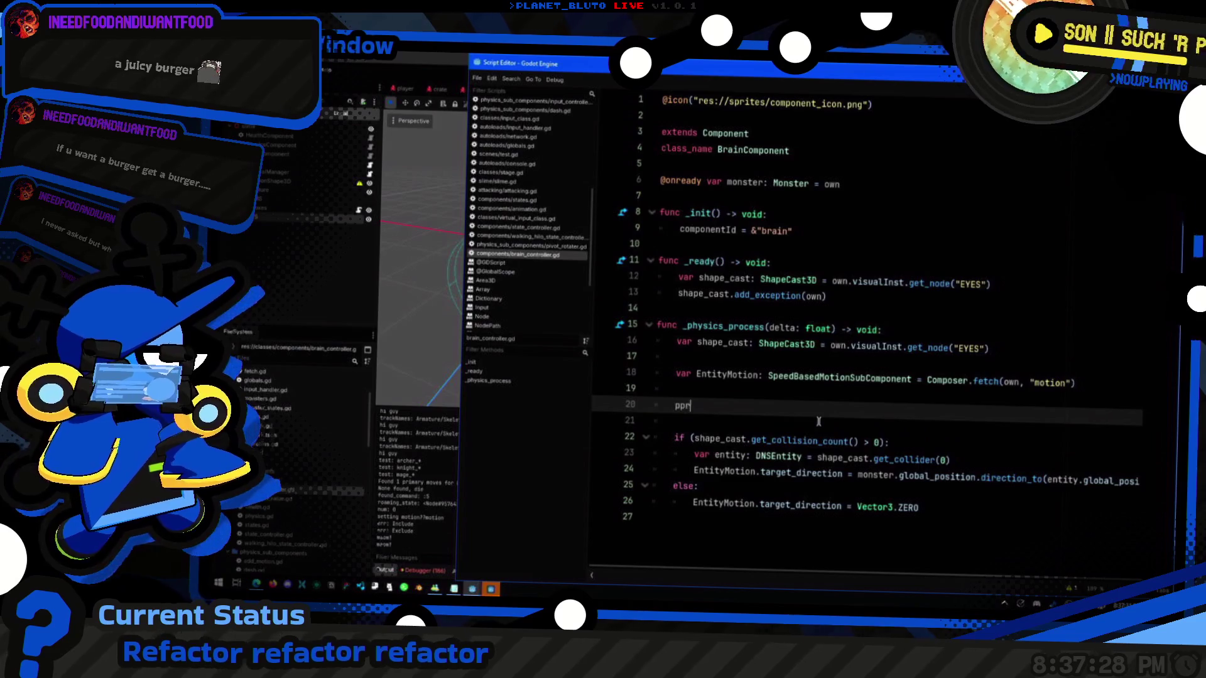
{"action": "key", "text": "Escape"}
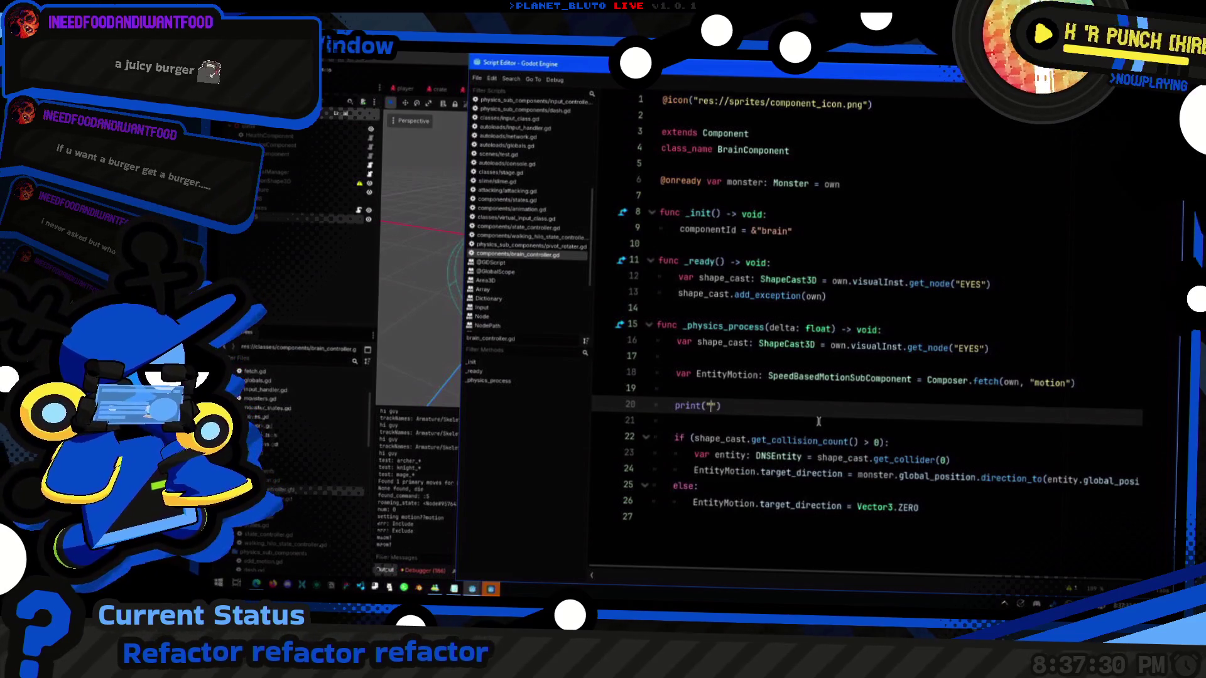
{"action": "key", "text": "ctrl+v"}
{"action": "type", "text": ": \","}
{"action": "key", "text": "ctrl+v"}
{"action": "key", "text": "F5"}
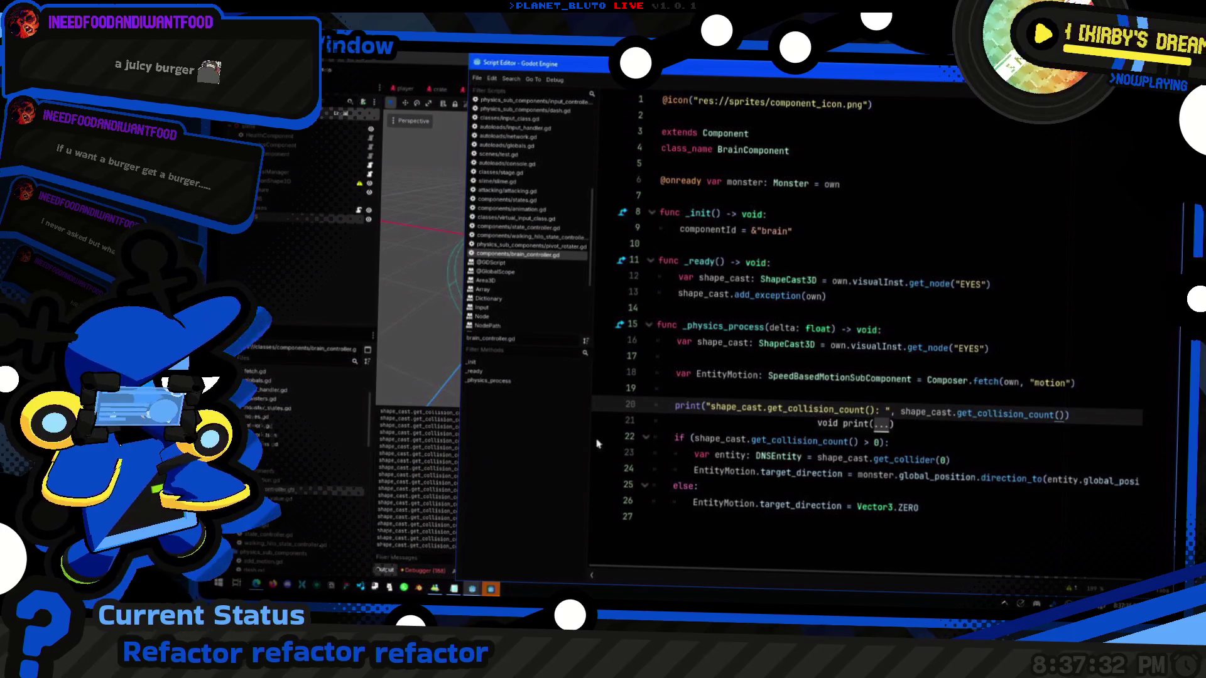
Move the print line from above the if to just below var entity.
{"action": "left_click", "coordinate": [968, 437]}
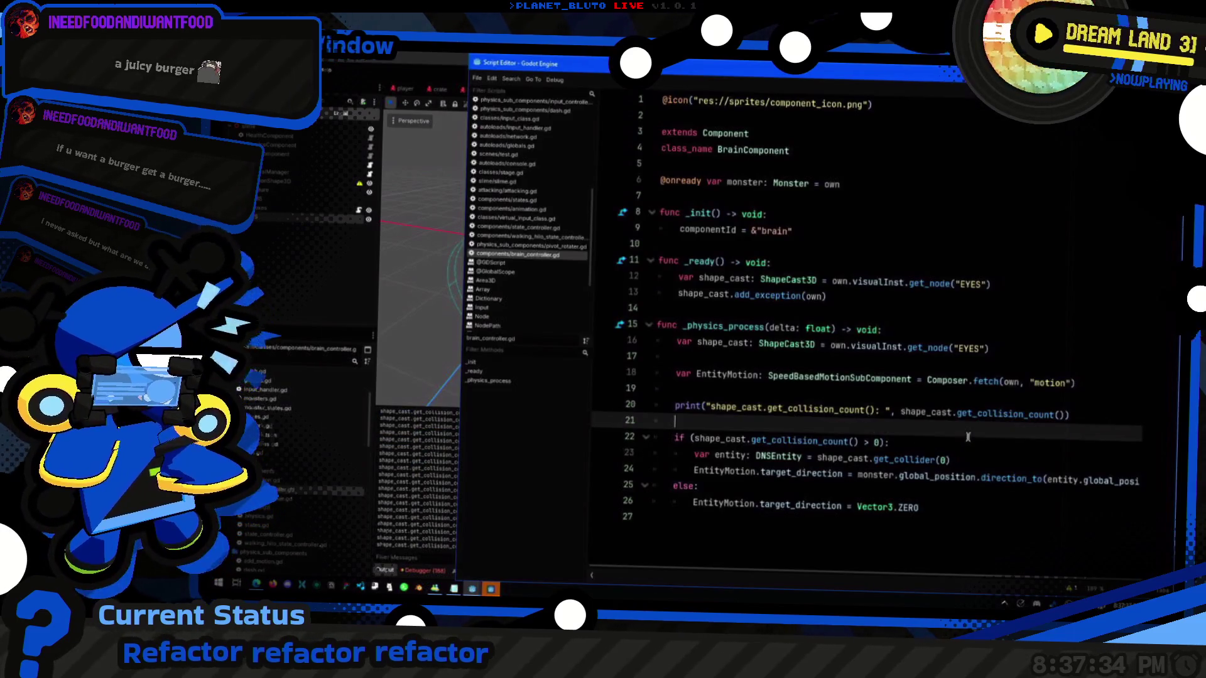
{"action": "double_click", "coordinate": [733, 455]}
{"action": "key", "text": "Up"}
{"action": "key", "text": "Up"}
{"action": "key", "text": "Up"}
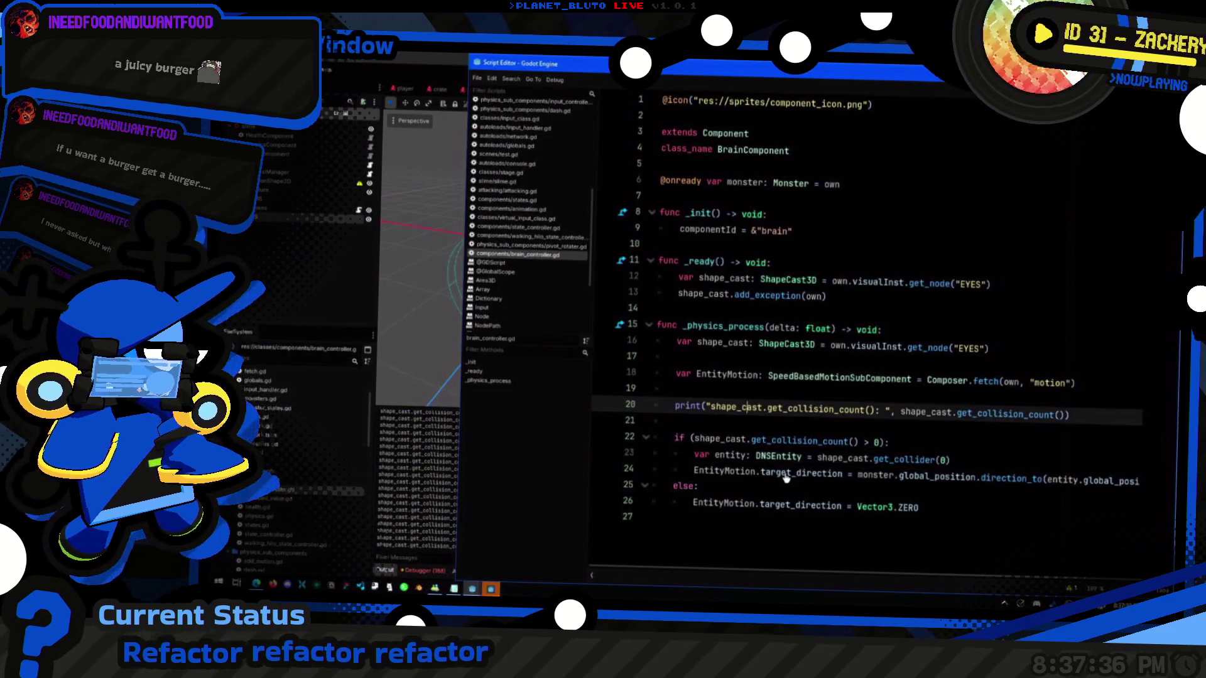
{"action": "key", "text": "Home"}
{"action": "key", "text": "shift+End"}
{"action": "key", "text": "BackSpace"}
{"action": "key", "text": "Delete"}
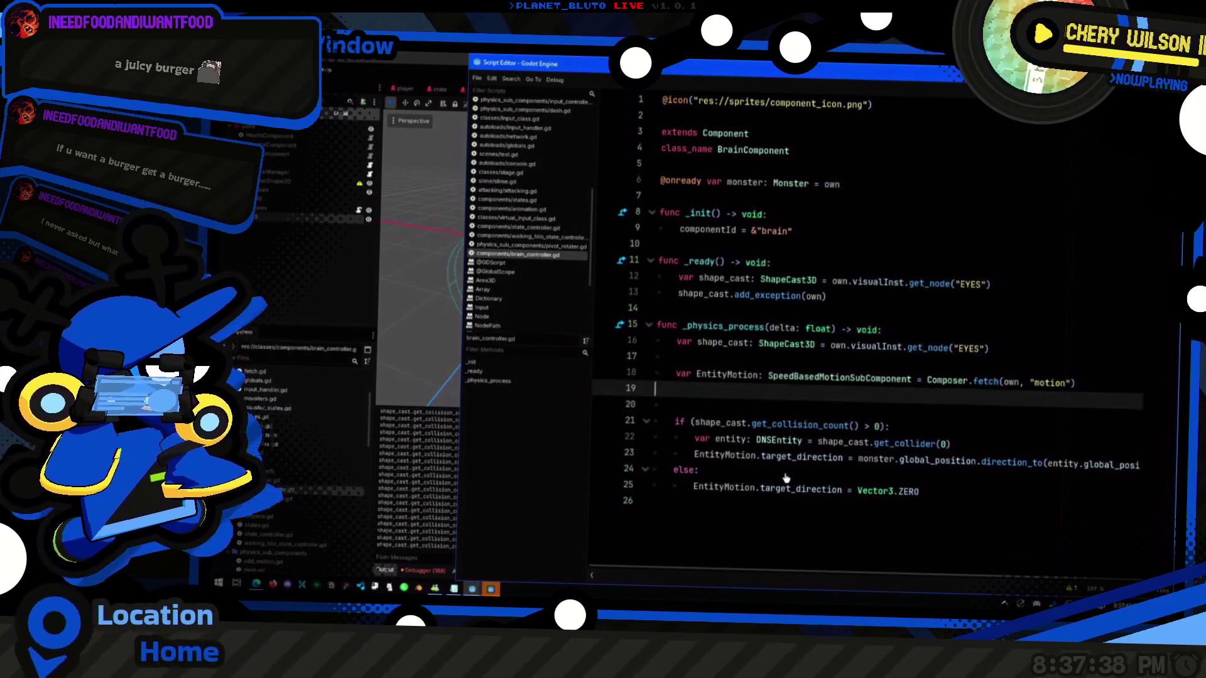
{"action": "key", "text": "BackSpace"}
{"action": "key", "text": "Down"}
{"action": "key", "text": "Down"}
{"action": "key", "text": "End"}
{"action": "key", "text": "Return"}
{"action": "type", "text": "print(\"shape_cast.get_collision_count(): \", shape_cast.get_collision_count())"}
{"action": "key", "text": "Return"}
Change the print's label text to 'entity'.
{"action": "key", "text": "Up"}
{"action": "key", "text": "ctrl+shift+Left"}
{"action": "key", "text": "Left"}
{"action": "key", "text": "ctrl+shift+Right"}
{"action": "key", "text": "ctrl+shift+Right"}
{"action": "key", "text": "ctrl+shift+Right"}
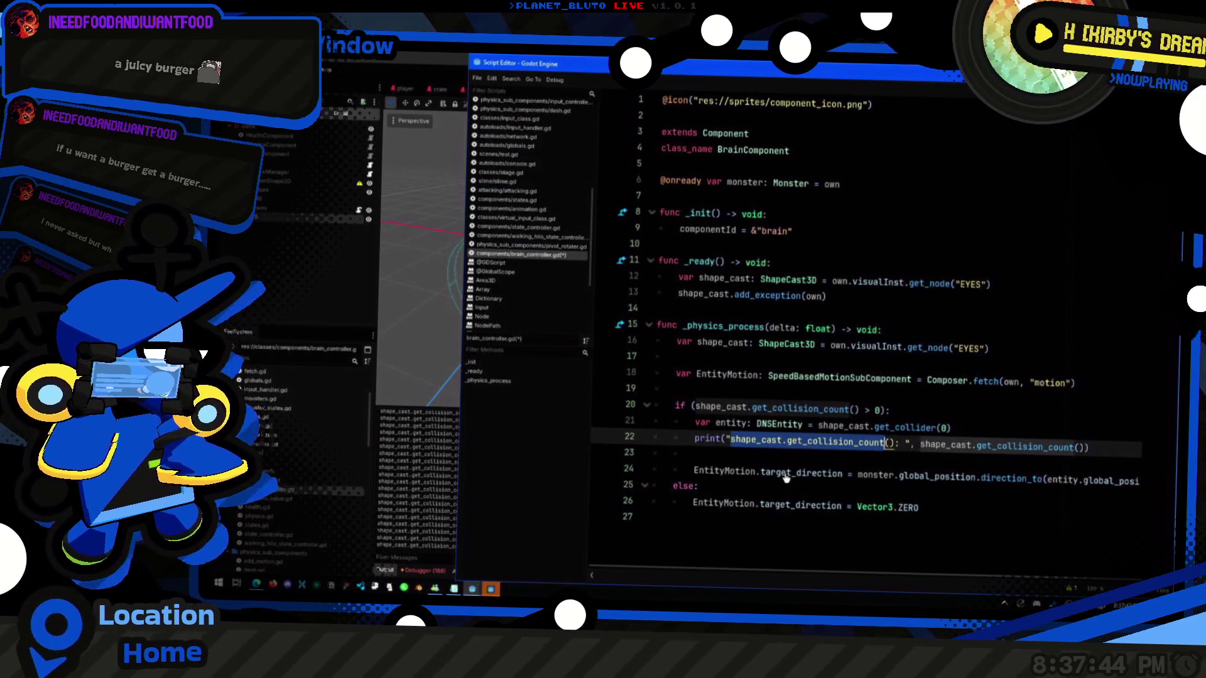
{"action": "type", "text": "entity"}
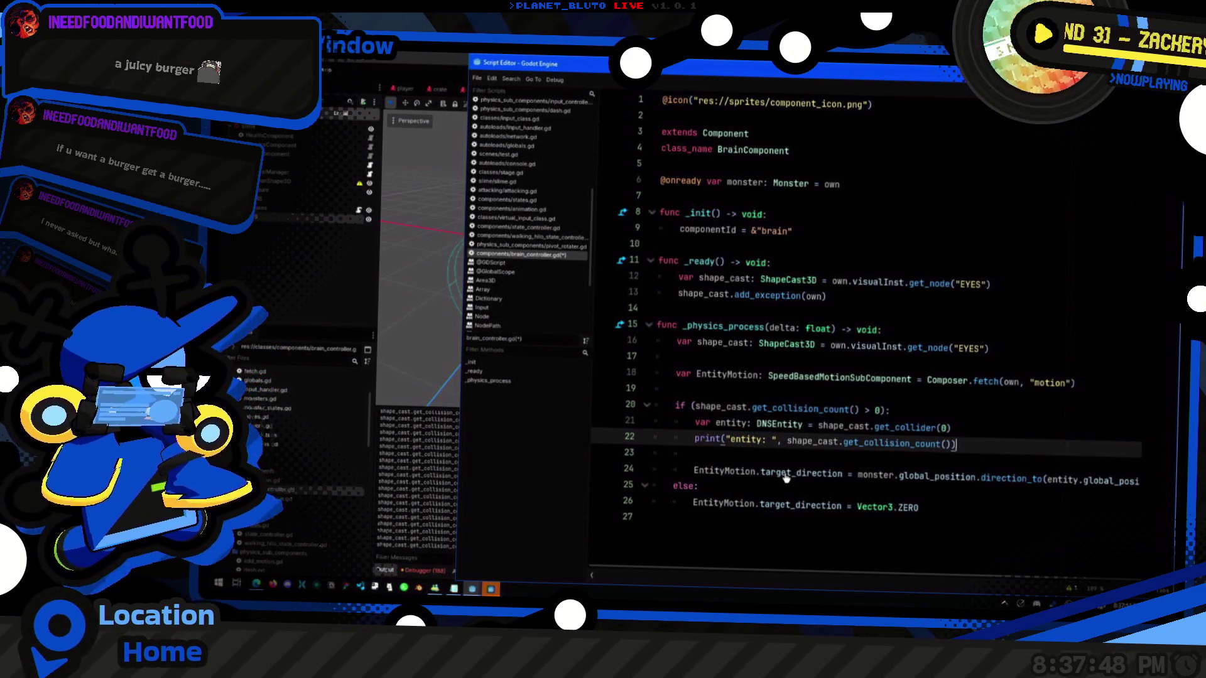
Add EntityMotion.applying = true in the if branch and false in the else branch.
{"action": "key", "text": "Down"}
{"action": "key", "text": "Down"}
{"action": "key", "text": "End"}
{"action": "key", "text": "Return"}
{"action": "type", "text": "a"}
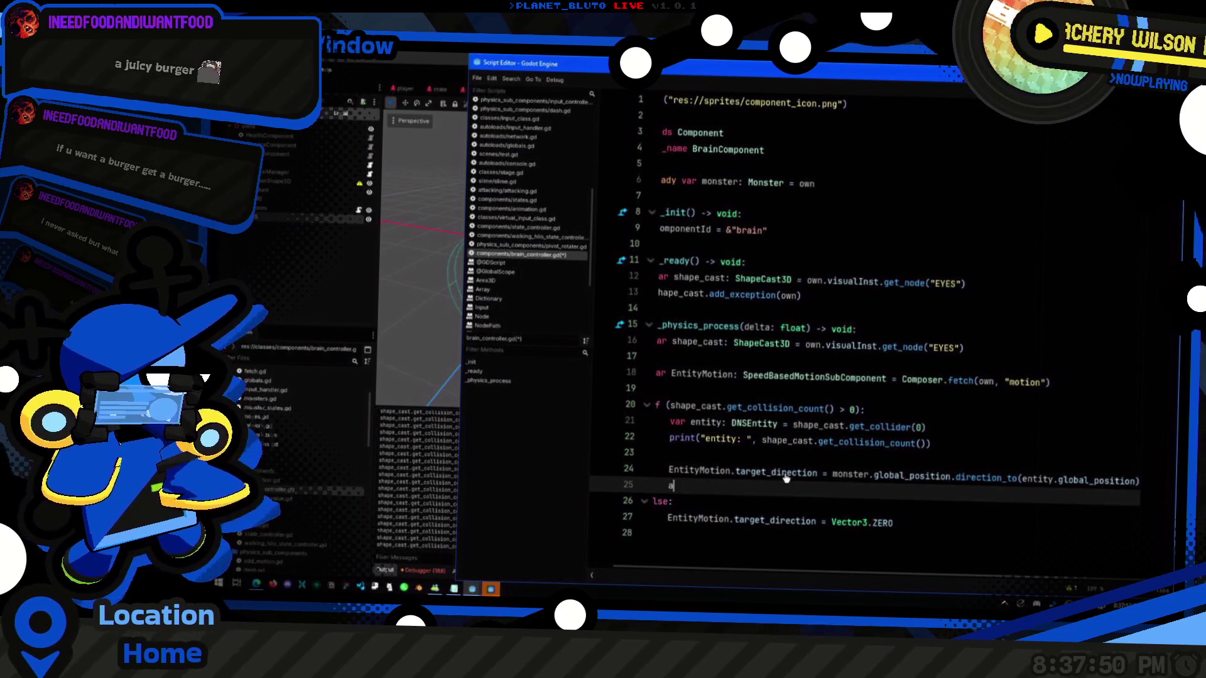
{"action": "type", "text": "EntityMotion."}
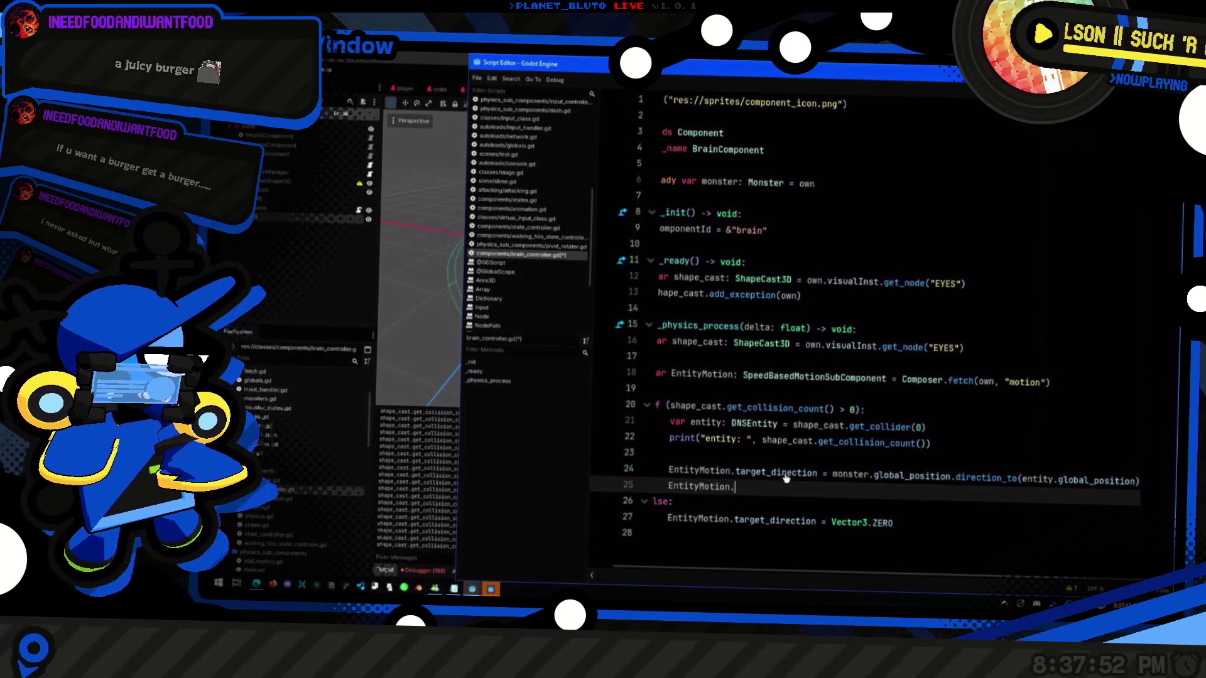
{"action": "type", "text": "applying"}
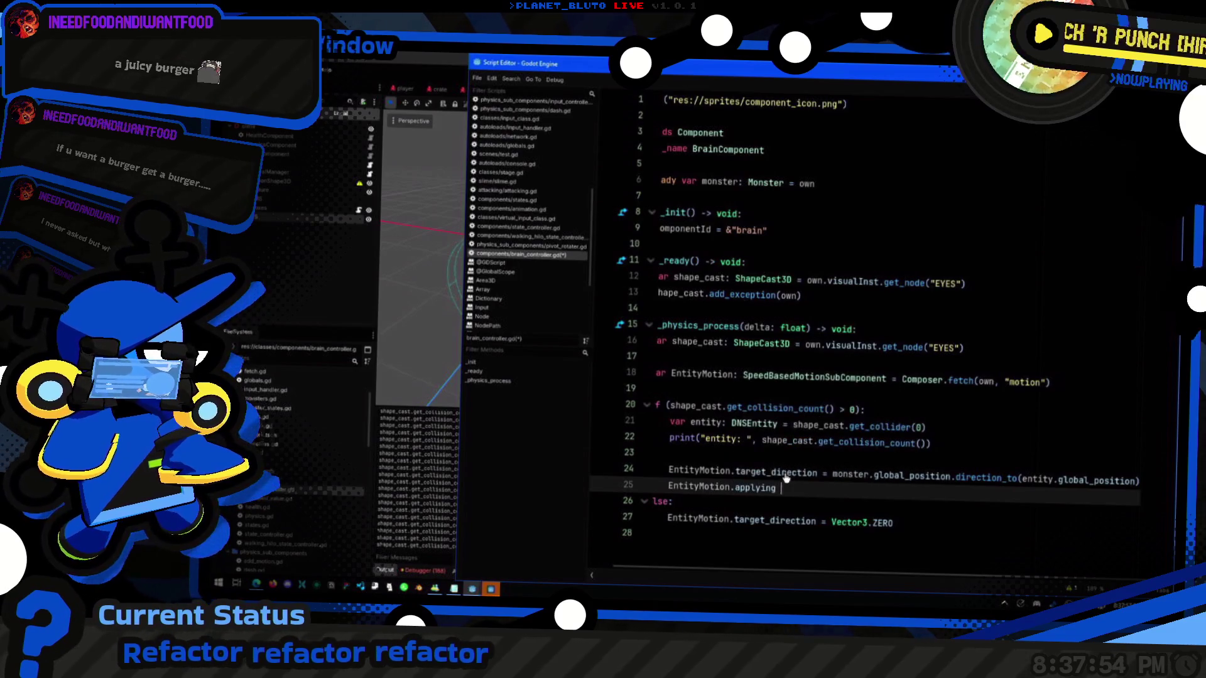
{"action": "key", "text": "shift+Home"}
{"action": "key", "text": "ctrl+c"}
{"action": "key", "text": "Down"}
{"action": "key", "text": "Down"}
{"action": "key", "text": "End"}
{"action": "key", "text": "Return"}
{"action": "key", "text": "ctrl+v"}
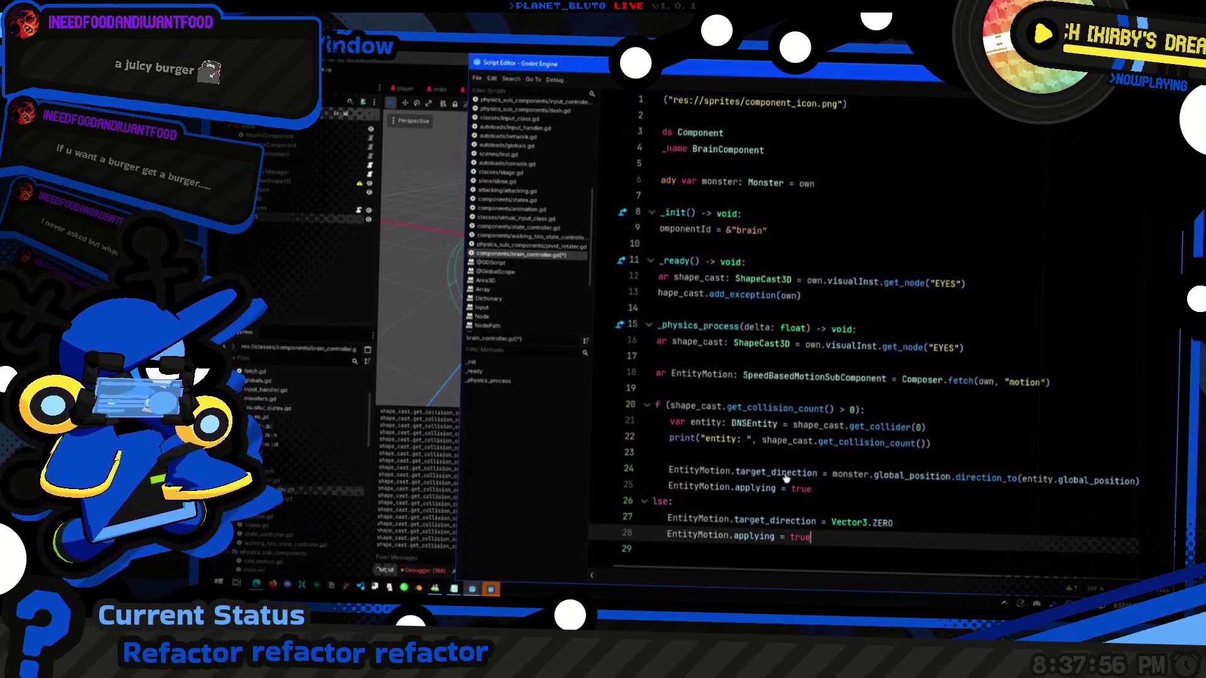
{"action": "left_click", "coordinate": [919, 443]}
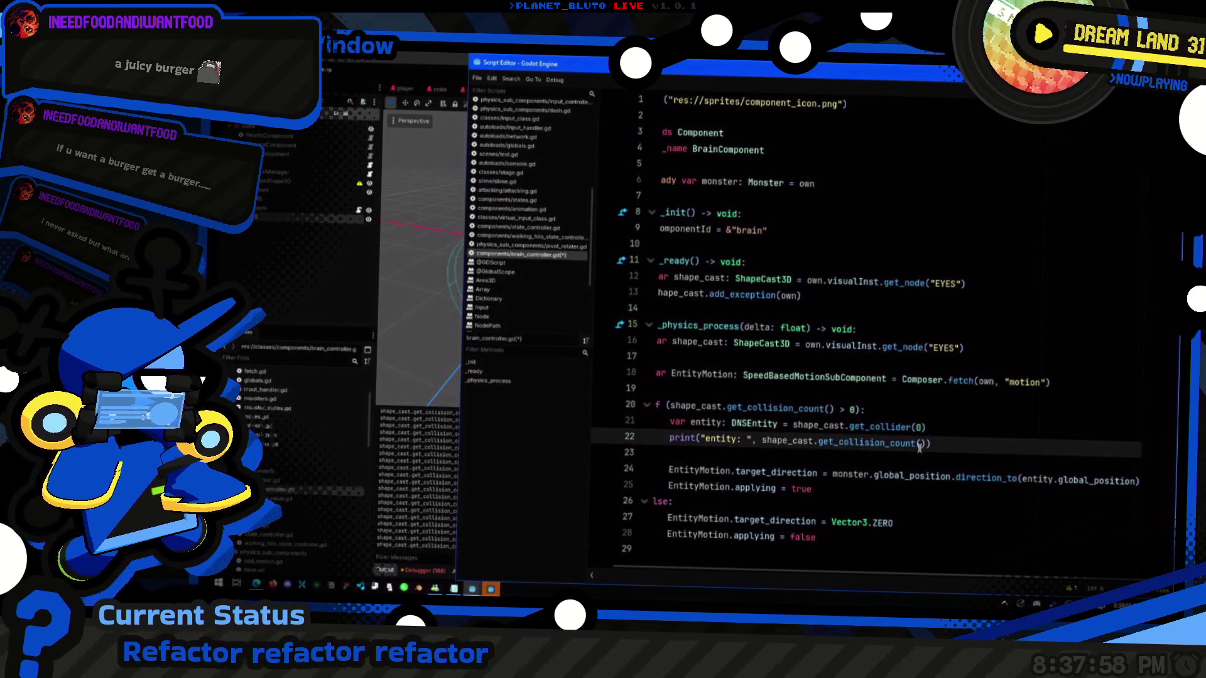
{"action": "key", "text": "alt+Tab"}
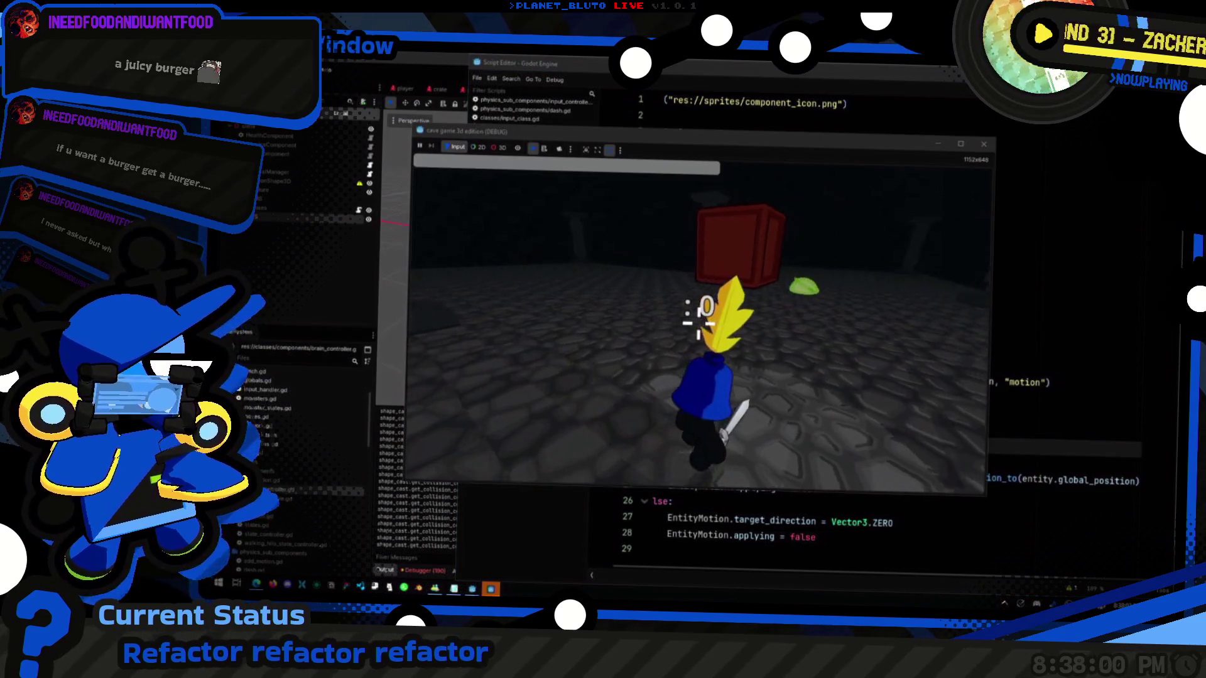
Swap the call to entity.global_position.direction_to(monster.global_position) on line 24.
{"action": "key", "text": "alt+Tab"}
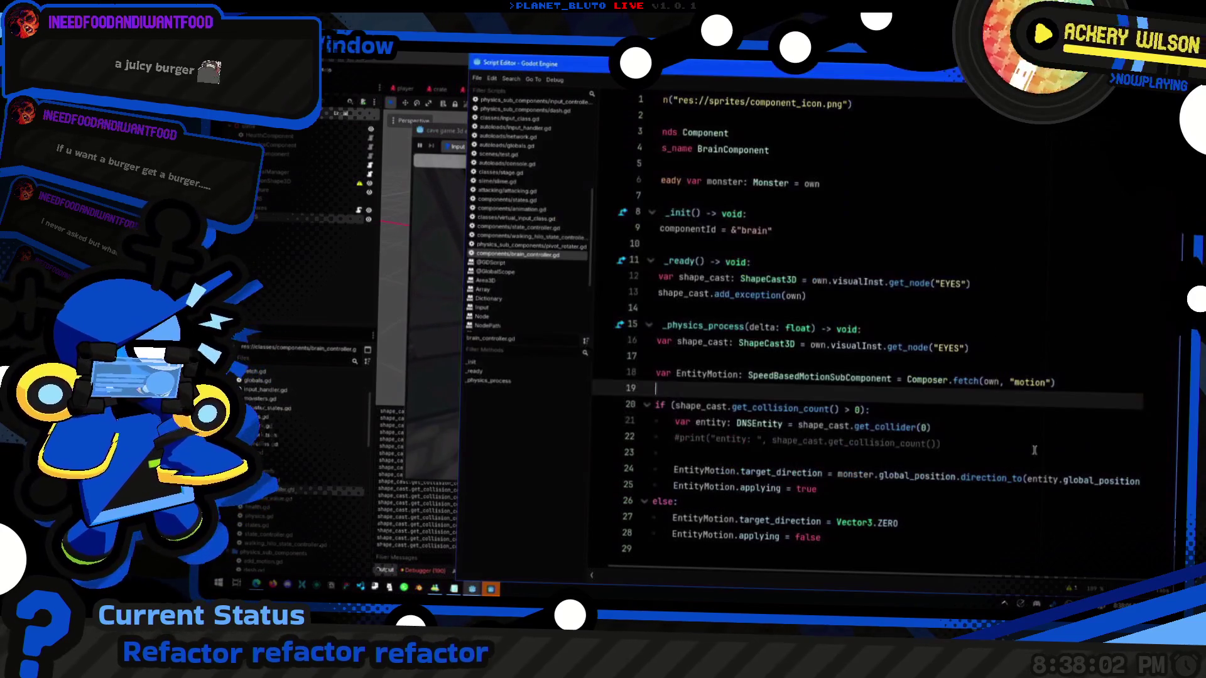
{"action": "left_click", "coordinate": [1005, 480]}
{"action": "key", "text": "shift+End"}
{"action": "key", "text": "BackSpace"}
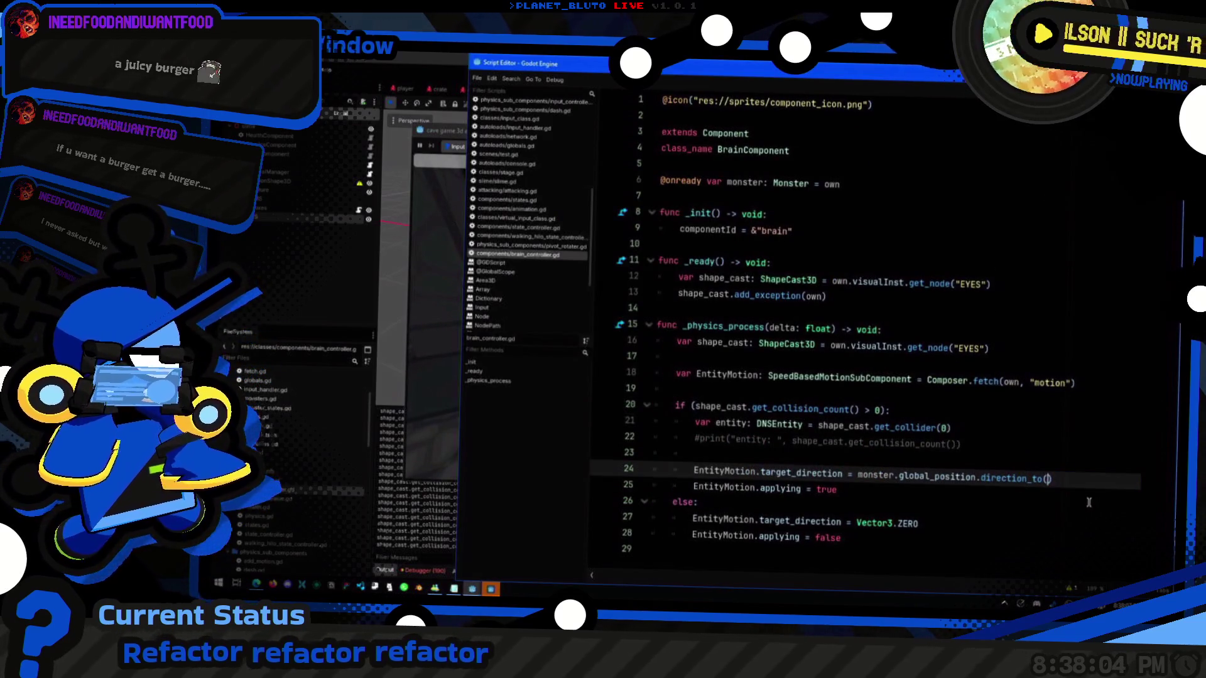
{"action": "key", "text": "ctrl+v"}
{"action": "key", "text": "ctrl+z"}
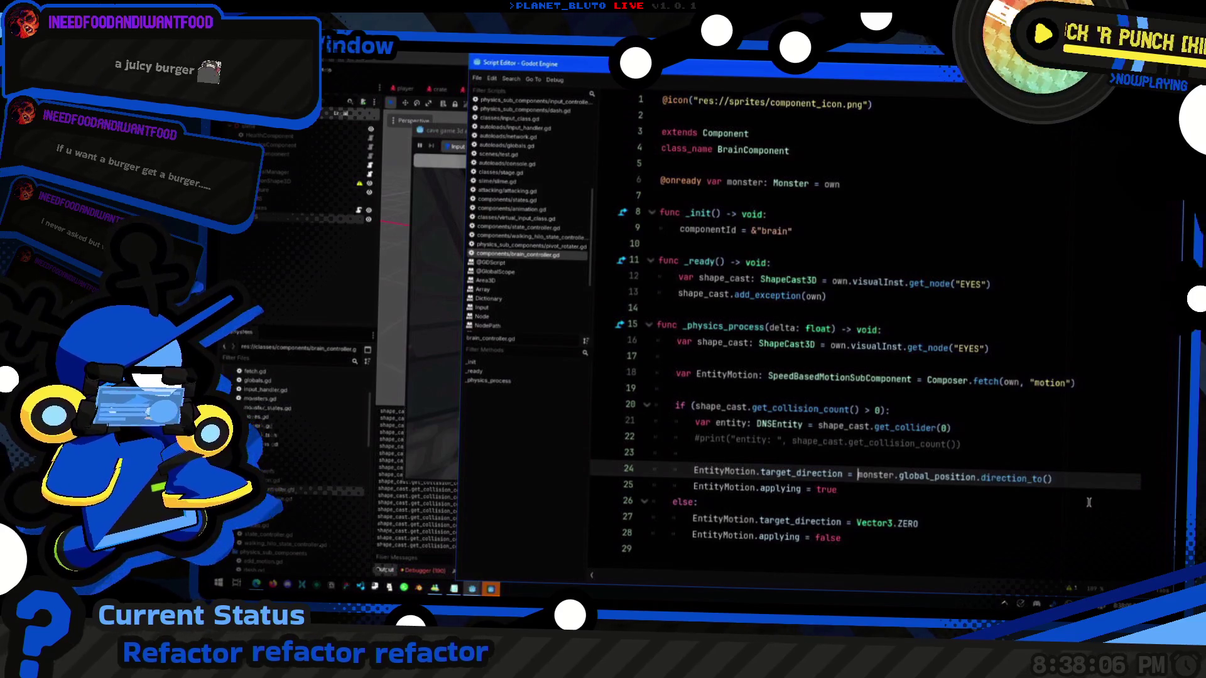
{"action": "key", "text": "ctrl+z"}
{"action": "key", "text": "ctrl+shift+Left"}
{"action": "type", "text": "monster"}
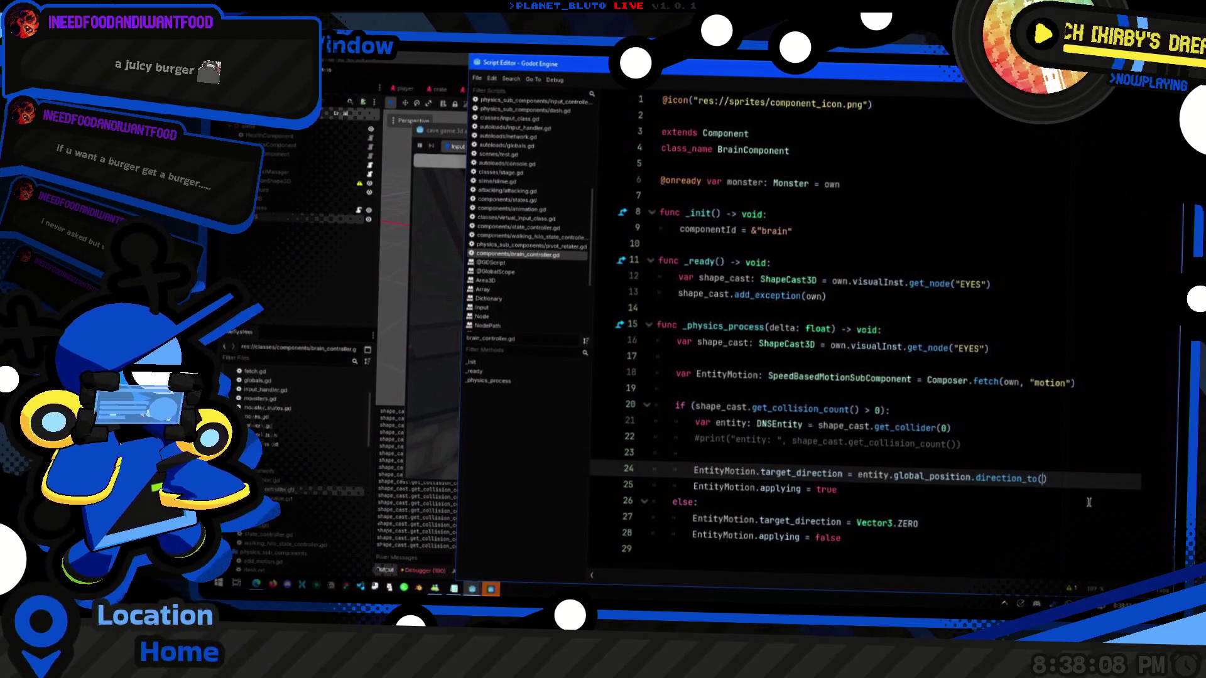
{"action": "type", "text": "entity"}
Run the game, move the knight toward the slime to test steering, then stop it.
{"action": "key", "text": "F5"}
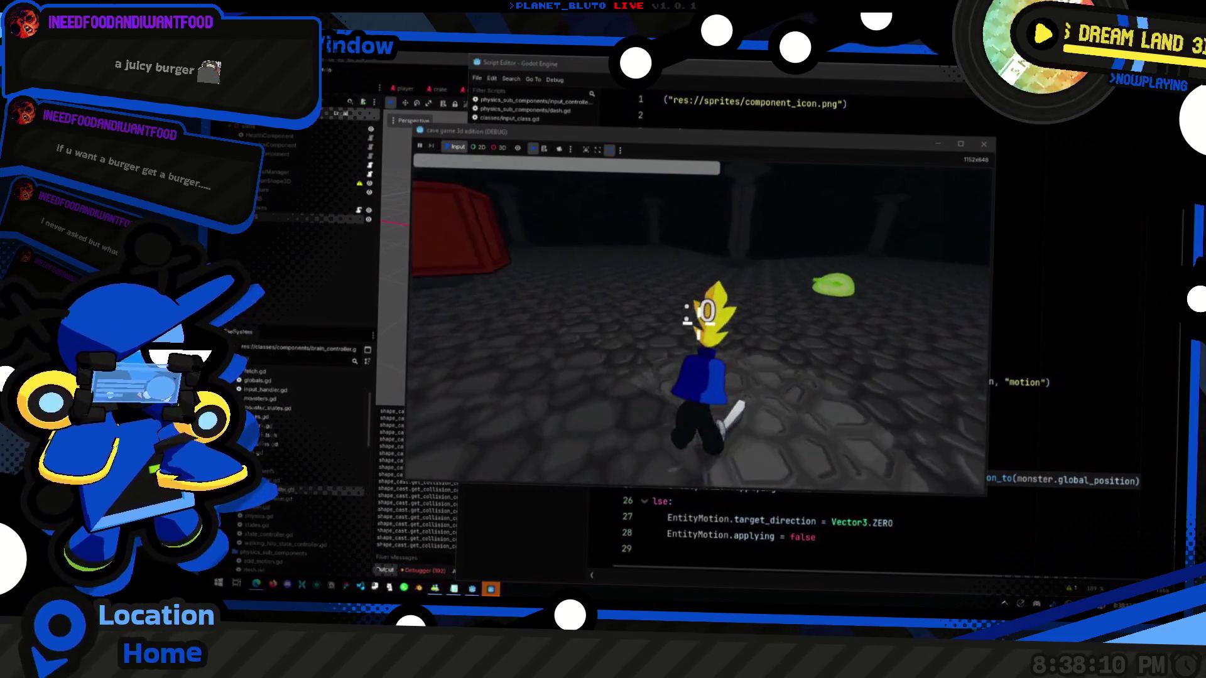
{"action": "key", "text": "w"}
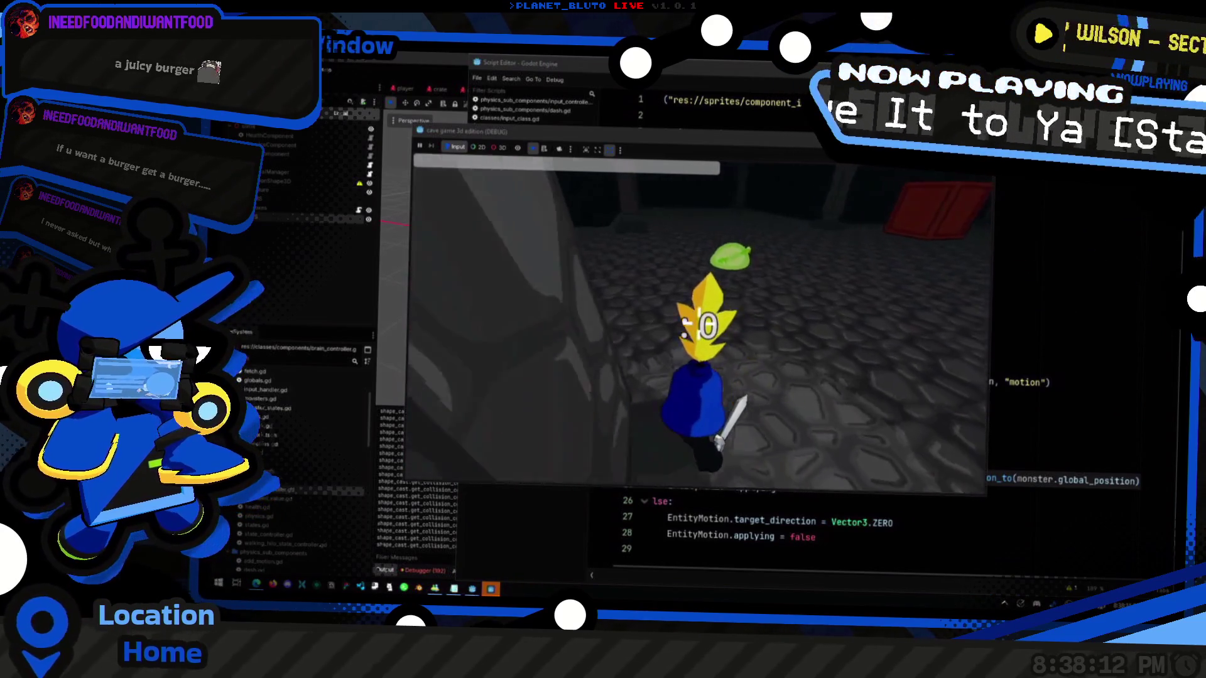
{"action": "key", "text": "d"}
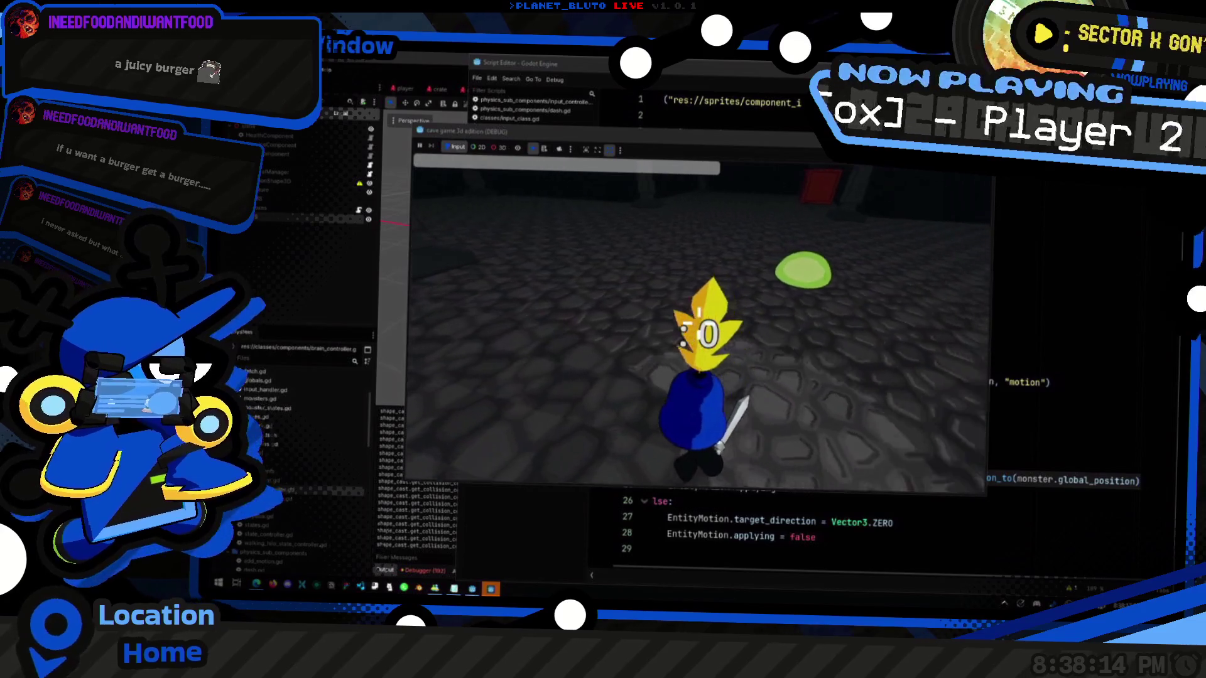
{"action": "key", "text": "F8"}
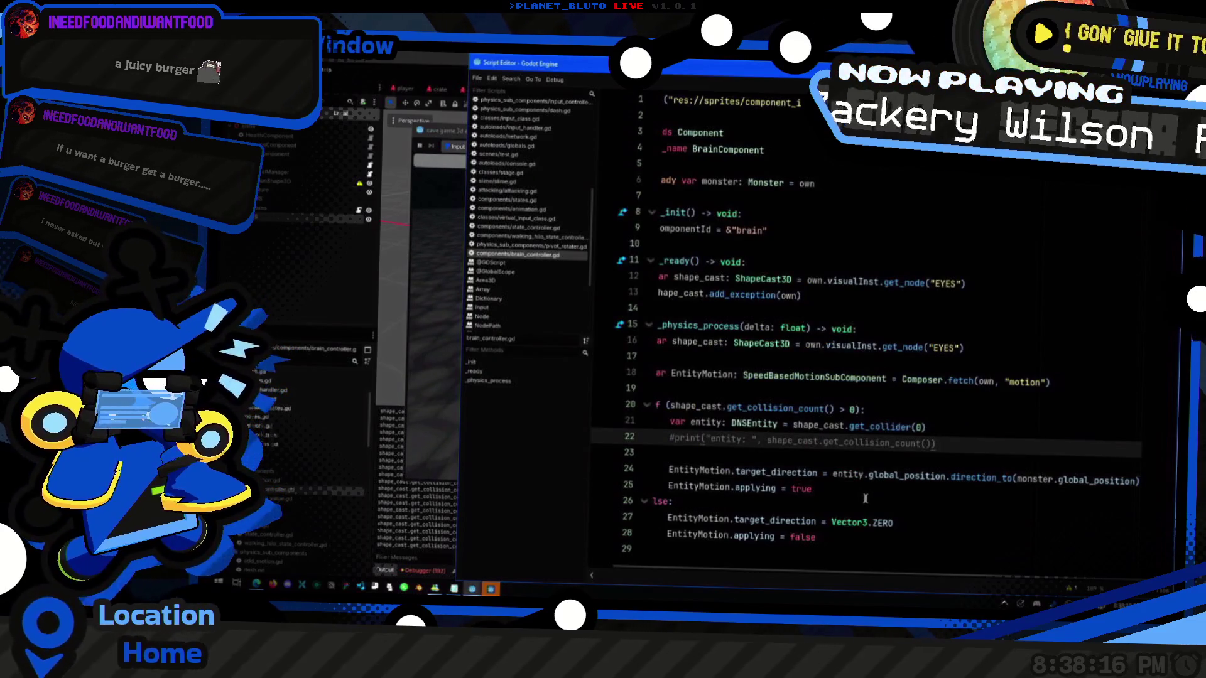
Open the motion script and test-run the game once more.
{"action": "left_click", "coordinate": [766, 473], "text": "ctrl"}
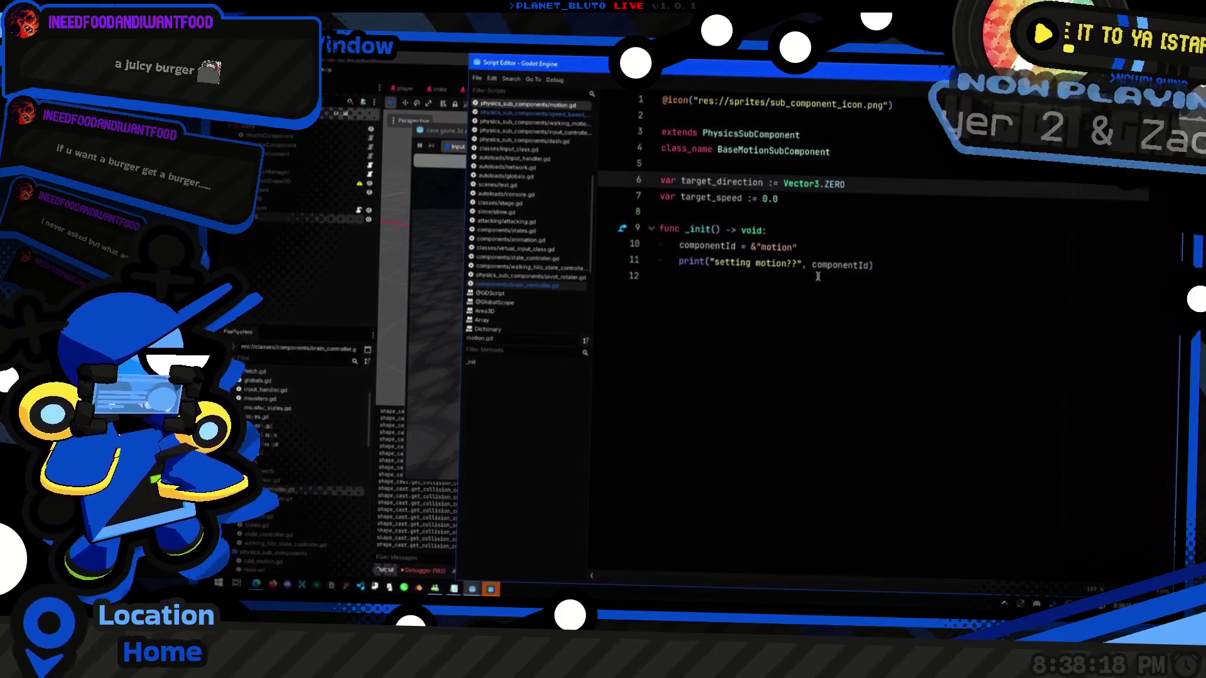
{"action": "key", "text": "F5"}
{"action": "key", "text": "alt+Tab"}
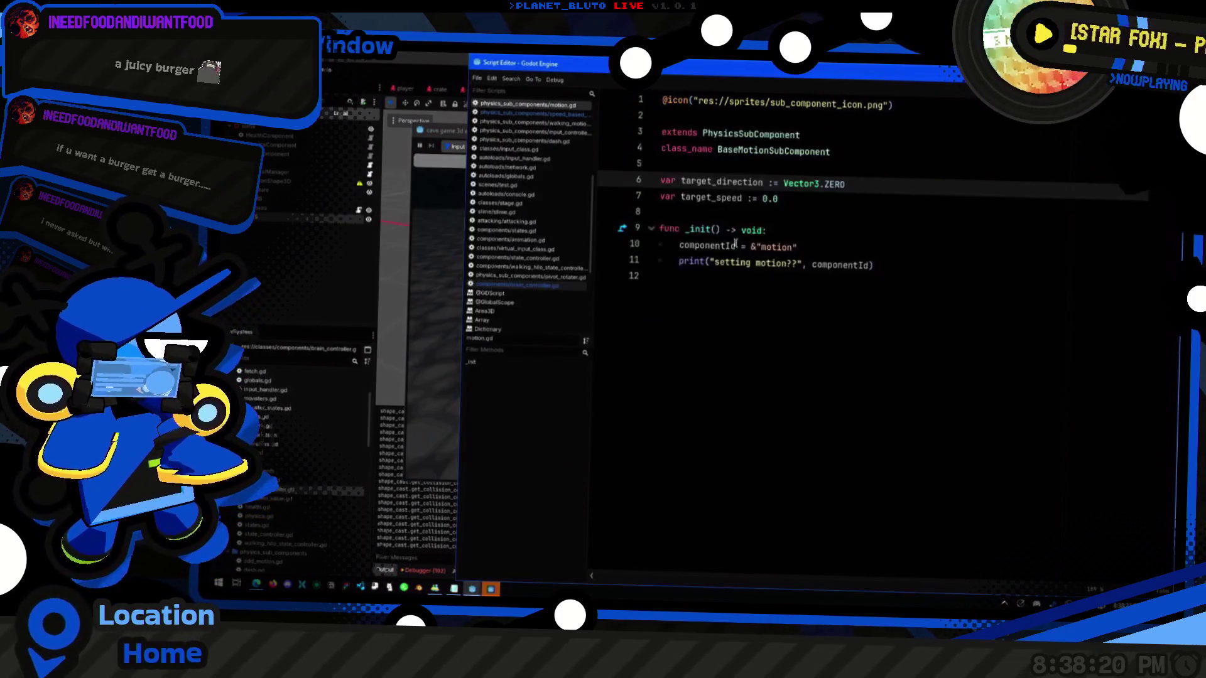
{"action": "key", "text": "alt+Tab"}
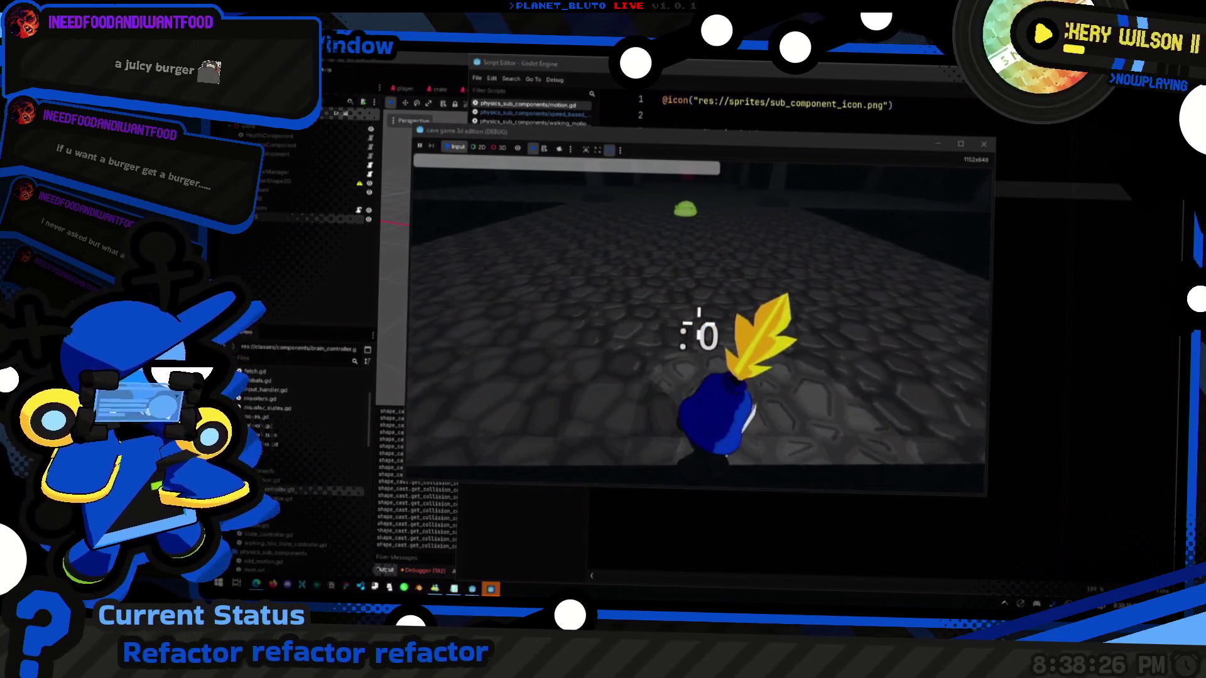
{"action": "key", "text": "alt+Tab"}
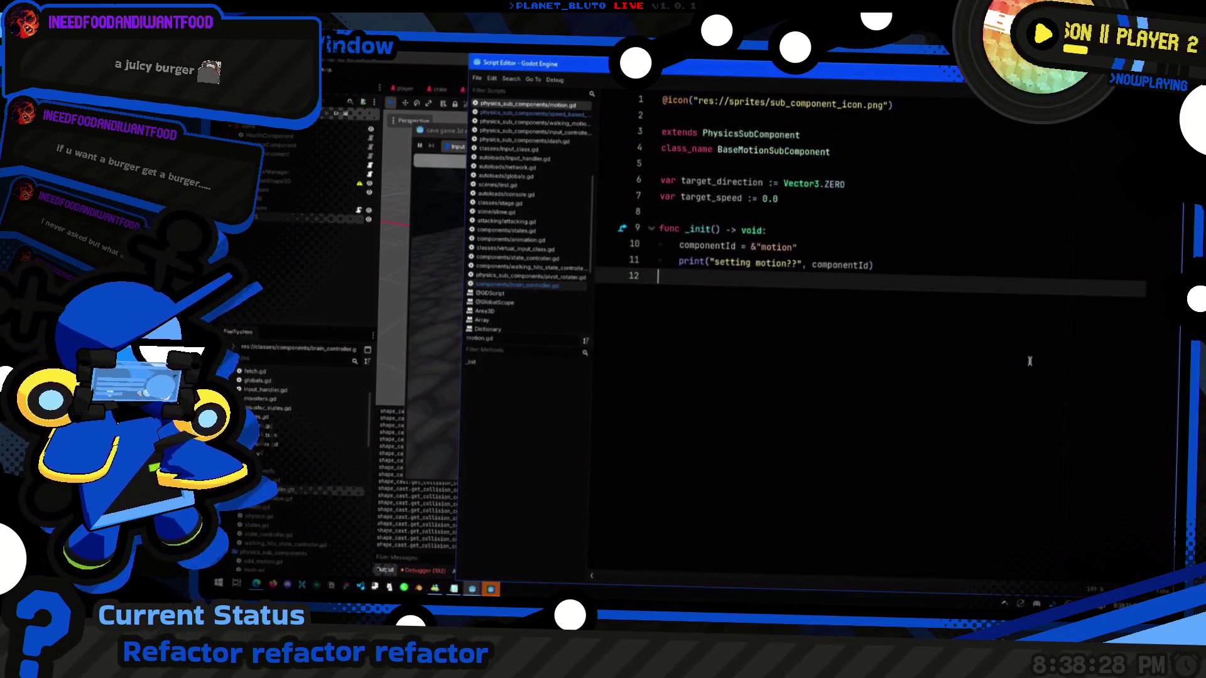
Look through input_controller.gd and the motion script, then return to brain_controller.gd.
{"action": "left_click", "coordinate": [533, 114]}
{"action": "left_click", "coordinate": [534, 124]}
{"action": "left_click", "coordinate": [534, 132]}
{"action": "left_click", "coordinate": [569, 105]}
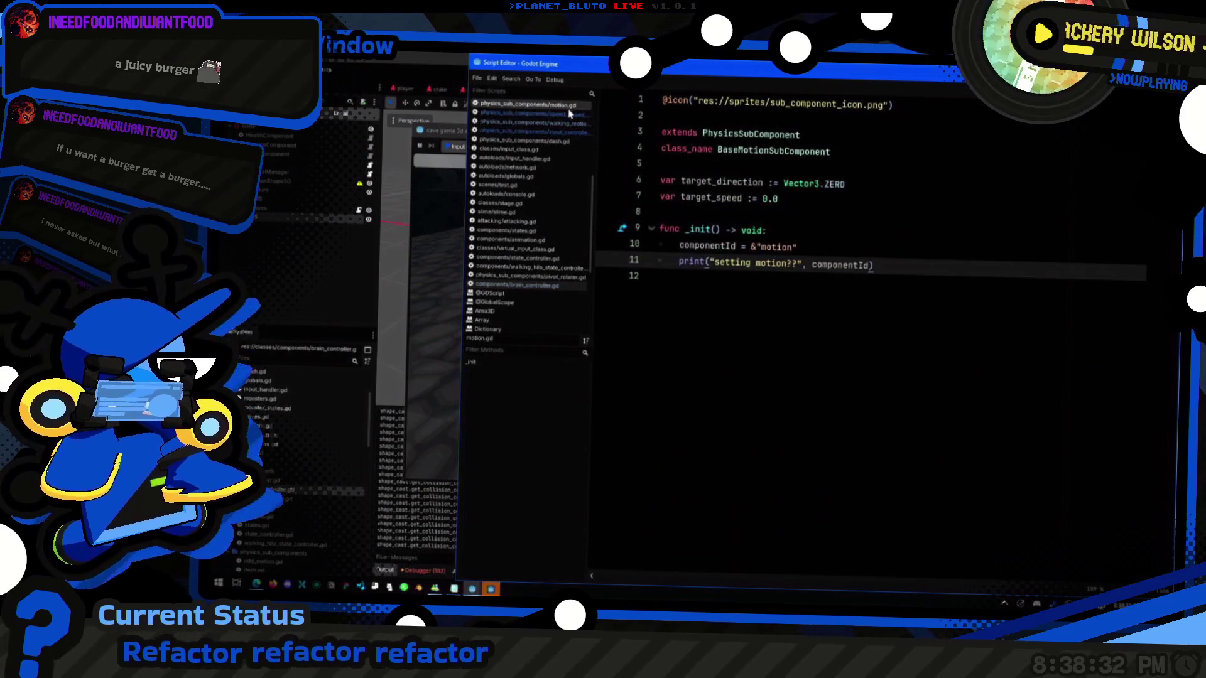
{"action": "left_click", "coordinate": [543, 287]}
Read the direction_to documentation, then jump to the SpeedBasedMotionSubComponent script definition.
{"action": "scroll", "coordinate": [1005, 451], "scroll_direction": "right", "scroll_amount": 2}
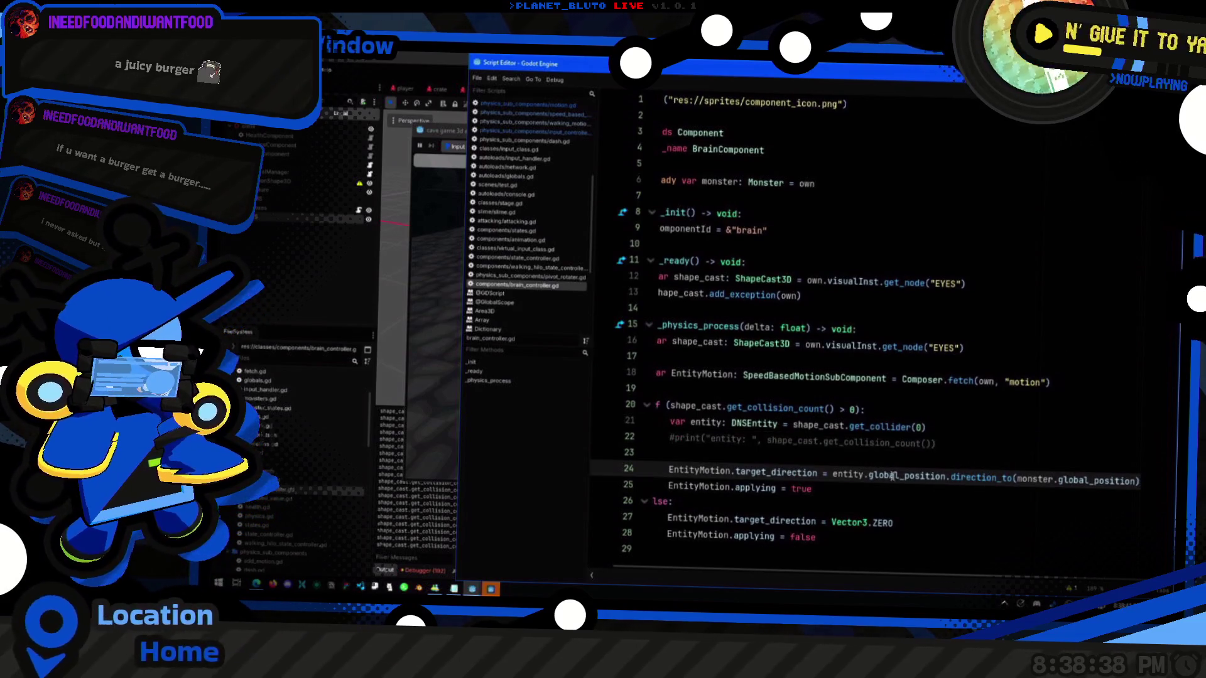
{"action": "left_click", "coordinate": [967, 480], "text": "ctrl"}
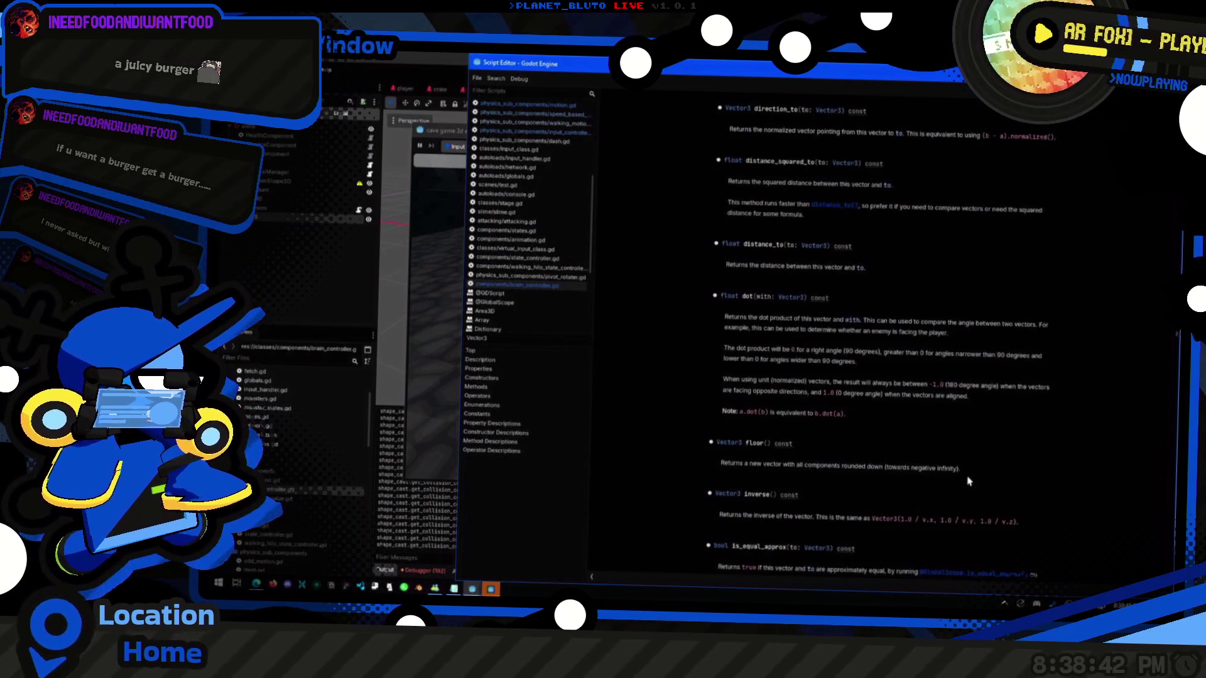
{"action": "key", "text": "alt+Left"}
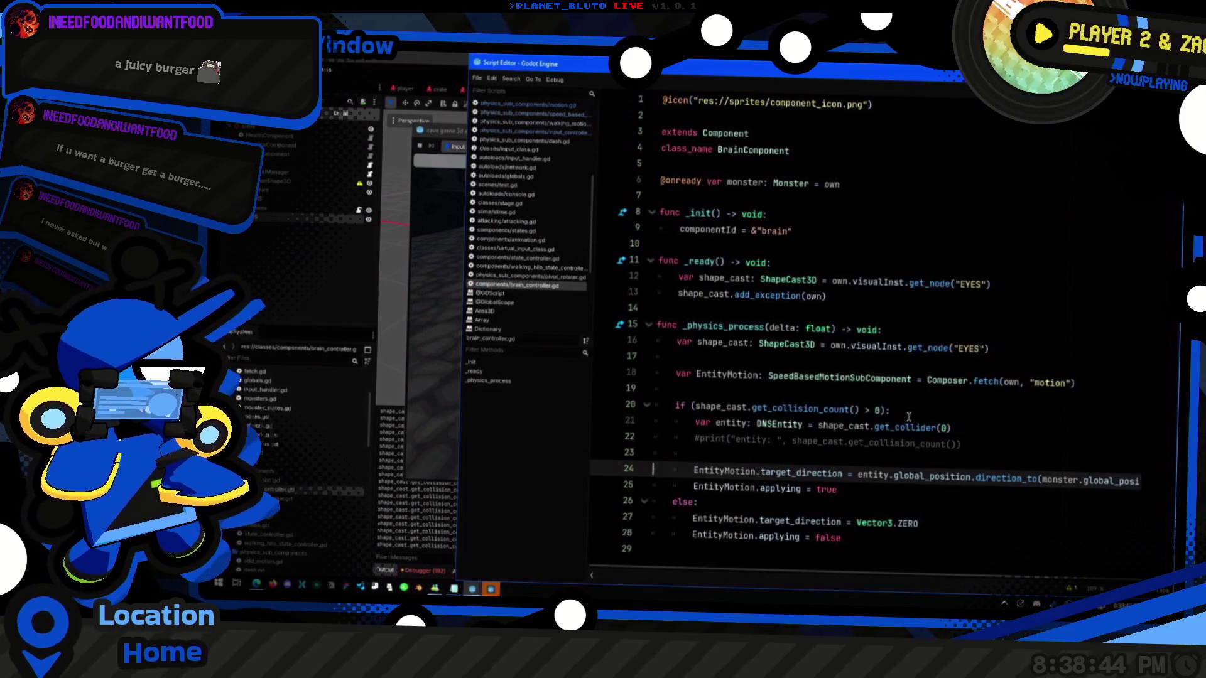
{"action": "left_click", "coordinate": [871, 490]}
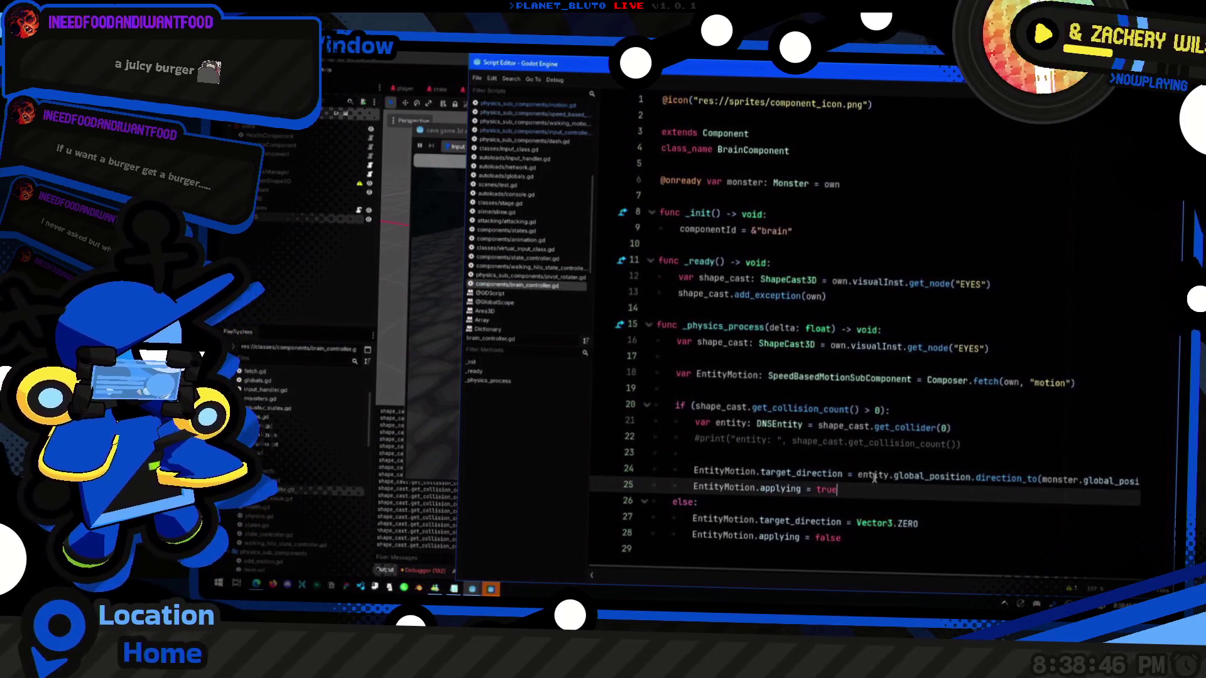
{"action": "mouse_move", "coordinate": [875, 479]}
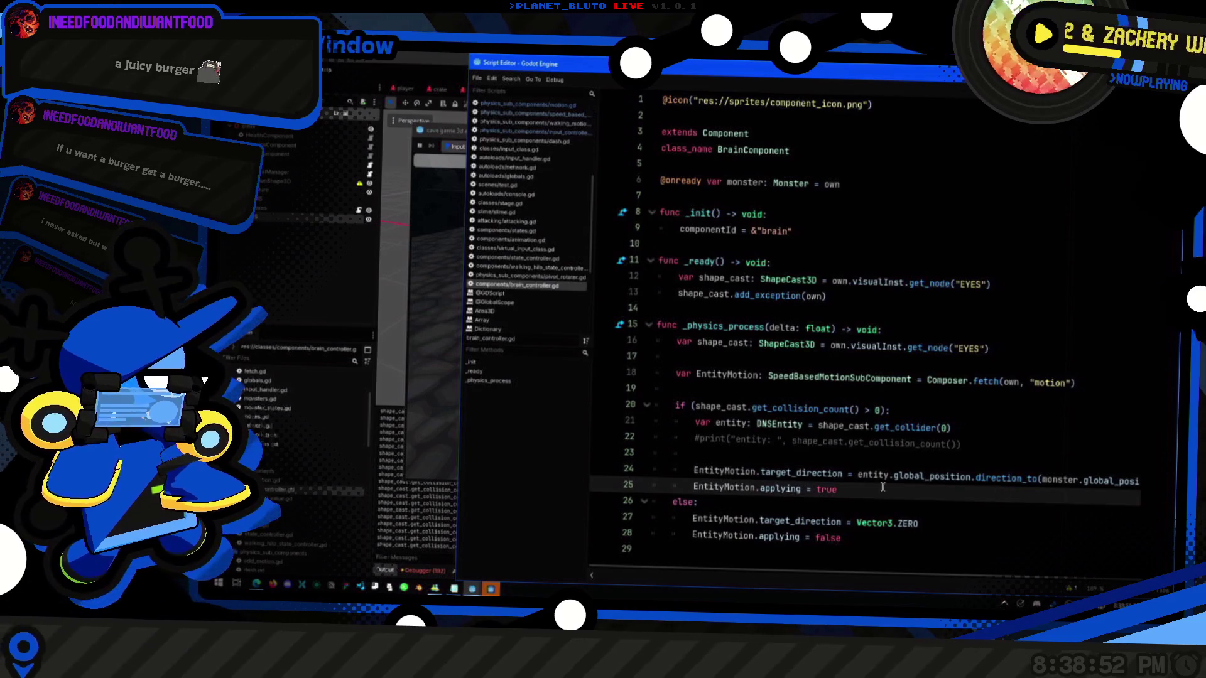
{"action": "left_click", "coordinate": [867, 381], "text": "ctrl"}
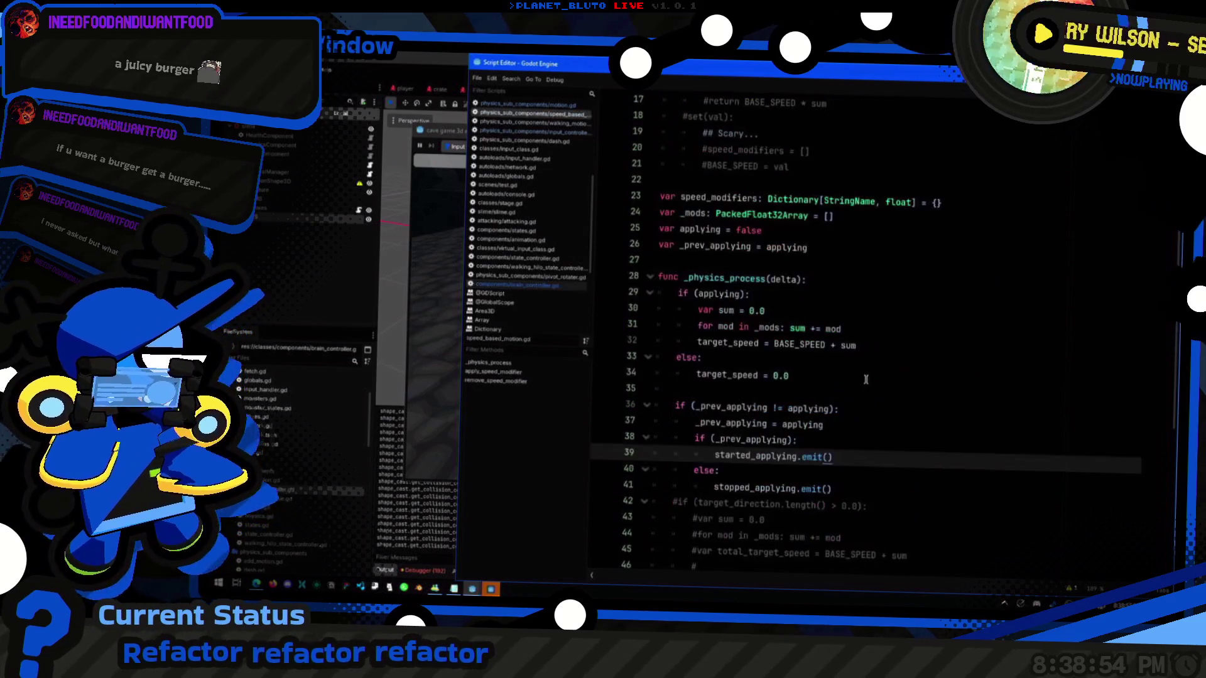
Check the PhysicsComponent sub components in the inspector, then open walking_motion.gd via the 'walking' script search.
{"action": "scroll", "coordinate": [847, 385], "scroll_direction": "down", "scroll_amount": 2}
{"action": "scroll", "coordinate": [844, 387], "scroll_direction": "up", "scroll_amount": 6}
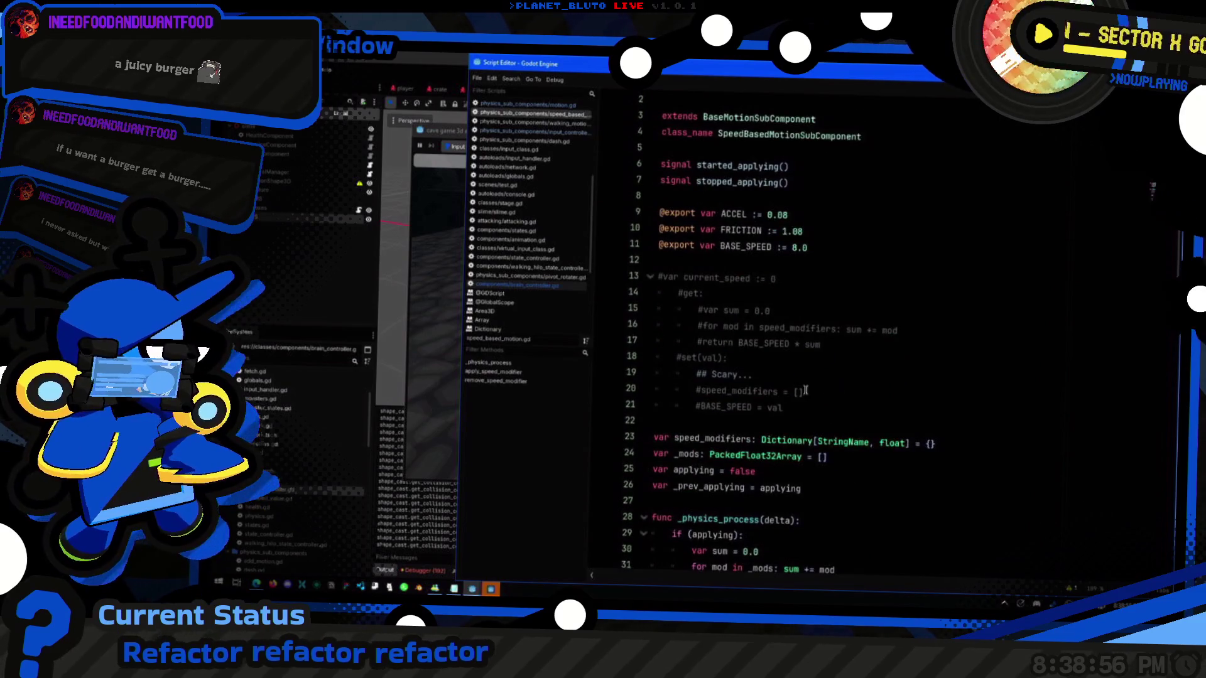
{"action": "left_click", "coordinate": [265, 145]}
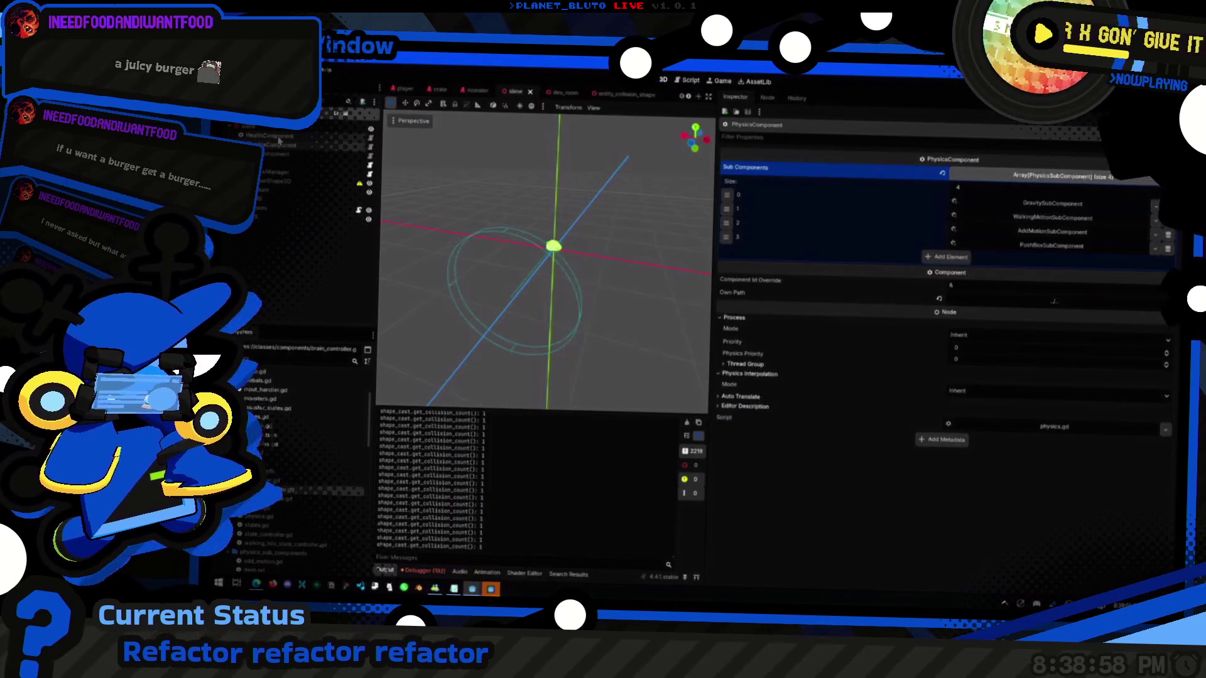
{"action": "key", "text": "ctrl+alt+o"}
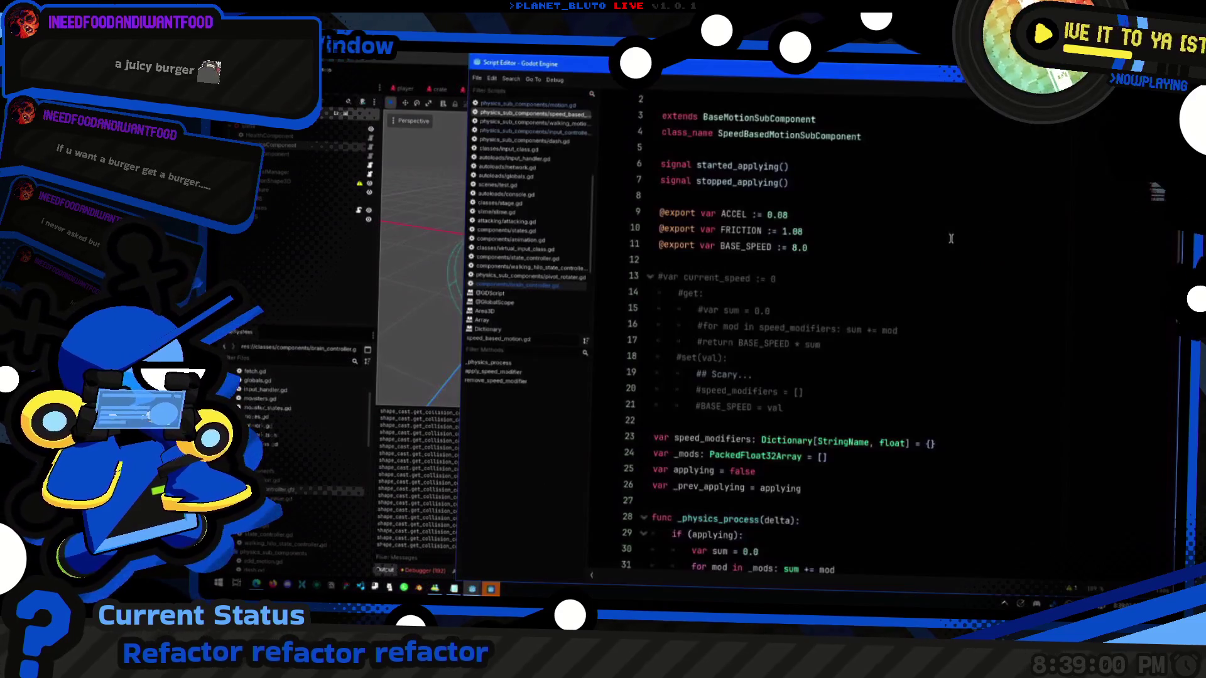
{"action": "type", "text": "walking"}
{"action": "key", "text": "Return"}
Remove the minus before target_direction.z on line 12 and bring the running game back to the front.
{"action": "scroll", "coordinate": [903, 414], "scroll_direction": "down", "scroll_amount": 1}
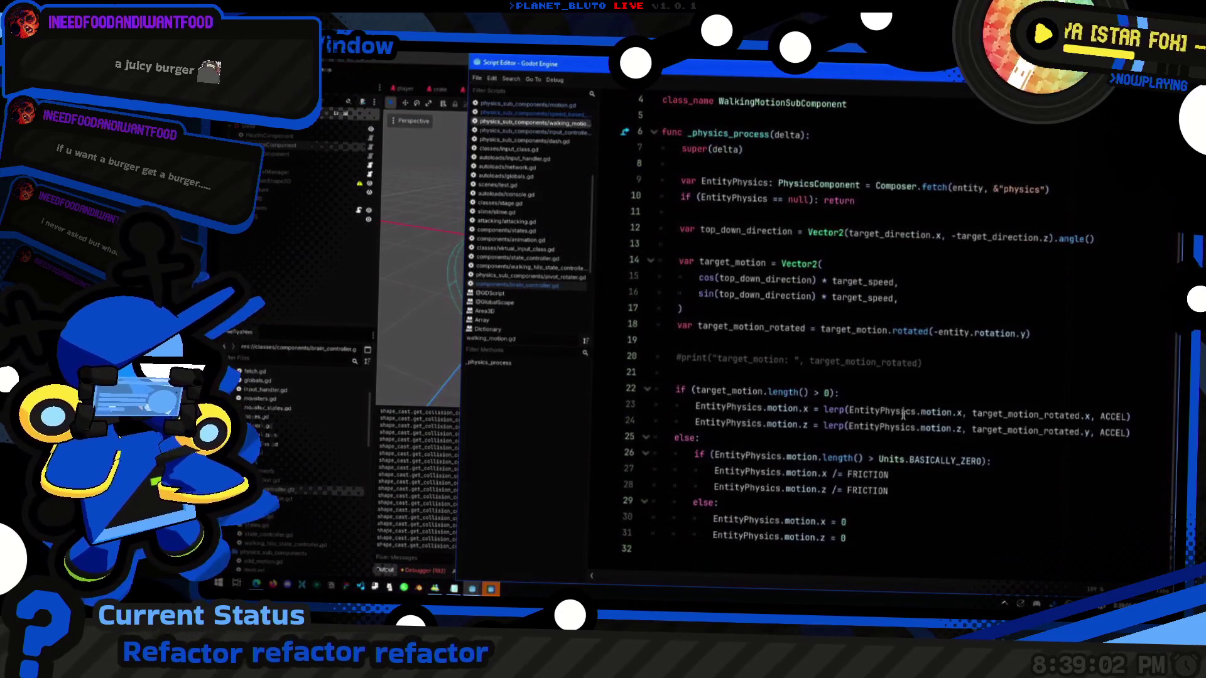
{"action": "left_click", "coordinate": [888, 384]}
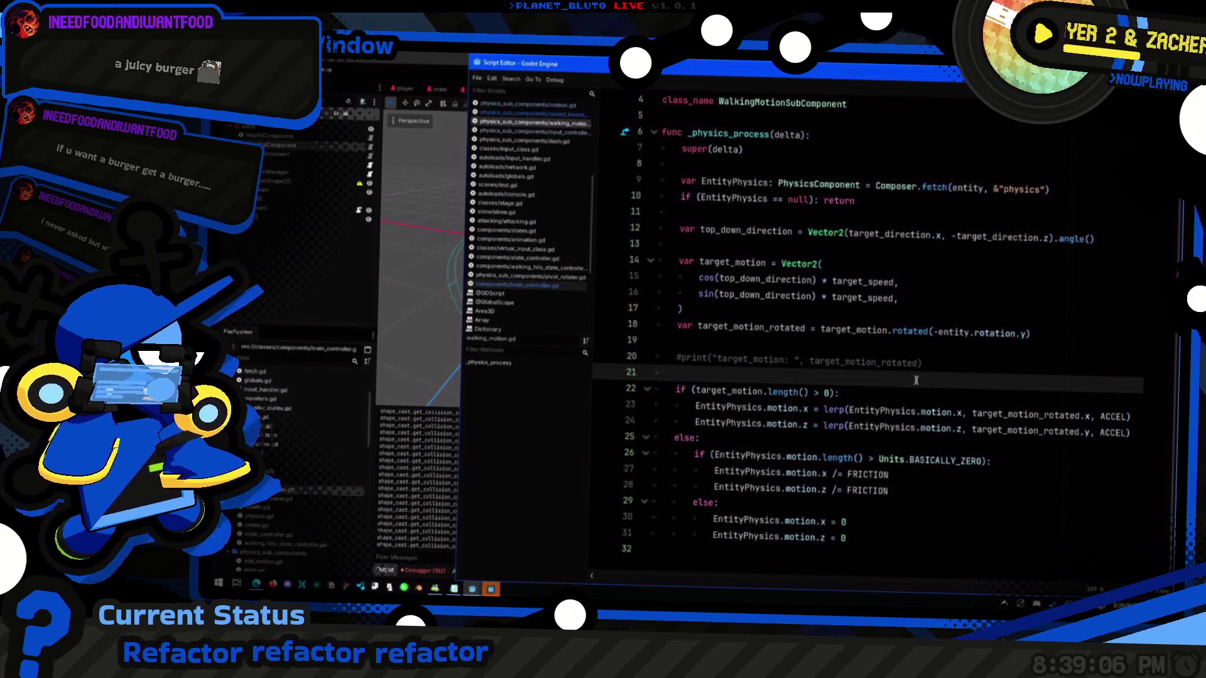
{"action": "left_click", "coordinate": [955, 238]}
{"action": "key", "text": "alt+Tab"}
{"action": "key", "text": "alt+Tab"}
{"action": "key", "text": "alt+Tab"}
{"action": "key", "text": "Tab"}
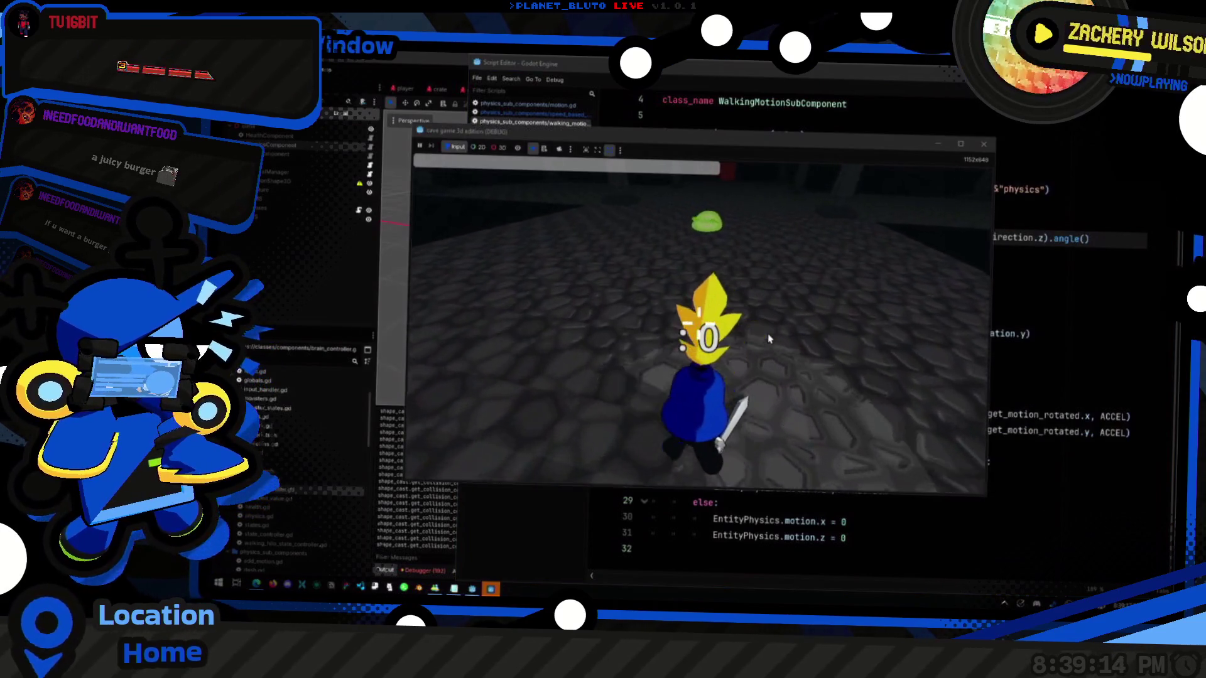
Walk the character with D to test the slime, then return to the BrainComponent script.
{"action": "key", "text": "d"}
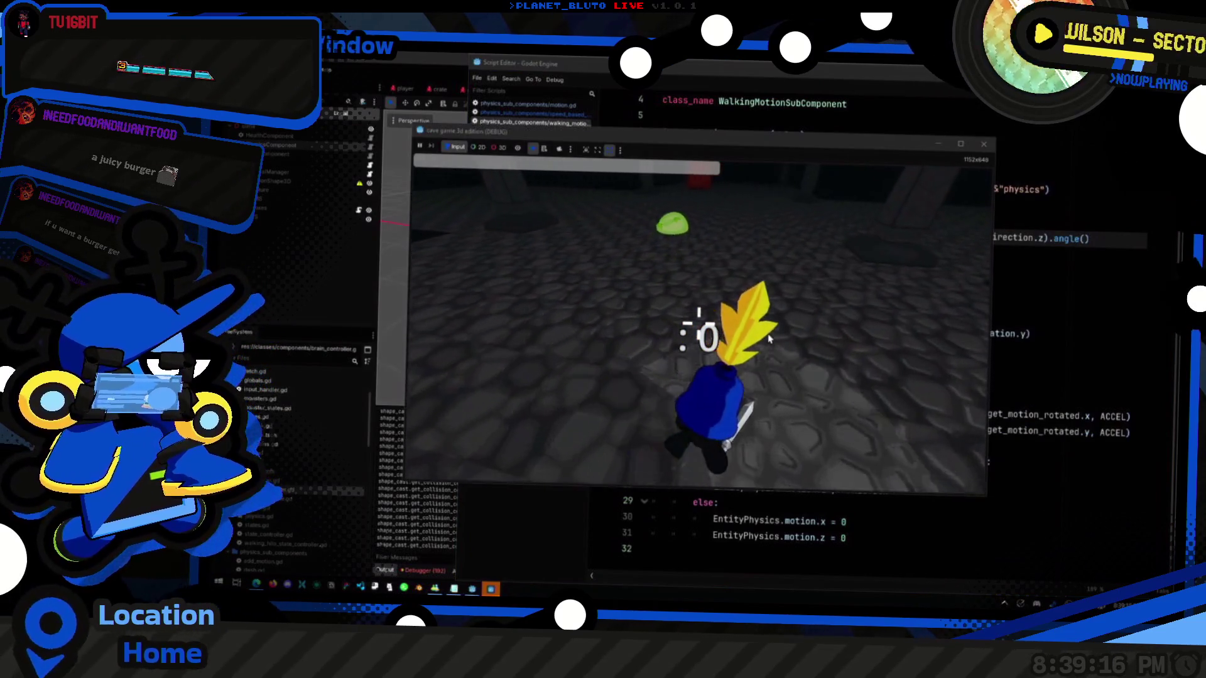
{"action": "key", "text": "alt+Tab"}
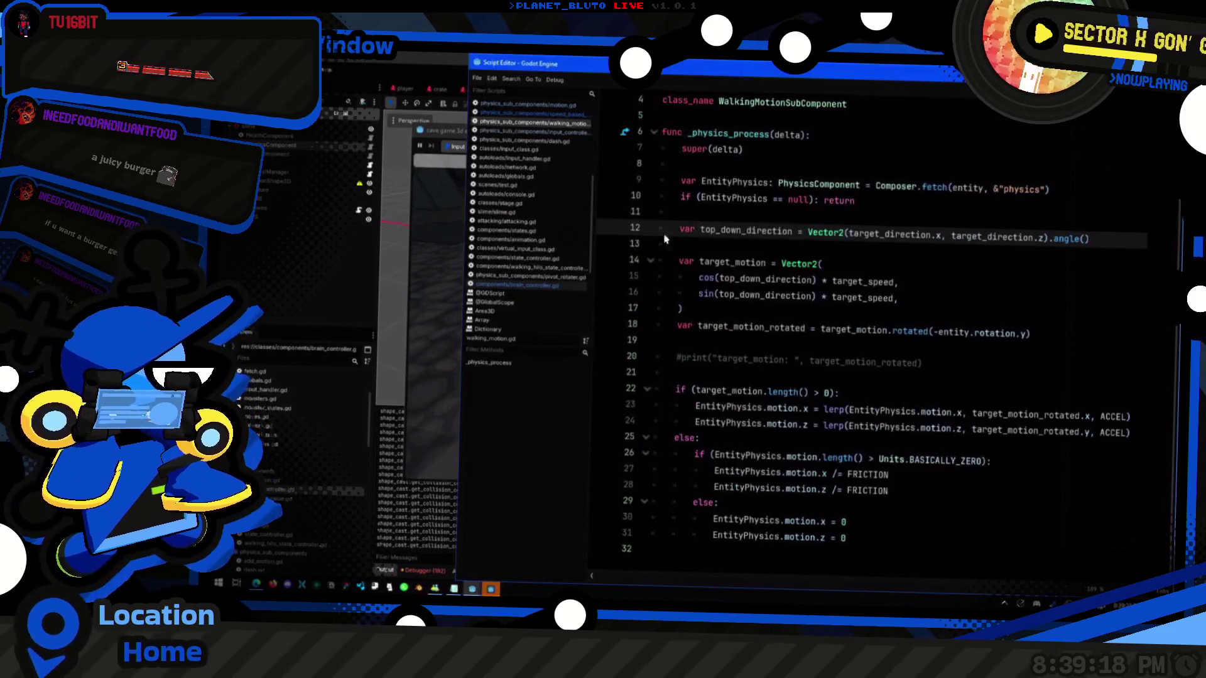
{"action": "left_click", "coordinate": [517, 285]}
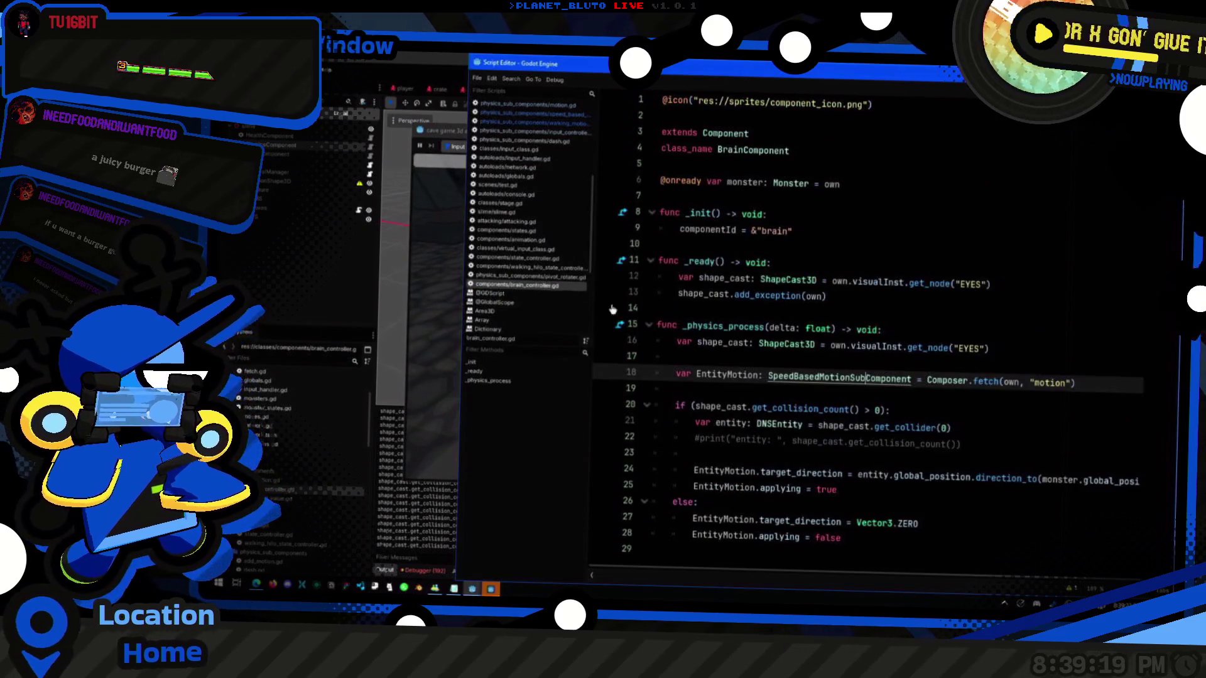
Rewrite line 24 so direction_to runs from monster.global_position toward the entity, then switch to the game.
{"action": "left_click", "coordinate": [1042, 482]}
{"action": "key", "text": "shift+End"}
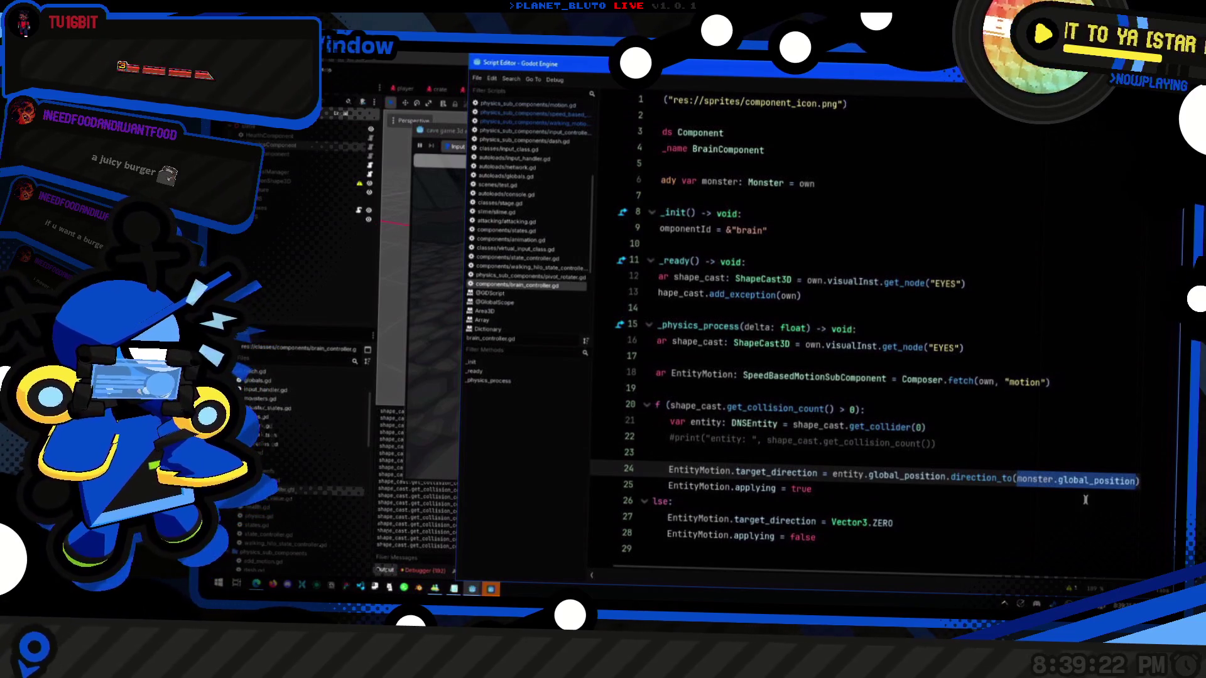
{"action": "key", "text": "BackSpace"}
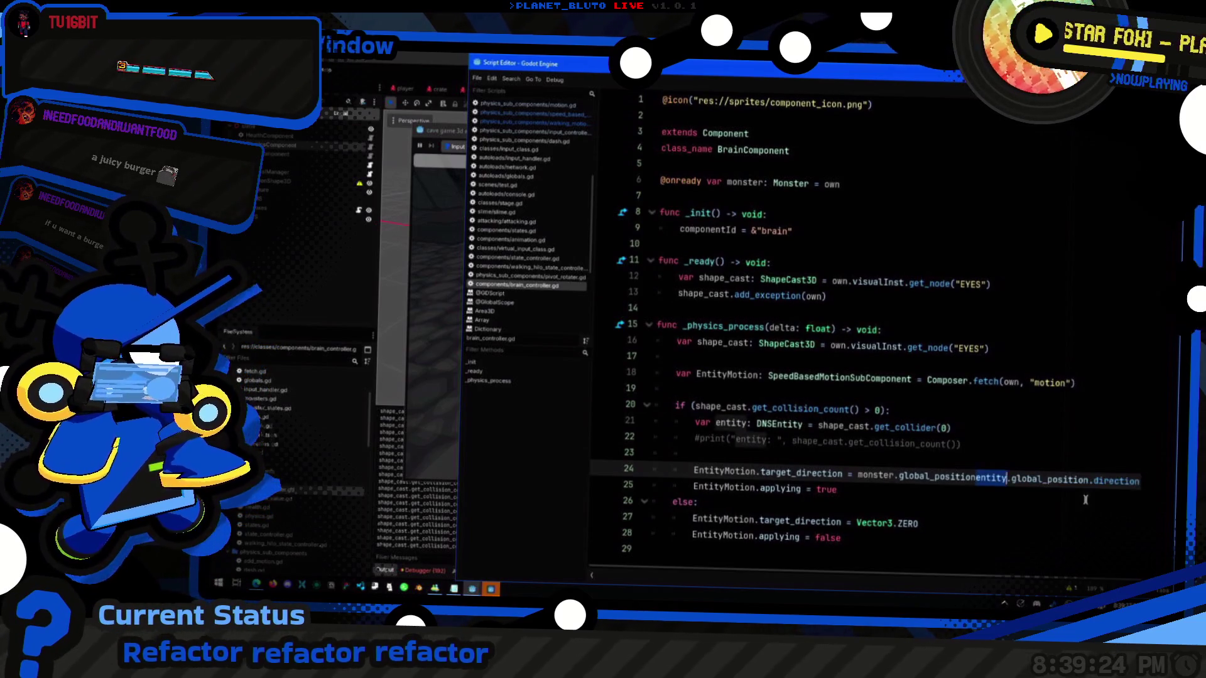
{"action": "type", "text": "global_position"}
{"action": "key", "text": "alt+Tab"}
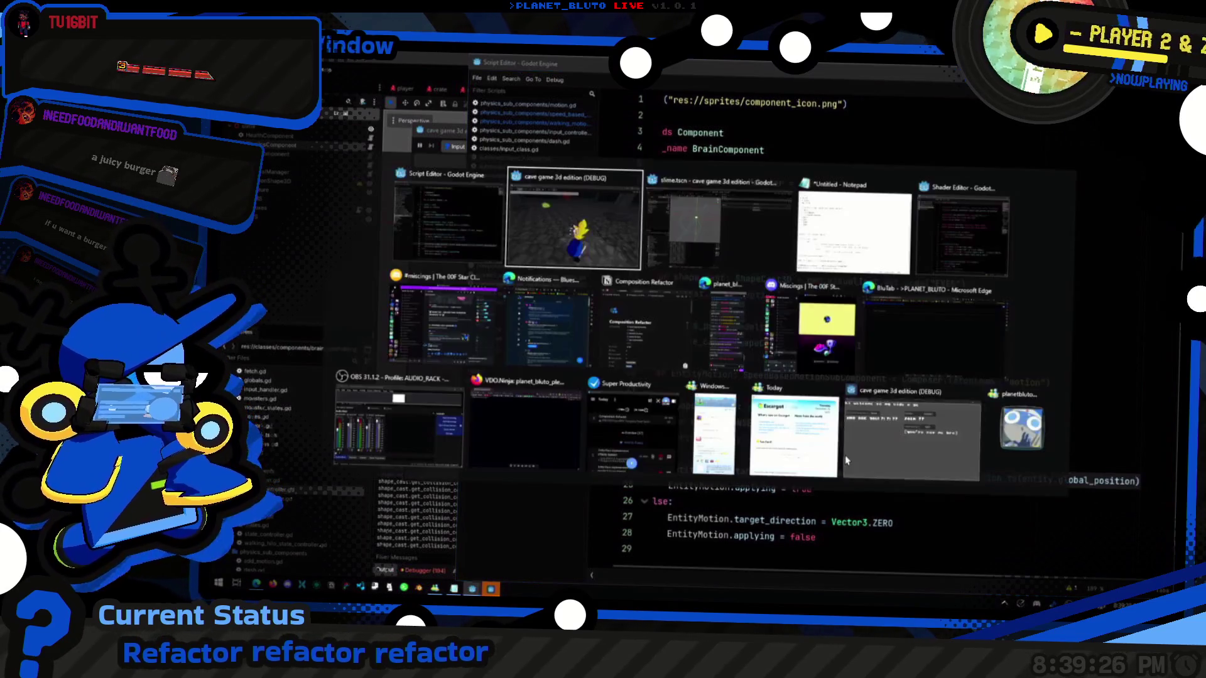
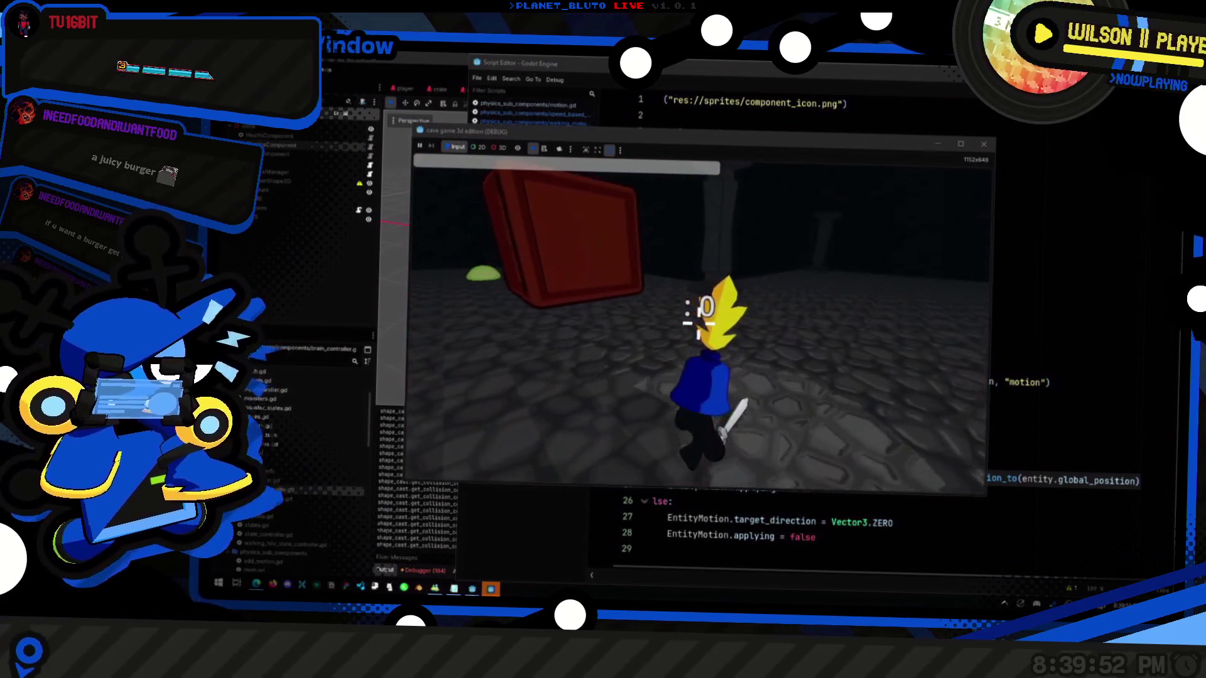
Review input_controller.gd in the script editor, checking line 21's target direction.
{"action": "left_click", "coordinate": [1083, 340]}
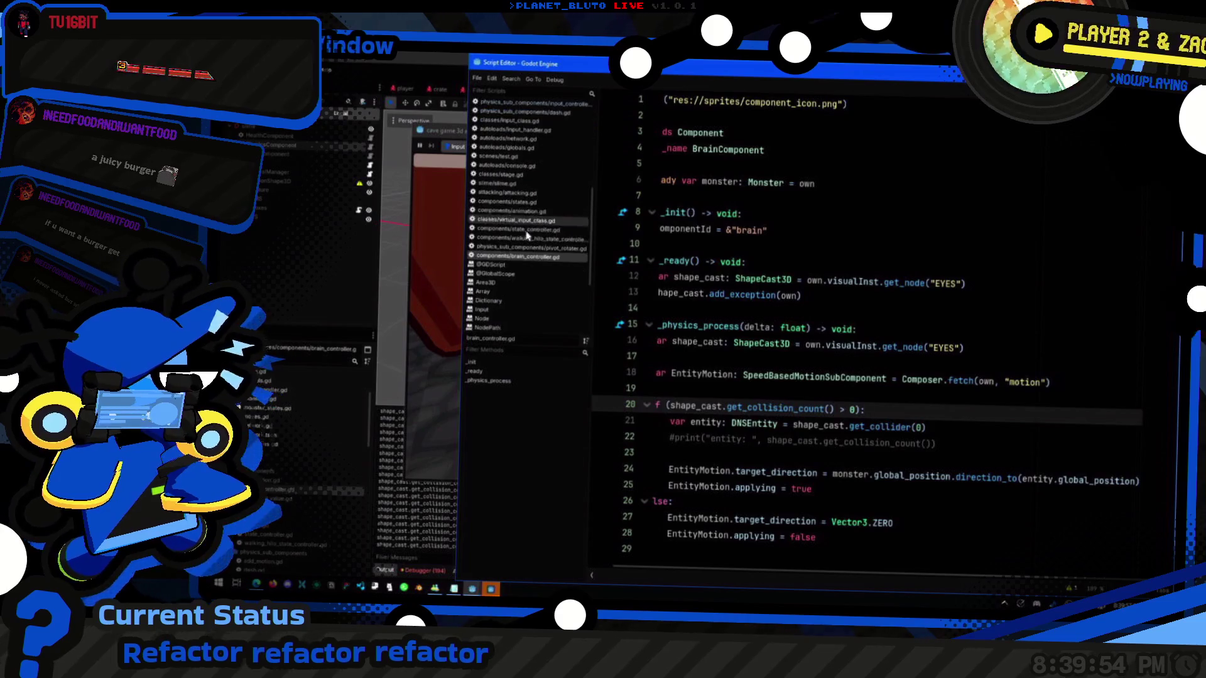
{"action": "scroll", "coordinate": [534, 214], "scroll_direction": "up", "scroll_amount": 1}
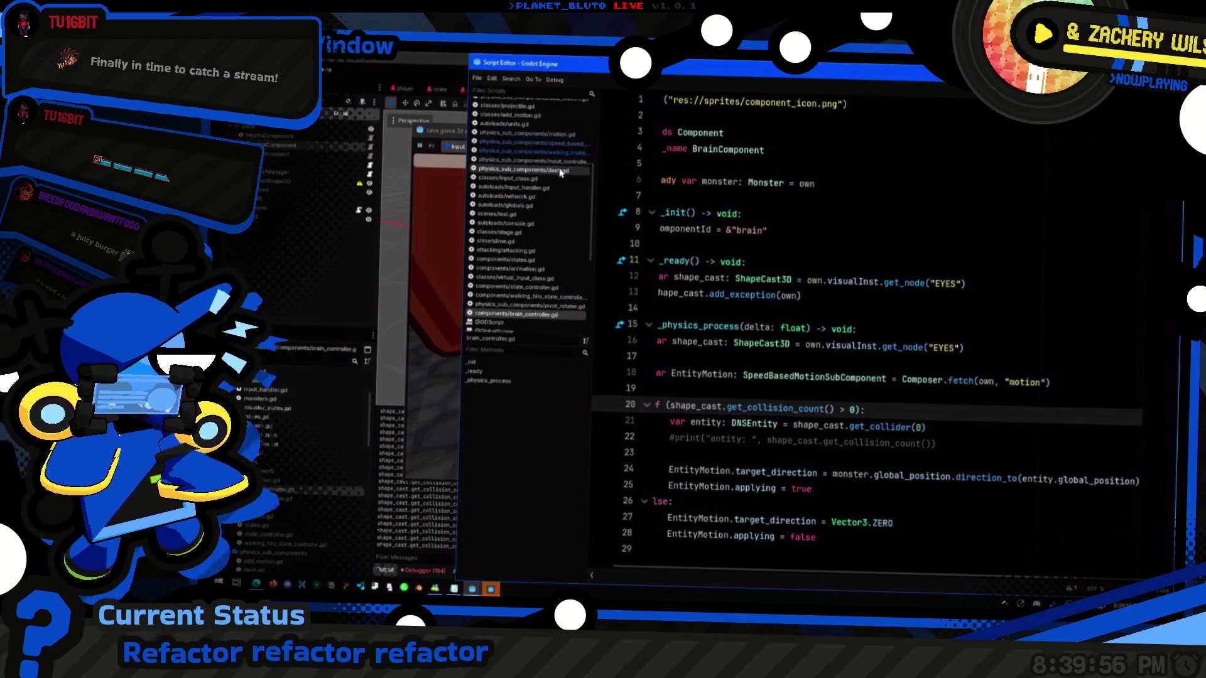
{"action": "left_click", "coordinate": [552, 162]}
{"action": "scroll", "coordinate": [882, 444], "scroll_direction": "down", "scroll_amount": 5}
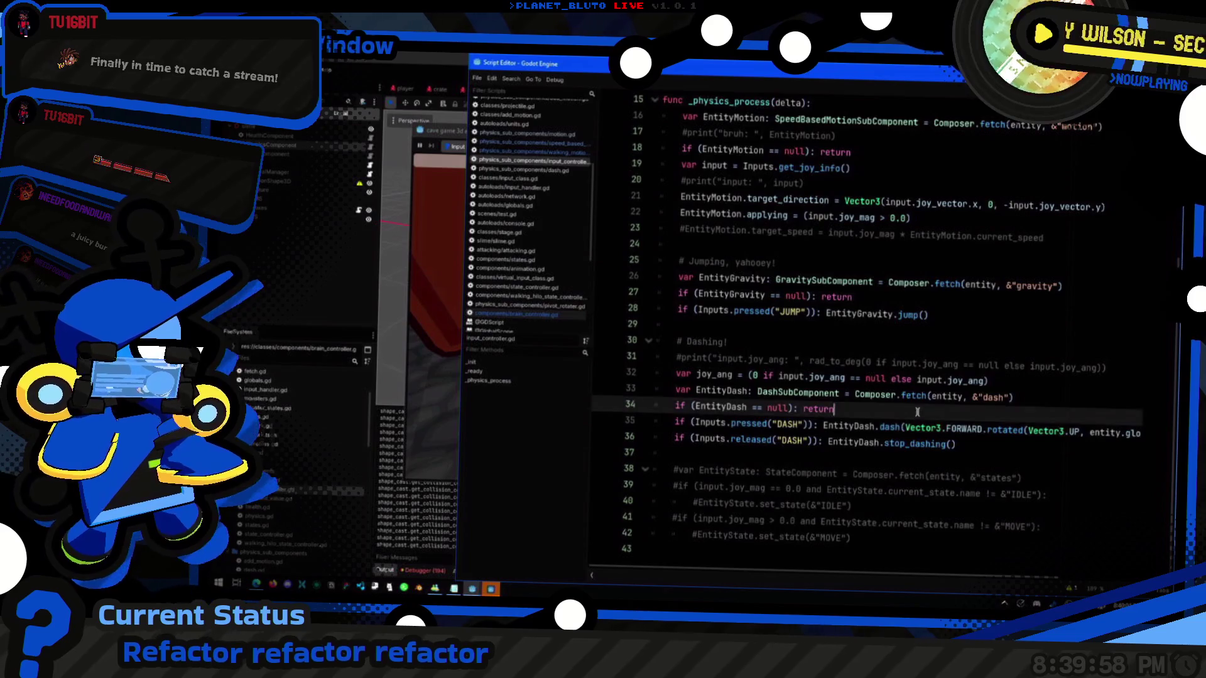
{"action": "scroll", "coordinate": [916, 412], "scroll_direction": "right", "scroll_amount": 3}
{"action": "scroll", "coordinate": [918, 412], "scroll_direction": "left", "scroll_amount": 3}
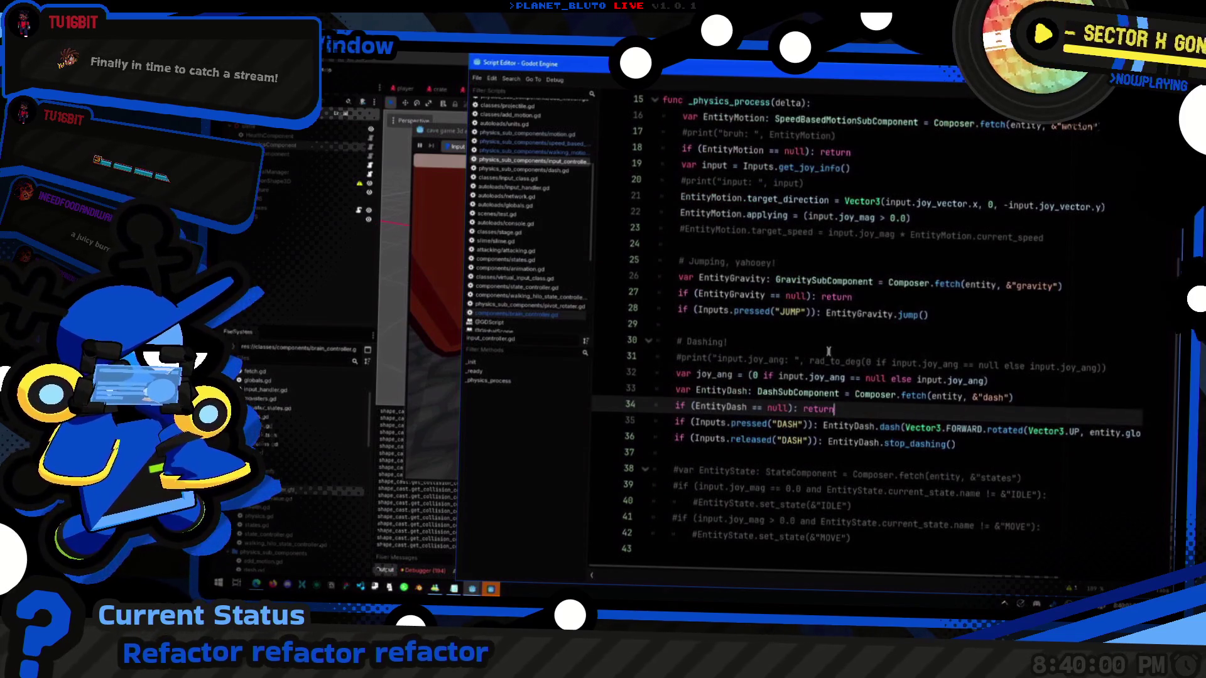
{"action": "scroll", "coordinate": [829, 352], "scroll_direction": "up", "scroll_amount": 2}
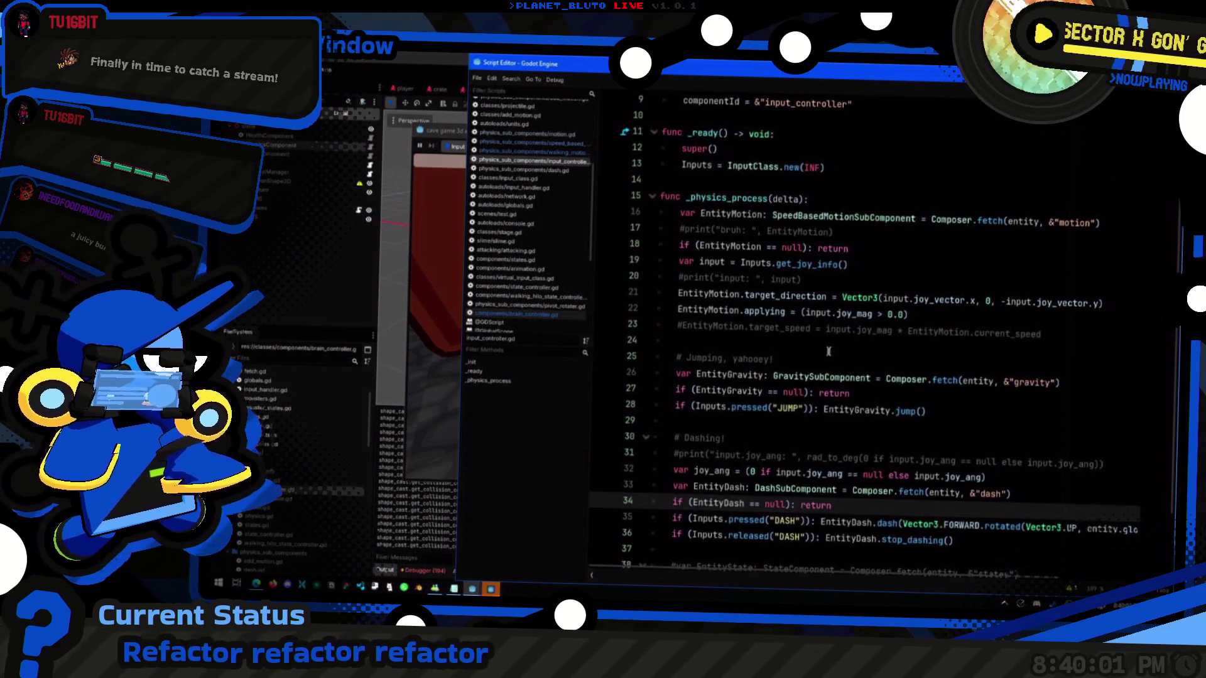
{"action": "left_click", "coordinate": [1000, 302]}
Stop the running game with F8 and return to the script editor.
{"action": "key", "text": "alt+Tab"}
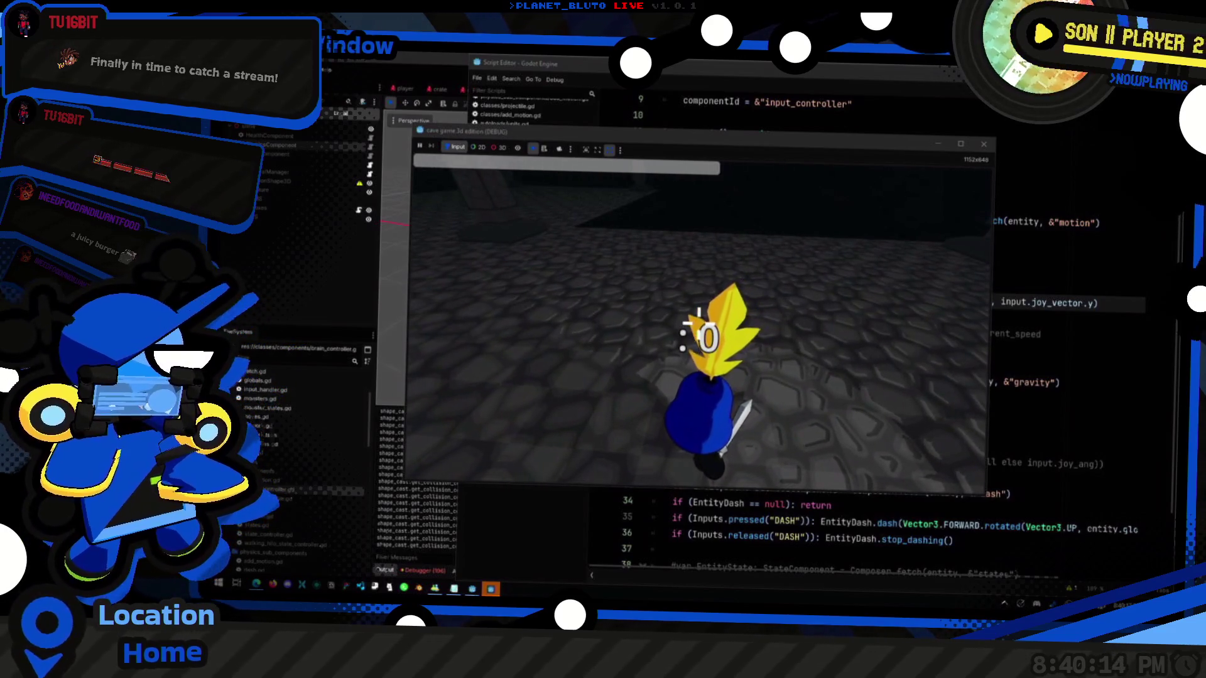
{"action": "key", "text": "F8"}
{"action": "left_click", "coordinate": [698, 88]}
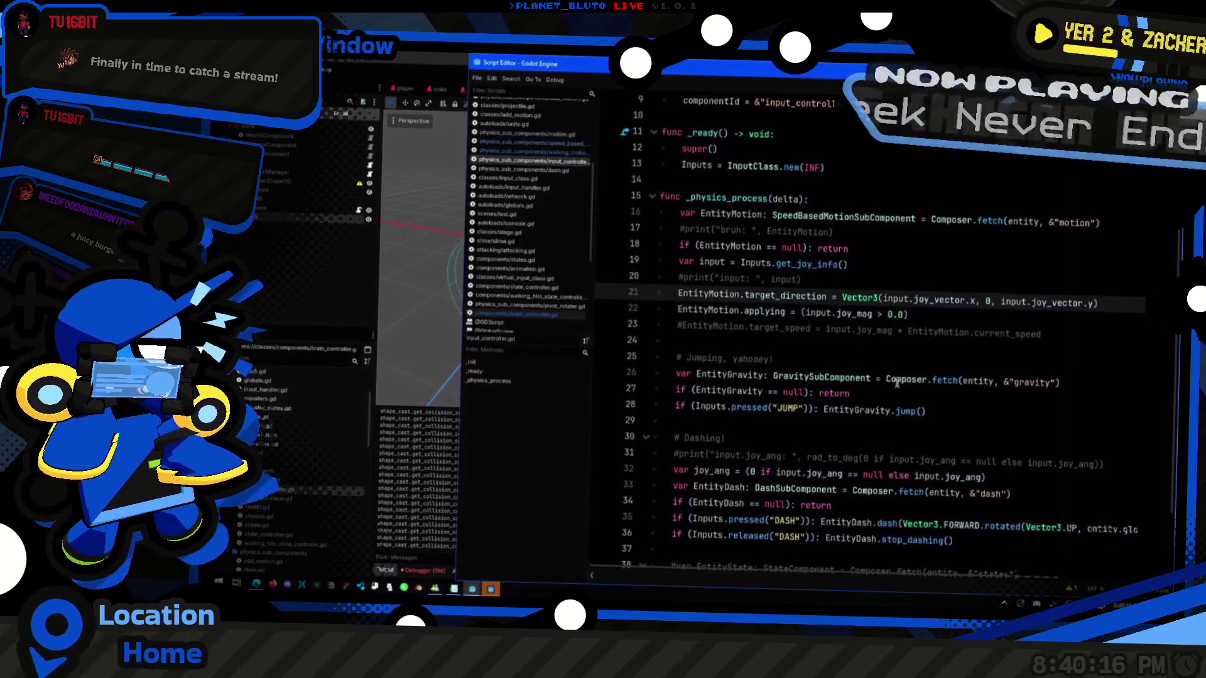
Add a new 'monster.global_rotation =' statement below line 25 of brain_controller.gd.
{"action": "scroll", "coordinate": [884, 398], "scroll_direction": "up", "scroll_amount": 3}
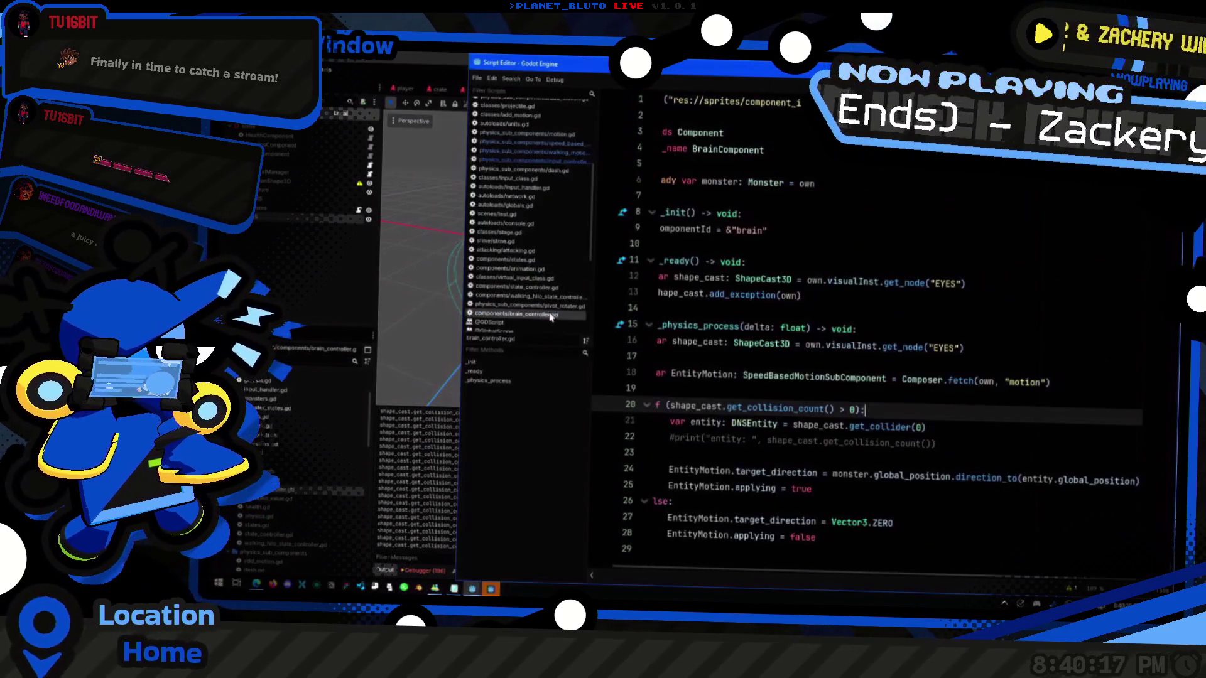
{"action": "left_click", "coordinate": [853, 484]}
{"action": "key", "text": "Return"}
{"action": "type", "text": "mont"}
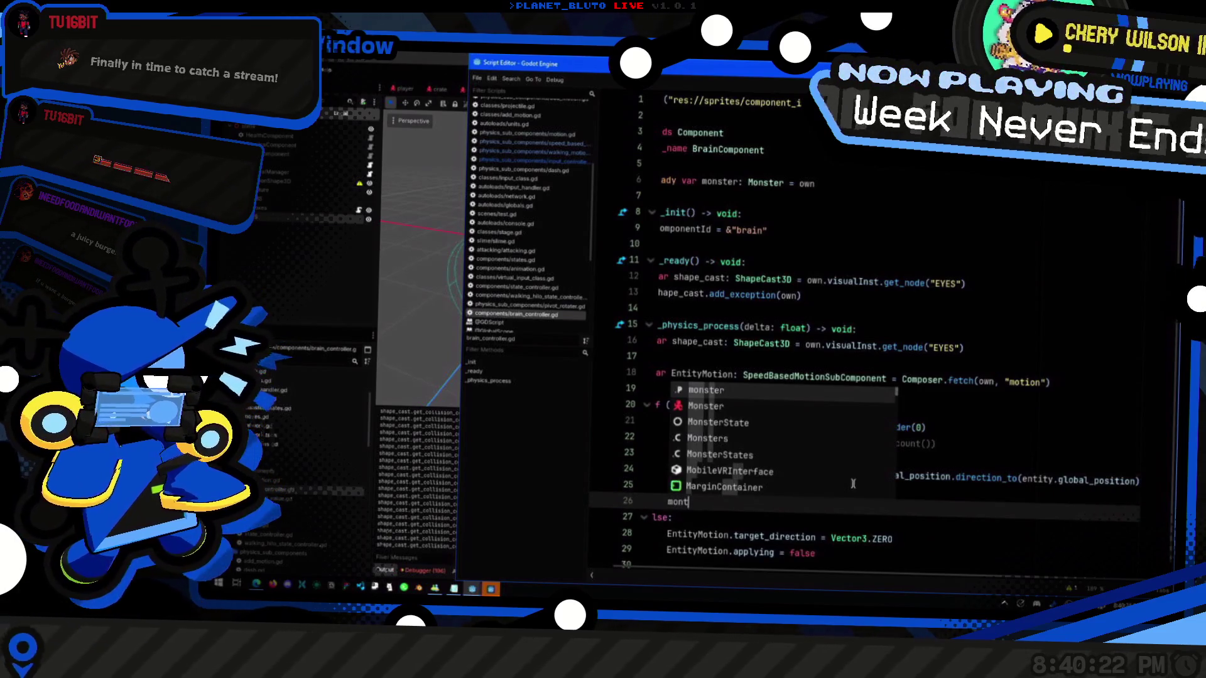
{"action": "key", "text": "Return"}
{"action": "key", "text": "Home"}
{"action": "key", "text": "Return"}
{"action": "key", "text": "End"}
{"action": "type", "text": ".global_rotation"}
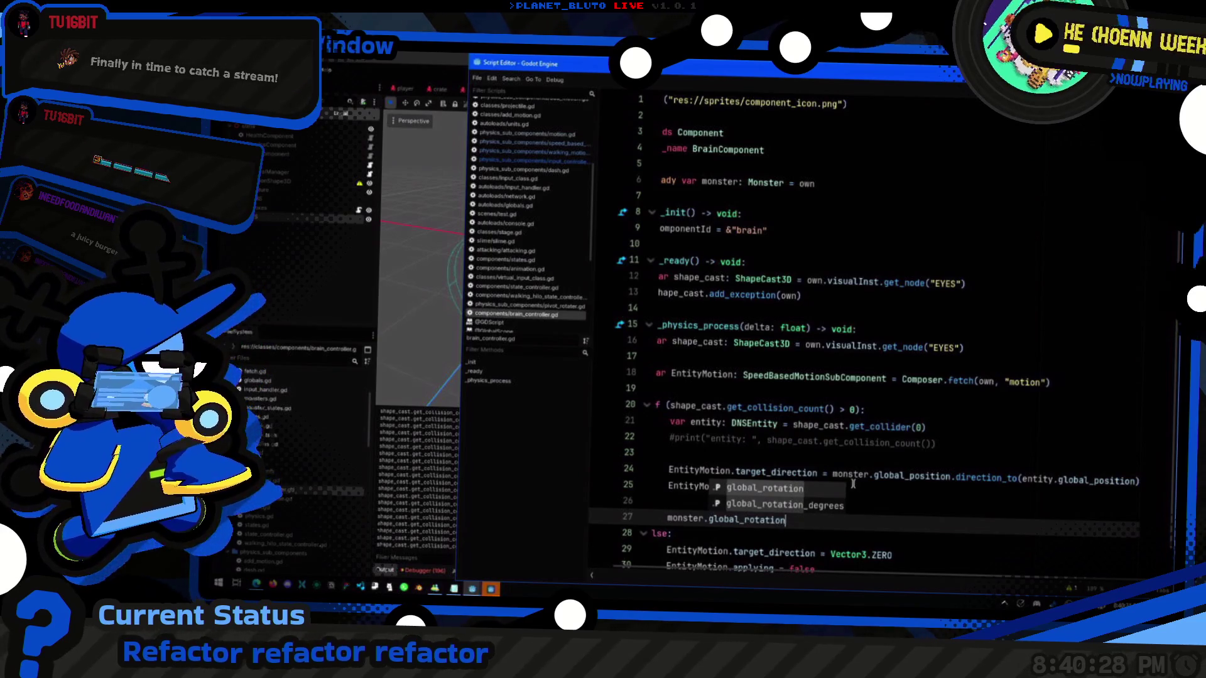
{"action": "type", "text": " ="}
{"action": "key", "text": "Escape"}
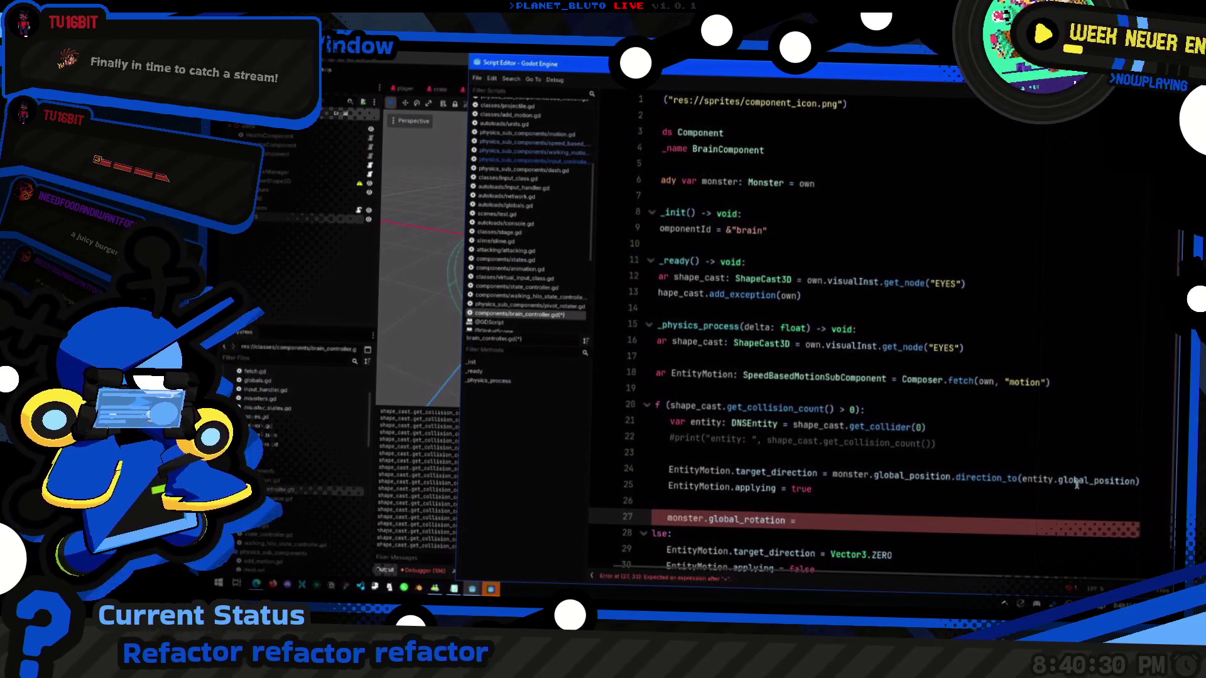
Assign a Vector2 of the monster's global_position x and z, calling angle_to_point.
{"action": "left_click", "coordinate": [1052, 480]}
{"action": "key", "text": "Down"}
{"action": "key", "text": "Down"}
{"action": "key", "text": "Down"}
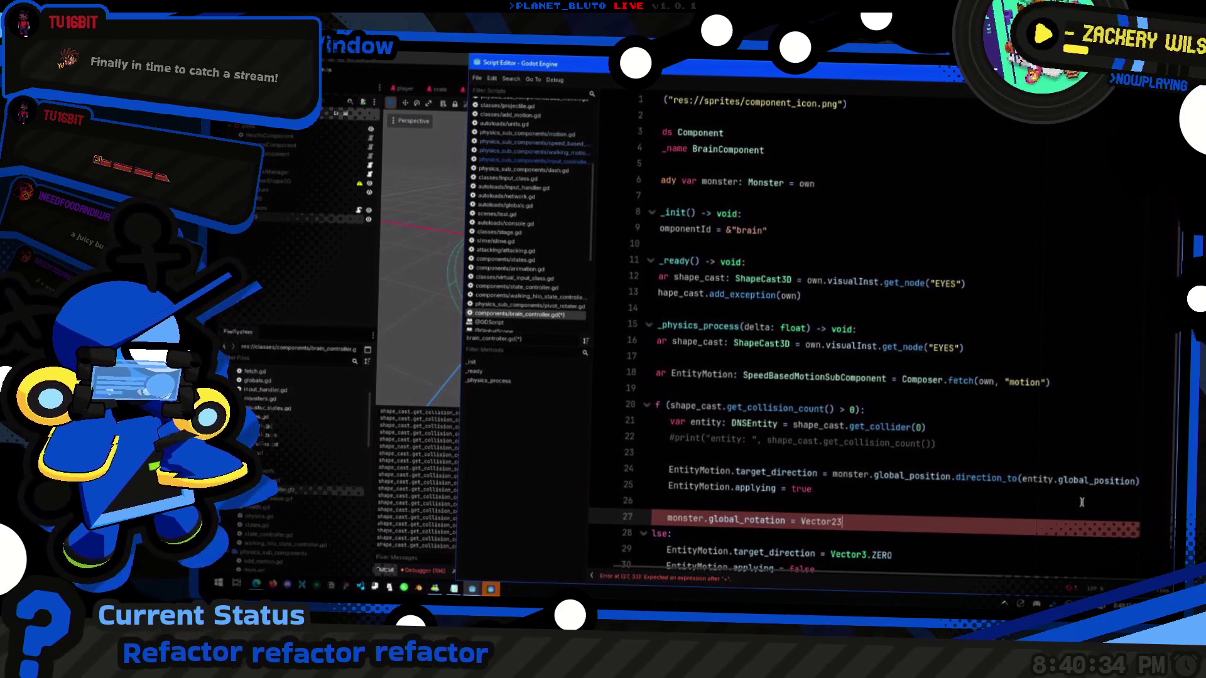
{"action": "key", "text": "ctrl+space"}
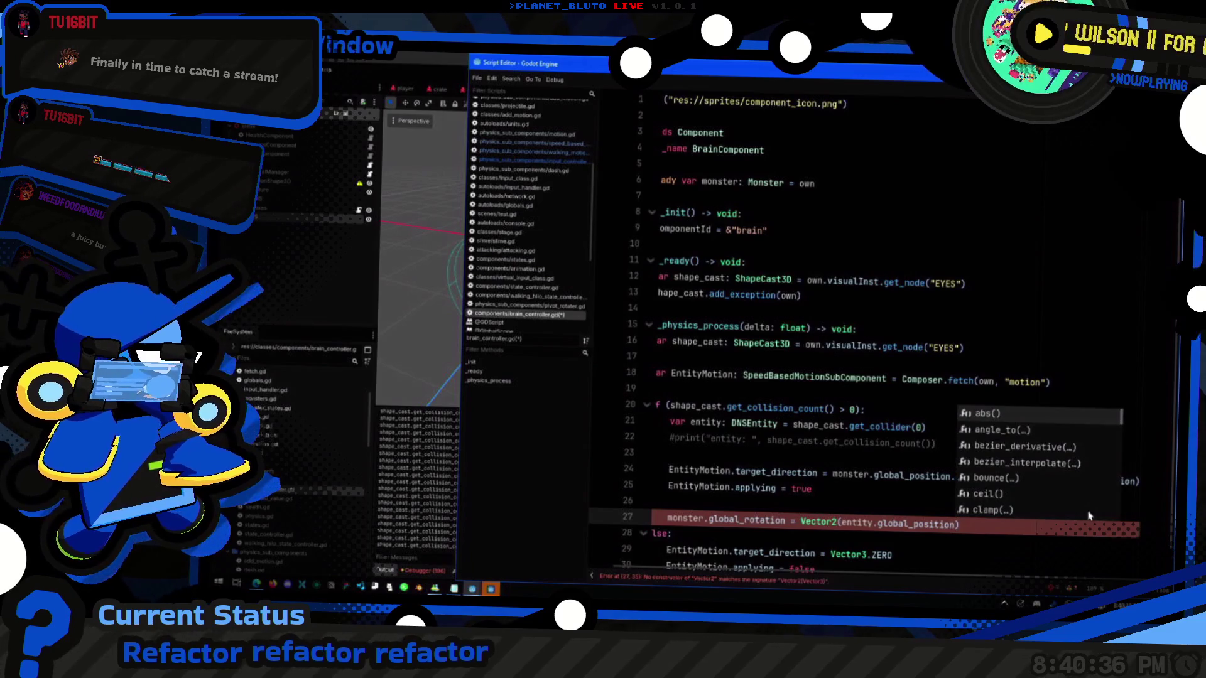
{"action": "left_click", "coordinate": [853, 472]}
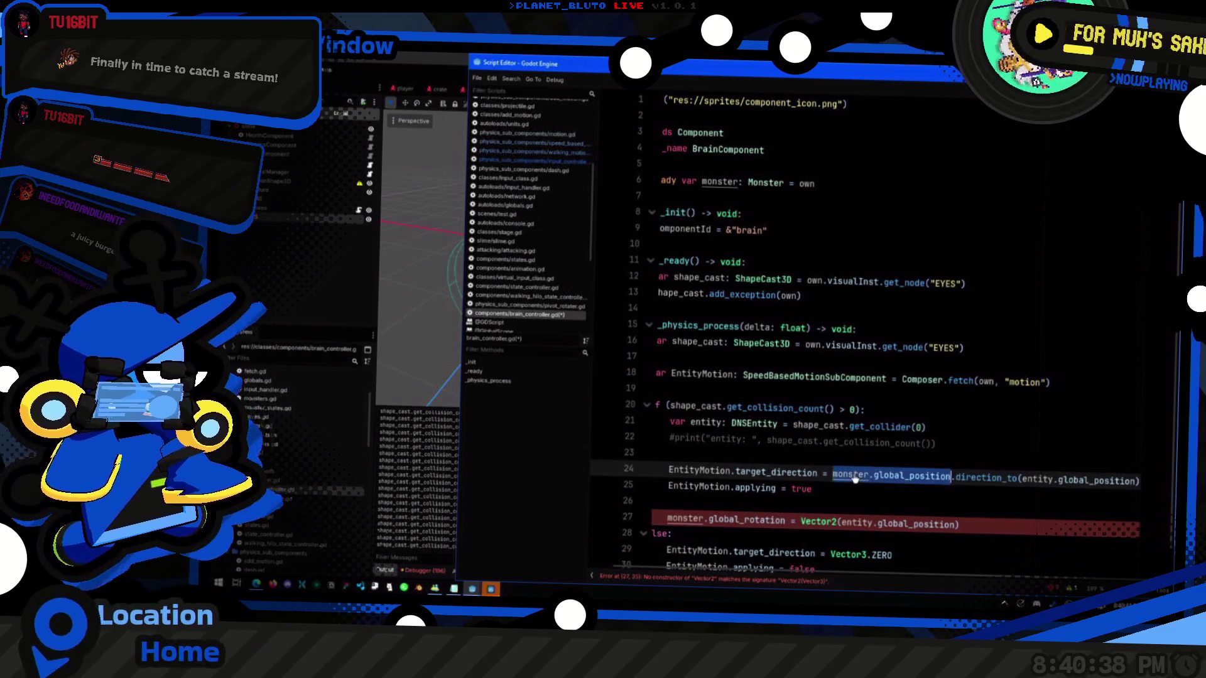
{"action": "key", "text": "Down"}
{"action": "key", "text": "Down"}
{"action": "key", "text": "Down"}
{"action": "type", "text": "monster.global_position.x, "}
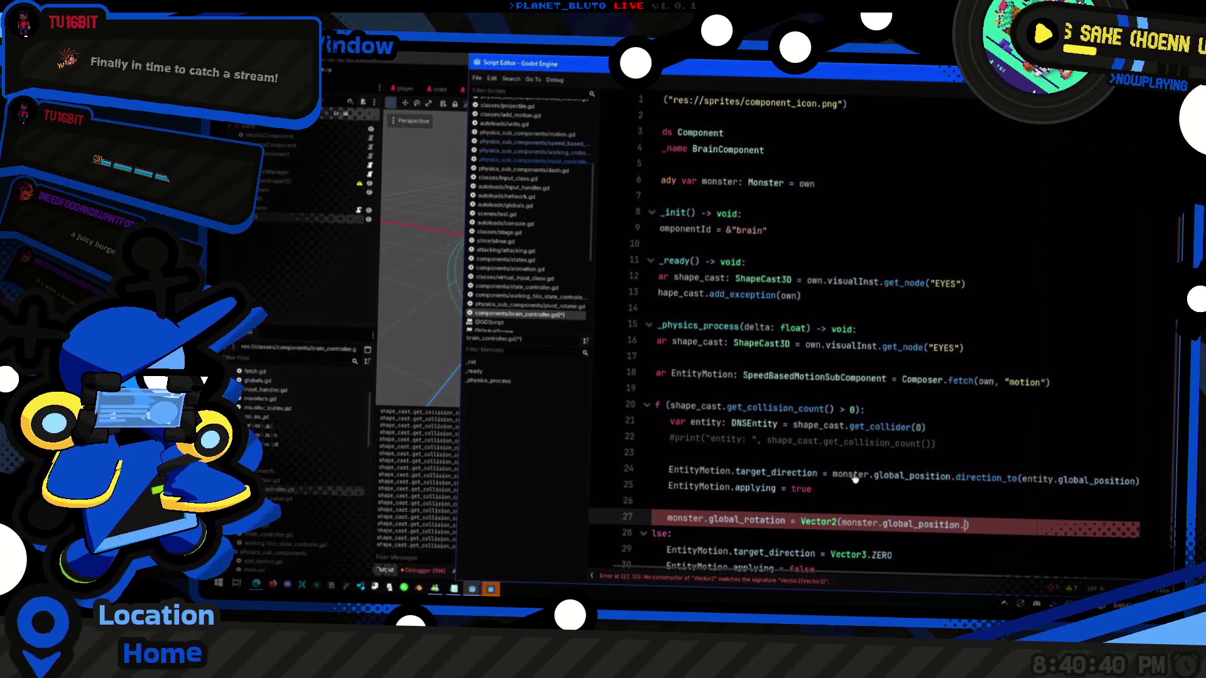
{"action": "type", "text": "0, monster.global_position."}
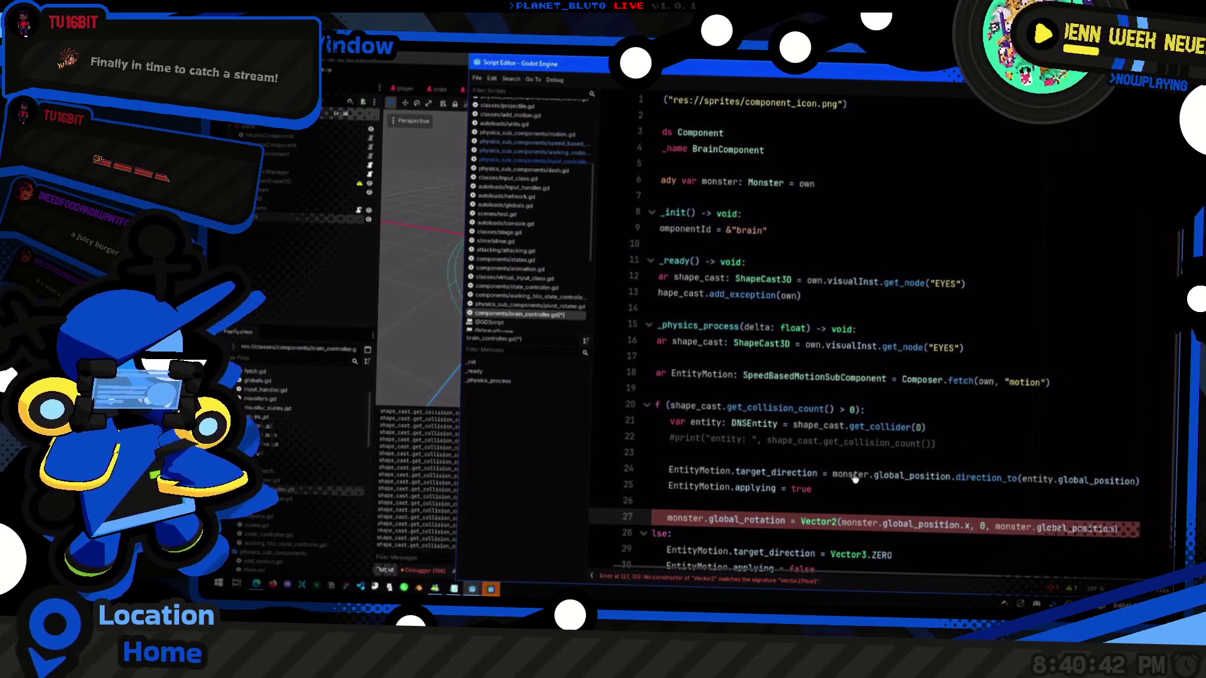
{"action": "type", "text": "z"}
{"action": "key", "text": "ctrl+z"}
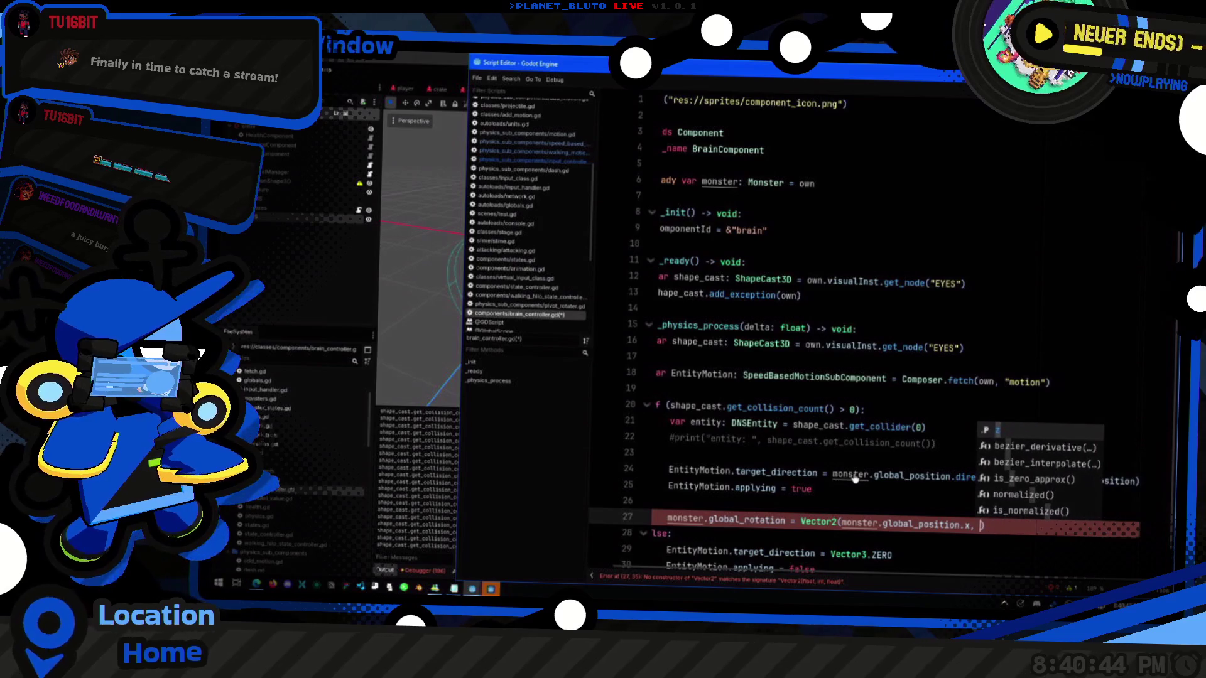
{"action": "key", "text": "ctrl+shift+z"}
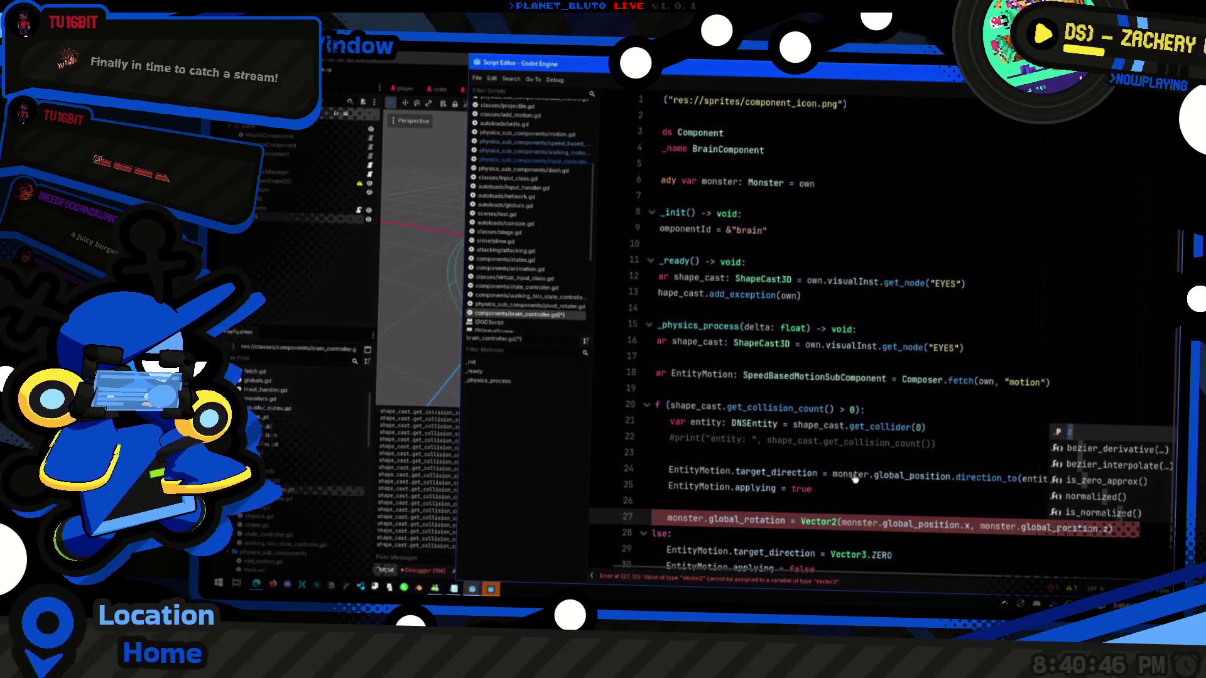
{"action": "type", "text": ").an"}
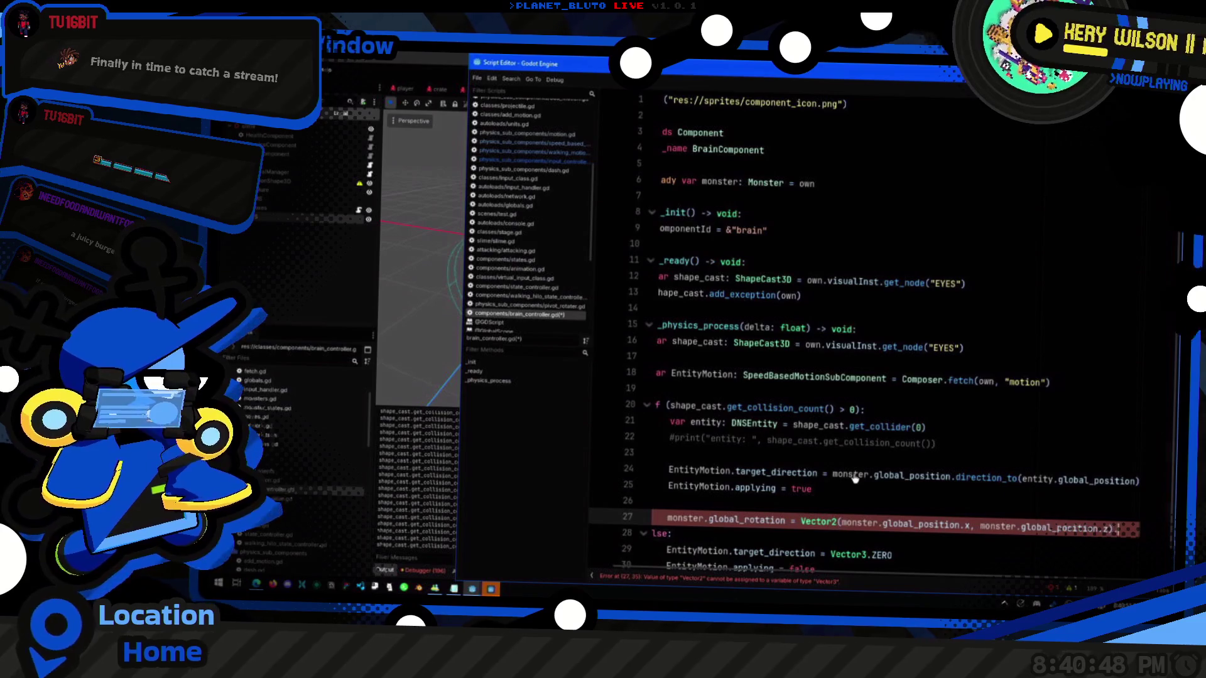
{"action": "key", "text": "Down"}
{"action": "key", "text": "Down"}
{"action": "key", "text": "Return"}
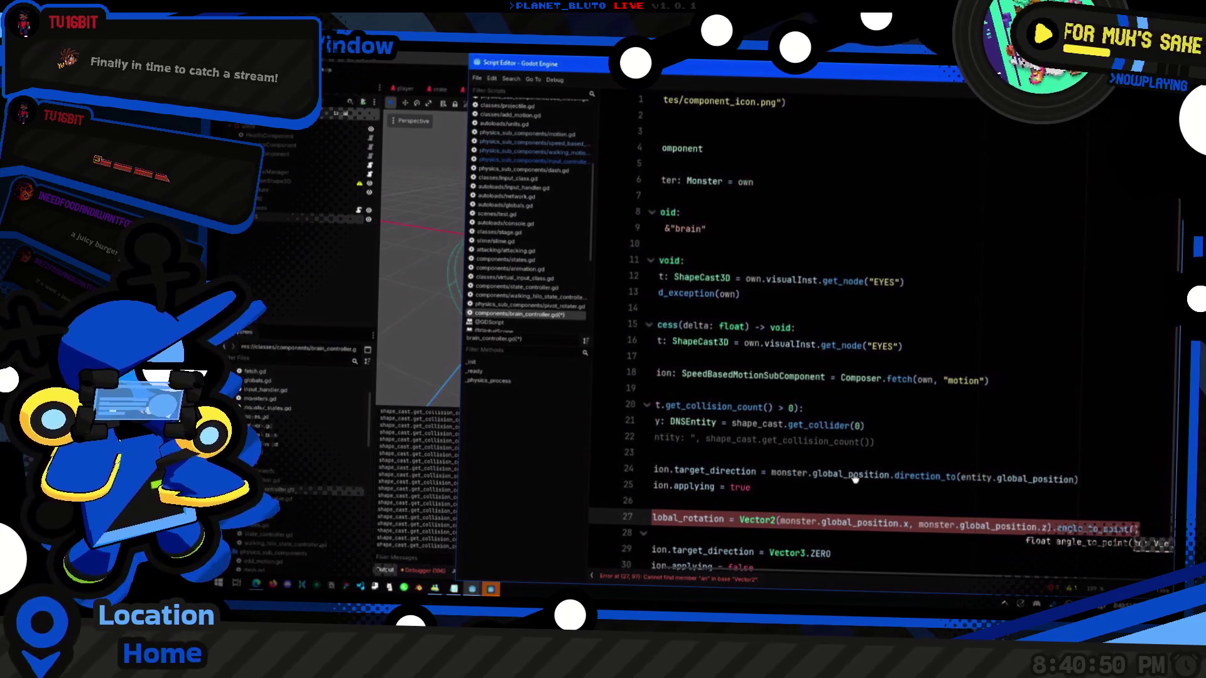
Pass the entity's global_position to angle_to_point, close the parentheses, and run the game.
{"action": "scroll", "coordinate": [856, 478], "scroll_direction": "left", "scroll_amount": 2}
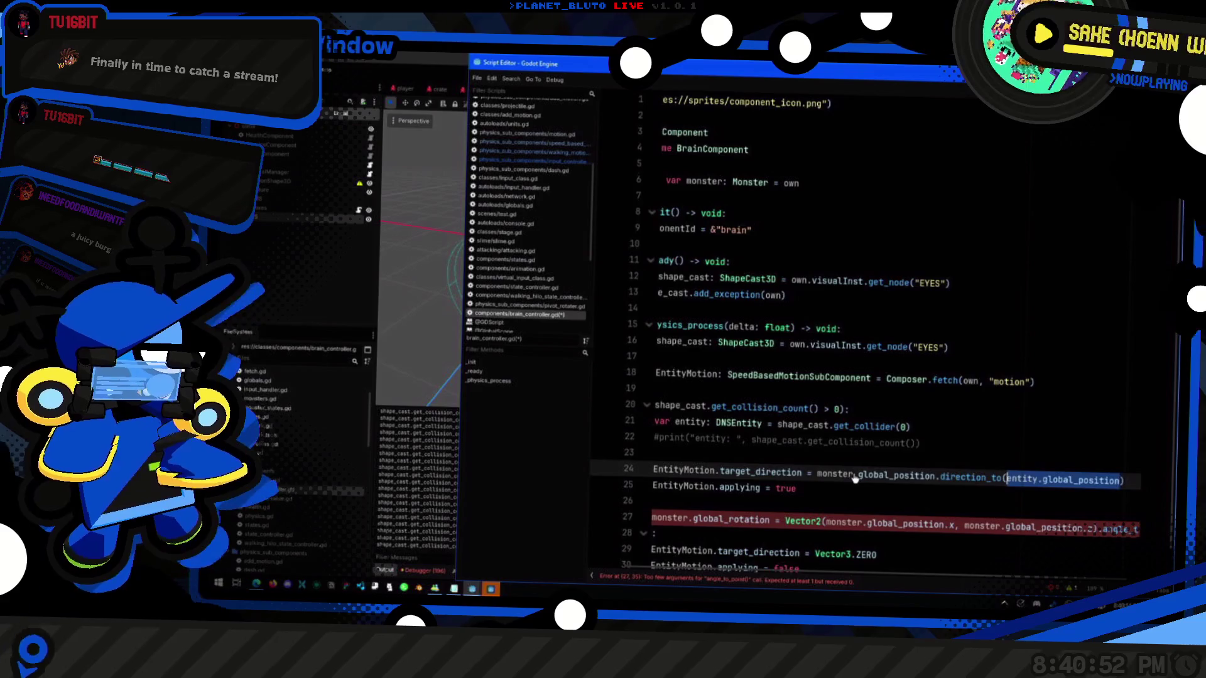
{"action": "type", "text": "entity.global_position.x, entity.global_position"}
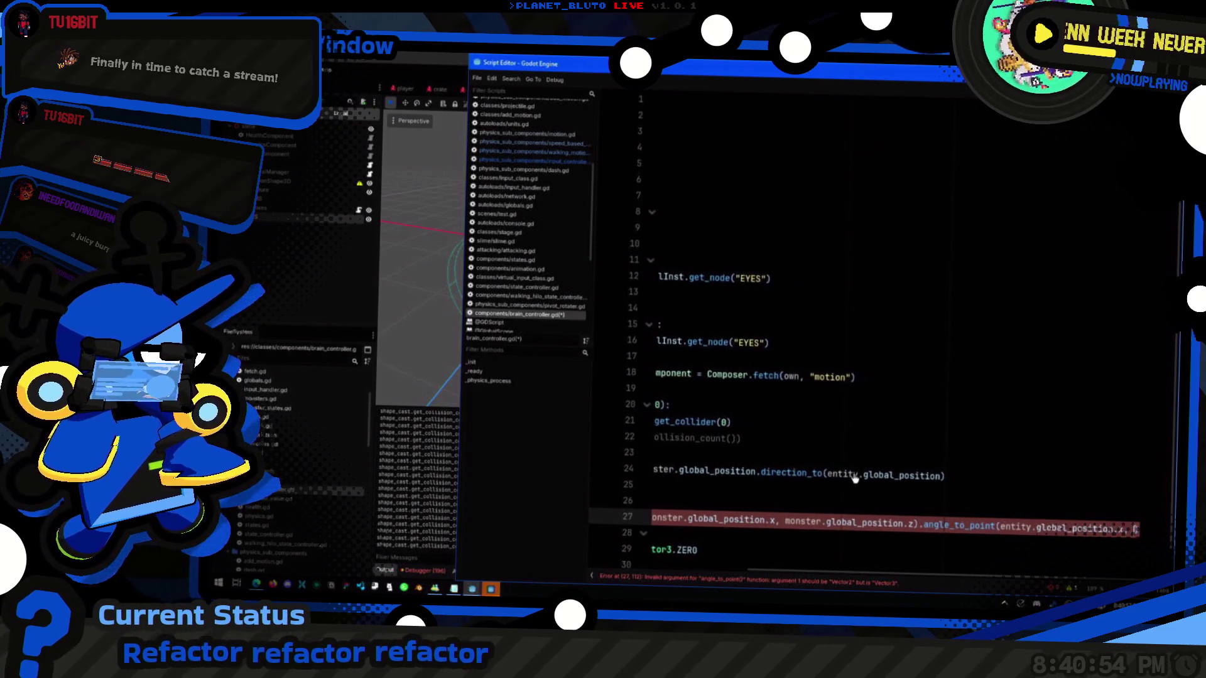
{"action": "key", "text": "Home"}
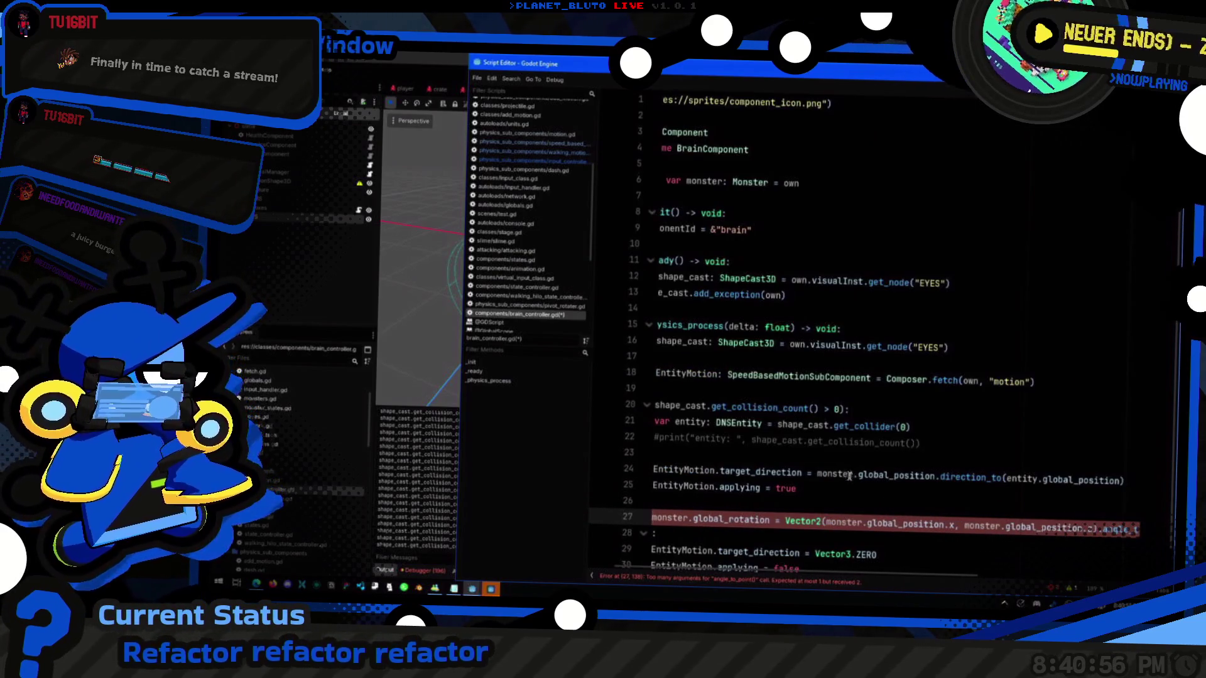
{"action": "key", "text": "End"}
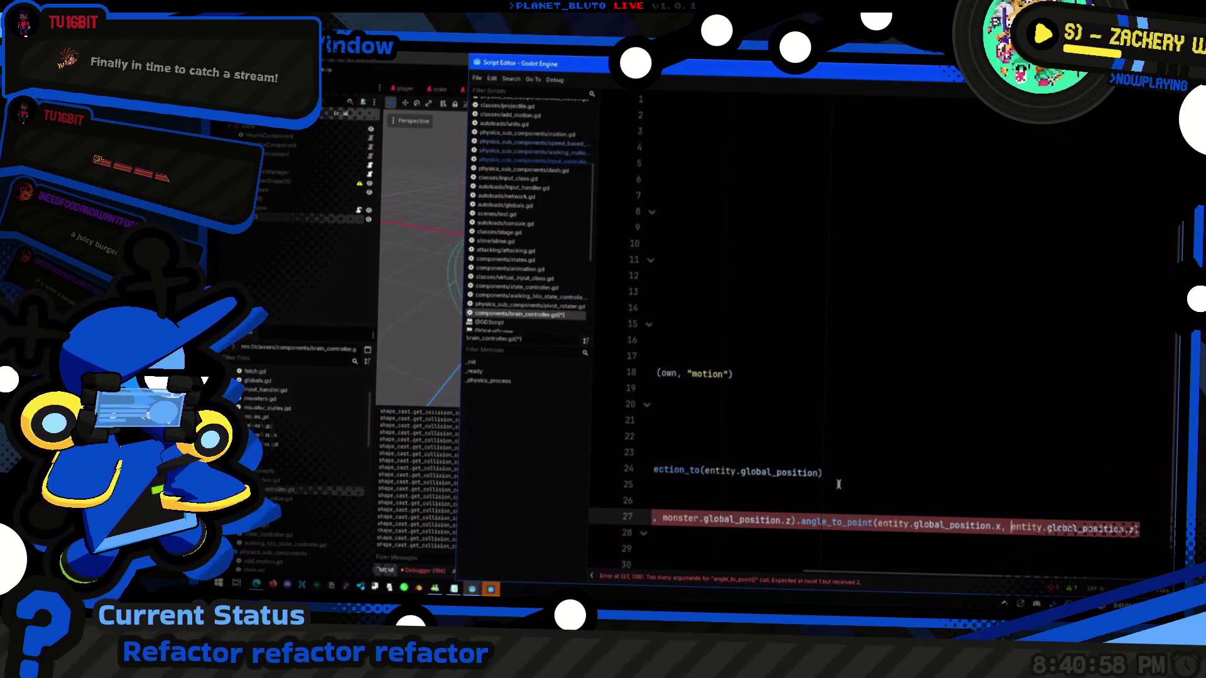
{"action": "type", "text": "("}
{"action": "key", "text": "Home"}
{"action": "key", "text": "End"}
{"action": "type", "text": ")"}
{"action": "key", "text": "Home"}
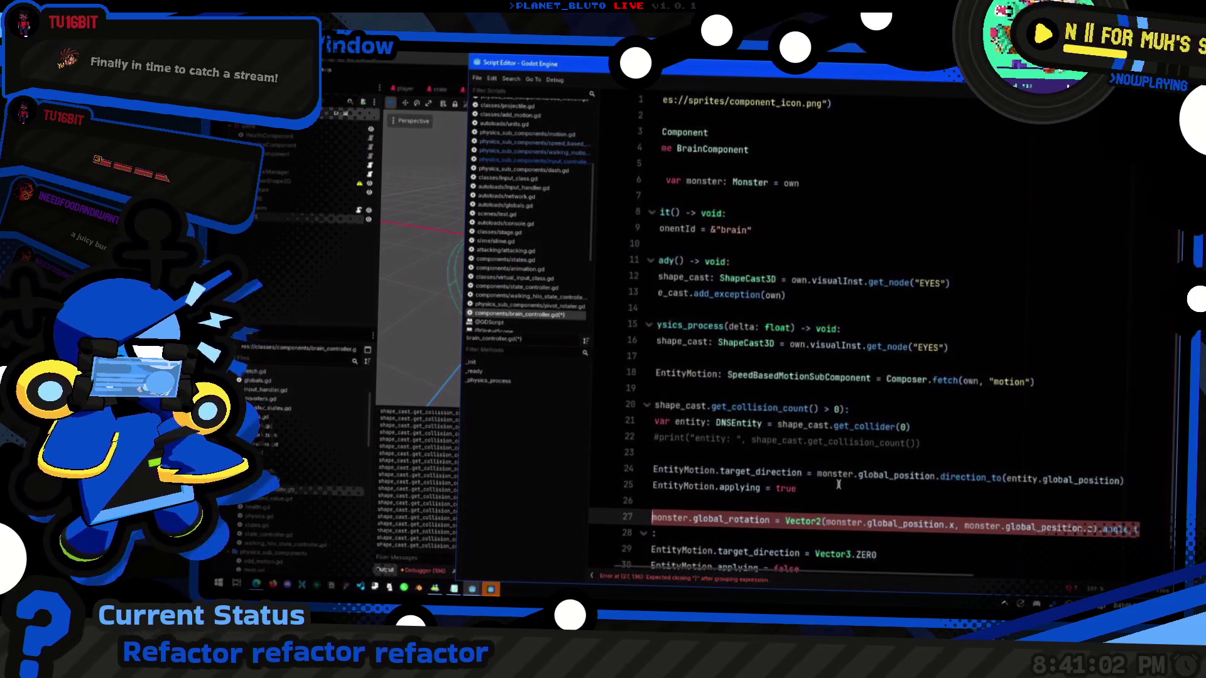
{"action": "scroll", "coordinate": [1121, 523], "scroll_direction": "right", "scroll_amount": 5}
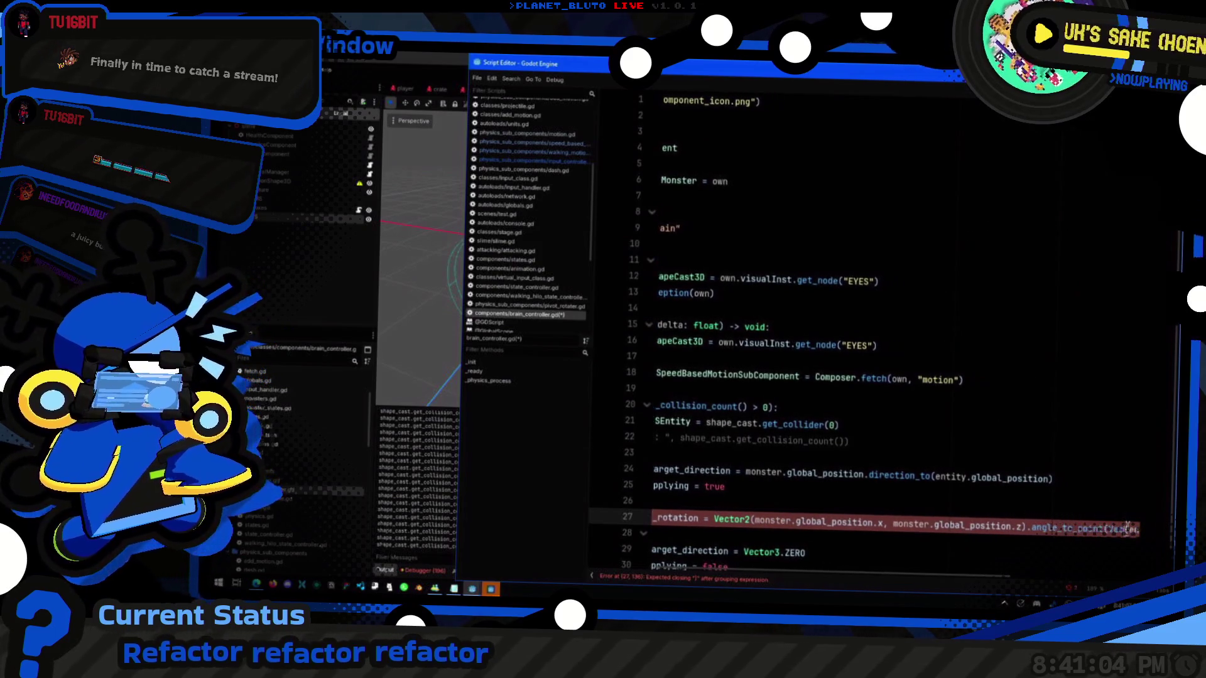
{"action": "scroll", "coordinate": [1127, 527], "scroll_direction": "left", "scroll_amount": 3}
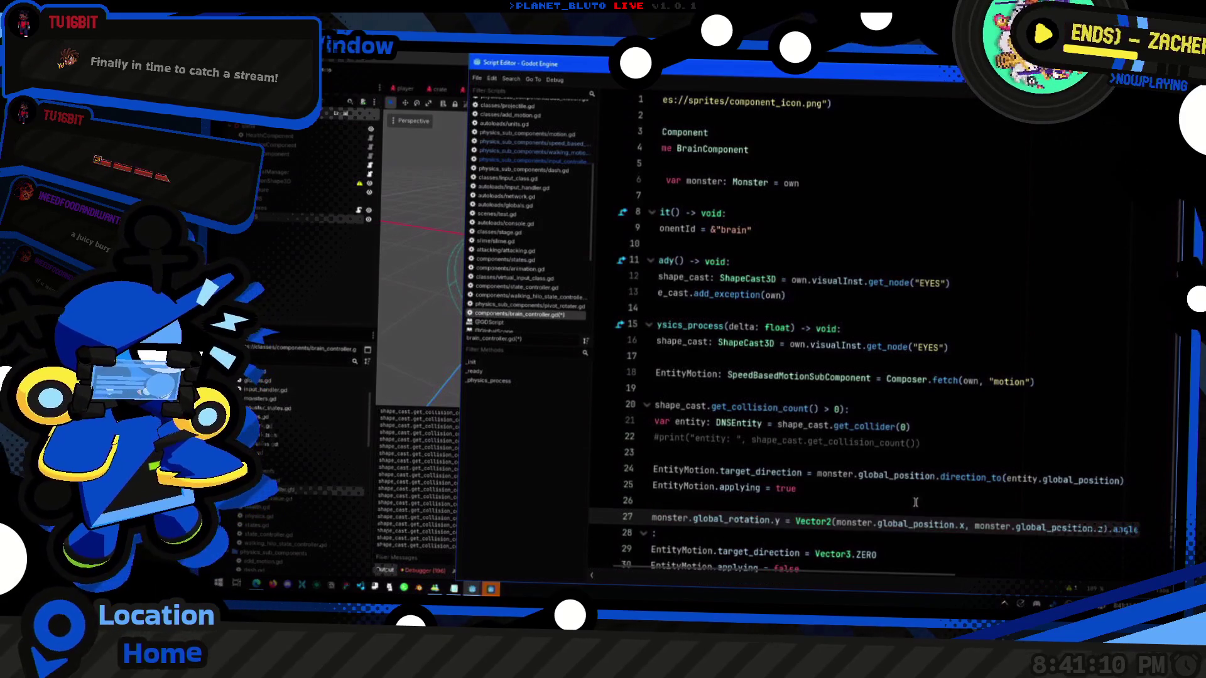
{"action": "key", "text": "F5"}
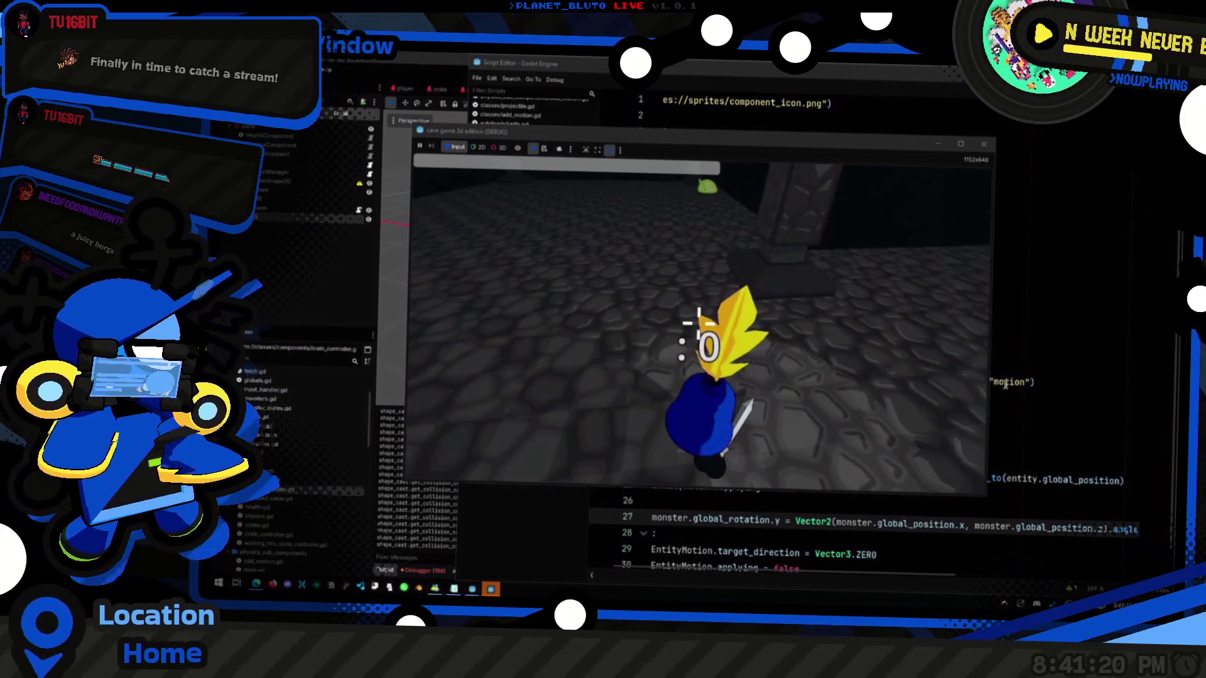
Watch the slime's behaviour in the running game, then return to brain_controller.gd.
{"action": "left_click", "coordinate": [1018, 531]}
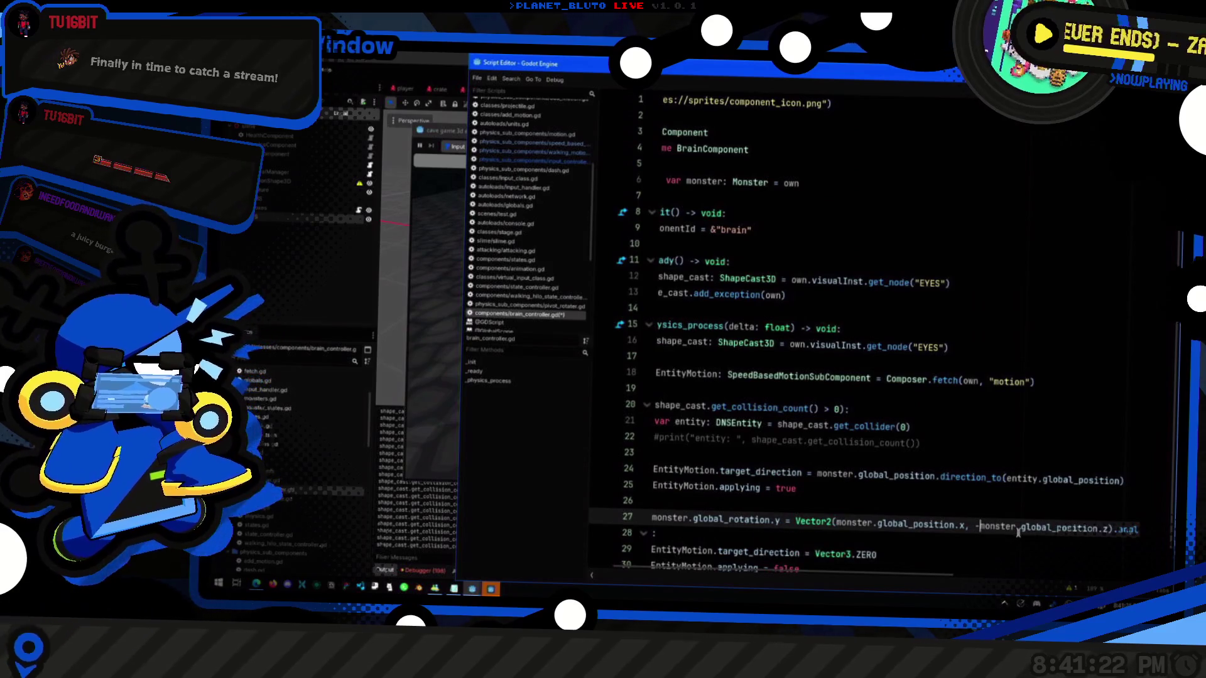
{"action": "key", "text": "End"}
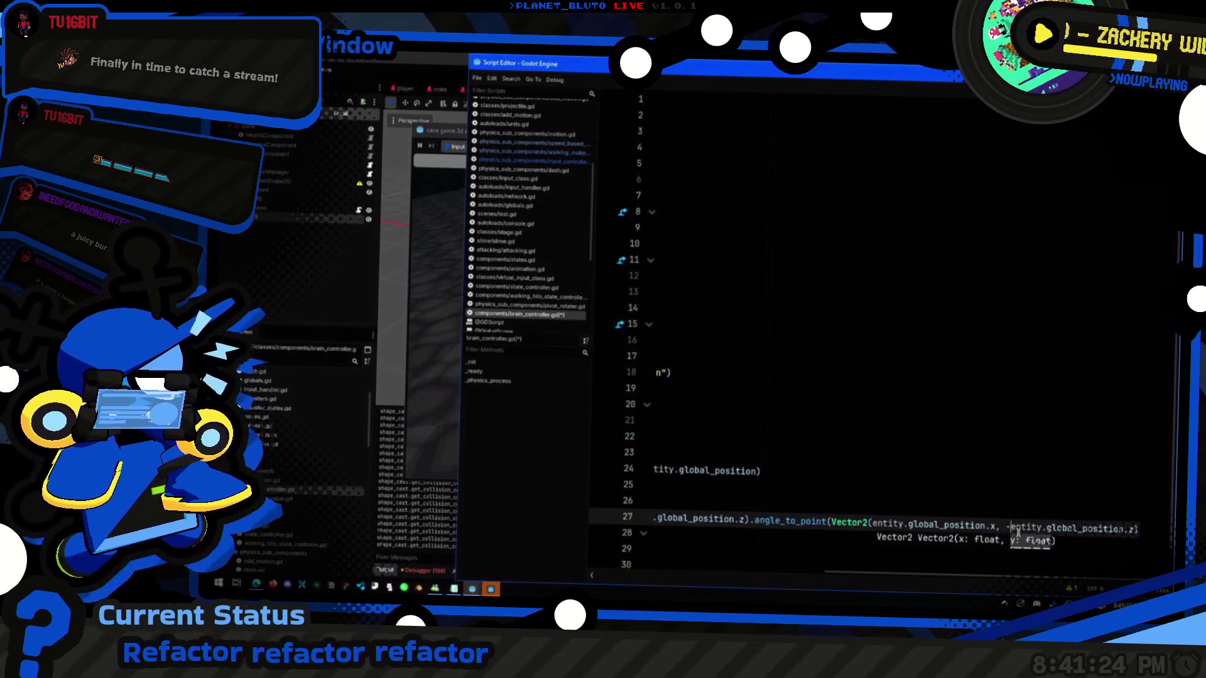
{"action": "key", "text": "alt+Tab"}
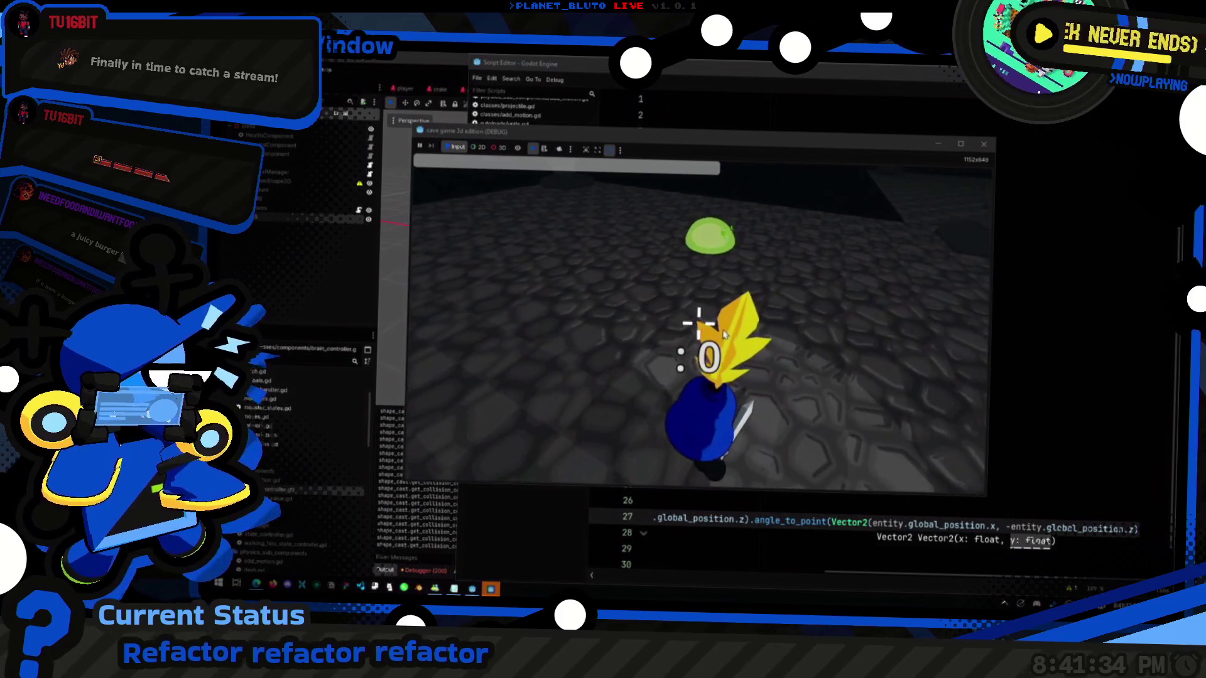
{"action": "key", "text": "alt+Tab"}
Cut the Vector2 expression from line 27's rotation and open a blank line above.
{"action": "scroll", "coordinate": [917, 523], "scroll_direction": "right", "scroll_amount": 3}
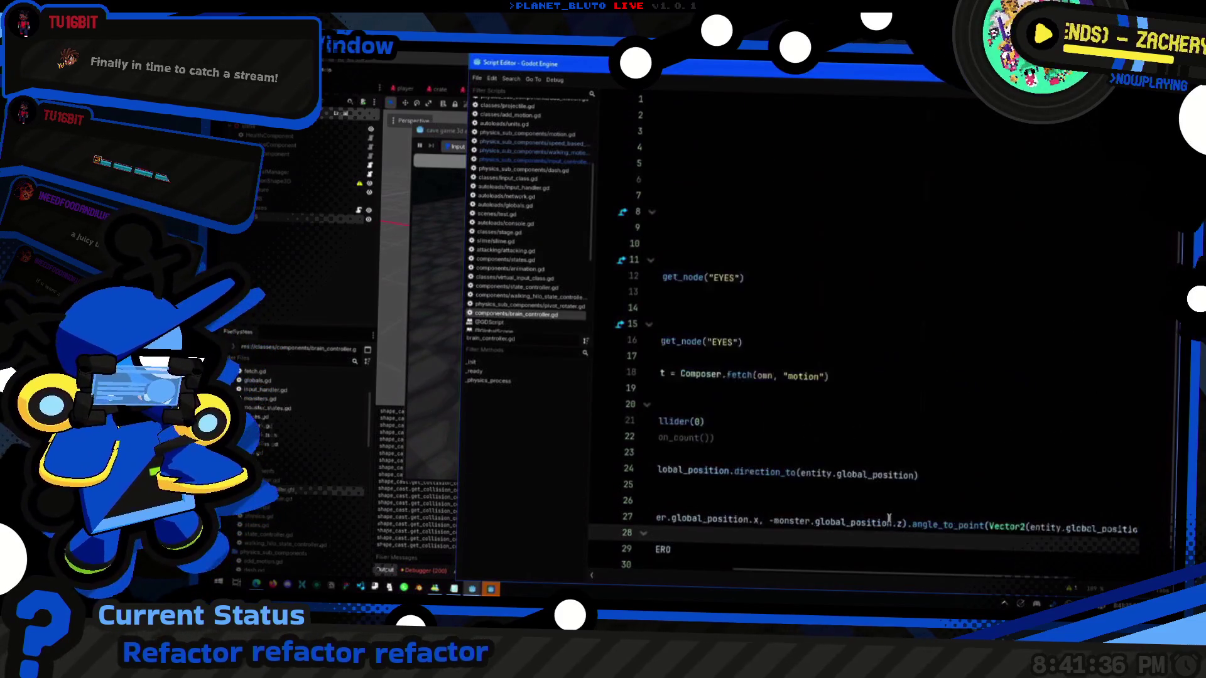
{"action": "left_click", "coordinate": [1003, 527]}
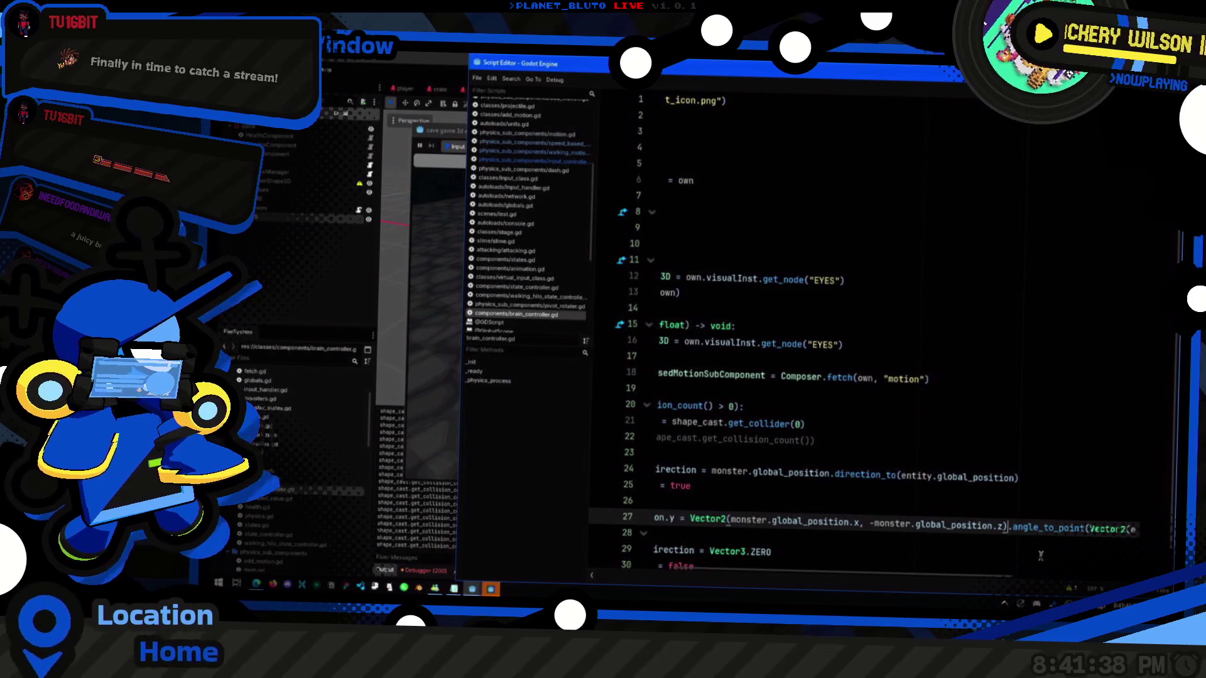
{"action": "scroll", "coordinate": [1061, 558], "scroll_direction": "right", "scroll_amount": 8}
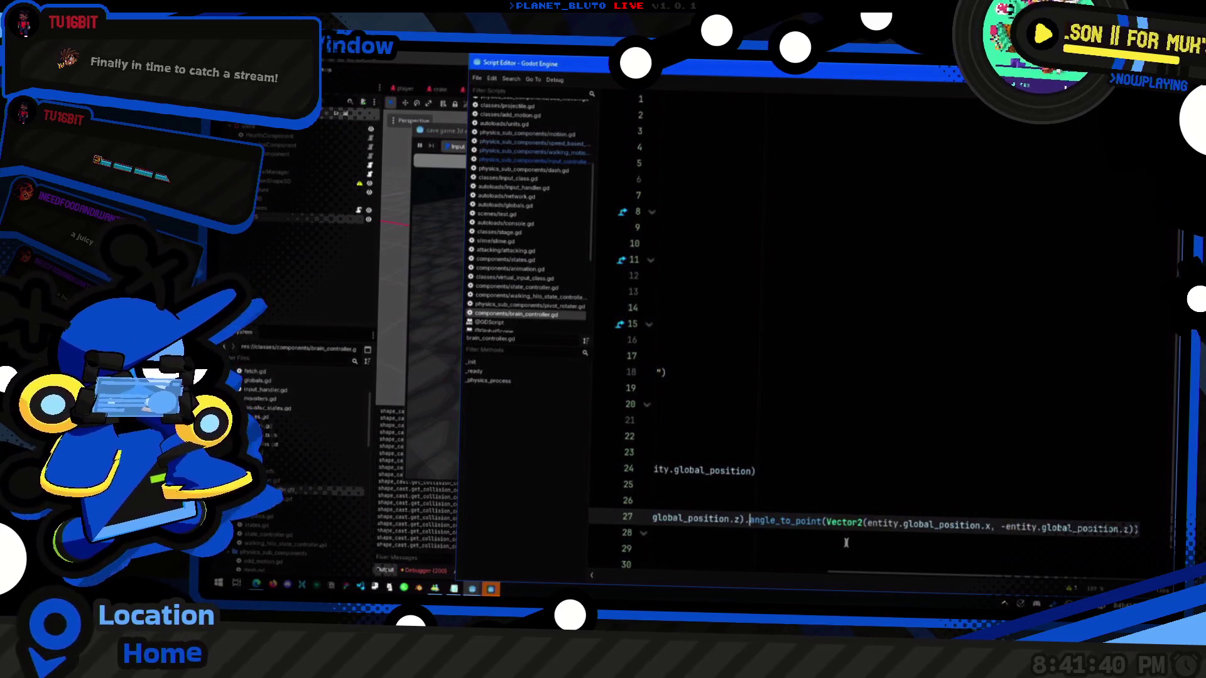
{"action": "key", "text": "shift+Home"}
{"action": "key", "text": "ctrl+shift+Right"}
{"action": "key", "text": "ctrl+shift+Right"}
{"action": "key", "text": "ctrl+shift+Right"}
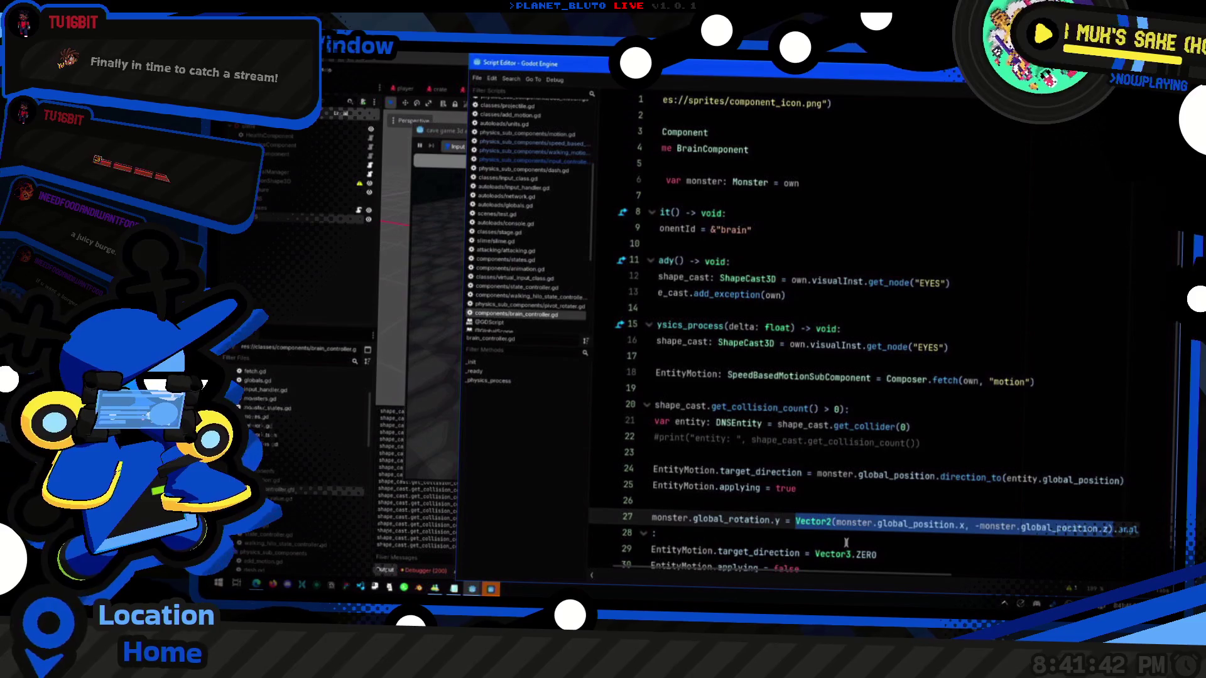
{"action": "key", "text": "ctrl+x"}
{"action": "key", "text": "ctrl+shift+Return"}
{"action": "key", "text": "ctrl+shift+Return"}
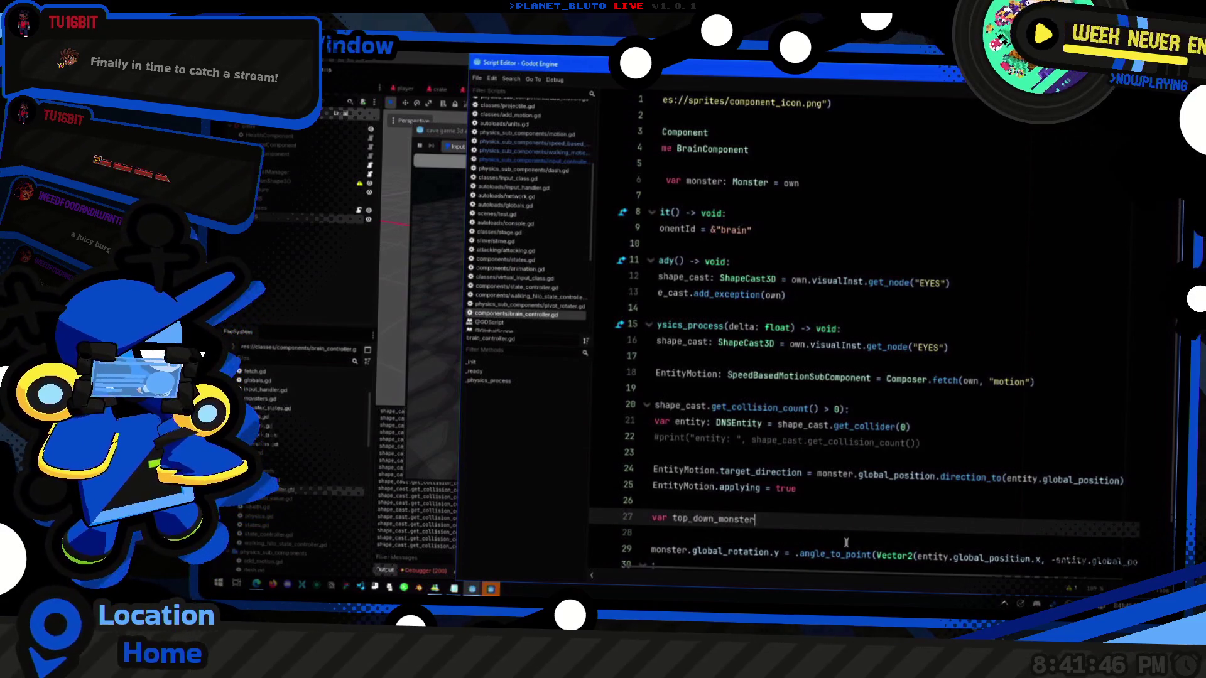
Define top_down_monster_pos as Vector2(monster x, -monster z) and a matching top_down_entity_pos for the entity.
{"action": "type", "text": "= Vector2(monster.global_position.x, -monster.global_position.z)"}
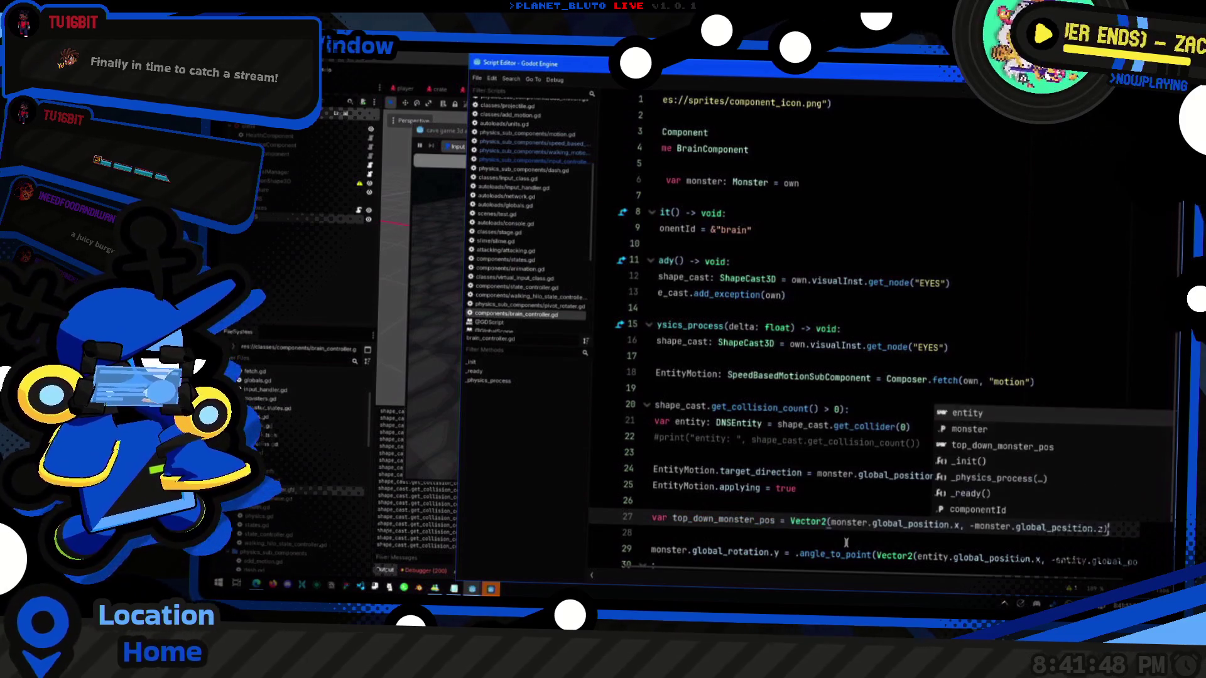
{"action": "key", "text": "ctrl+shift+d"}
{"action": "scroll", "coordinate": [829, 528], "scroll_direction": "down", "scroll_amount": 2}
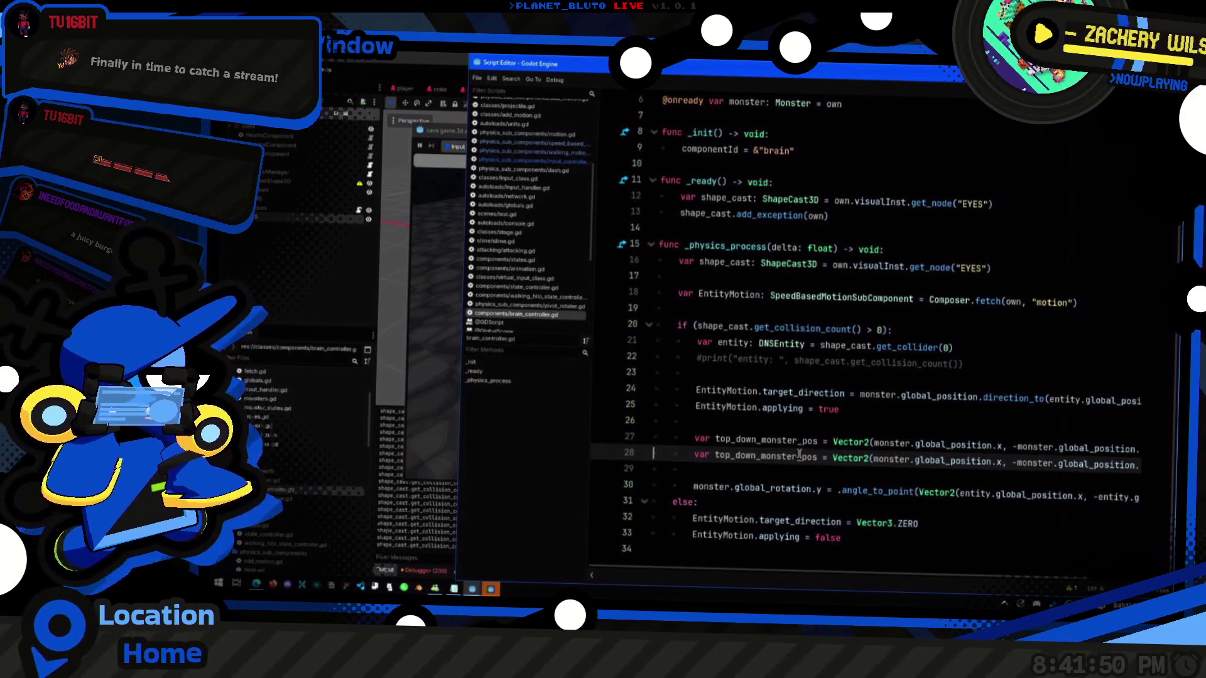
{"action": "double_click", "coordinate": [779, 454]}
{"action": "type", "text": "entity"}
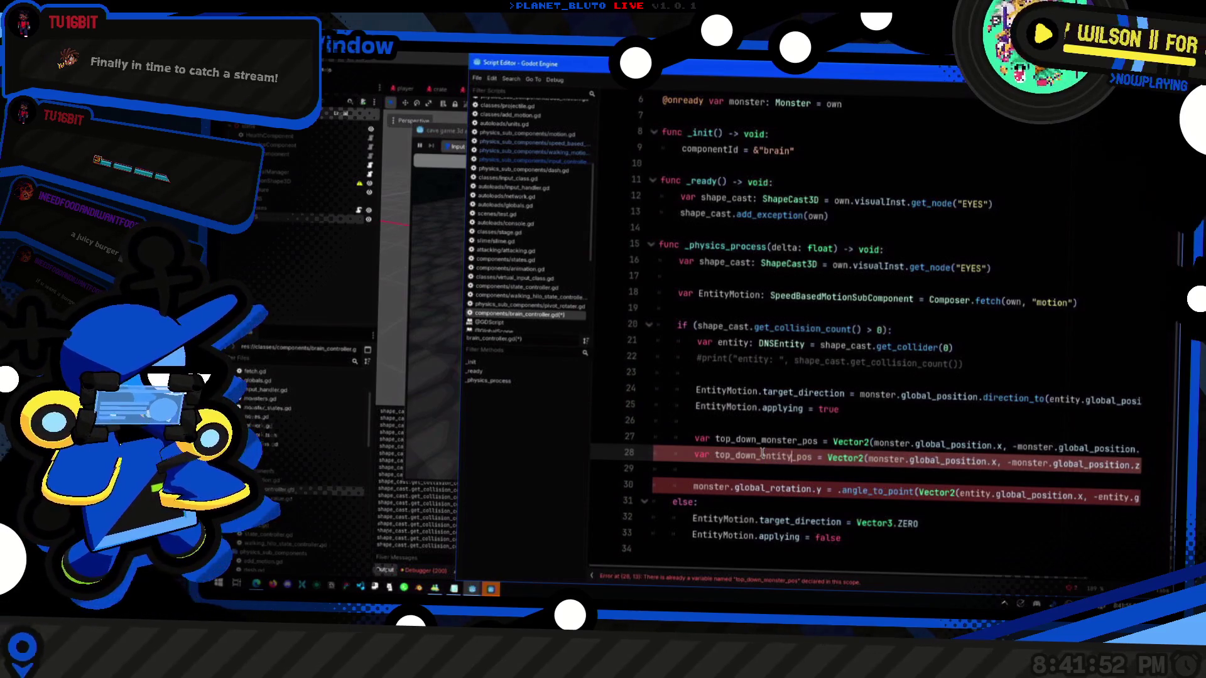
{"action": "key", "text": "ctrl+shift+Left"}
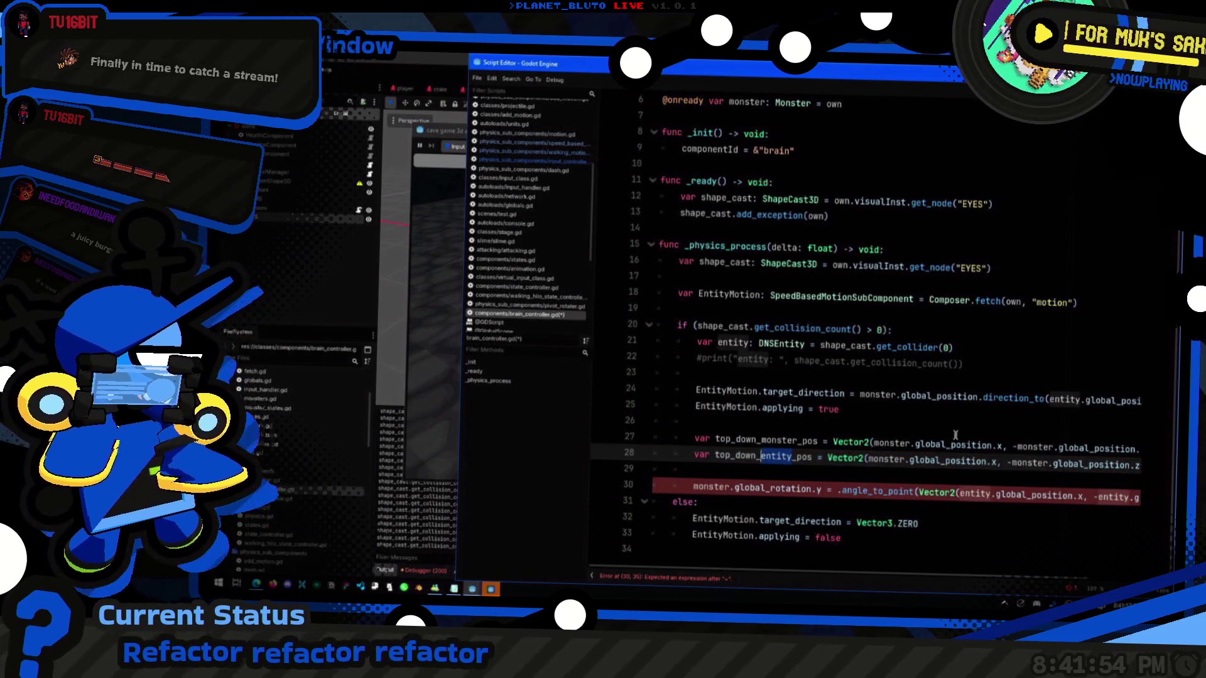
{"action": "key", "text": "ctrl+c"}
{"action": "double_click", "coordinate": [888, 464]}
{"action": "key", "text": "ctrl+v"}
{"action": "double_click", "coordinate": [1029, 463]}
{"action": "key", "text": "ctrl+v"}
{"action": "key", "text": "ctrl+v"}
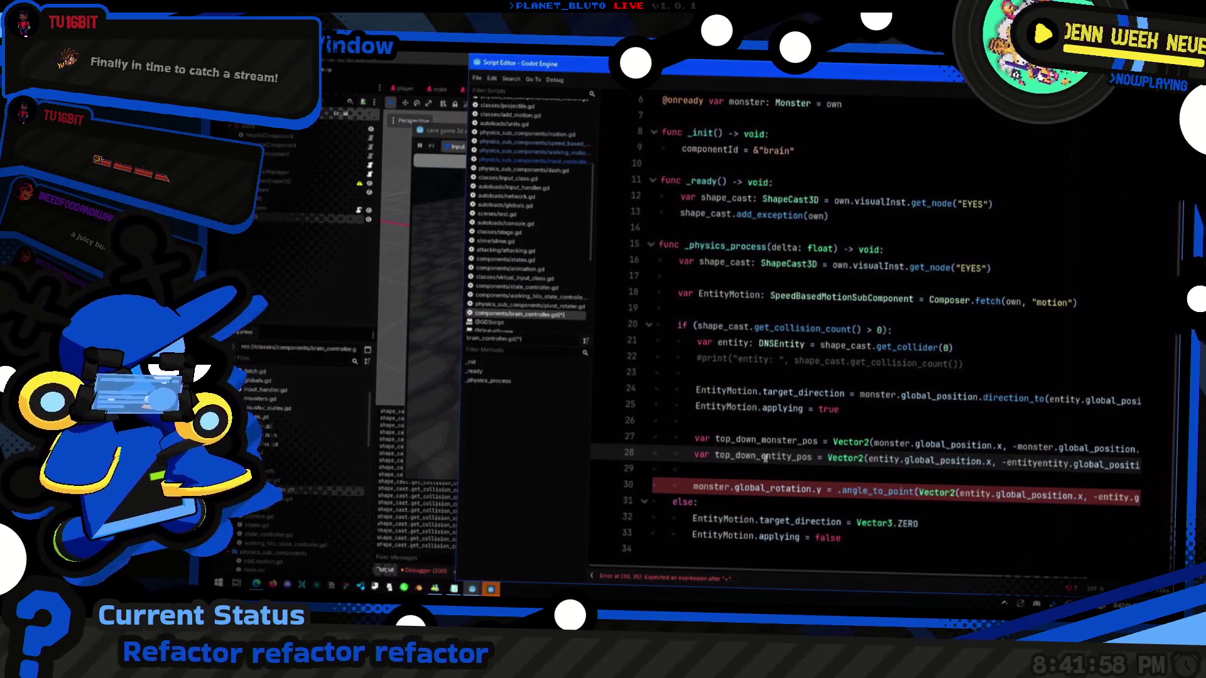
Use top_down_monster_pos and top_down_entity_pos in the angle_to_point rotation line, removing the doubled 'entity'.
{"action": "double_click", "coordinate": [719, 440]}
{"action": "left_click", "coordinate": [842, 492]}
{"action": "key", "text": "ctrl+v"}
{"action": "double_click", "coordinate": [760, 457]}
{"action": "left_click_drag", "start_coordinate": [1021, 496], "coordinate": [1135, 498]}
{"action": "key", "text": "ctrl+v"}
{"action": "key", "text": "shift+Home"}
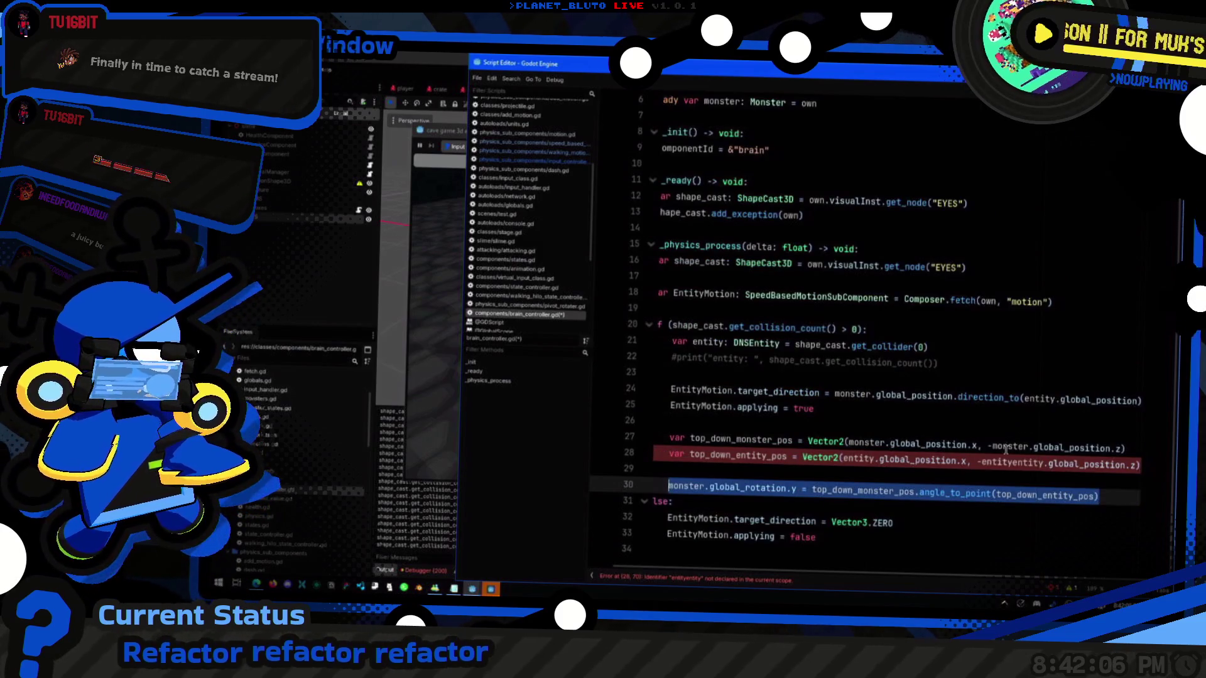
{"action": "left_click", "coordinate": [1033, 465]}
{"action": "key", "text": "ctrl+BackSpace"}
Comment out the original target_direction line, set a copy to Vector3.FORWARD, and run the game.
{"action": "left_click", "coordinate": [942, 395]}
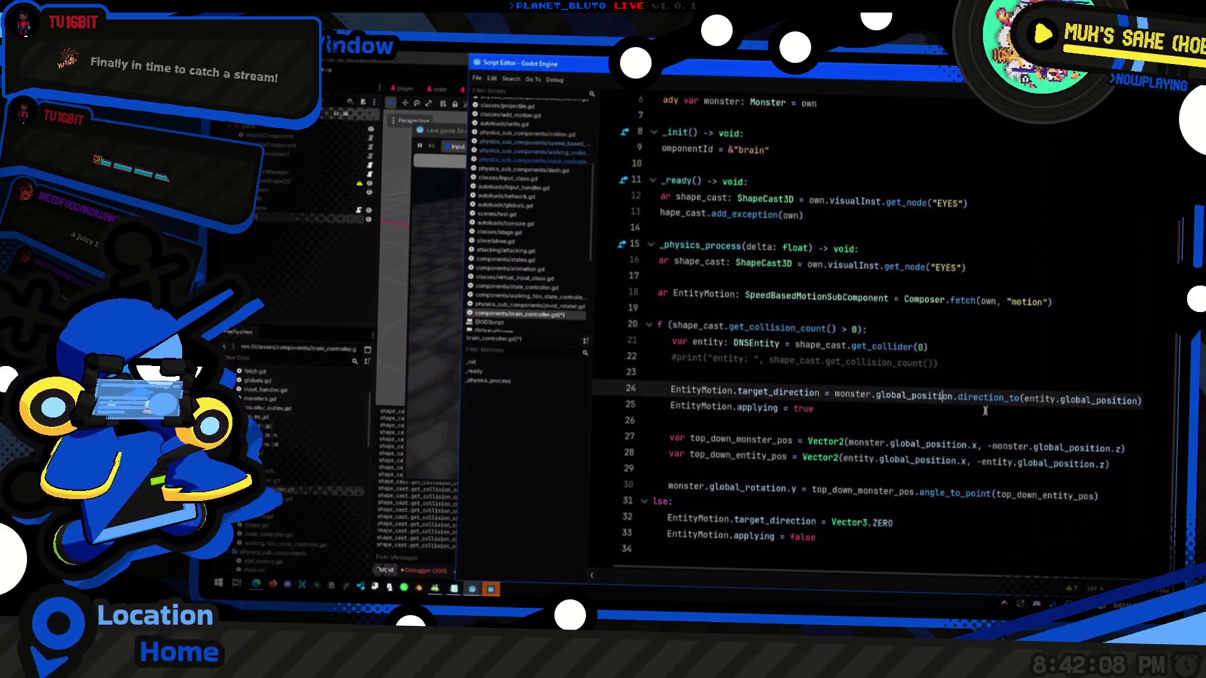
{"action": "key", "text": "ctrl+shift+d"}
{"action": "key", "text": "ctrl+k"}
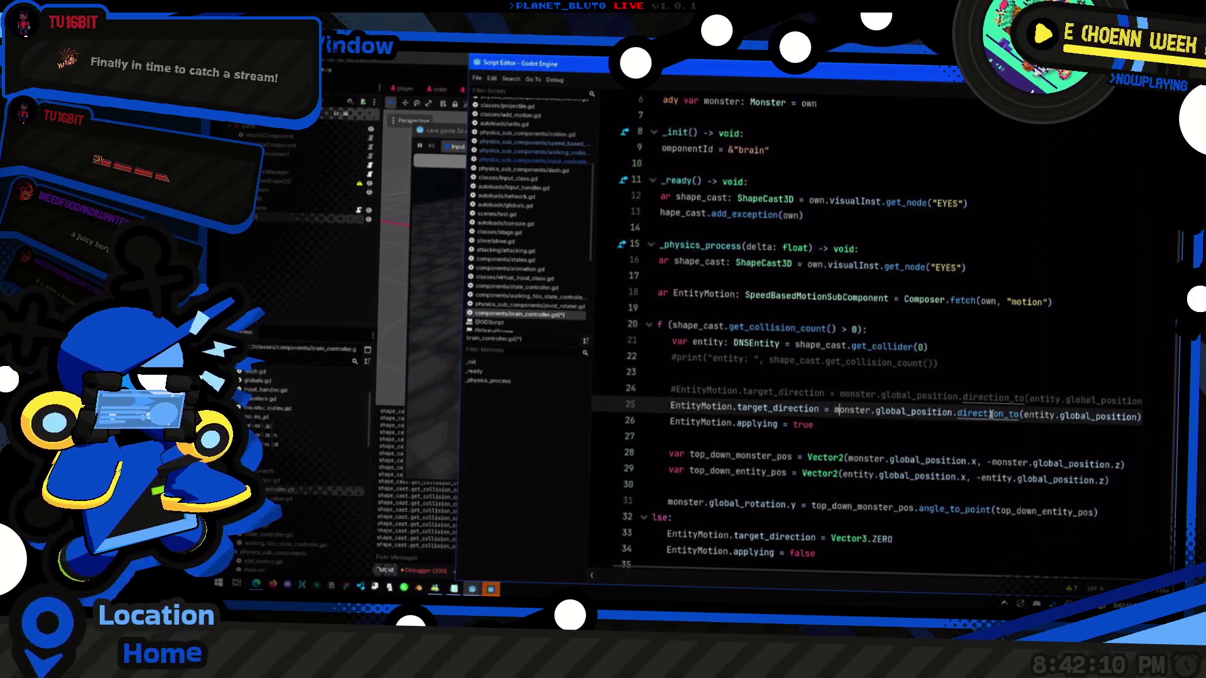
{"action": "key", "text": "shift+End"}
{"action": "key", "text": "BackSpace"}
{"action": "type", "text": "Vector"}
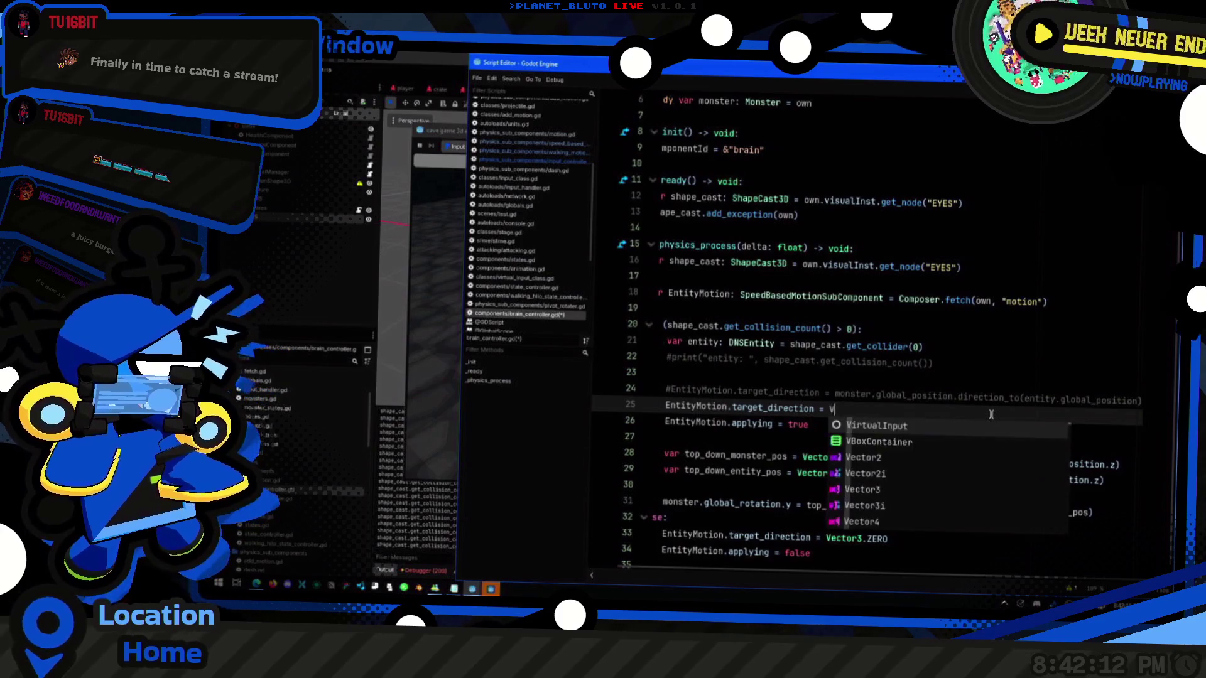
{"action": "type", "text": "3.FORWARD"}
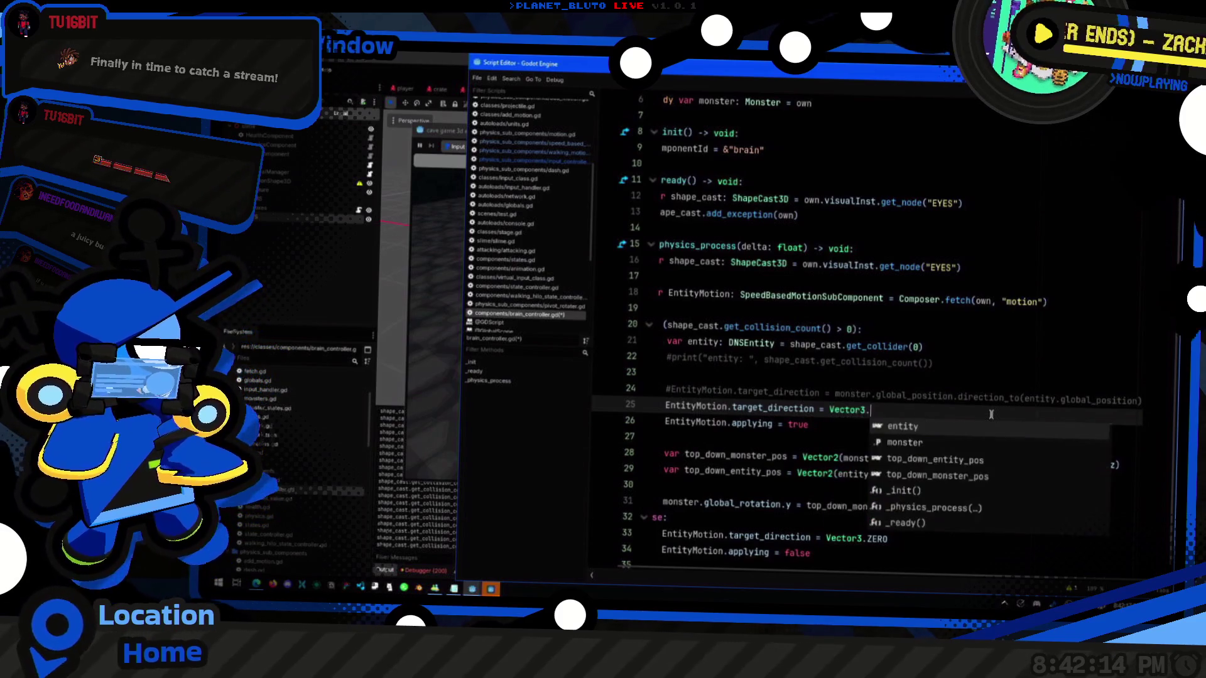
{"action": "left_click", "coordinate": [938, 506]}
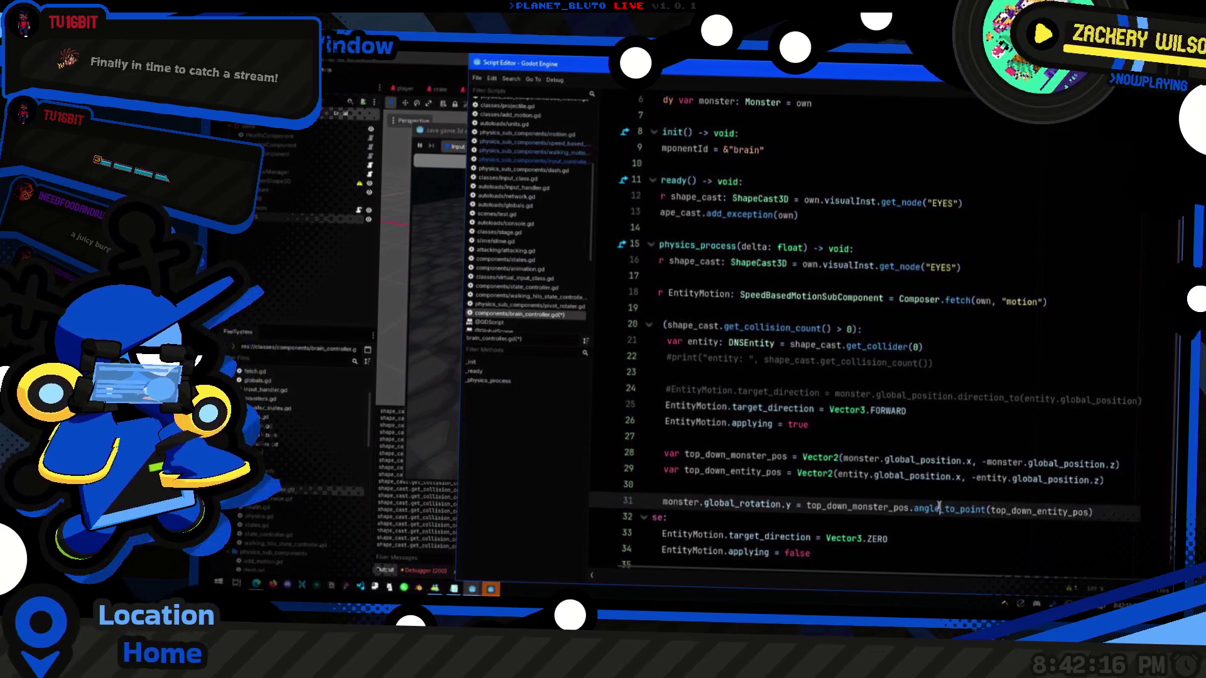
{"action": "key", "text": "F5"}
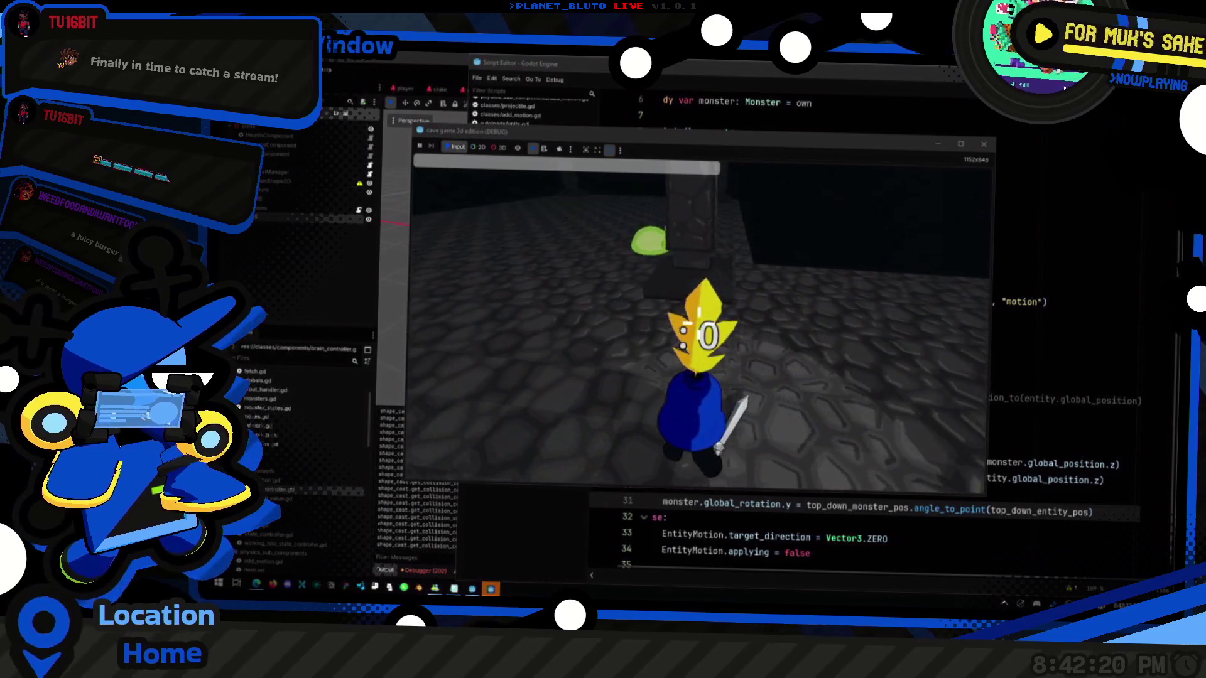
Remove the minus signs before the z coordinates on lines 28–29 and rerun.
{"action": "left_click", "coordinate": [1033, 479]}
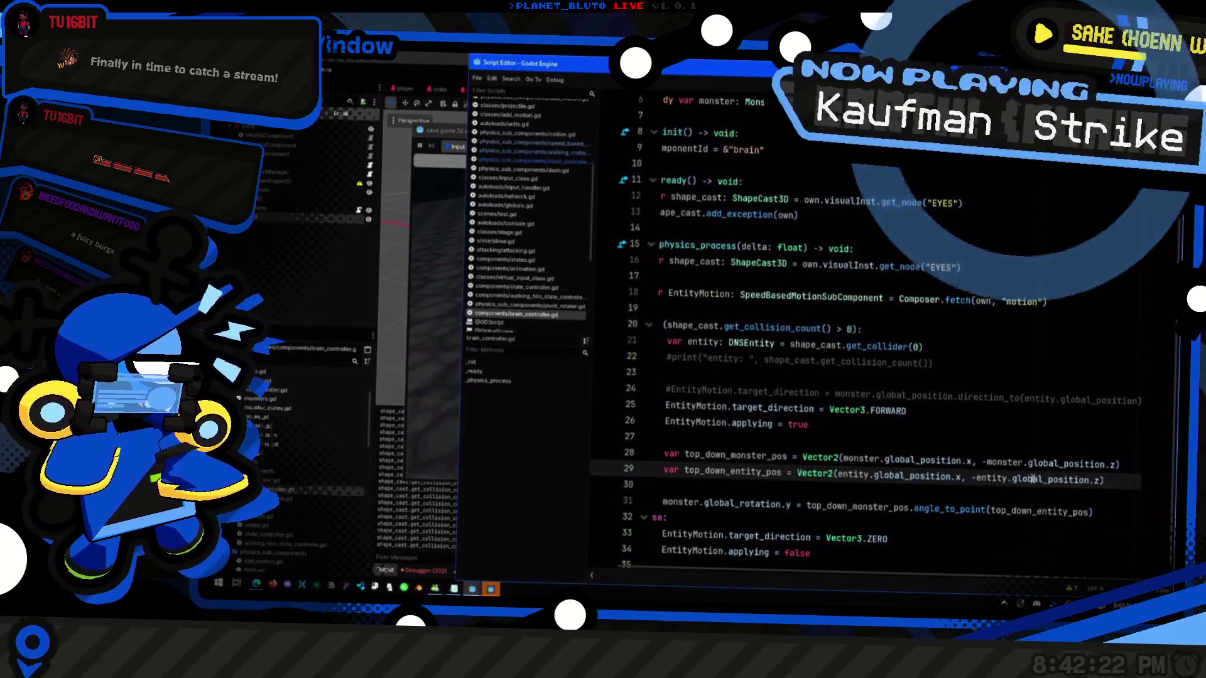
{"action": "key", "text": "Up"}
{"action": "key", "text": "Delete"}
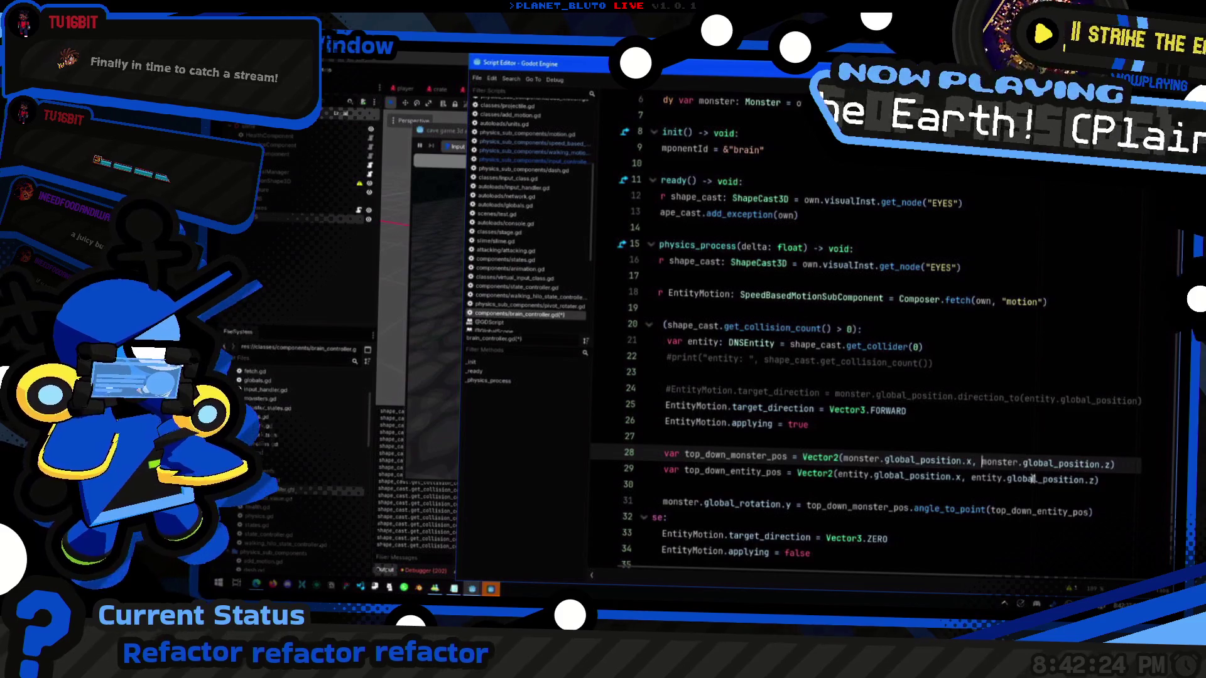
{"action": "key", "text": "F5"}
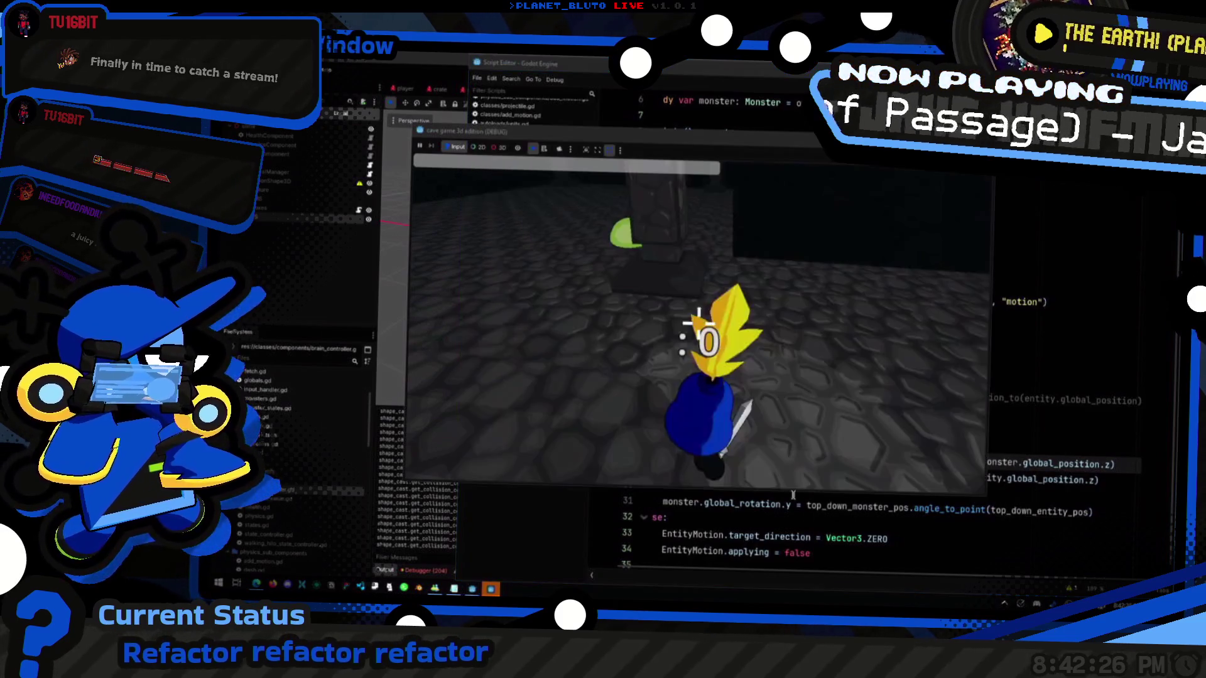
Swap the angle_to_point call to use top_down_monster_pos as its argument, then run again.
{"action": "left_click", "coordinate": [757, 438]}
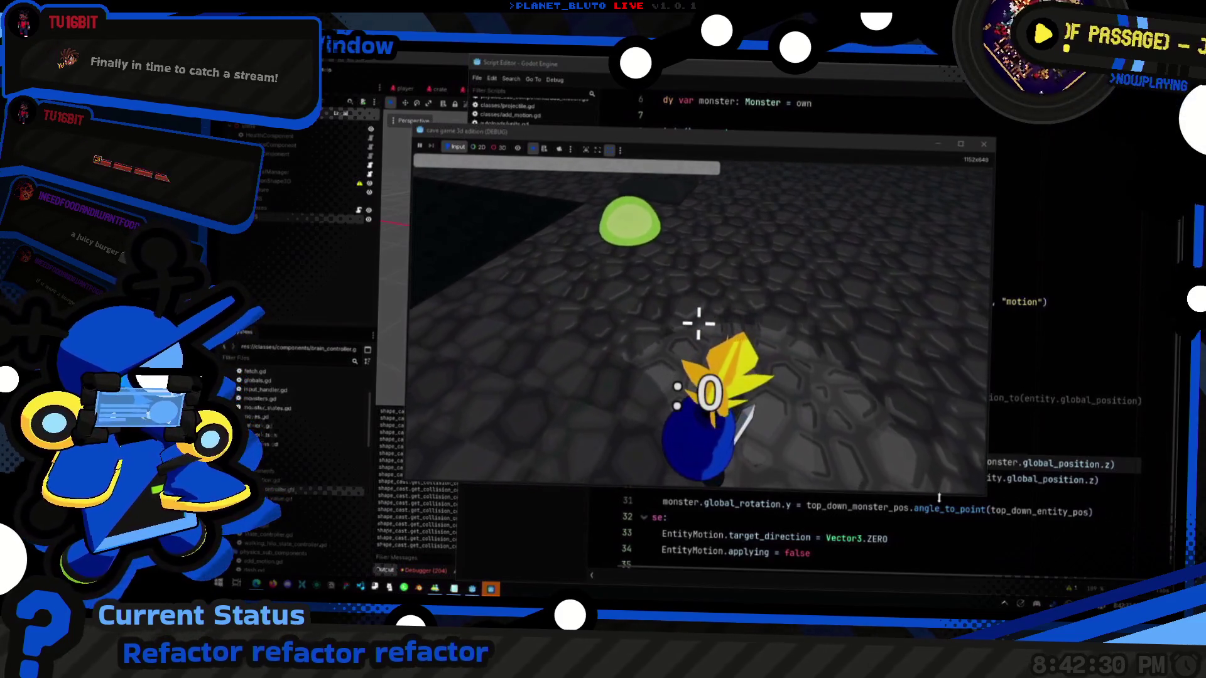
{"action": "key", "text": "alt+Tab"}
{"action": "left_click", "coordinate": [848, 507]}
{"action": "scroll", "coordinate": [785, 489], "scroll_direction": "down", "scroll_amount": 1}
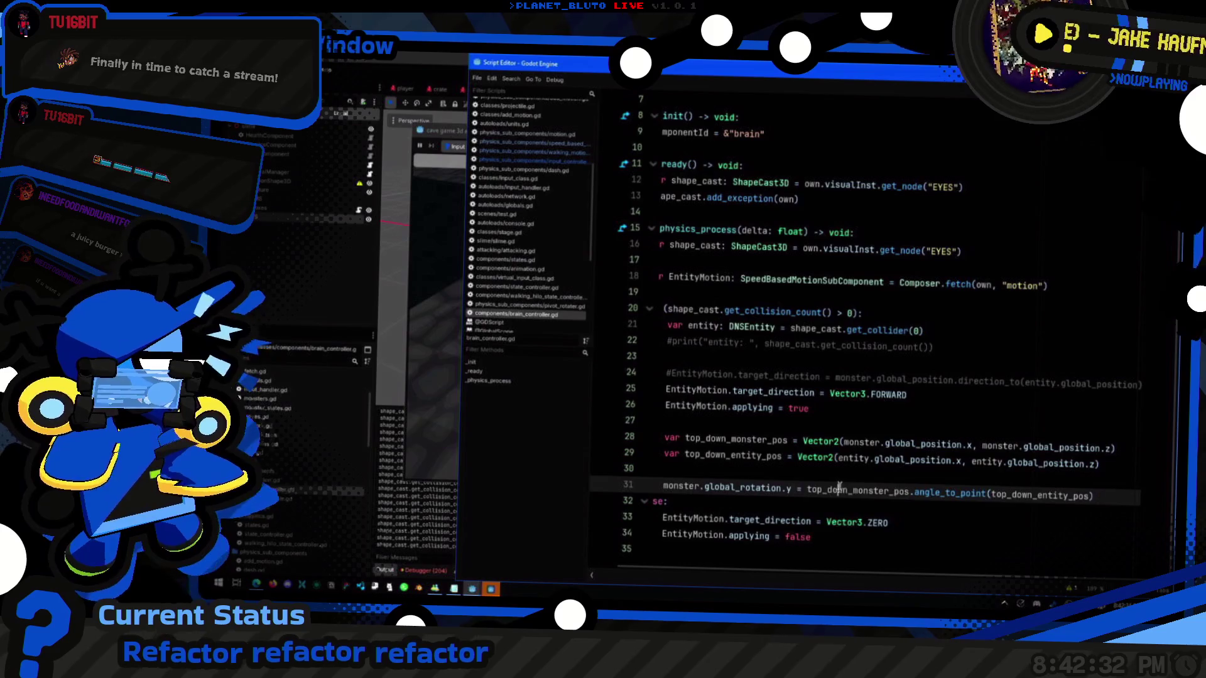
{"action": "type", "text": "top_down_monster_pos,"}
{"action": "key", "text": "ctrl+Delete"}
{"action": "key", "text": "ctrl+Delete"}
{"action": "key", "text": "Right"}
{"action": "key", "text": "Right"}
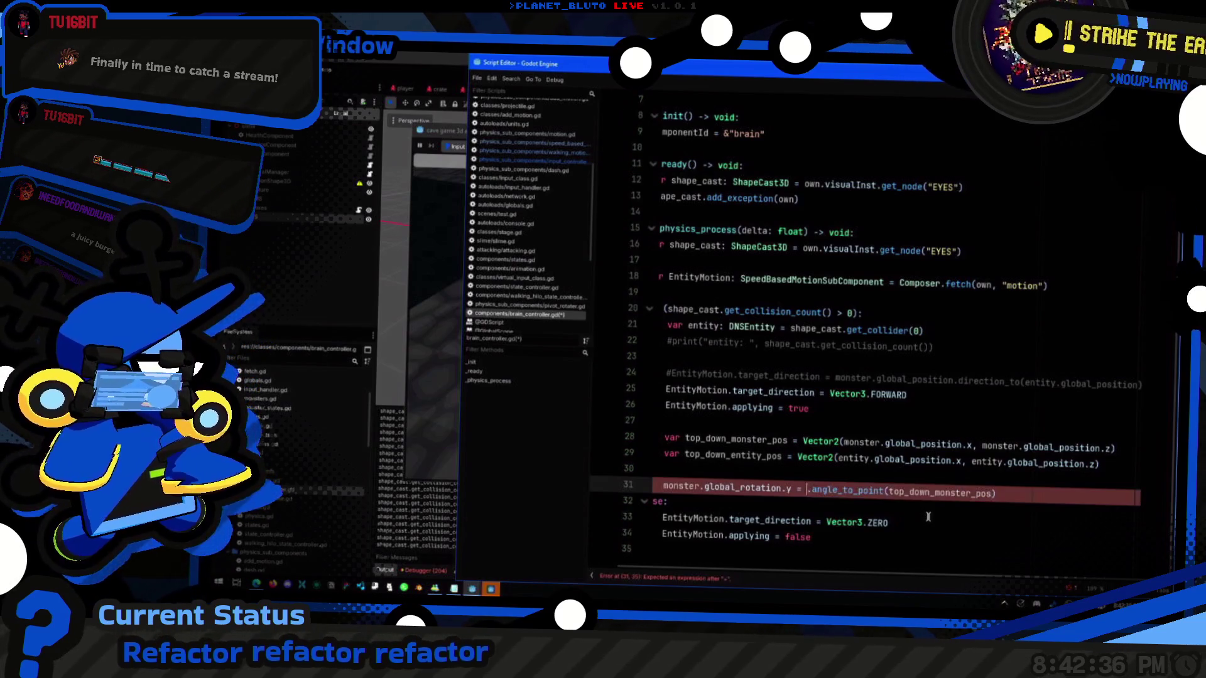
{"action": "key", "text": "F5"}
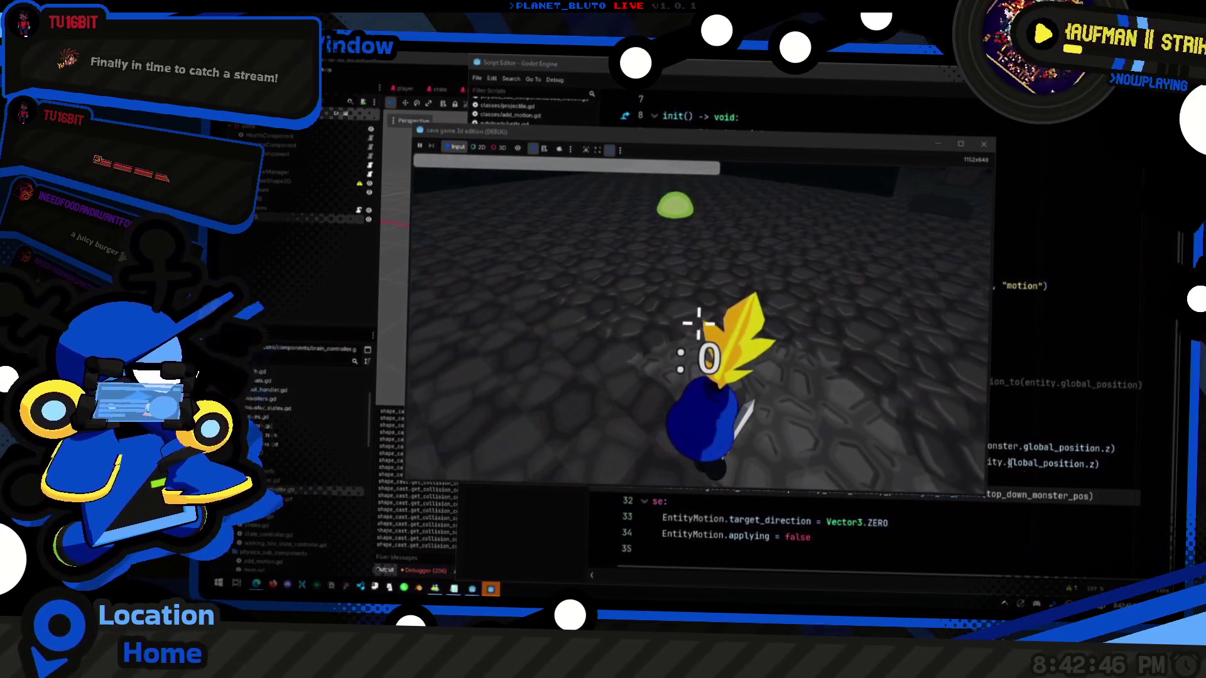
Close the game, negate the monster and entity x coordinates on lines 28–29, and rerun.
{"action": "key", "text": "alt+F4"}
{"action": "left_click", "coordinate": [875, 442]}
{"action": "type", "text": "-"}
{"action": "key", "text": "Down"}
{"action": "key", "text": "Left"}
{"action": "key", "text": "Left"}
{"action": "type", "text": "-"}
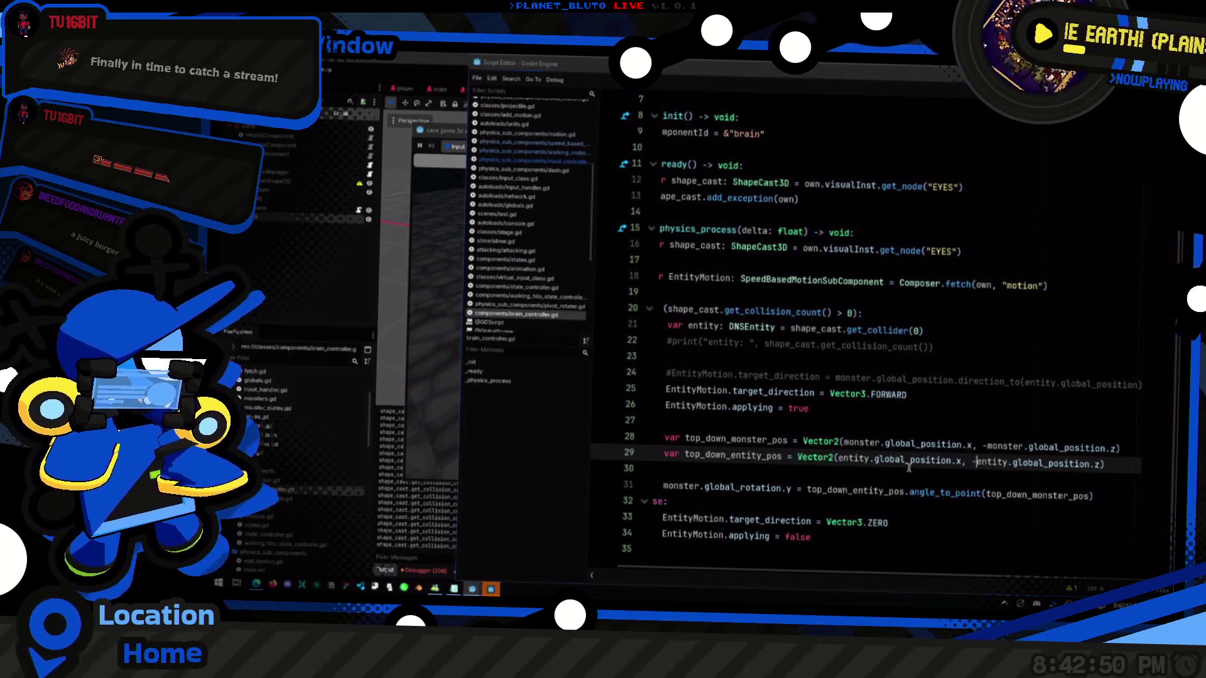
{"action": "key", "text": "F5"}
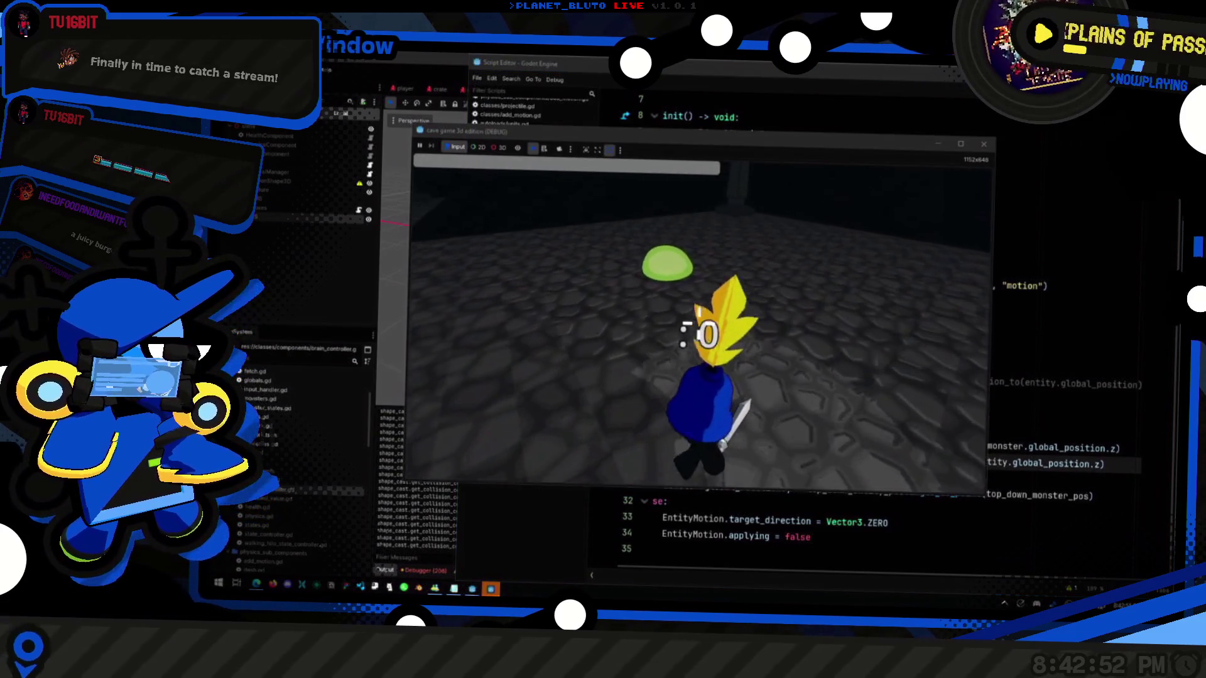
Try moving the negated z to the first Vector2 argument on line 28, then undo it.
{"action": "left_click", "coordinate": [998, 446]}
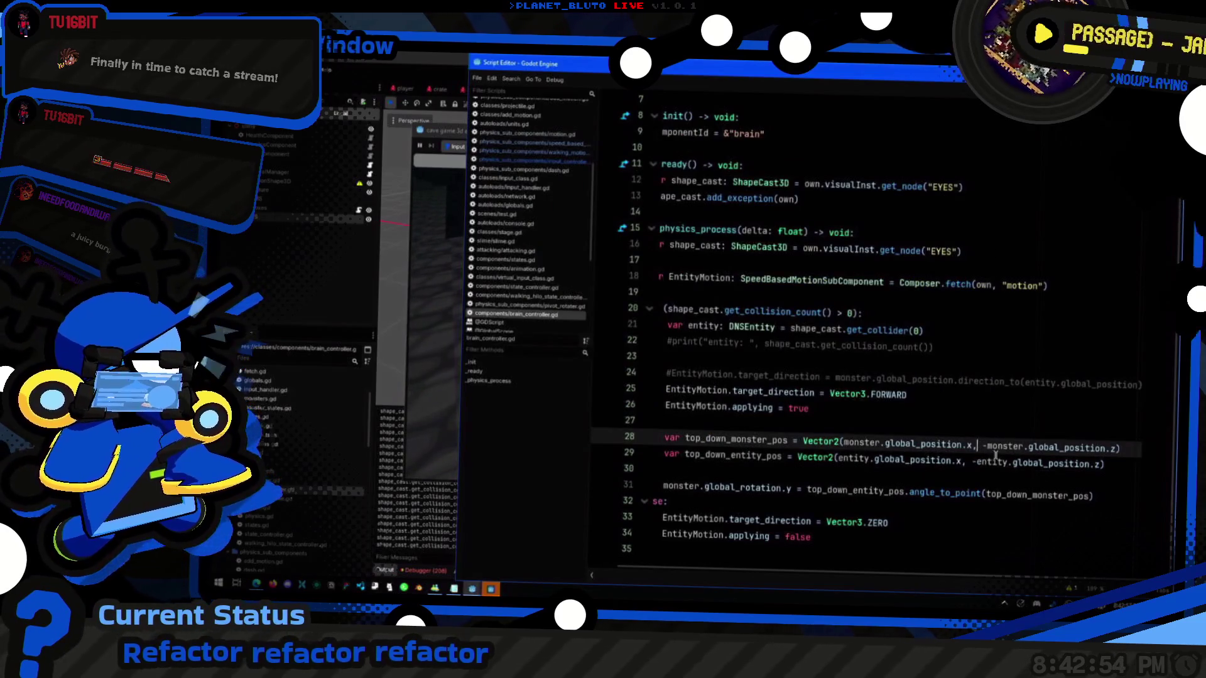
{"action": "key", "text": "ctrl+shift+Right"}
{"action": "key", "text": "ctrl+shift+Right"}
{"action": "key", "text": "ctrl+shift+Right"}
{"action": "key", "text": "ctrl+x"}
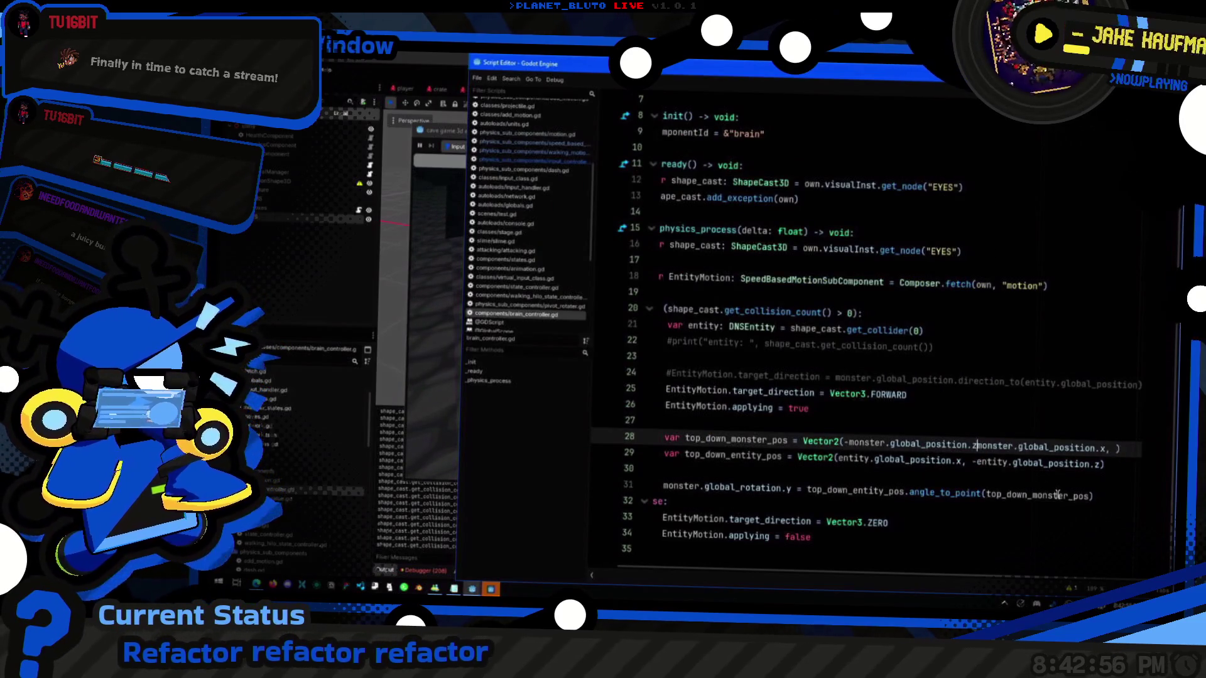
{"action": "key", "text": "ctrl+Left"}
{"action": "key", "text": "ctrl+Left"}
{"action": "key", "text": "ctrl+Left"}
{"action": "key", "text": "ctrl+v"}
{"action": "type", "text": ","}
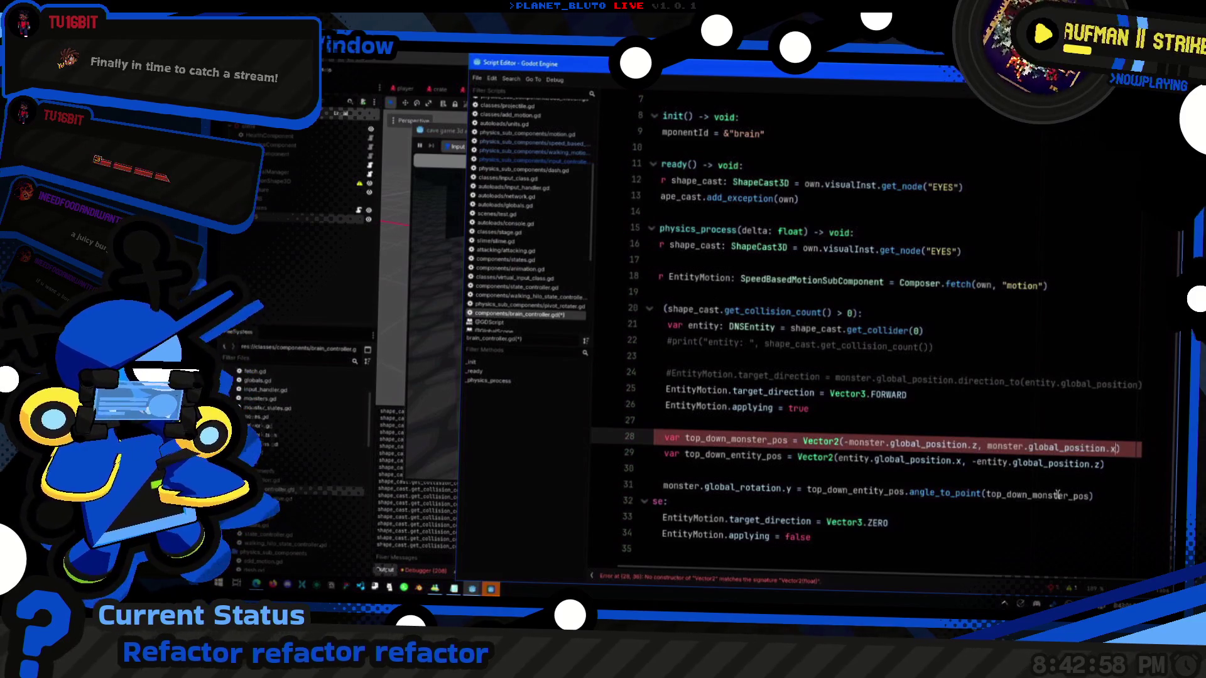
{"action": "key", "text": "End"}
{"action": "key", "text": "Left"}
{"action": "key", "text": "BackSpace"}
{"action": "key", "text": "BackSpace"}
{"action": "key", "text": "ctrl+z"}
{"action": "key", "text": "ctrl+z"}
{"action": "key", "text": "ctrl+z"}
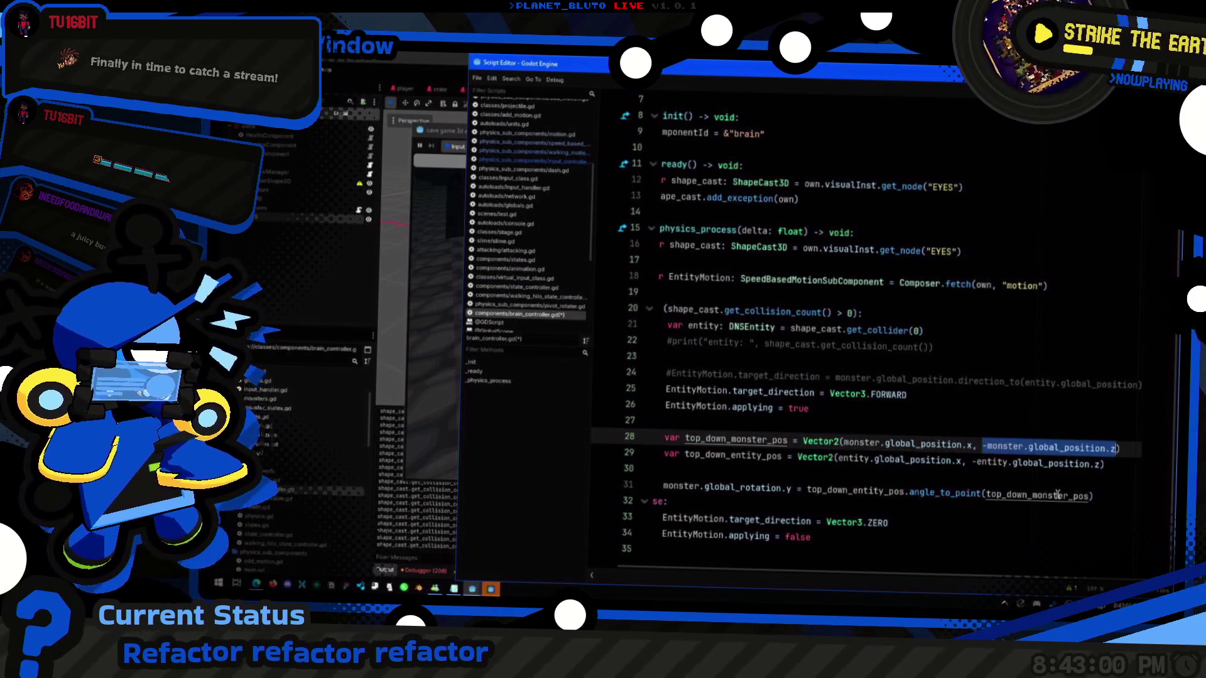
{"action": "key", "text": "Down"}
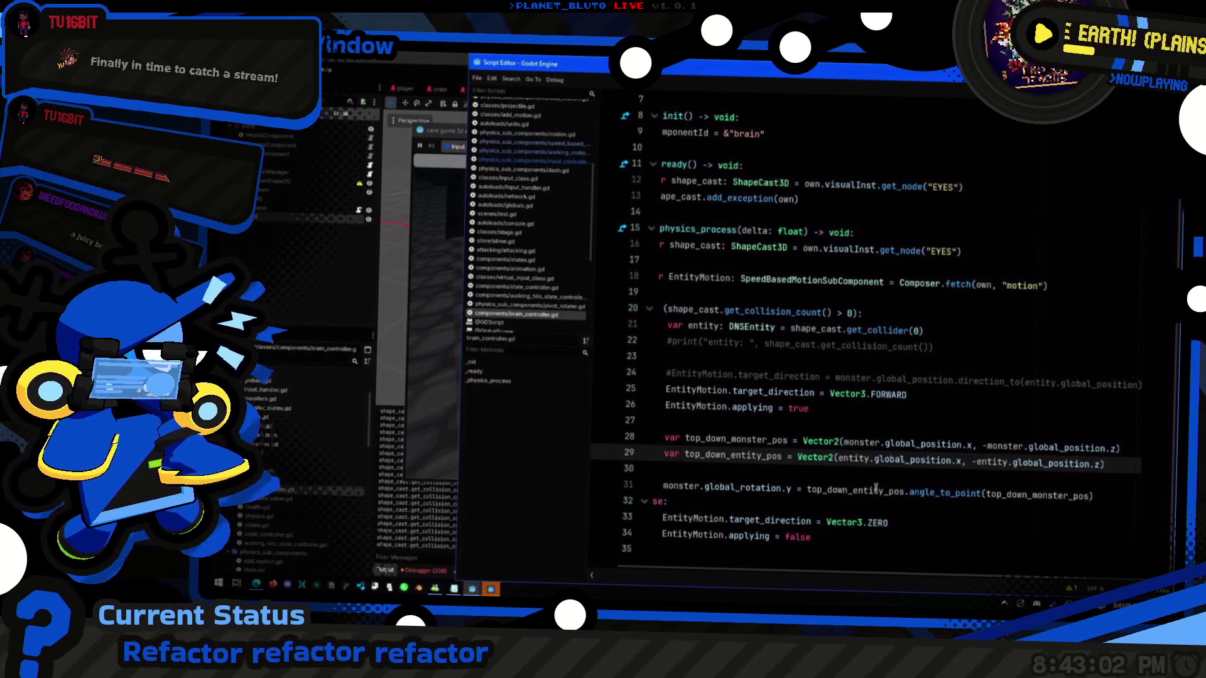
Add minus signs before monster and entity on lines 28–29, fix a stray 0, and run.
{"action": "left_click", "coordinate": [865, 443]}
{"action": "type", "text": "-"}
{"action": "left_click", "coordinate": [839, 460]}
{"action": "type", "text": "0"}
{"action": "key", "text": "F5"}
{"action": "scroll", "coordinate": [816, 459], "scroll_direction": "up", "scroll_amount": 1}
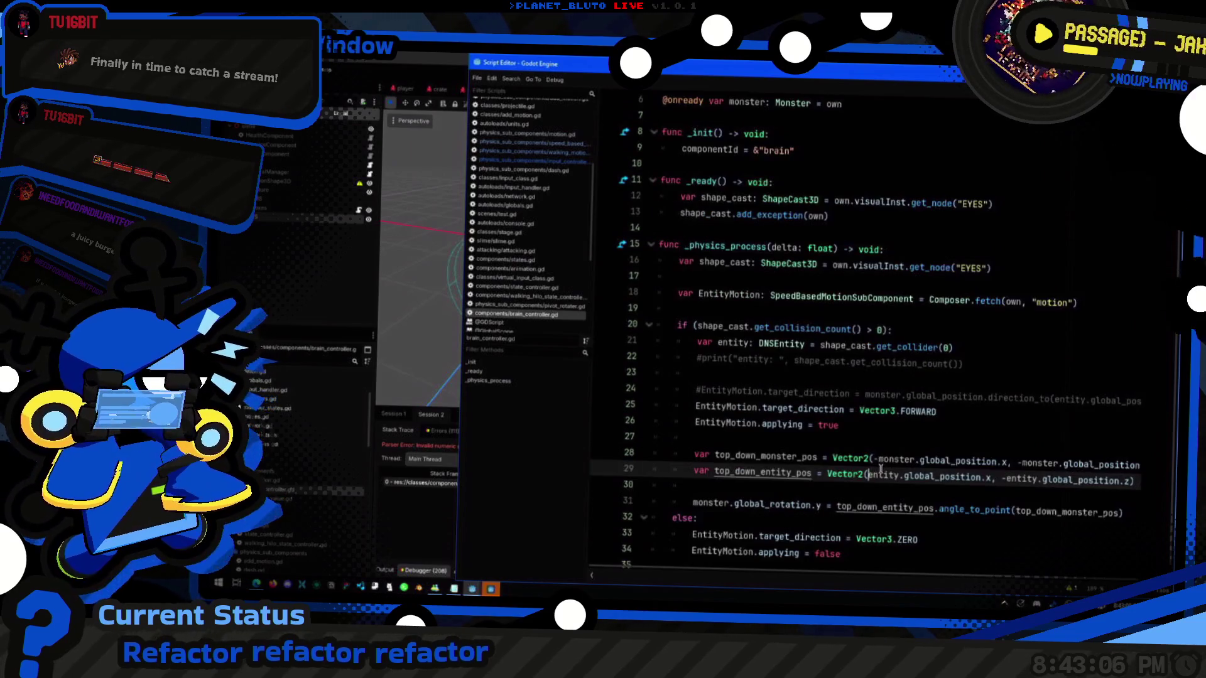
{"action": "key", "text": "BackSpace"}
{"action": "type", "text": "-"}
{"action": "key", "text": "F5"}
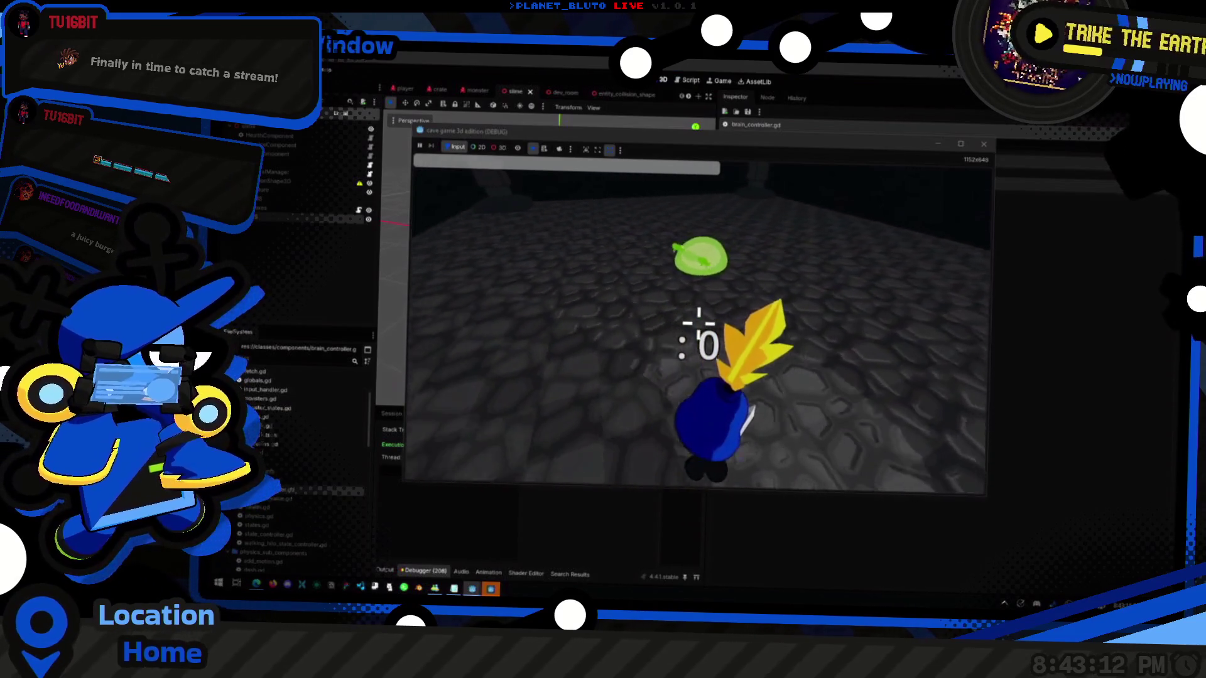
Stop the game, save, then rerun and host a session as the Knight class.
{"action": "key", "text": "F8"}
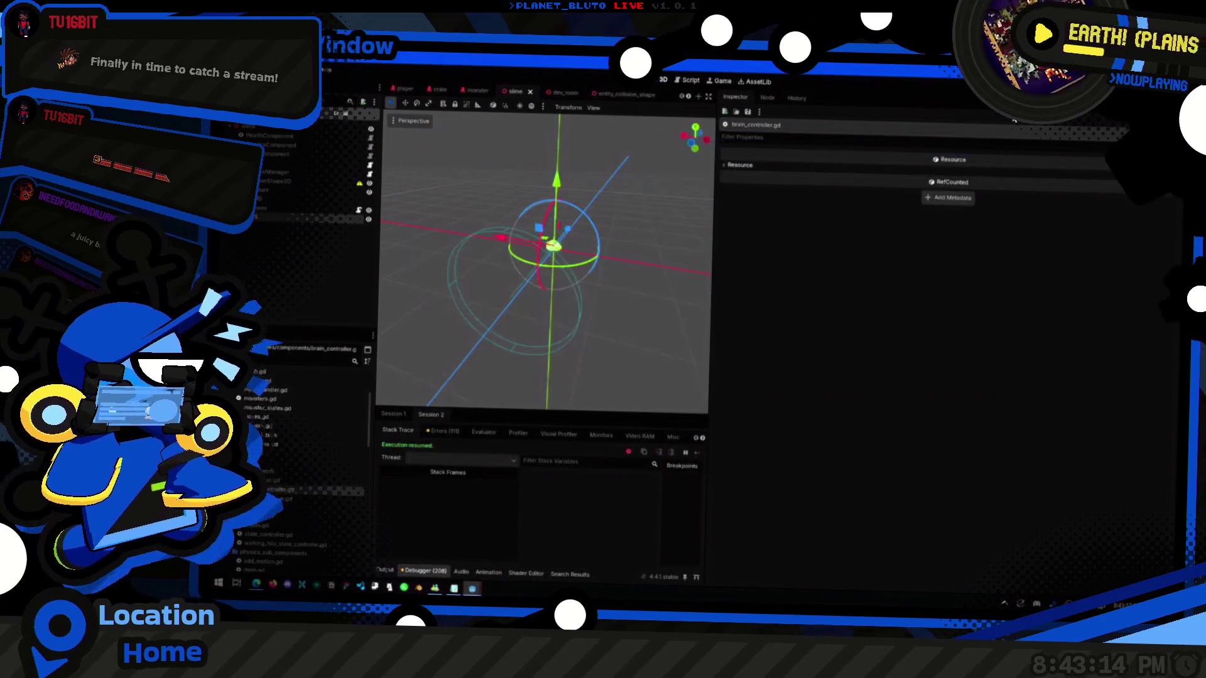
{"action": "key", "text": "ctrl+s"}
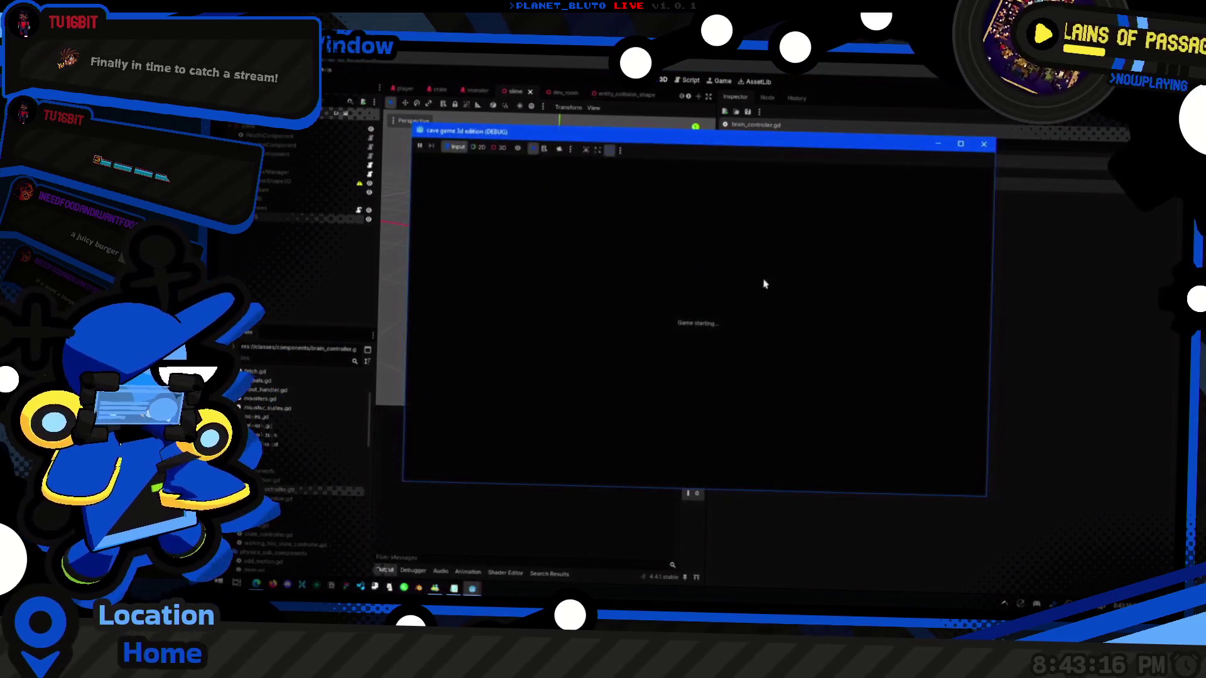
{"action": "left_click", "coordinate": [540, 206]}
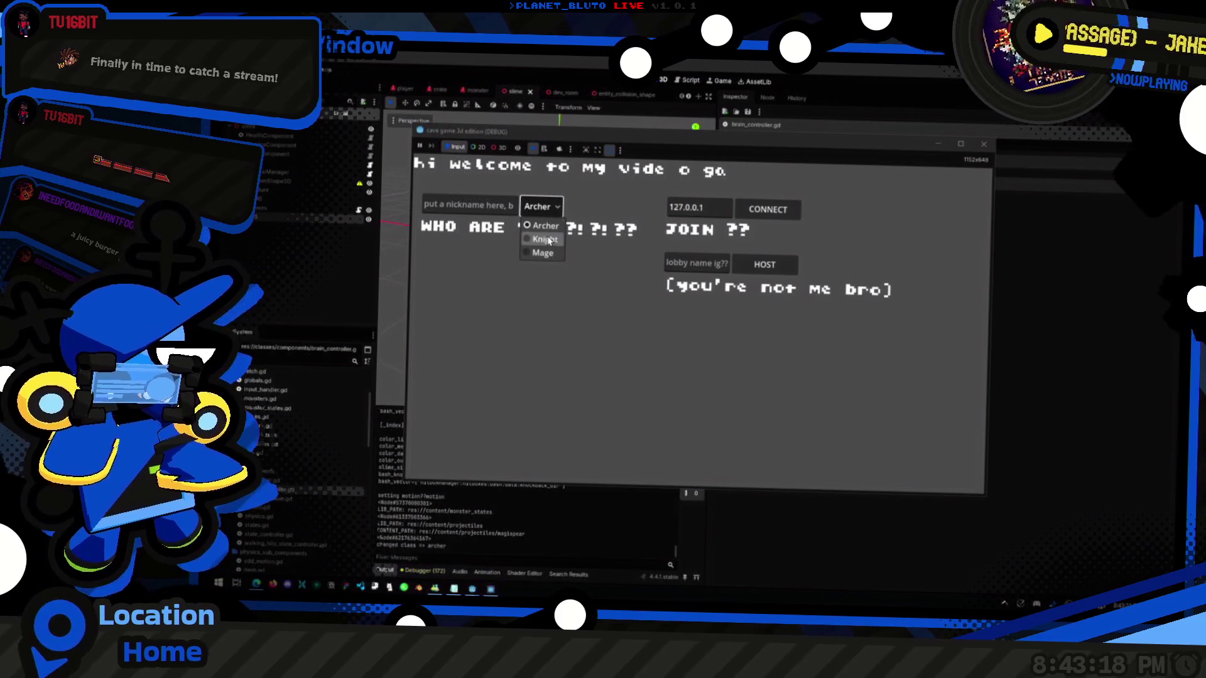
{"action": "left_click", "coordinate": [540, 238]}
{"action": "left_click", "coordinate": [764, 264]}
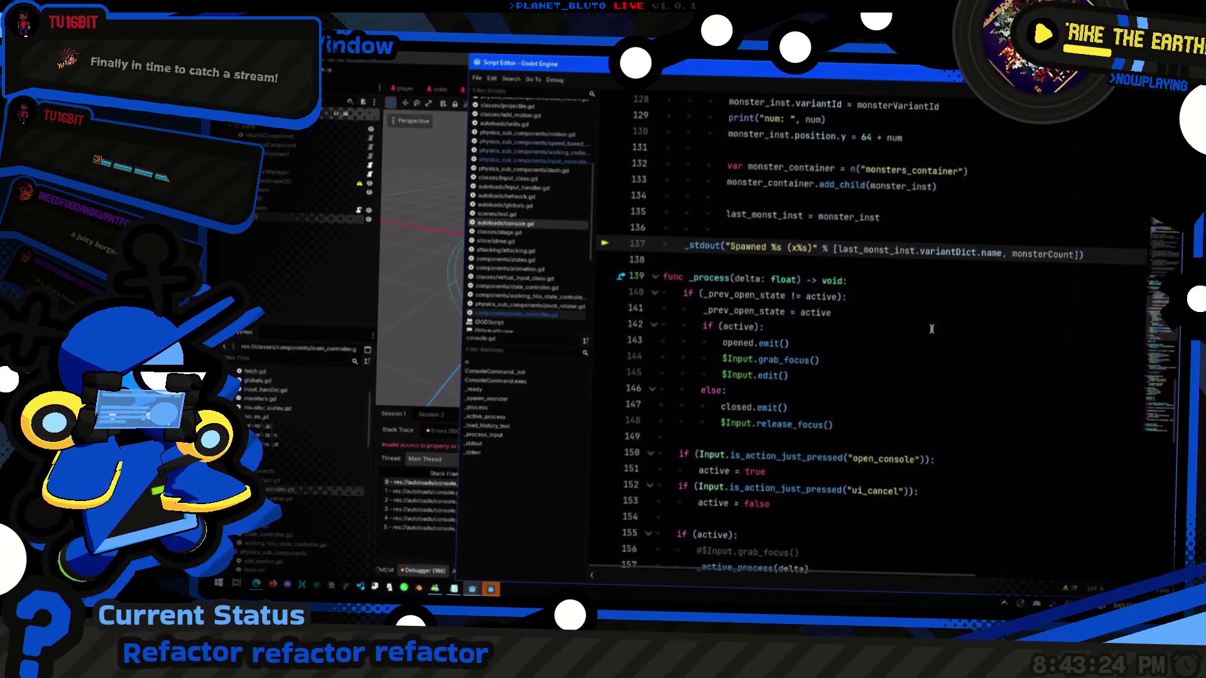
Submit the 'mon slime' spawn command in the game, then return to the editor.
{"action": "key", "text": "alt+Tab"}
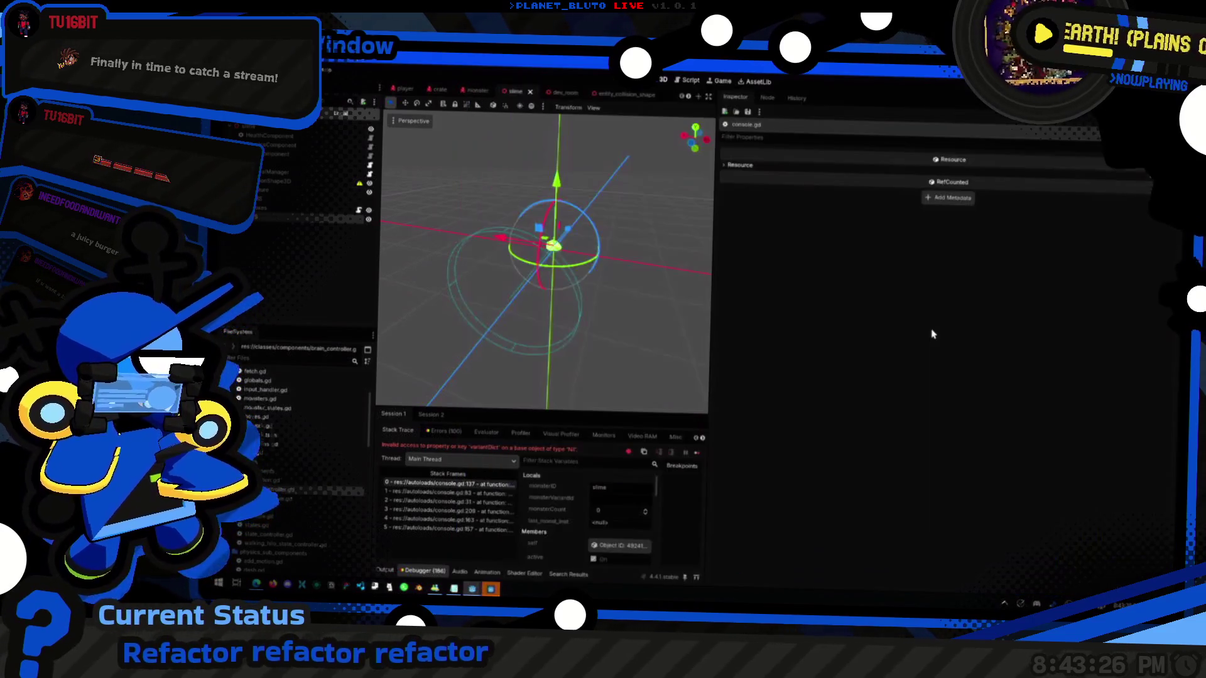
{"action": "key", "text": "alt+Tab"}
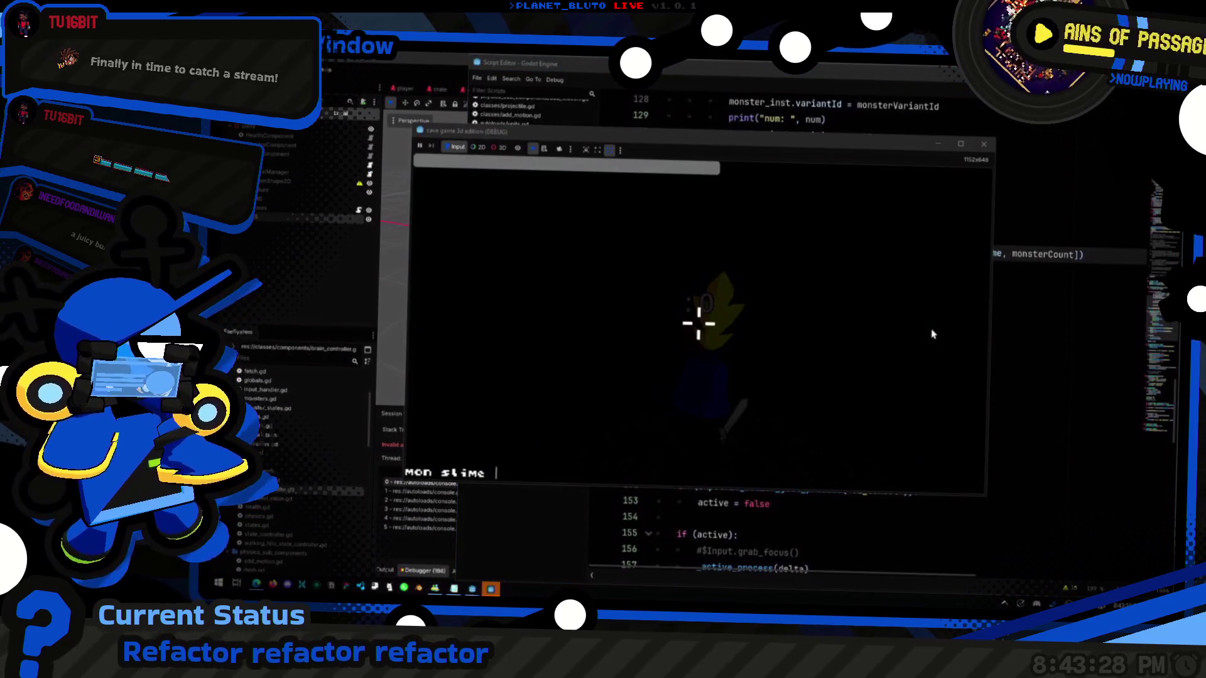
{"action": "key", "text": "Return"}
{"action": "key", "text": "alt+Tab"}
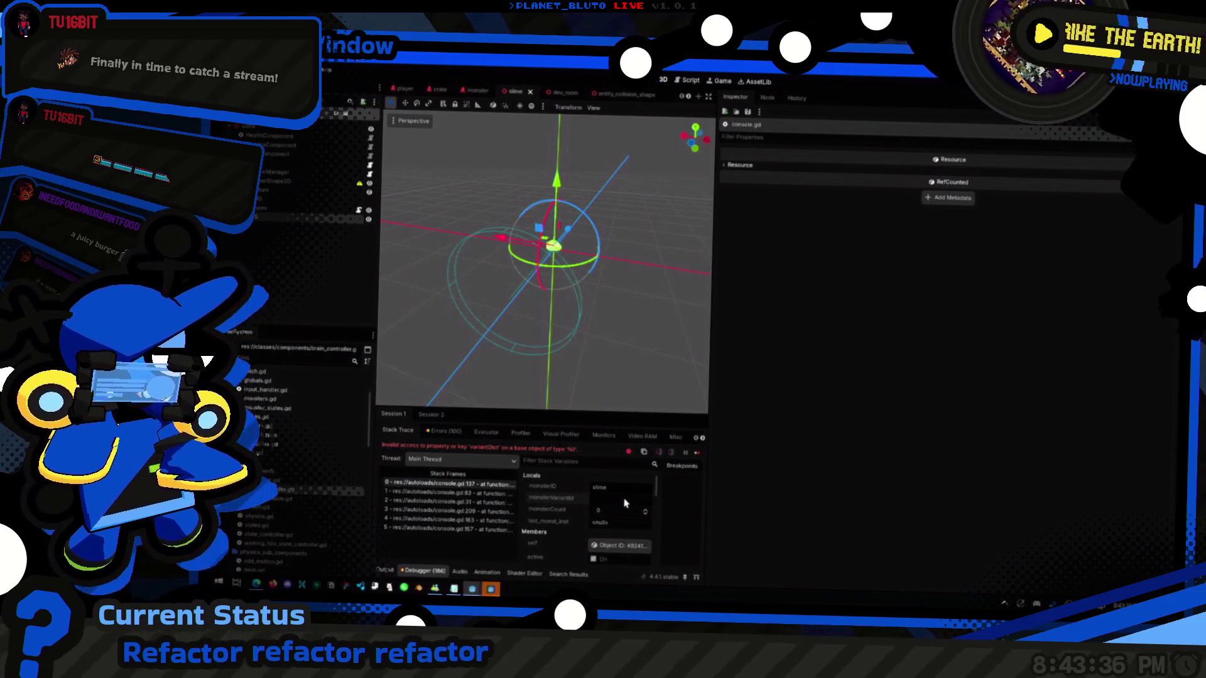
{"action": "key", "text": "alt+Tab"}
{"action": "key", "text": "alt+Tab"}
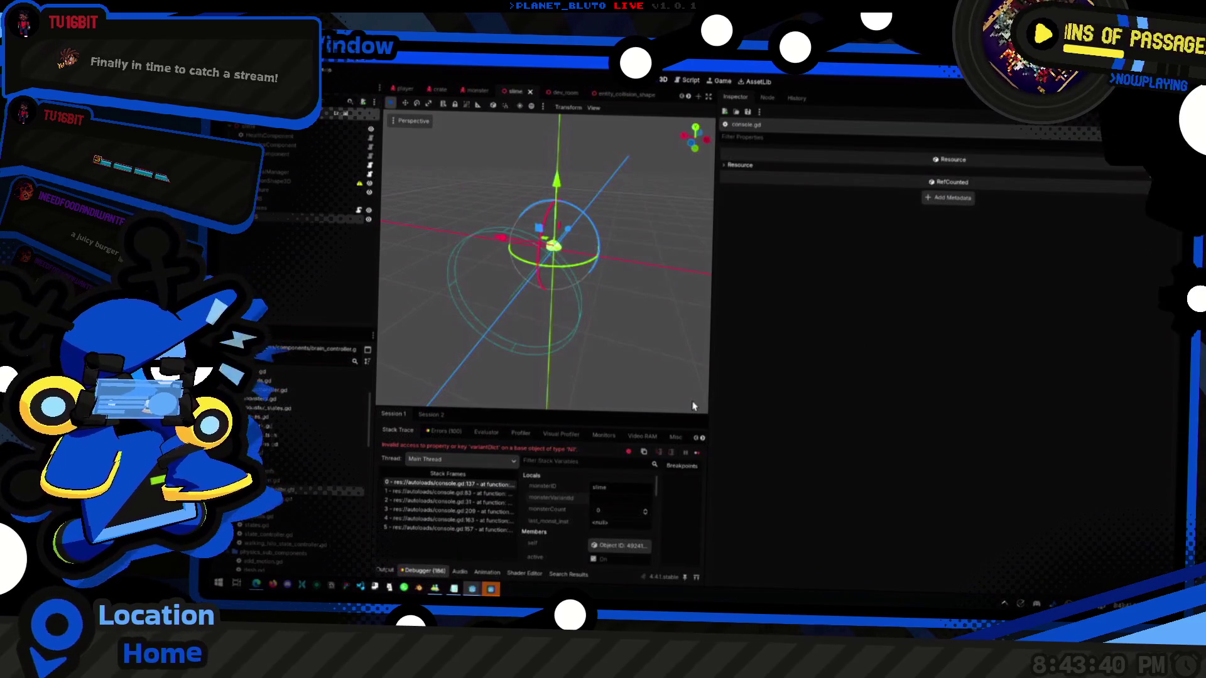
{"action": "key", "text": "alt+Tab"}
{"action": "key", "text": "alt+Tab"}
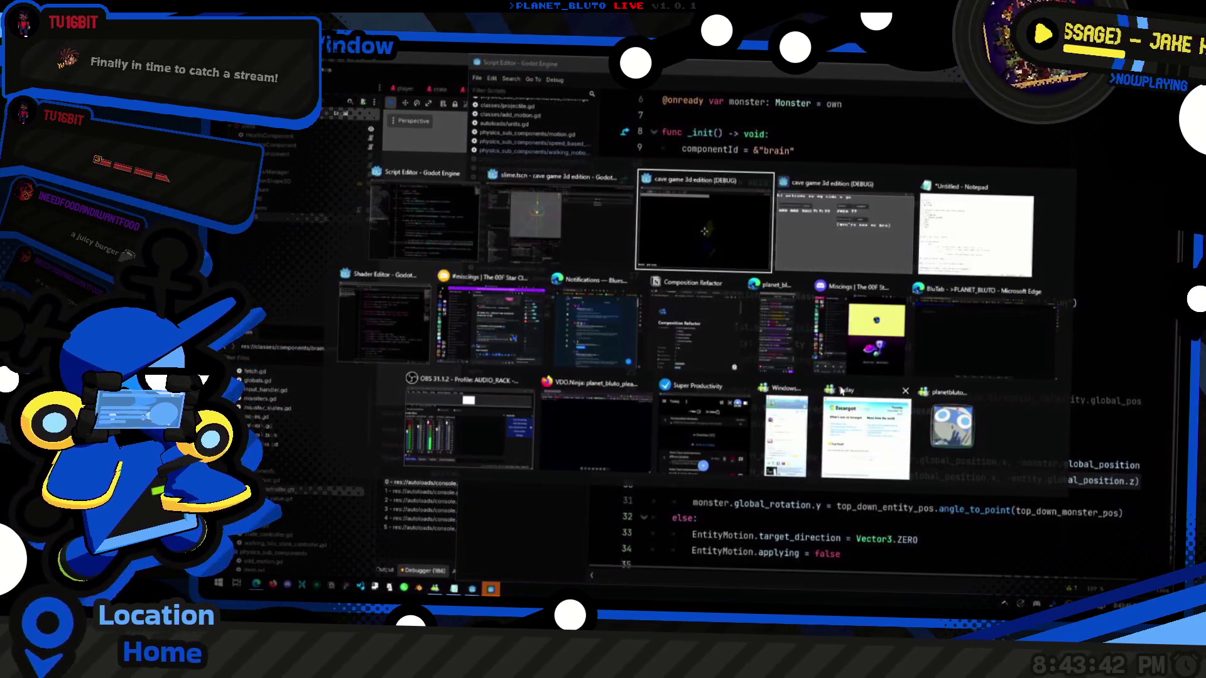
{"action": "key", "text": "alt+Tab"}
{"action": "left_click", "coordinate": [400, 448]}
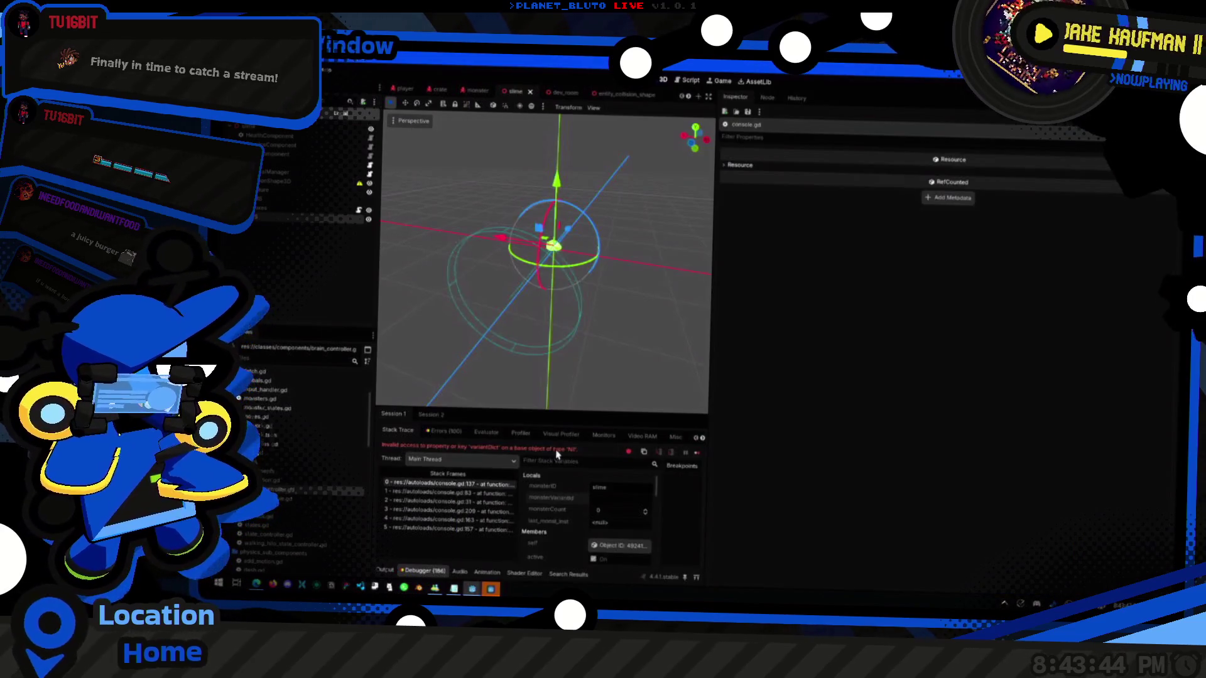
Jump to the failing line 137 in console.gd and inspect where last_monst_inst is used.
{"action": "left_click", "coordinate": [472, 484]}
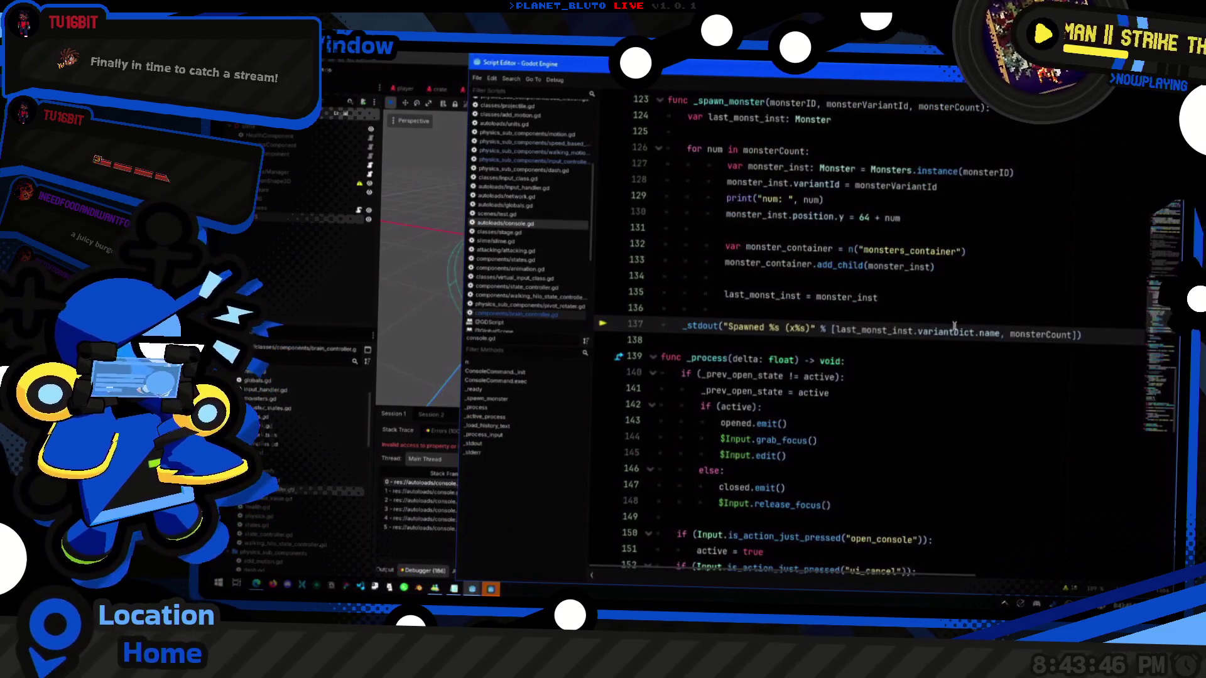
{"action": "double_click", "coordinate": [867, 334]}
{"action": "scroll", "coordinate": [869, 339], "scroll_direction": "up", "scroll_amount": 1}
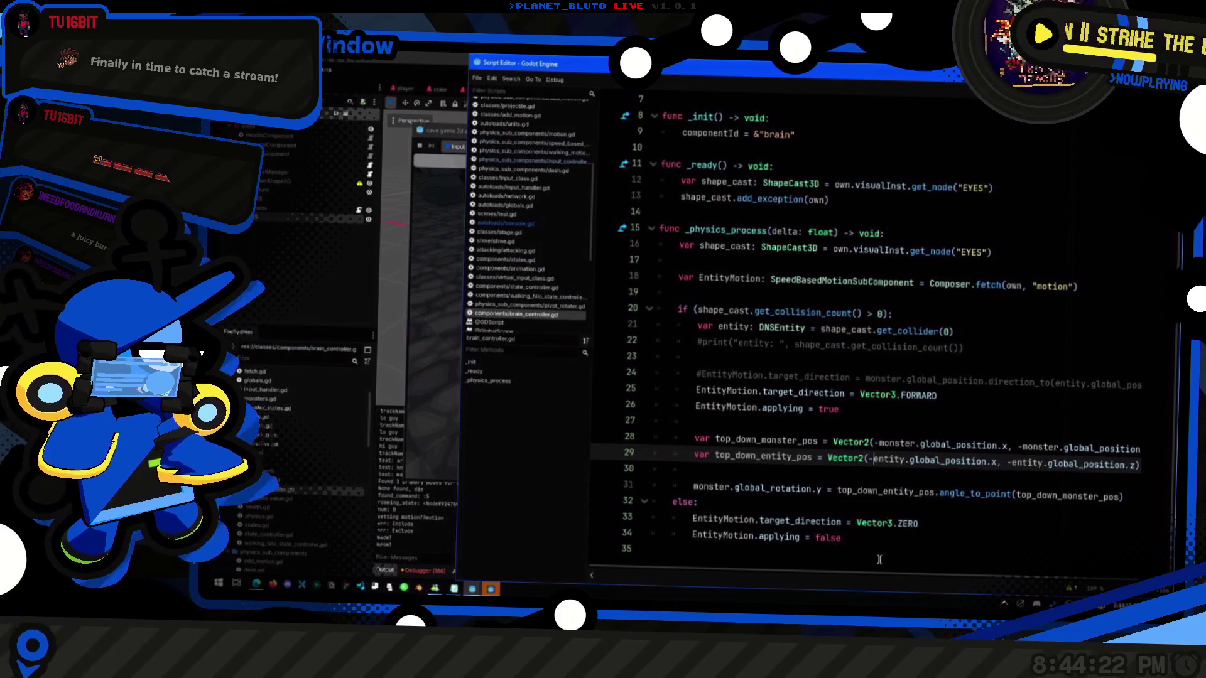
{"action": "left_click", "coordinate": [343, 175]}
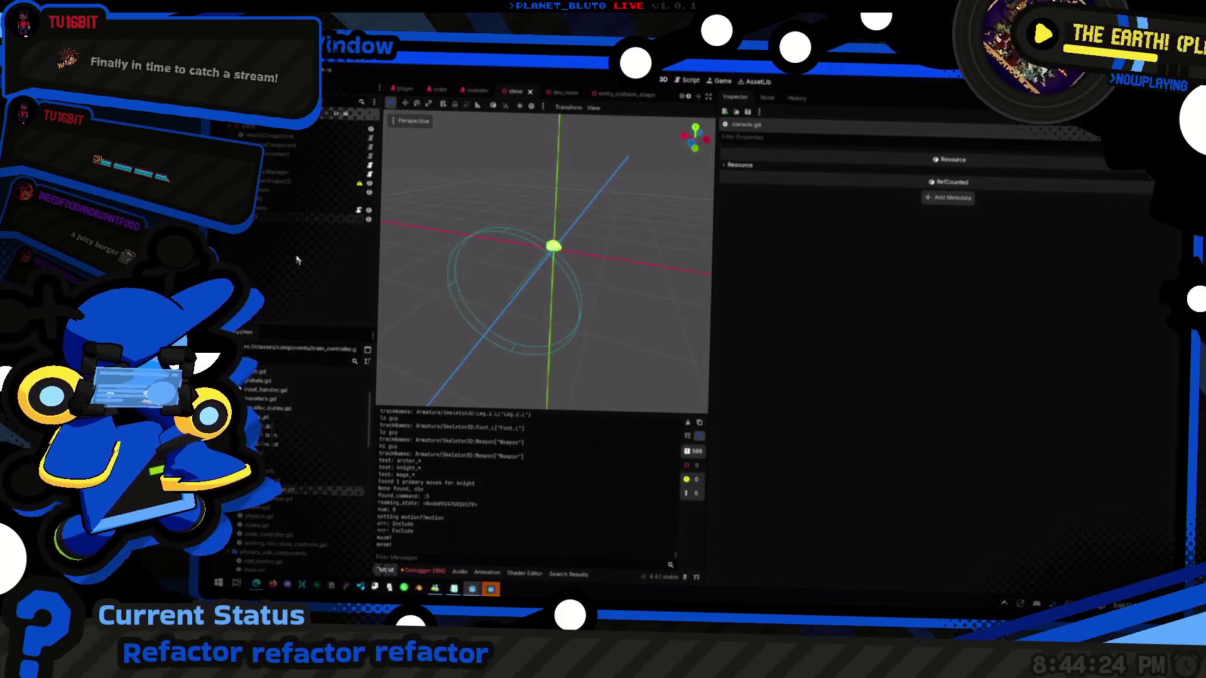
Trial-rotate the slime around its Z and Y axes to check its facing, undoing both rotations.
{"action": "mouse_move", "coordinate": [628, 263]}
{"action": "left_mouse_down"}
{"action": "mouse_move", "coordinate": [643, 279]}
{"action": "mouse_move", "coordinate": [626, 317]}
{"action": "left_mouse_up"}
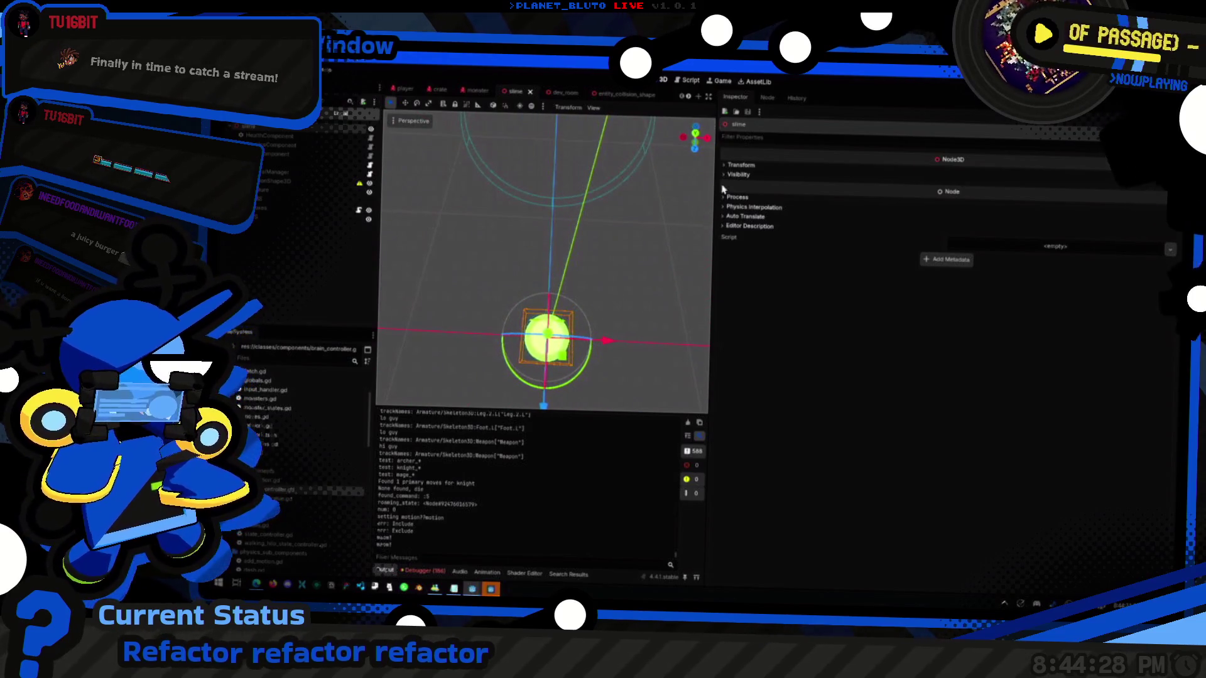
{"action": "left_click", "coordinate": [747, 165]}
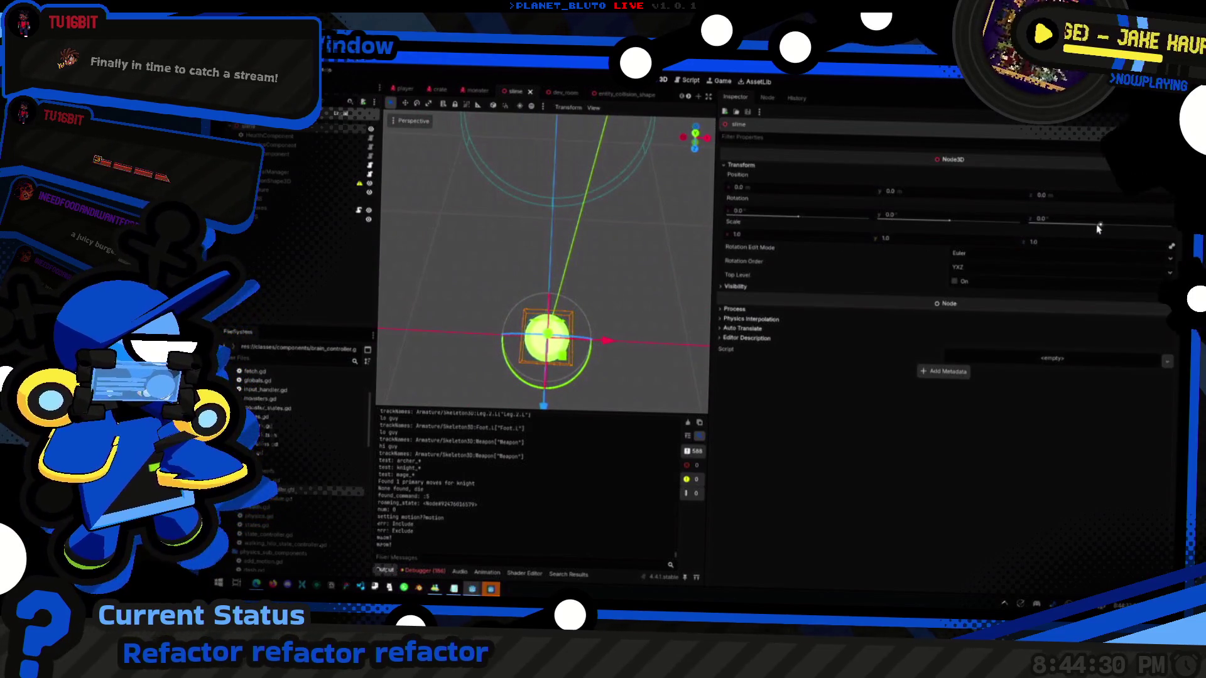
{"action": "left_click_drag", "start_coordinate": [1099, 227], "coordinate": [1096, 228]}
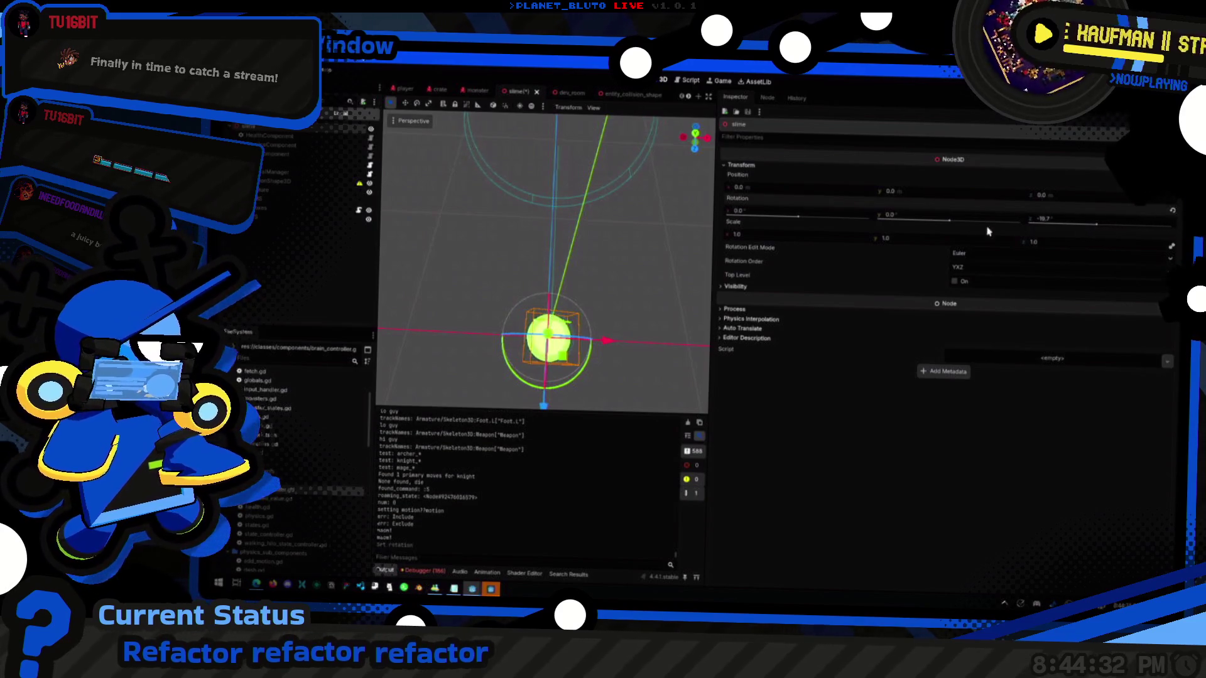
{"action": "key", "text": "ctrl+z"}
{"action": "mouse_move", "coordinate": [949, 218]}
{"action": "left_mouse_down"}
{"action": "mouse_move", "coordinate": [967, 217]}
{"action": "mouse_move", "coordinate": [947, 208]}
{"action": "left_mouse_up"}
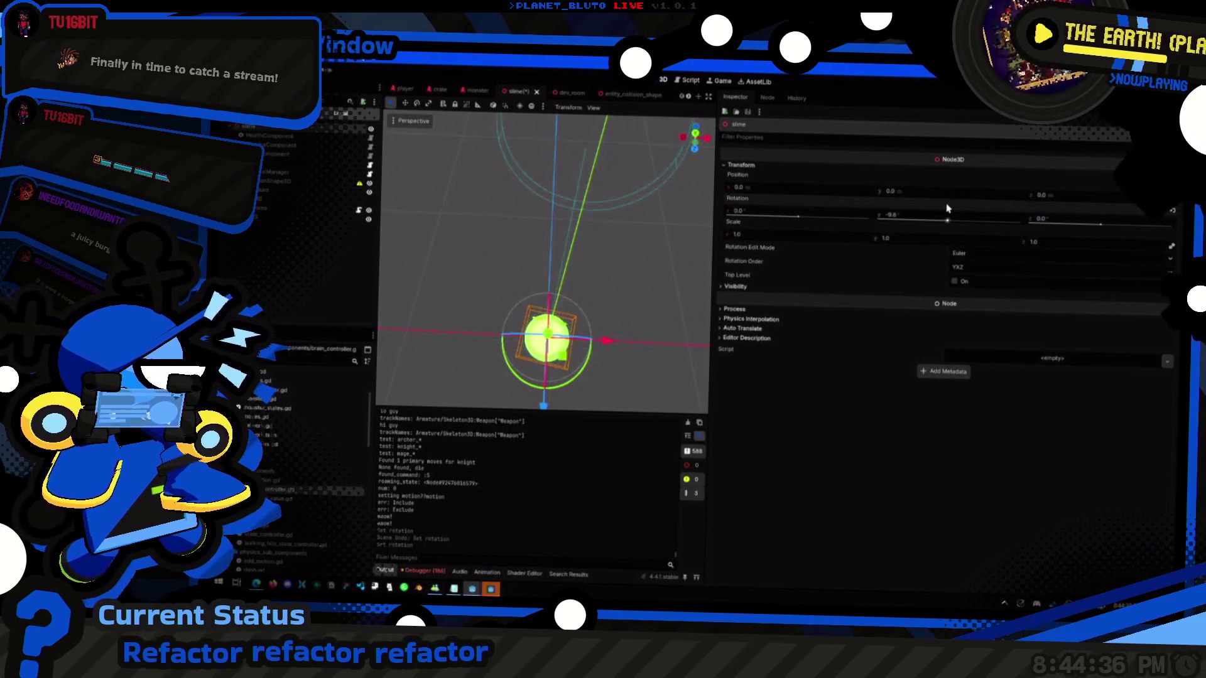
{"action": "key", "text": "ctrl+z"}
Nudge the slime along X, undo the move, and return to brain_controller.gd.
{"action": "mouse_move", "coordinate": [661, 318]}
{"action": "left_mouse_down"}
{"action": "mouse_move", "coordinate": [647, 315]}
{"action": "mouse_move", "coordinate": [657, 309]}
{"action": "mouse_move", "coordinate": [654, 266]}
{"action": "mouse_move", "coordinate": [666, 267]}
{"action": "left_mouse_up"}
{"action": "mouse_move", "coordinate": [584, 318]}
{"action": "left_mouse_down"}
{"action": "mouse_move", "coordinate": [664, 316]}
{"action": "mouse_move", "coordinate": [646, 312]}
{"action": "left_mouse_up"}
{"action": "key", "text": "ctrl+z"}
{"action": "key", "text": "ctrl+F3"}
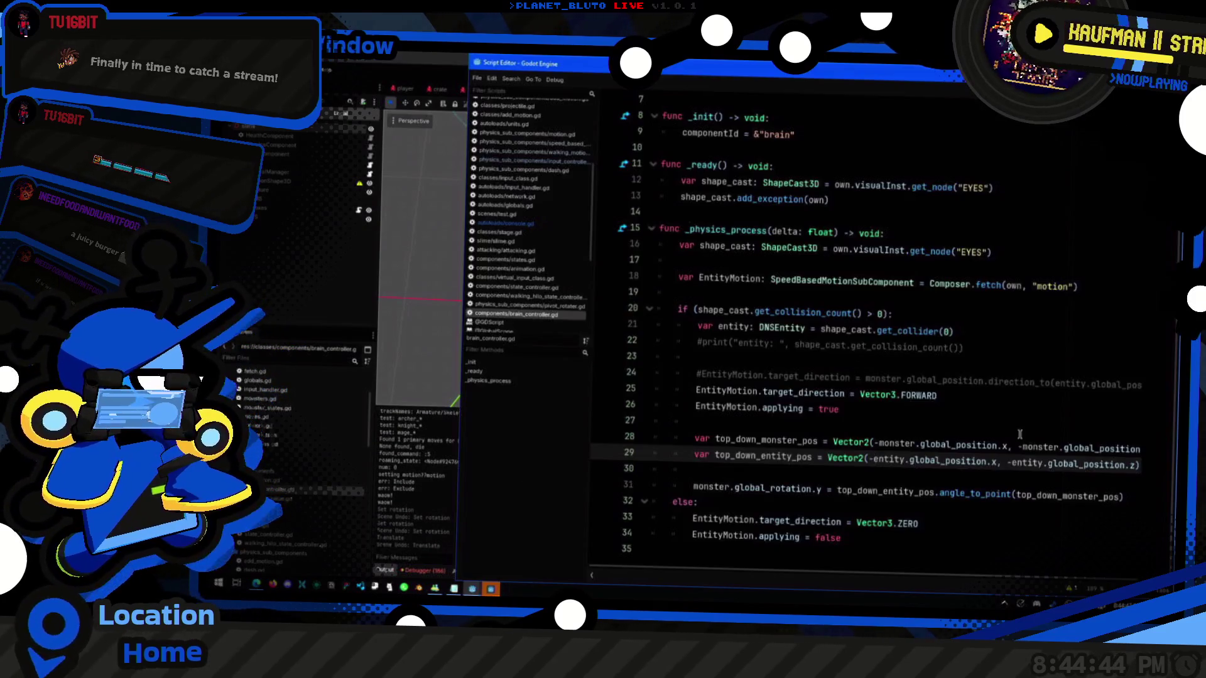
Rewrite line 31 as top_down_monster_pos.angle_to_point(top_down_entity_pos).
{"action": "scroll", "coordinate": [908, 463], "scroll_direction": "right", "scroll_amount": 1}
{"action": "double_click", "coordinate": [1025, 496]}
{"action": "key", "text": "ctrl+x"}
{"action": "left_click", "coordinate": [807, 491]}
{"action": "key", "text": "ctrl+v"}
{"action": "key", "text": "ctrl+shift+Right"}
{"action": "key", "text": "ctrl+x"}
{"action": "key", "text": "End"}
{"action": "key", "text": "Left"}
{"action": "key", "text": "ctrl+v"}
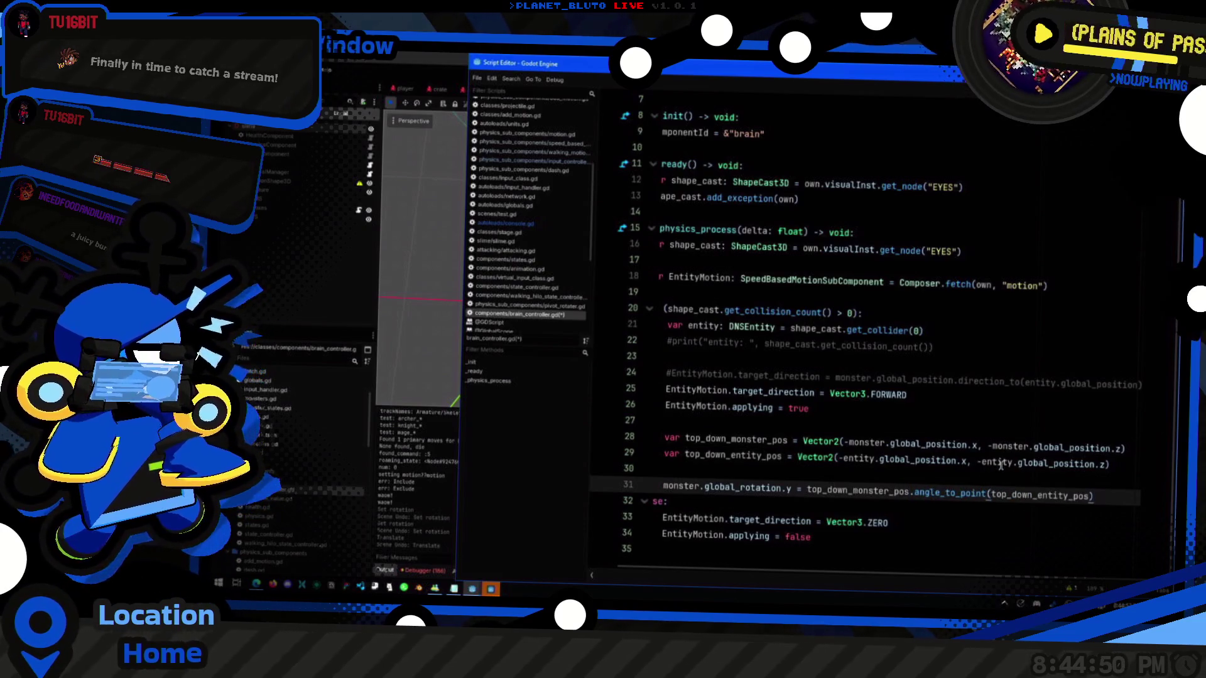
Remove the minus signs before the x components on lines 28 and 29.
{"action": "left_click", "coordinate": [883, 444]}
{"action": "key", "text": "BackSpace"}
{"action": "key", "text": "Down"}
{"action": "key", "text": "BackSpace"}
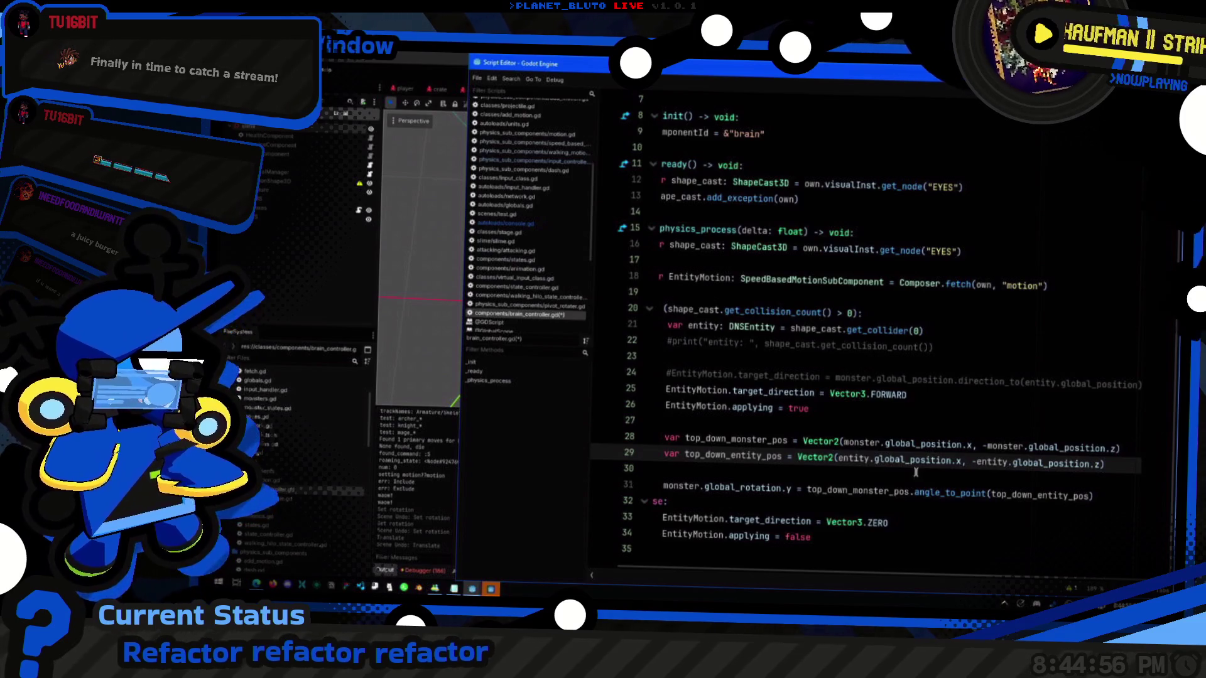
Spawn a slime in the running game with the console command 'mon slime'.
{"action": "key", "text": "alt+Tab"}
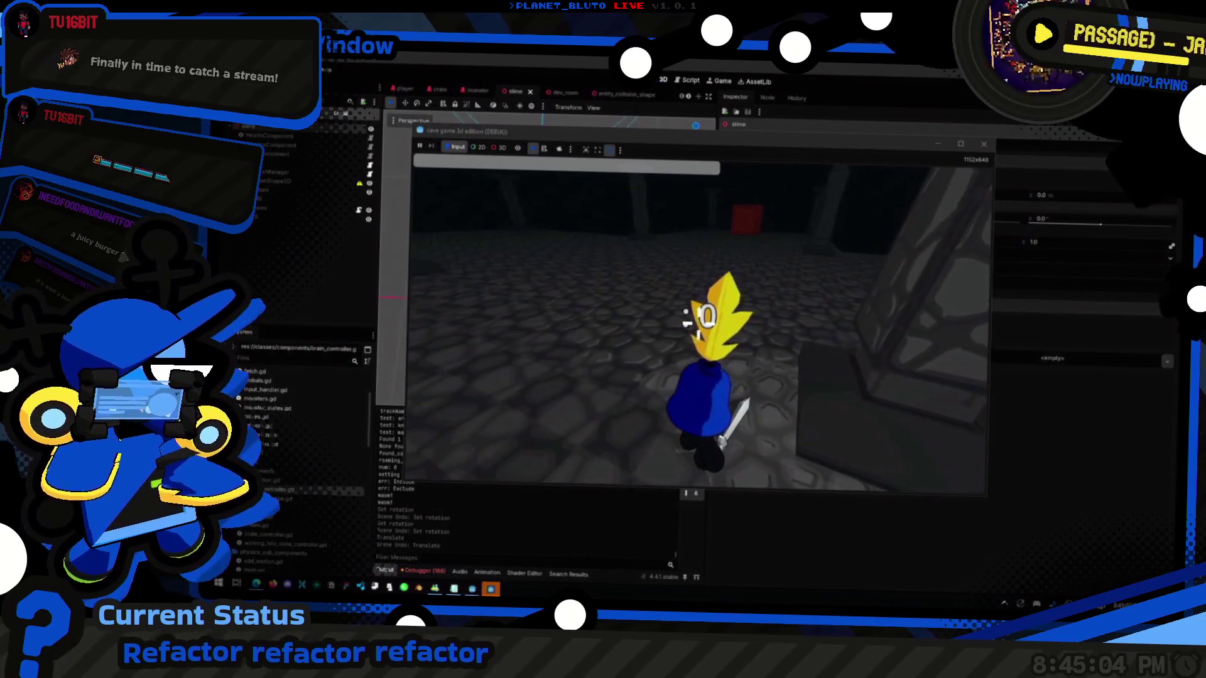
{"action": "key", "text": "grave"}
{"action": "type", "text": "mon slime"}
{"action": "key", "text": "Return"}
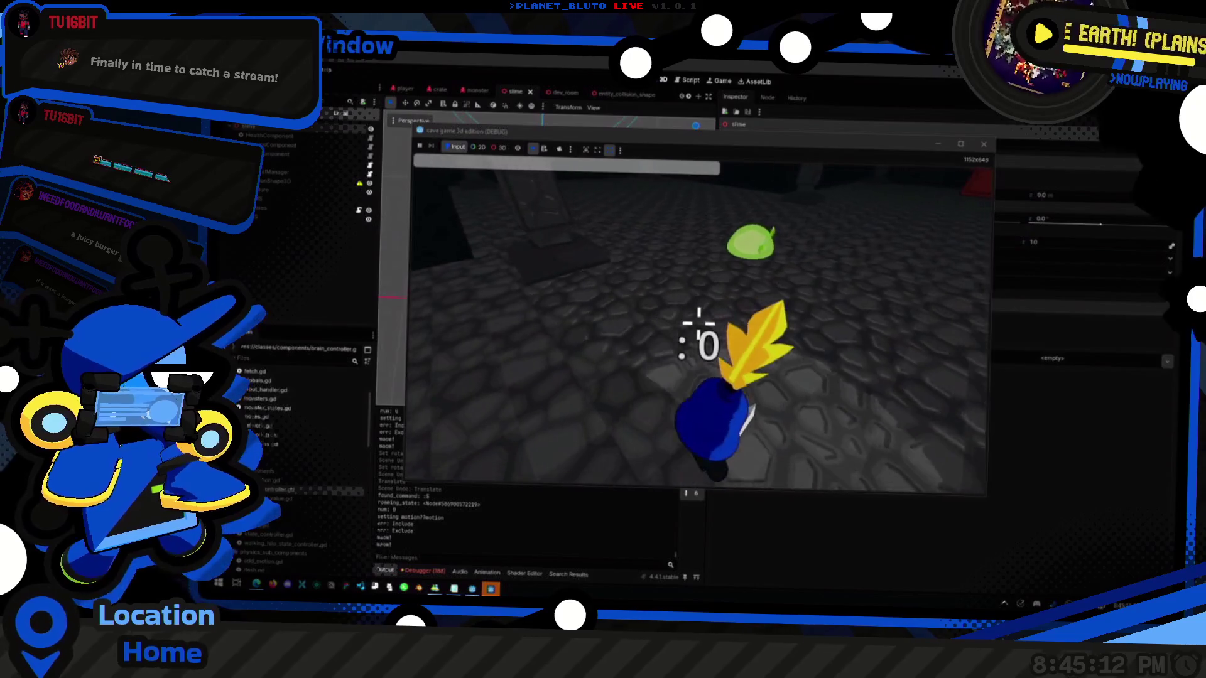
{"action": "key", "text": "alt+Tab"}
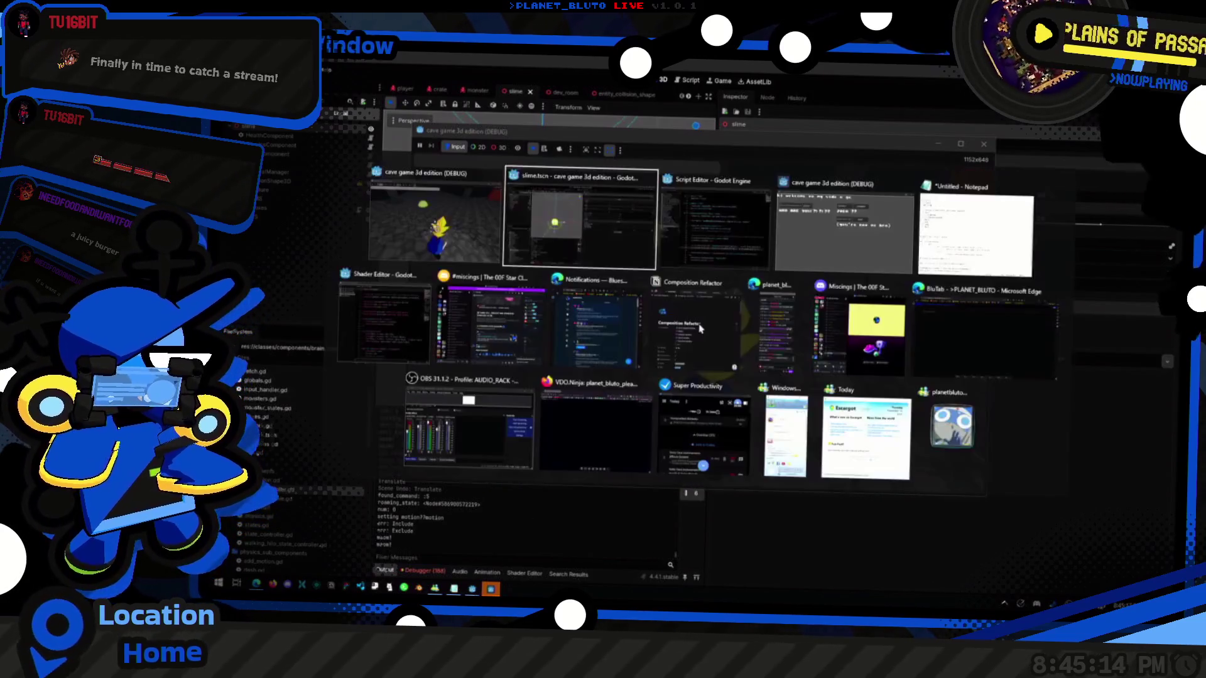
Inspect line 31's global_rotation call and the slime in the 3D viewport.
{"action": "left_click", "coordinate": [909, 394]}
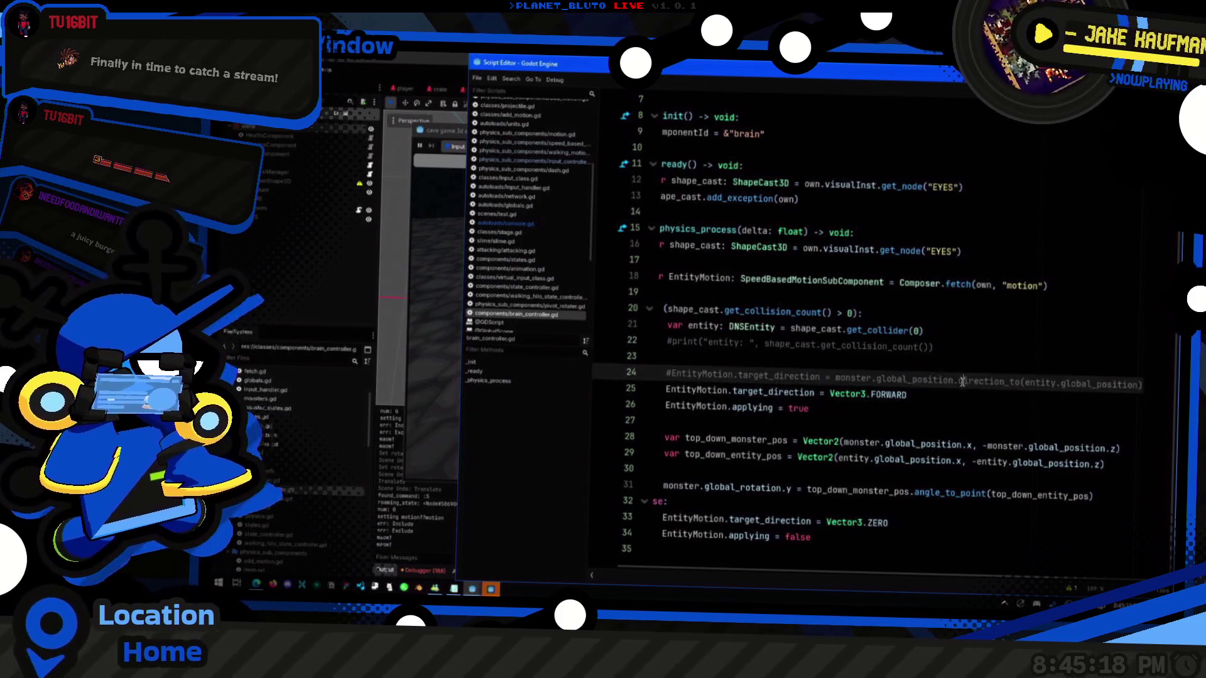
{"action": "left_click", "coordinate": [947, 408]}
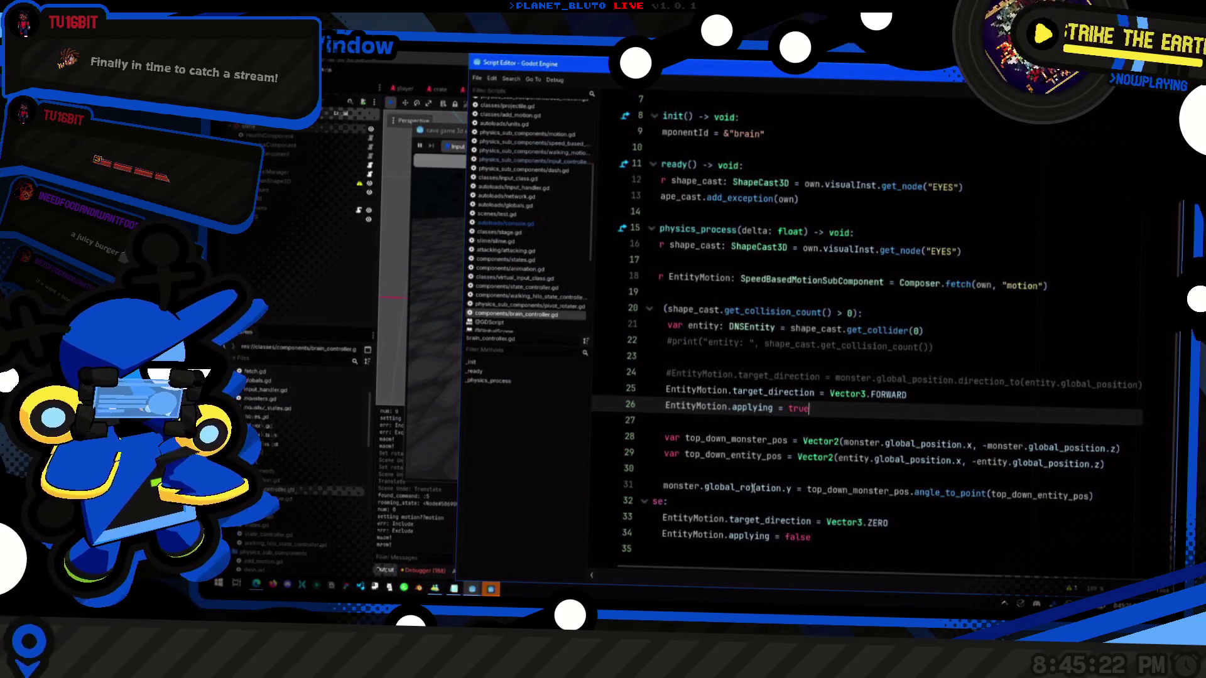
{"action": "mouse_move", "coordinate": [754, 488]}
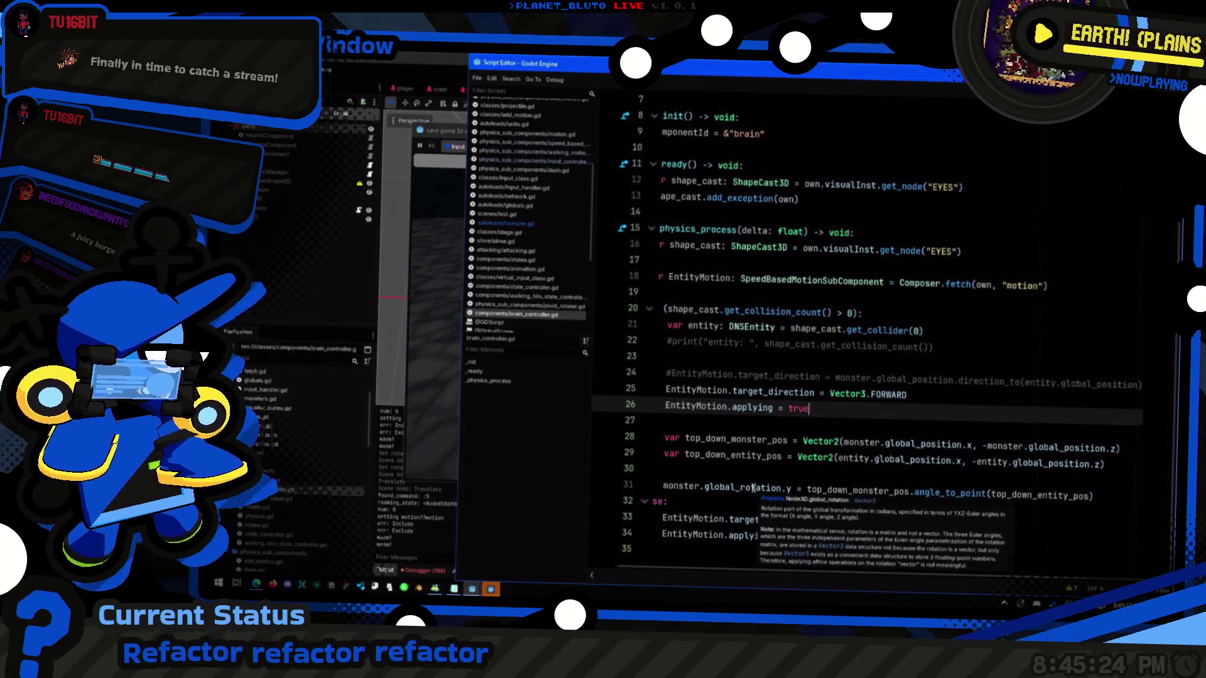
{"action": "double_click", "coordinate": [754, 488]}
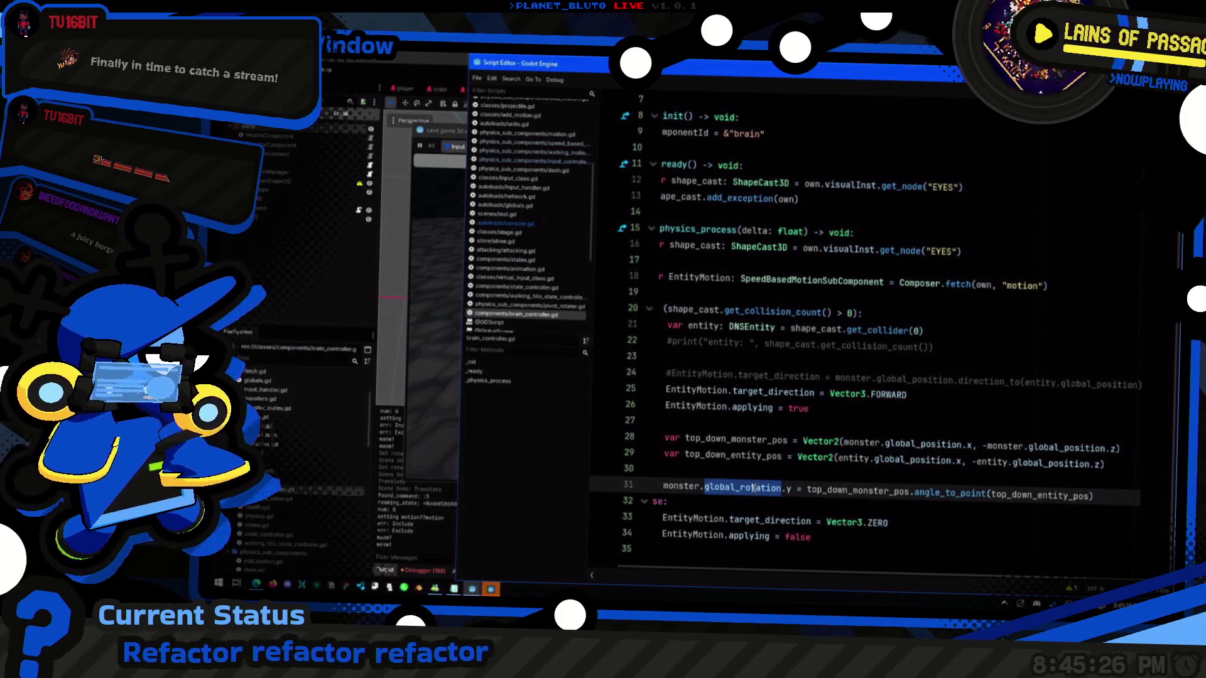
{"action": "left_click", "coordinate": [342, 261]}
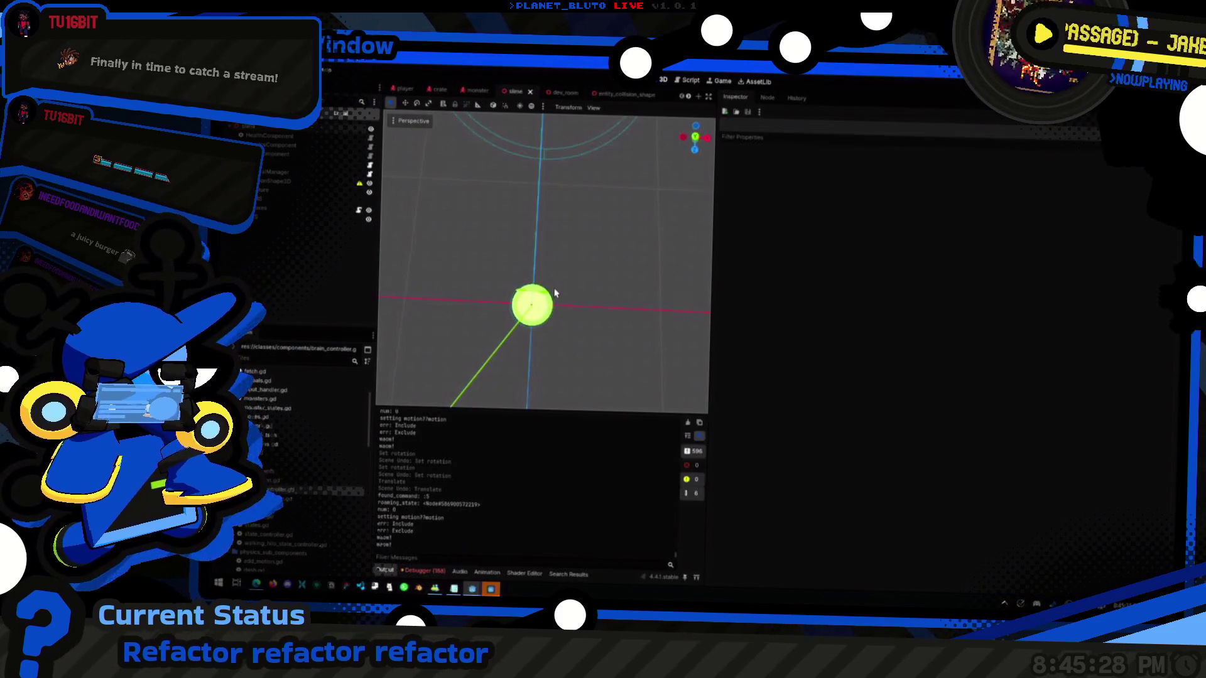
{"action": "key", "text": "alt+Tab"}
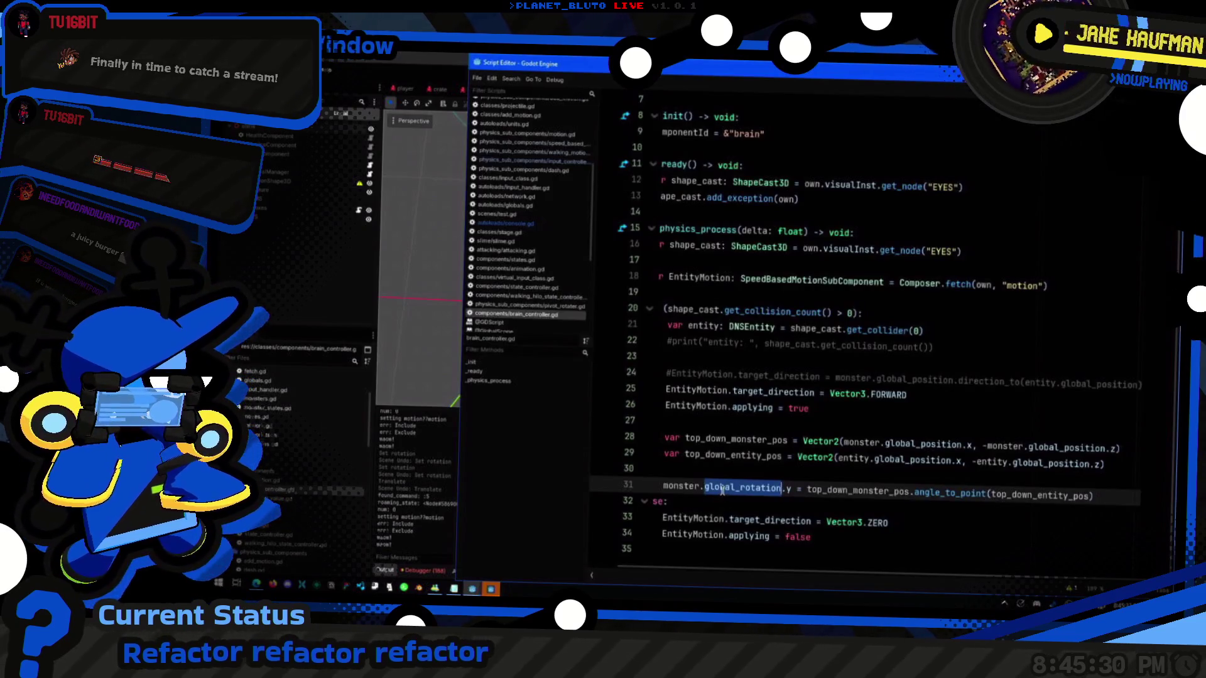
{"action": "left_click", "coordinate": [782, 490]}
Start a new line above line 31 reading monster.visualInst.
{"action": "key", "text": "ctrl+Right"}
{"action": "key", "text": "ctrl+Right"}
{"action": "key", "text": "ctrl+Right"}
{"action": "key", "text": "ctrl+shift+Left"}
{"action": "key", "text": "ctrl+shift+Left"}
{"action": "key", "text": "ctrl+c"}
{"action": "key", "text": "ctrl+shift+Return"}
{"action": "key", "text": "ctrl+v"}
{"action": "type", "text": ".visu"}
{"action": "key", "text": "ctrl+BackSpace"}
{"action": "key", "text": "ctrl+BackSpace"}
{"action": "key", "text": "ctrl+BackSpace"}
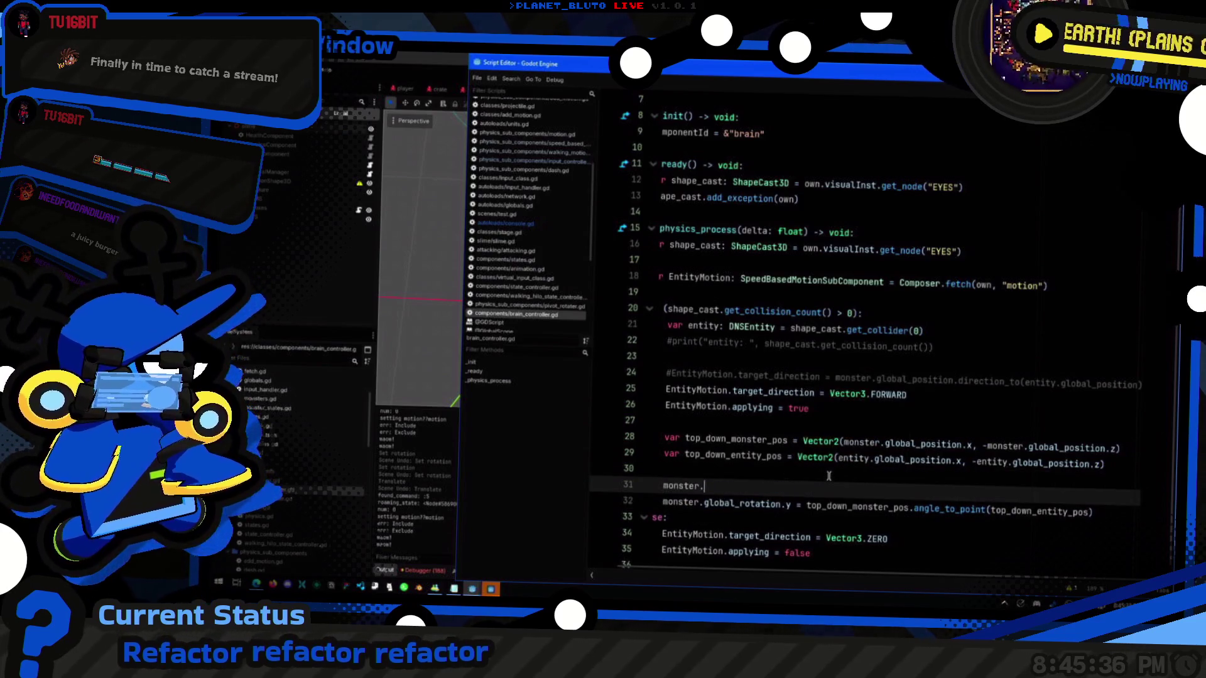
{"action": "type", "text": "sual"}
{"action": "key", "text": "Return"}
Complete the new line as monster.visualInst.global_rotation = 0.
{"action": "type", "text": "."}
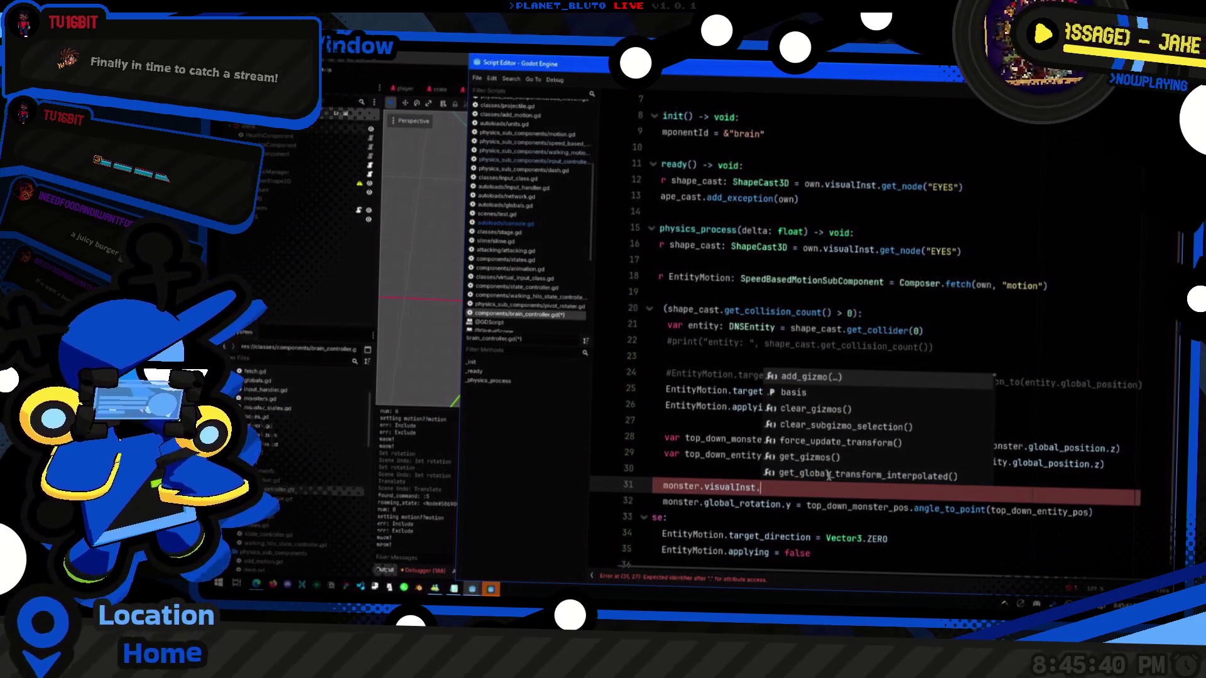
{"action": "type", "text": "glkoba"}
{"action": "key", "text": "BackSpace"}
{"action": "key", "text": "BackSpace"}
{"action": "key", "text": "BackSpace"}
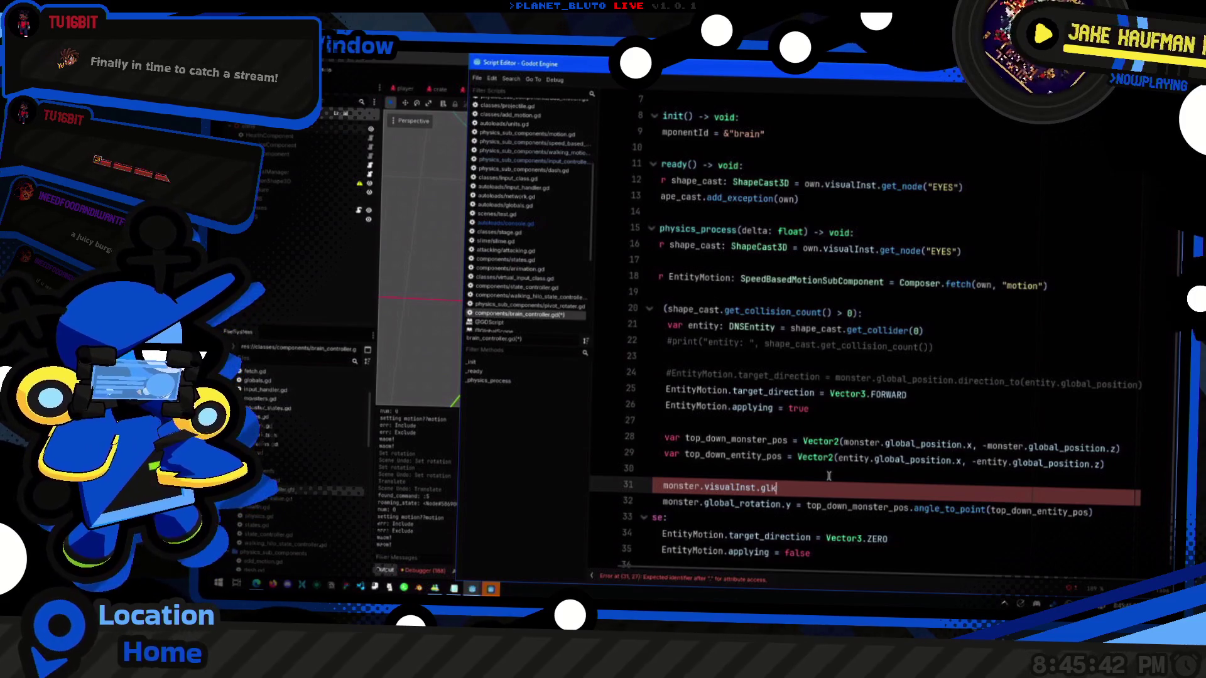
{"action": "type", "text": "bal_rot"}
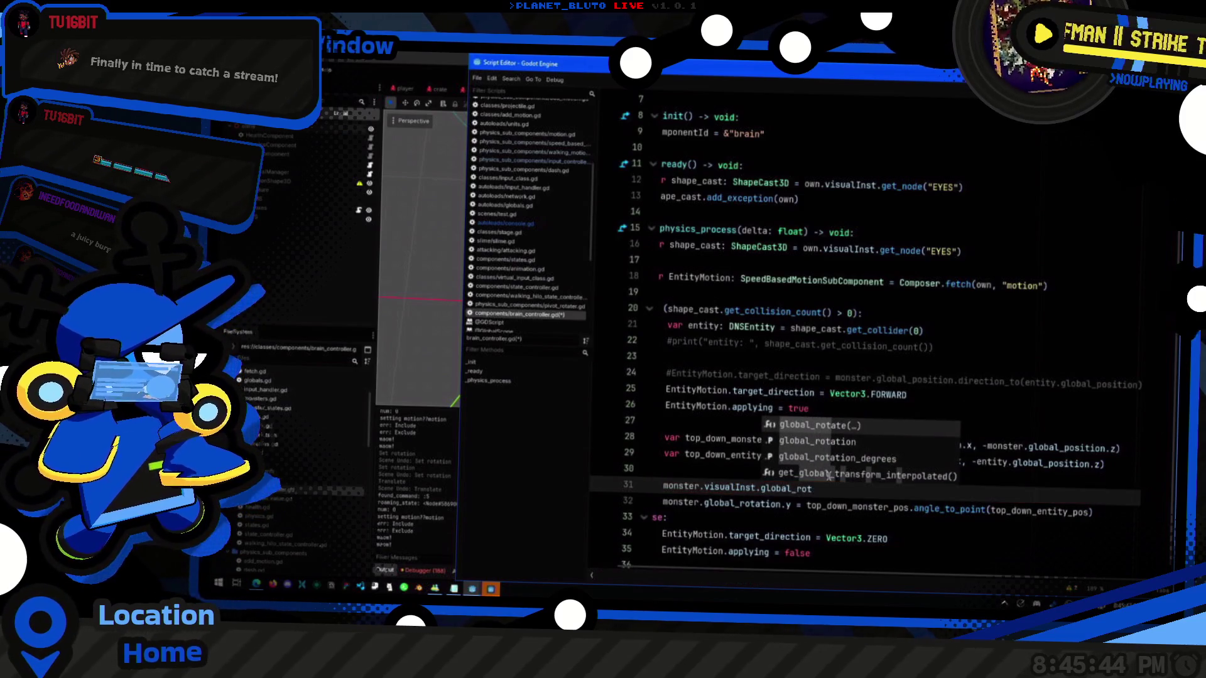
{"action": "key", "text": "Return"}
{"action": "type", "text": "= 0"}
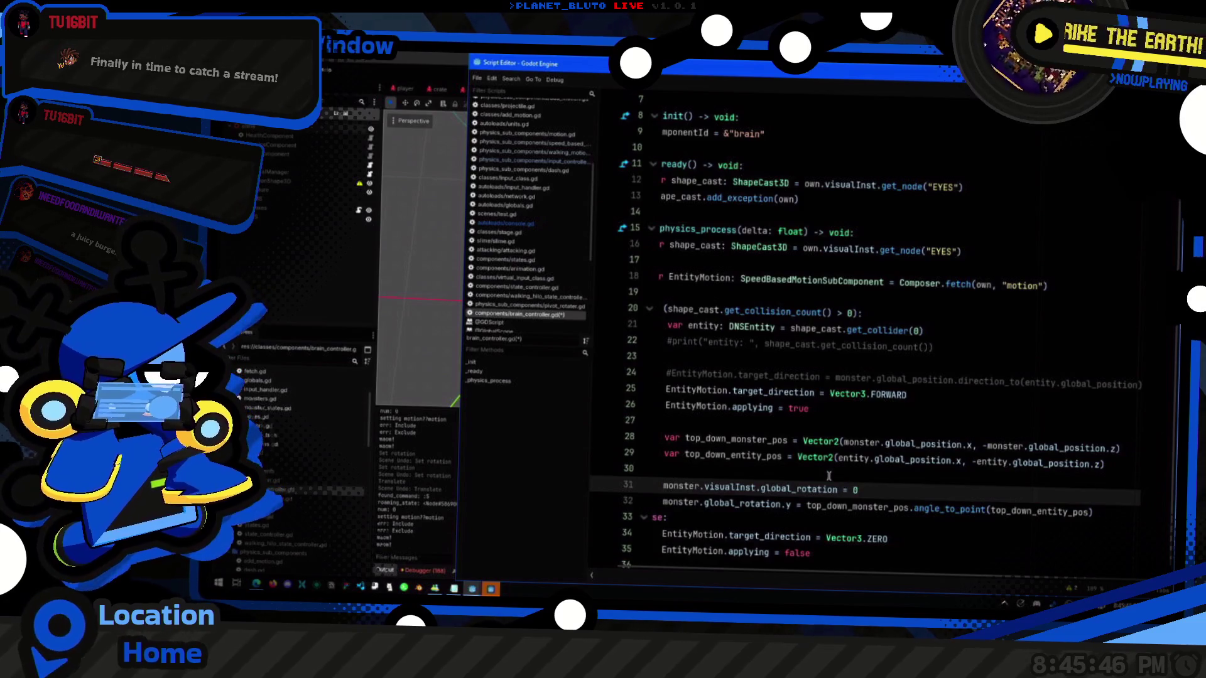
Run the game, fix the Vector3 error by changing it to global_rotation.y, and rerun.
{"action": "key", "text": "F5"}
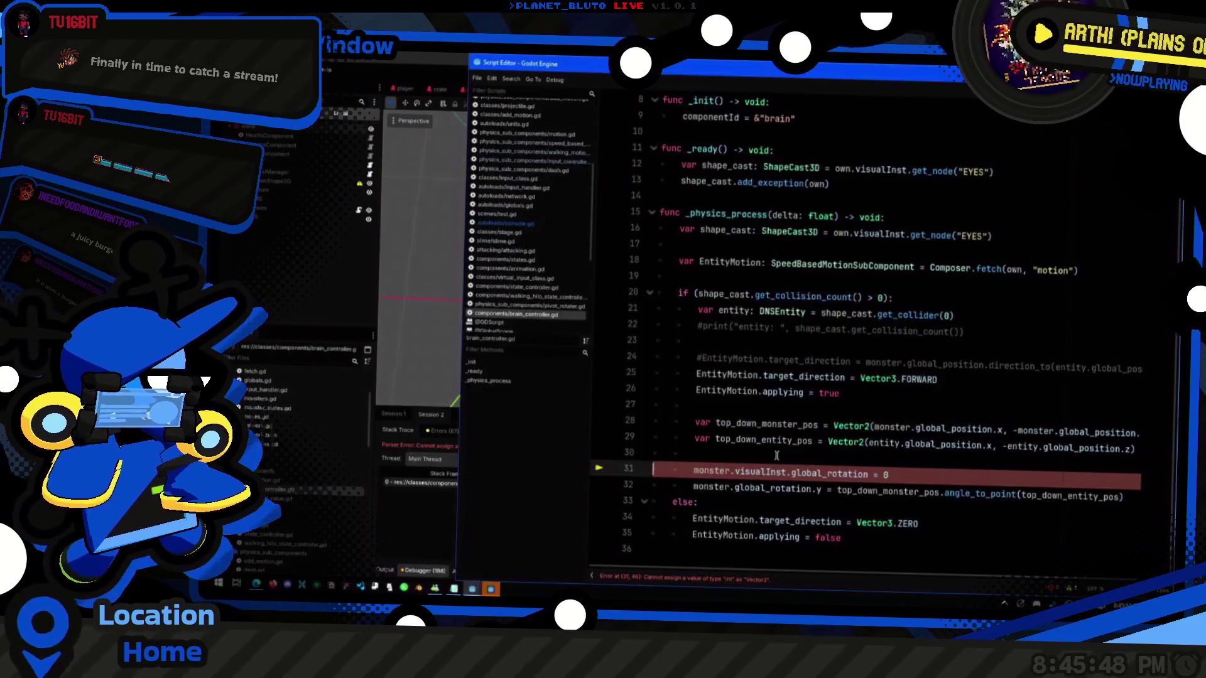
{"action": "key", "text": "End"}
{"action": "key", "text": "Left"}
{"action": "key", "text": "Left"}
{"action": "key", "text": "Left"}
{"action": "type", "text": ".y"}
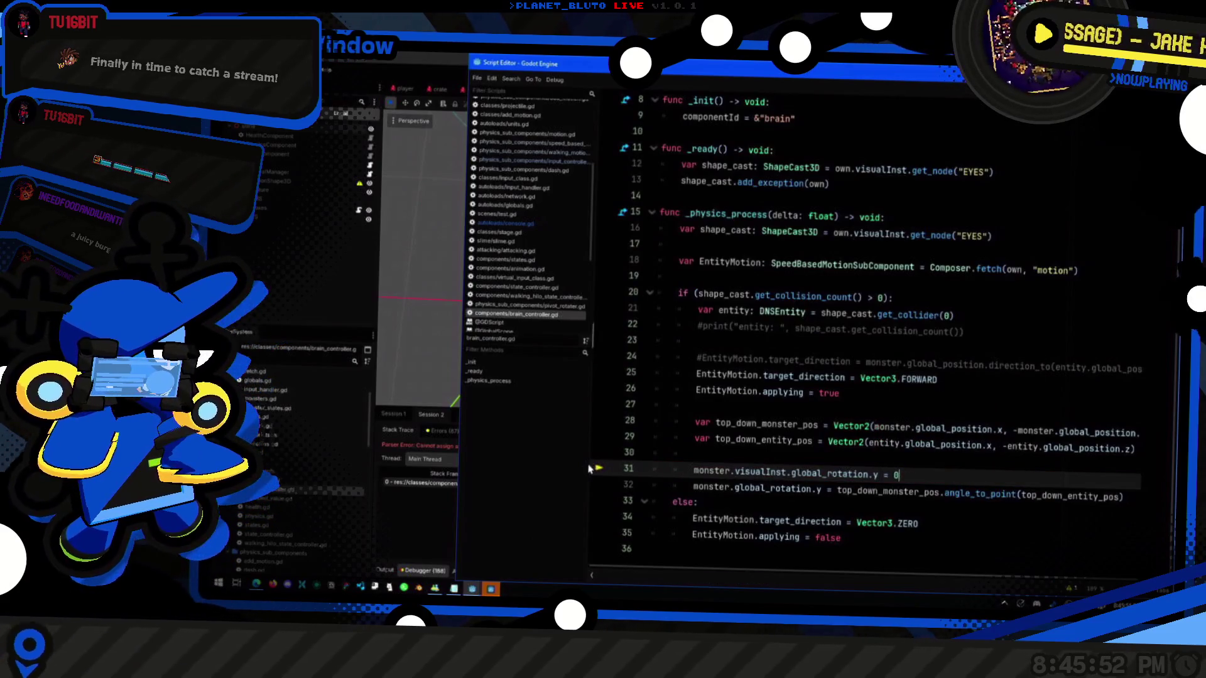
{"action": "key", "text": "alt+Tab"}
{"action": "key", "text": "F5"}
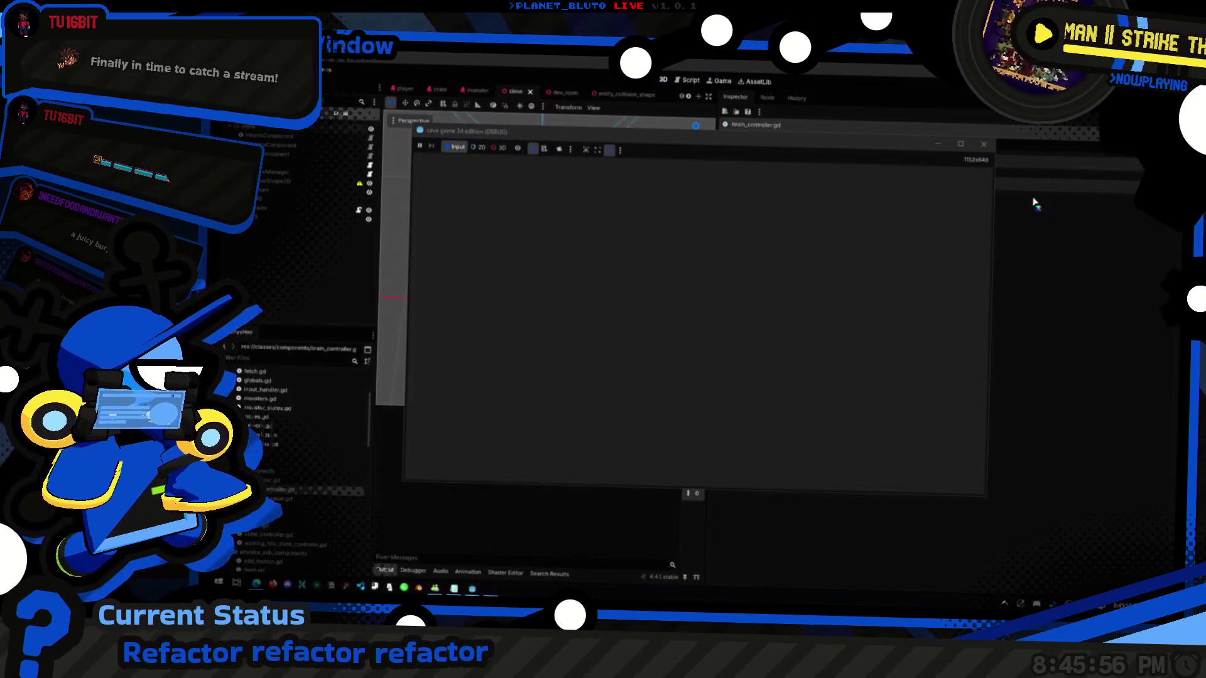
Host a game session as the Knight class and close the console.
{"action": "left_click", "coordinate": [539, 203]}
{"action": "left_click", "coordinate": [538, 241]}
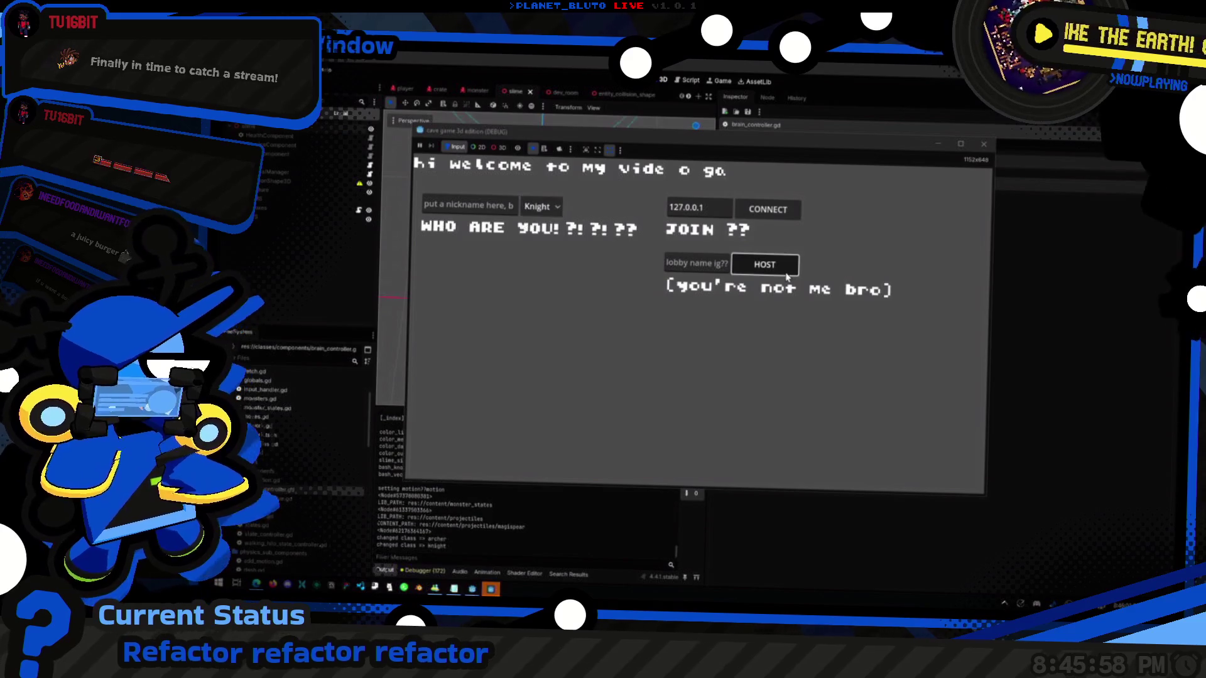
{"action": "left_click", "coordinate": [761, 264]}
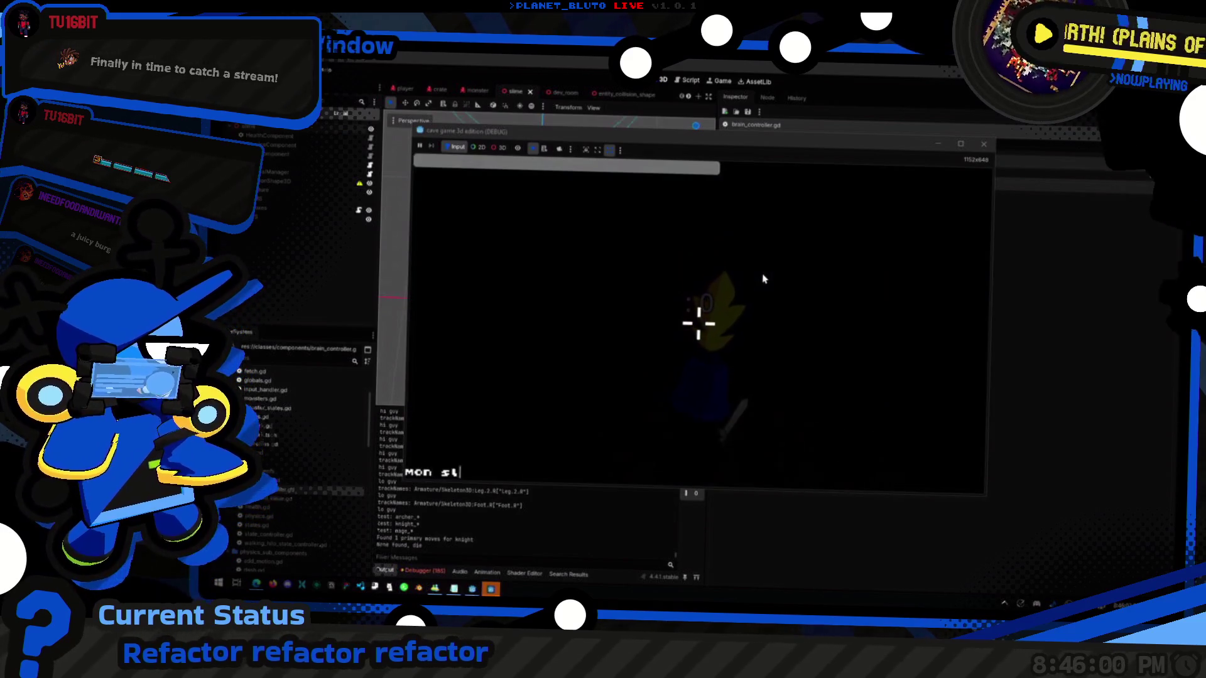
{"action": "key", "text": "Escape"}
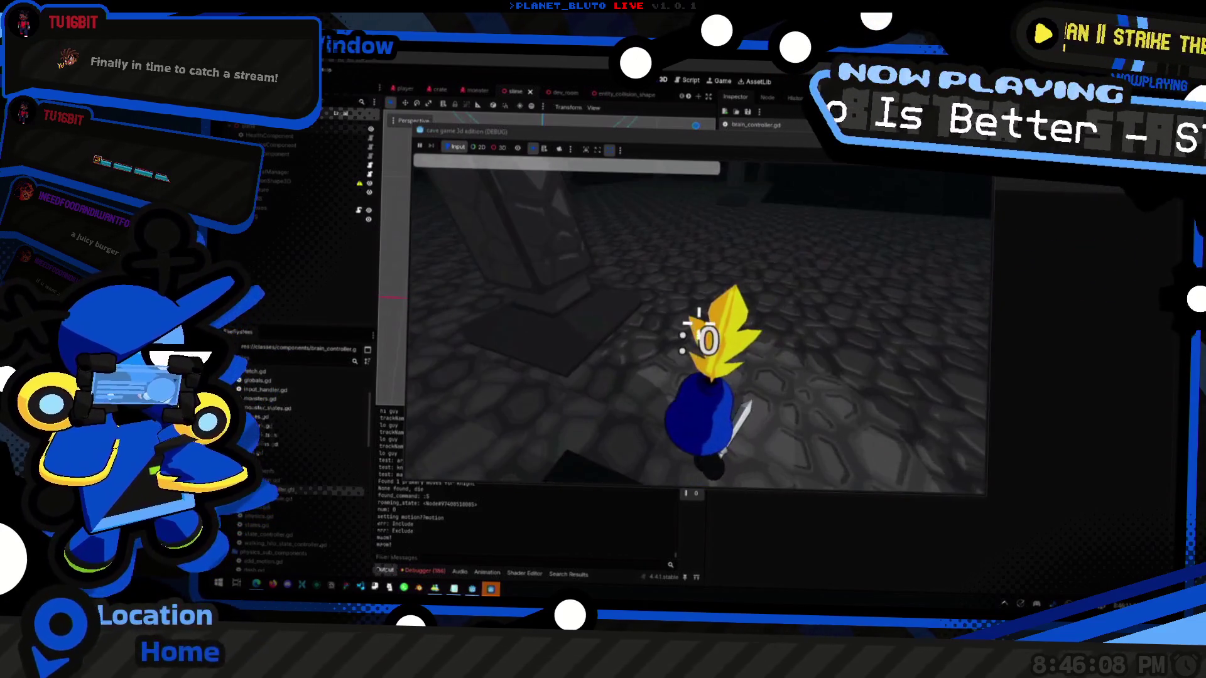
Change line 31 to reset visualInst.rotation.y instead of global_rotation.y.
{"action": "key", "text": "alt+Tab"}
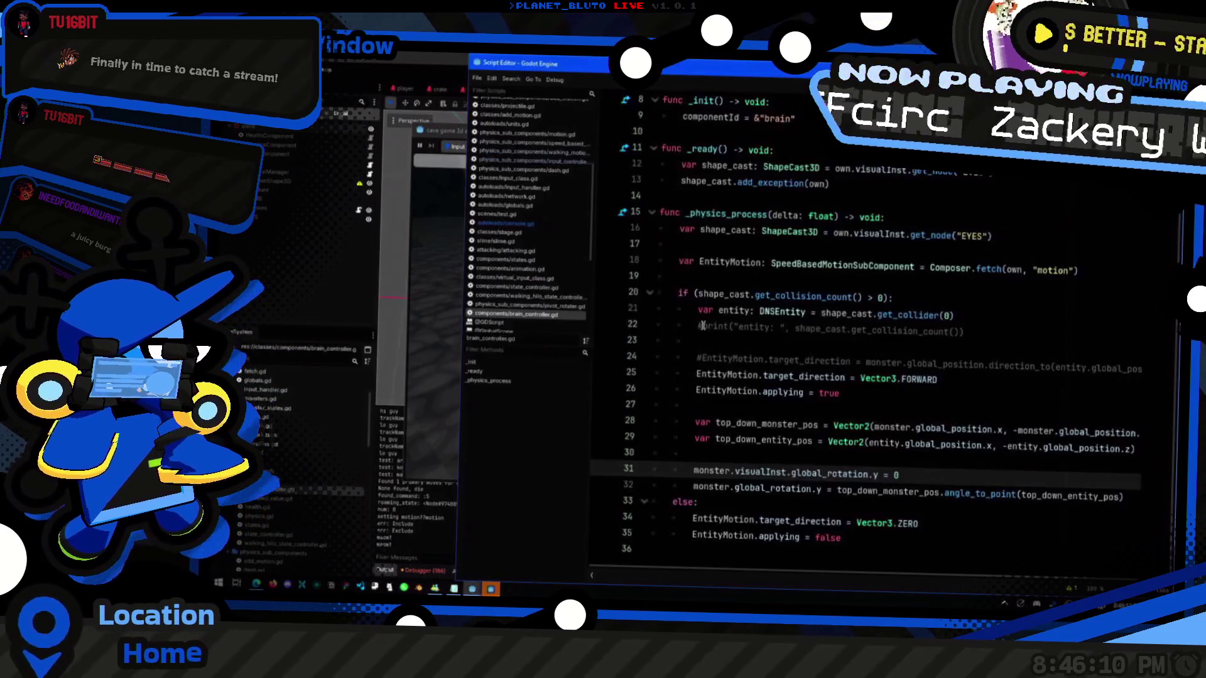
{"action": "double_click", "coordinate": [829, 474]}
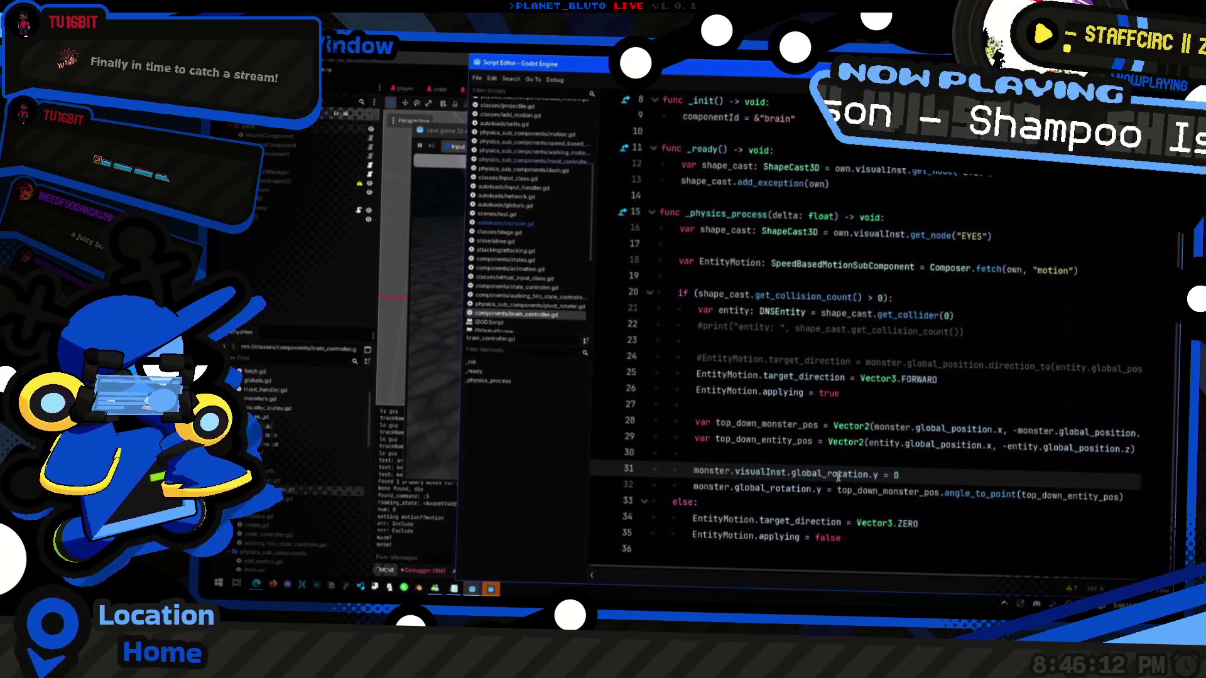
{"action": "type", "text": "rotation"}
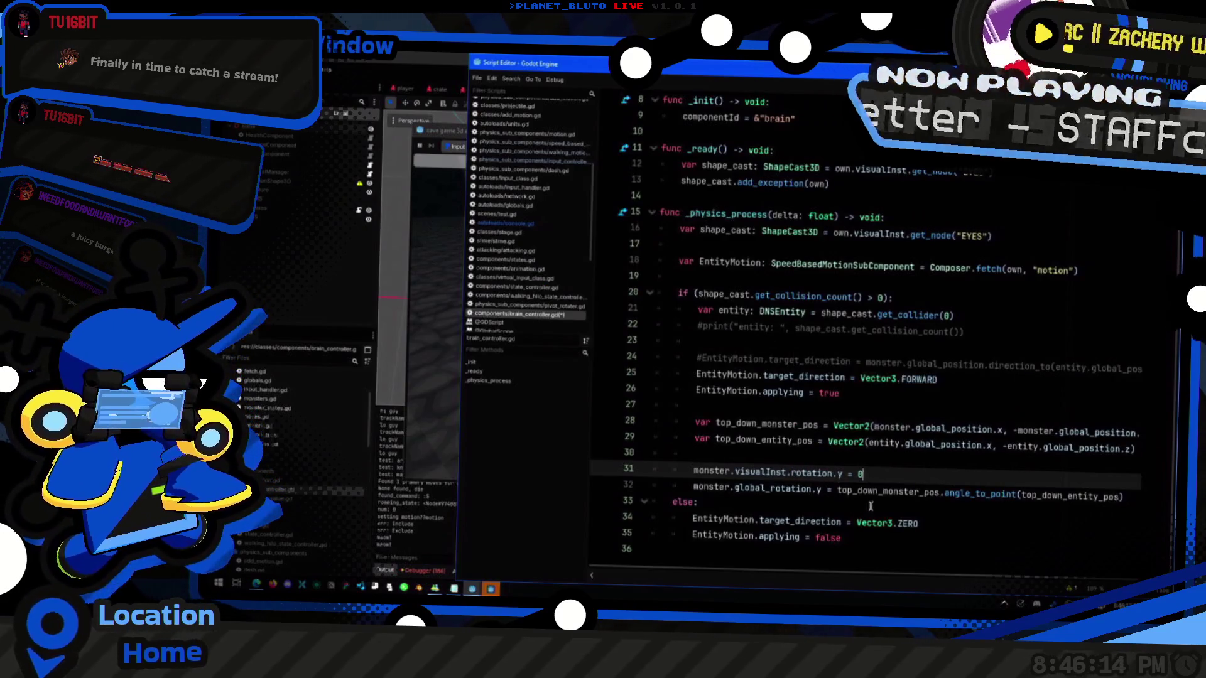
{"action": "key", "text": "alt+Tab"}
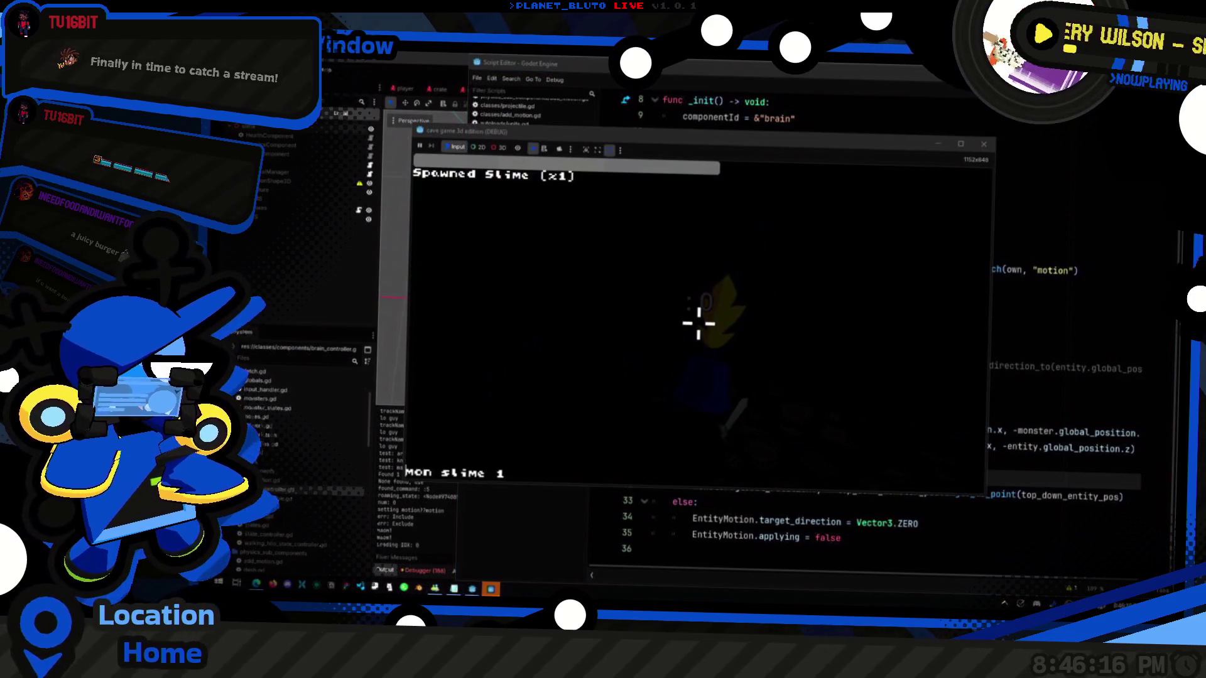
Swing the in-game camera to watch the slime approach the knight, then return to brain_controller.gd.
{"action": "key", "text": "d"}
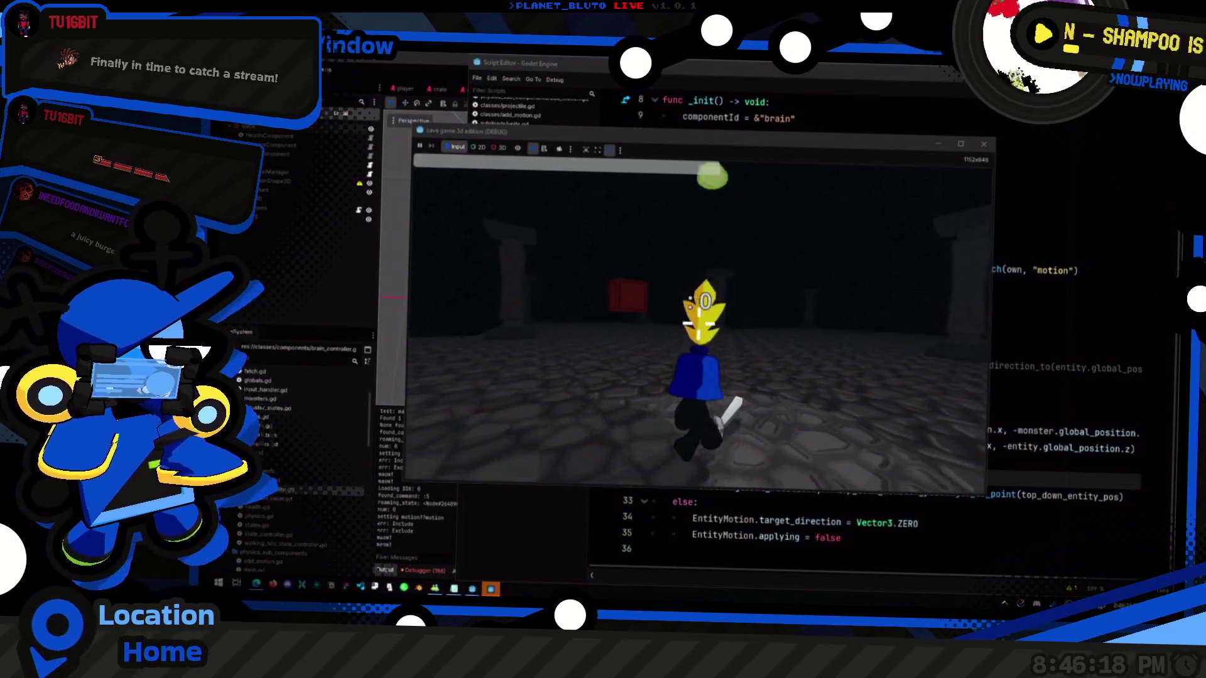
{"action": "key", "text": "a"}
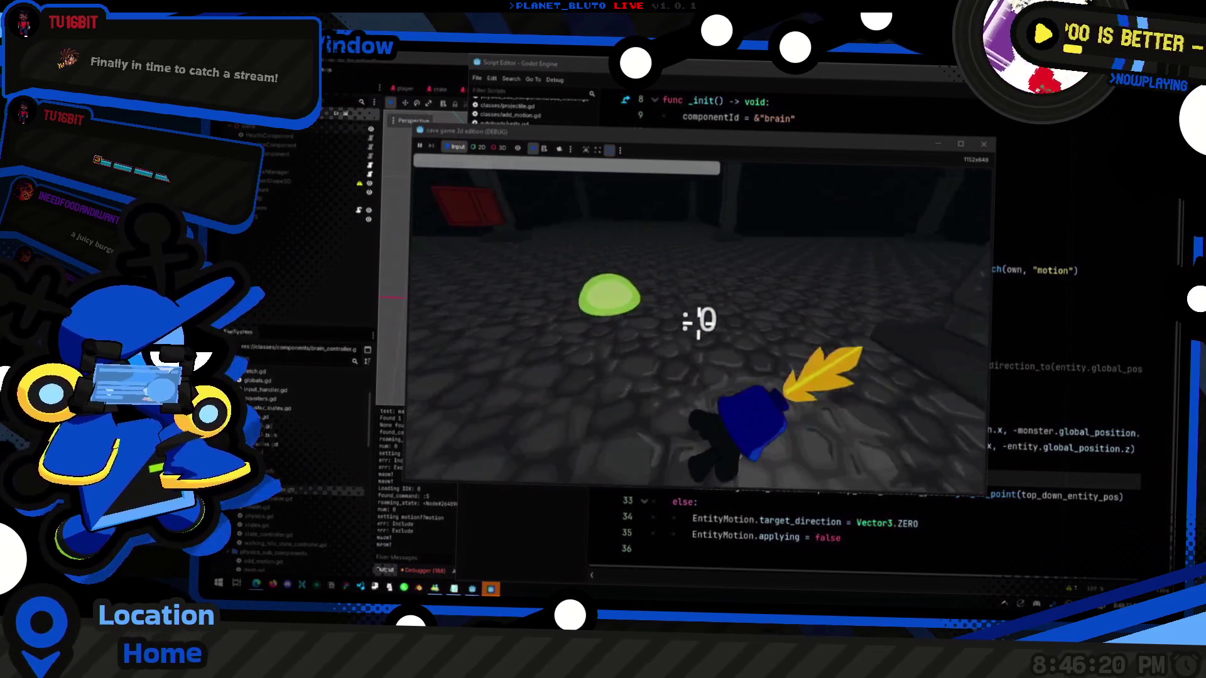
{"action": "key", "text": "d"}
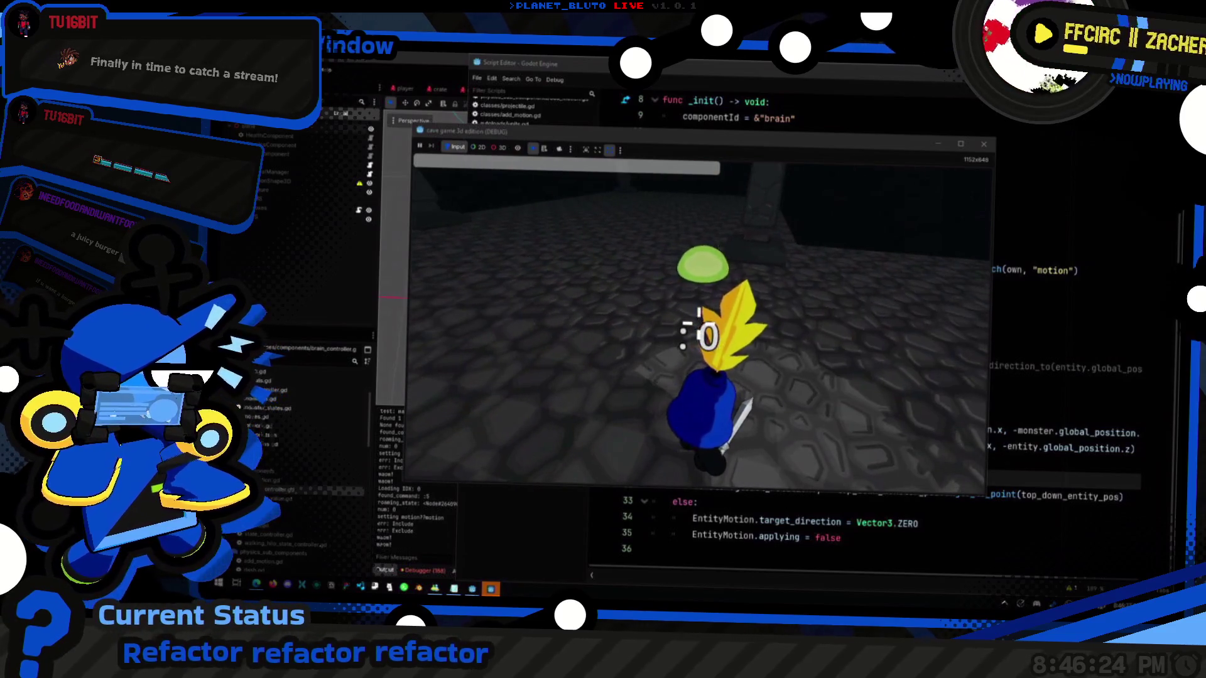
{"action": "key", "text": "alt+Tab"}
{"action": "scroll", "coordinate": [931, 444], "scroll_direction": "right", "scroll_amount": 1}
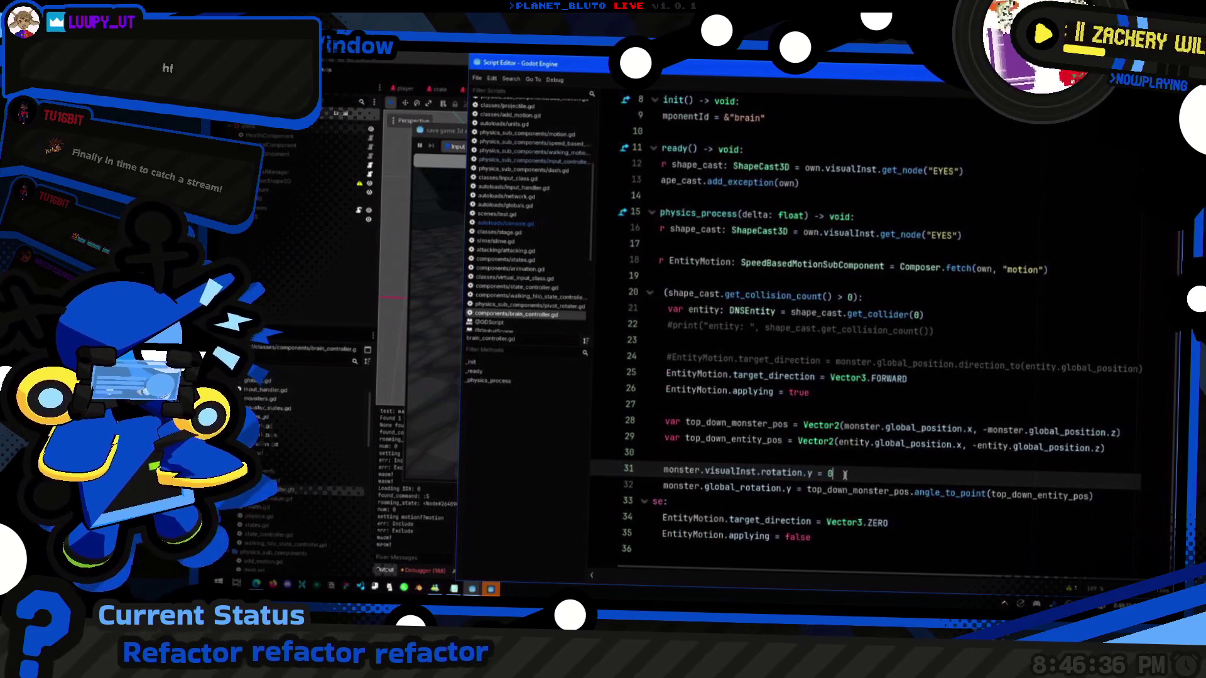
{"action": "left_click", "coordinate": [1068, 496]}
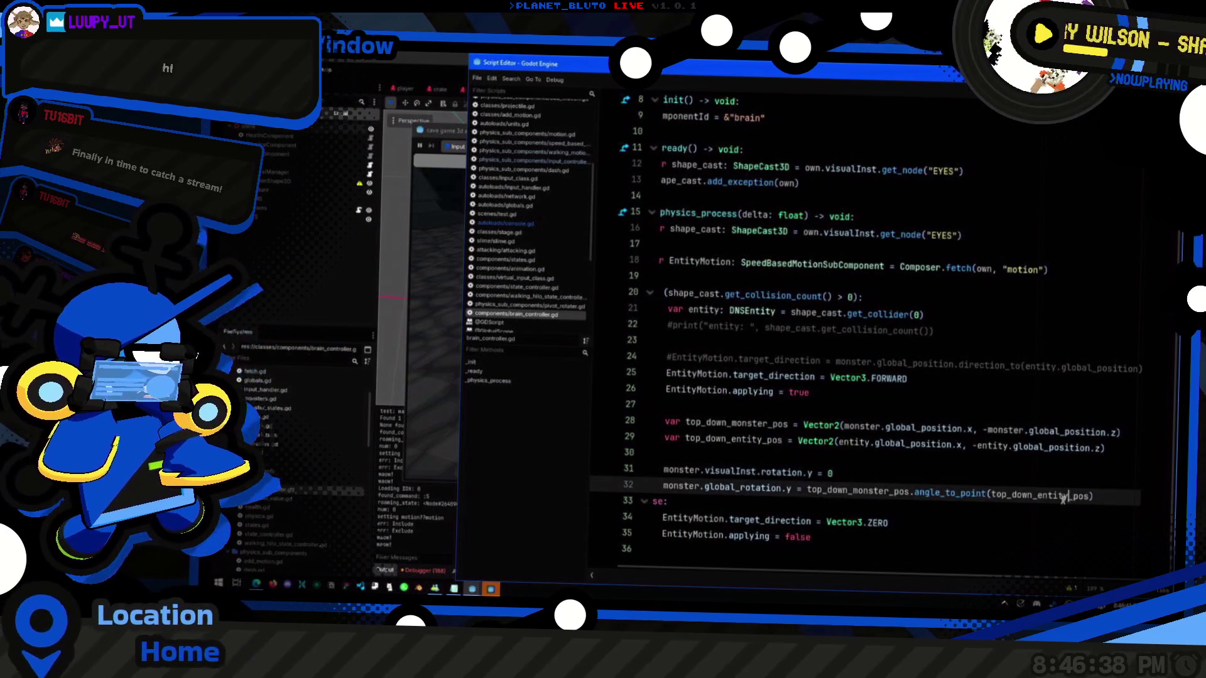
{"action": "left_click", "coordinate": [958, 493], "text": "ctrl"}
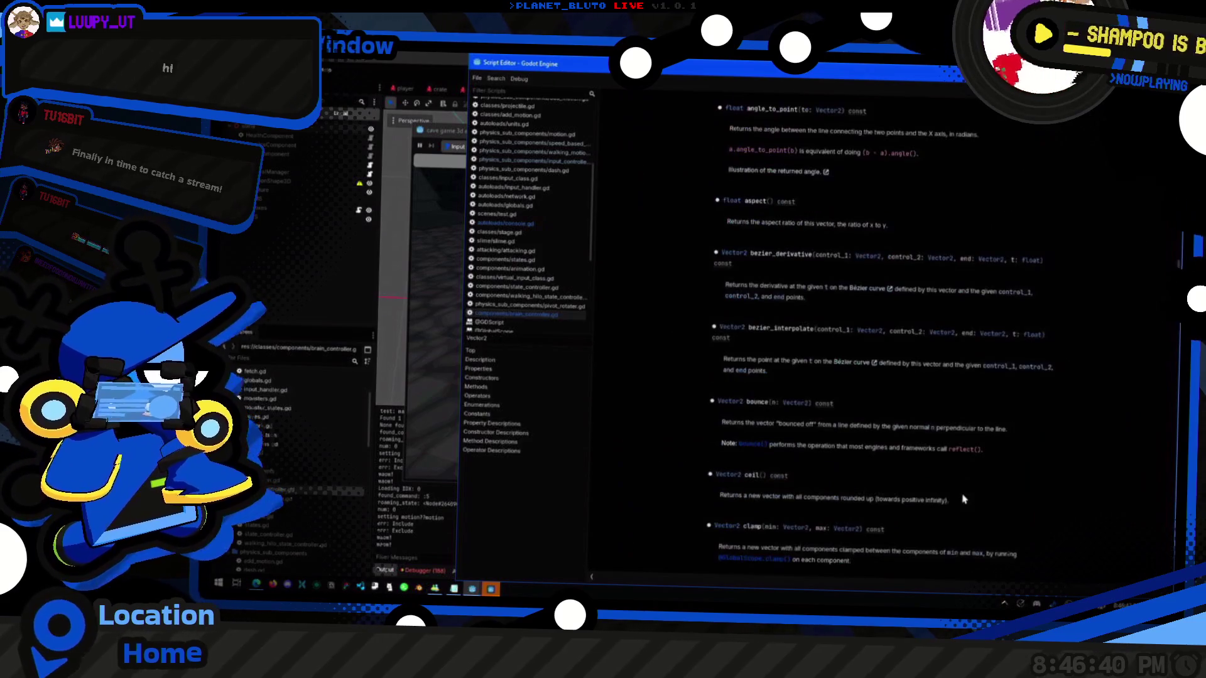
{"action": "scroll", "coordinate": [817, 221], "scroll_direction": "up", "scroll_amount": 2}
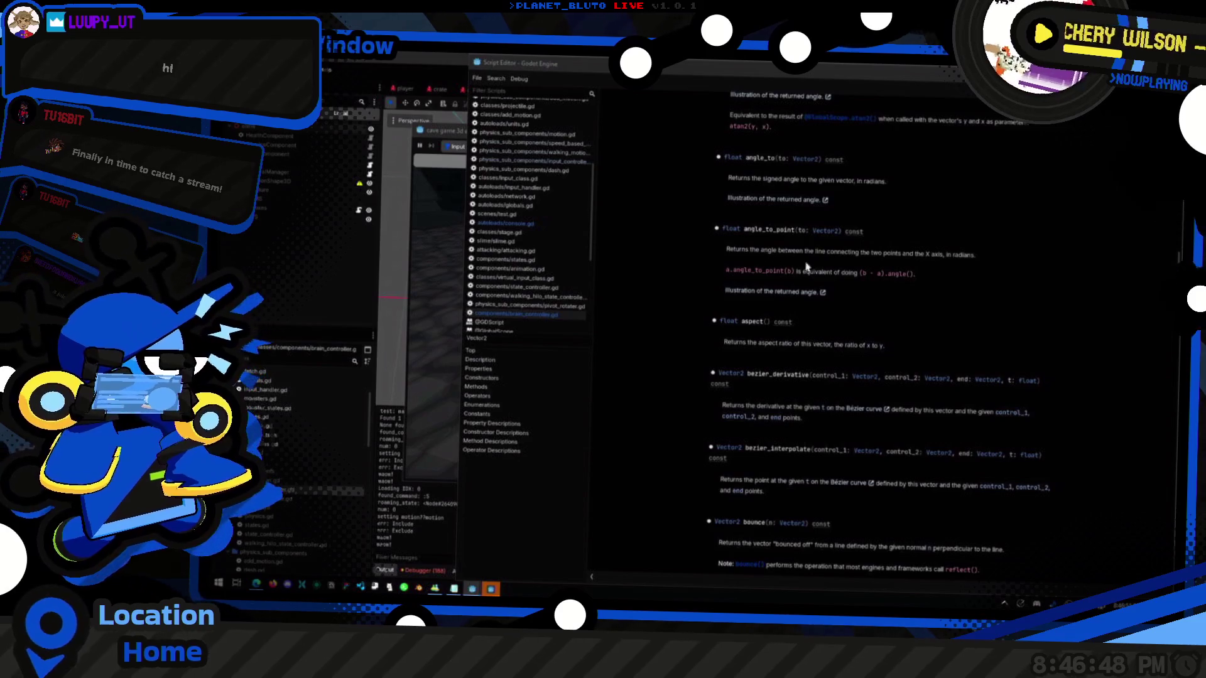
{"action": "left_click", "coordinate": [839, 283]}
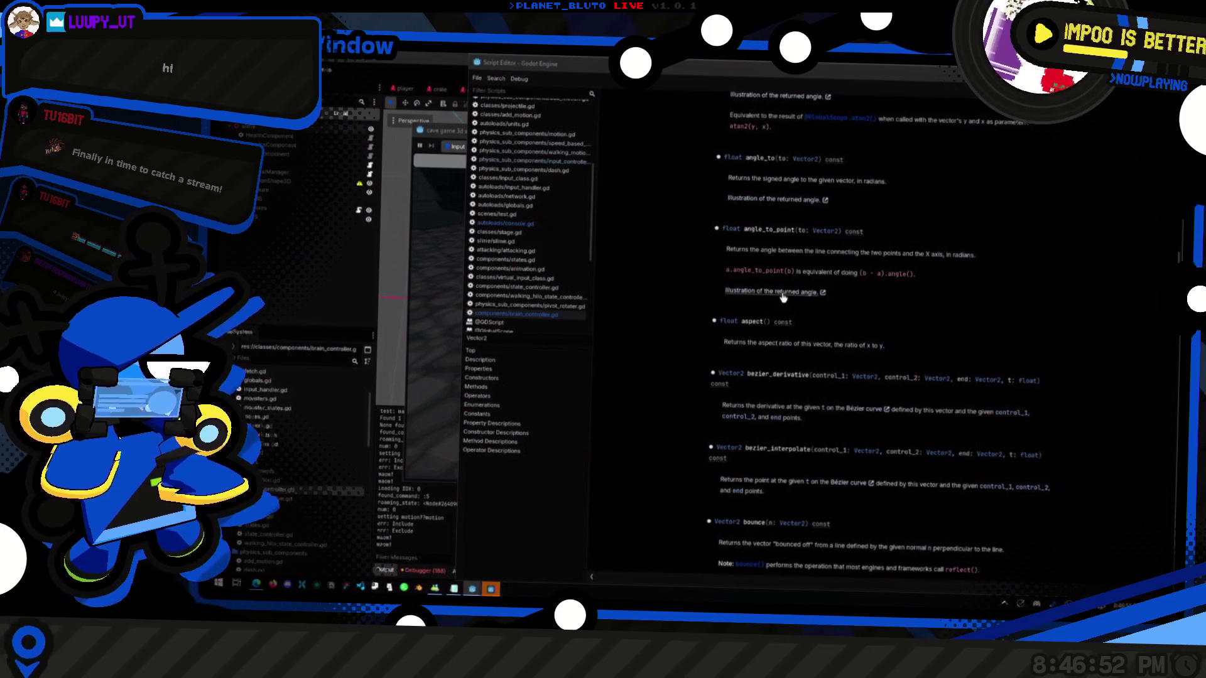
{"action": "scroll", "coordinate": [974, 304], "scroll_direction": "up", "scroll_amount": 3}
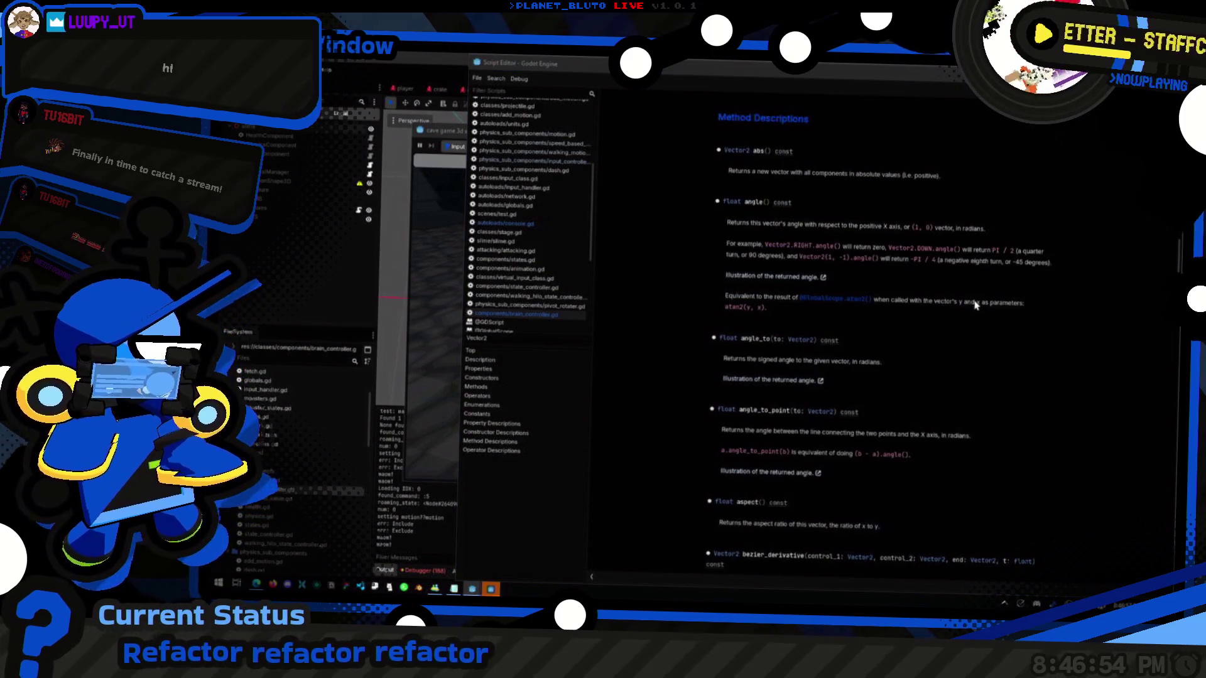
{"action": "scroll", "coordinate": [975, 305], "scroll_direction": "down", "scroll_amount": 1}
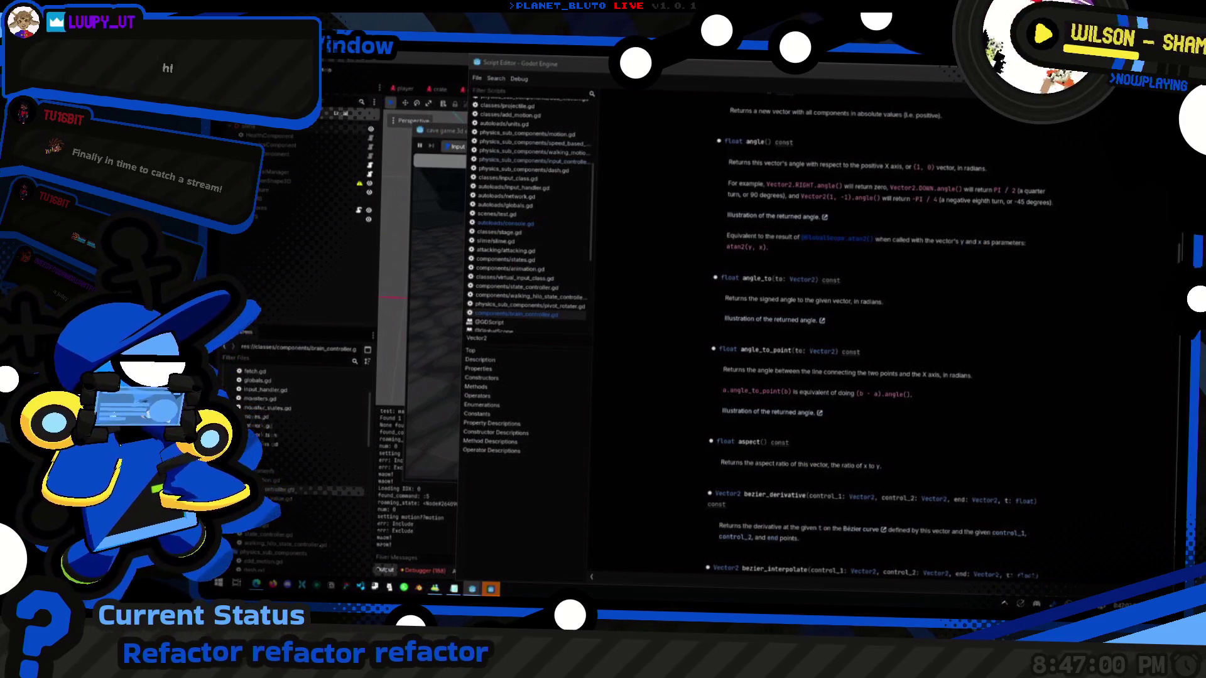
{"action": "left_click", "coordinate": [517, 314]}
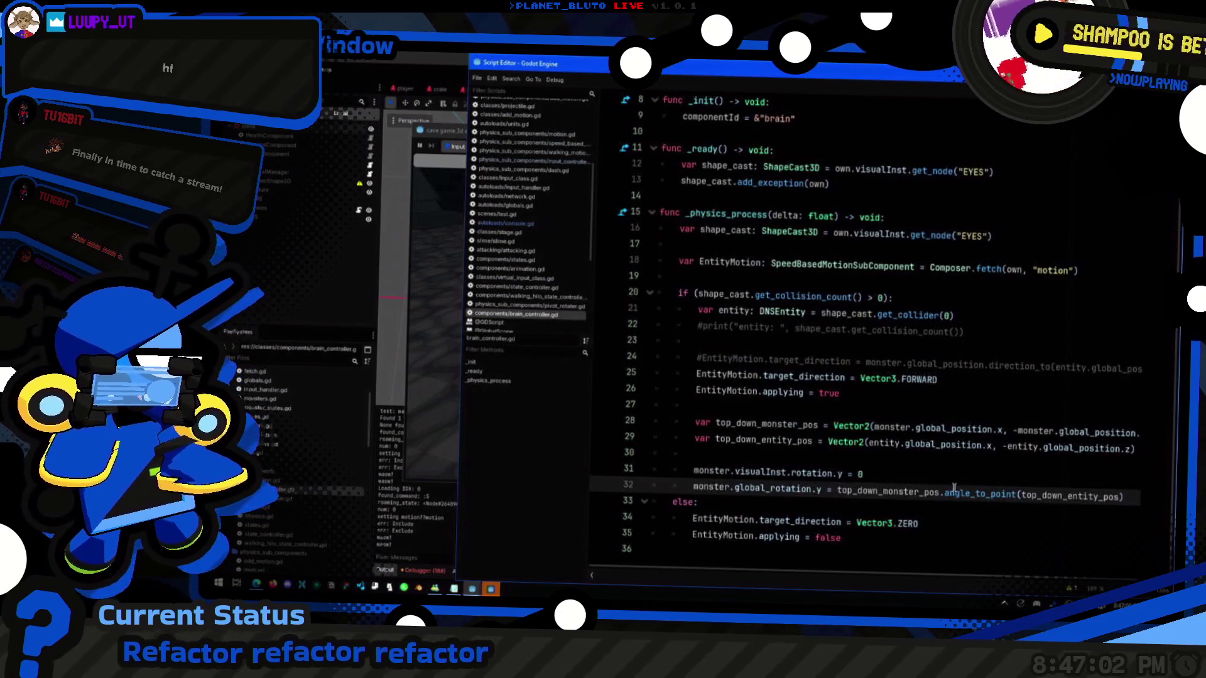
{"action": "double_click", "coordinate": [895, 493]}
{"action": "scroll", "coordinate": [894, 494], "scroll_direction": "right", "scroll_amount": 1}
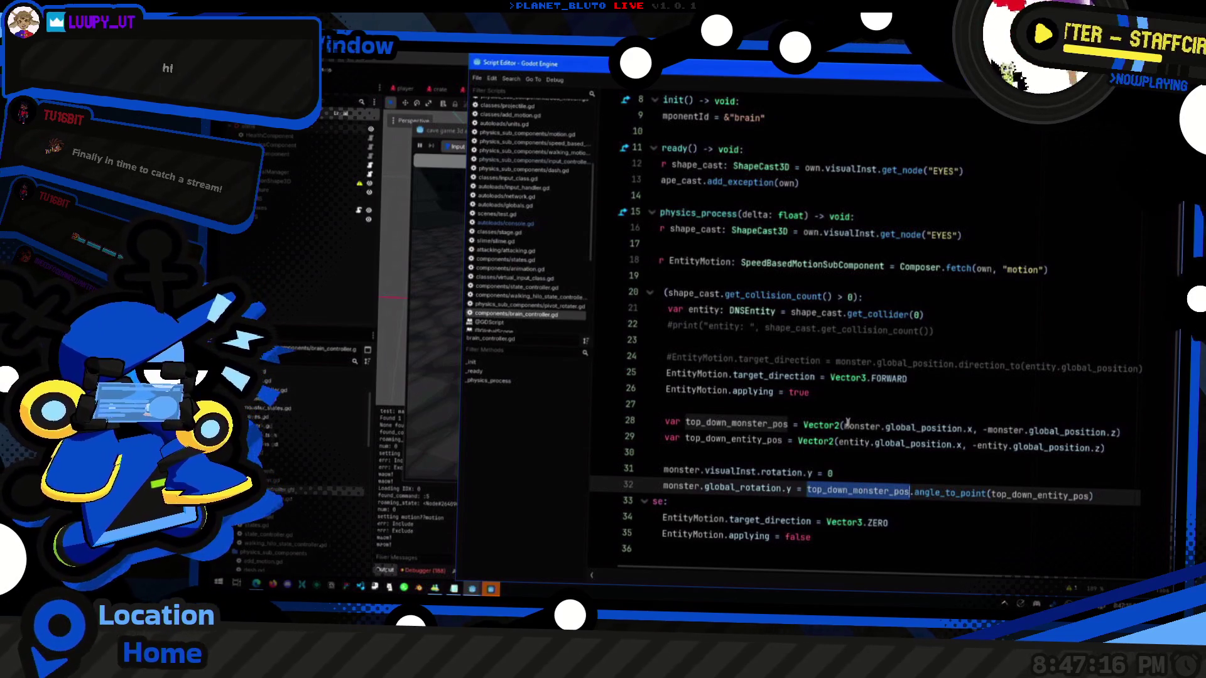
{"action": "left_click", "coordinate": [942, 500], "text": "ctrl"}
{"action": "scroll", "coordinate": [816, 230], "scroll_direction": "up", "scroll_amount": 1}
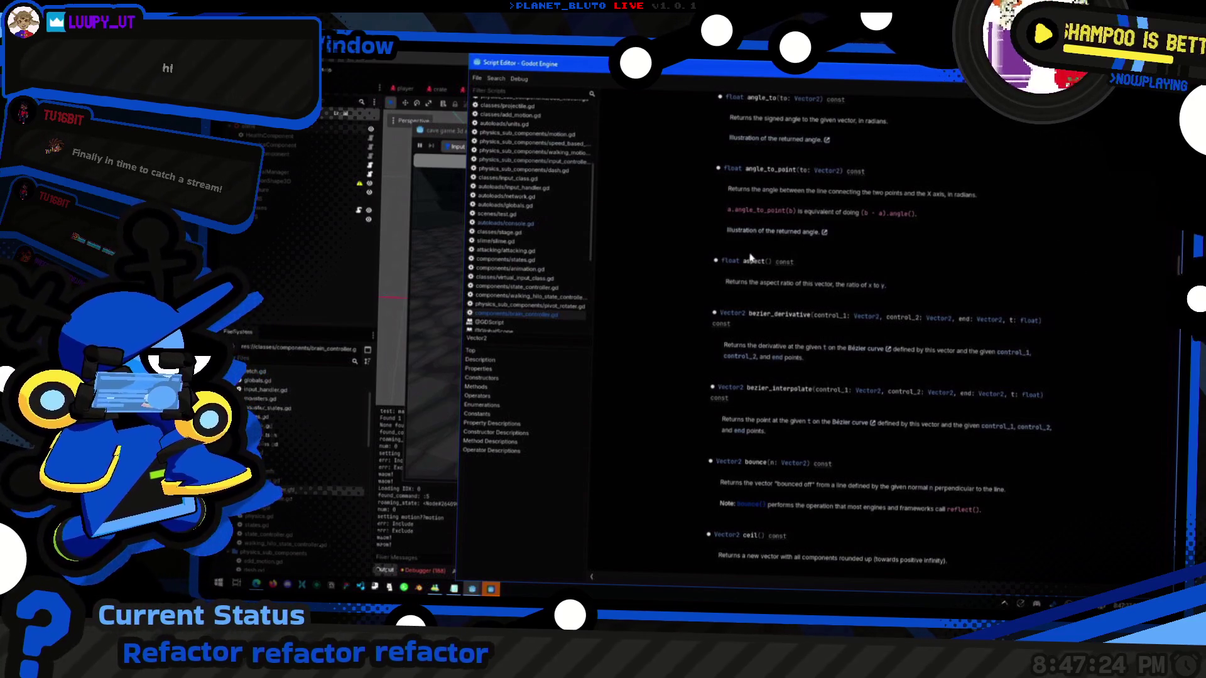
{"action": "left_click", "coordinate": [522, 317]}
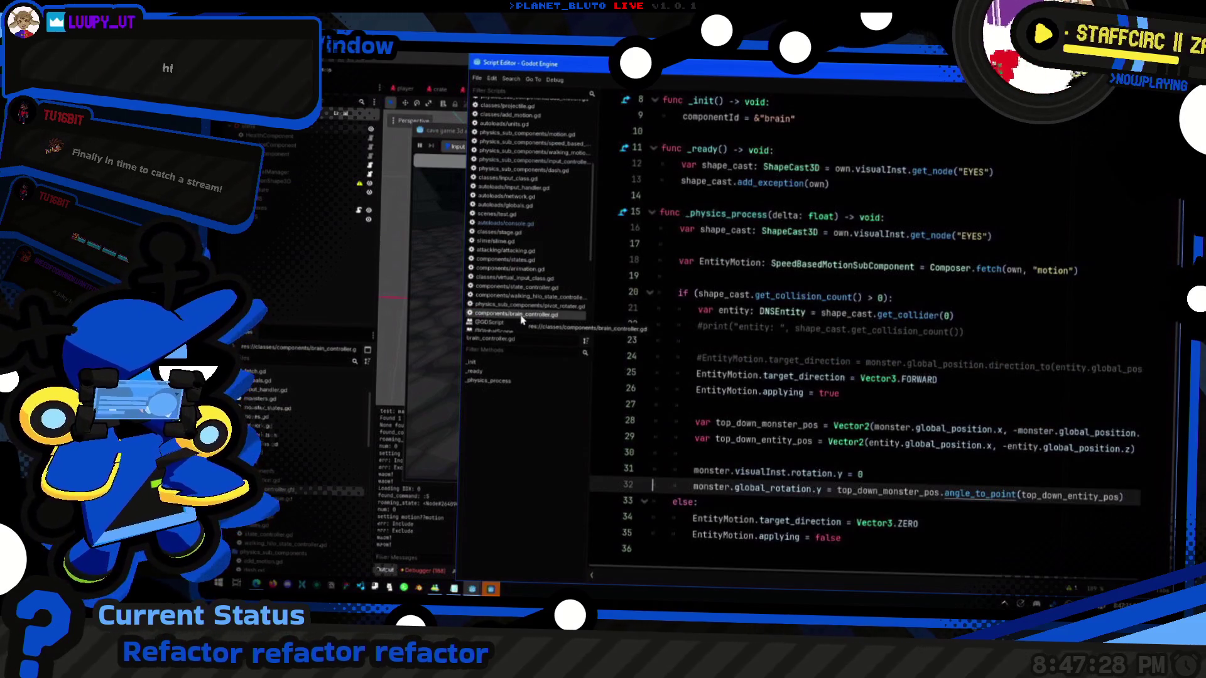
{"action": "left_click", "coordinate": [902, 491]}
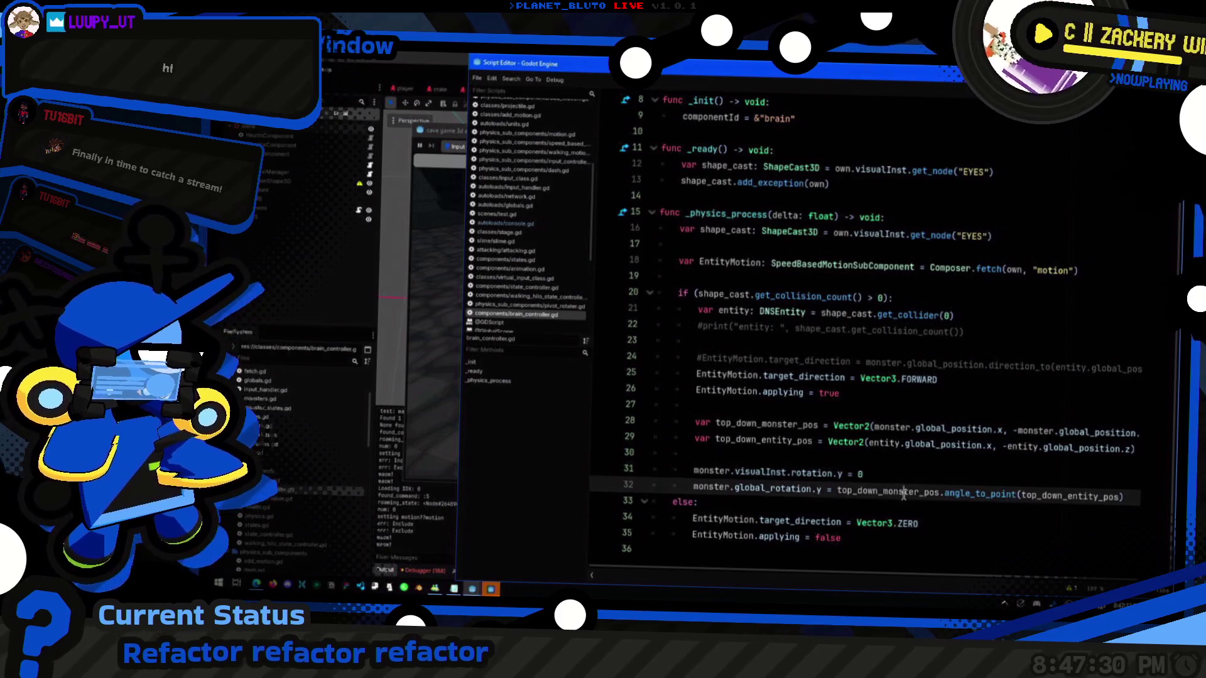
{"action": "left_click", "coordinate": [999, 430]}
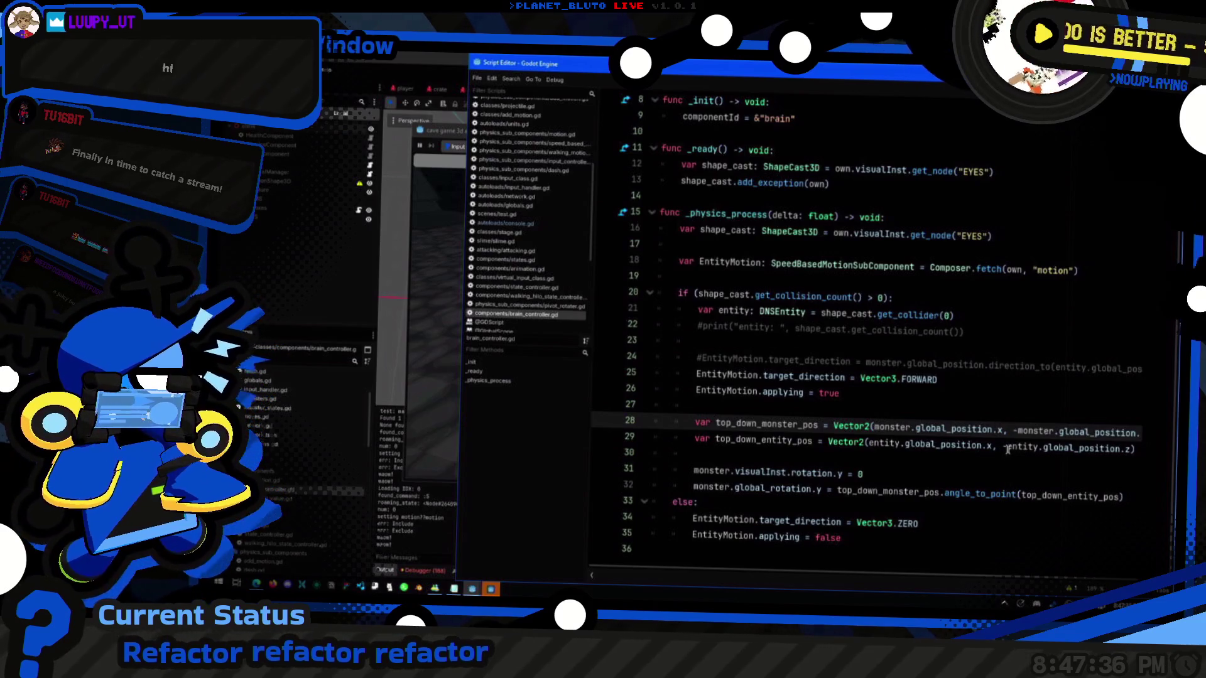
{"action": "key", "text": "alt+Tab"}
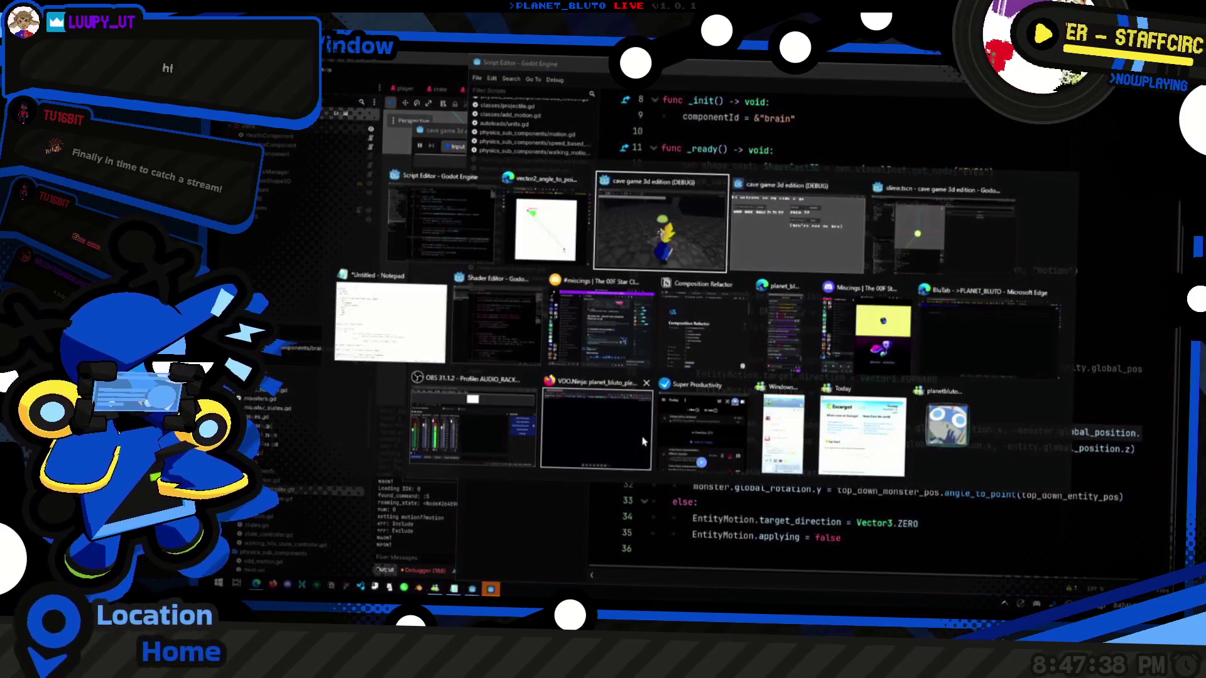
{"action": "key", "text": "Escape"}
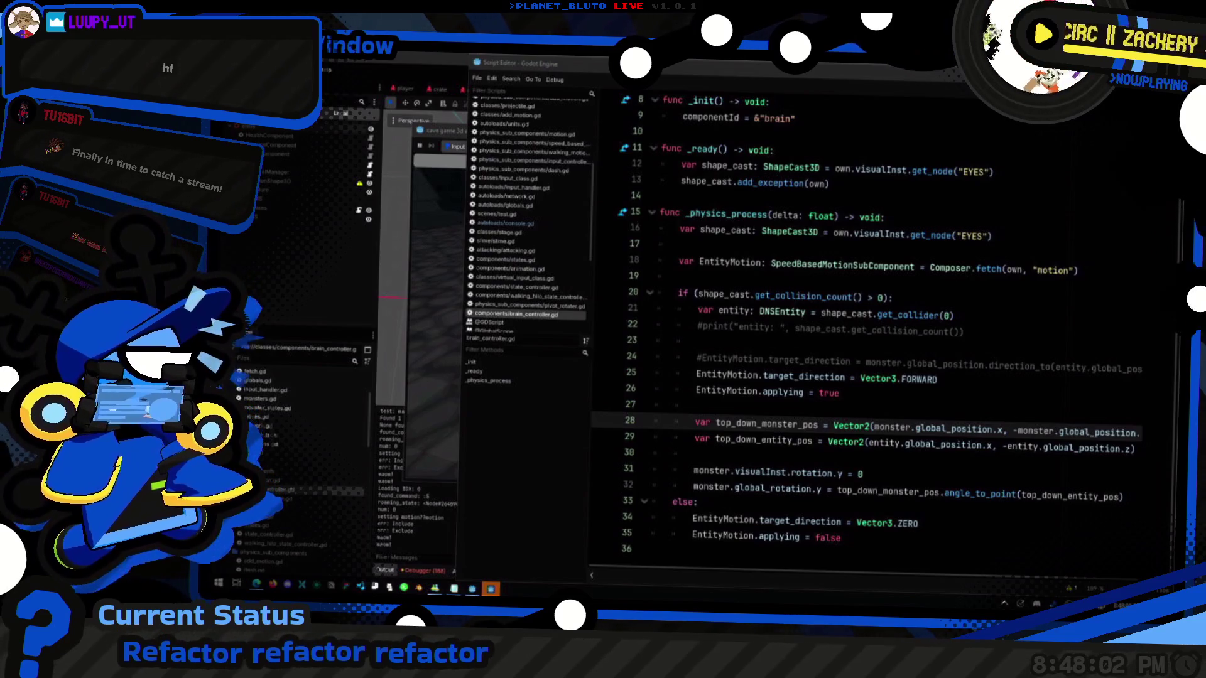
{"action": "key", "text": "alt+Tab"}
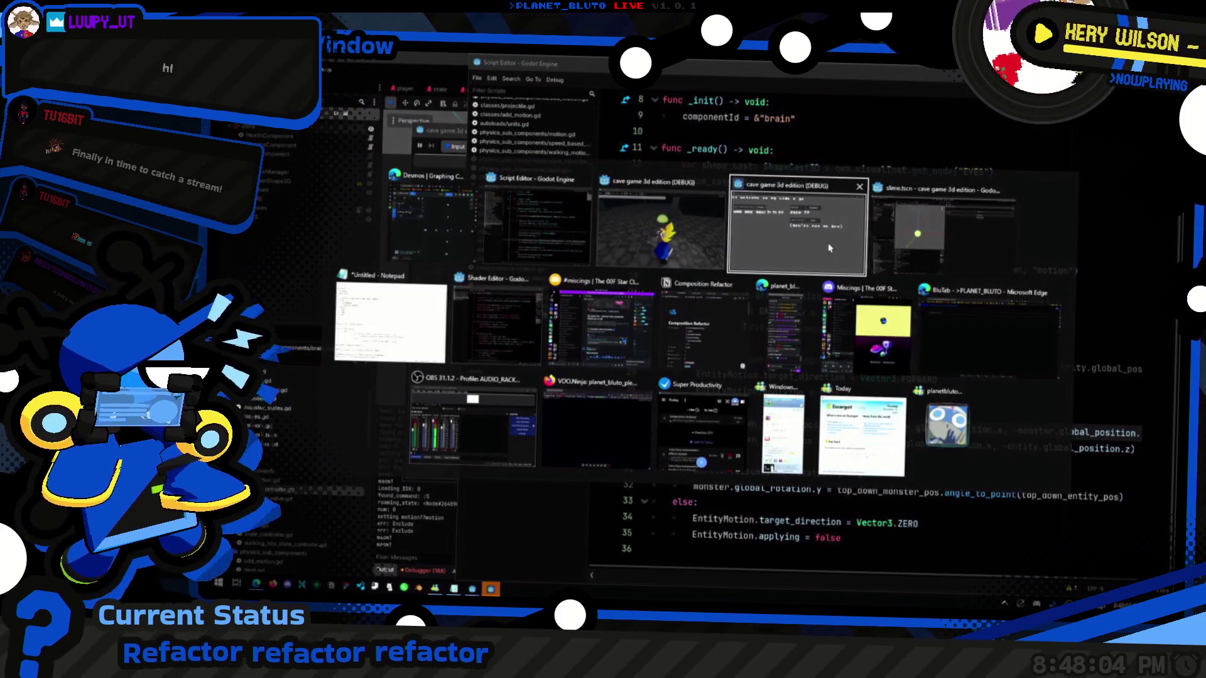
{"action": "key", "text": "Escape"}
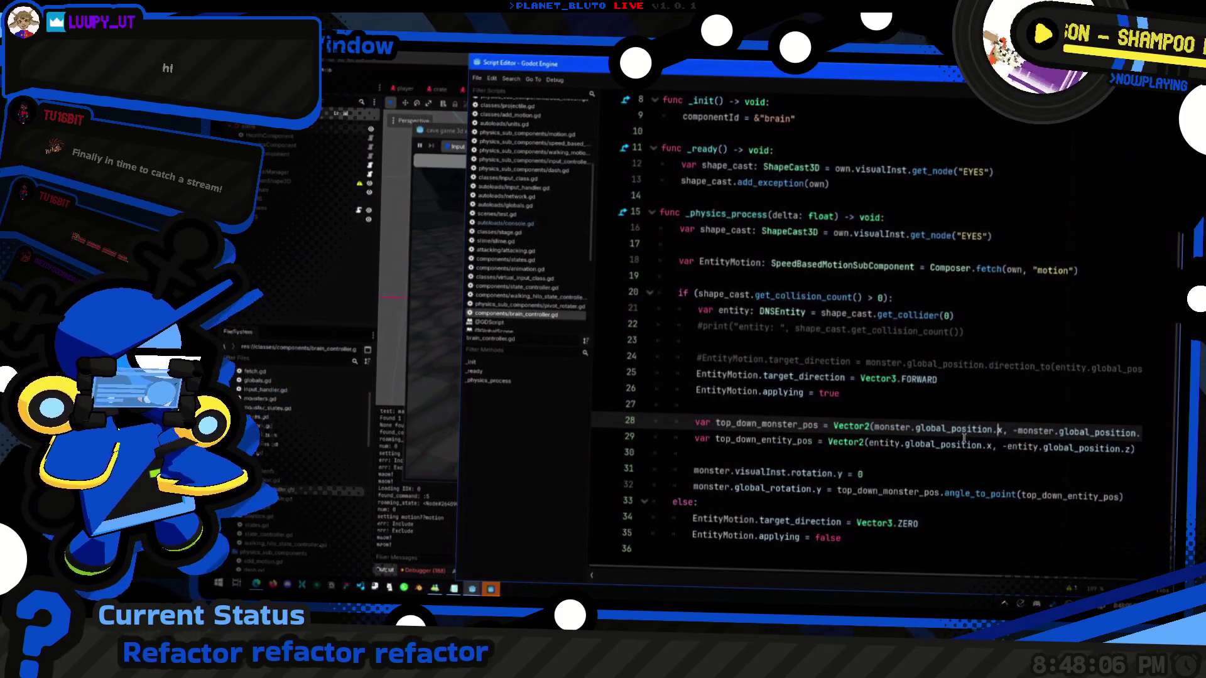
{"action": "key", "text": "Right"}
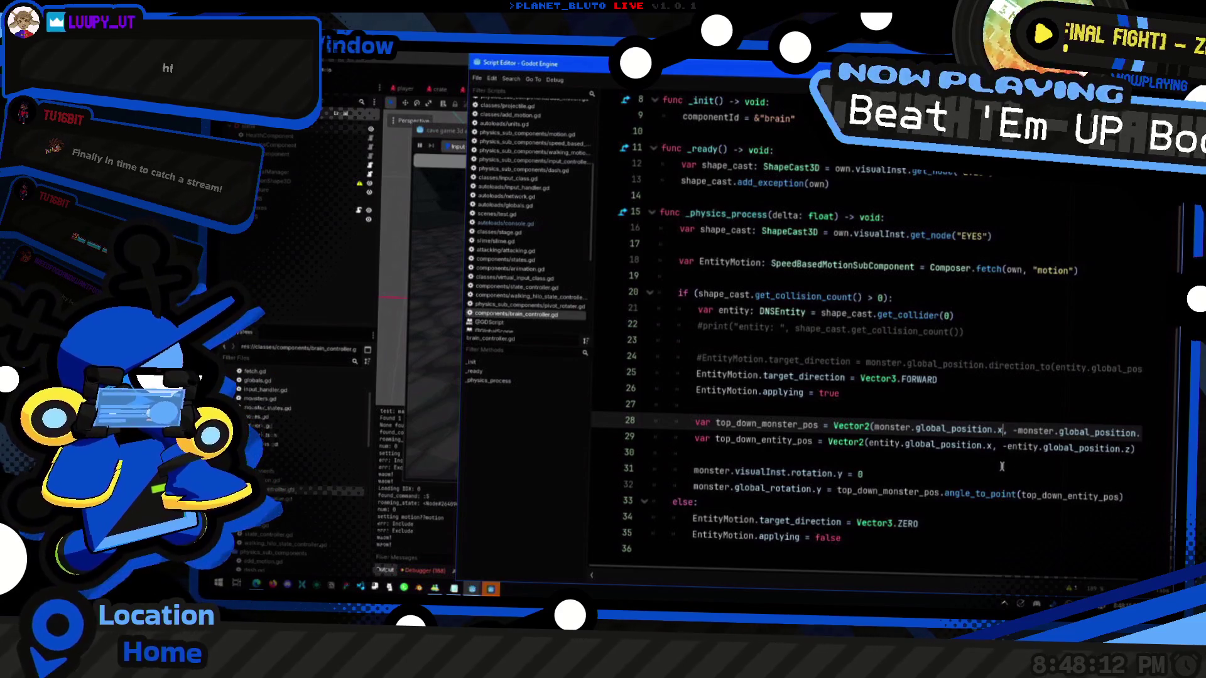
{"action": "left_click", "coordinate": [942, 492]}
{"action": "key", "text": "ctrl+Left"}
{"action": "key", "text": "shift+End"}
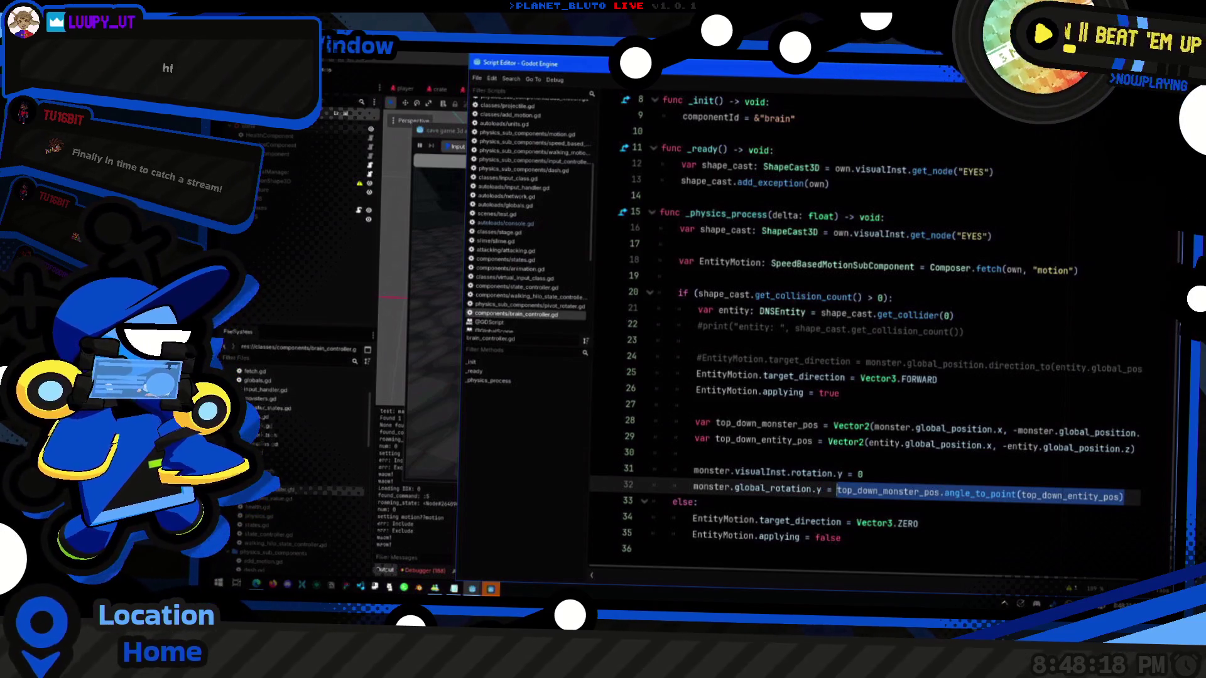
{"action": "key", "text": "alt+Tab"}
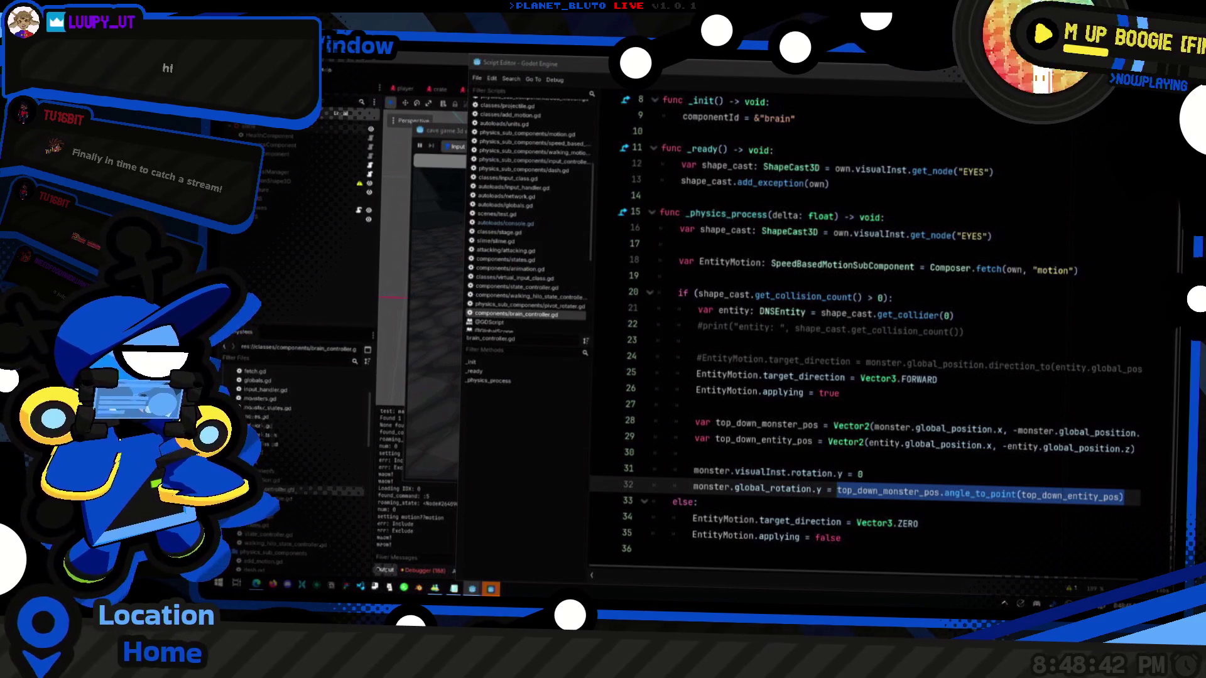
{"action": "key", "text": "alt+Tab"}
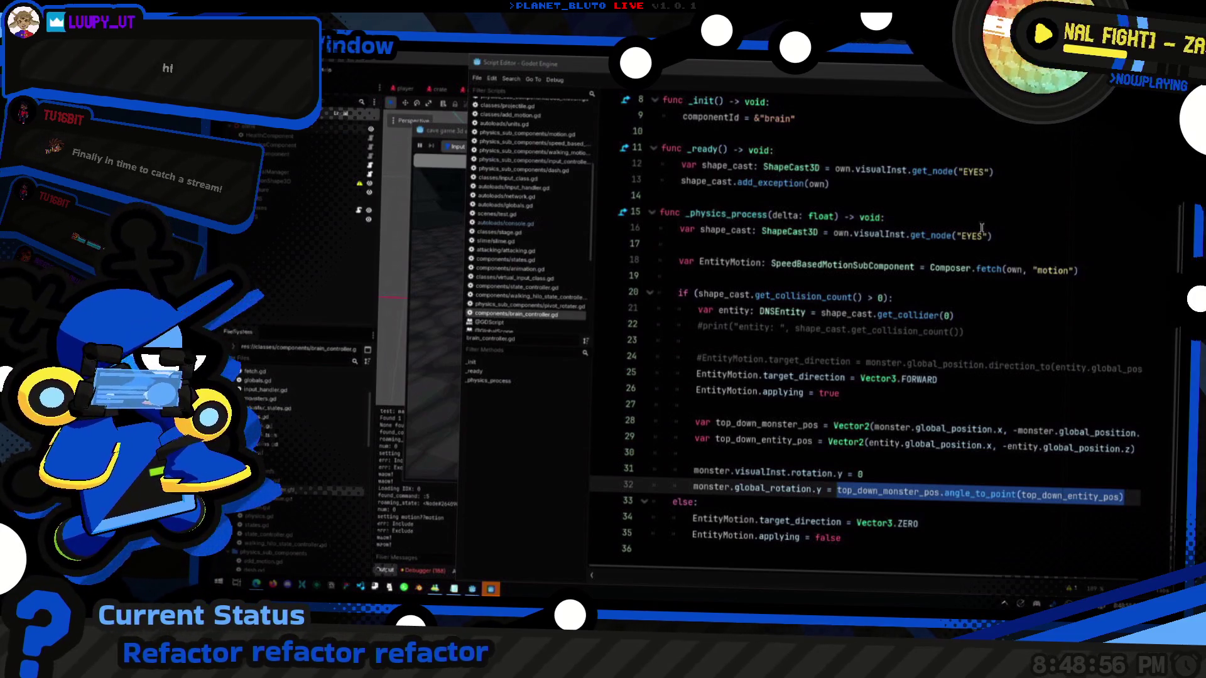
Wrap line 32's angle expression in parentheses and append + (PI/2.0).
{"action": "left_click", "coordinate": [1002, 501]}
{"action": "key", "text": "shift+End"}
{"action": "type", "text": "("}
{"action": "type", "text": " + "}
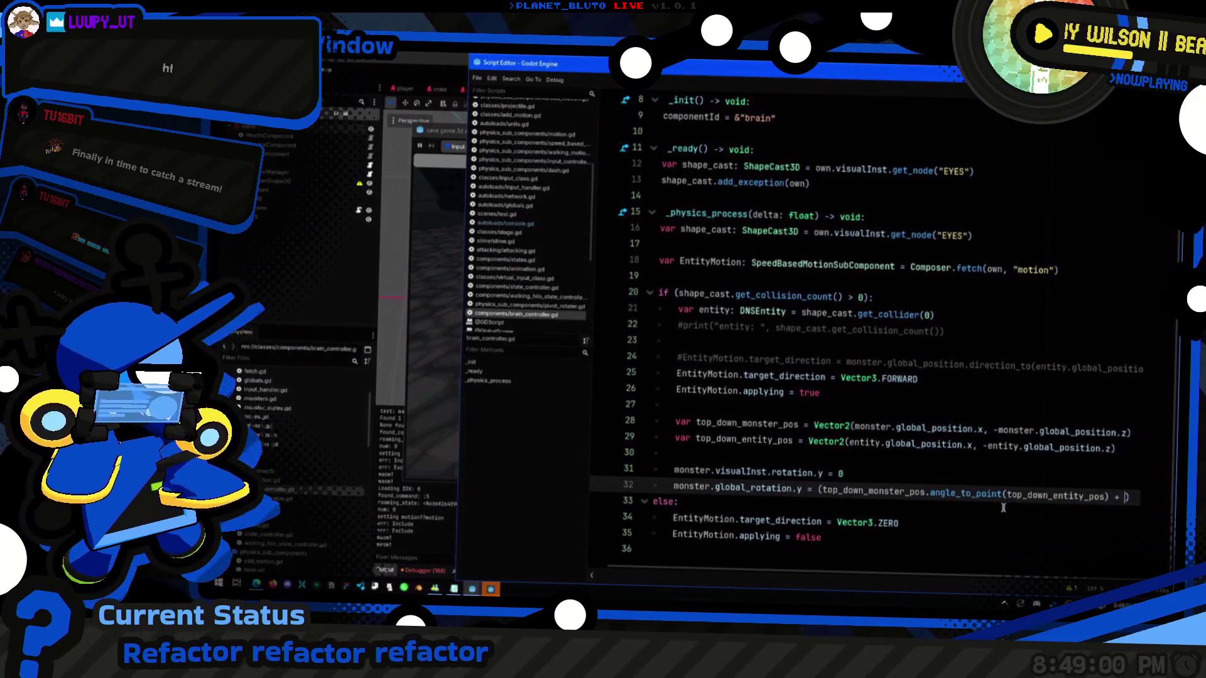
{"action": "type", "text": "PI/"}
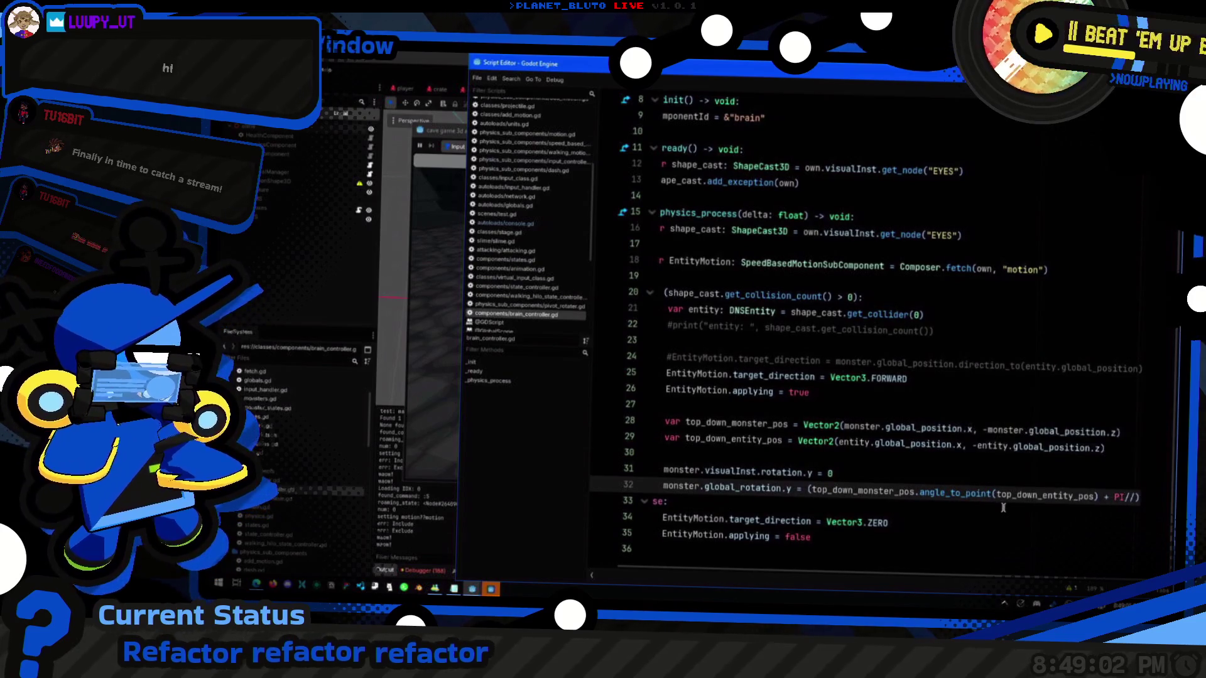
{"action": "key", "text": "shift+Left"}
{"action": "key", "text": "shift+Left"}
{"action": "key", "text": "shift+Left"}
{"action": "type", "text": "(PI/"}
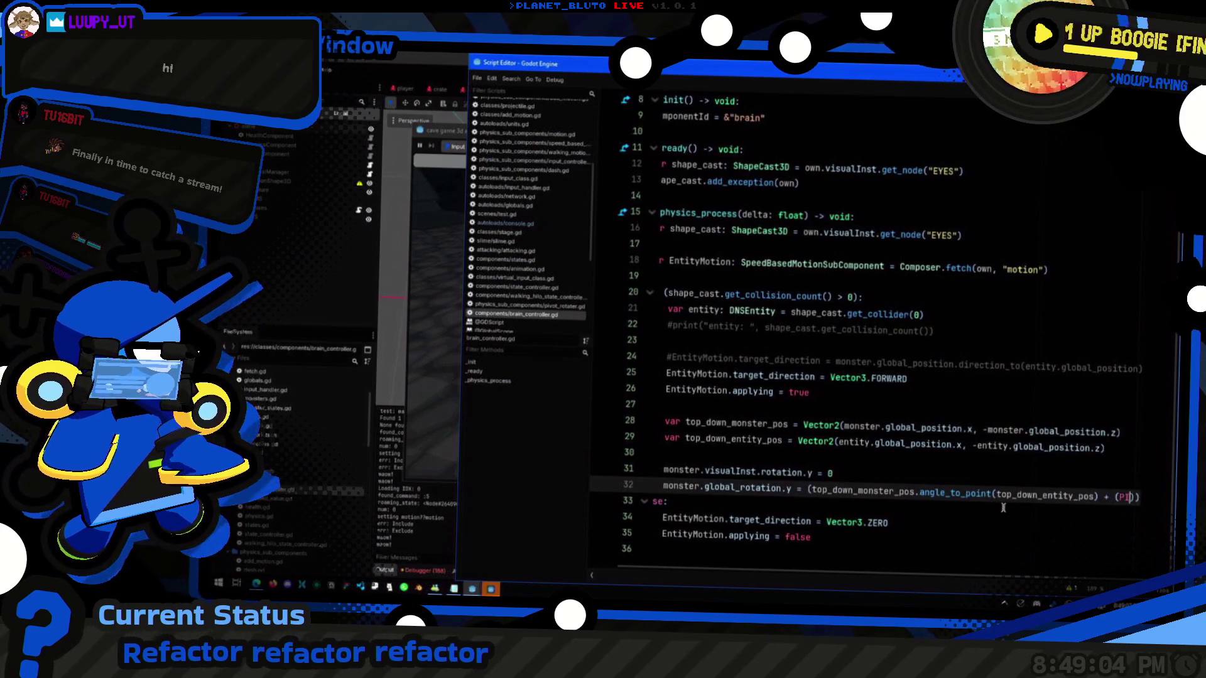
{"action": "type", "text": "2"}
{"action": "type", "text": ".0"}
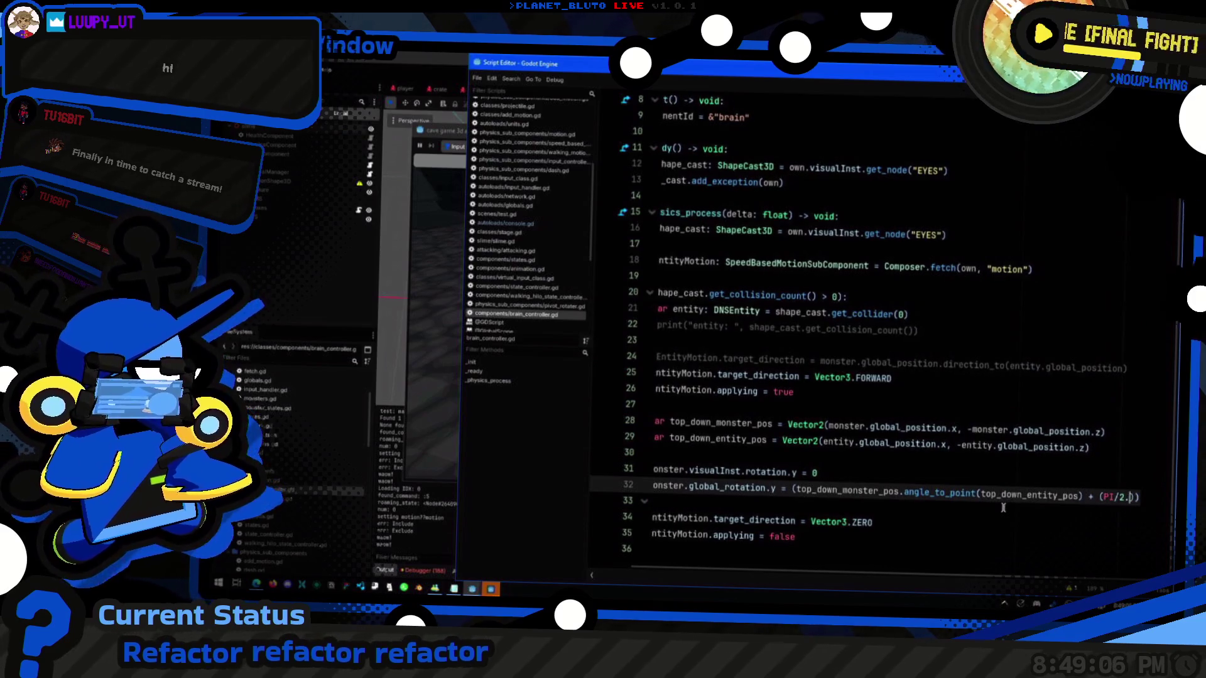
Check the slime's rotation in the running game window.
{"action": "key", "text": "super+Tab"}
{"action": "left_click", "coordinate": [708, 227]}
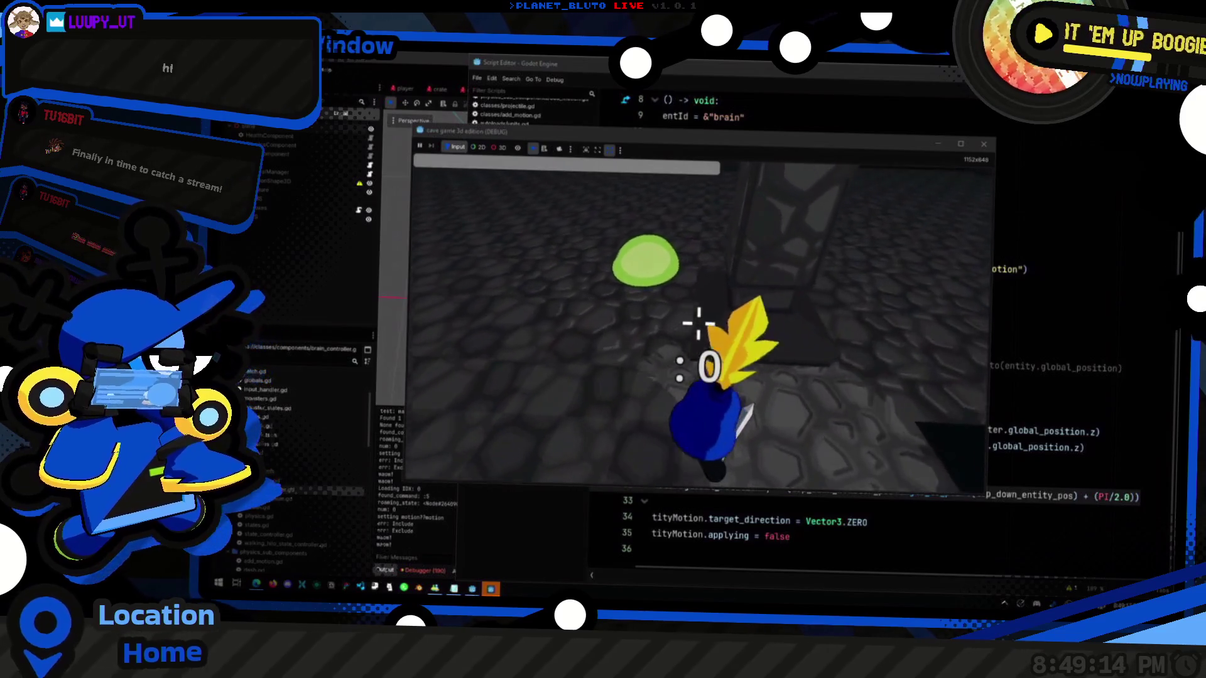
{"action": "key", "text": "alt+Tab"}
Swap top_down_entity_pos and top_down_monster_pos in the angle_to_point call, then test in game.
{"action": "double_click", "coordinate": [1024, 495]}
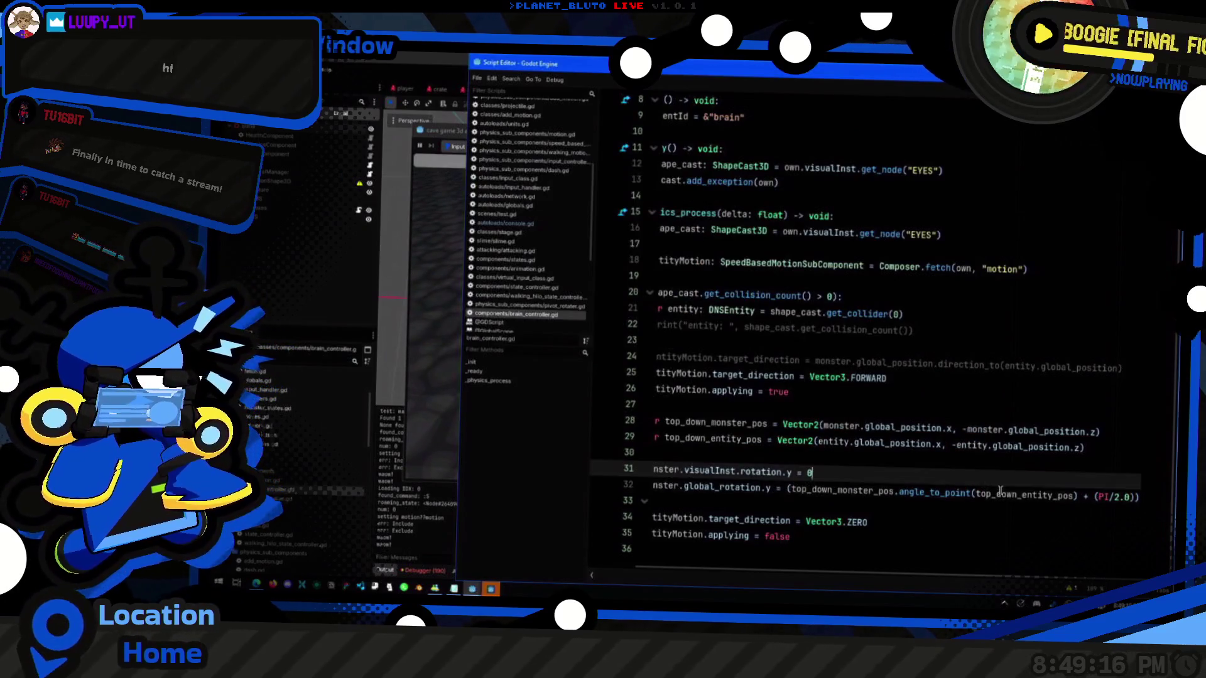
{"action": "key", "text": "BackSpace"}
{"action": "key", "text": "ctrl+shift+Right"}
{"action": "type", "text": "top_down_entity_pos"}
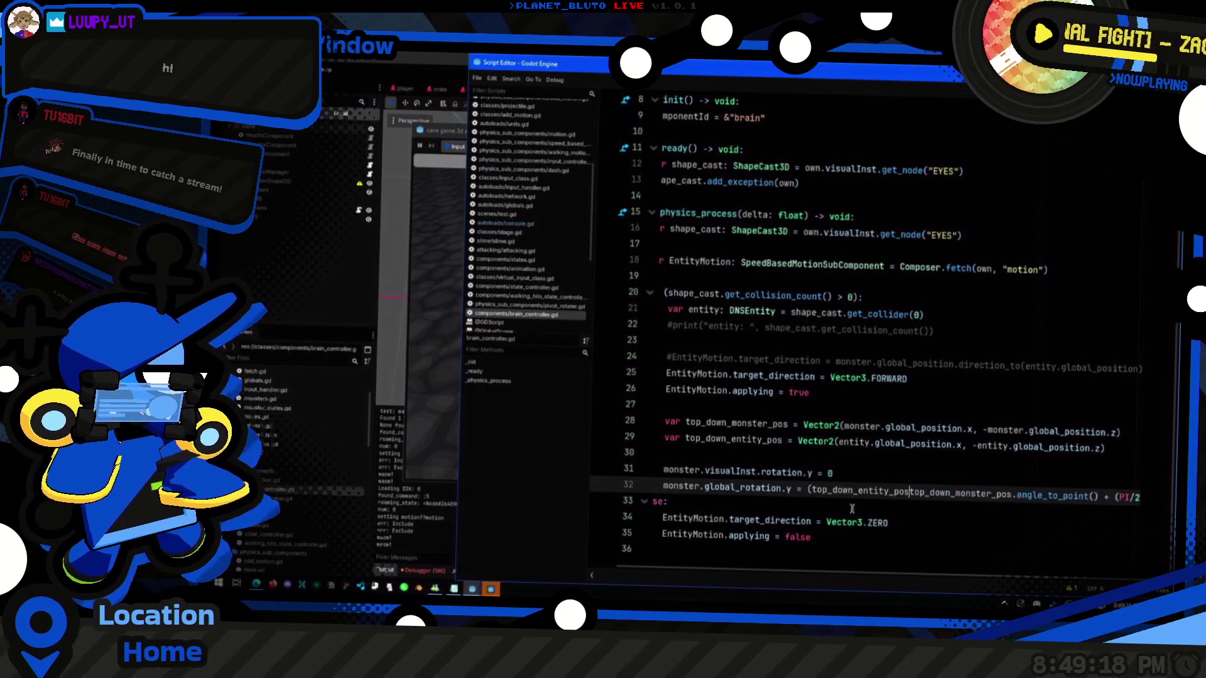
{"action": "type", "text": "top_down_monster_pos"}
{"action": "key", "text": "alt+Tab"}
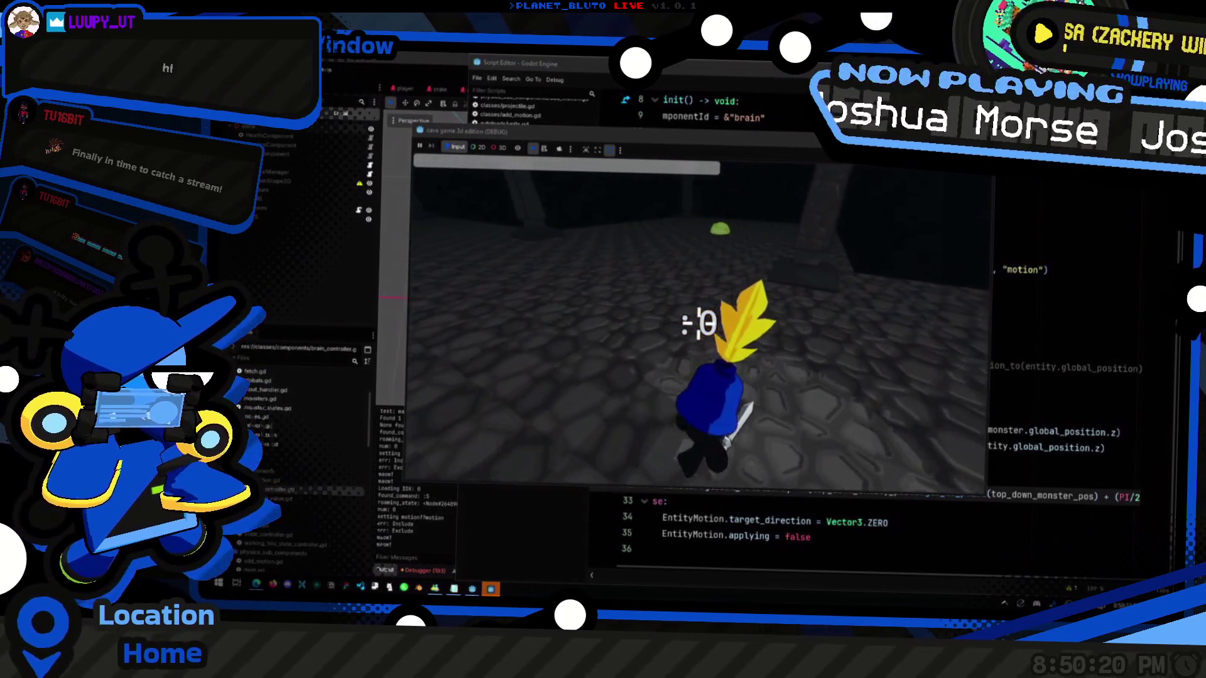
Add line 33 'monster.currentState' below line 32 and jump to its definition in monster.gd.
{"action": "key", "text": "alt+Tab"}
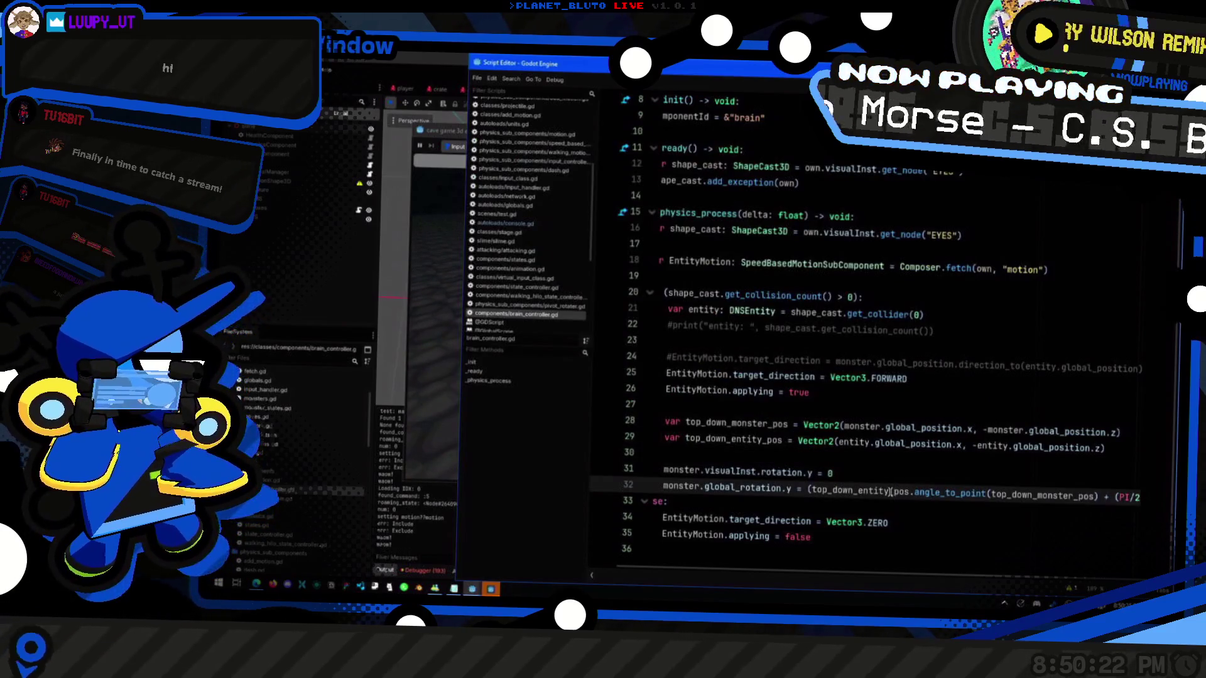
{"action": "key", "text": "End"}
{"action": "key", "text": "Return"}
{"action": "type", "text": "monster."}
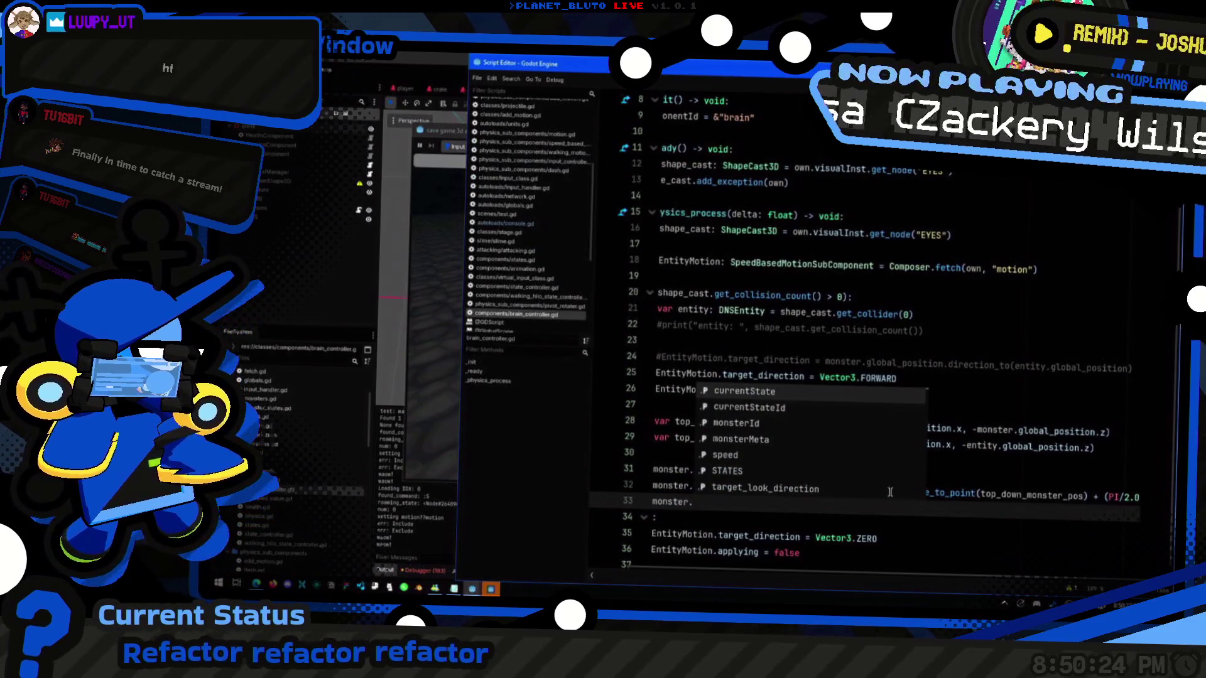
{"action": "key", "text": "Return"}
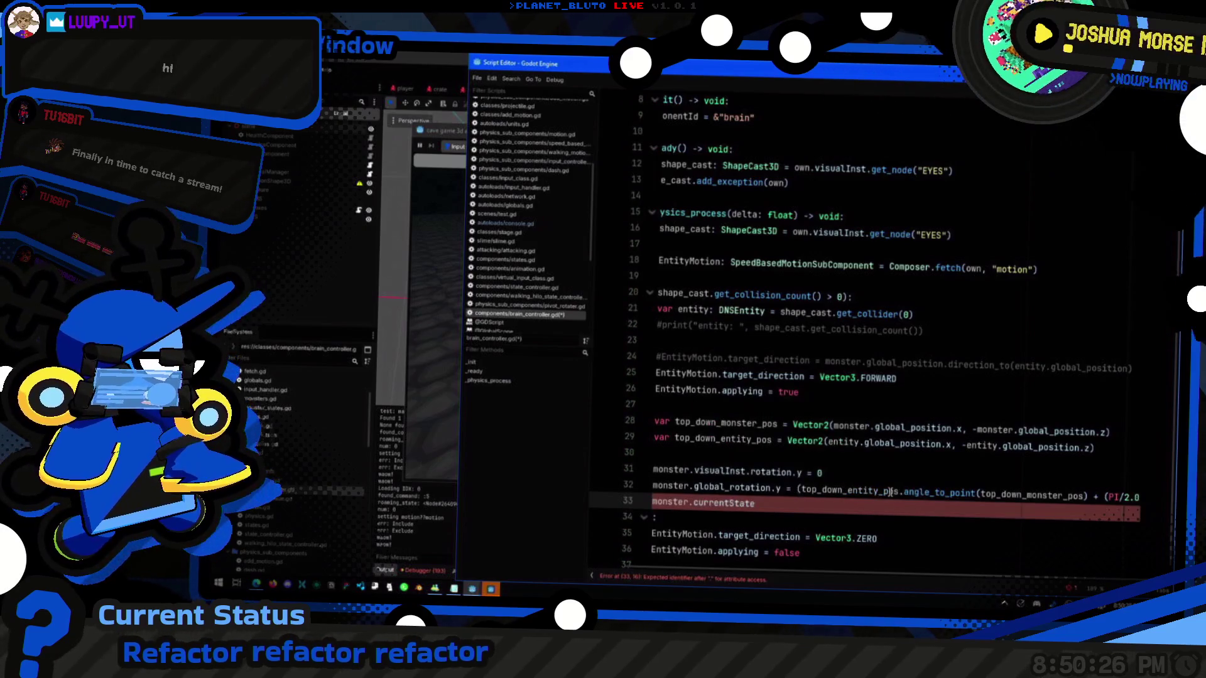
{"action": "left_click", "coordinate": [726, 503], "text": "ctrl"}
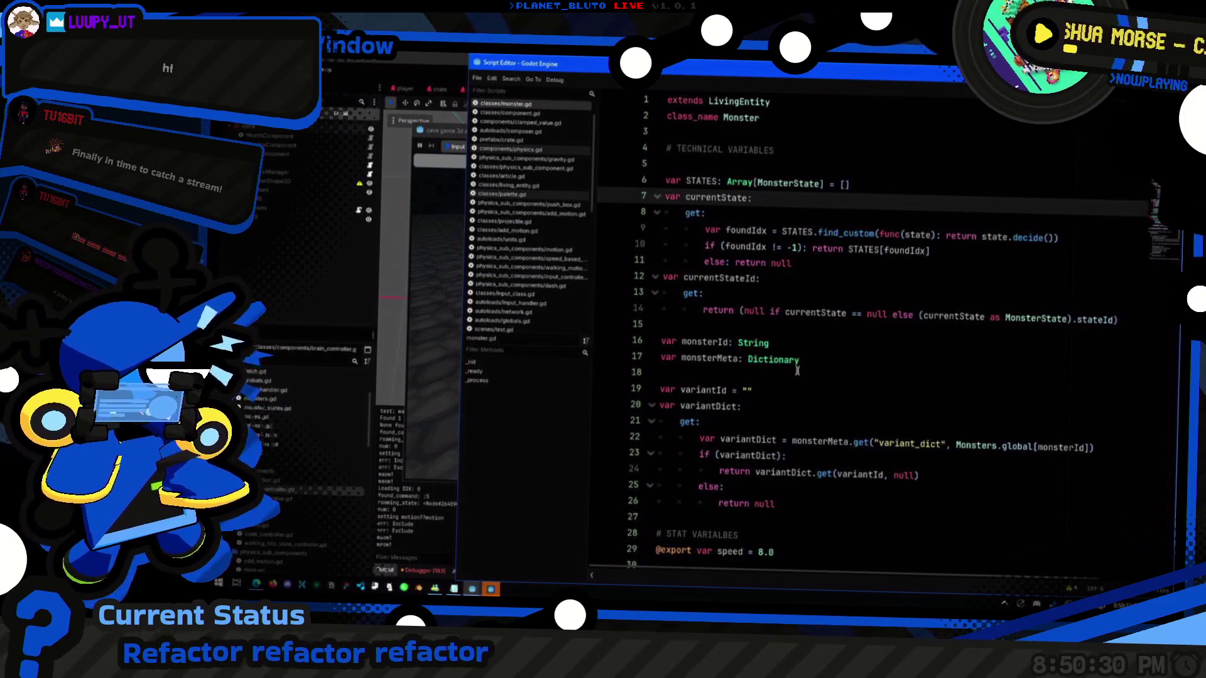
{"action": "scroll", "coordinate": [791, 427], "scroll_direction": "down", "scroll_amount": 5}
{"action": "scroll", "coordinate": [791, 426], "scroll_direction": "down", "scroll_amount": 1}
{"action": "scroll", "coordinate": [785, 434], "scroll_direction": "up", "scroll_amount": 5}
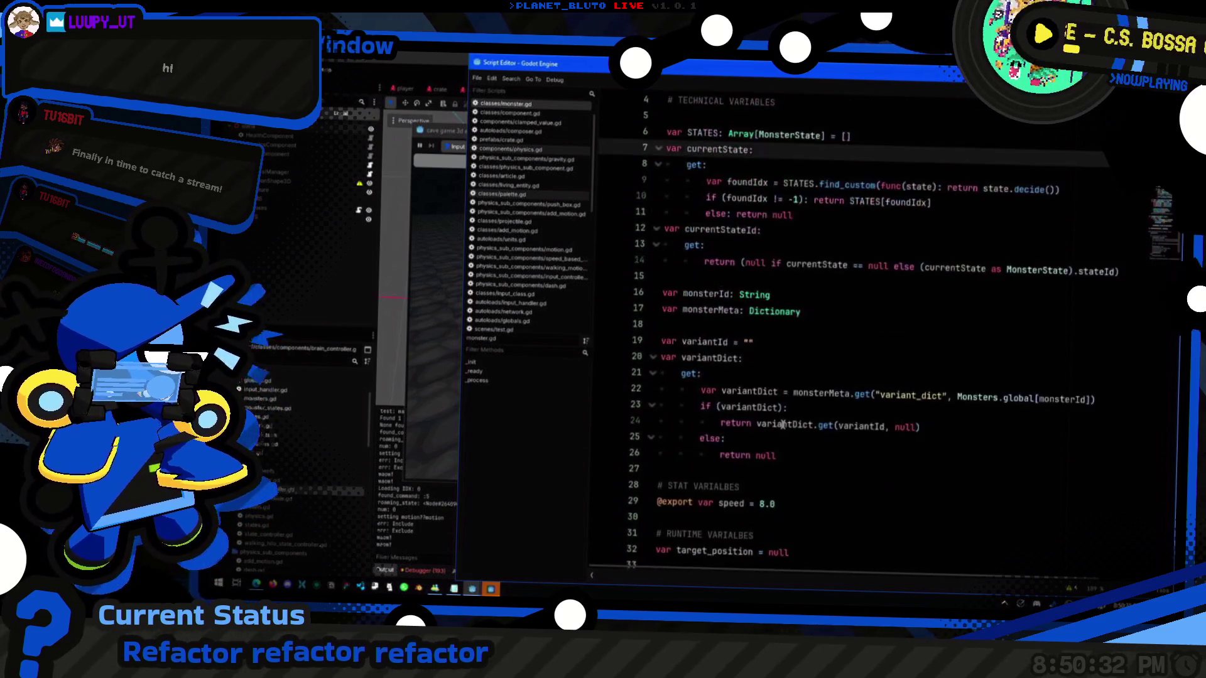
{"action": "scroll", "coordinate": [779, 444], "scroll_direction": "down", "scroll_amount": 6}
{"action": "key", "text": "alt+Tab"}
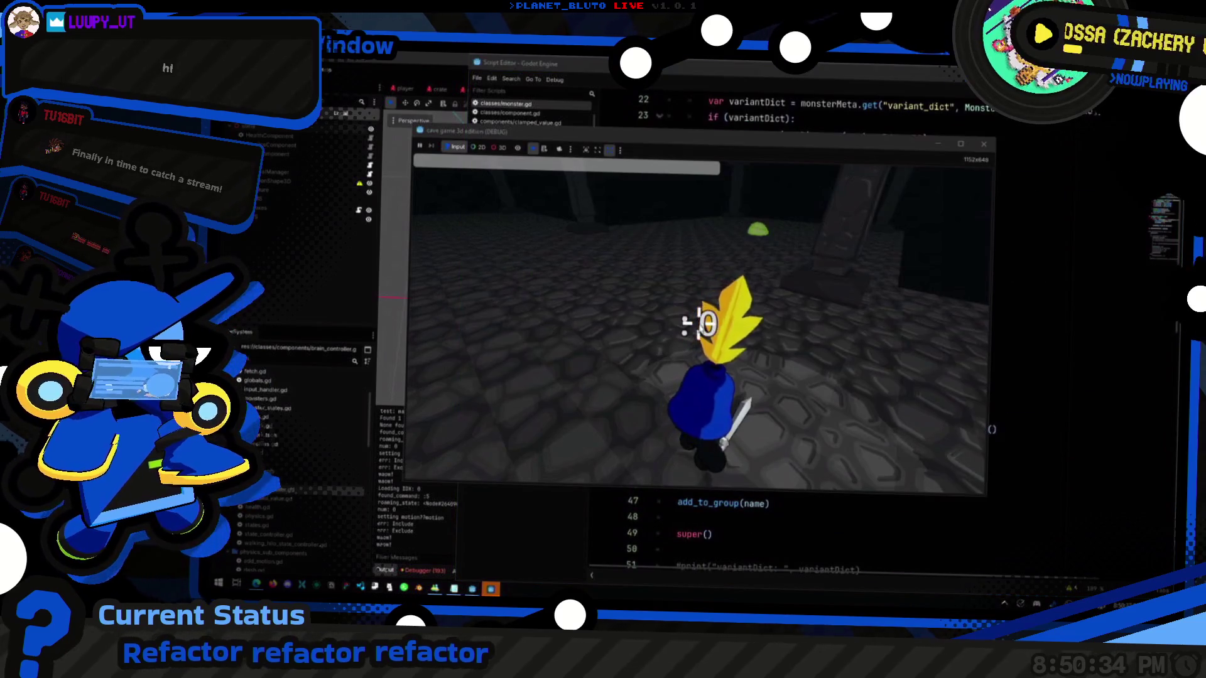
{"action": "key", "text": "alt+Tab"}
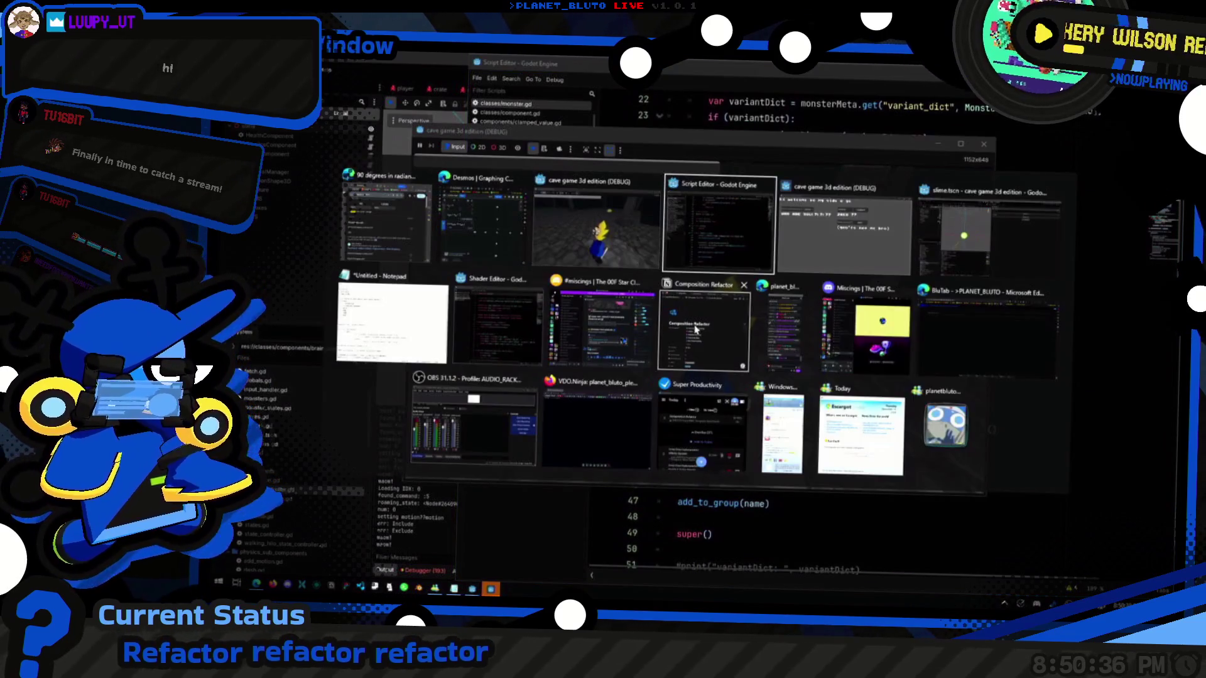
{"action": "scroll", "coordinate": [767, 373], "scroll_direction": "up", "scroll_amount": 7}
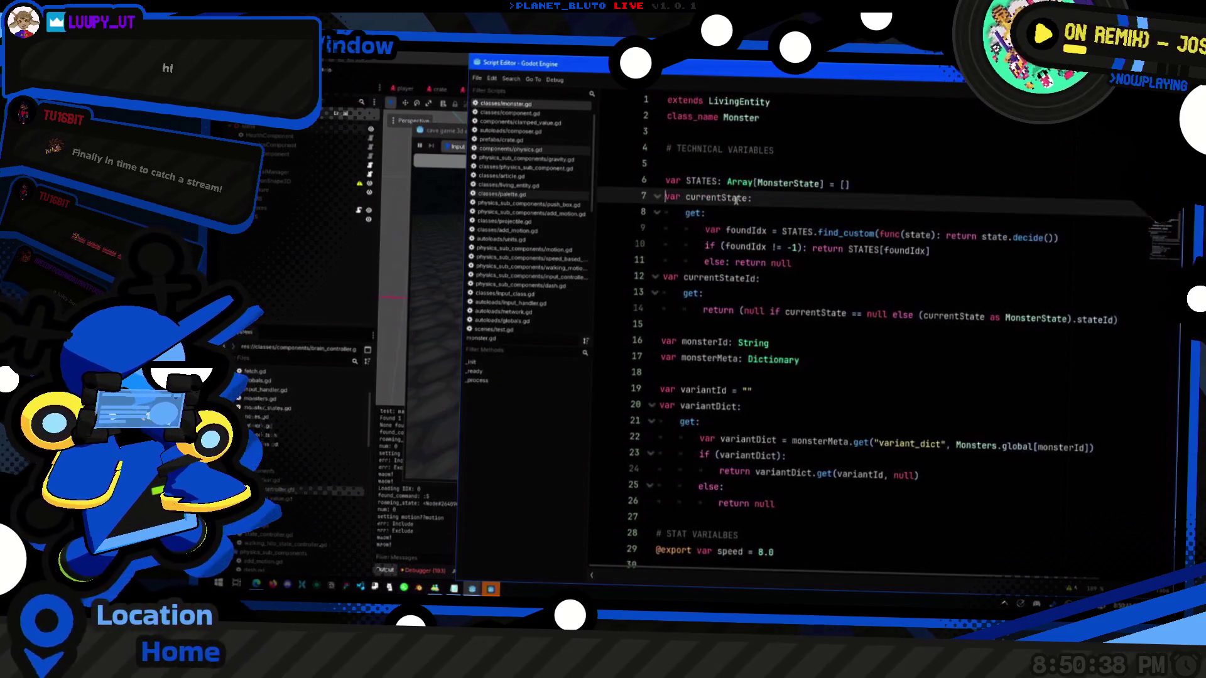
{"action": "left_click", "coordinate": [701, 181]}
{"action": "scroll", "coordinate": [707, 185], "scroll_direction": "down", "scroll_amount": 8}
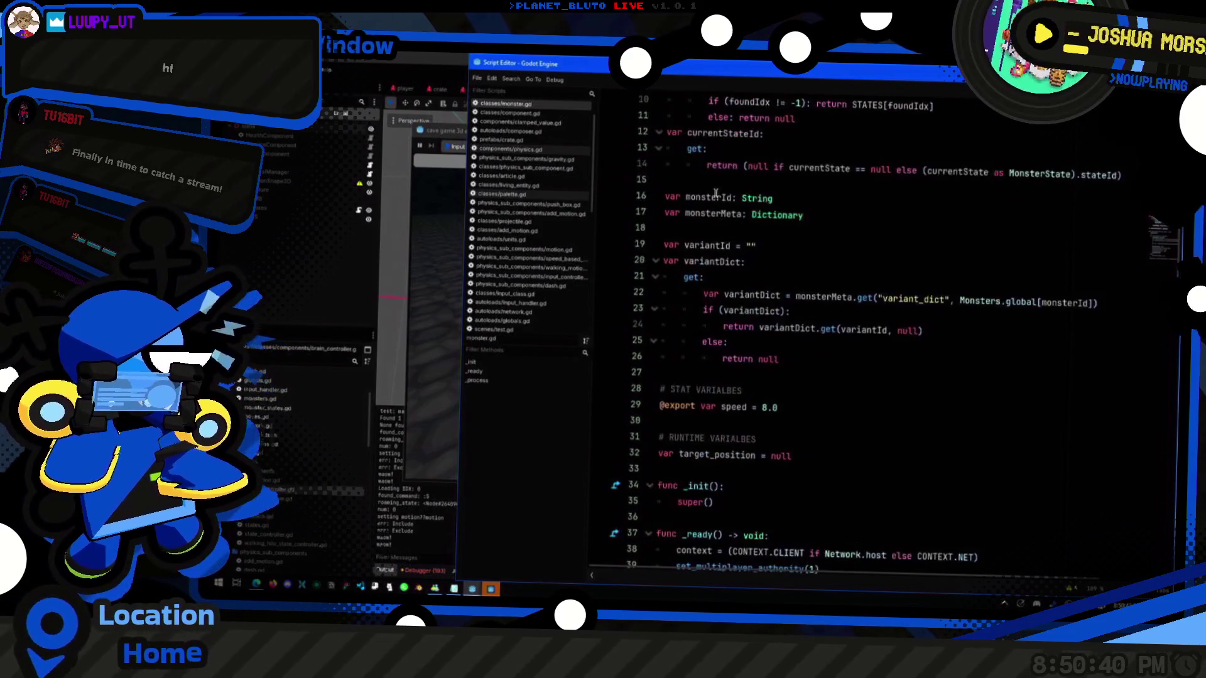
{"action": "scroll", "coordinate": [715, 193], "scroll_direction": "up", "scroll_amount": 5}
{"action": "key", "text": "Page_Down"}
{"action": "key", "text": "Page_Down"}
{"action": "key", "text": "Page_Up"}
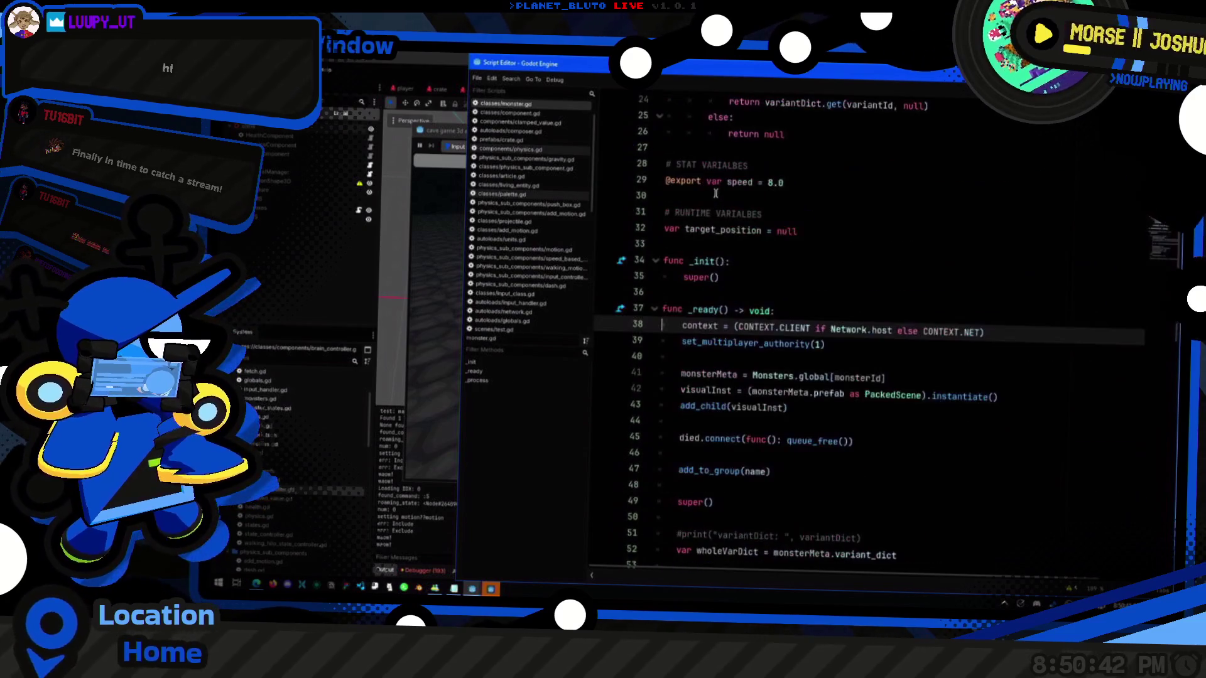
{"action": "key", "text": "Page_Up"}
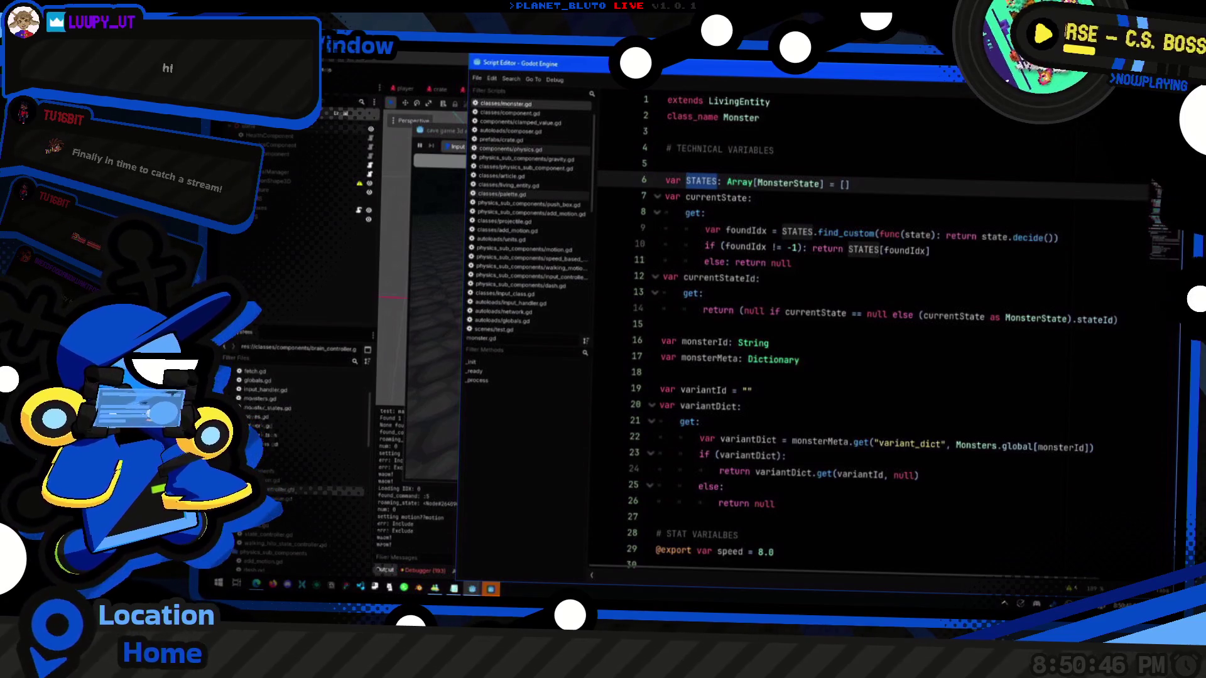
{"action": "left_click", "coordinate": [794, 348]}
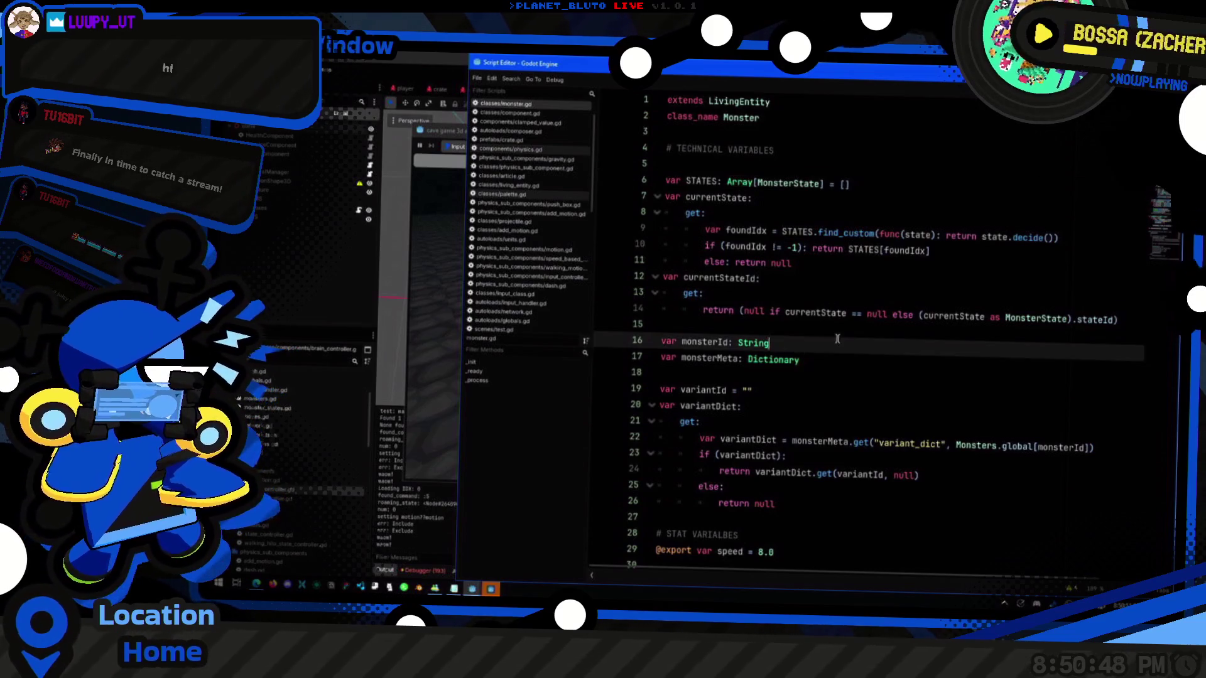
{"action": "left_click", "coordinate": [836, 284]}
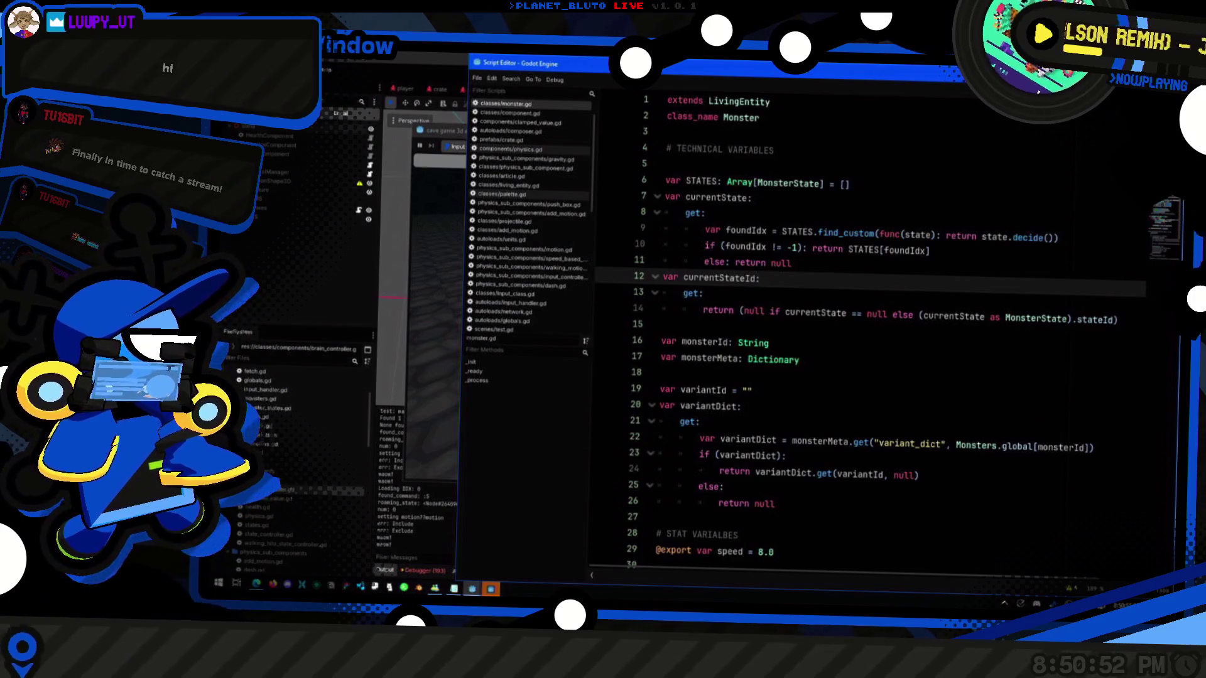
{"action": "left_click", "coordinate": [775, 183]}
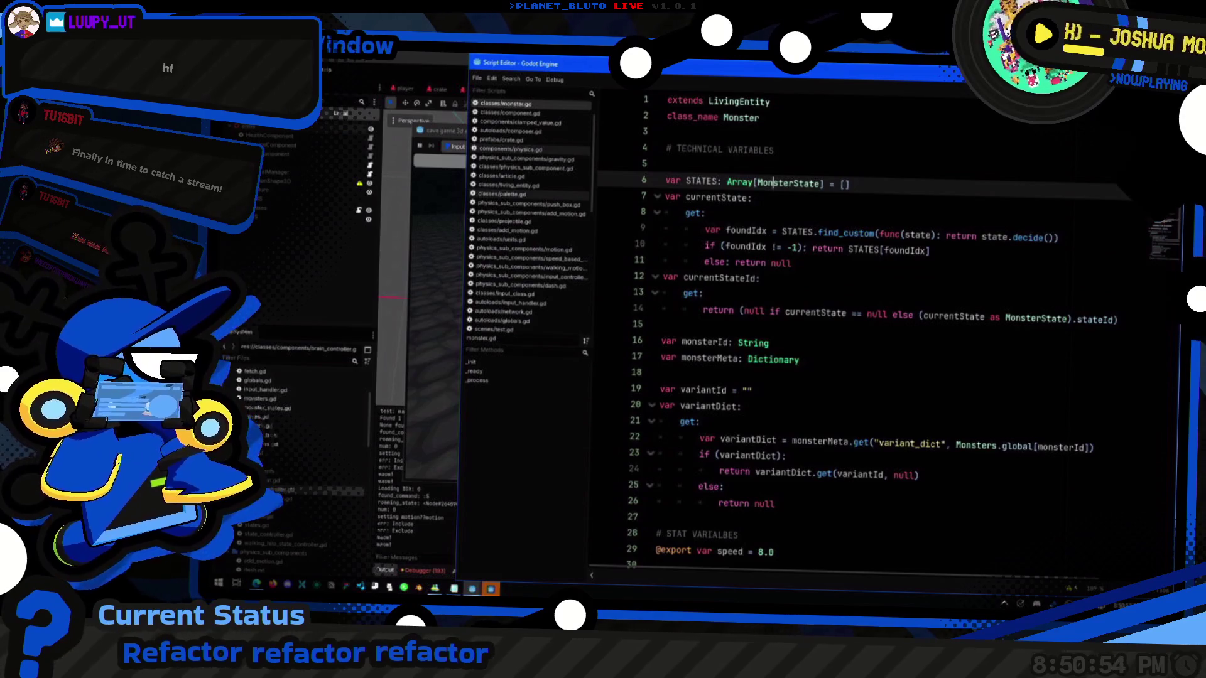
{"action": "scroll", "coordinate": [556, 256], "scroll_direction": "down", "scroll_amount": 5}
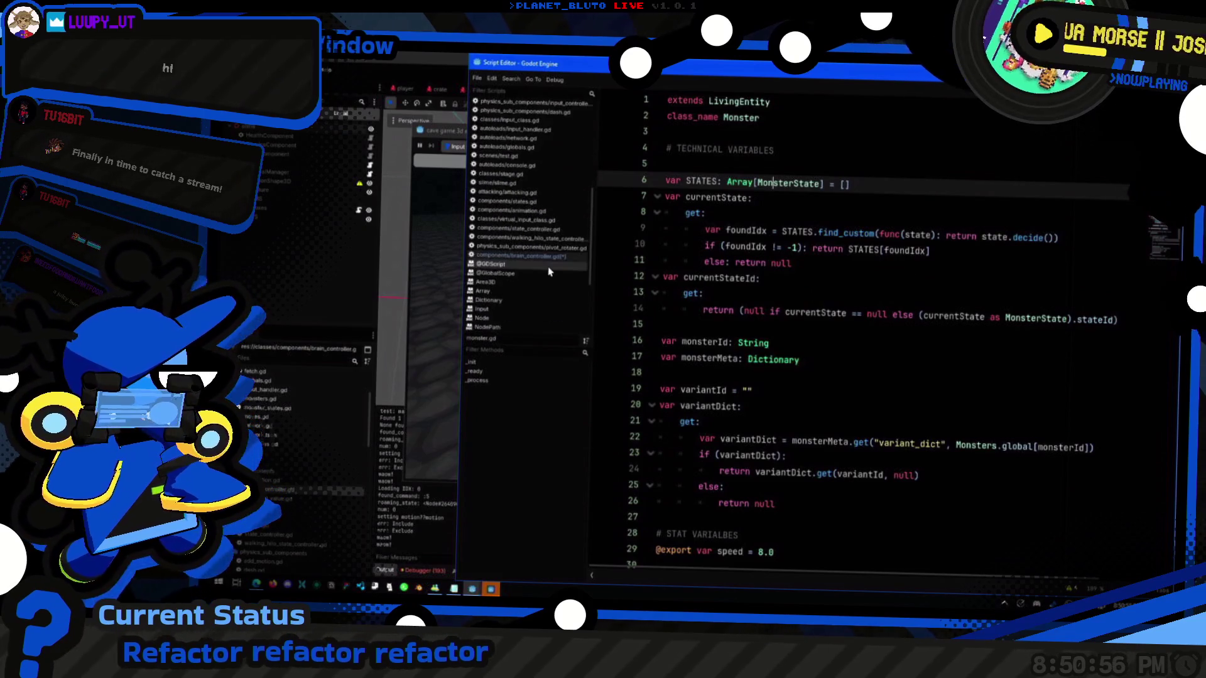
{"action": "left_click", "coordinate": [556, 256]}
Remove the monster.currentState text from line 33, then select the slime root node.
{"action": "left_click", "coordinate": [868, 515]}
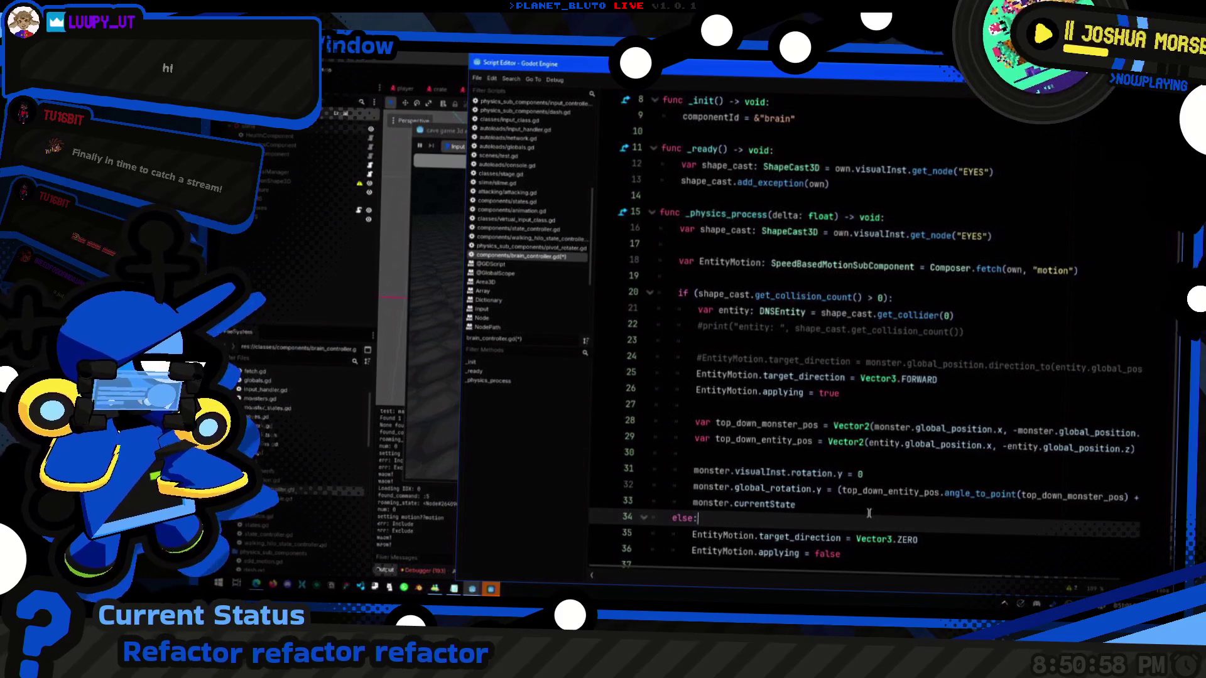
{"action": "key", "text": "Up"}
{"action": "key", "text": "End"}
{"action": "key", "text": "shift+Home"}
{"action": "key", "text": "BackSpace"}
{"action": "type", "text": "monster.currentState"}
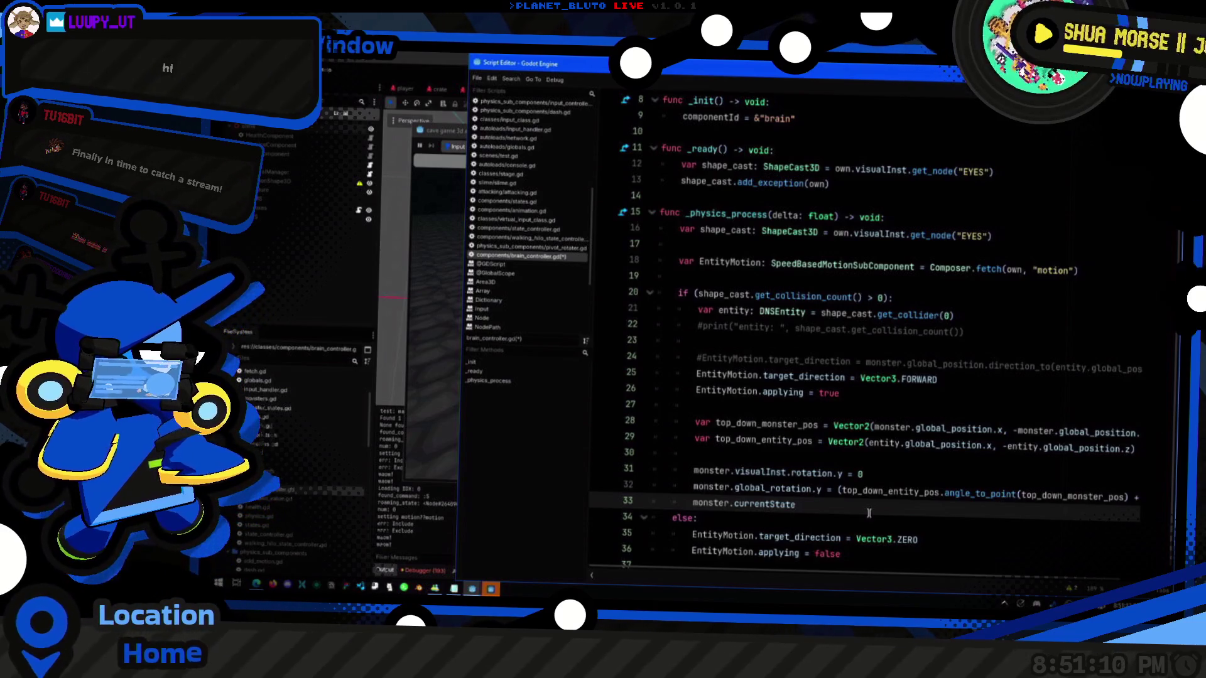
{"action": "key", "text": "ctrl+z"}
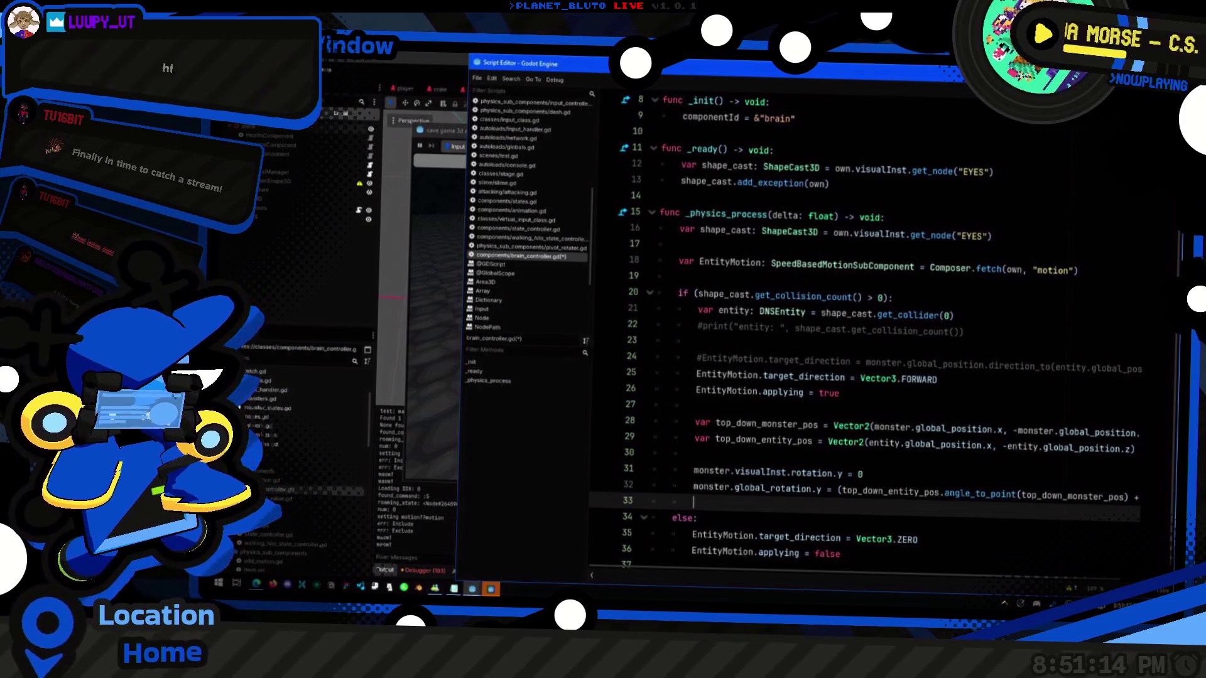
{"action": "left_click", "coordinate": [288, 213]}
{"action": "left_click", "coordinate": [268, 130]}
Add an AnimationComponent to the slime, move it among the components, and set Anims Path to ANIMS.
{"action": "key", "text": "ctrl+a"}
{"action": "type", "text": "Animation"}
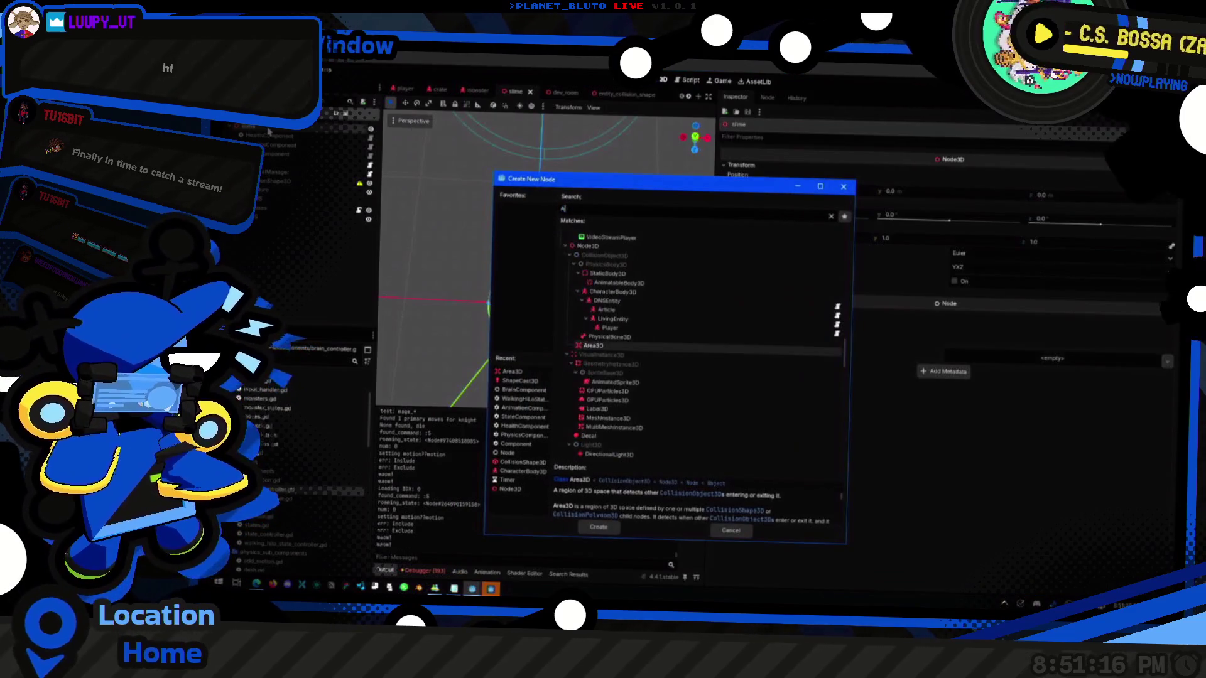
{"action": "key", "text": "Up"}
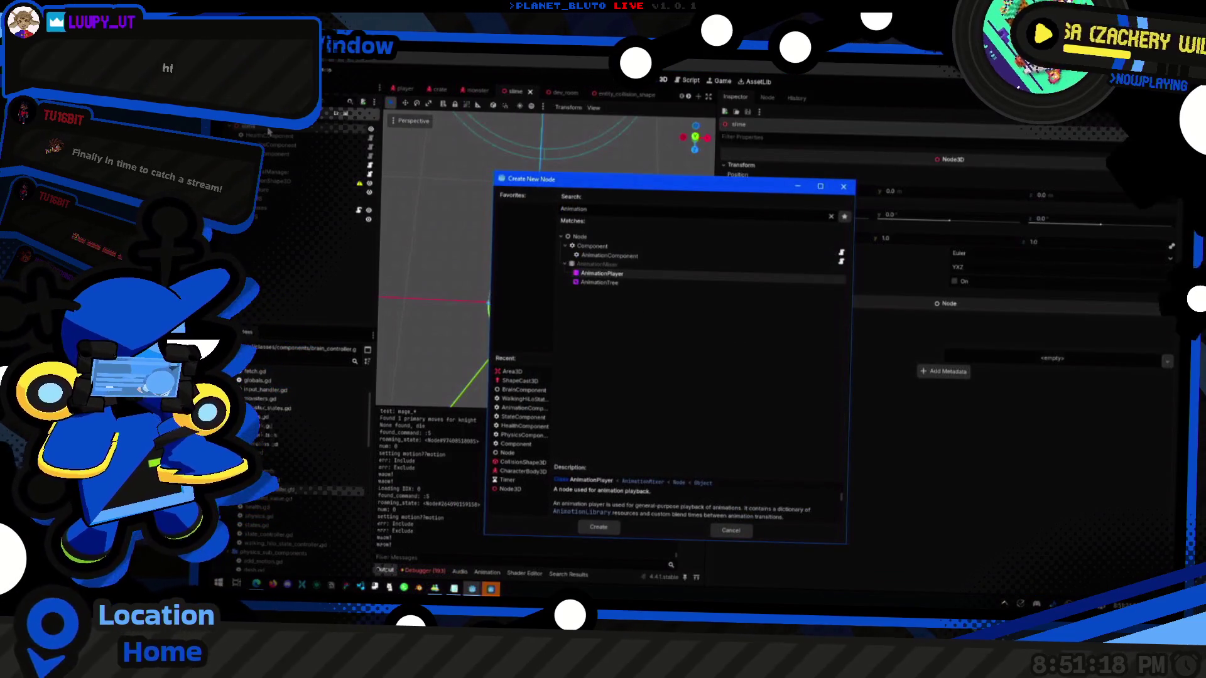
{"action": "key", "text": "Up"}
{"action": "key", "text": "Up"}
{"action": "key", "text": "Return"}
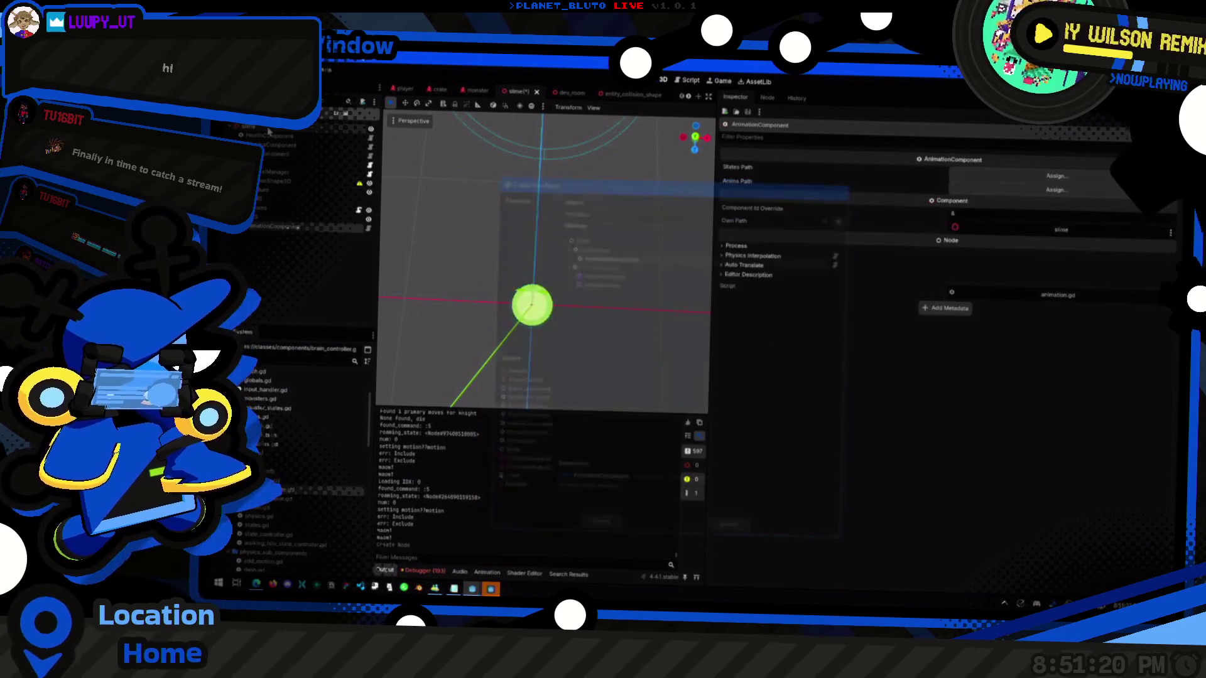
{"action": "left_click_drag", "start_coordinate": [283, 228], "coordinate": [287, 163]}
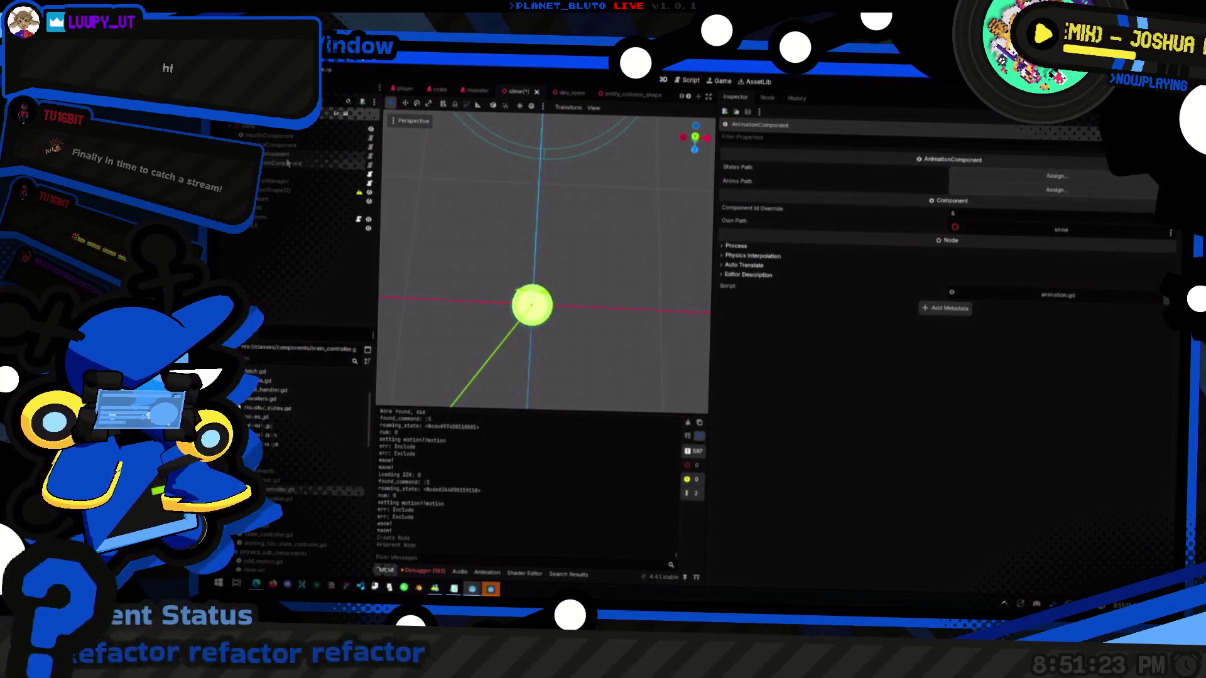
{"action": "left_click", "coordinate": [970, 192]}
{"action": "double_click", "coordinate": [663, 321]}
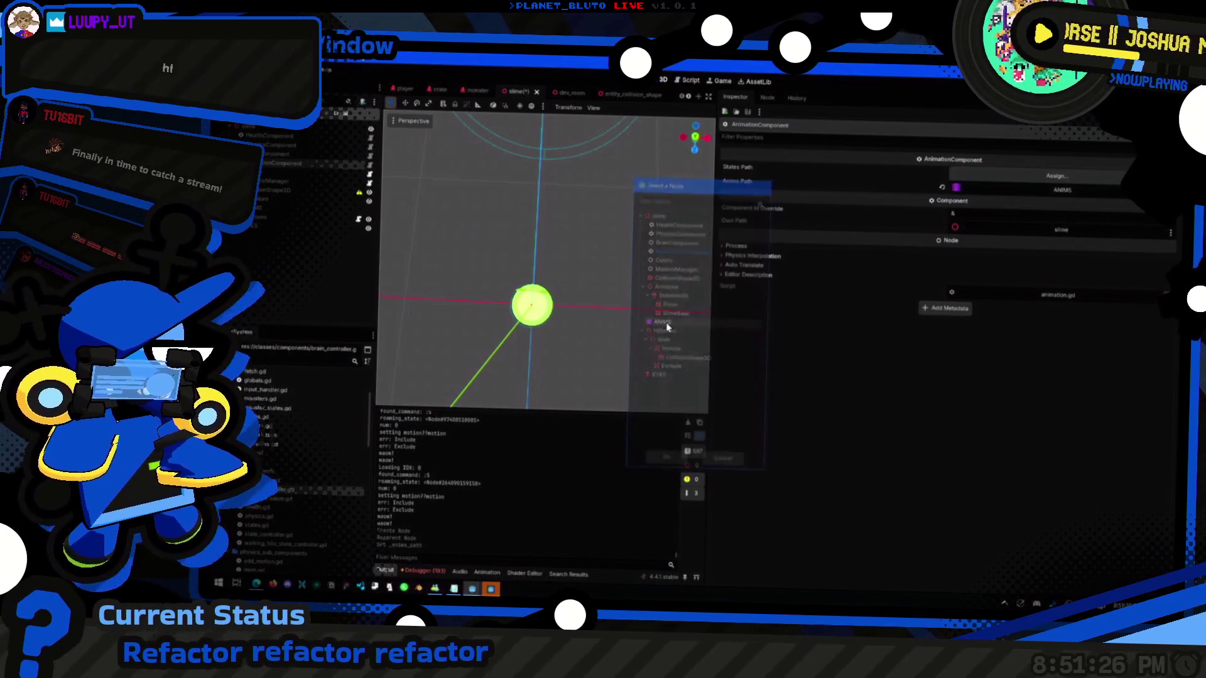
Add a StateComponent child to the slime and position it among the components.
{"action": "left_click", "coordinate": [1055, 176]}
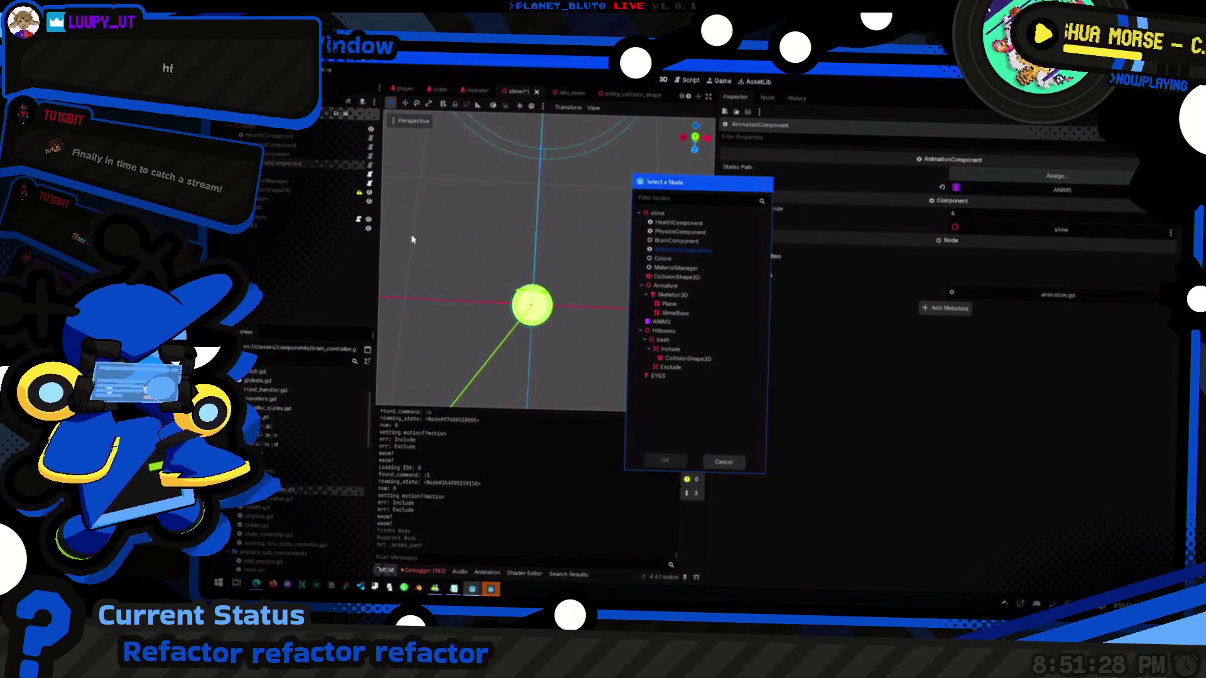
{"action": "key", "text": "Escape"}
{"action": "left_click", "coordinate": [245, 126]}
{"action": "key", "text": "ctrl+a"}
{"action": "type", "text": "State"}
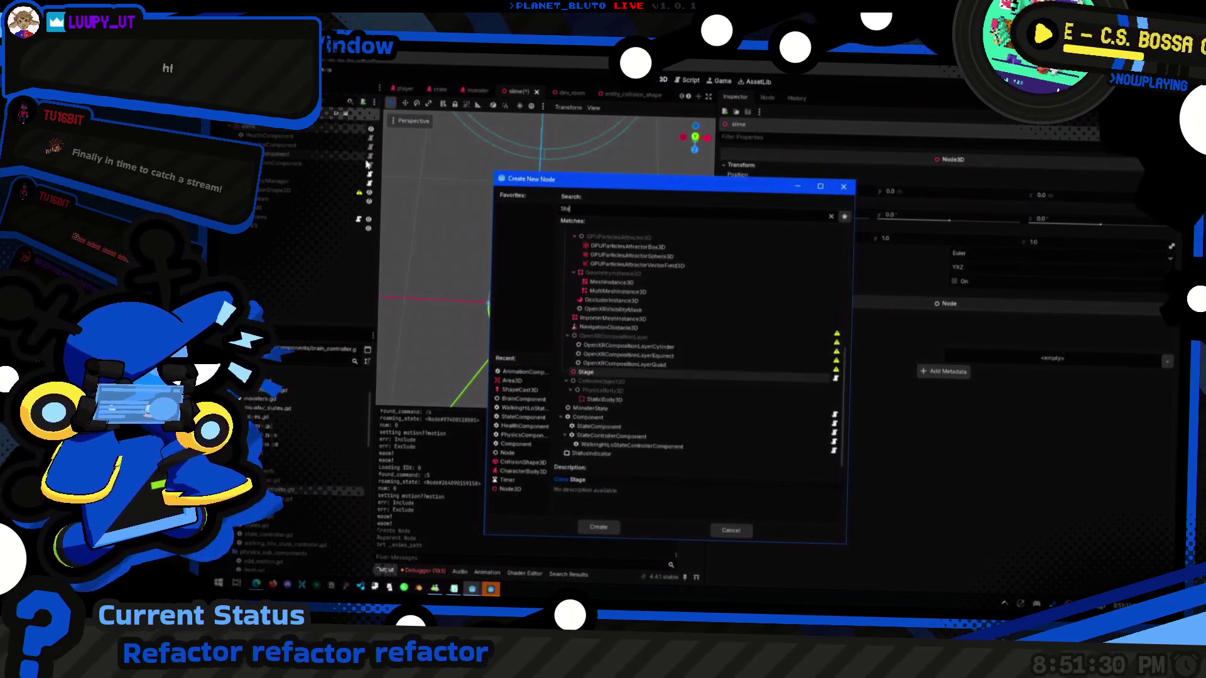
{"action": "key", "text": "Return"}
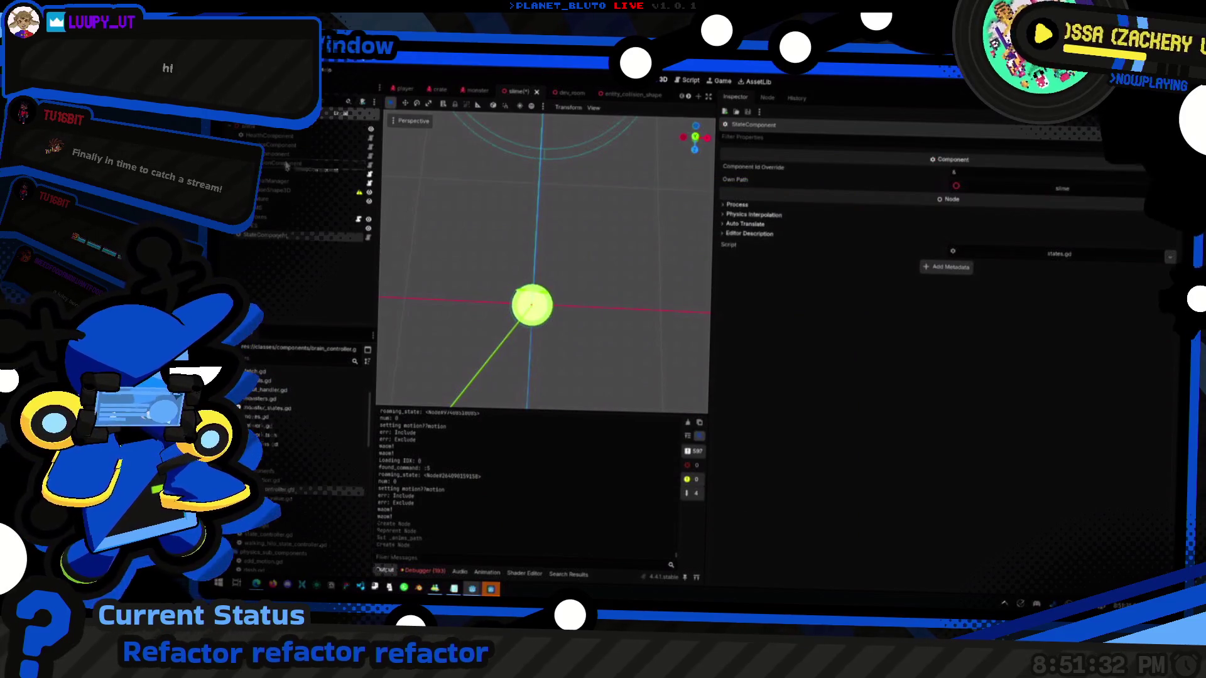
{"action": "left_click_drag", "start_coordinate": [286, 162], "coordinate": [286, 163]}
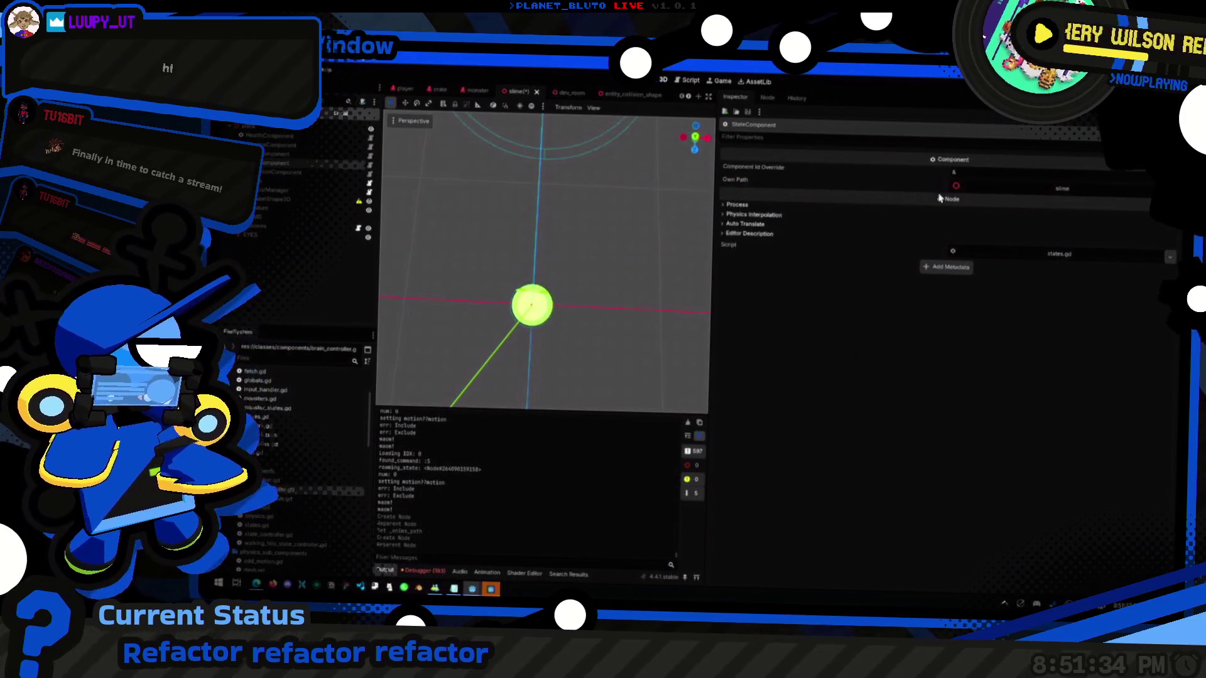
Clear the Own Path values on the AnimationComponent and StateComponent.
{"action": "left_click", "coordinate": [282, 173]}
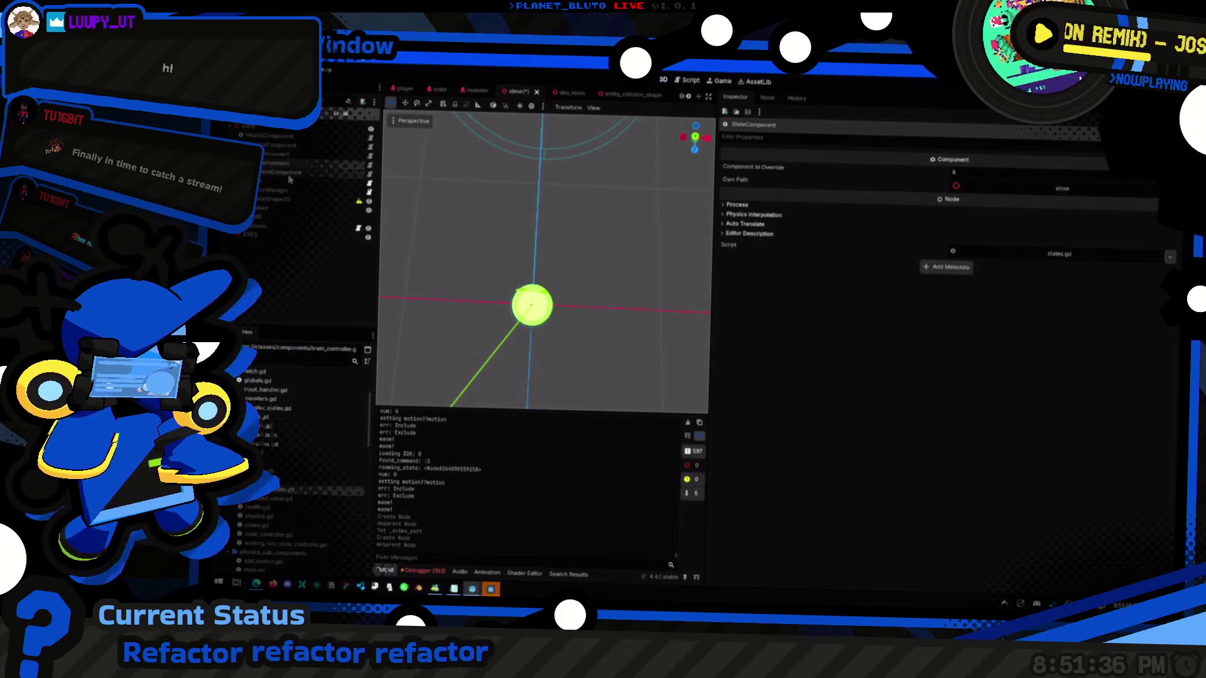
{"action": "left_click", "coordinate": [996, 231]}
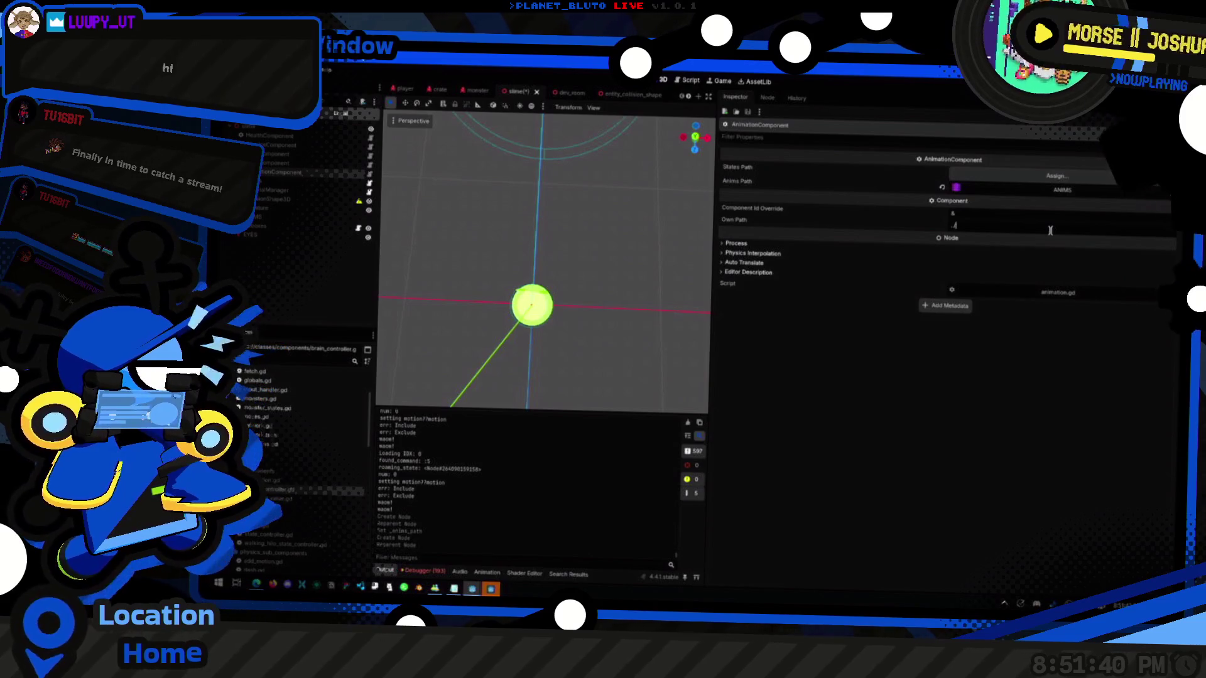
{"action": "left_click", "coordinate": [1024, 179]}
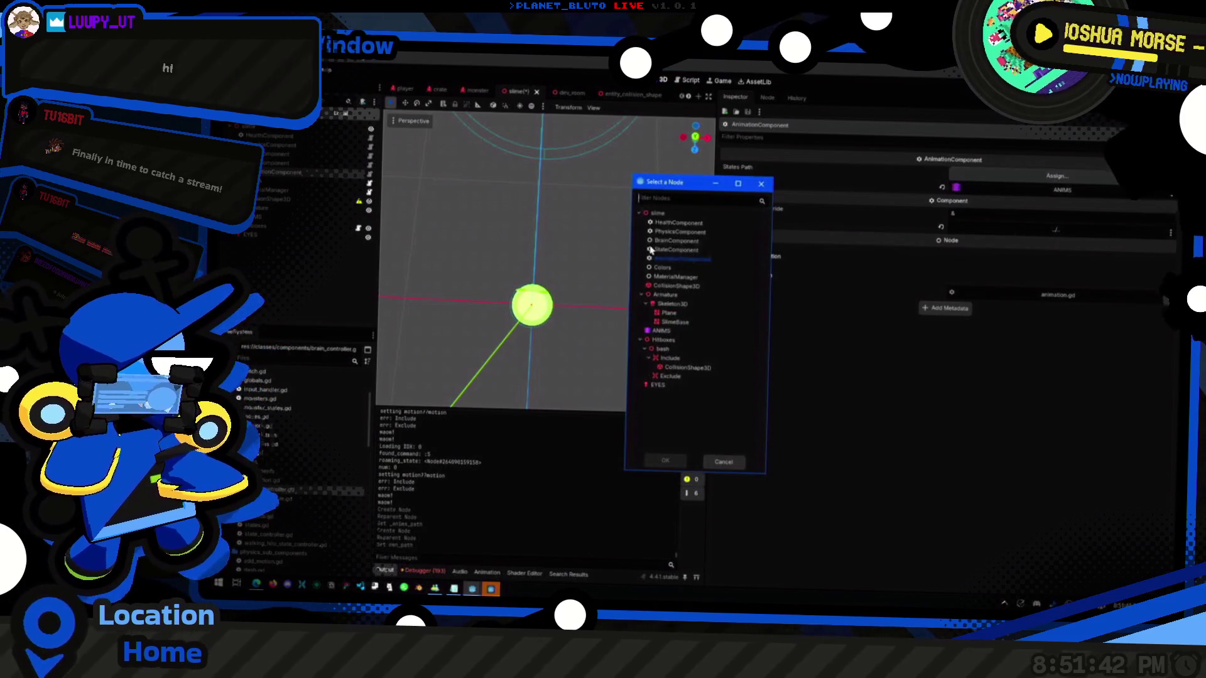
{"action": "double_click", "coordinate": [674, 254]}
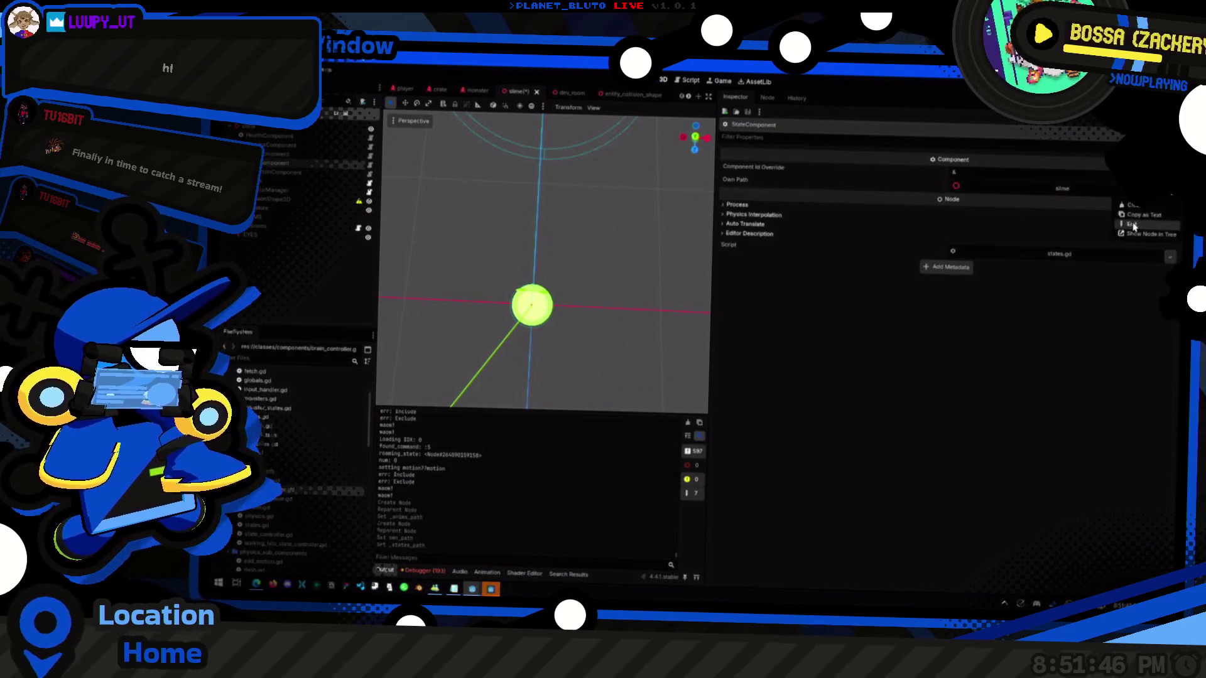
{"action": "left_click", "coordinate": [1132, 225]}
{"action": "key", "text": "Return"}
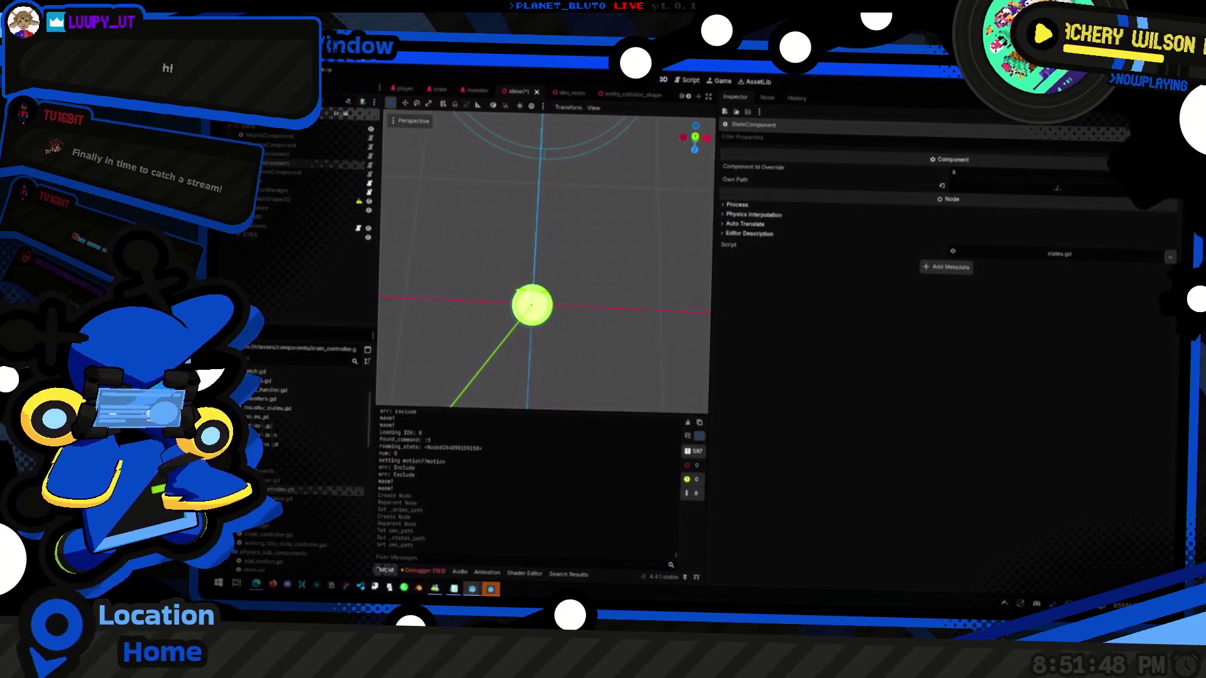
Add another StateComponent, rename it, and duplicate it into state nodes such as ROAMING and ATTACKING.
{"action": "key", "text": "ctrl+a"}
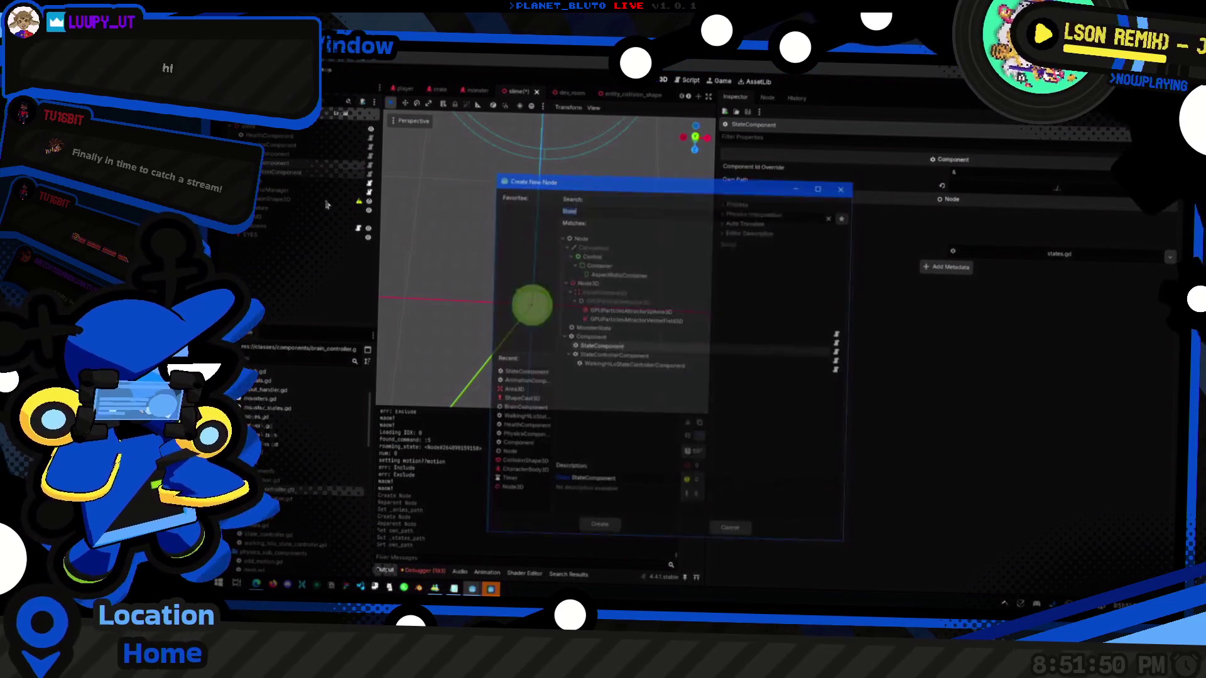
{"action": "key", "text": "Escape"}
{"action": "key", "text": "ctrl+a"}
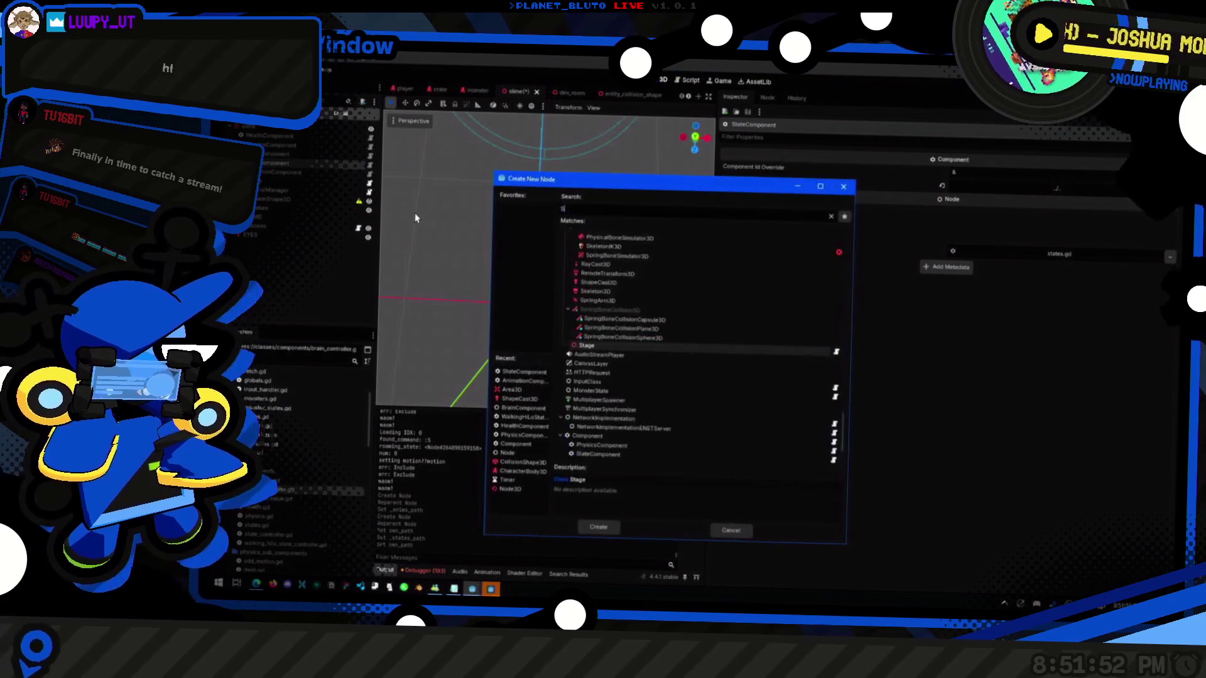
{"action": "key", "text": "Return"}
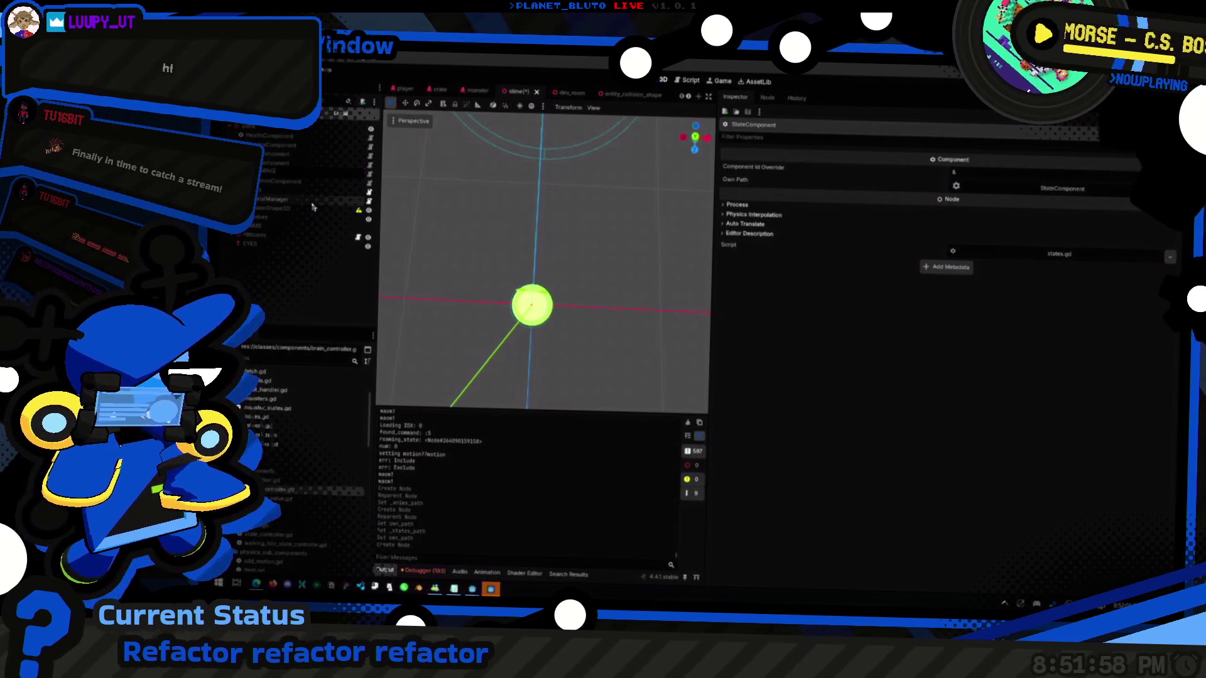
{"action": "key", "text": "Return"}
{"action": "key", "text": "ctrl+d"}
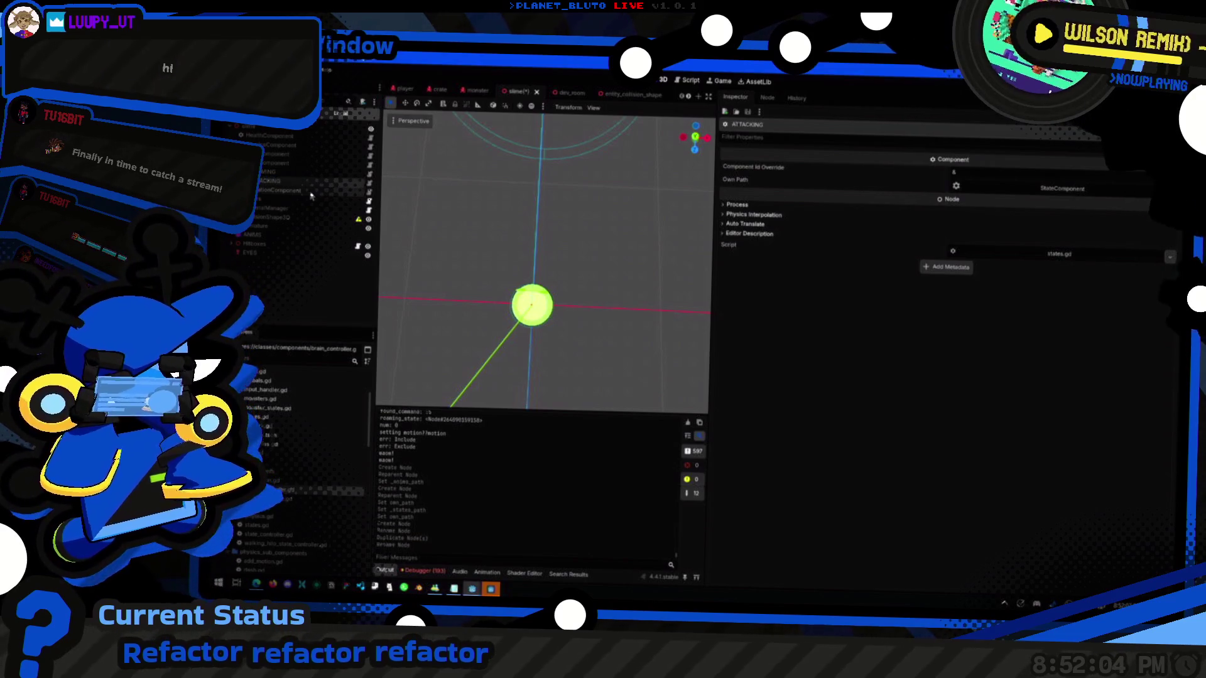
{"action": "left_click", "coordinate": [308, 234]}
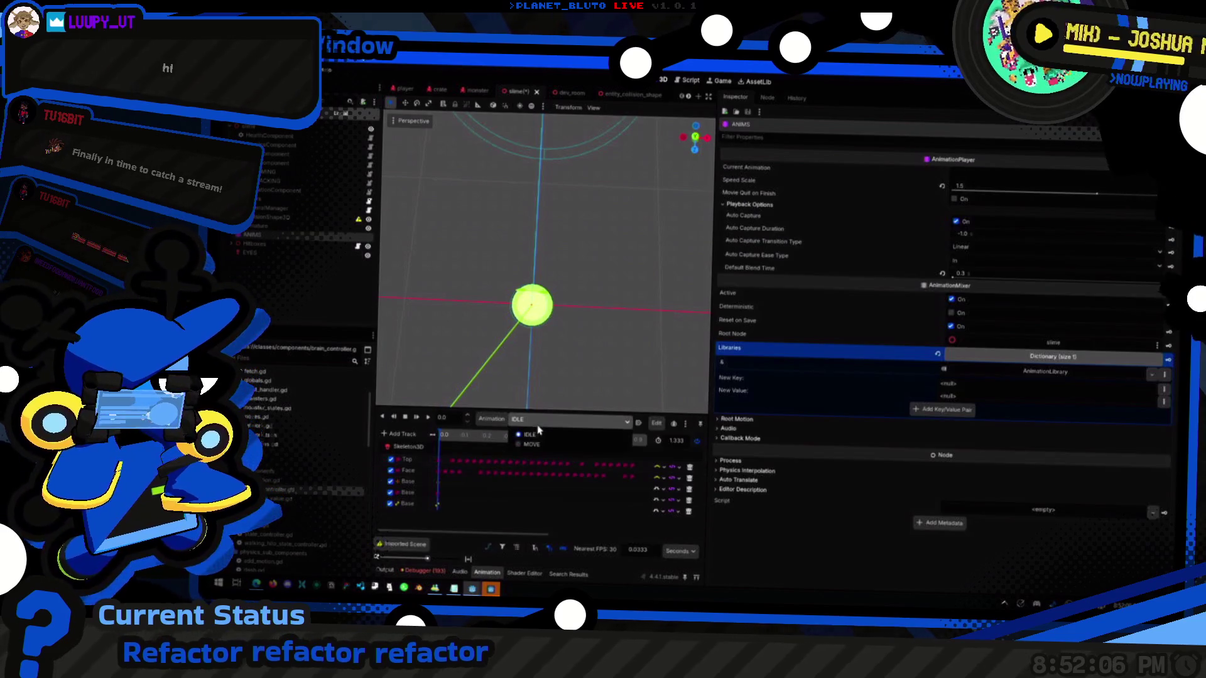
Select the ATTACKING node, then open the ShapeCast3D class reference from line 33 of brain_controller.gd.
{"action": "key", "text": "alt+Tab"}
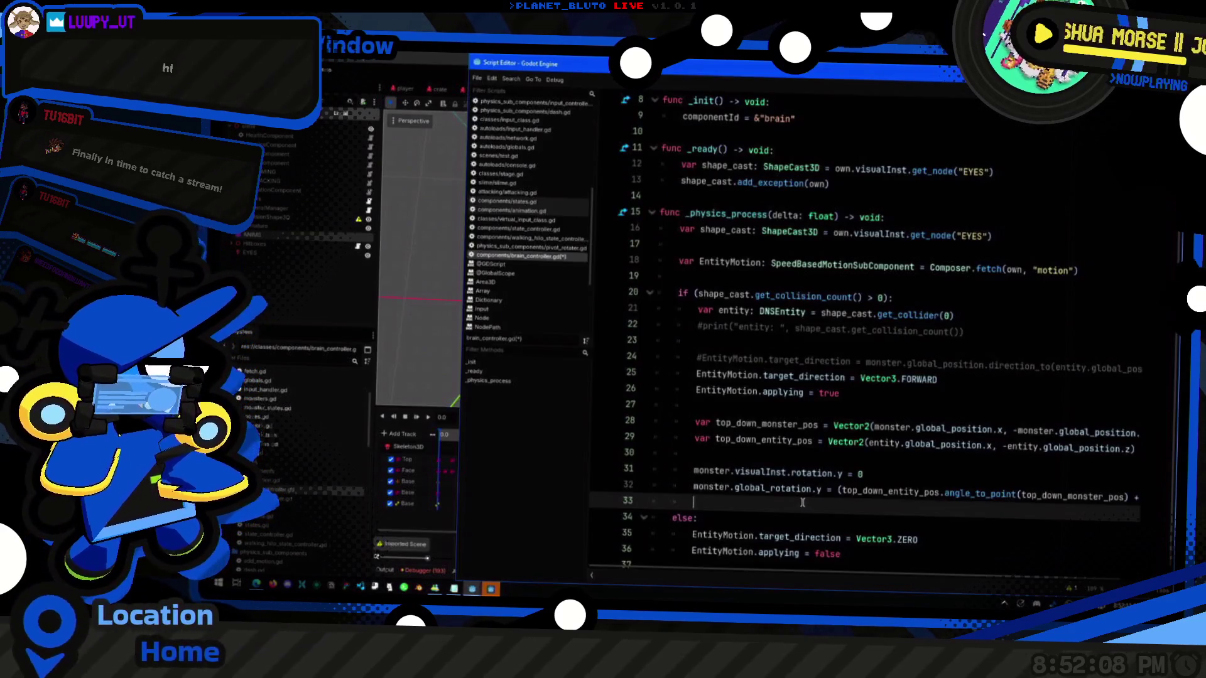
{"action": "left_click", "coordinate": [282, 181]}
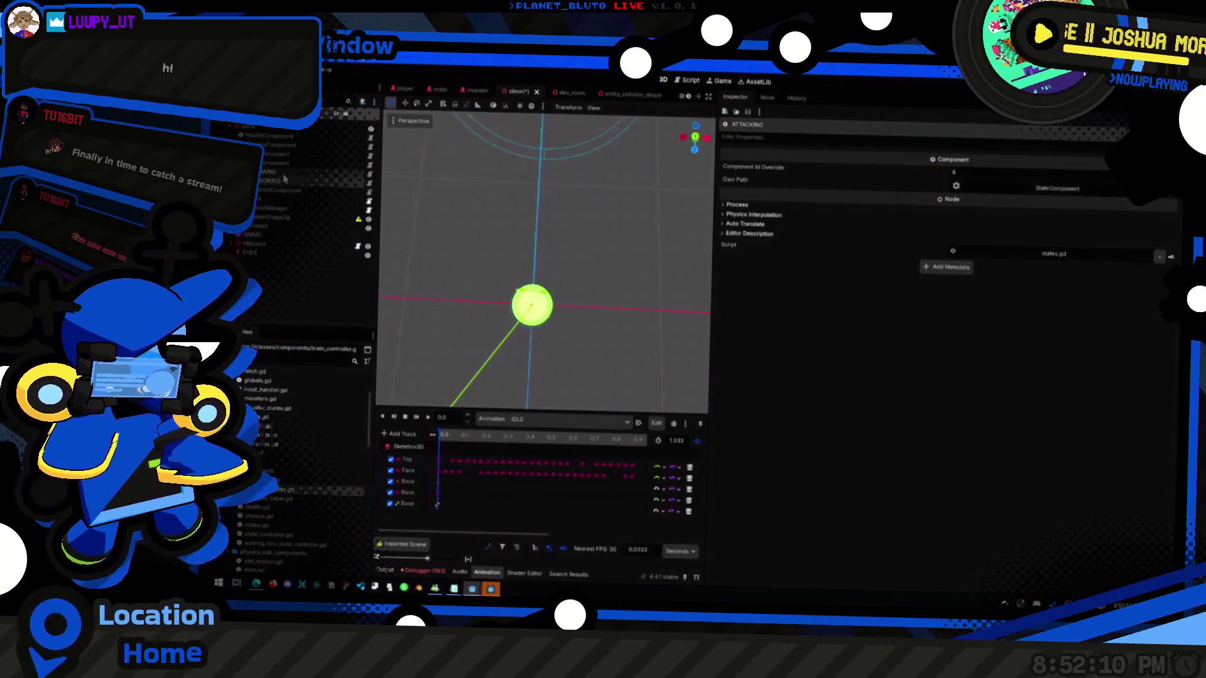
{"action": "key", "text": "alt+Tab"}
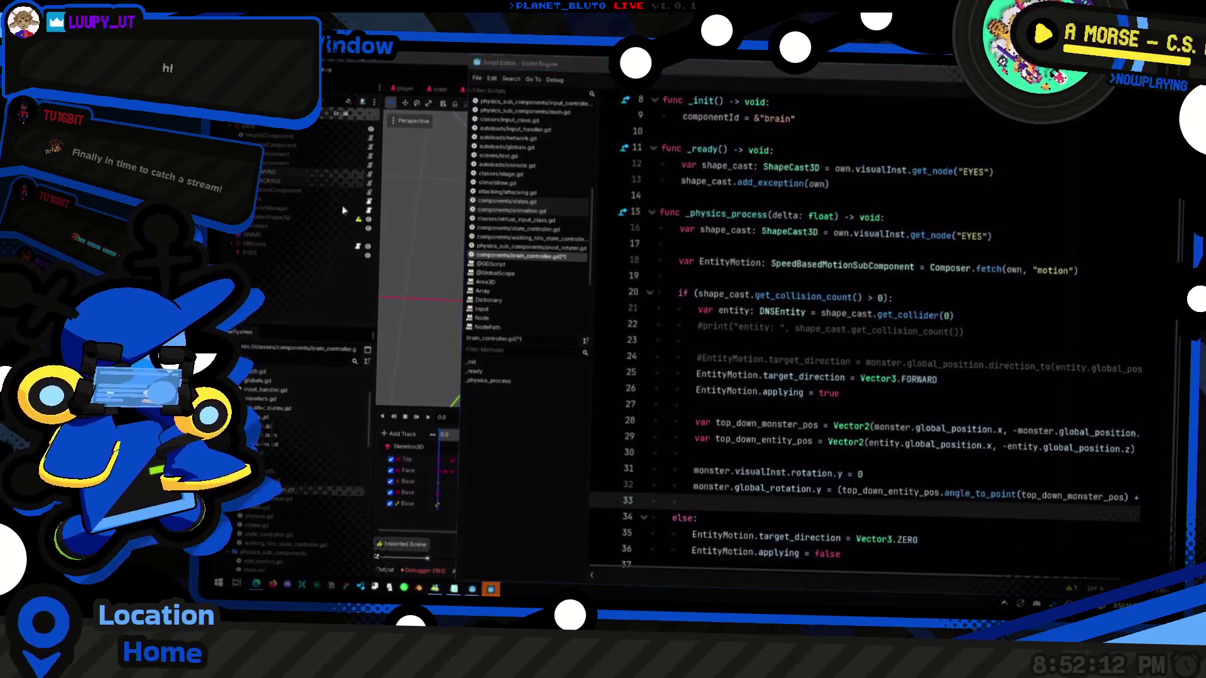
{"action": "left_click", "coordinate": [887, 389]}
{"action": "key", "text": "Up"}
{"action": "key", "text": "Up"}
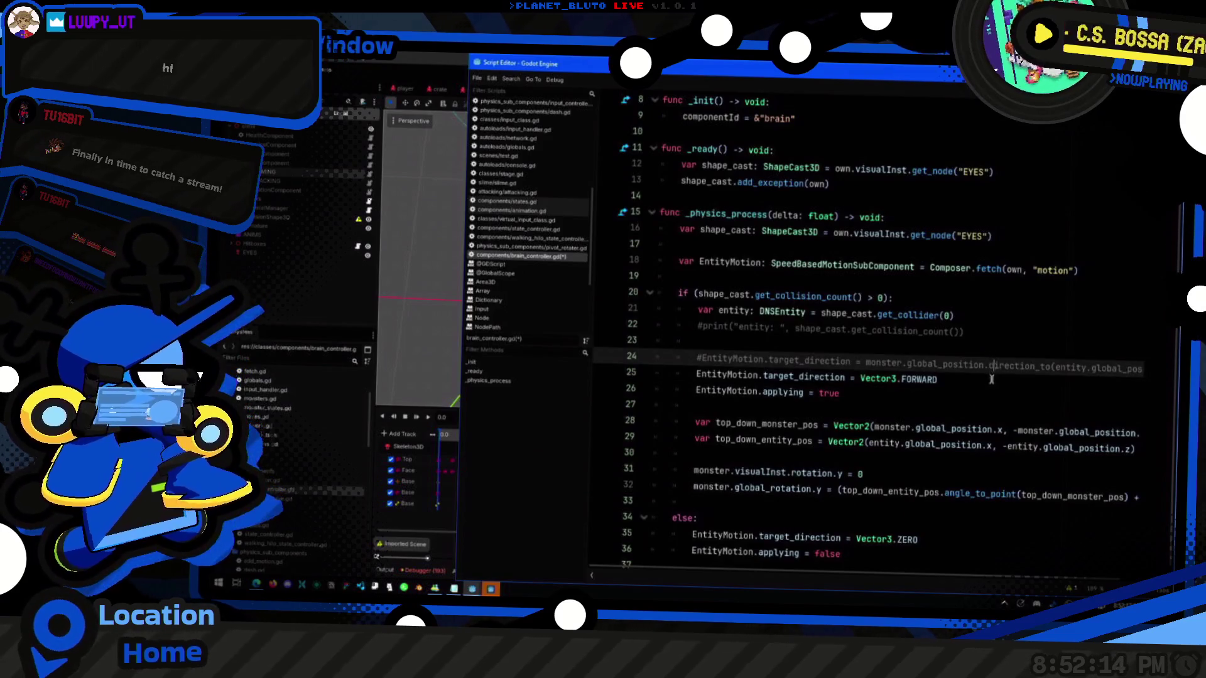
{"action": "key", "text": "Down"}
{"action": "key", "text": "Down"}
{"action": "scroll", "coordinate": [900, 393], "scroll_direction": "down", "scroll_amount": 1}
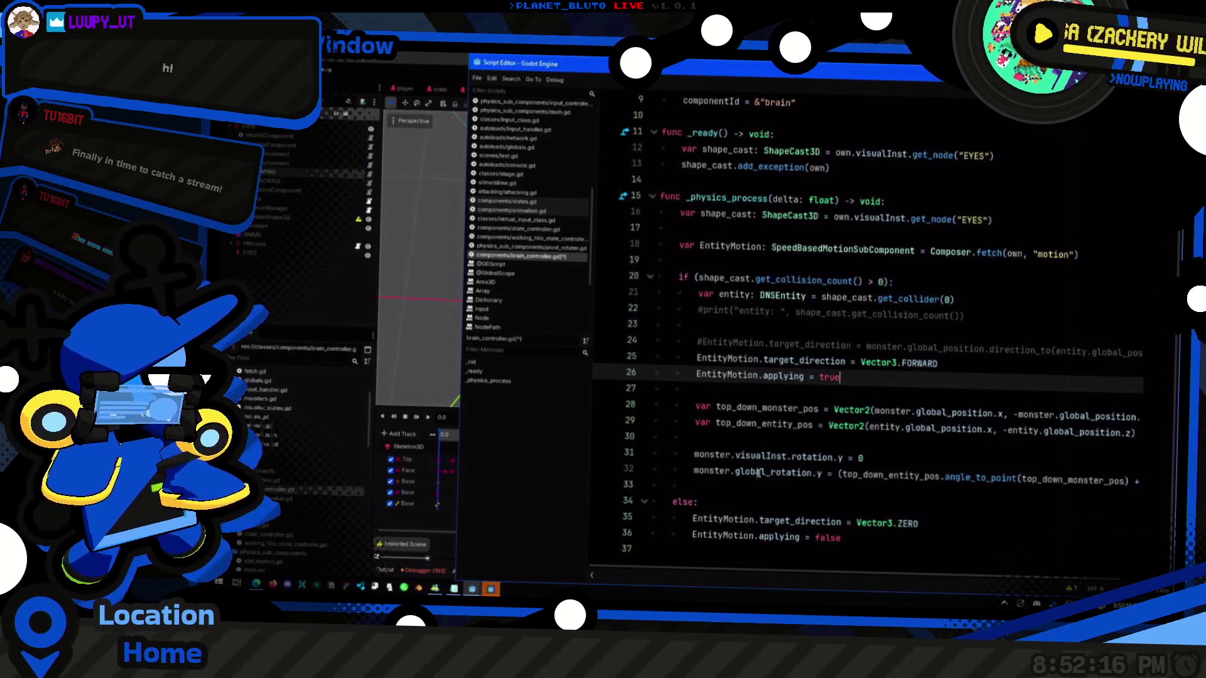
{"action": "left_click", "coordinate": [748, 490]}
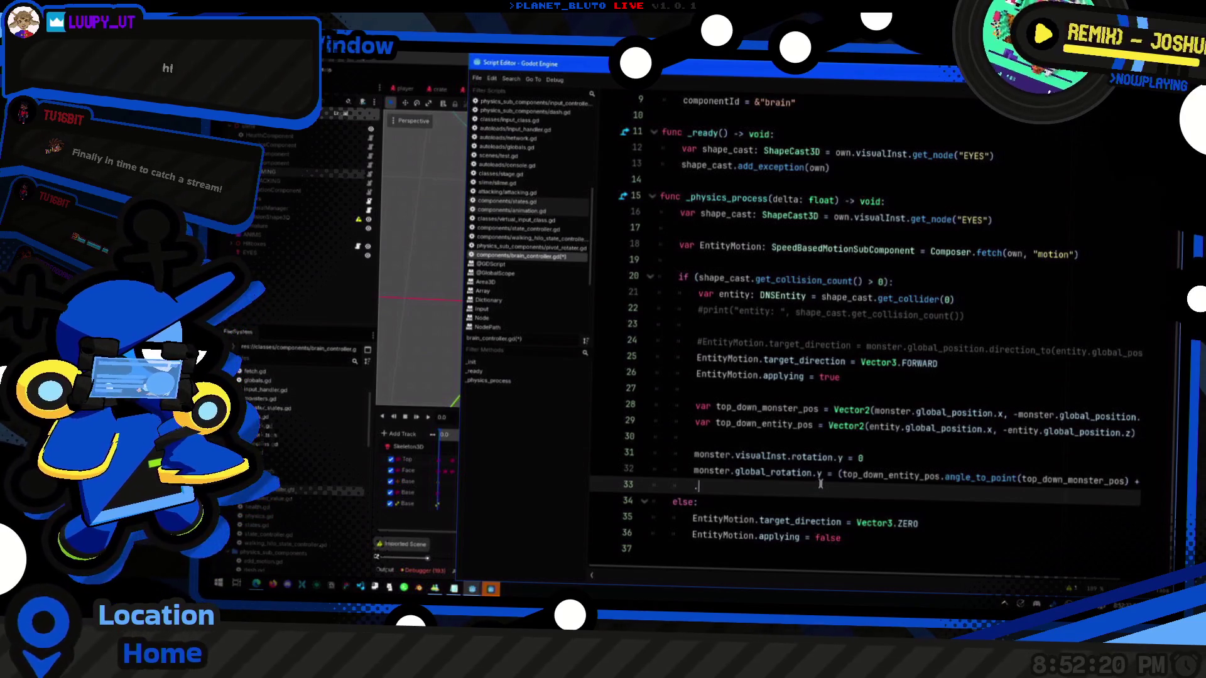
{"action": "left_click", "coordinate": [791, 217], "text": "ctrl"}
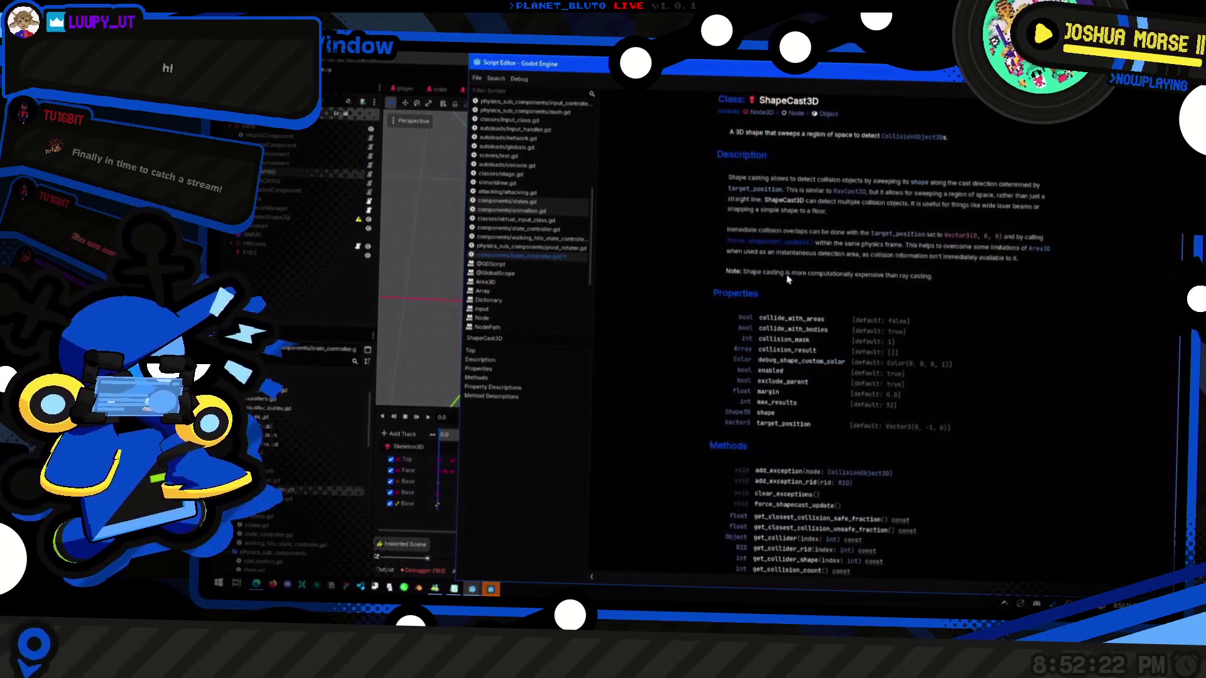
Skim the ShapeCast3D docs, then switch to monster.gd at its _init and _ready functions.
{"action": "scroll", "coordinate": [805, 377], "scroll_direction": "down", "scroll_amount": 15}
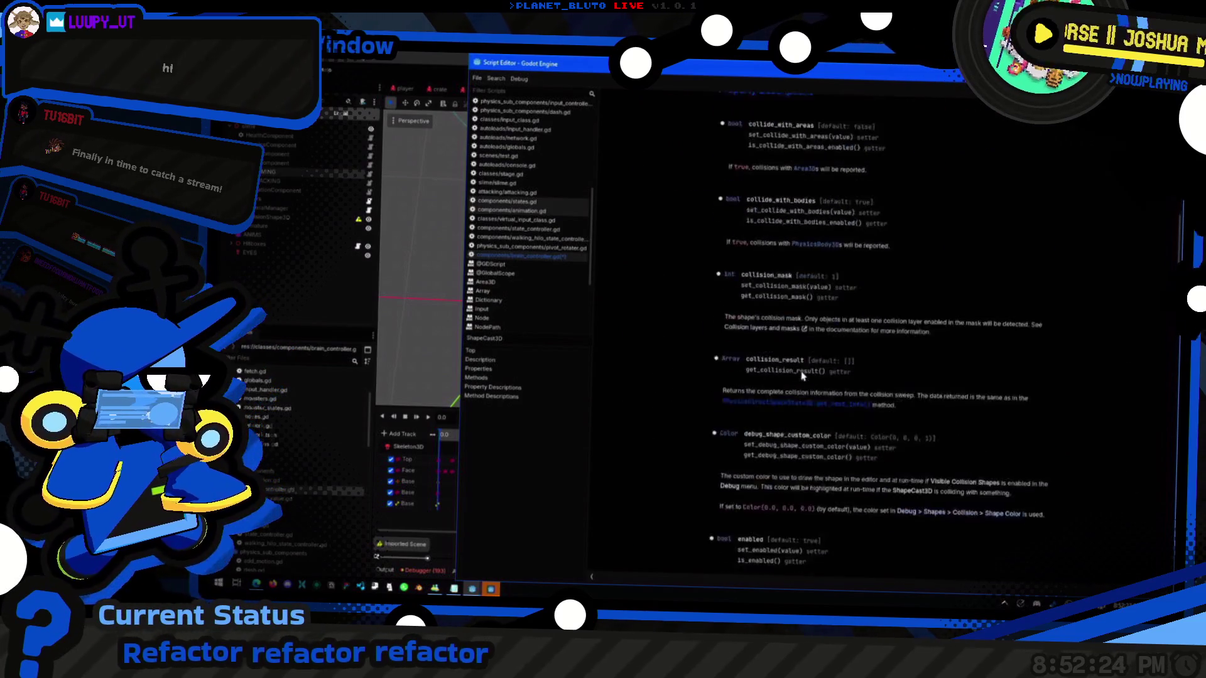
{"action": "scroll", "coordinate": [802, 376], "scroll_direction": "up", "scroll_amount": 15}
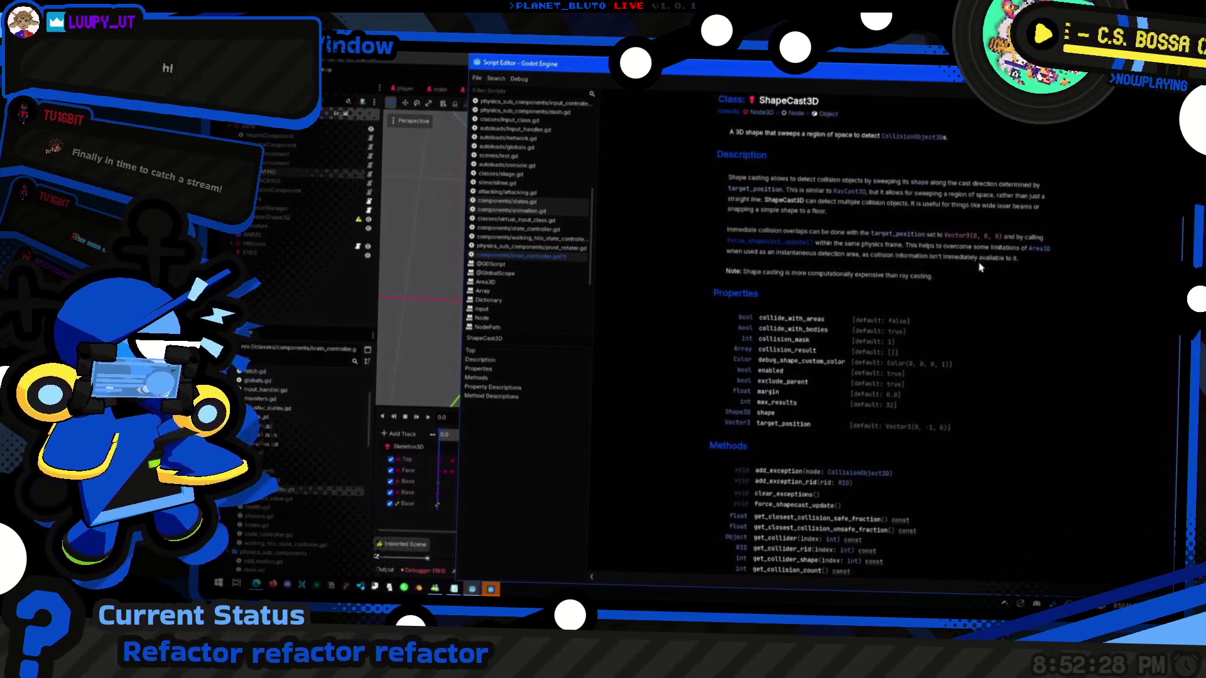
{"action": "scroll", "coordinate": [980, 266], "scroll_direction": "down", "scroll_amount": 15}
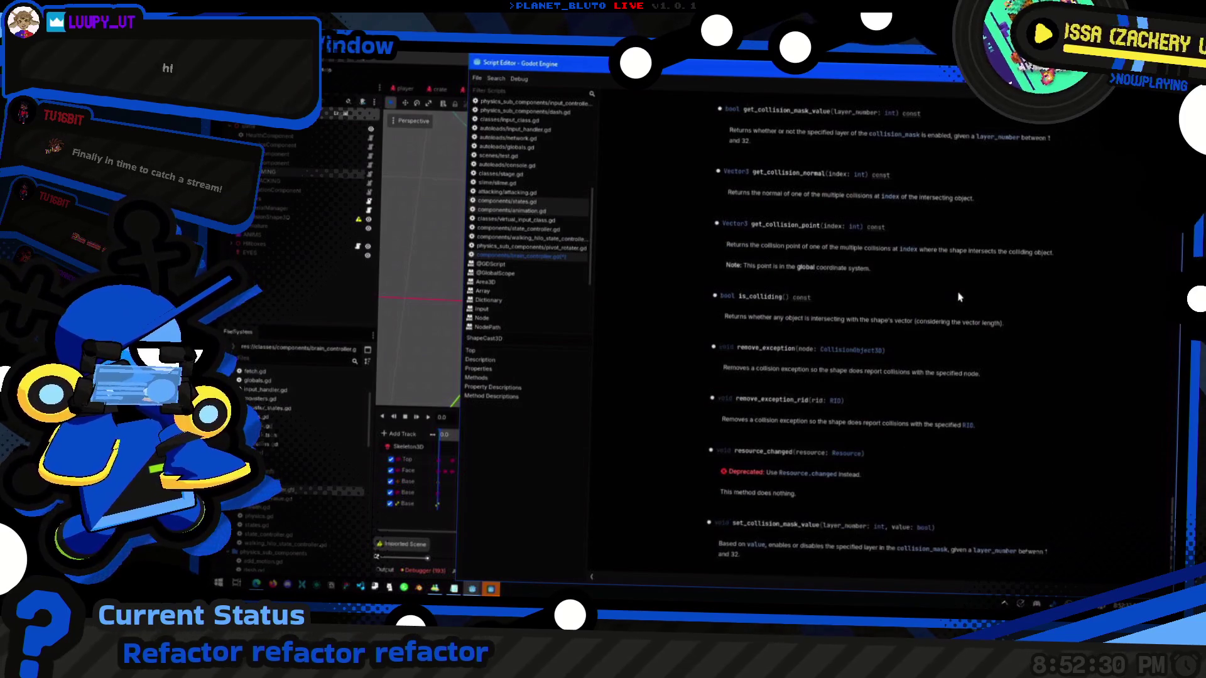
{"action": "key", "text": "ctrl+w"}
{"action": "scroll", "coordinate": [790, 324], "scroll_direction": "down", "scroll_amount": 10}
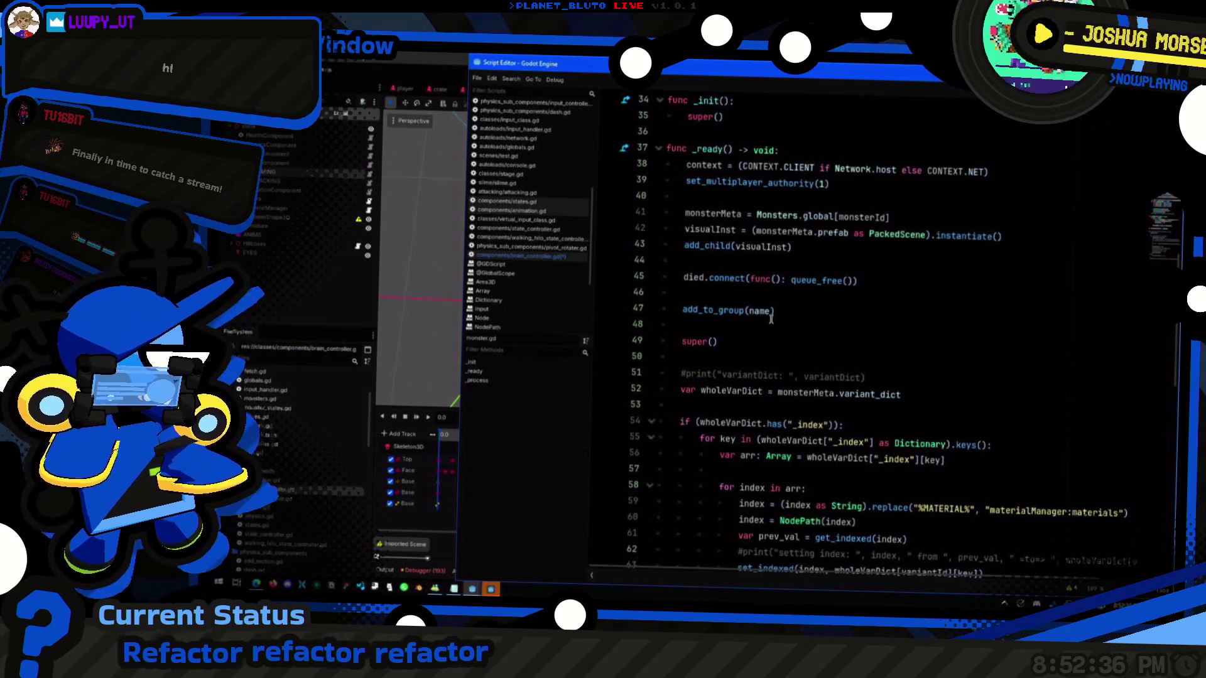
Orbit around the yellow slime ball in the 3D scene, then scroll back through monster.gd.
{"action": "mouse_move", "coordinate": [735, 317]}
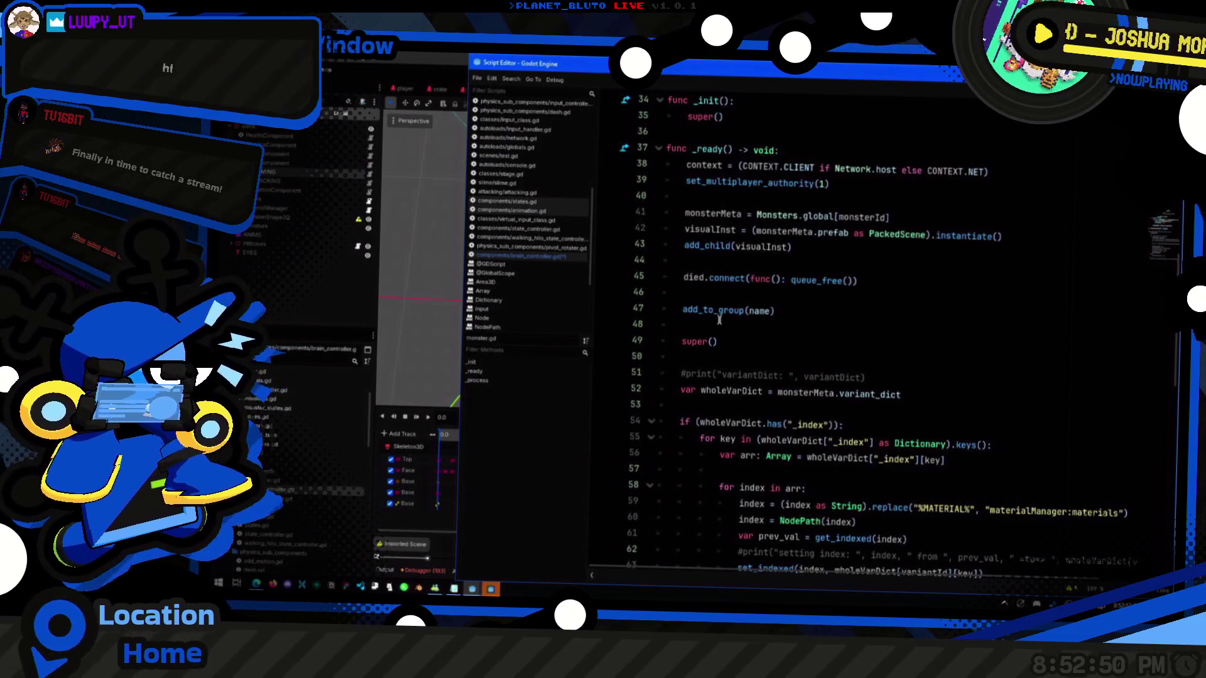
{"action": "left_click", "coordinate": [307, 357]}
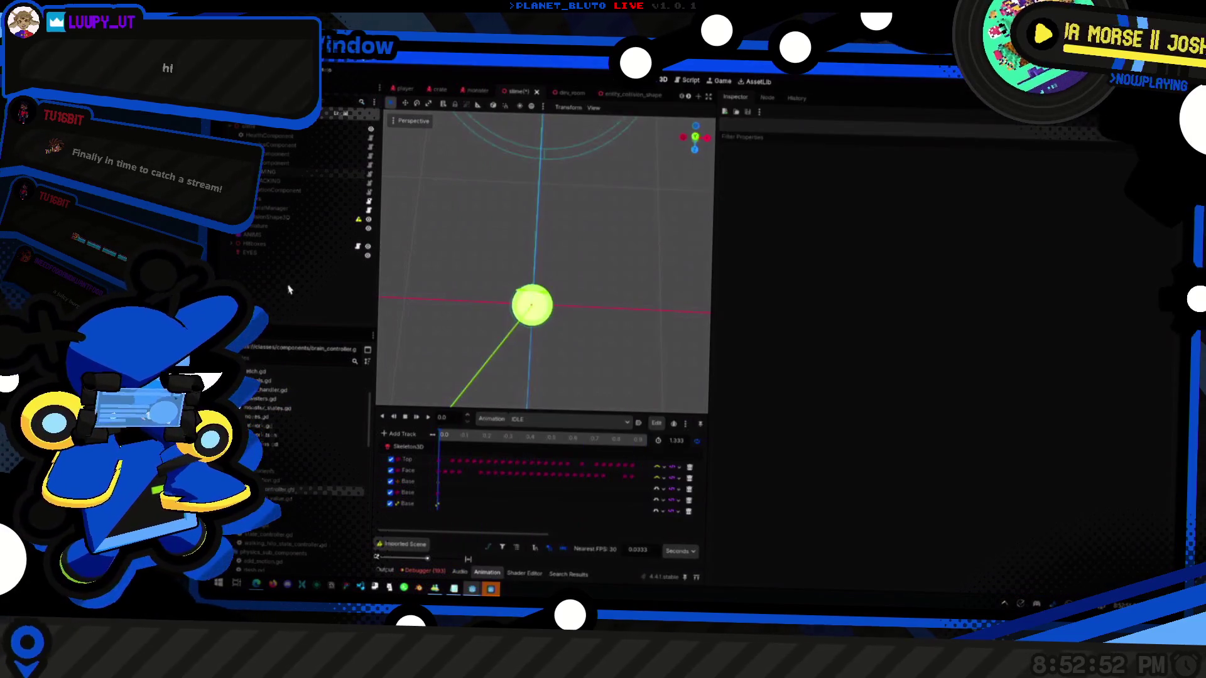
{"action": "mouse_move", "coordinate": [469, 264]}
{"action": "left_mouse_down"}
{"action": "mouse_move", "coordinate": [568, 289]}
{"action": "mouse_move", "coordinate": [560, 277]}
{"action": "left_mouse_up"}
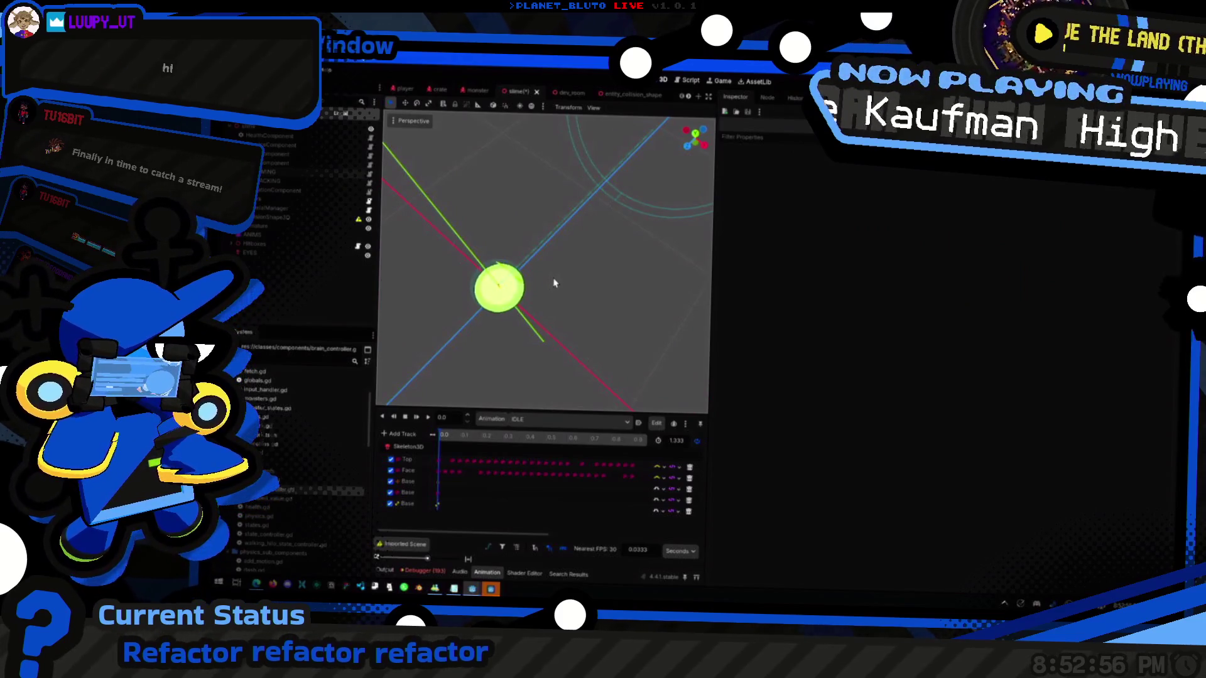
{"action": "key", "text": "ctrl+F3"}
{"action": "scroll", "coordinate": [825, 340], "scroll_direction": "down", "scroll_amount": 5}
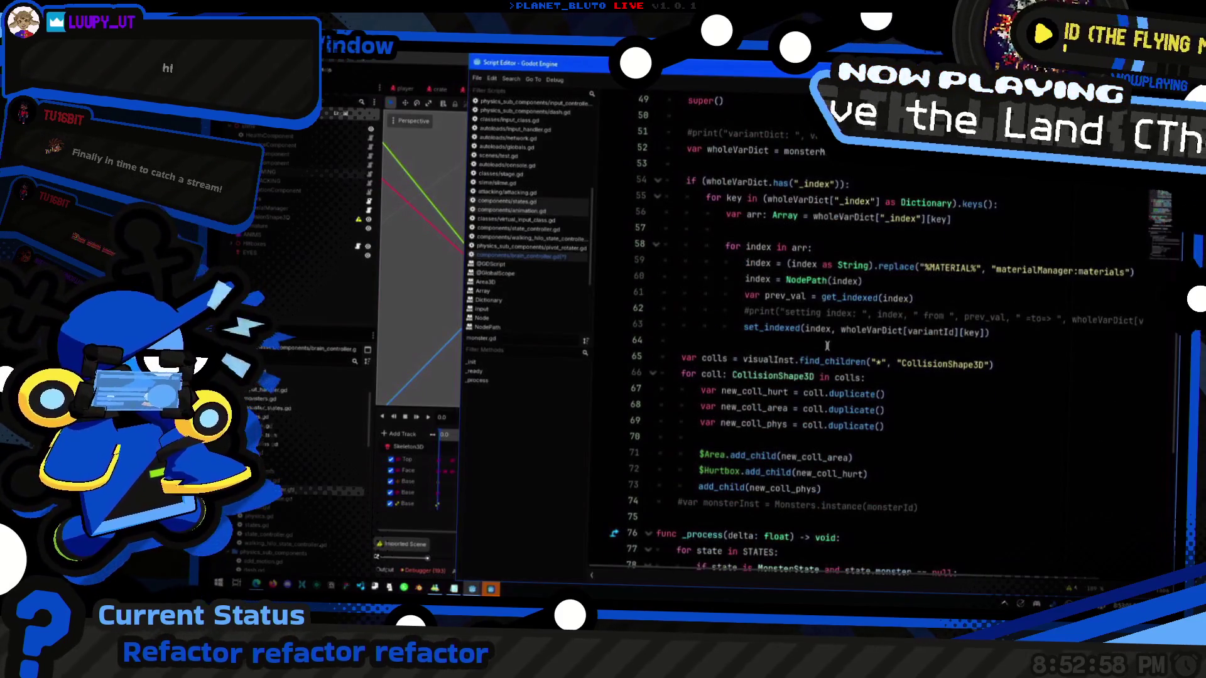
{"action": "scroll", "coordinate": [827, 342], "scroll_direction": "down", "scroll_amount": 5}
{"action": "scroll", "coordinate": [828, 346], "scroll_direction": "down", "scroll_amount": 3}
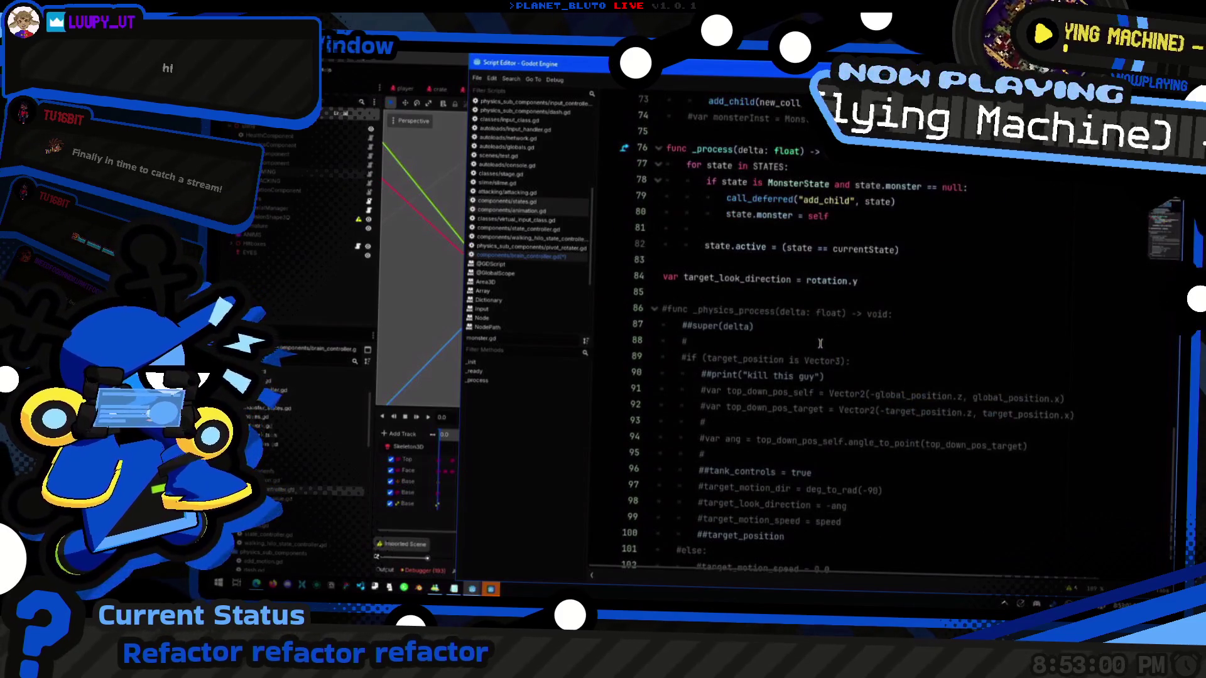
{"action": "scroll", "coordinate": [811, 350], "scroll_direction": "down", "scroll_amount": 2}
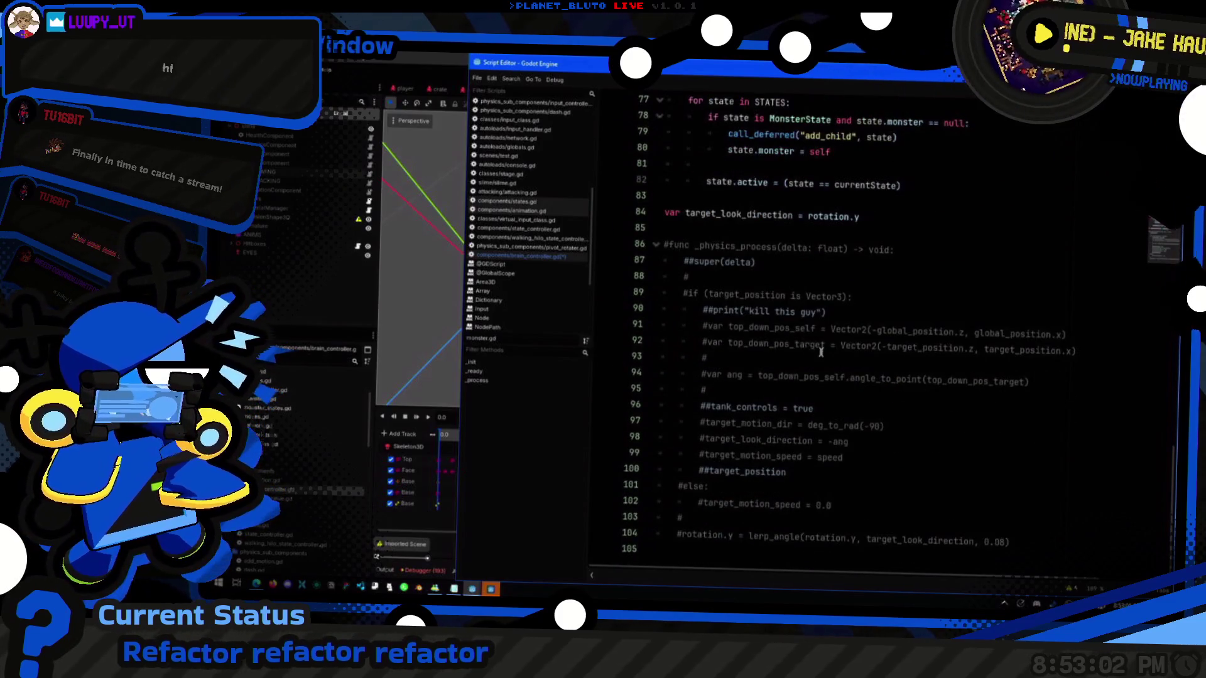
{"action": "scroll", "coordinate": [821, 352], "scroll_direction": "up", "scroll_amount": 4}
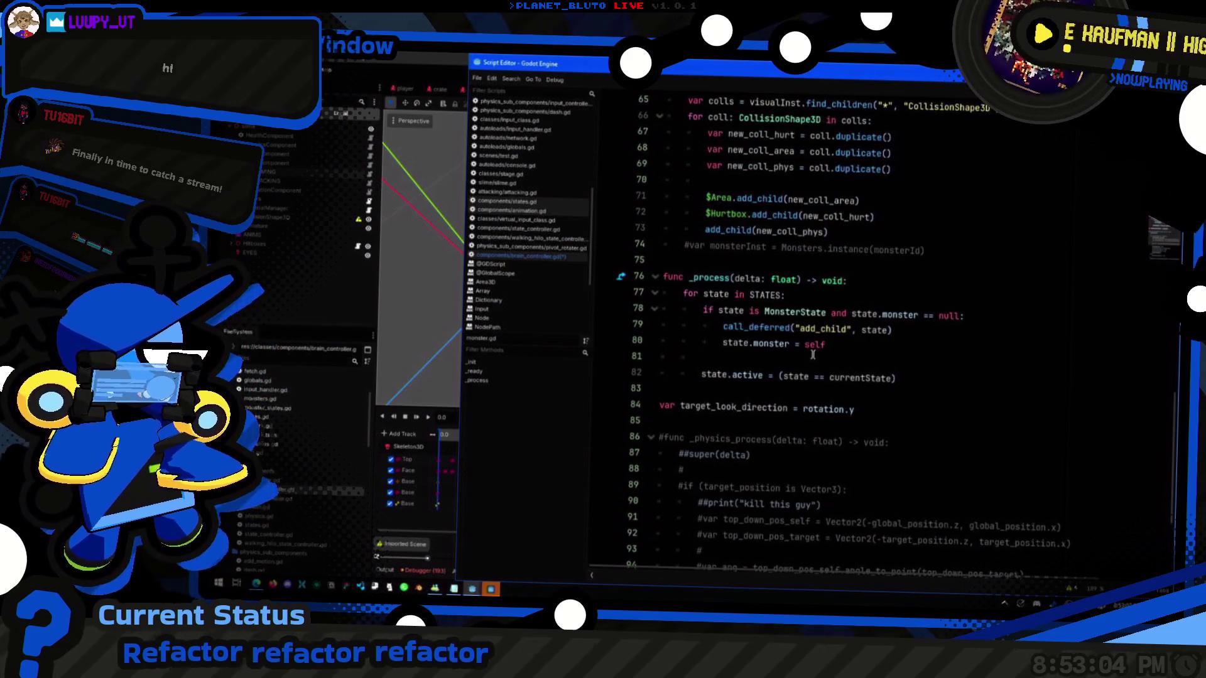
{"action": "scroll", "coordinate": [812, 354], "scroll_direction": "down", "scroll_amount": 4}
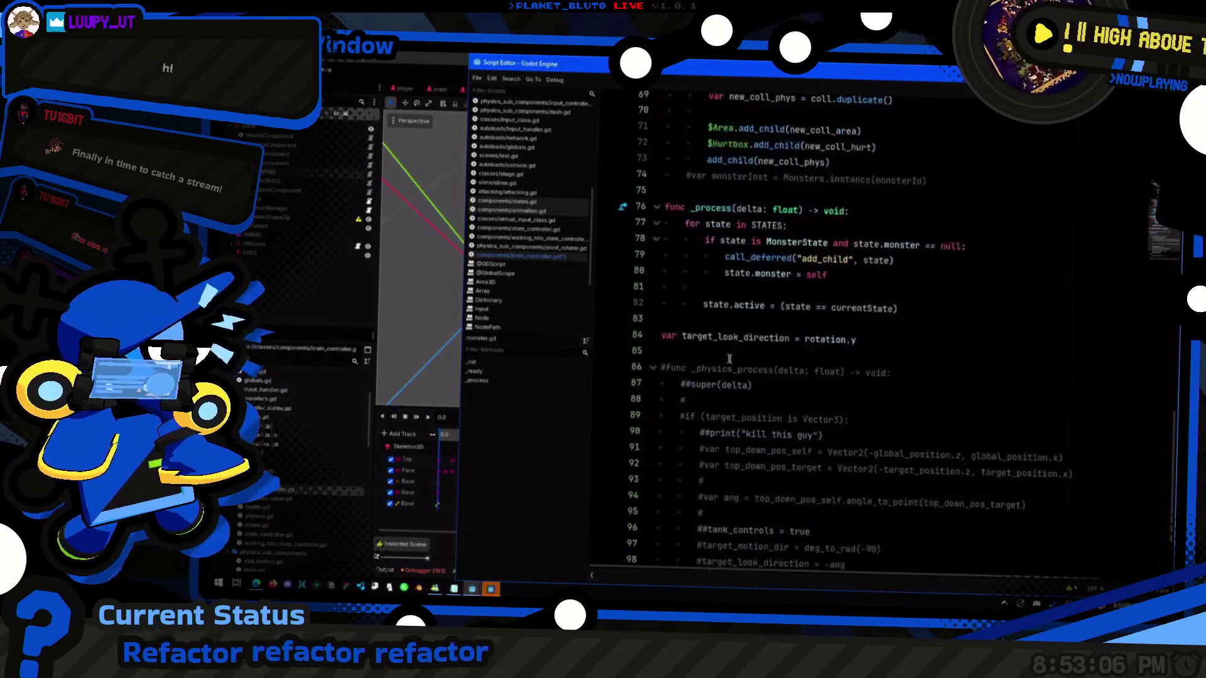
Switch the slime's animation preview from IDLE to MOVE while keeping brain_controller.gd at line 33.
{"action": "key", "text": "alt+Left"}
{"action": "left_click", "coordinate": [861, 492]}
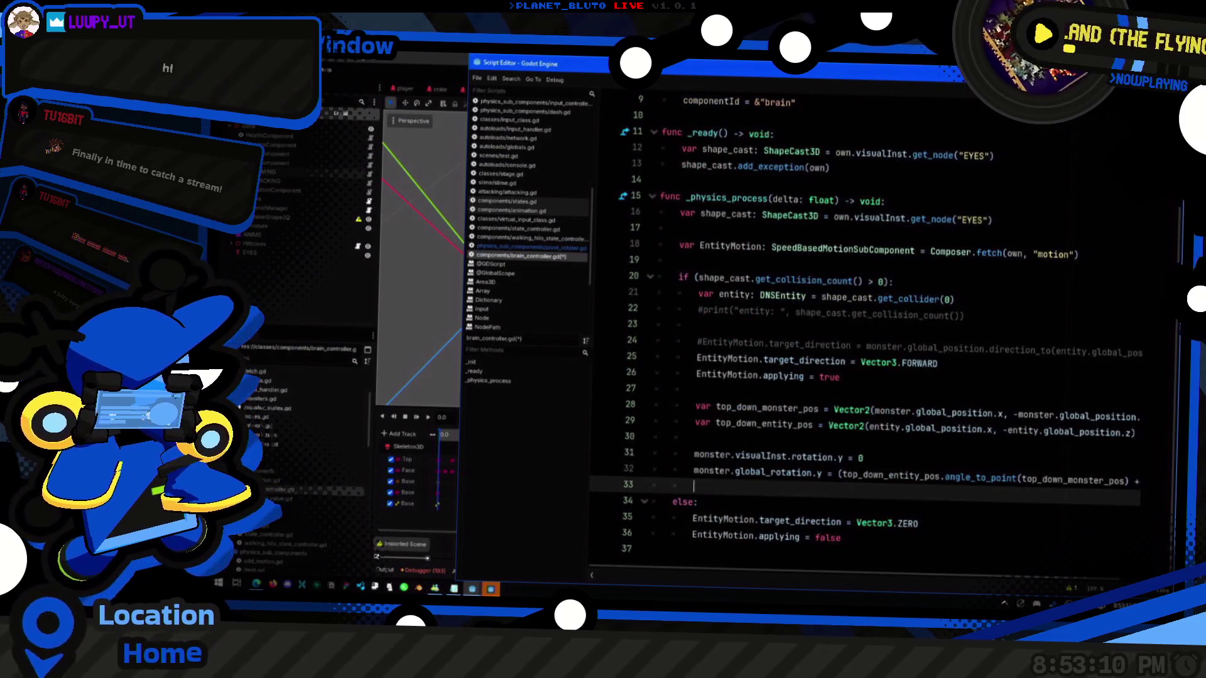
{"action": "key", "text": "alt+Tab"}
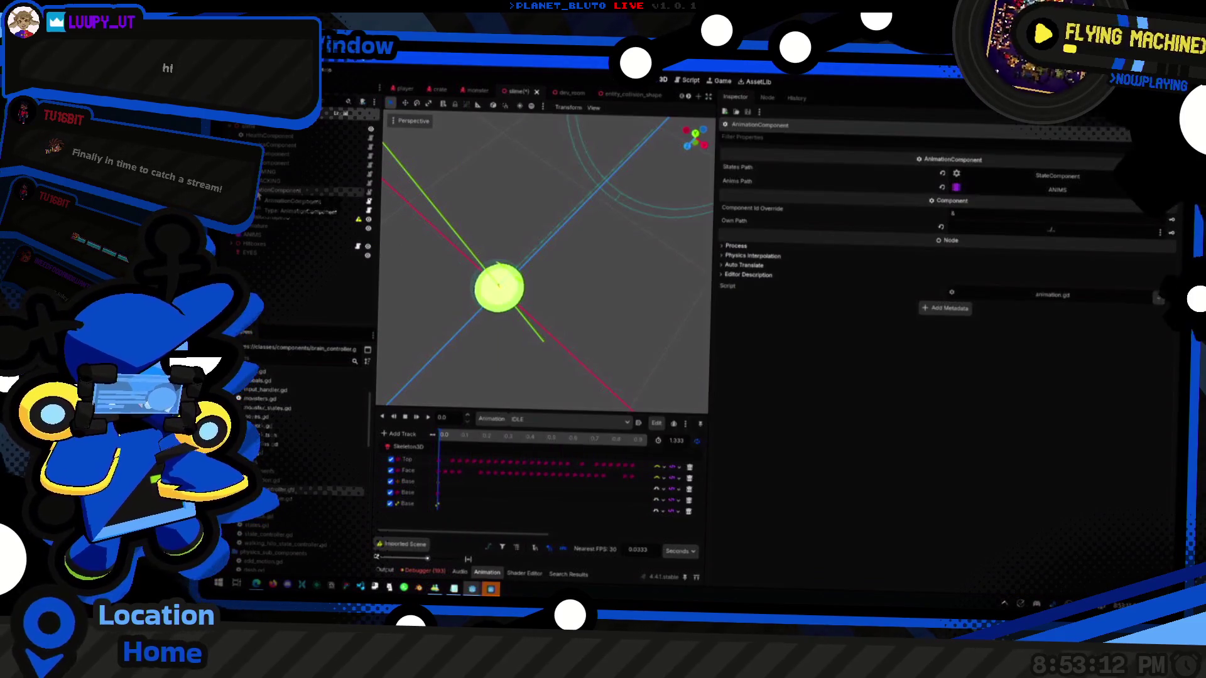
{"action": "left_click", "coordinate": [552, 420]}
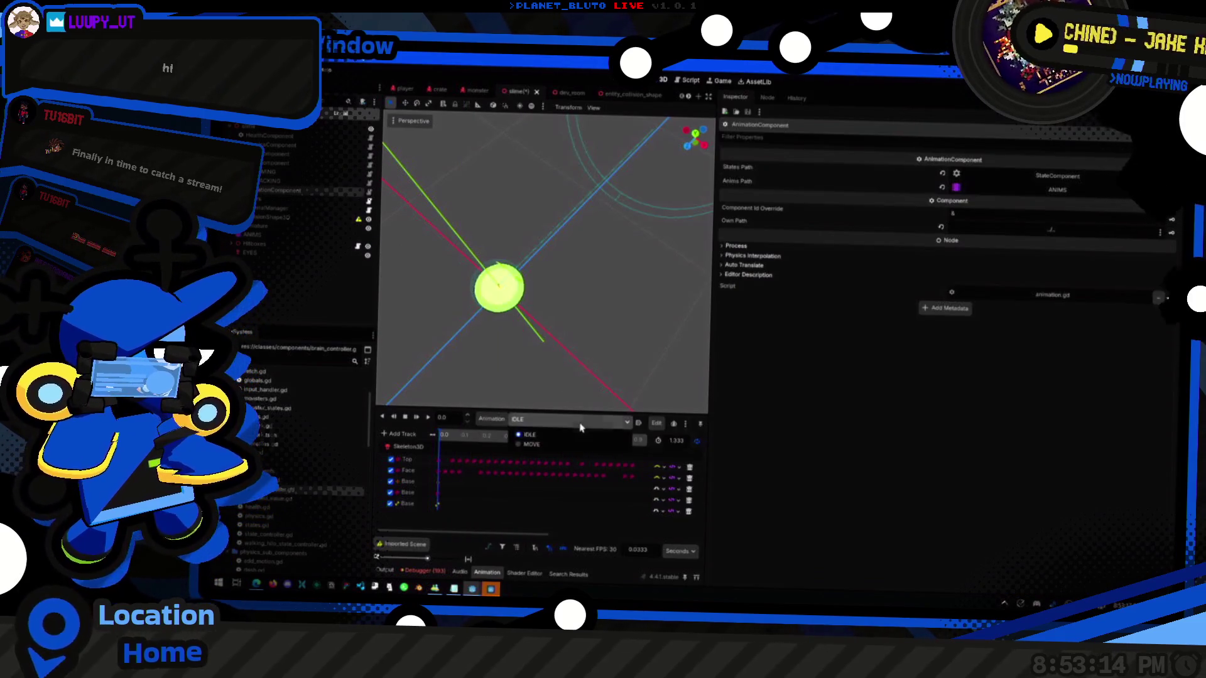
{"action": "left_click", "coordinate": [544, 433]}
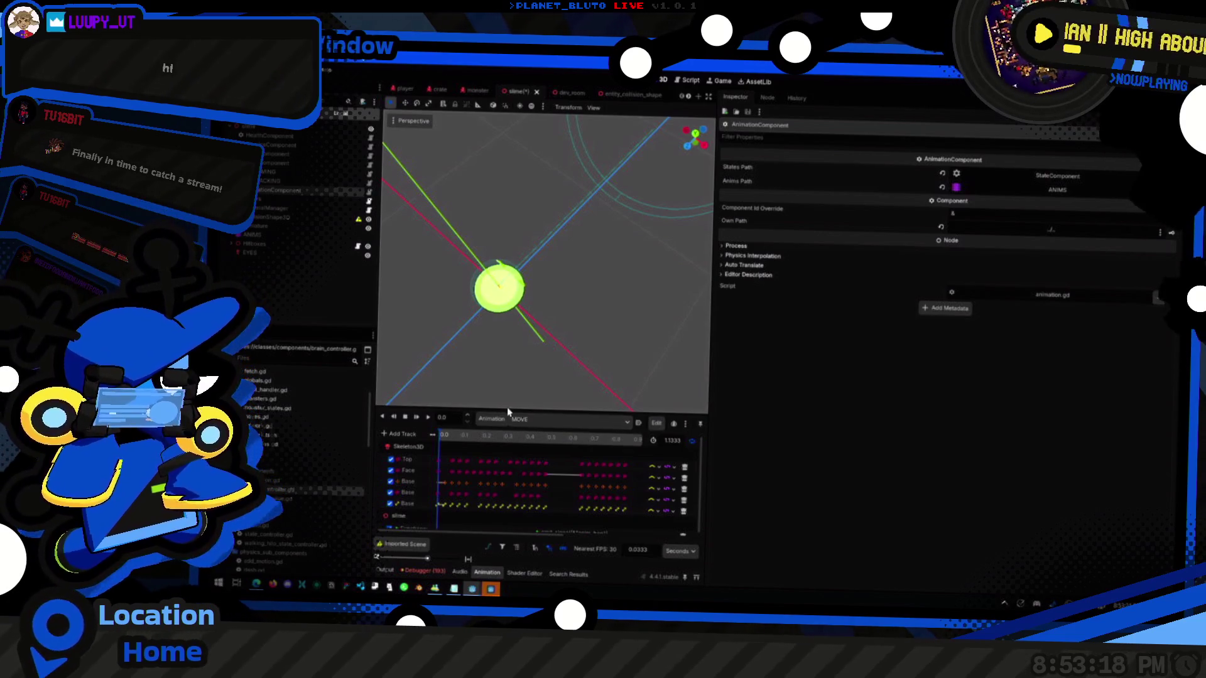
{"action": "key", "text": "alt+Tab"}
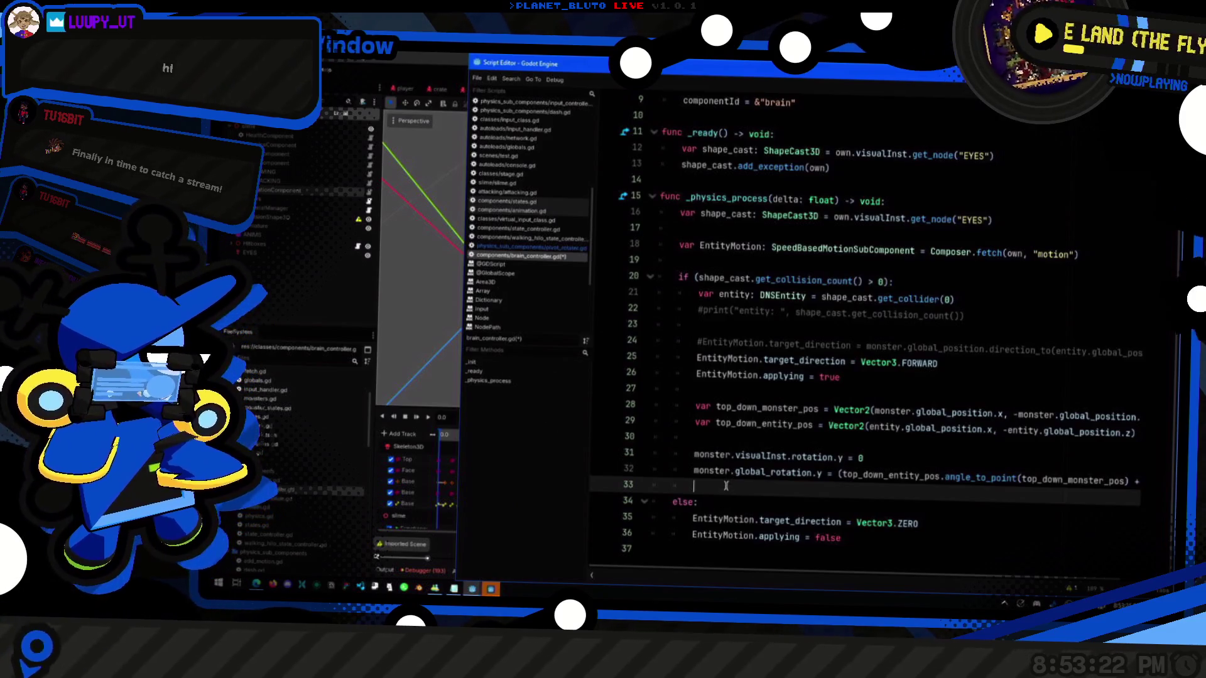
Inspect the ATTACKING state node in the scene, then bring brain_controller.gd back.
{"action": "key", "text": "ctrl+space"}
{"action": "key", "text": "Escape"}
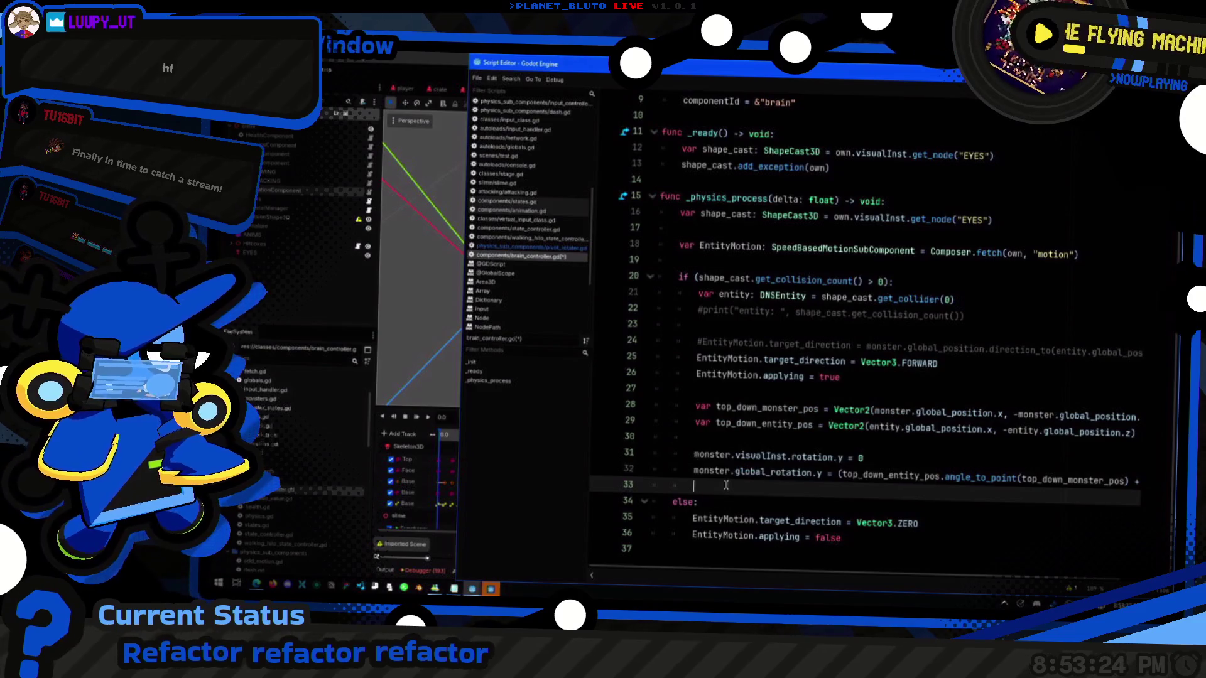
{"action": "left_click", "coordinate": [315, 188]}
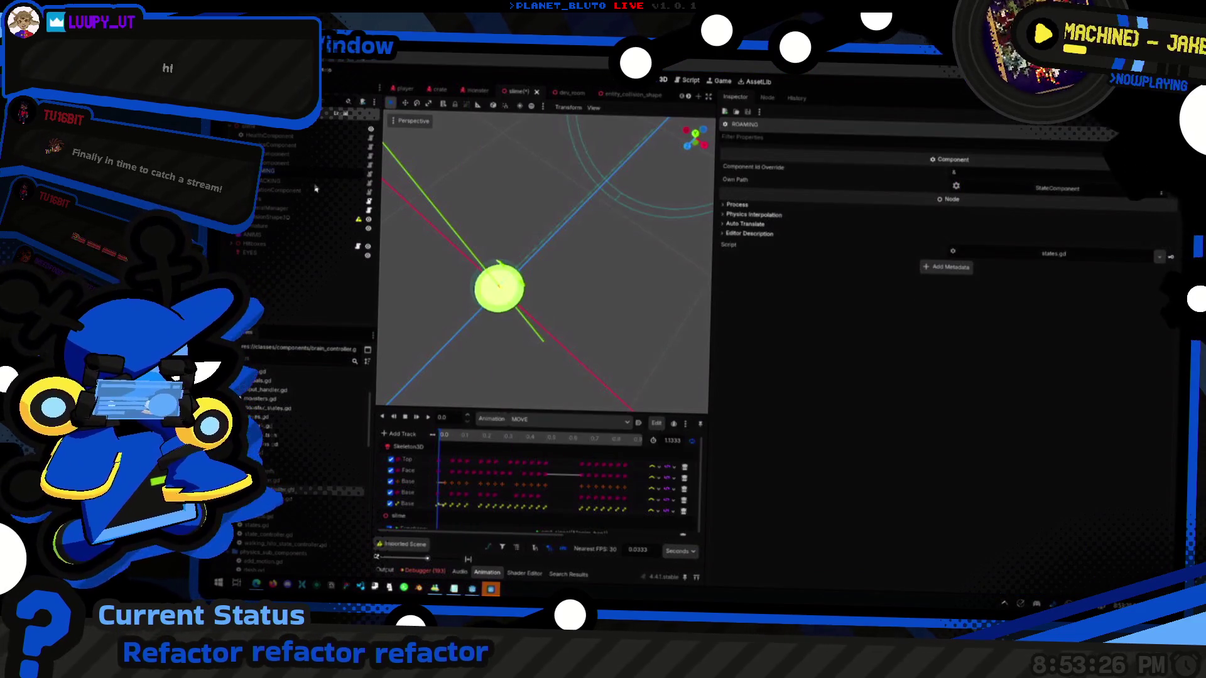
{"action": "left_click", "coordinate": [307, 181]}
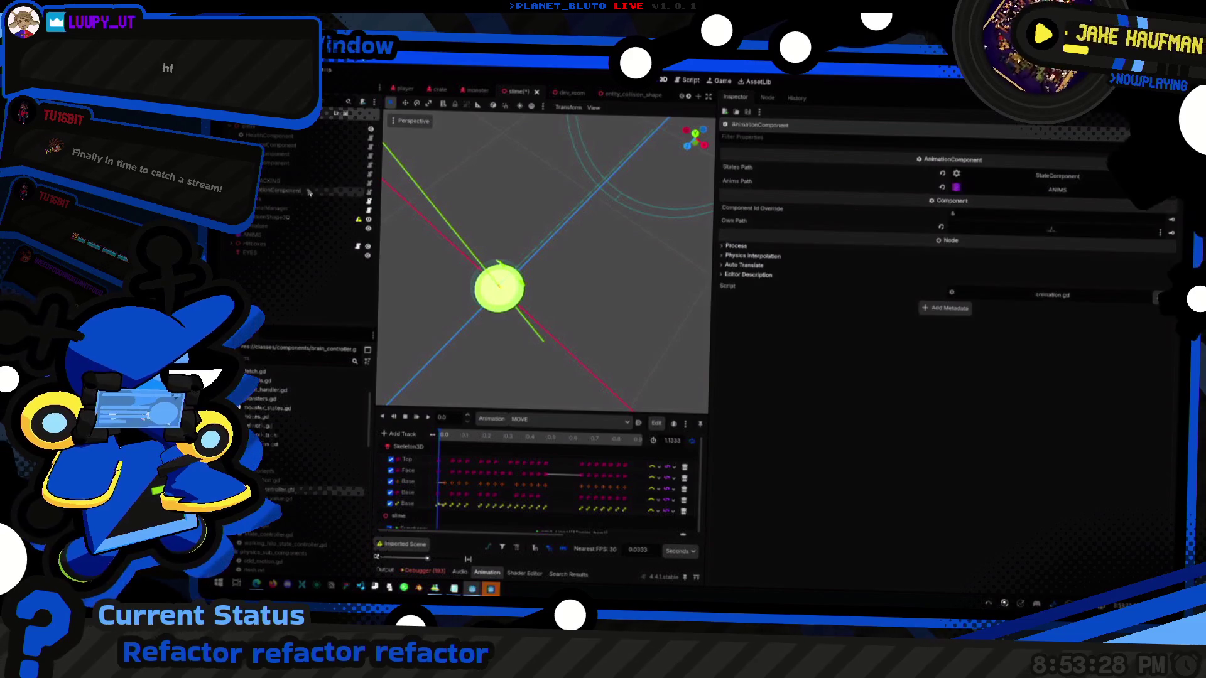
{"action": "key", "text": "ctrl+F3"}
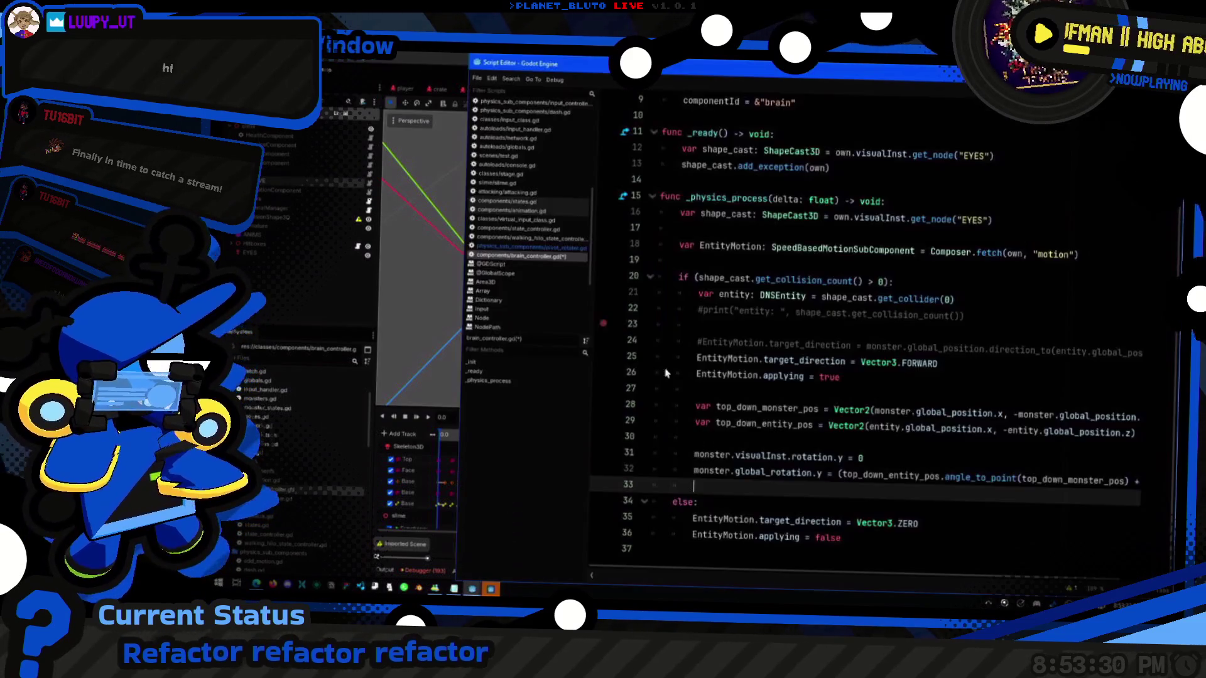
Duplicate the EntityMotion fetch line into a StateComponent fetch for the states component.
{"action": "left_click", "coordinate": [831, 248]}
{"action": "key", "text": "ctrl+shift+d"}
{"action": "double_click", "coordinate": [821, 264]}
{"action": "type", "text": "State"}
{"action": "key", "text": "Return"}
{"action": "key", "text": "ctrl+shift+Right"}
{"action": "type", "text": "states"}
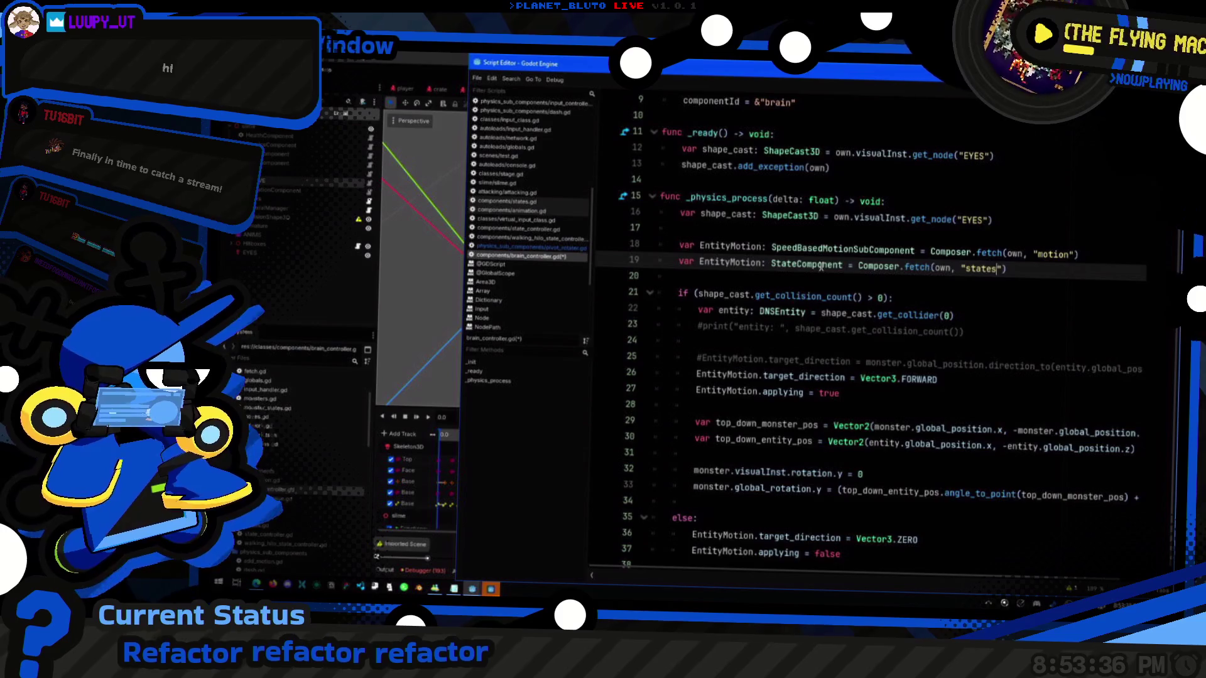
{"action": "key", "text": "End"}
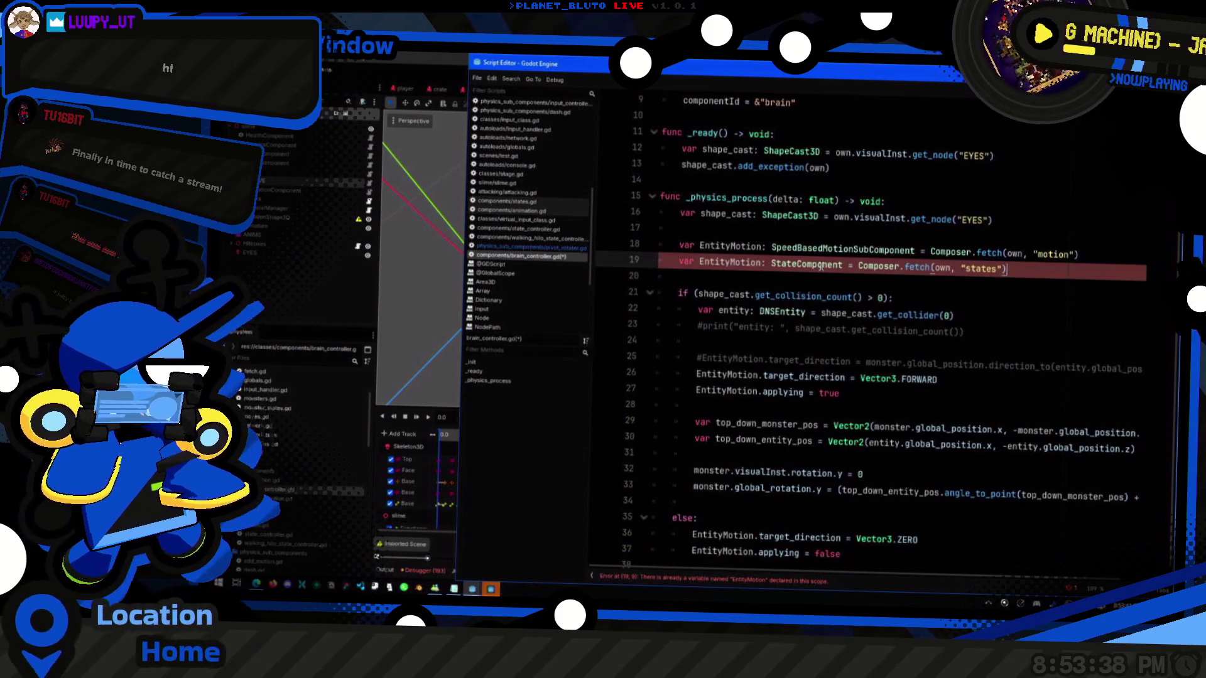
{"action": "type", "text": "States"}
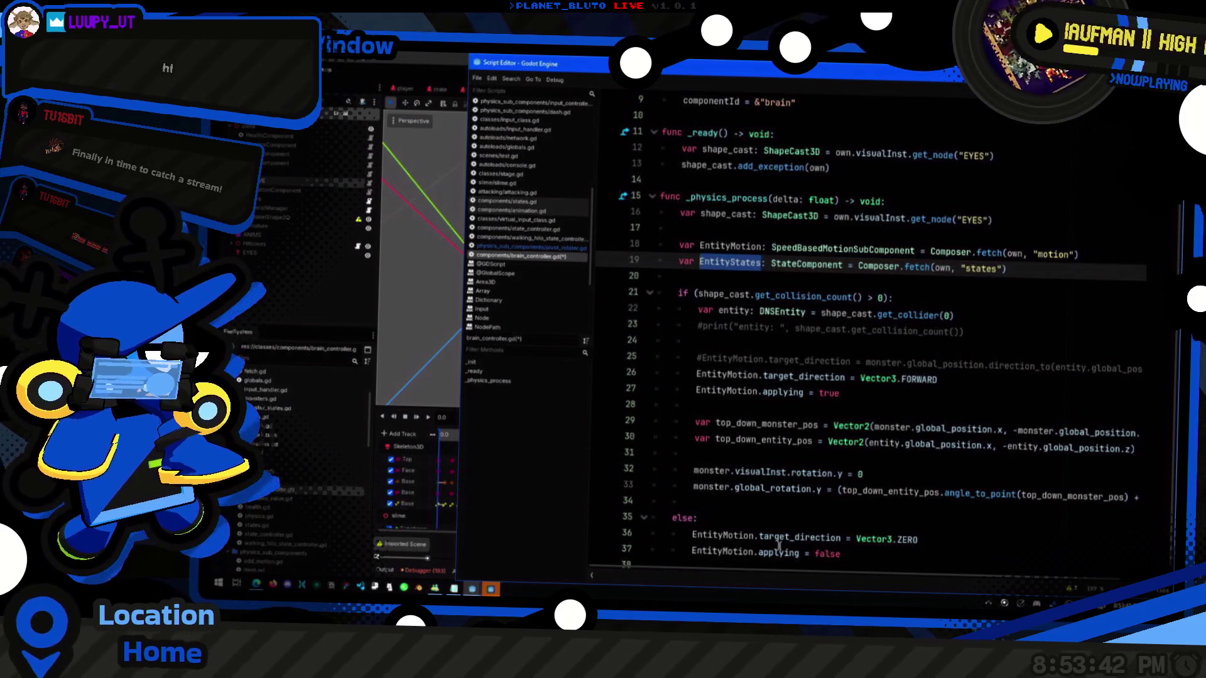
Add an EntityStates.set_state(&"IDLE") call on line 34 and copy it into the else branch.
{"action": "left_click", "coordinate": [779, 501]}
{"action": "type", "text": "EntityStates.set"}
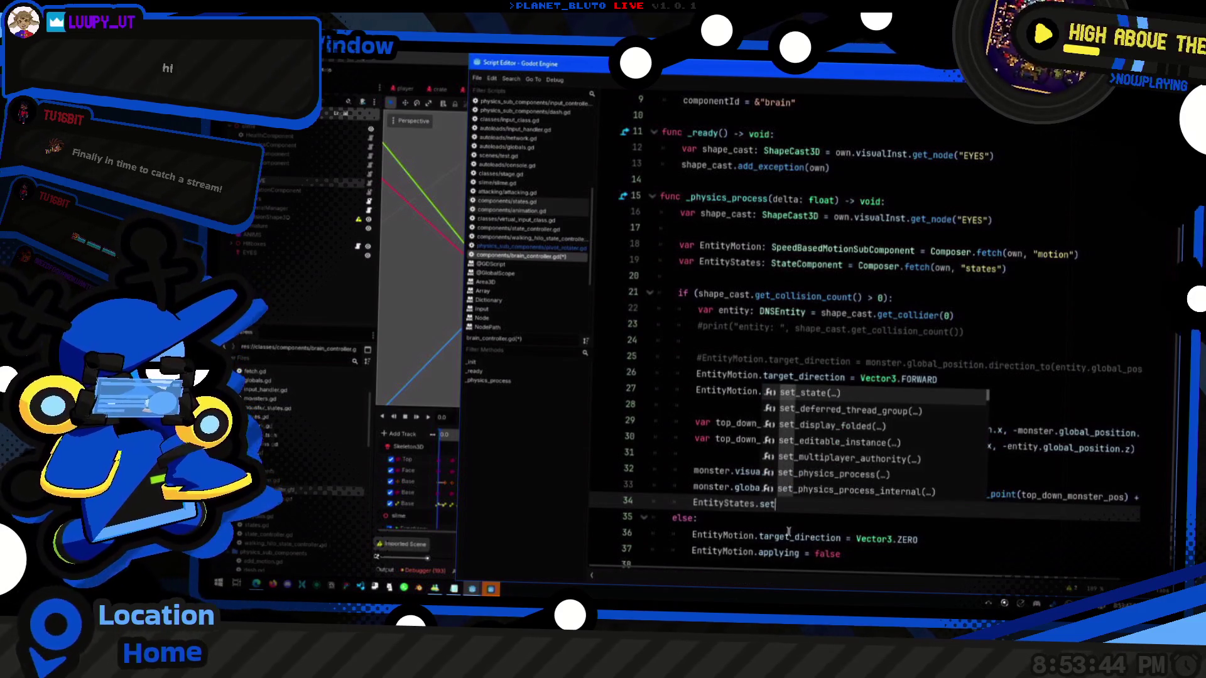
{"action": "key", "text": "Return"}
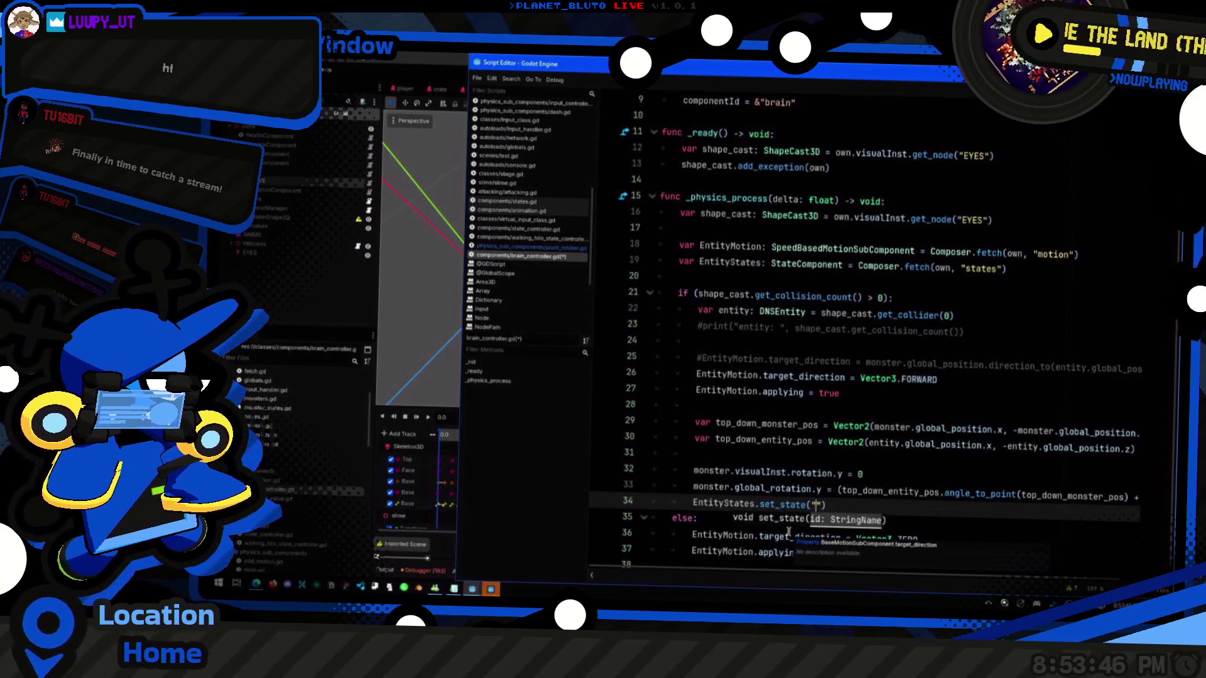
{"action": "type", "text": "&\"IDLE"}
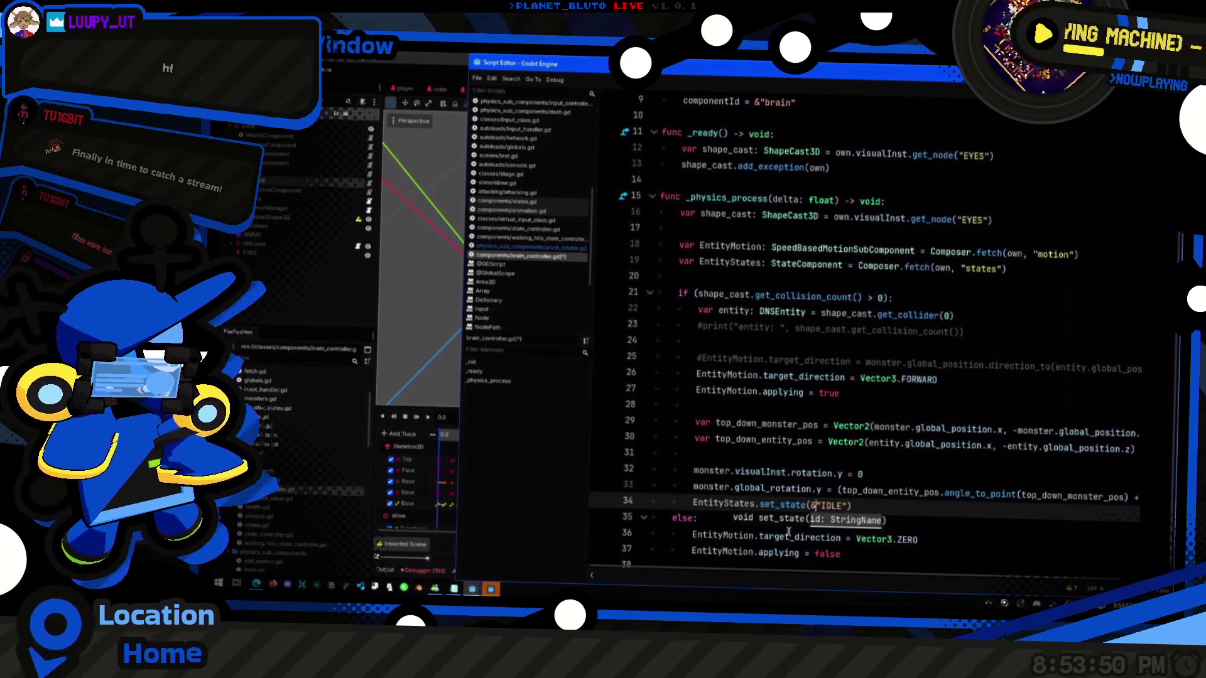
{"action": "key", "text": "Home"}
{"action": "key", "text": "shift+End"}
{"action": "key", "text": "ctrl+c"}
{"action": "key", "text": "Down"}
{"action": "key", "text": "Down"}
{"action": "key", "text": "Down"}
{"action": "key", "text": "End"}
{"action": "key", "text": "Return"}
{"action": "key", "text": "ctrl+v"}
Change line 34's state argument to &"MOVE" and run the game.
{"action": "key", "text": "End"}
{"action": "key", "text": "Left"}
{"action": "key", "text": "Left"}
{"action": "key", "text": "ctrl+shift+Left"}
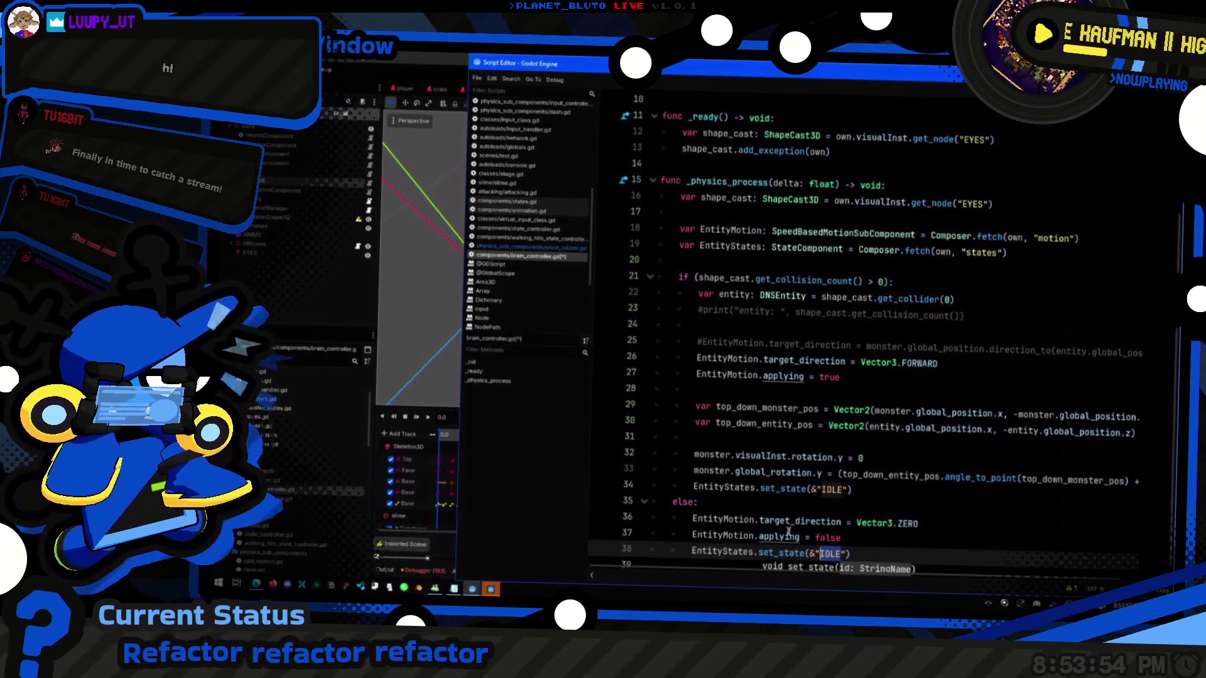
{"action": "key", "text": "Up"}
{"action": "key", "text": "Up"}
{"action": "key", "text": "Up"}
{"action": "key", "text": "ctrl+shift+Right"}
{"action": "type", "text": "MOVE"}
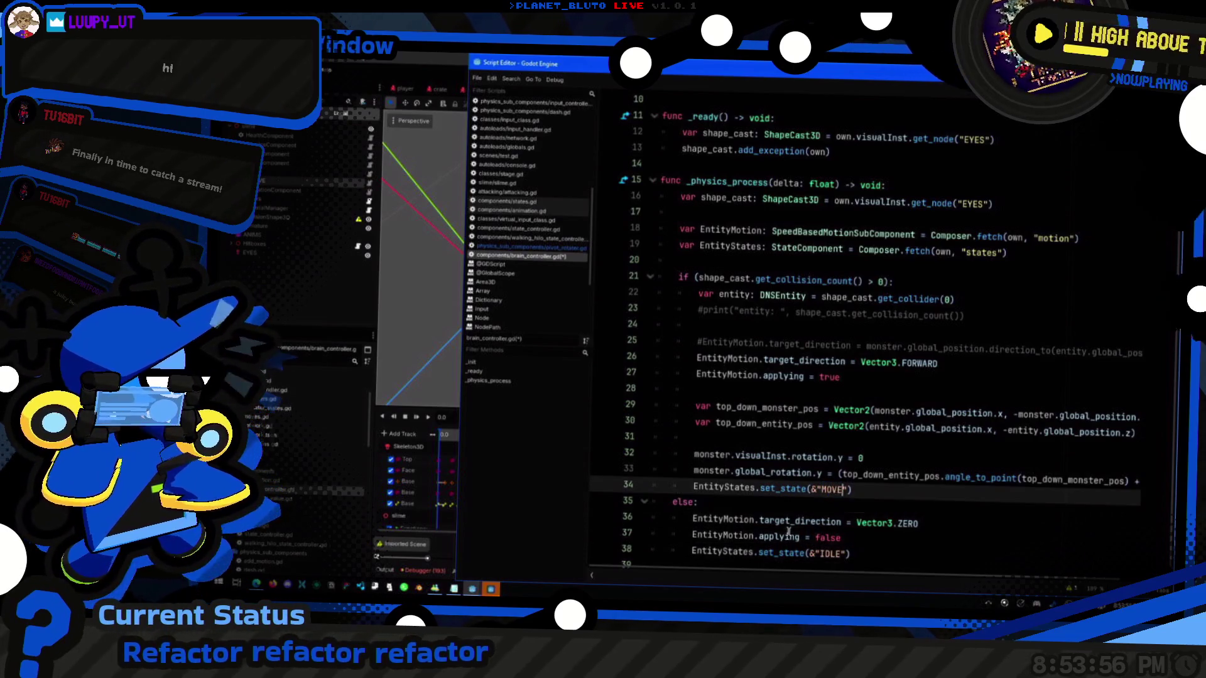
{"action": "key", "text": "F5"}
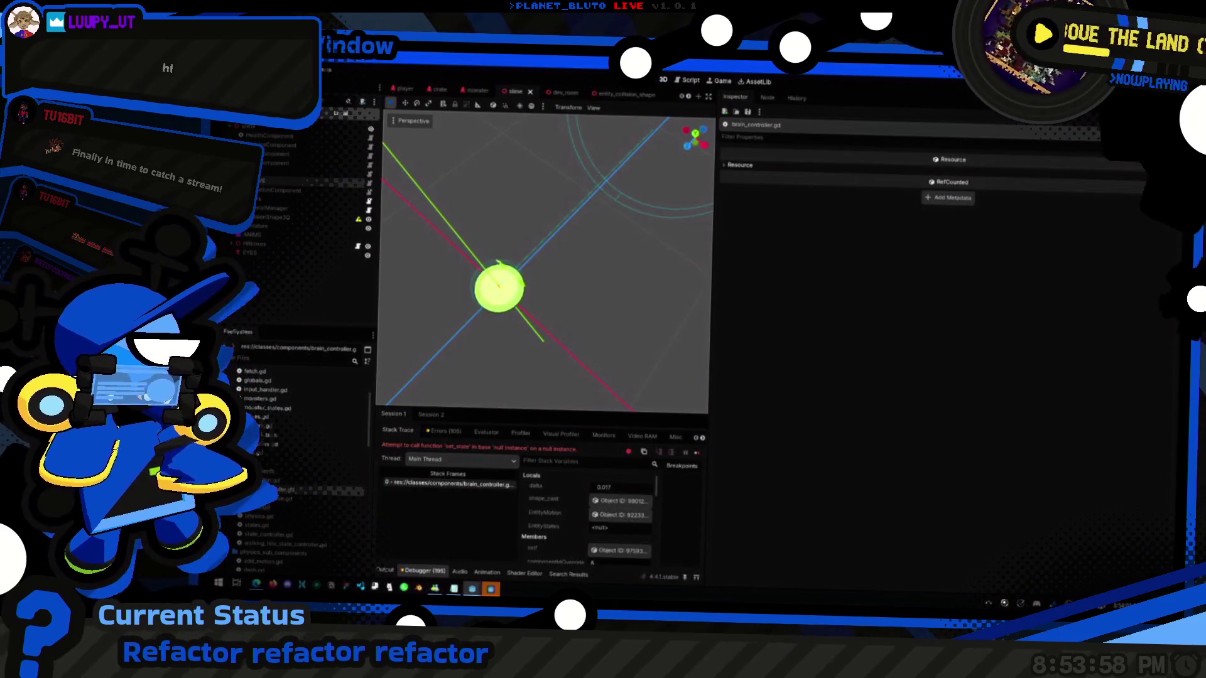
Rerun the game, keep Knight as the class and host into the cave level.
{"action": "key", "text": "F5"}
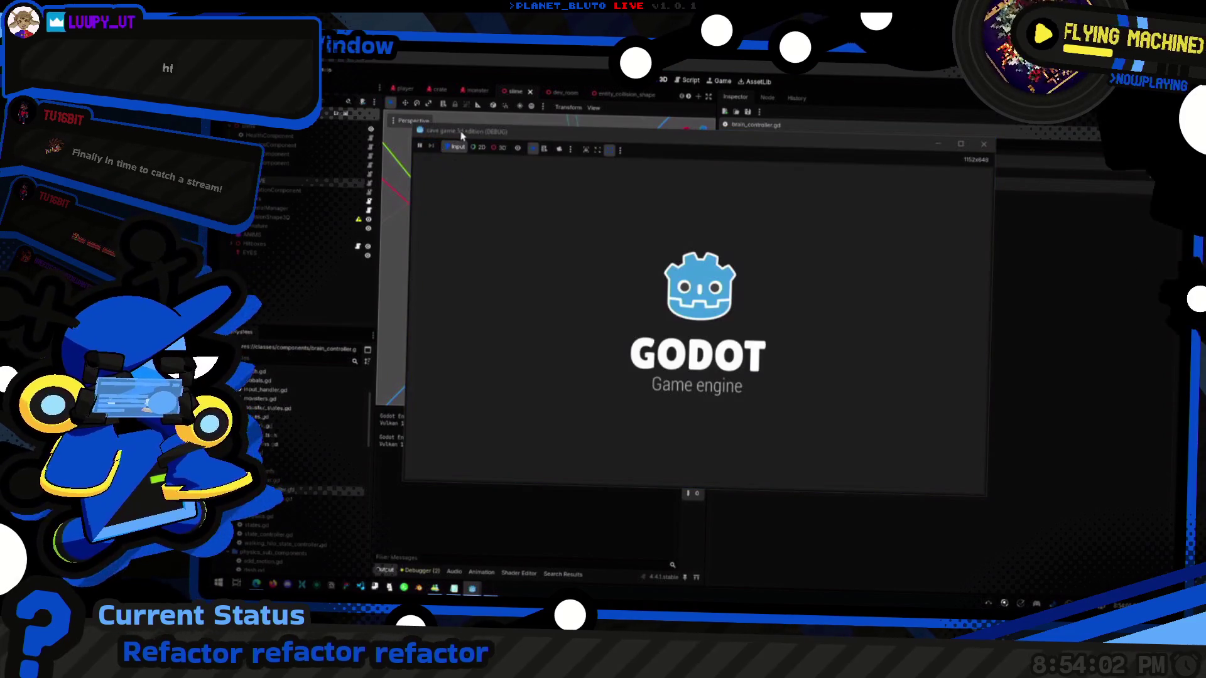
{"action": "left_click", "coordinate": [534, 205]}
{"action": "left_click", "coordinate": [531, 248]}
{"action": "left_click", "coordinate": [534, 206]}
{"action": "left_click", "coordinate": [530, 227]}
{"action": "left_click", "coordinate": [757, 263]}
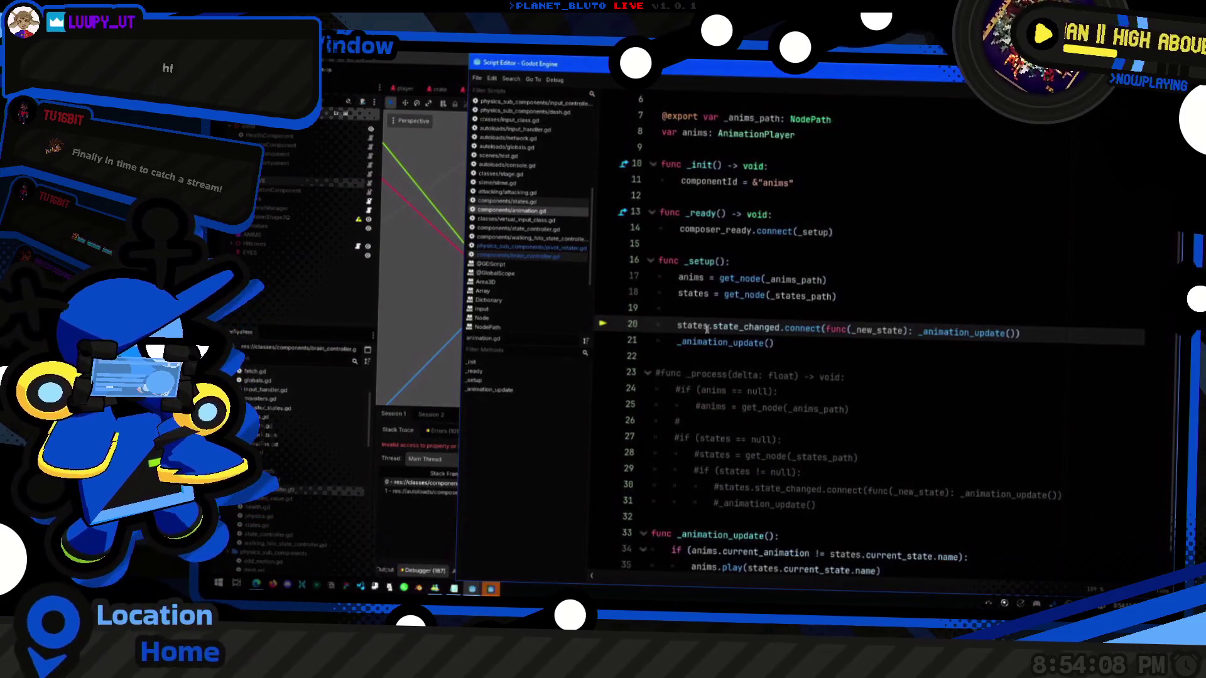
Inspect the failing state_changed connect line in animation.gd, then select the slime's StateComponent.
{"action": "left_click", "coordinate": [799, 344]}
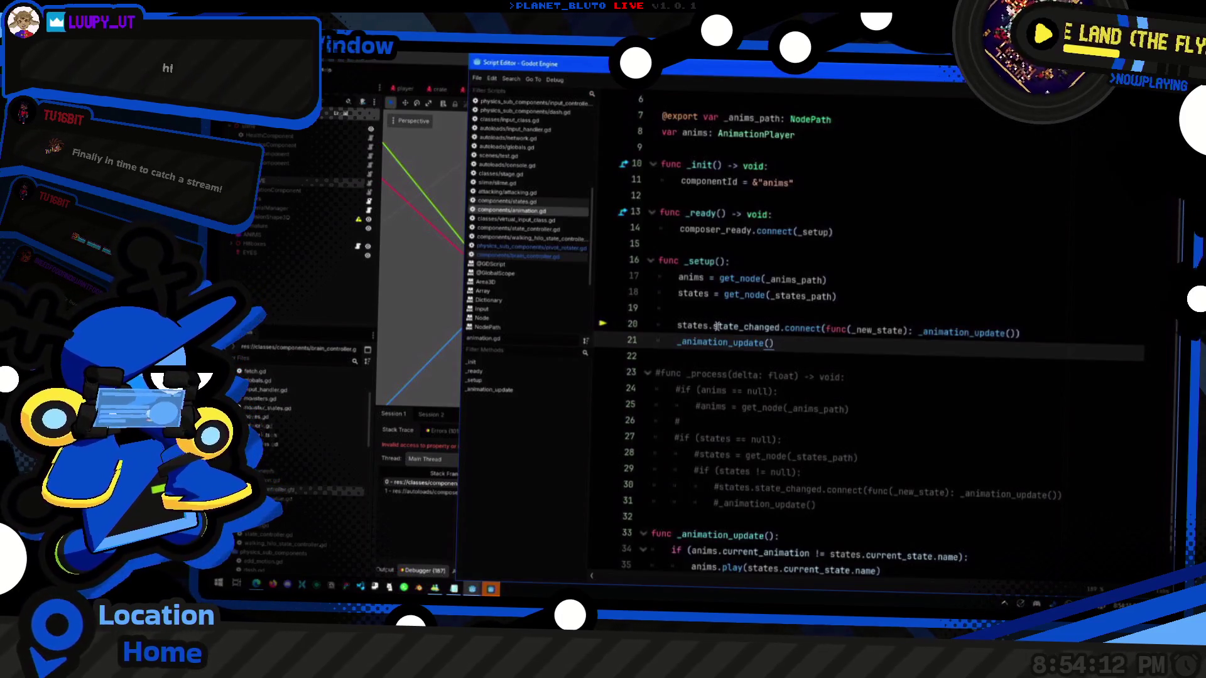
{"action": "double_click", "coordinate": [756, 328]}
{"action": "left_click", "coordinate": [793, 345]}
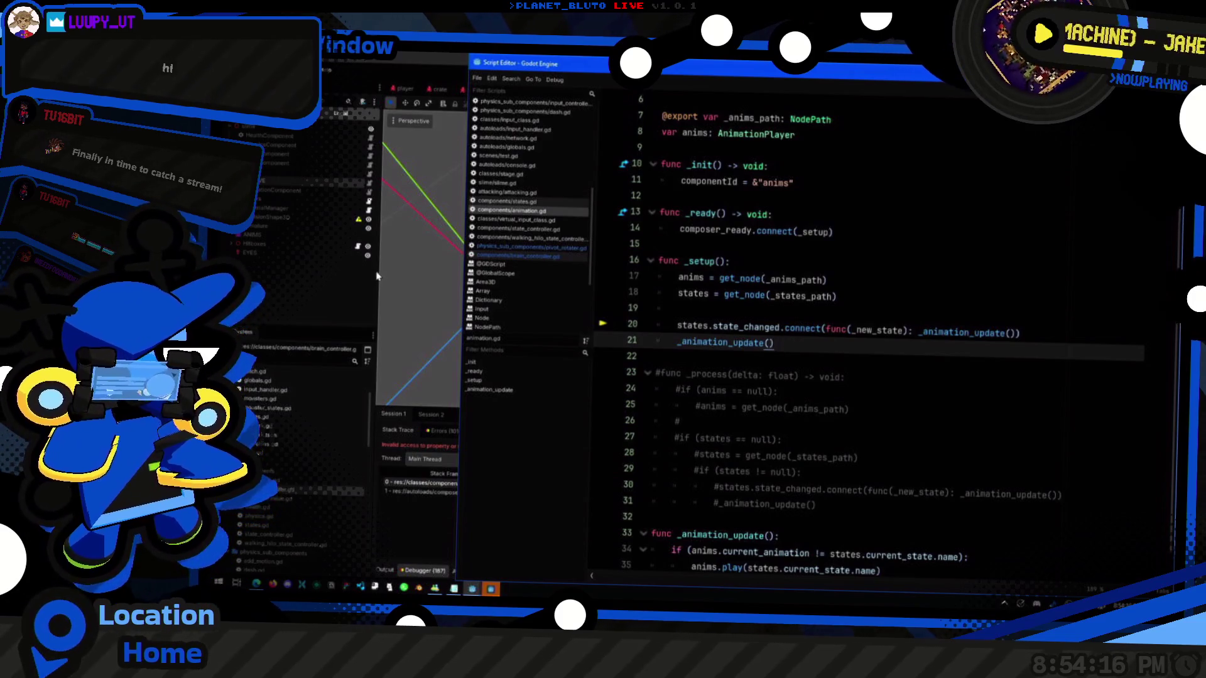
{"action": "left_click", "coordinate": [761, 326]}
{"action": "left_click", "coordinate": [787, 342]}
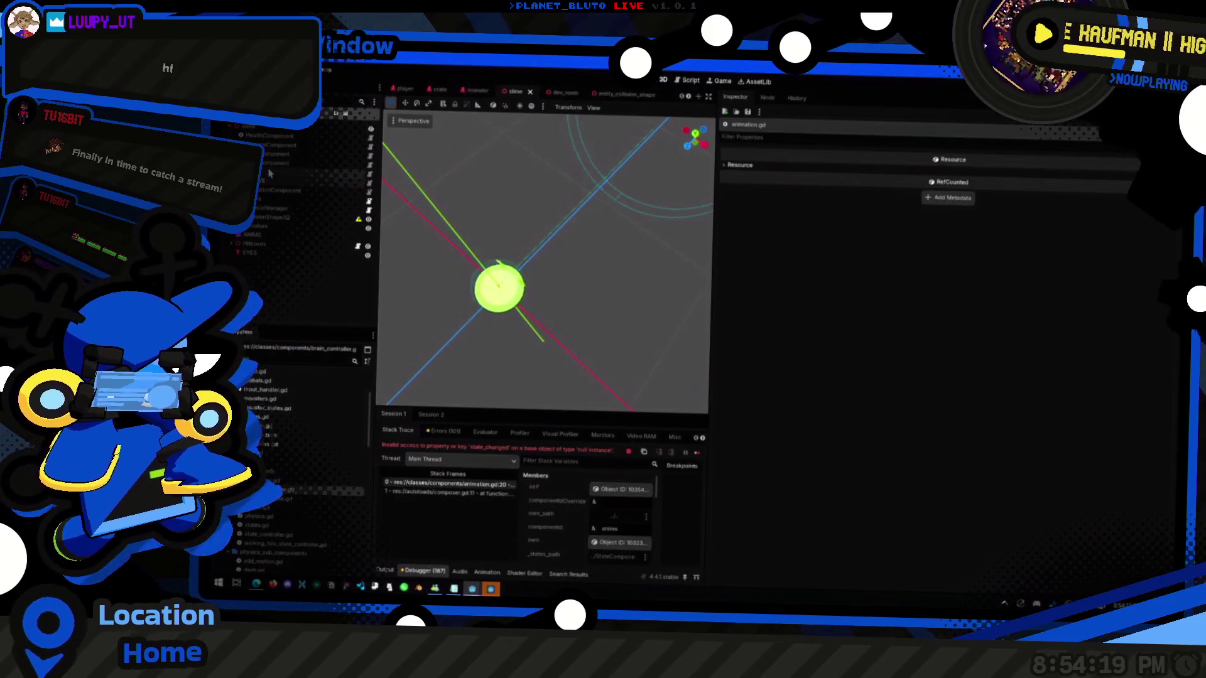
{"action": "left_click", "coordinate": [351, 169]}
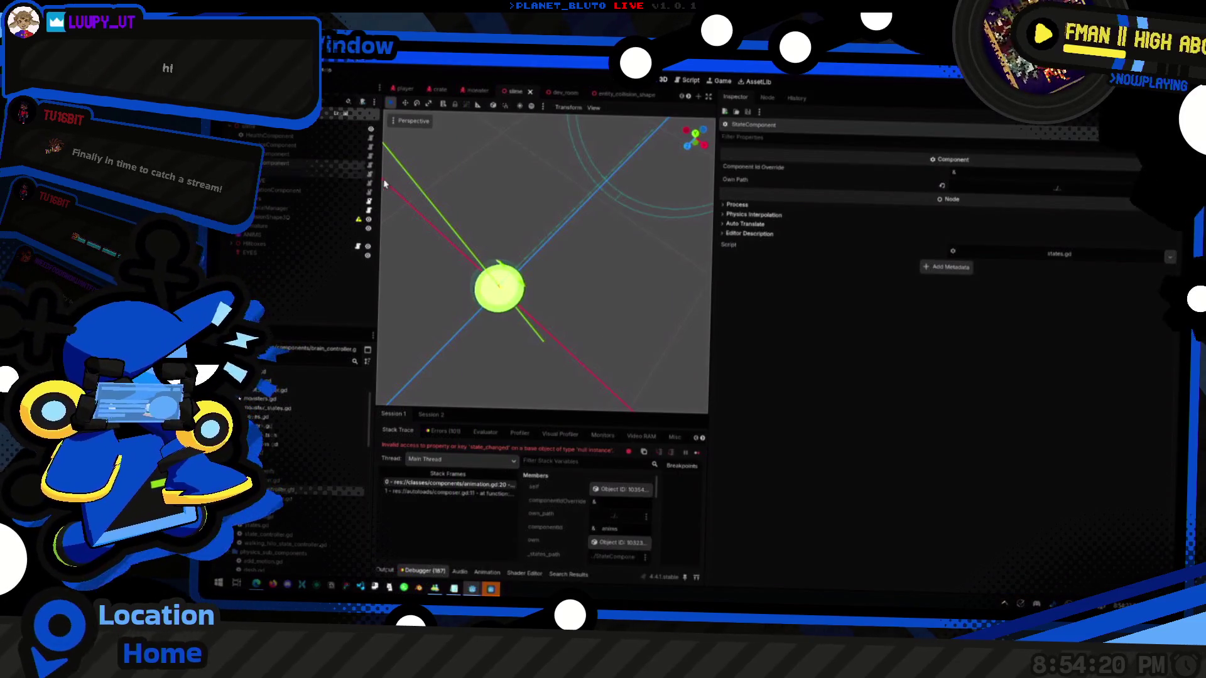
Edit the StateComponent's Own Path value and save the slime scene.
{"action": "left_click", "coordinate": [1088, 195]}
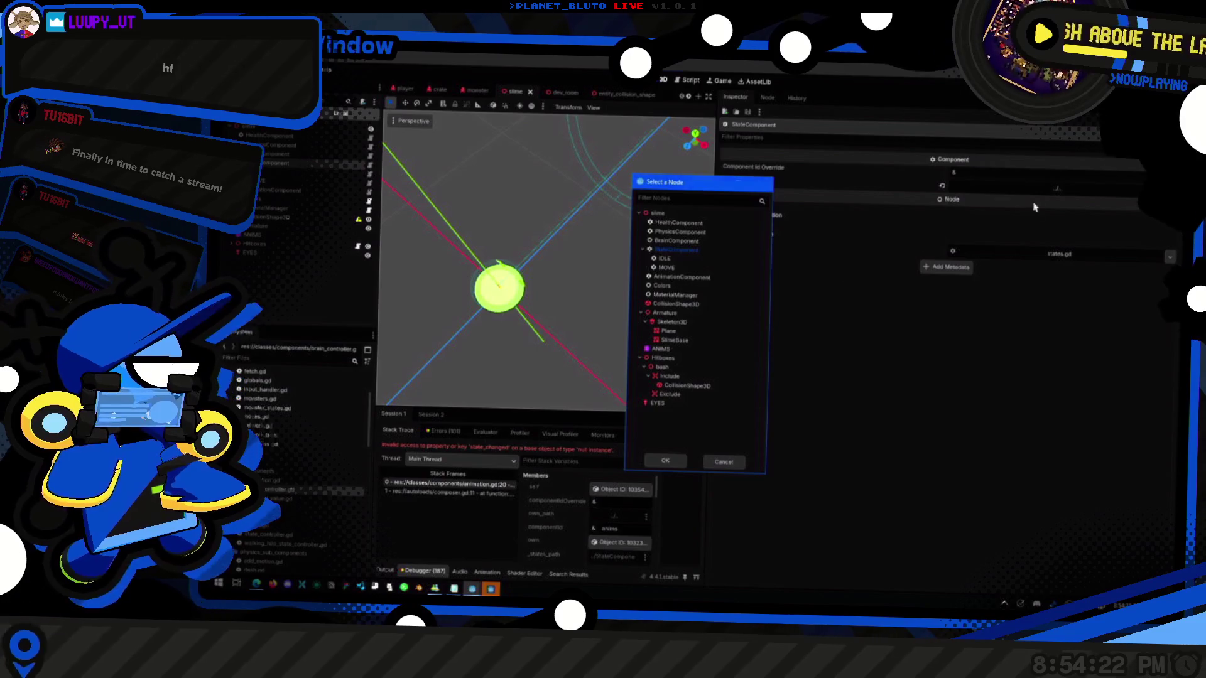
{"action": "key", "text": "Escape"}
{"action": "left_click", "coordinate": [1141, 228]}
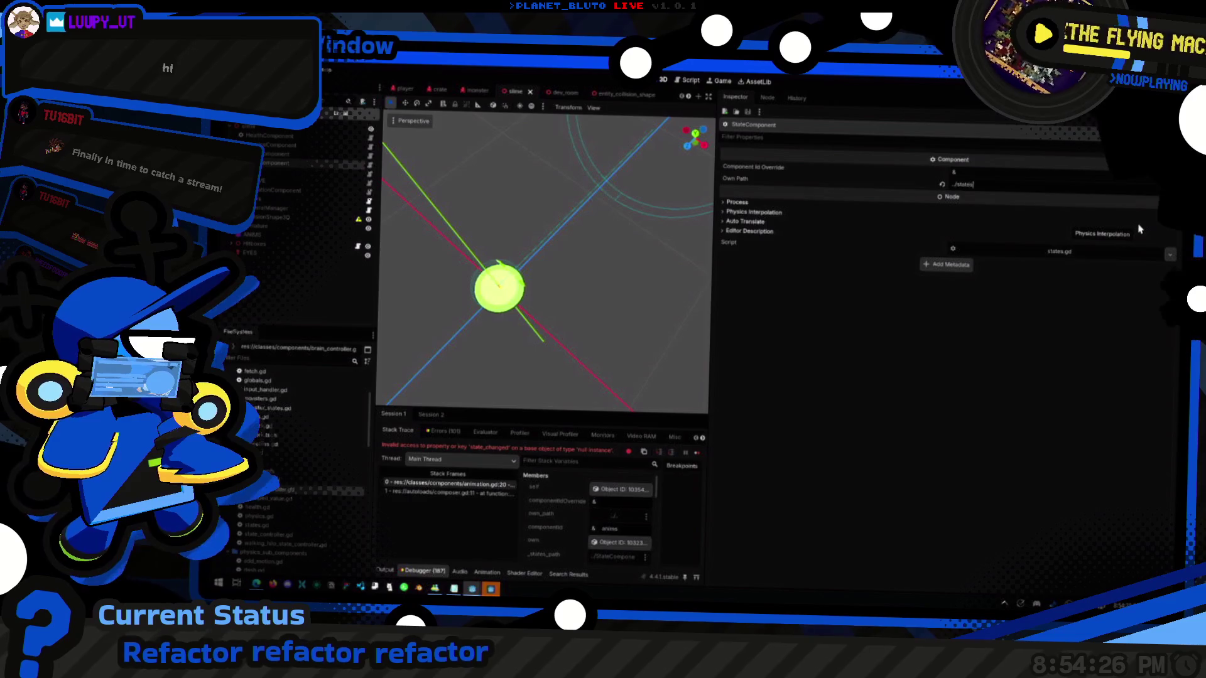
{"action": "key", "text": "Return"}
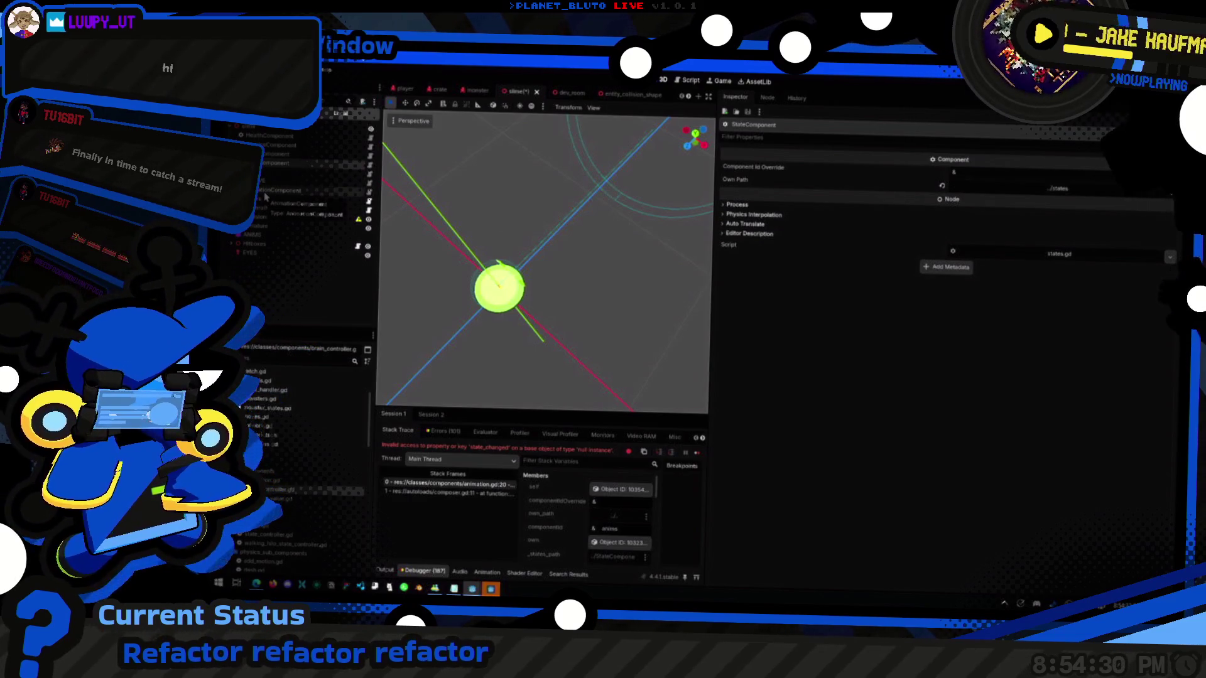
{"action": "key", "text": "ctrl+s"}
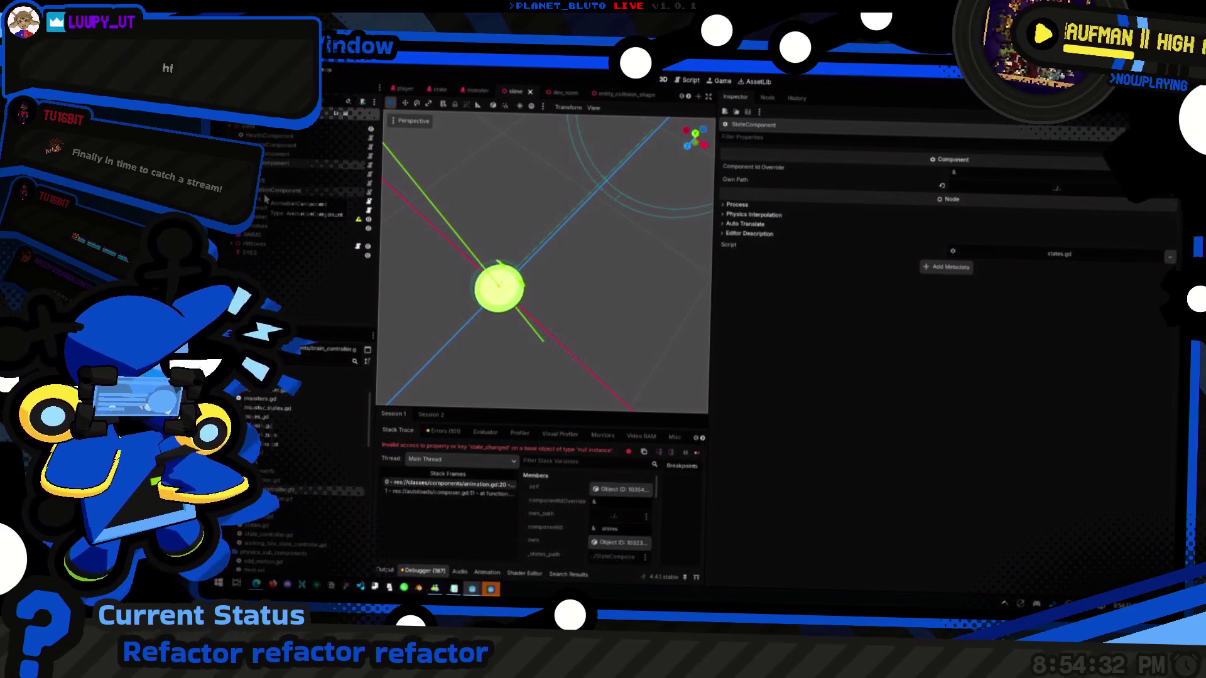
Set the AnimationComponent's States Path to ../states, save the scene, and restart the game.
{"action": "left_click", "coordinate": [276, 189]}
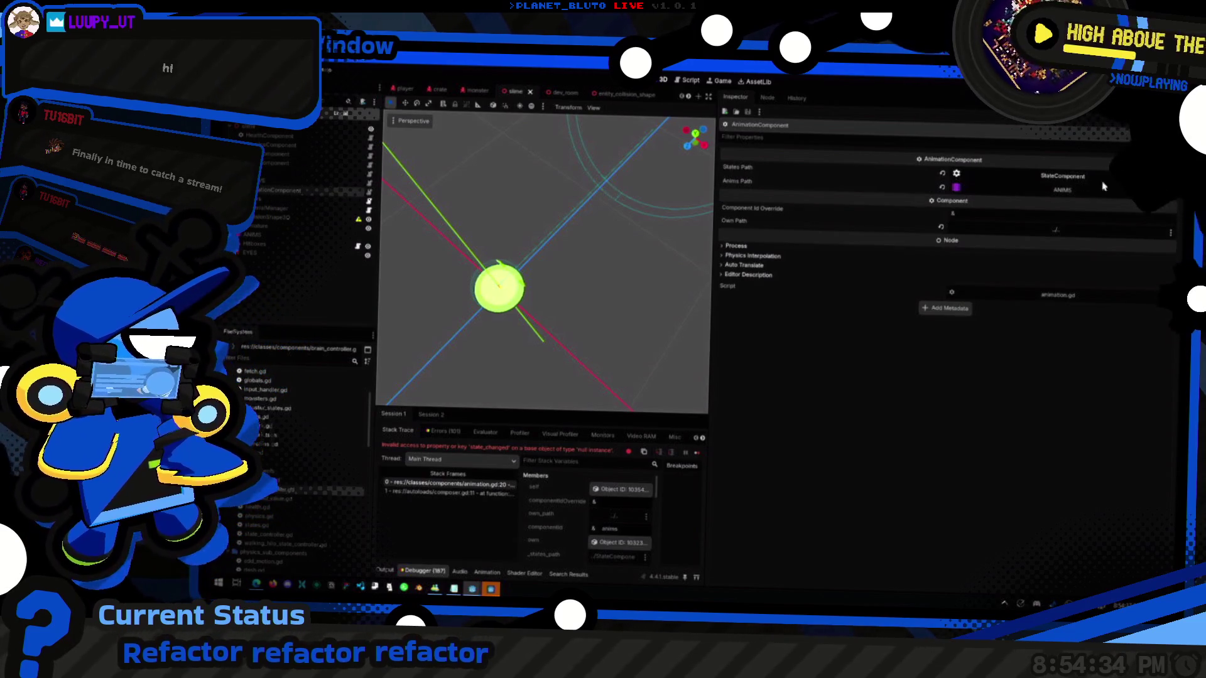
{"action": "left_click", "coordinate": [1131, 211]}
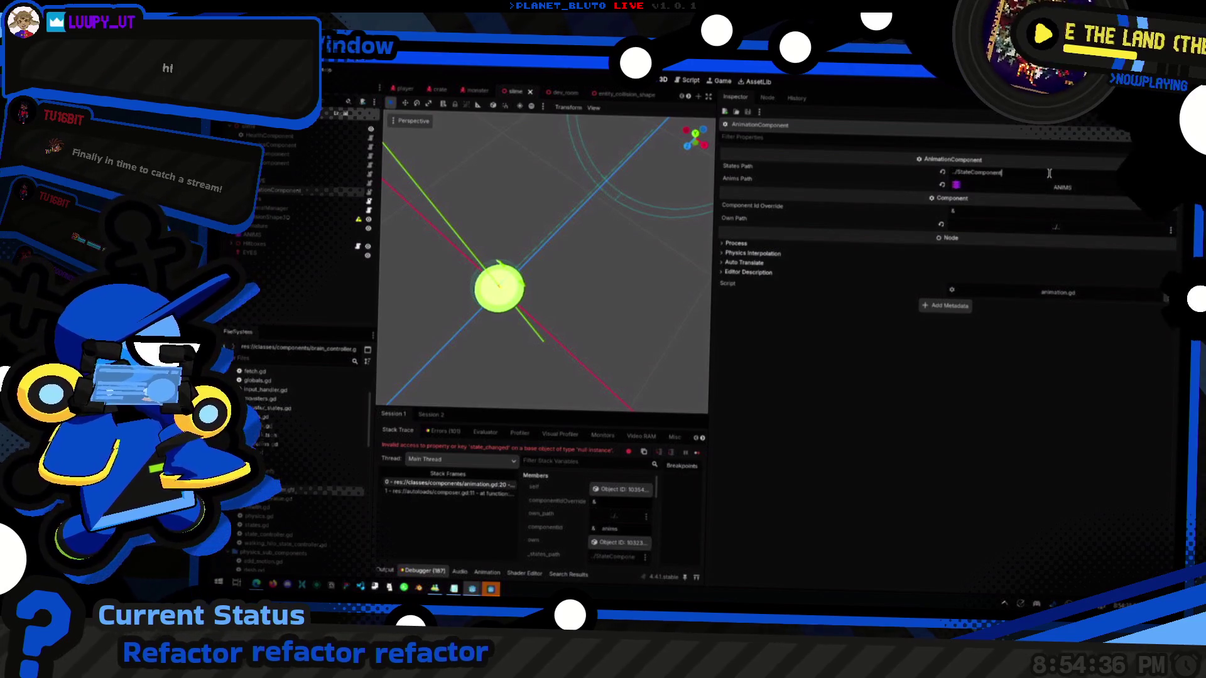
{"action": "key", "text": "ctrl+a"}
{"action": "type", "text": "../stat"}
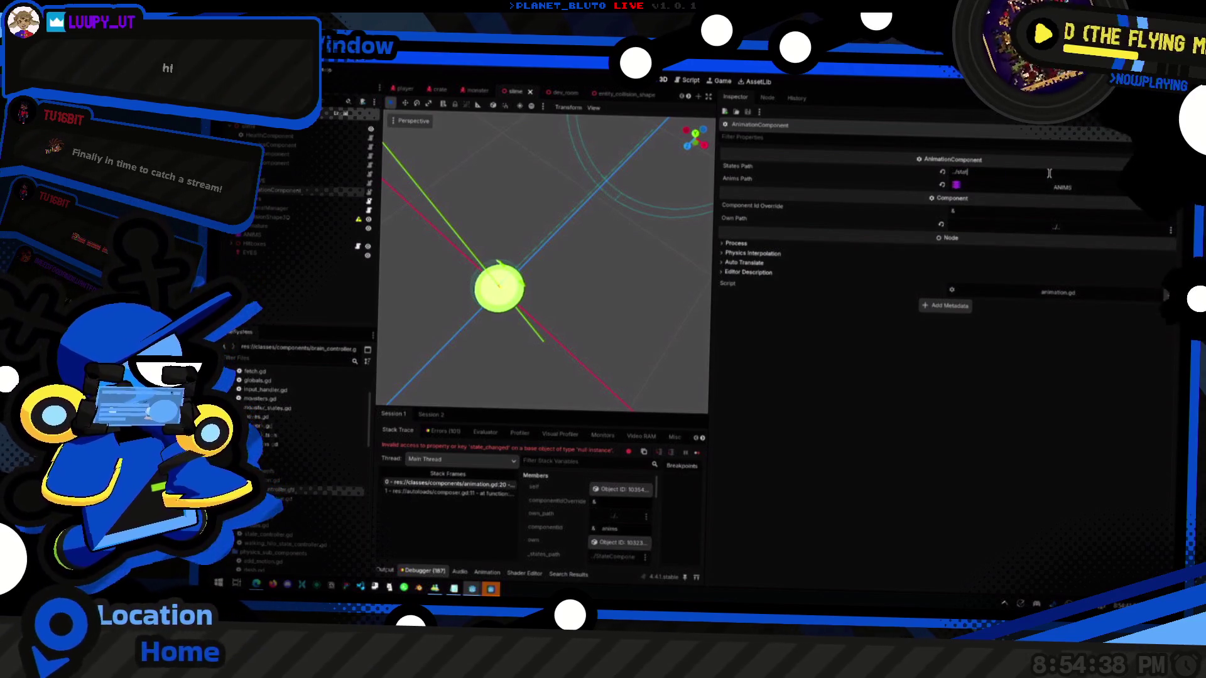
{"action": "type", "text": "es"}
{"action": "key", "text": "Return"}
{"action": "key", "text": "ctrl+s"}
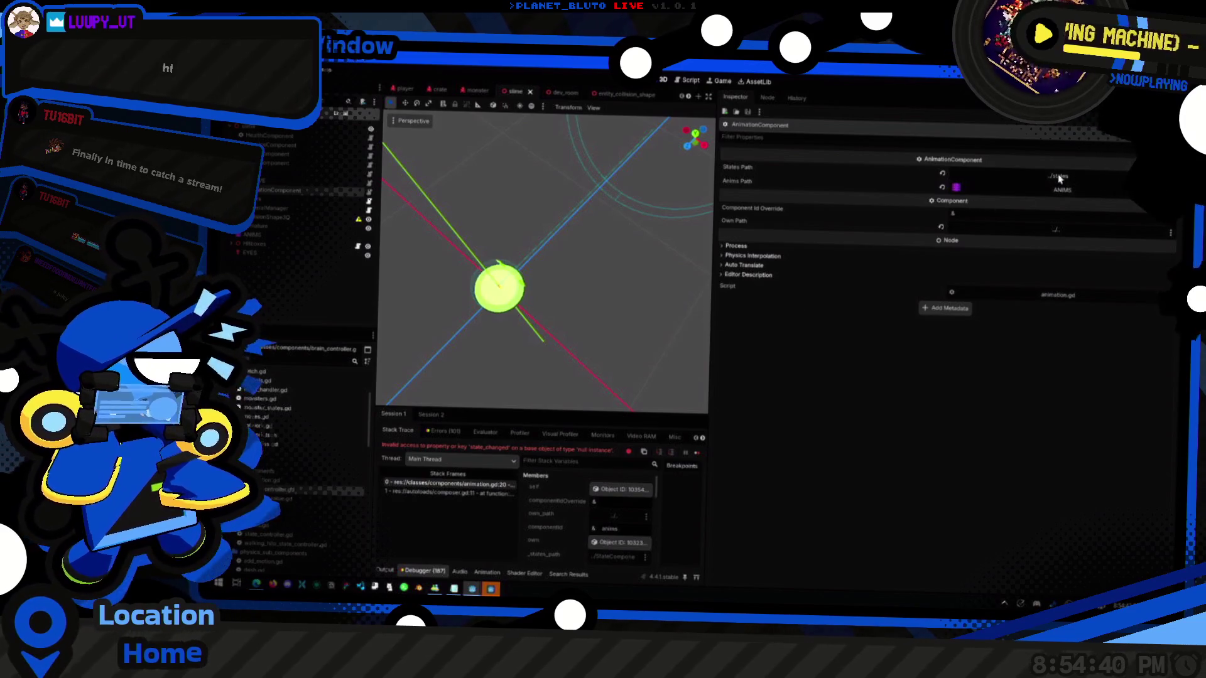
{"action": "key", "text": "F5"}
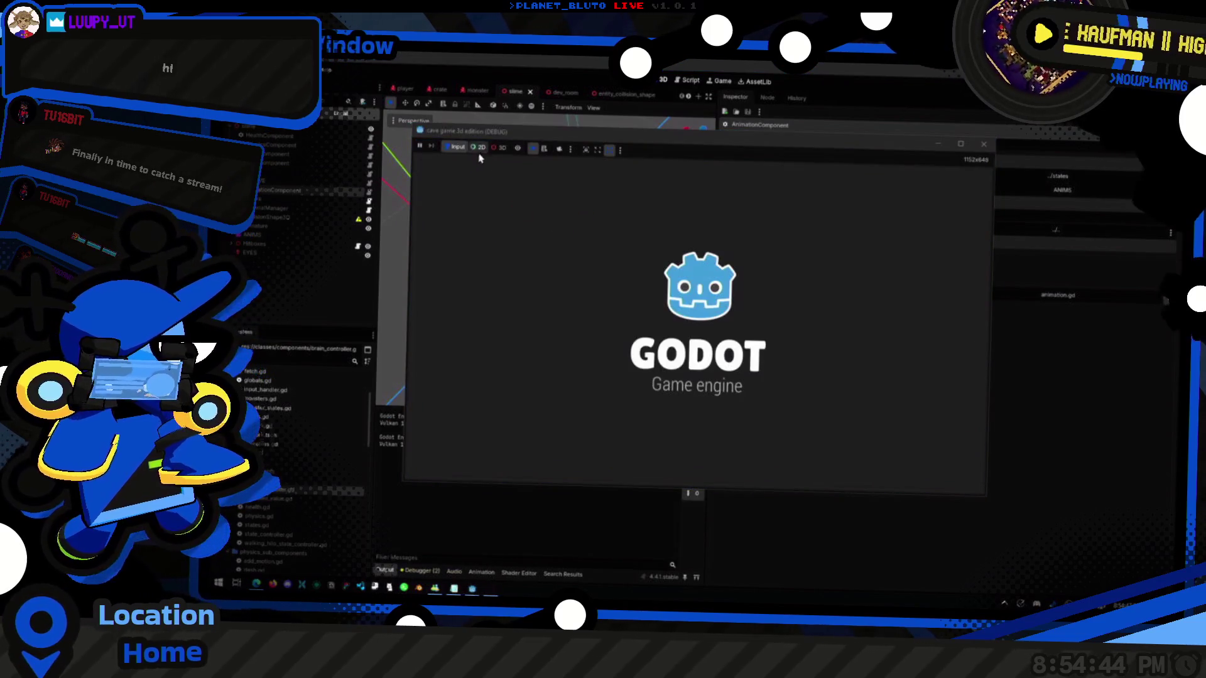
Keep Knight as the class and host a game into the cave.
{"action": "left_click", "coordinate": [533, 206]}
{"action": "left_click", "coordinate": [539, 243]}
{"action": "left_click", "coordinate": [779, 265]}
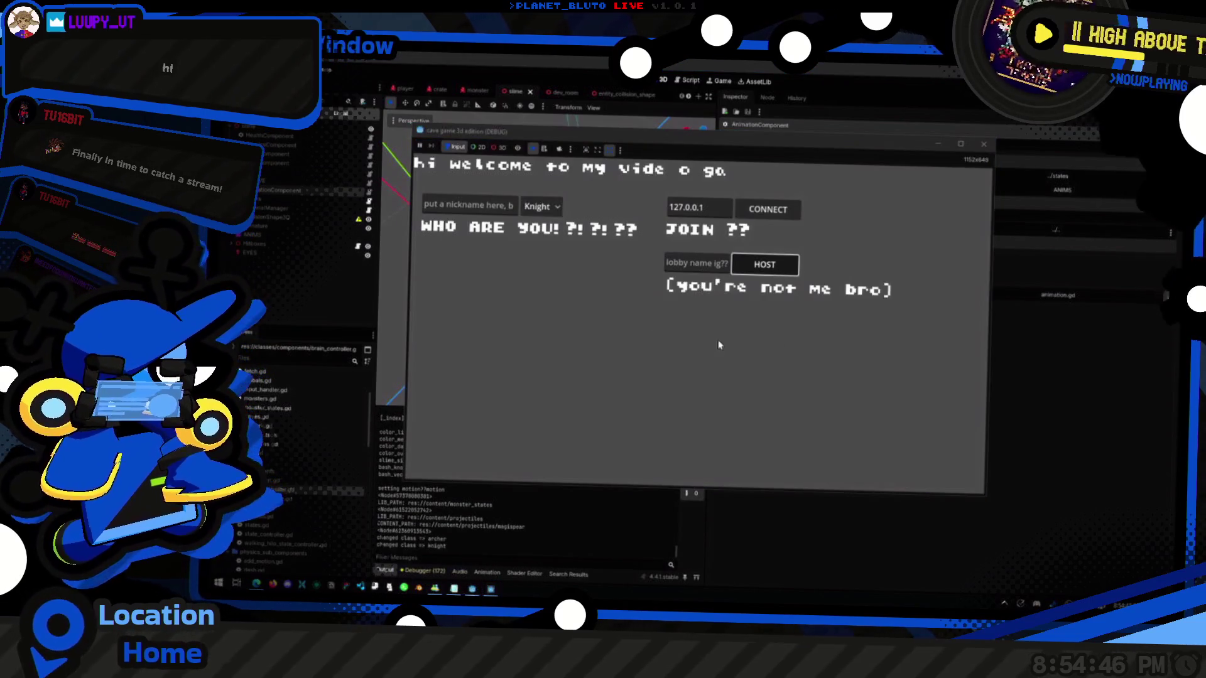
Spawn a slime with the console command 'mon slime', then walk ahead to watch it move.
{"action": "key", "text": "grave"}
{"action": "type", "text": "mon slime"}
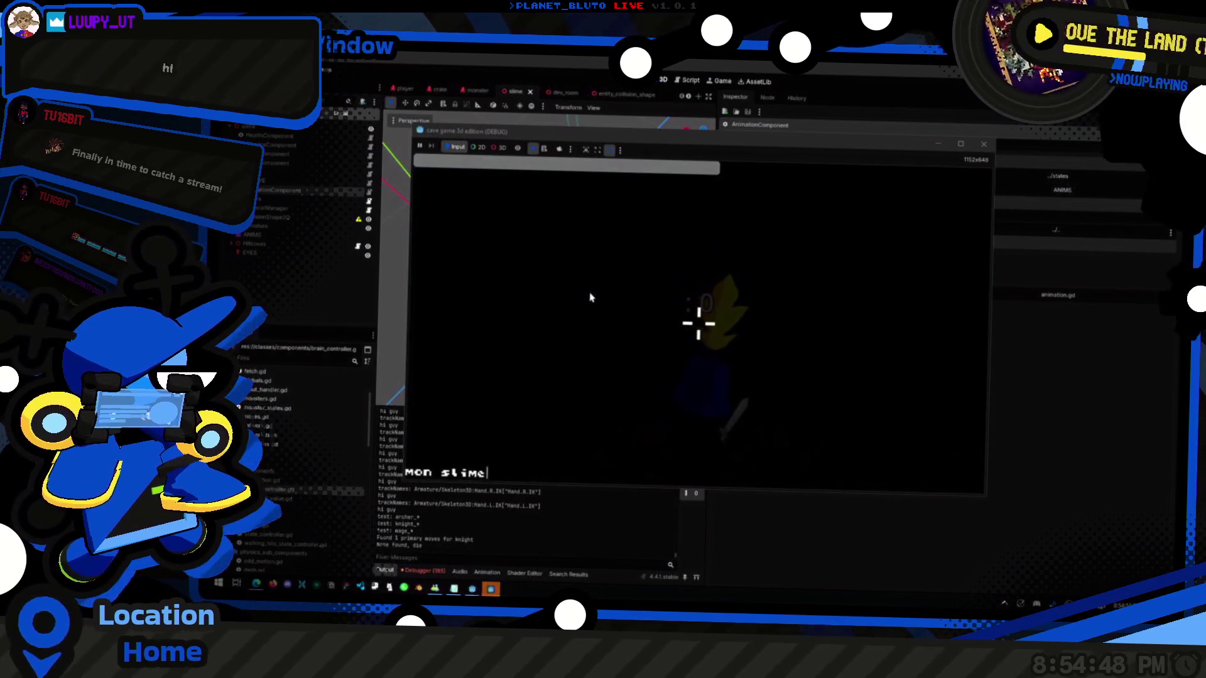
{"action": "key", "text": "Return"}
{"action": "key", "text": "grave"}
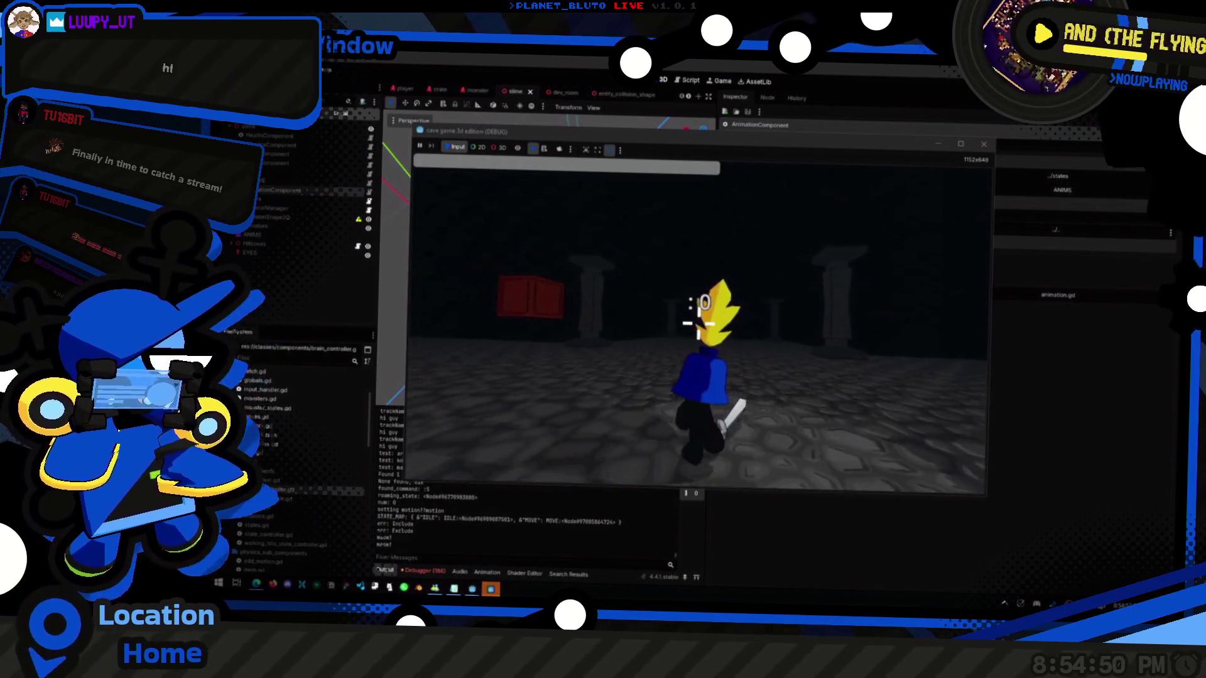
{"action": "key", "text": "w"}
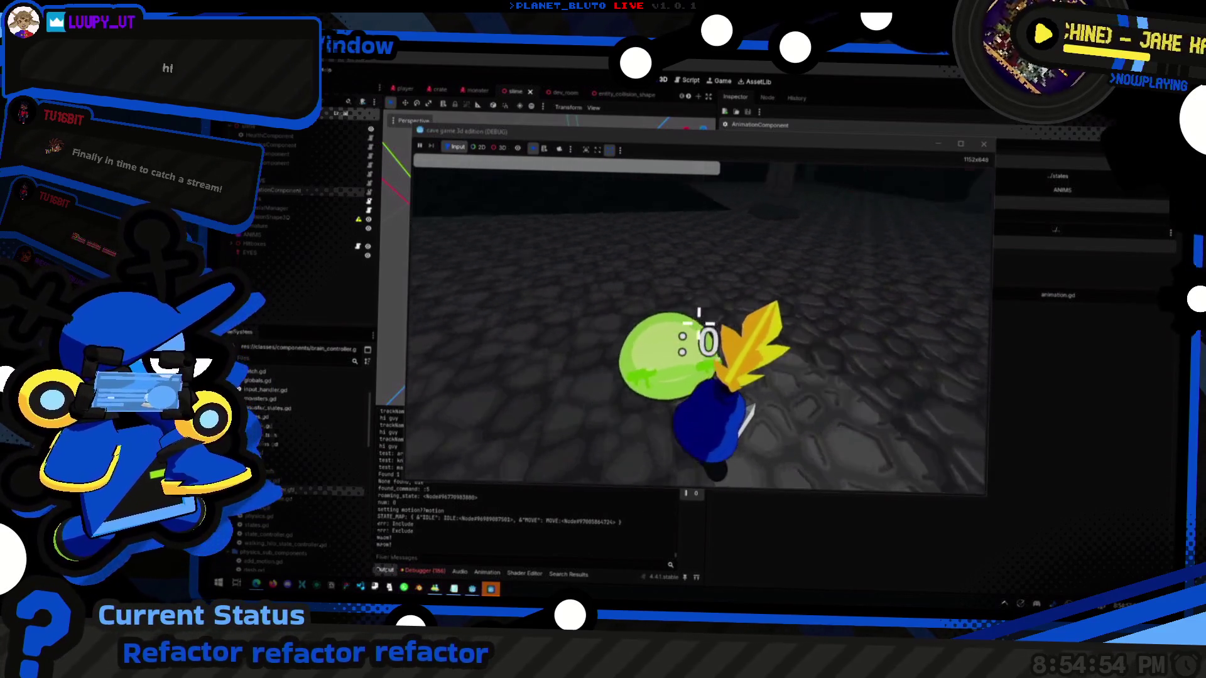
{"action": "left_click", "coordinate": [699, 323]}
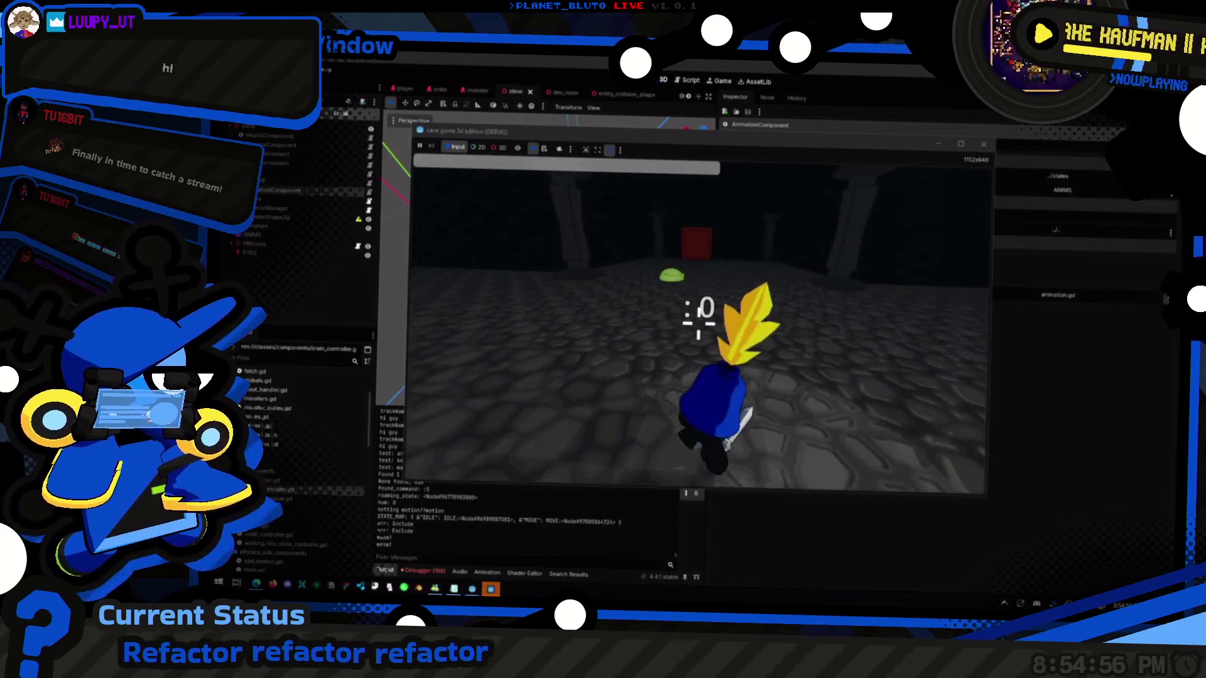
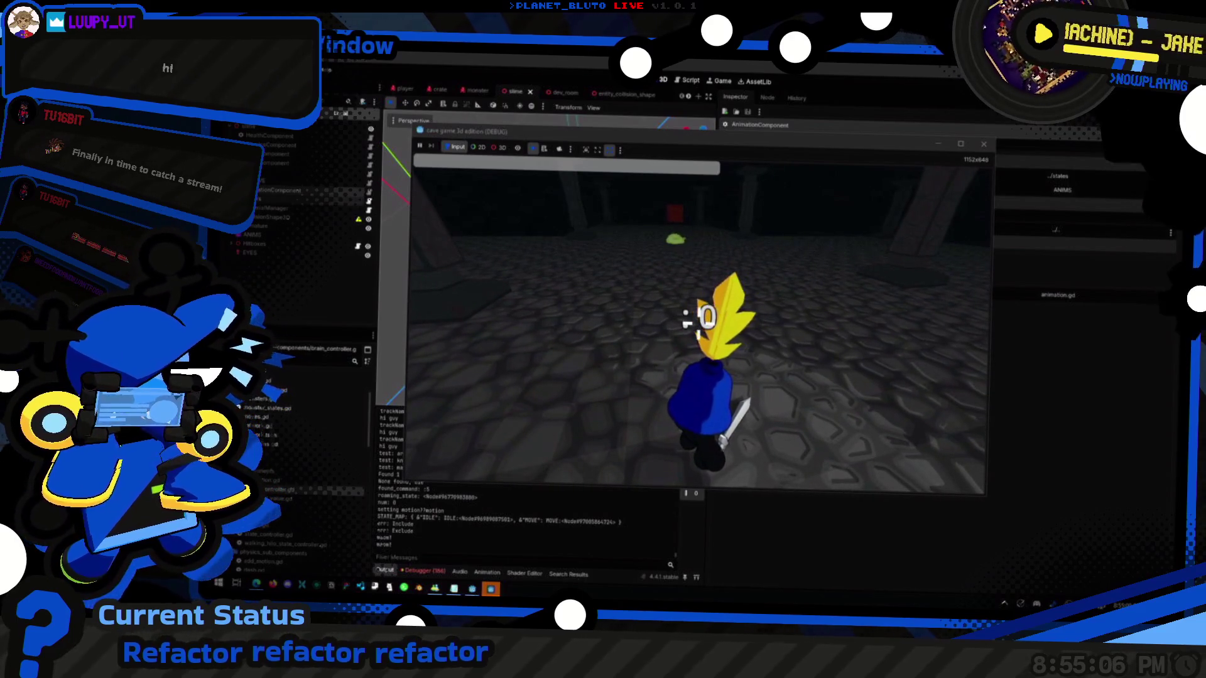
Select the remote IDLE state node, orbit onto the slime, and bring up animation.gd in the floating Script Editor.
{"action": "left_click", "coordinate": [265, 183]}
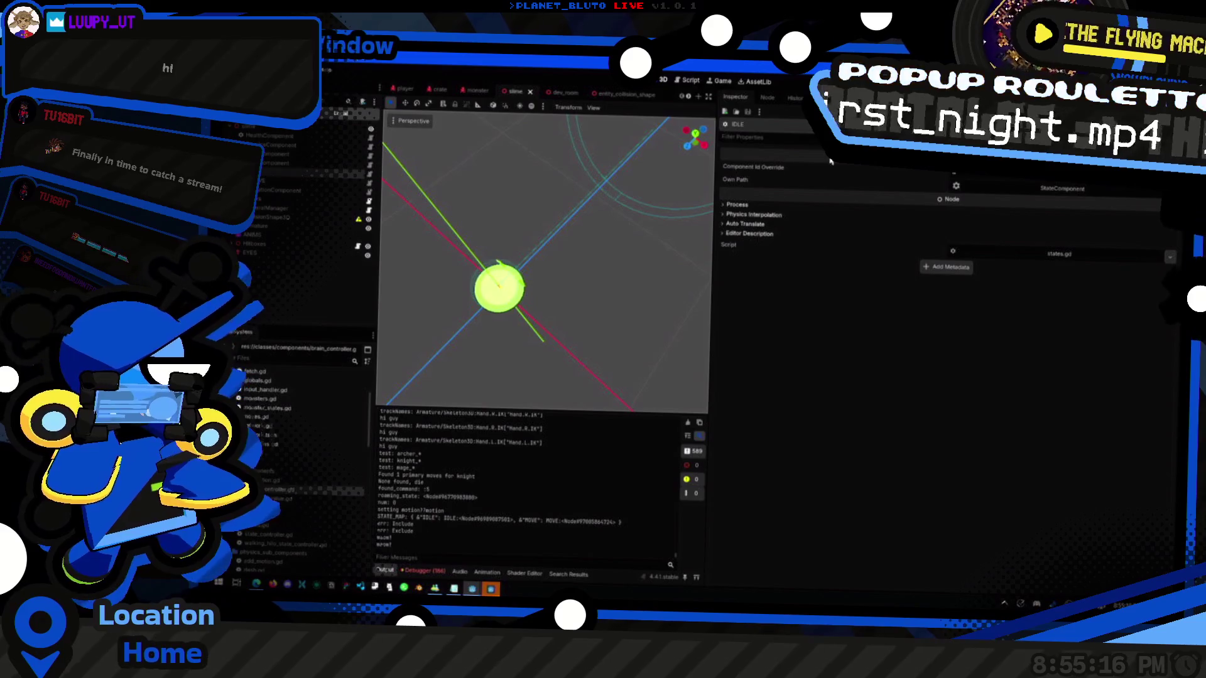
{"action": "key", "text": "alt+Tab"}
{"action": "mouse_move", "coordinate": [478, 234]}
{"action": "left_mouse_down"}
{"action": "mouse_move", "coordinate": [647, 309]}
{"action": "mouse_move", "coordinate": [506, 294]}
{"action": "left_mouse_up"}
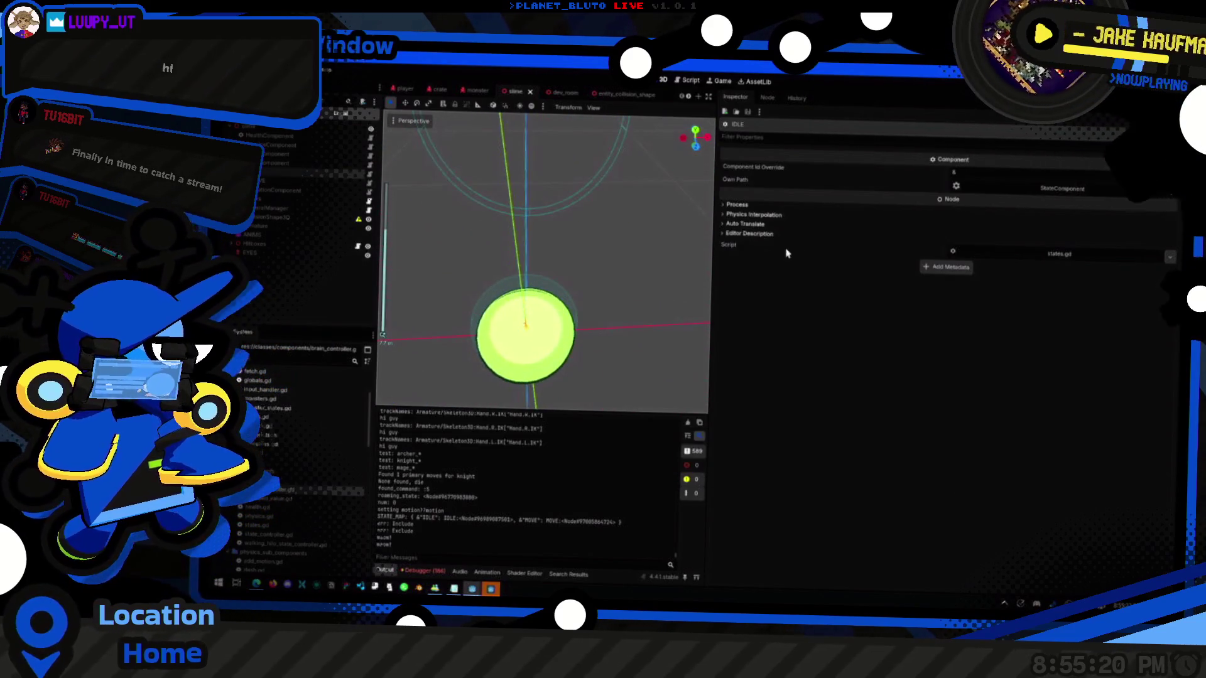
{"action": "key", "text": "alt+Tab"}
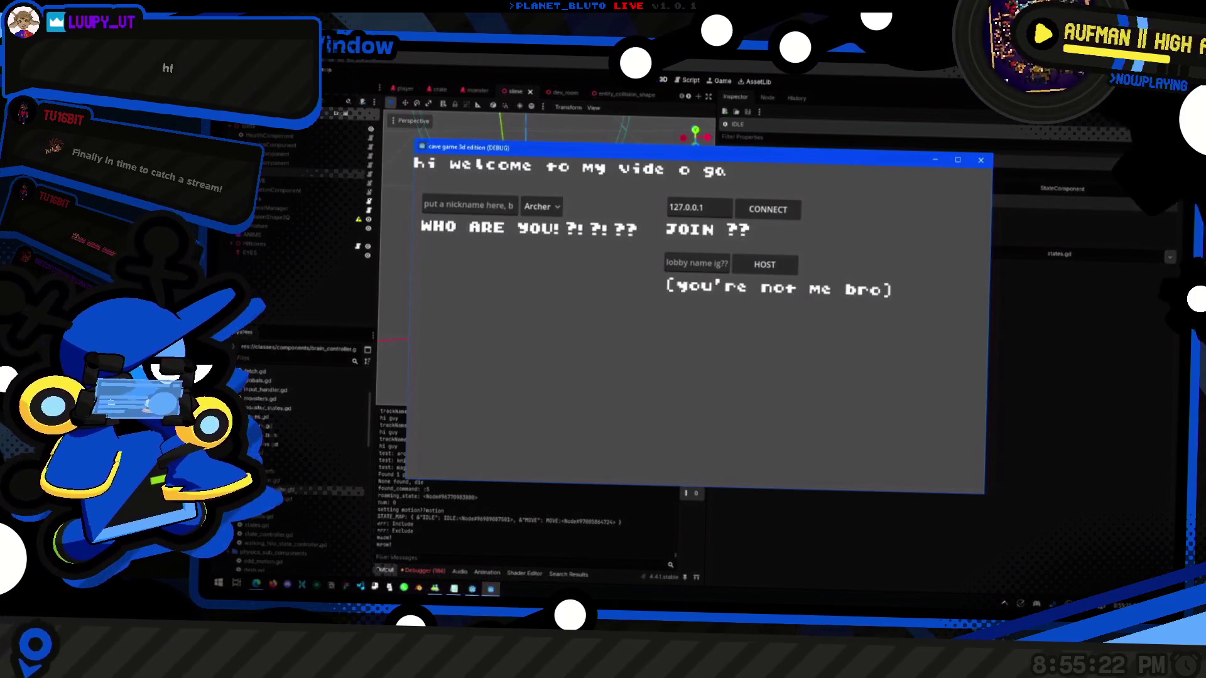
{"action": "key", "text": "alt+Tab"}
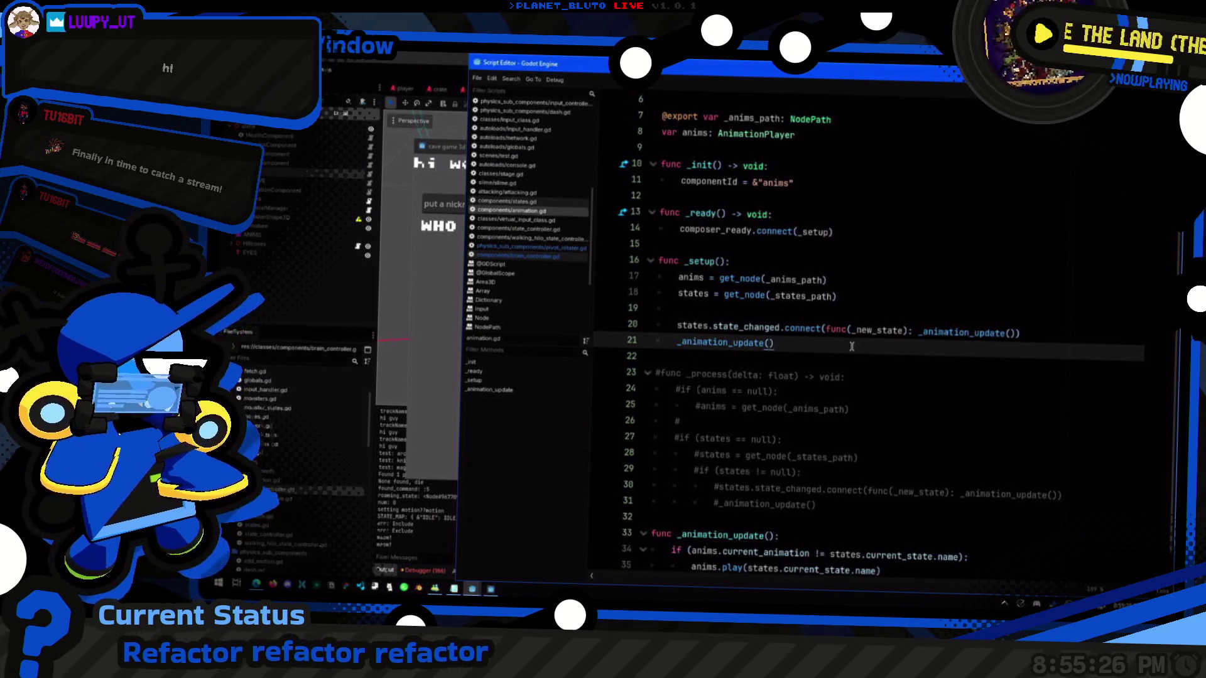
Open brain_controller.gd and jump from its set_state call to the definition in states.gd.
{"action": "scroll", "coordinate": [851, 346], "scroll_direction": "down", "scroll_amount": 1}
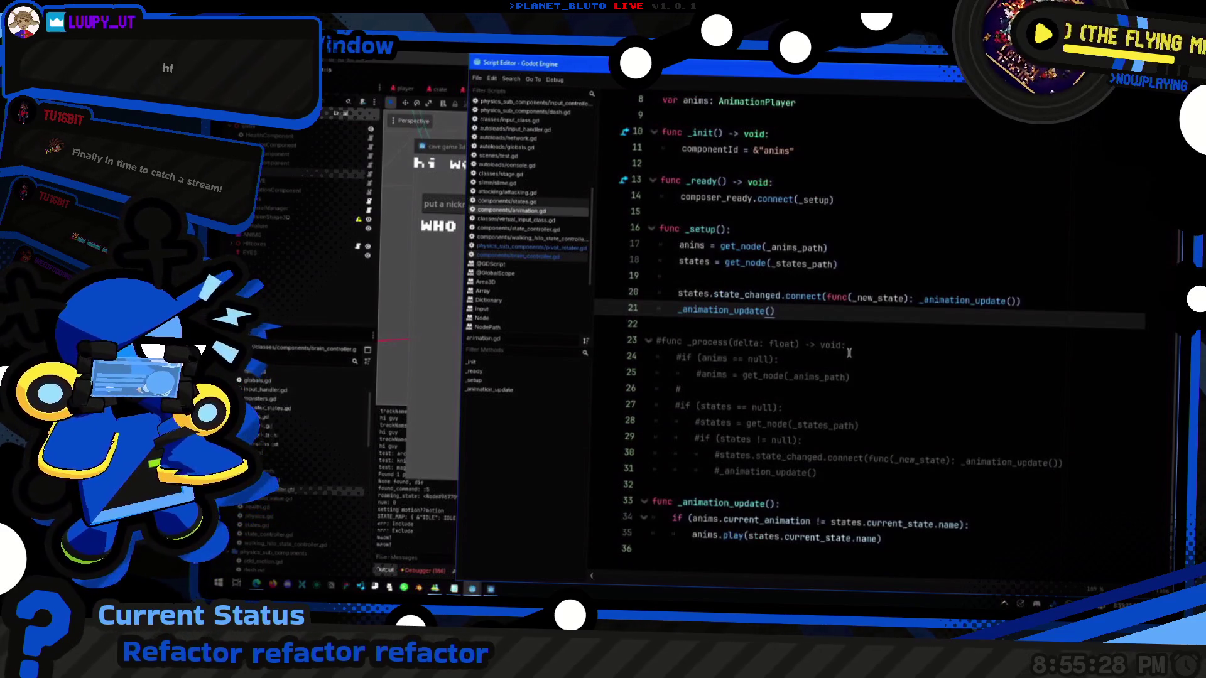
{"action": "left_click", "coordinate": [945, 537]}
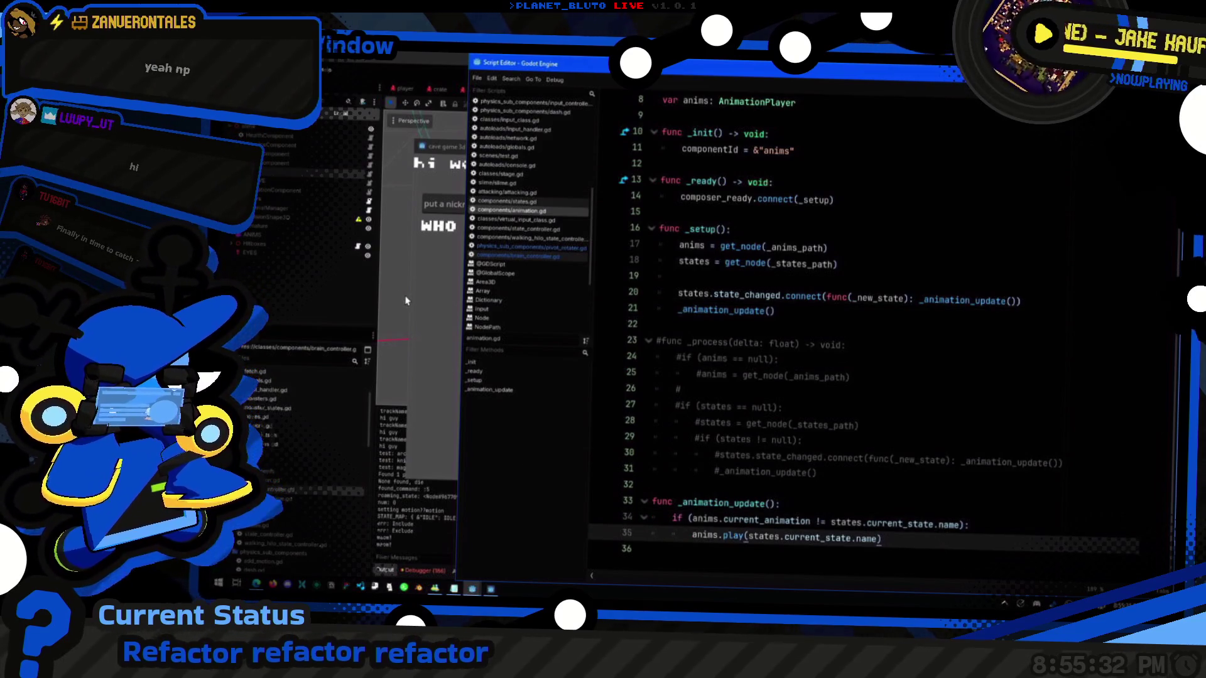
{"action": "left_click", "coordinate": [547, 258]}
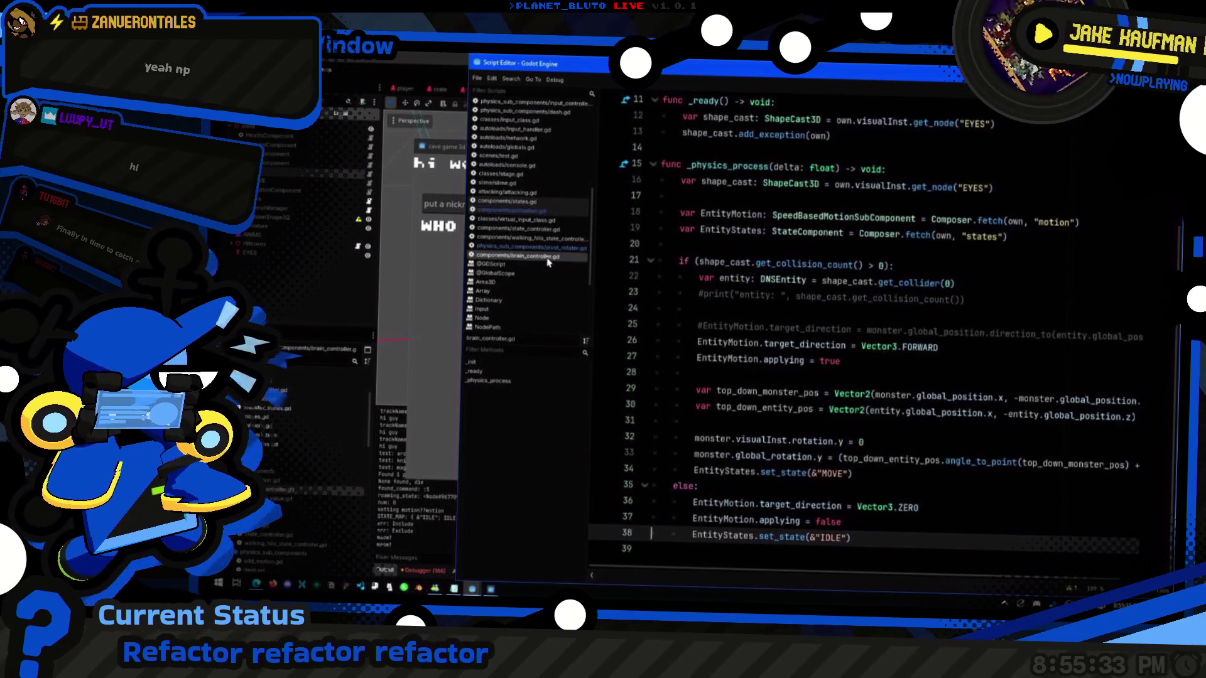
{"action": "left_click", "coordinate": [881, 471]}
{"action": "left_click", "coordinate": [779, 473], "text": "ctrl"}
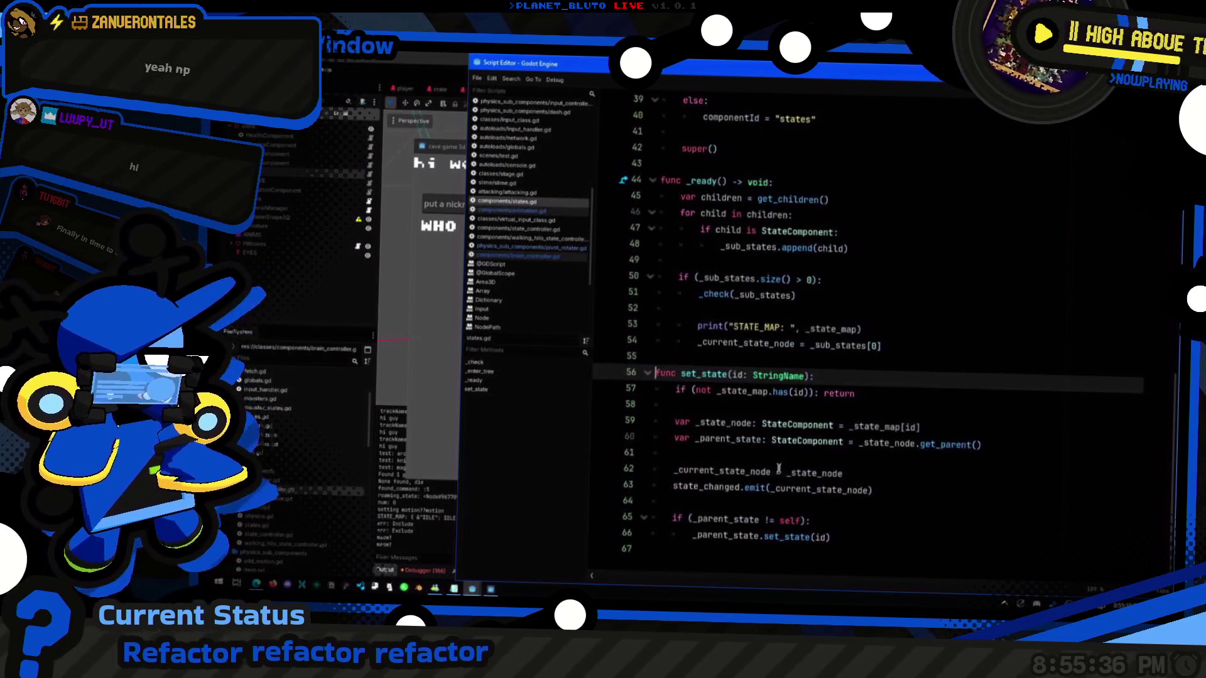
Follow set_state to the state_changed signal definition, then return to brain_controller.gd and the main editor.
{"action": "left_click", "coordinate": [692, 496], "text": "ctrl"}
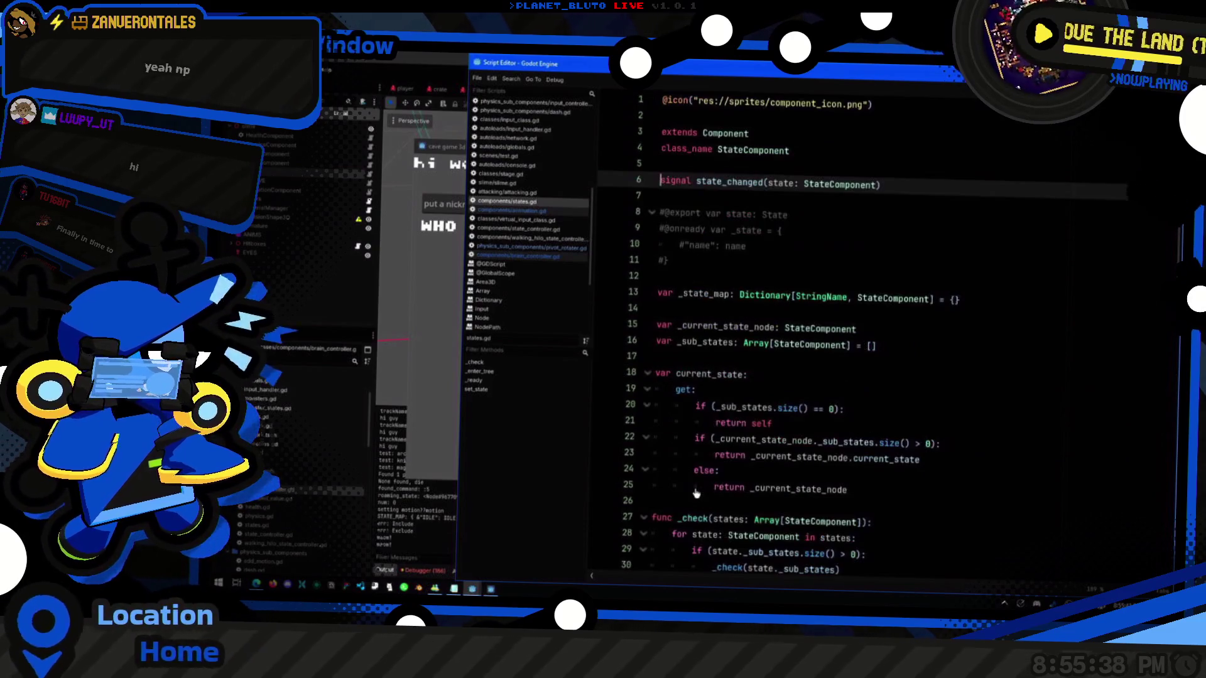
{"action": "scroll", "coordinate": [804, 408], "scroll_direction": "down", "scroll_amount": 8}
{"action": "scroll", "coordinate": [832, 415], "scroll_direction": "up", "scroll_amount": 5}
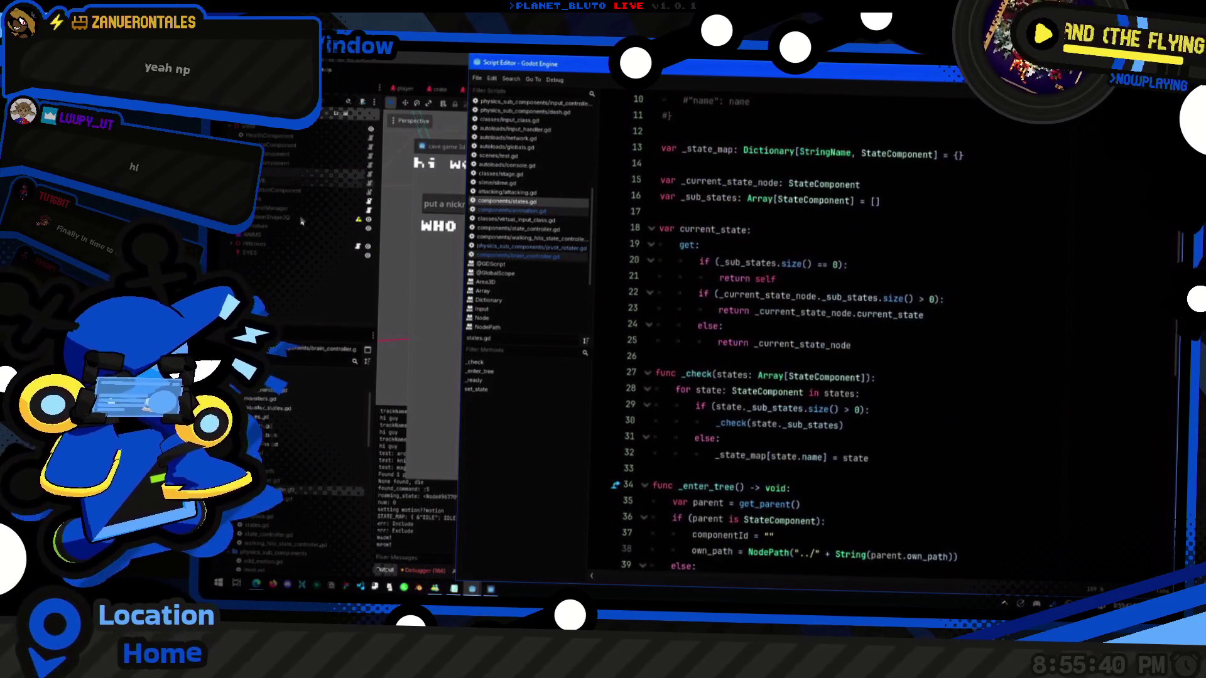
{"action": "scroll", "coordinate": [816, 333], "scroll_direction": "down", "scroll_amount": 8}
{"action": "scroll", "coordinate": [816, 333], "scroll_direction": "up", "scroll_amount": 12}
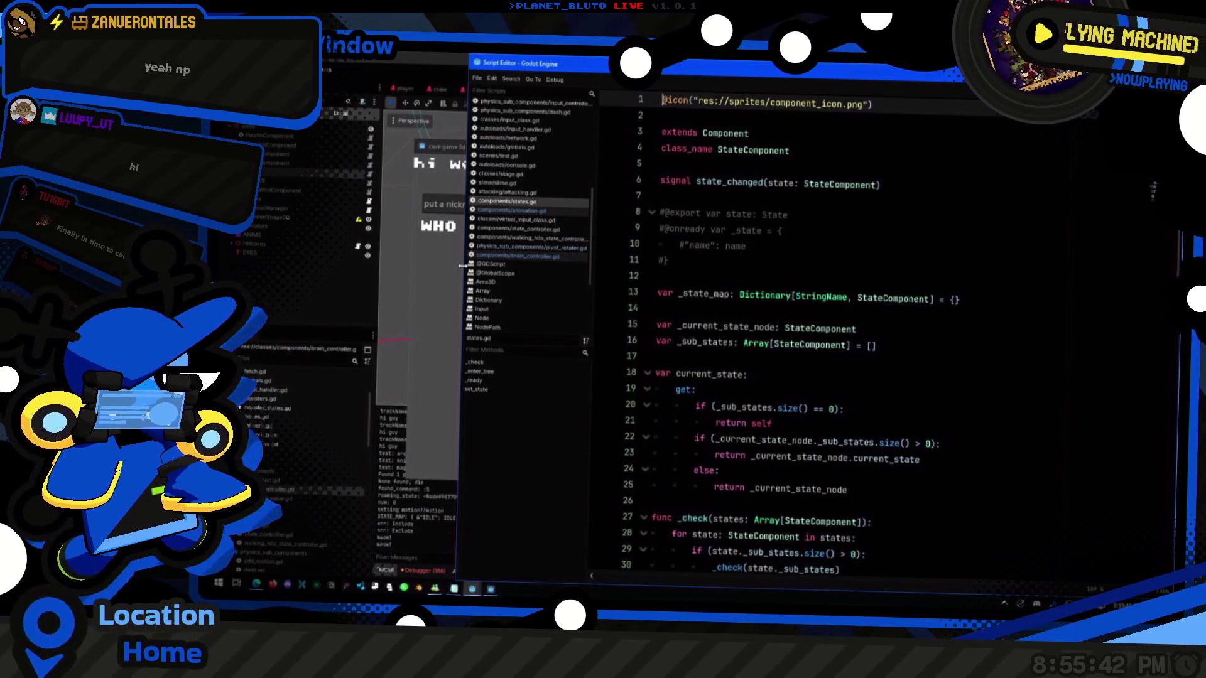
{"action": "key", "text": "alt+Left"}
{"action": "key", "text": "alt+Left"}
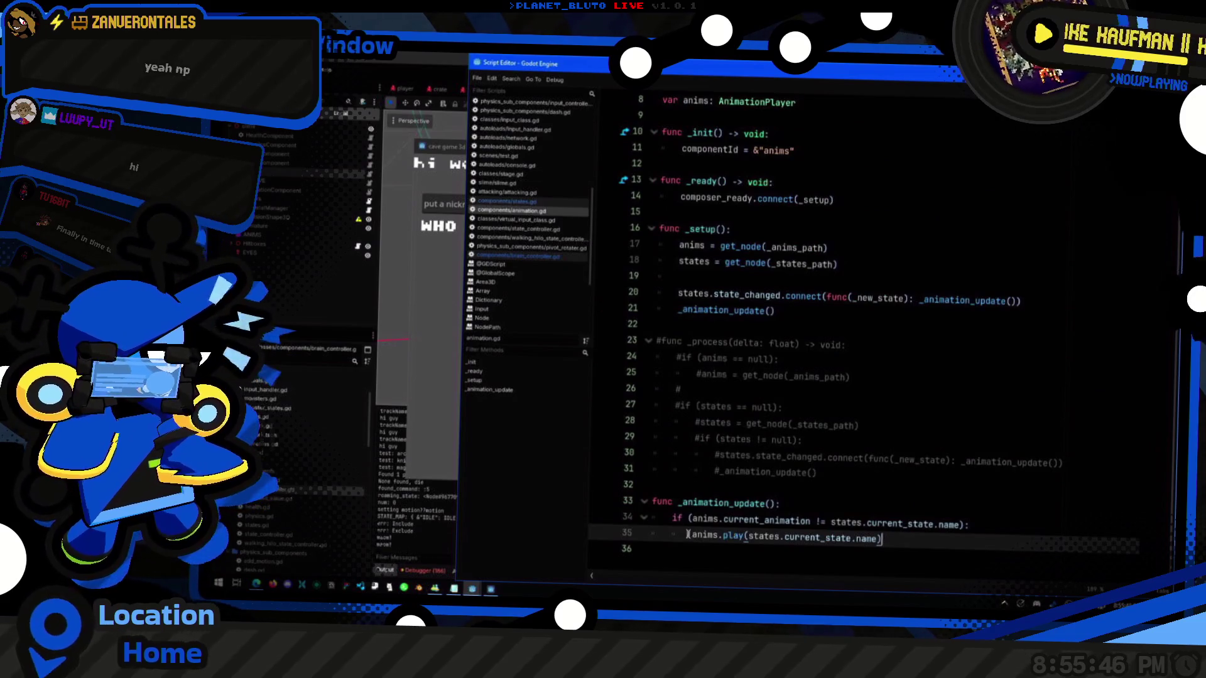
{"action": "key", "text": "alt+Tab"}
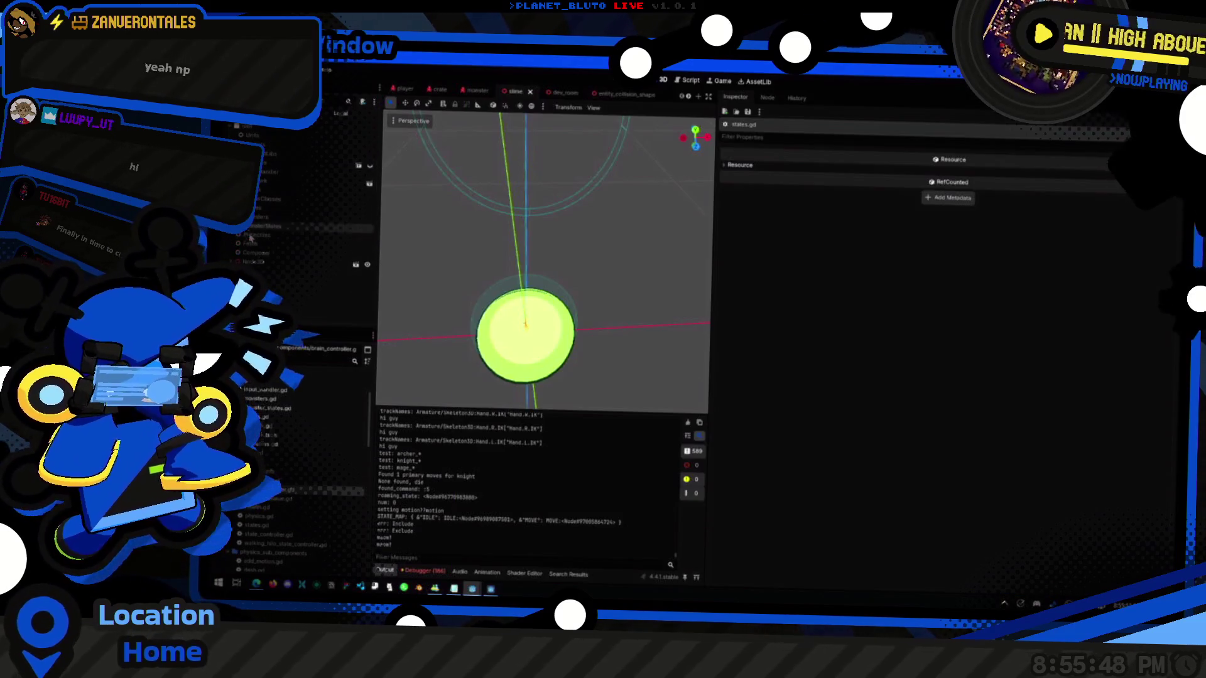
Inspect the remote MONSTERS node, then change line 34 to compare against String(states.current_state.name).
{"action": "left_click", "coordinate": [267, 305]}
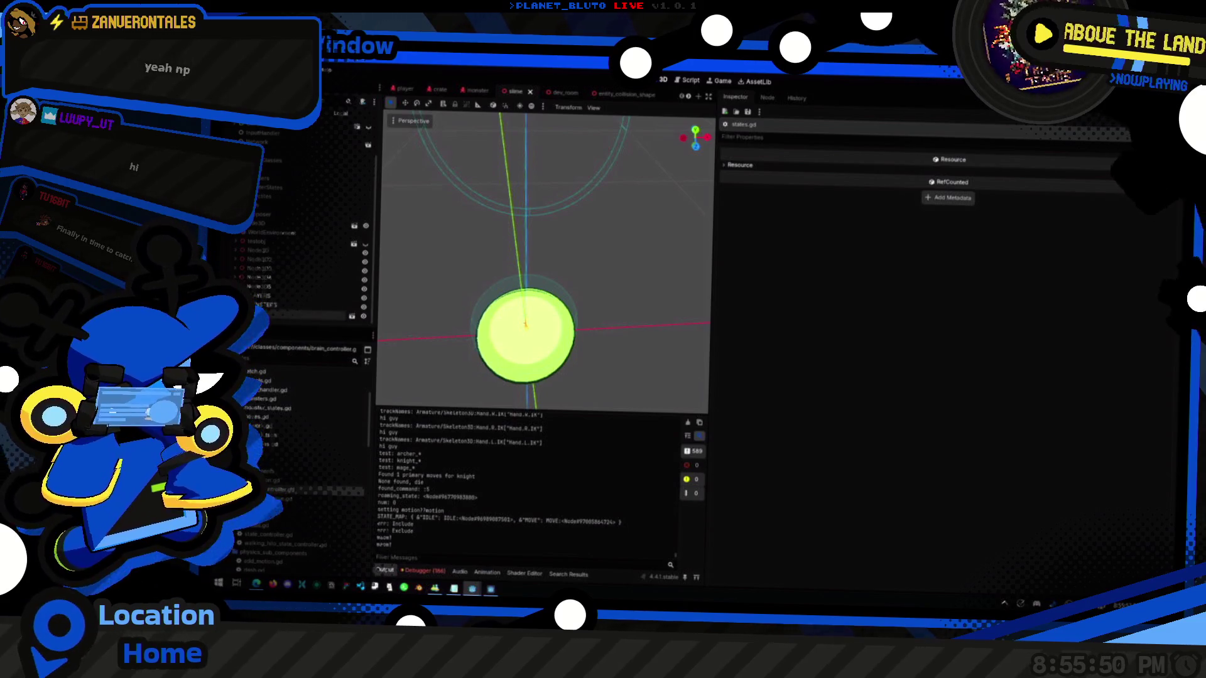
{"action": "key", "text": "alt+Tab"}
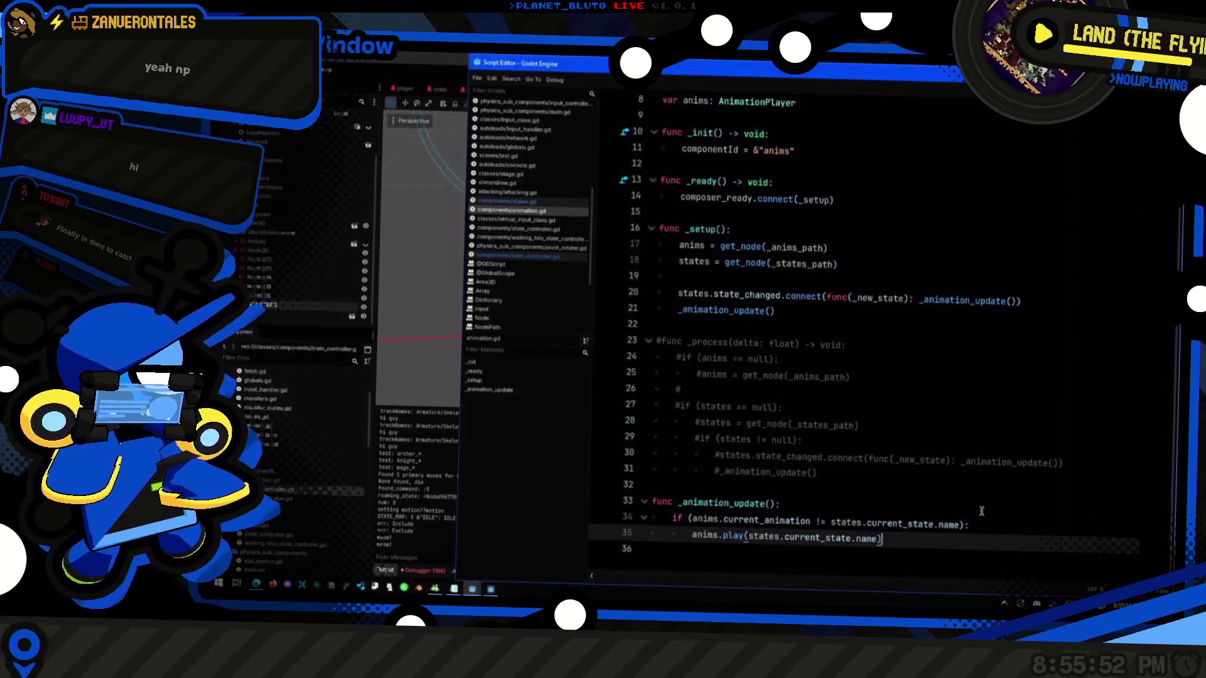
{"action": "mouse_move", "coordinate": [792, 523]}
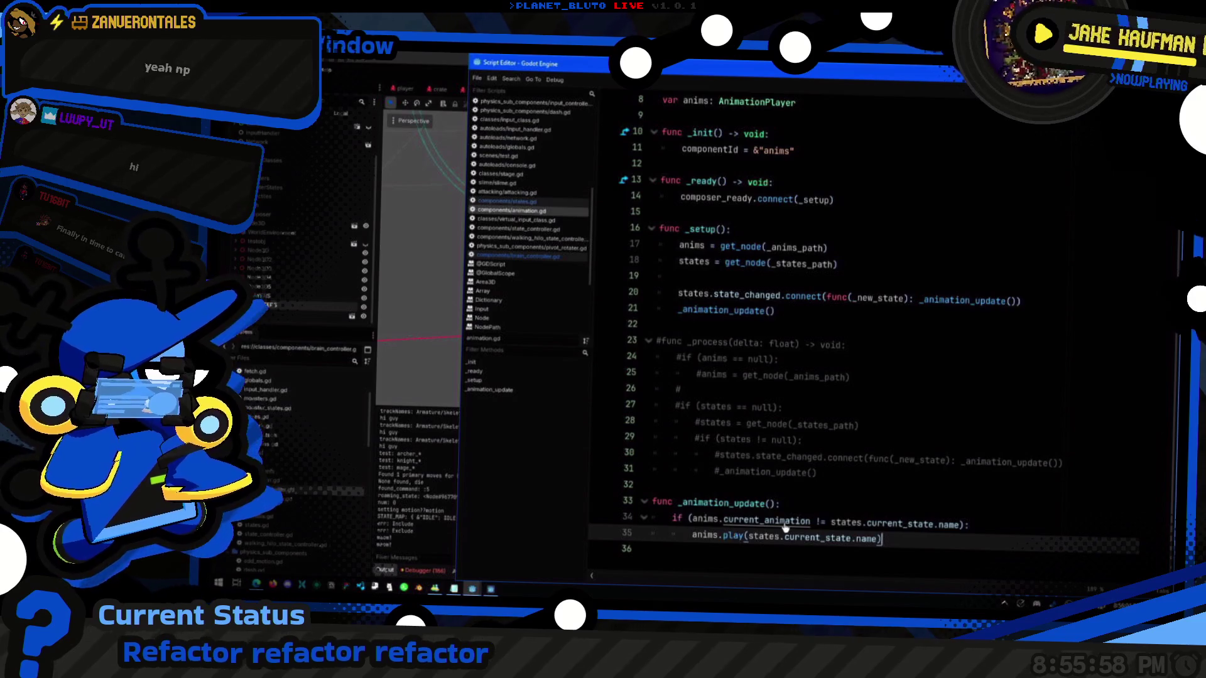
{"action": "left_click", "coordinate": [971, 525]}
{"action": "key", "text": "ctrl+shift+Left"}
{"action": "key", "text": "ctrl+shift+Left"}
{"action": "key", "text": "ctrl+shift+Left"}
{"action": "type", "text": "(String"}
{"action": "key", "text": "Escape"}
{"action": "key", "text": "alt+Tab"}
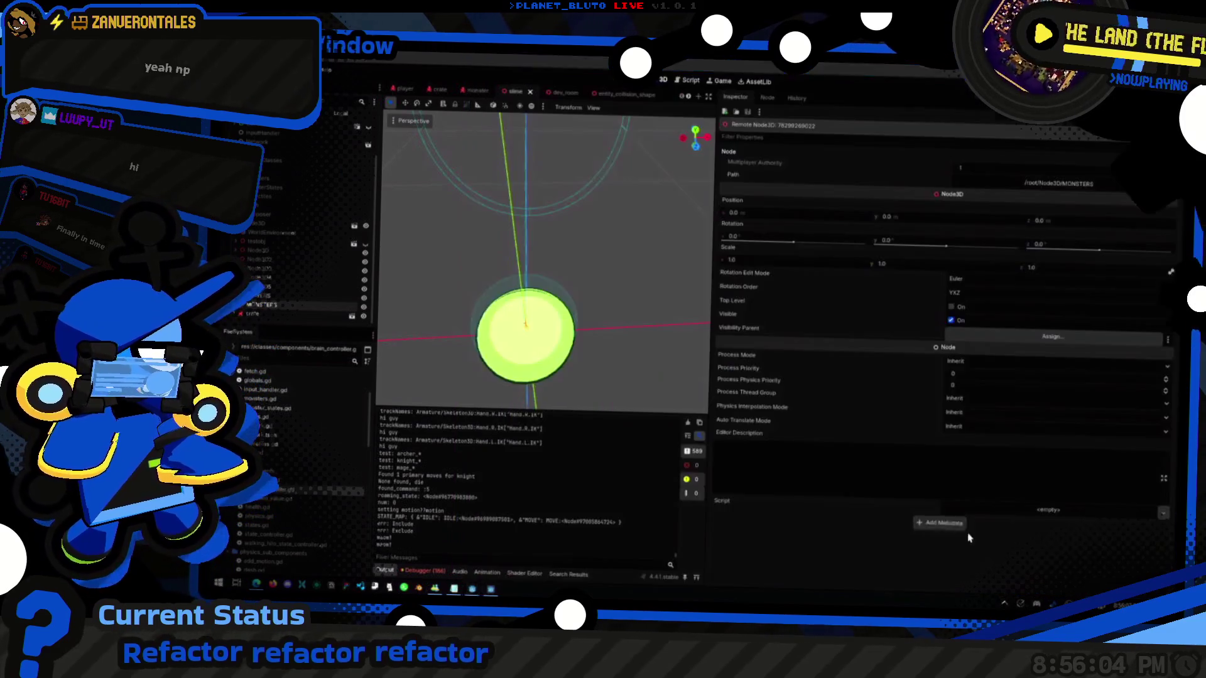
Walk the knight toward the slime with W/S and swing the camera with A/D to watch it turn.
{"action": "key", "text": "alt+Tab"}
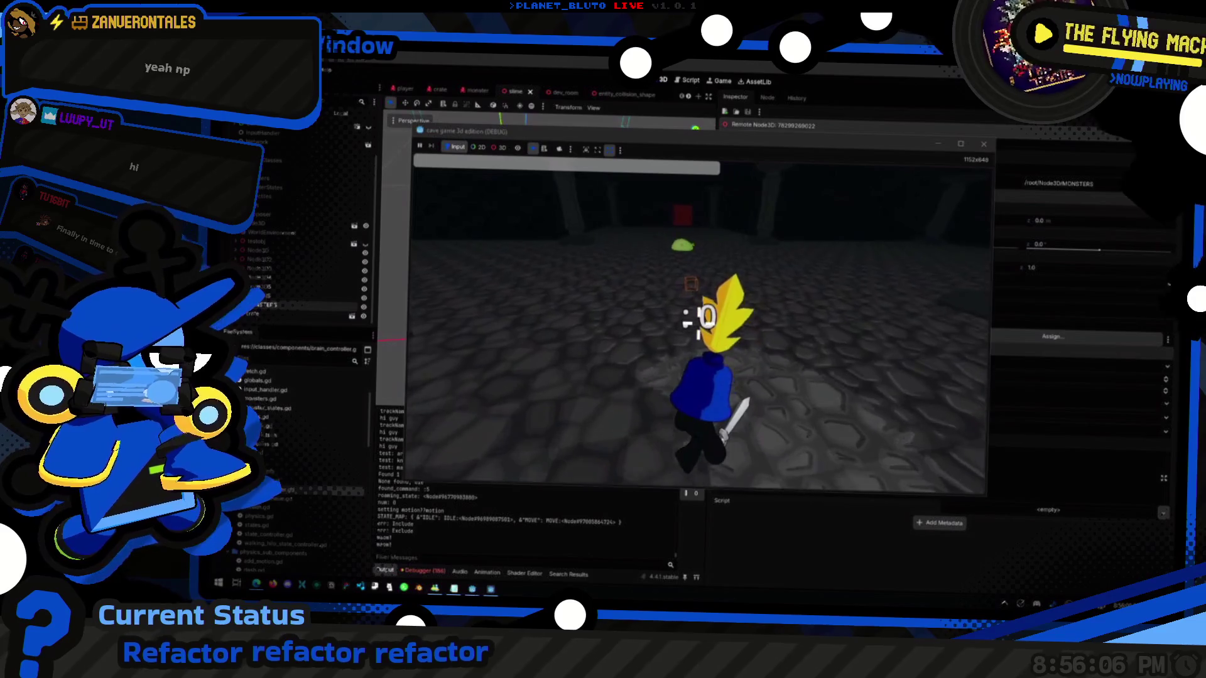
{"action": "key", "text": "w"}
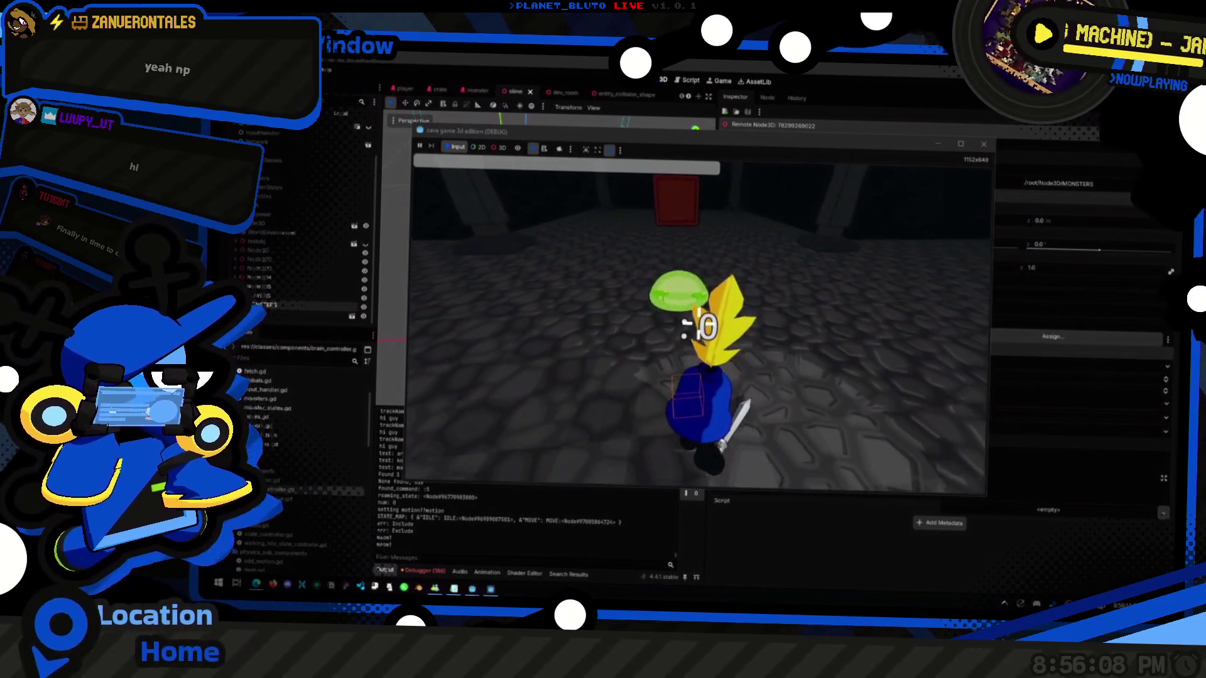
{"action": "key", "text": "s"}
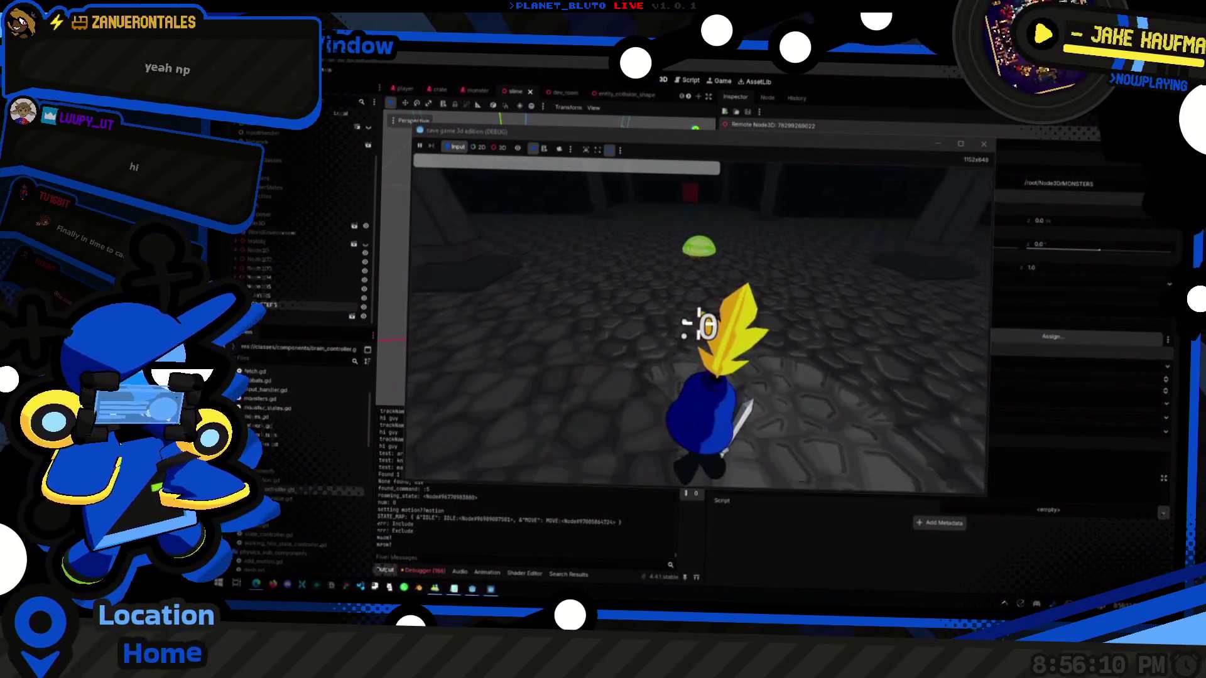
{"action": "key", "text": "a"}
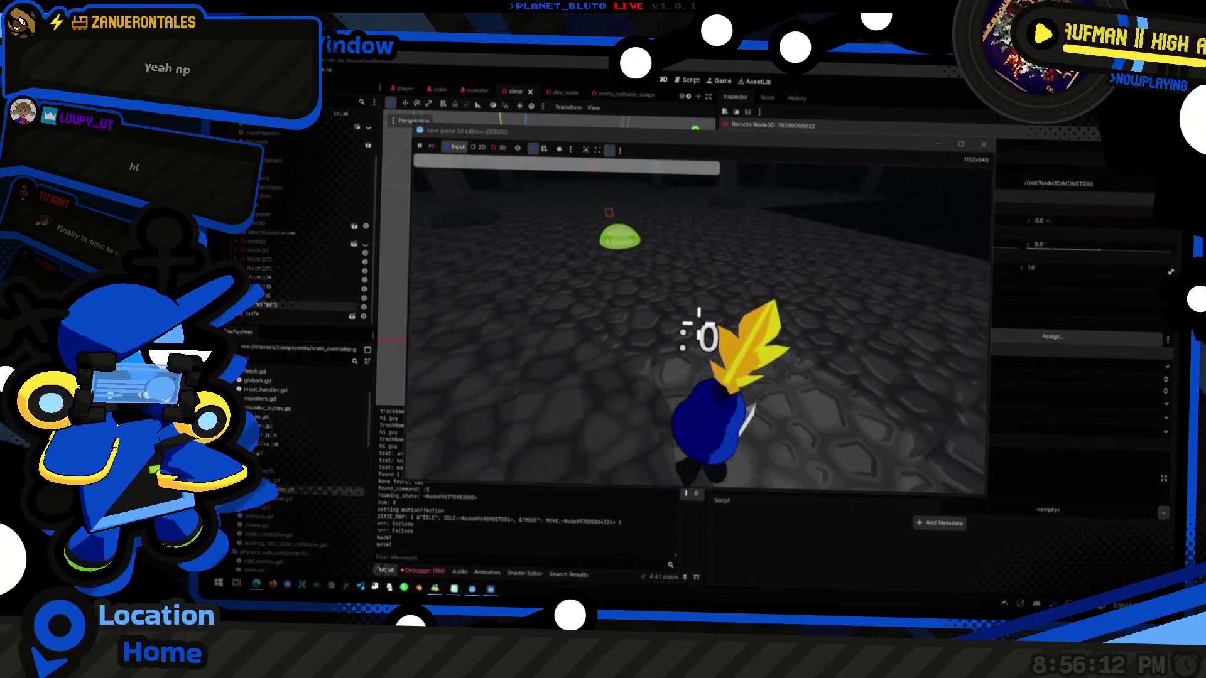
{"action": "key", "text": "d"}
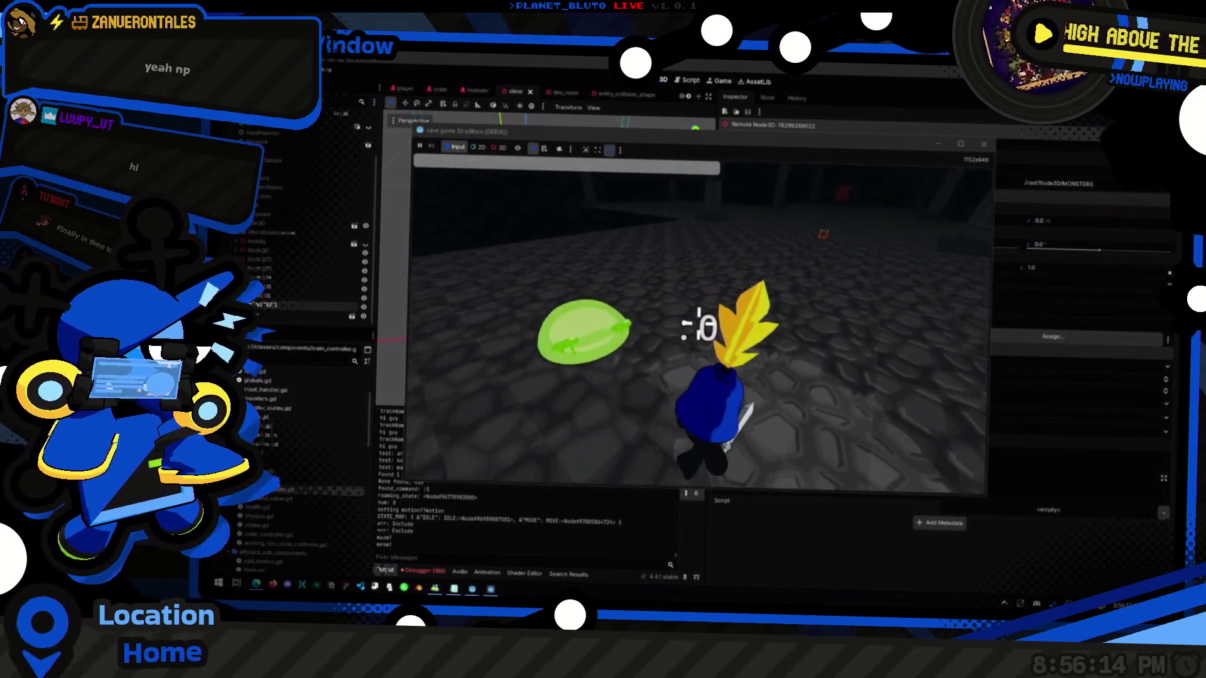
{"action": "key", "text": "d"}
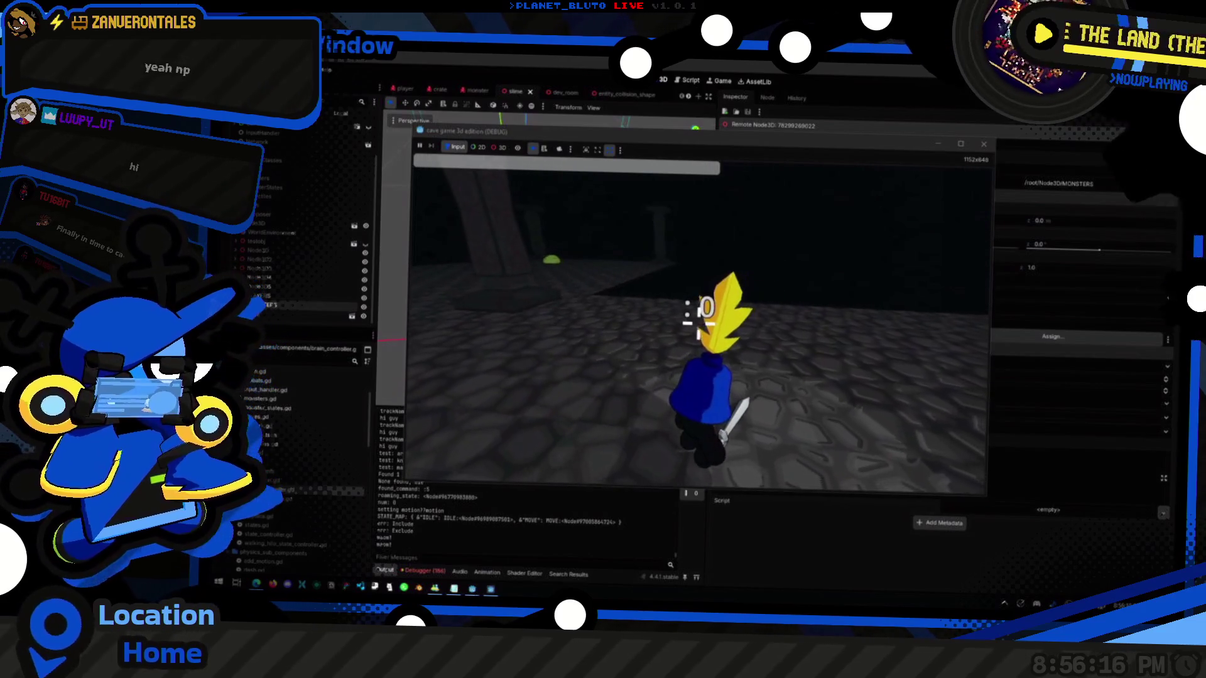
{"action": "key", "text": "a"}
{"action": "key", "text": "d"}
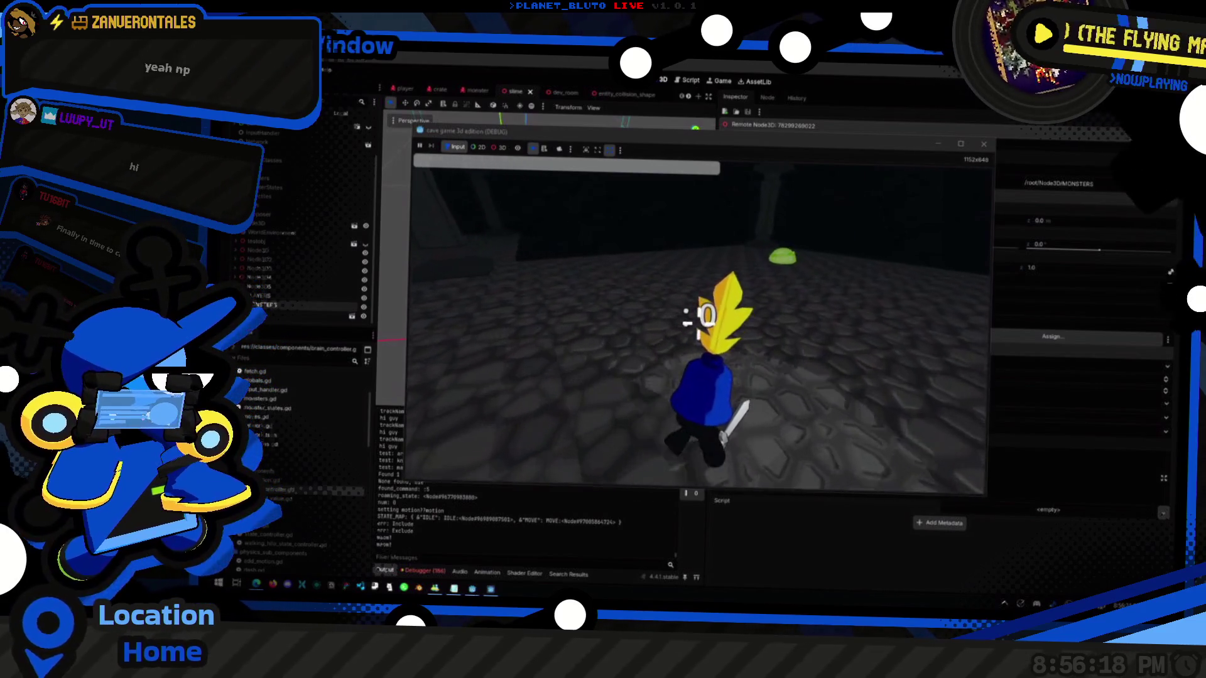
{"action": "key", "text": "d"}
{"action": "key", "text": "a"}
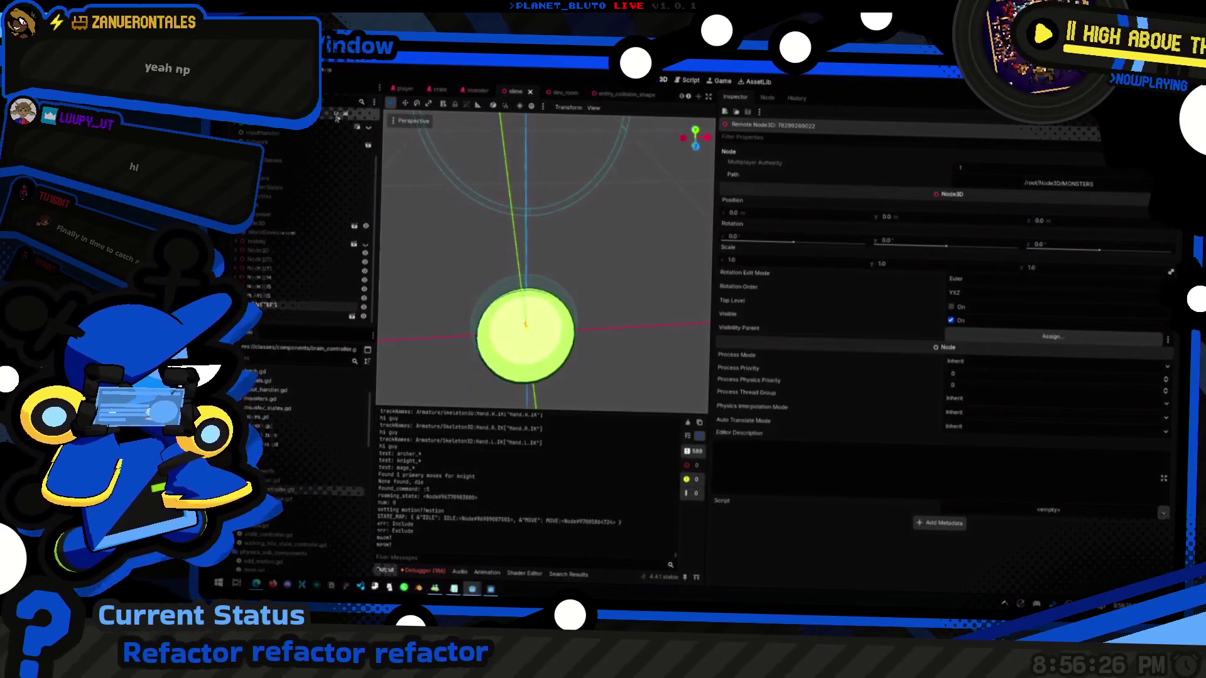
Open the animation editor on the MOVE animation and check the animation code in the Script Editor.
{"action": "left_click", "coordinate": [264, 237]}
{"action": "left_click", "coordinate": [263, 237]}
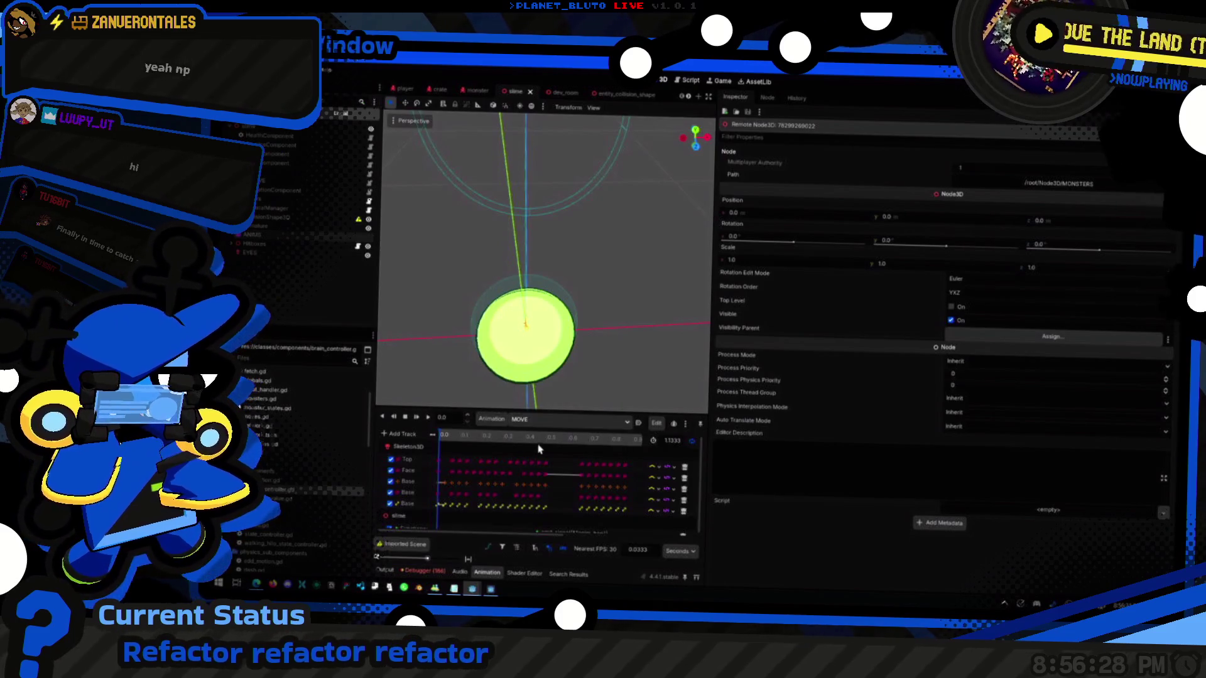
{"action": "key", "text": "alt+Tab"}
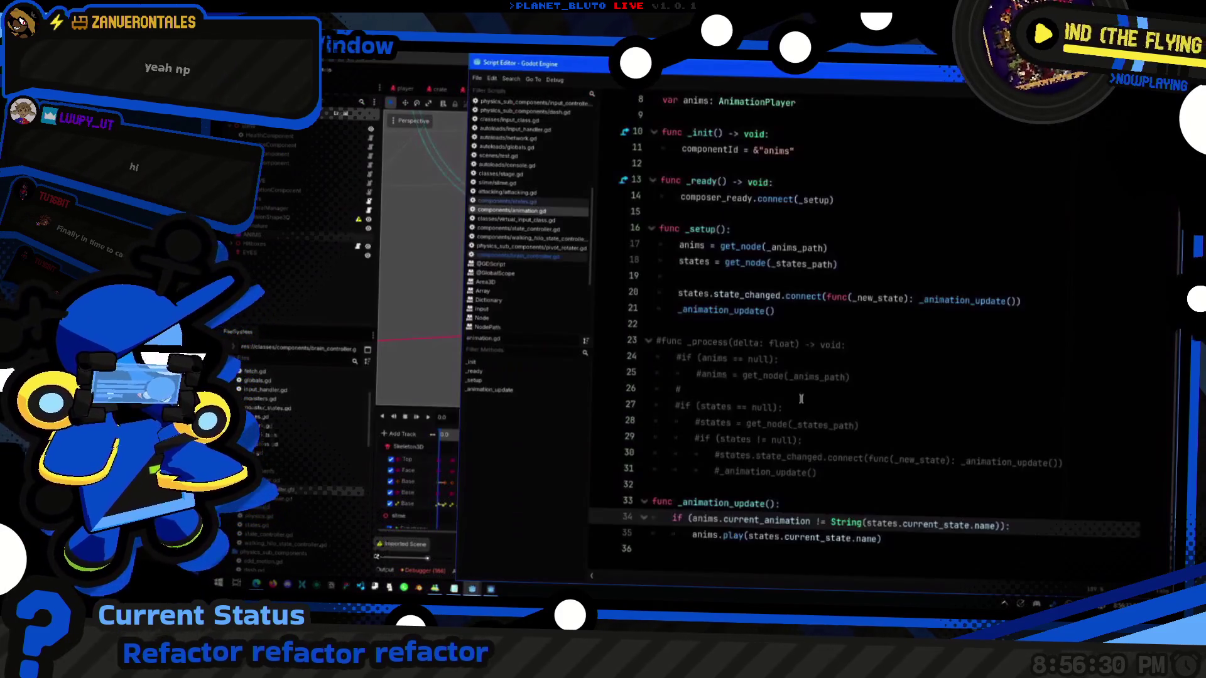
{"action": "left_click", "coordinate": [929, 551]}
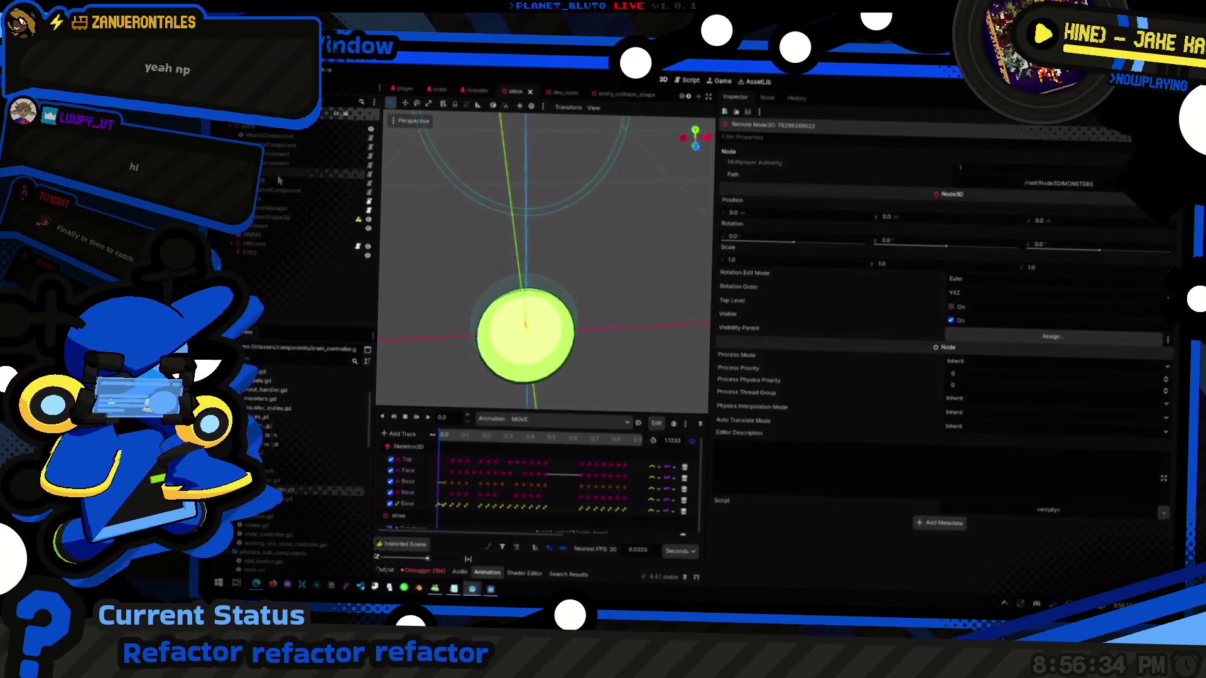
Select the slime's IDLE state node, open brain_controller.gd, then return to the running game.
{"action": "left_click", "coordinate": [280, 179]}
{"action": "left_click", "coordinate": [282, 188]}
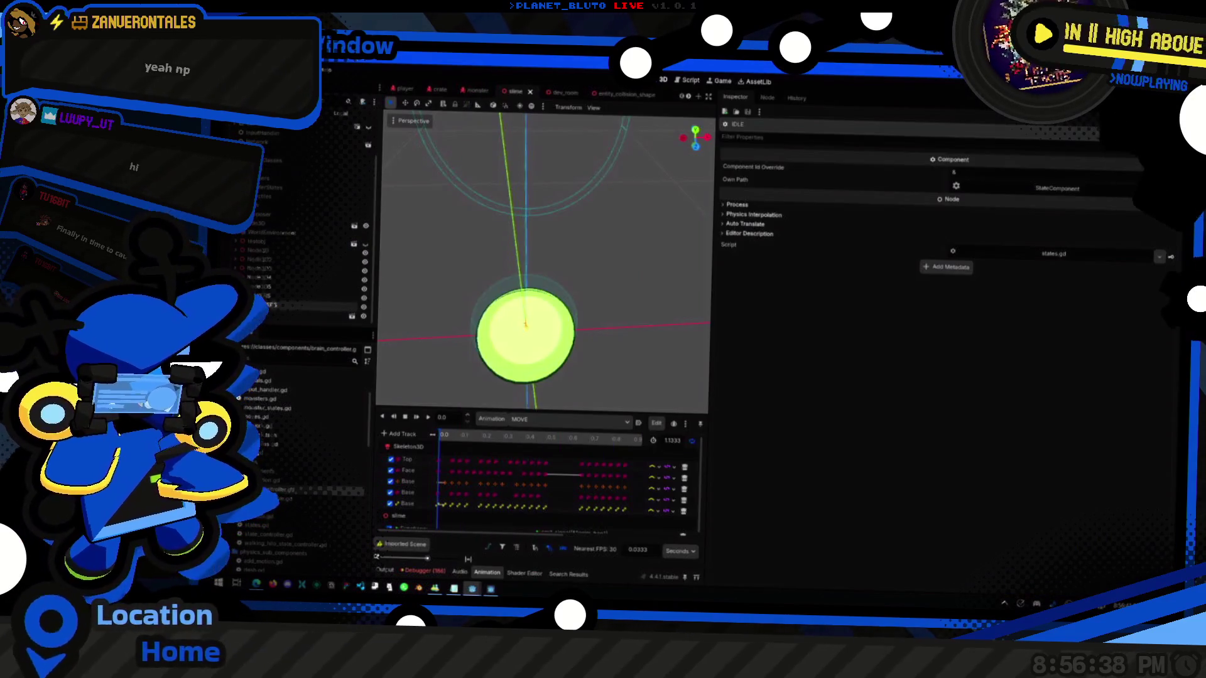
{"action": "key", "text": "alt+Tab"}
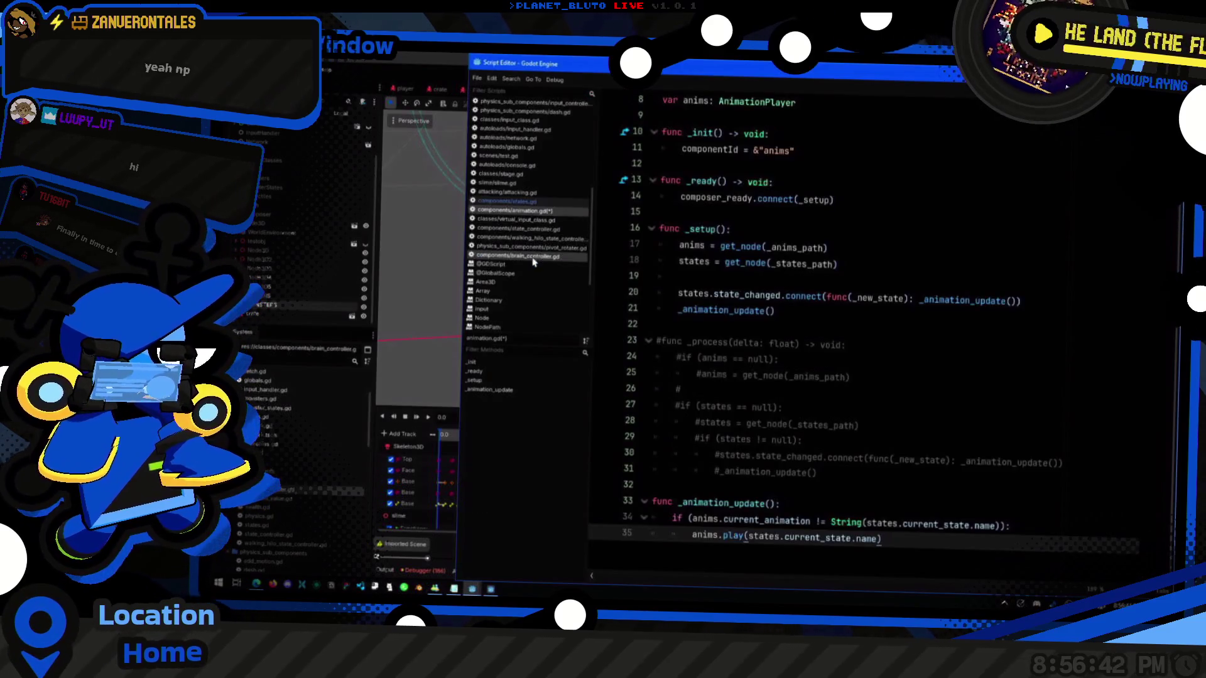
{"action": "left_click", "coordinate": [516, 256]}
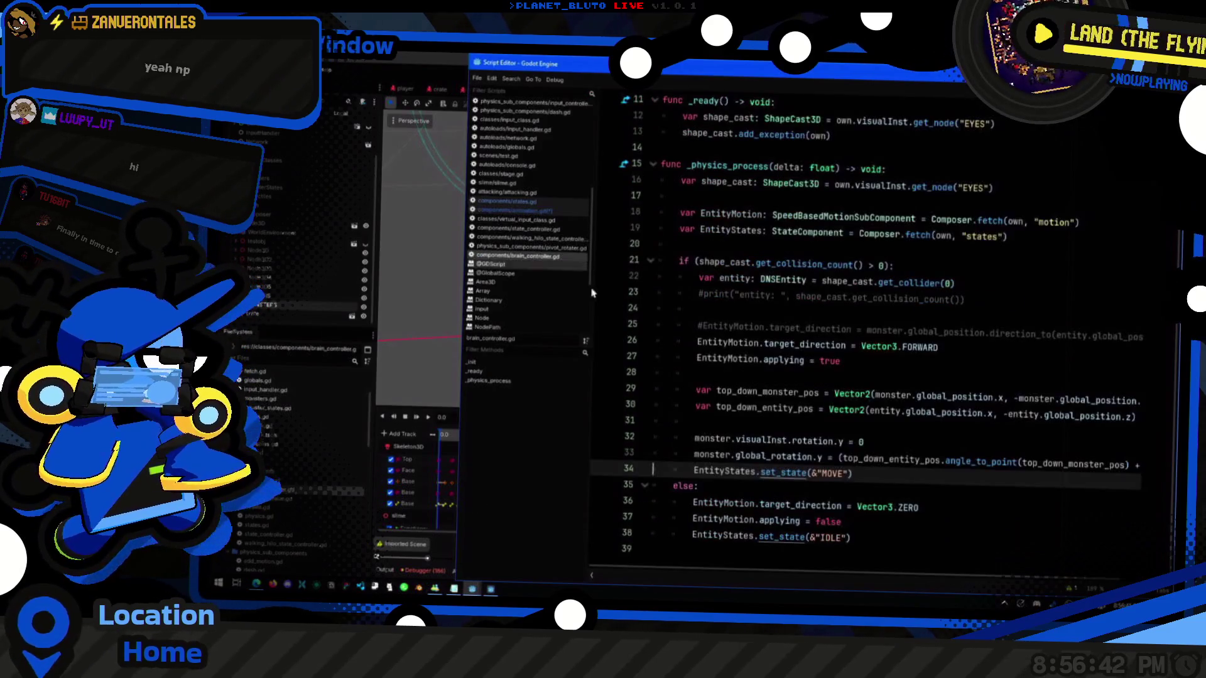
{"action": "key", "text": "alt+Tab"}
{"action": "key", "text": "alt+Tab"}
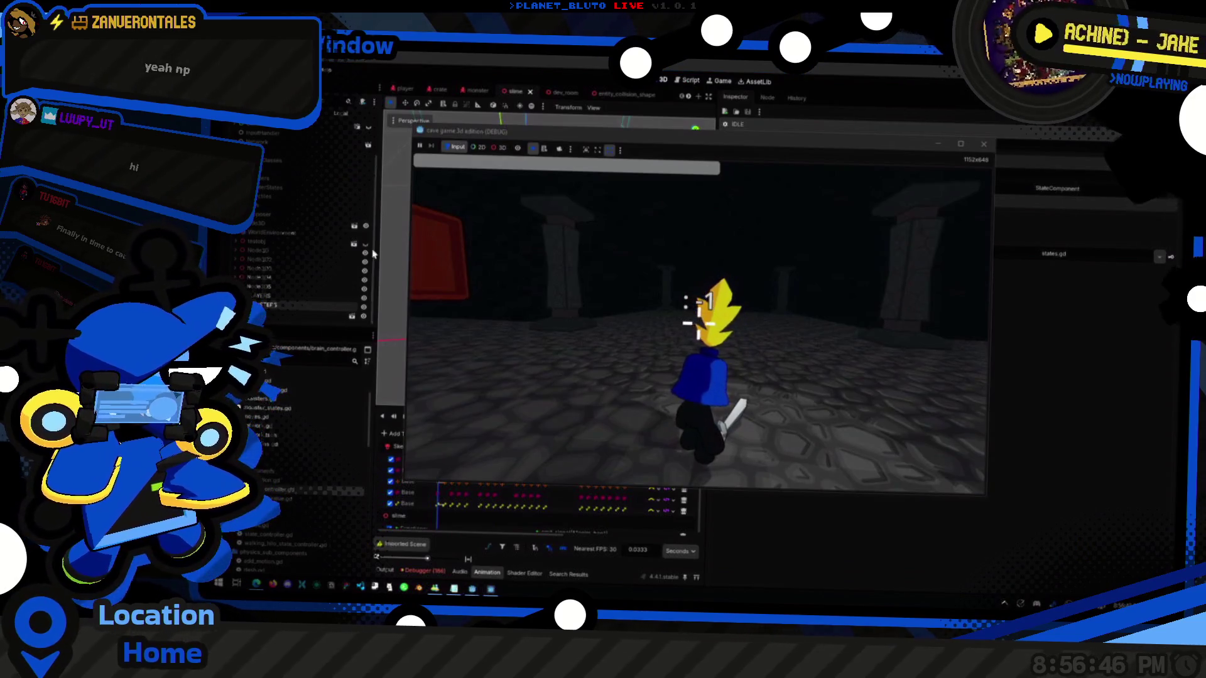
Inspect the remote MOVE, states and IDLE nodes, then the anims component and ANIMS player showing IDLE.
{"action": "key", "text": "alt+Tab"}
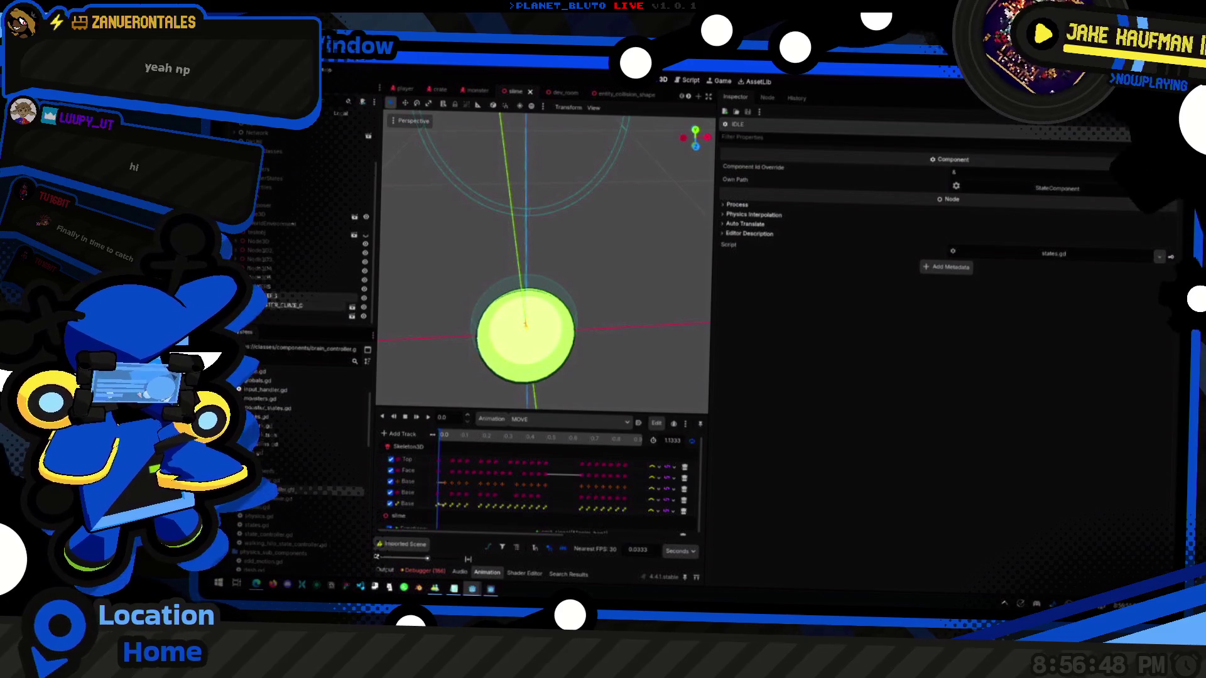
{"action": "scroll", "coordinate": [264, 264], "scroll_direction": "down", "scroll_amount": 2}
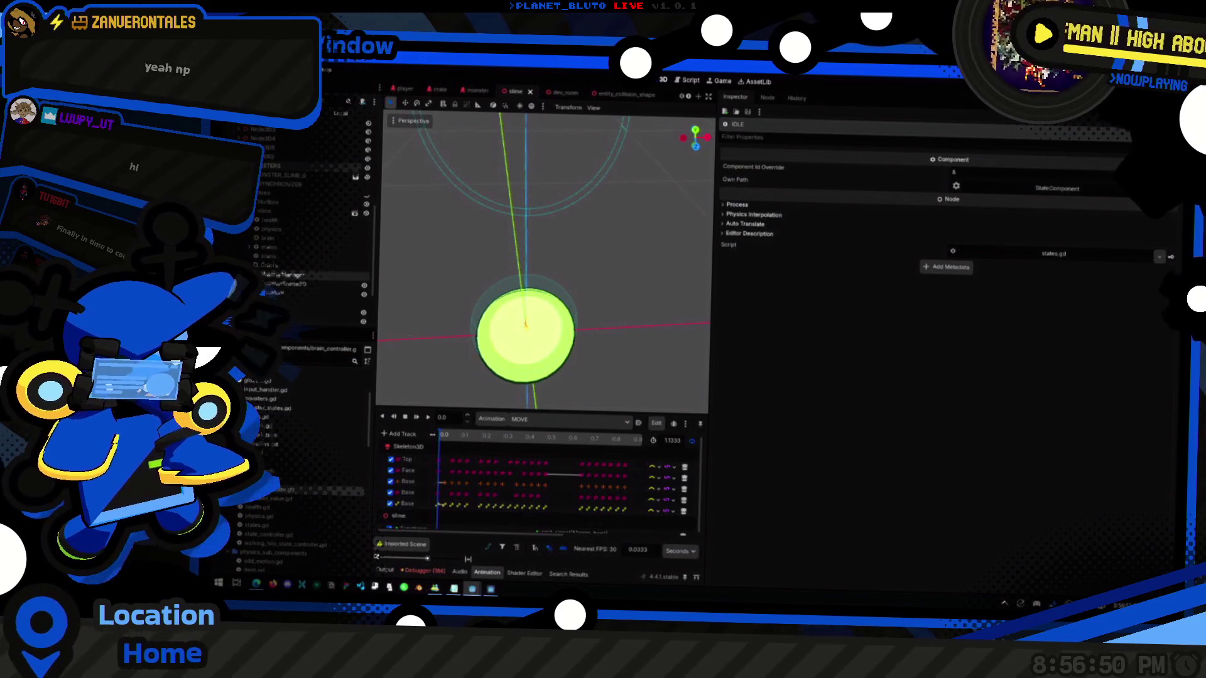
{"action": "left_click", "coordinate": [267, 265]}
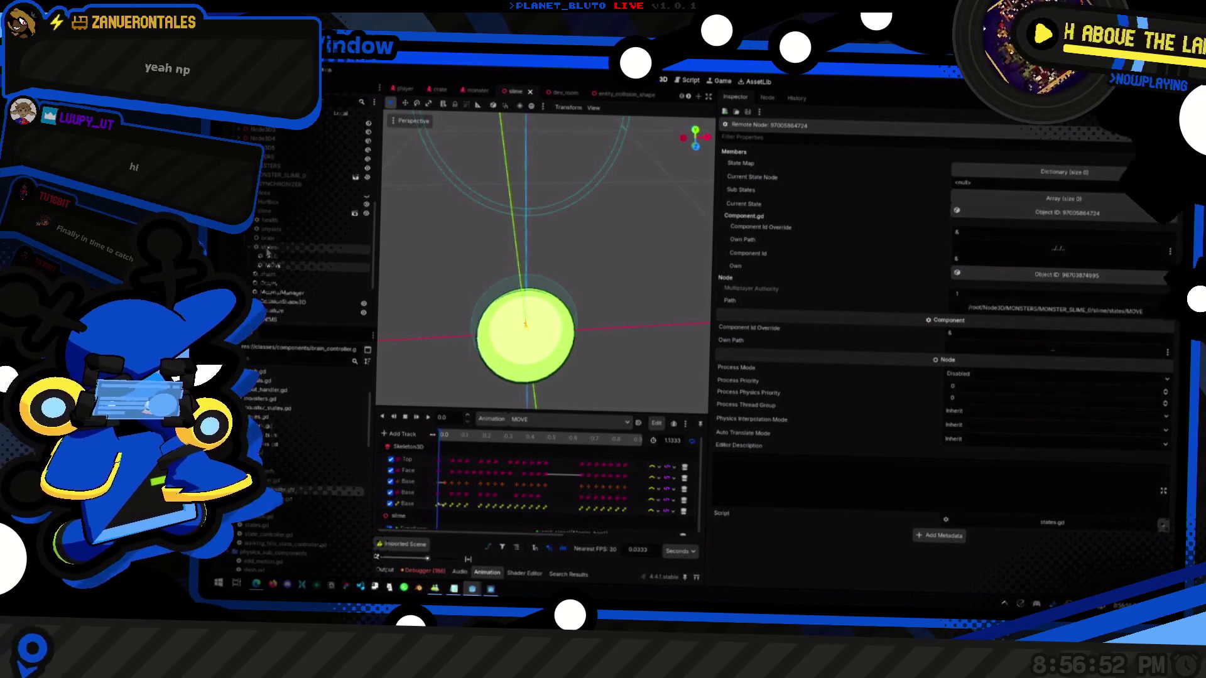
{"action": "left_click", "coordinate": [267, 249]}
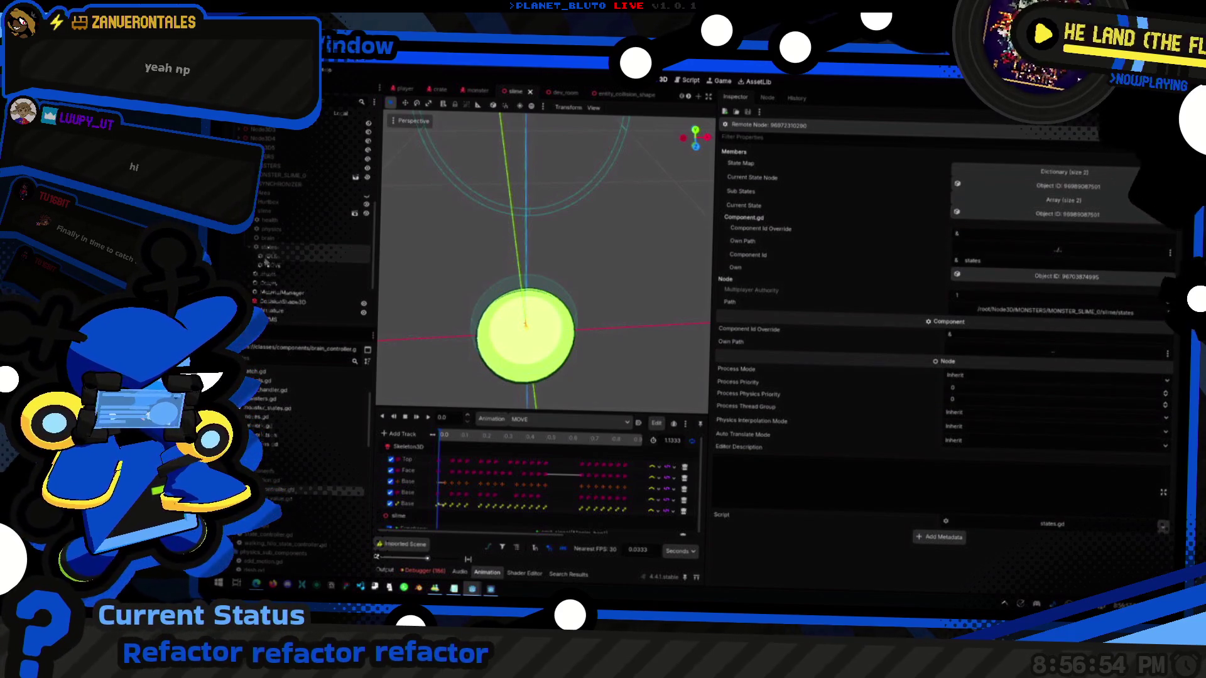
{"action": "left_click", "coordinate": [267, 257]}
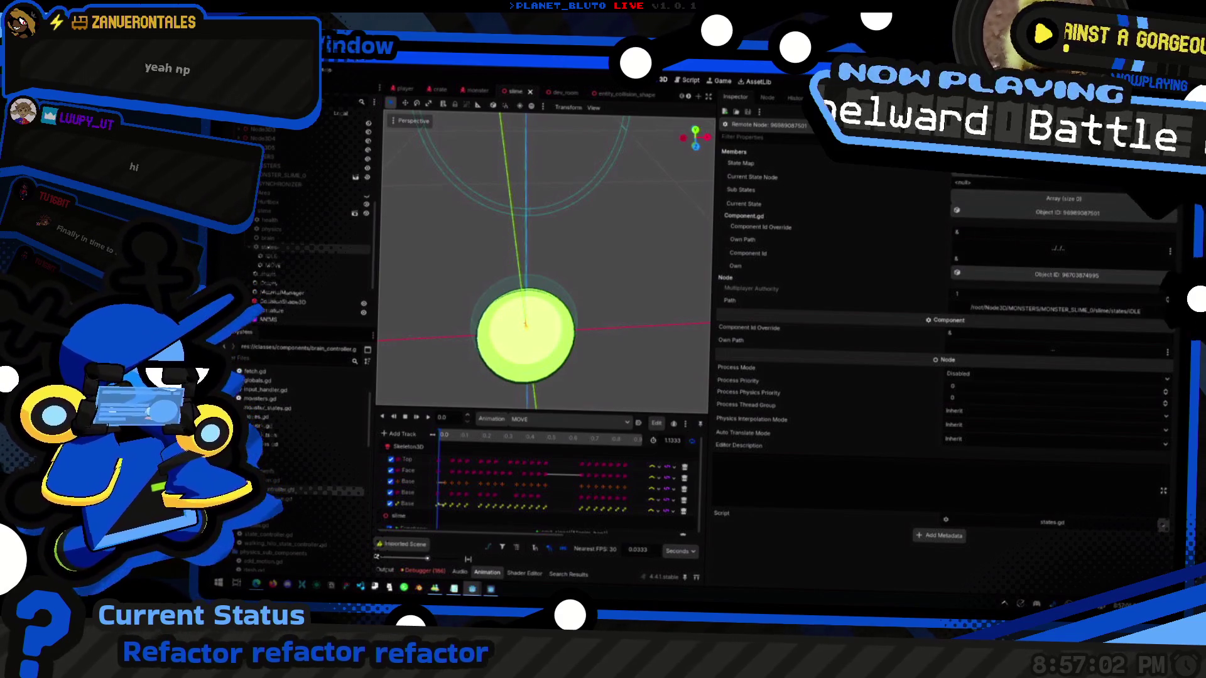
{"action": "left_click", "coordinate": [280, 267]}
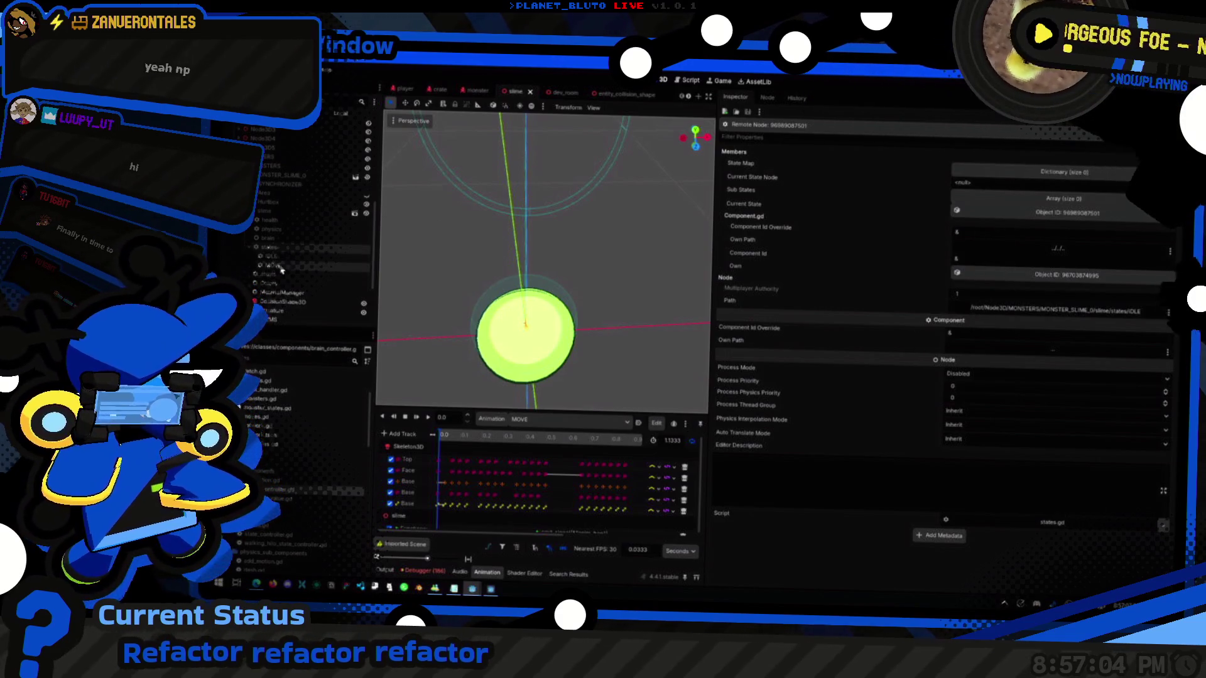
{"action": "left_click", "coordinate": [282, 257]}
{"action": "left_click", "coordinate": [274, 284]}
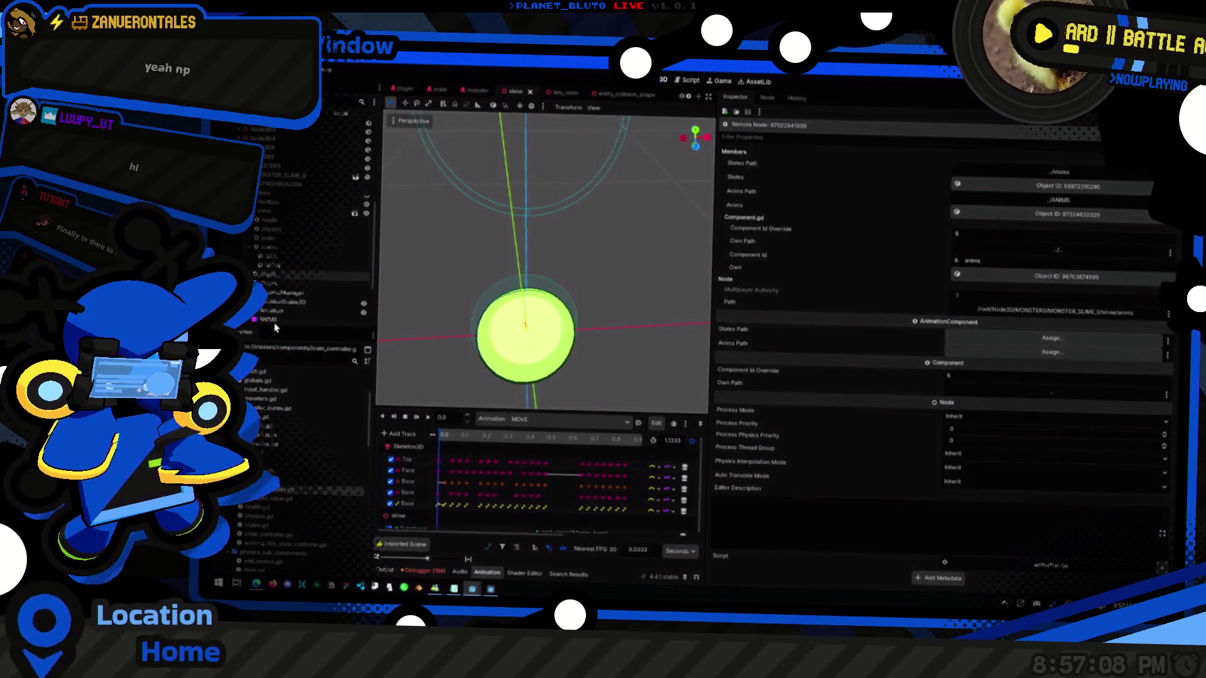
{"action": "left_click", "coordinate": [280, 321]}
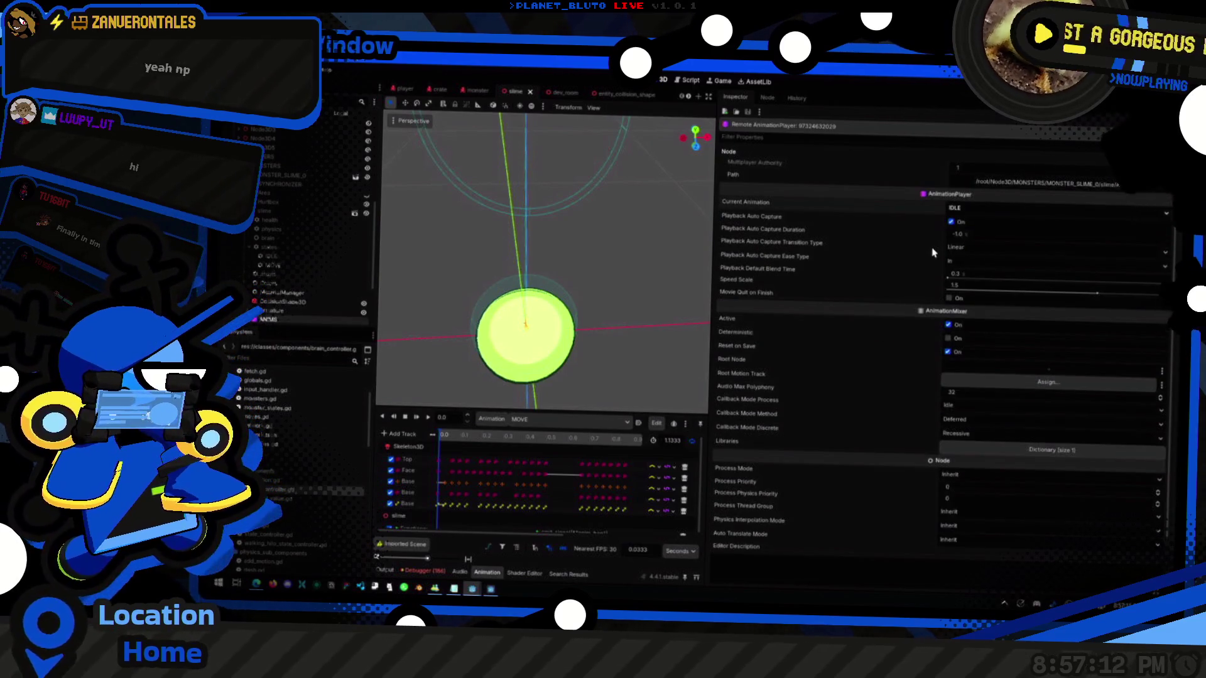
{"action": "key", "text": "alt+Tab"}
{"action": "key", "text": "alt+Tab"}
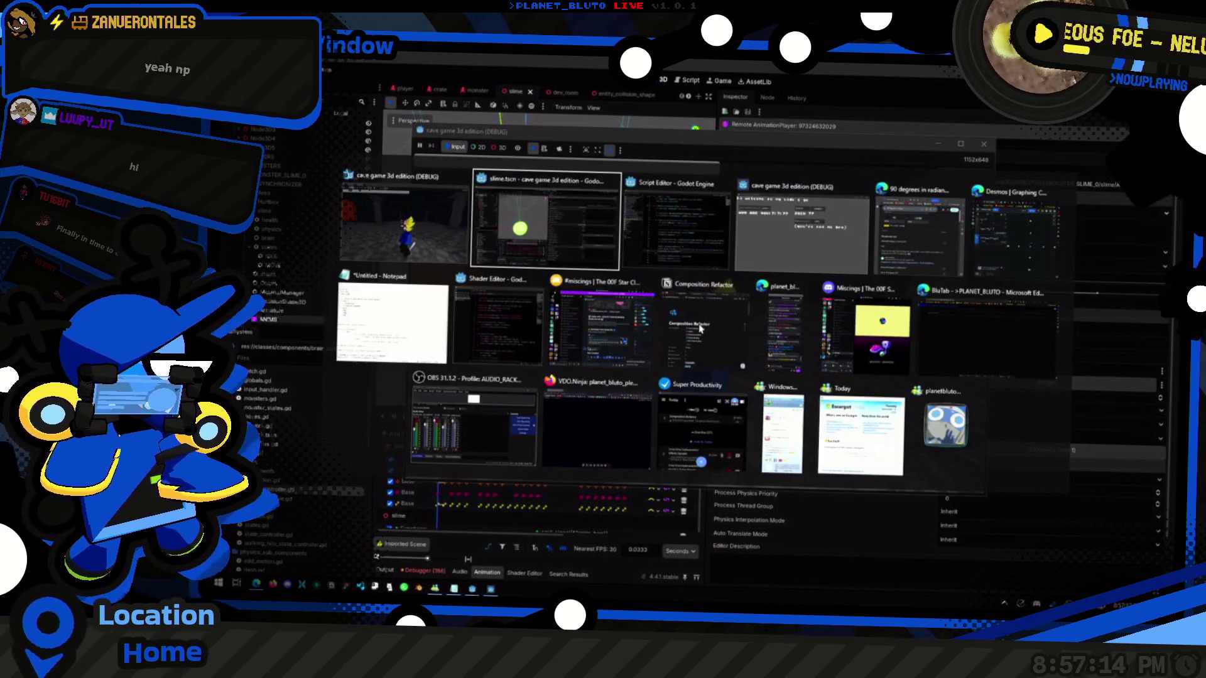
{"action": "key", "text": "alt+Tab"}
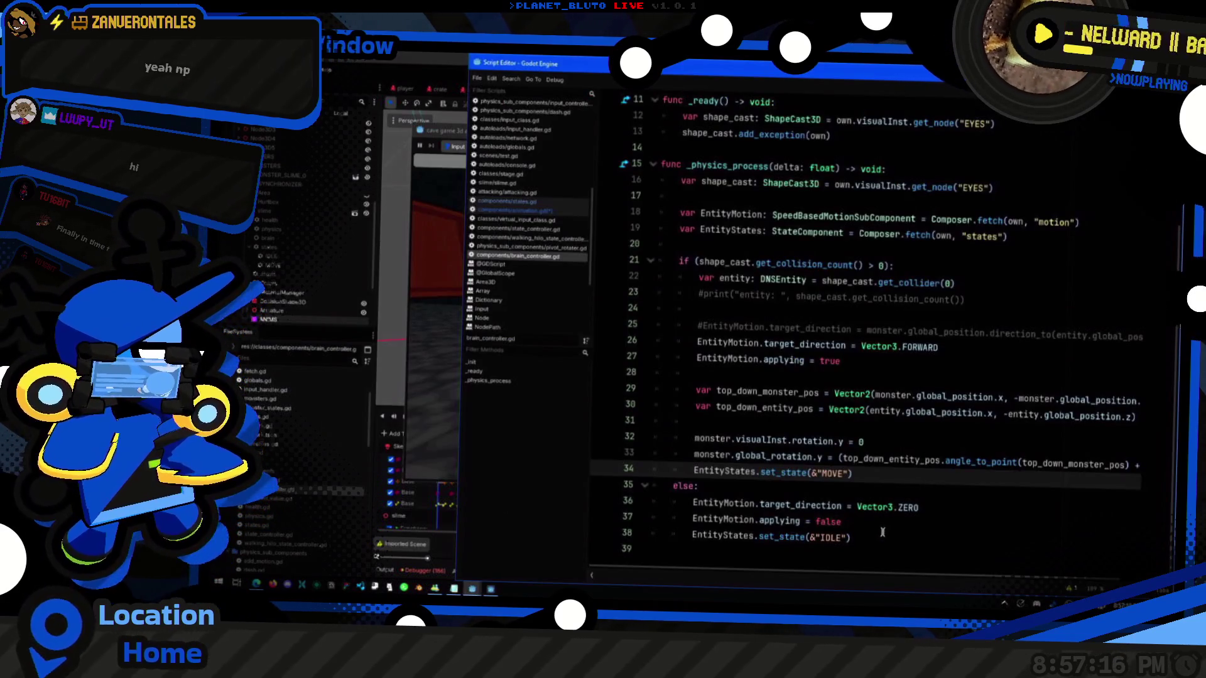
{"action": "left_click", "coordinate": [875, 536]}
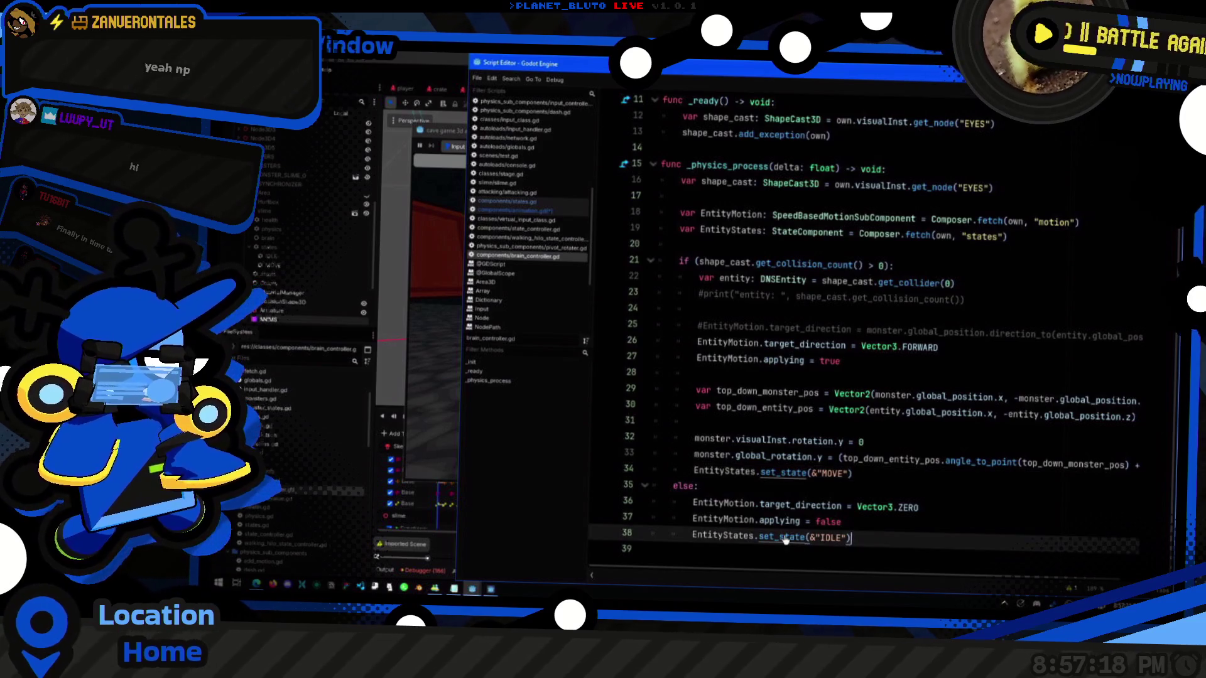
{"action": "key", "text": "alt+Tab"}
{"action": "key", "text": "alt+Tab"}
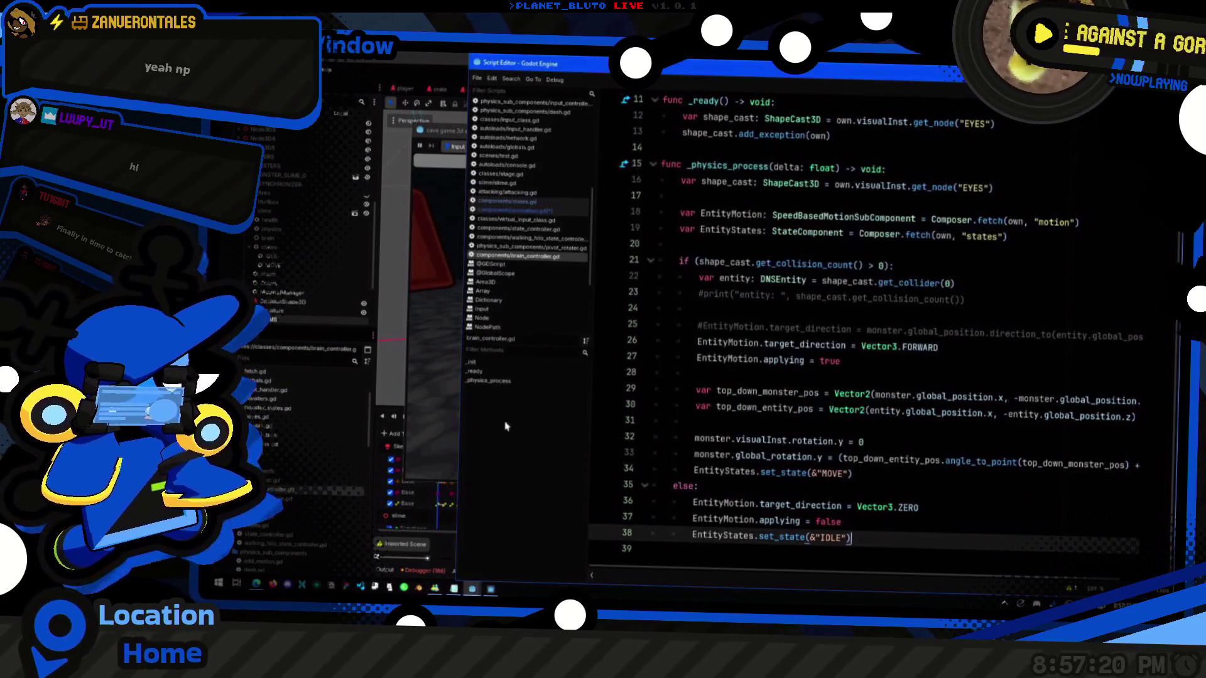
{"action": "left_click", "coordinate": [342, 112]}
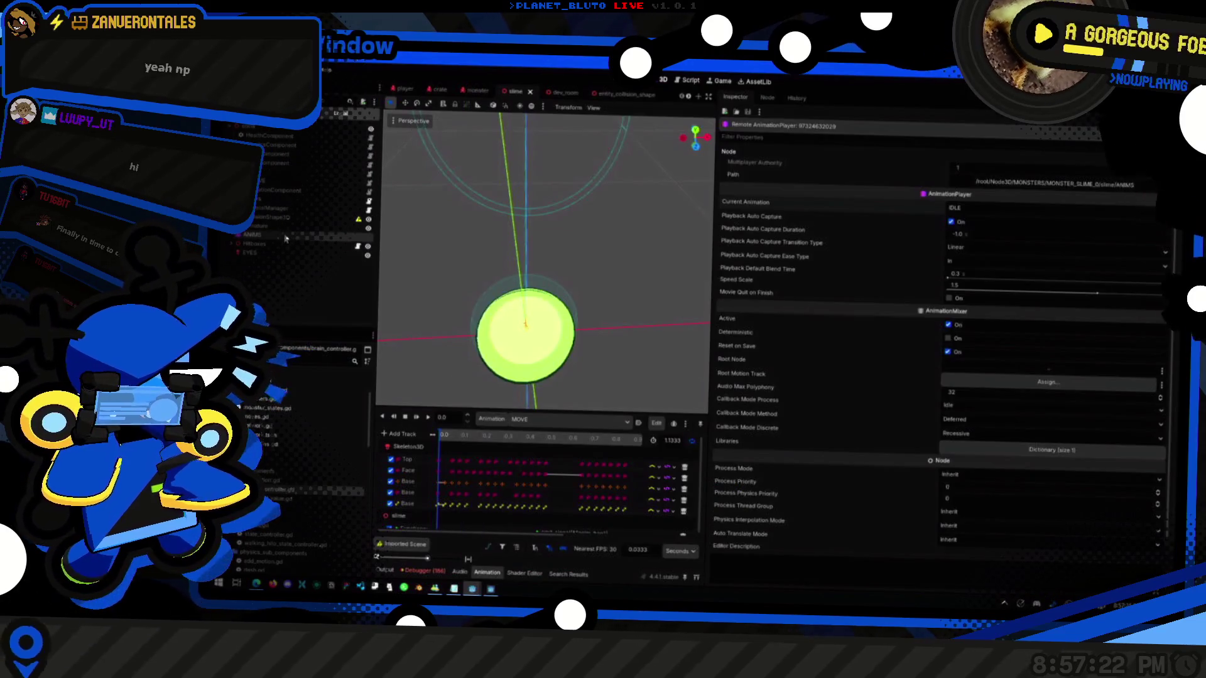
Switch the animation panel to IDLE and jump to set_state's definition in states.gd.
{"action": "left_click", "coordinate": [544, 429]}
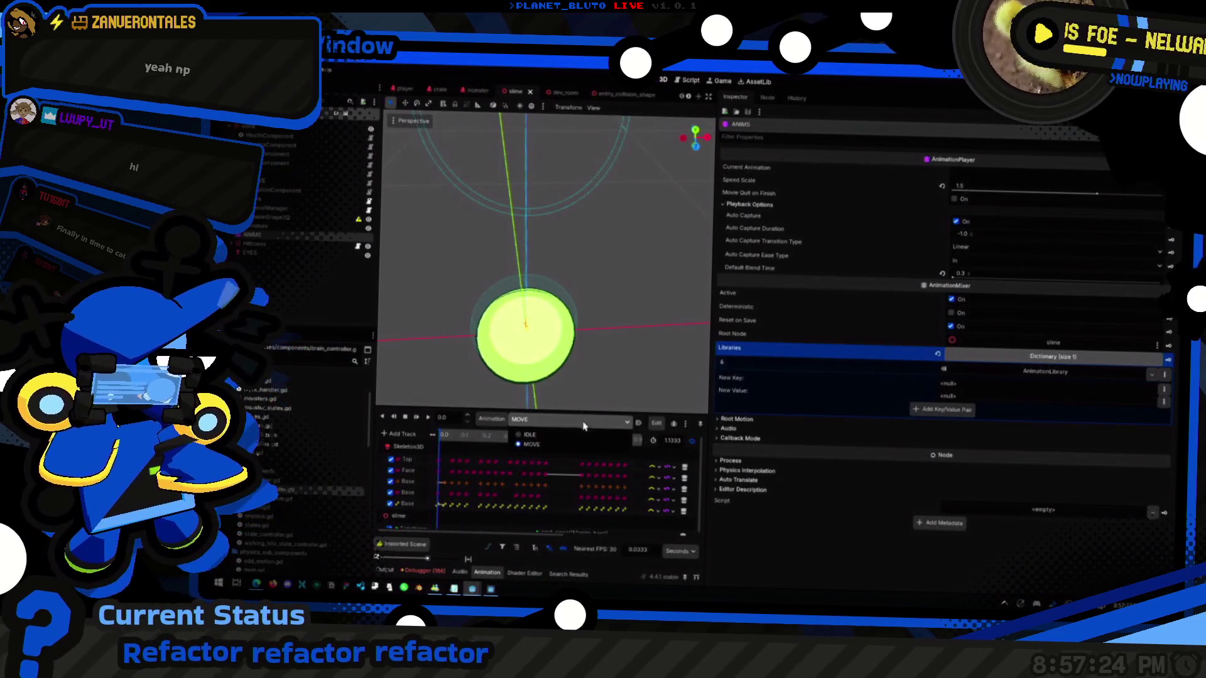
{"action": "left_click", "coordinate": [543, 430]}
{"action": "key", "text": "alt+Tab"}
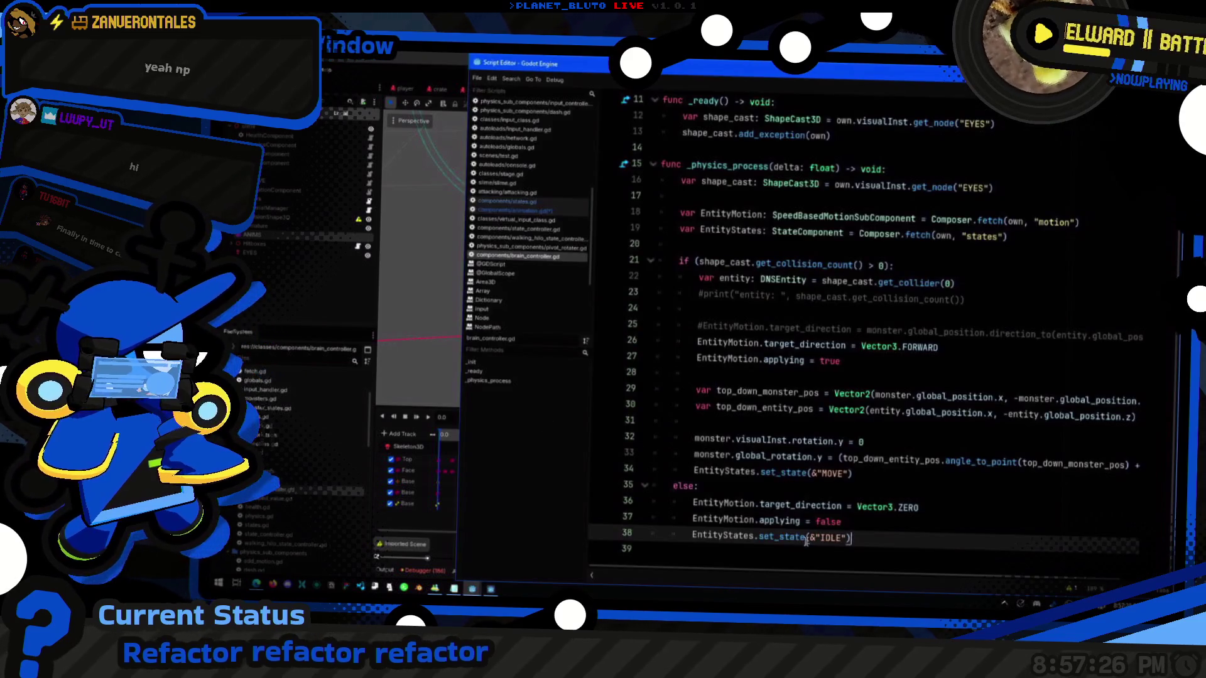
{"action": "left_click", "coordinate": [775, 539], "text": "ctrl"}
{"action": "left_click", "coordinate": [872, 528]}
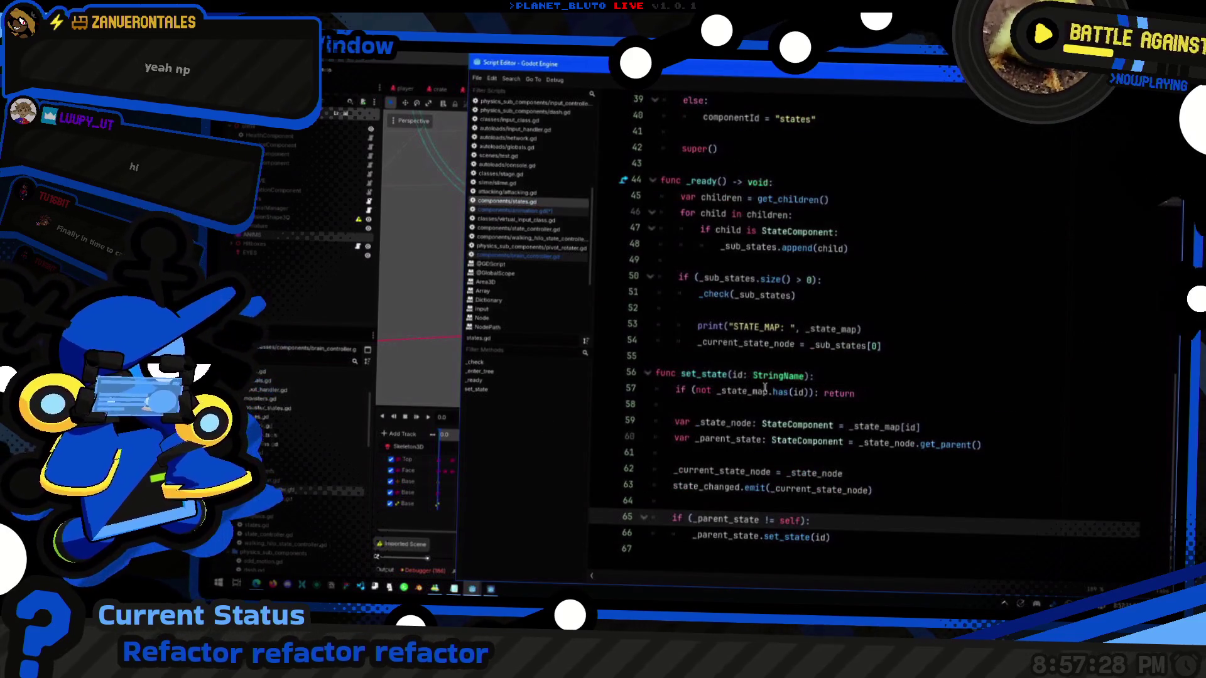
Return to line 34 of animation.gd and open the AnimationPlayer docs at current_animation.
{"action": "left_click", "coordinate": [537, 212]}
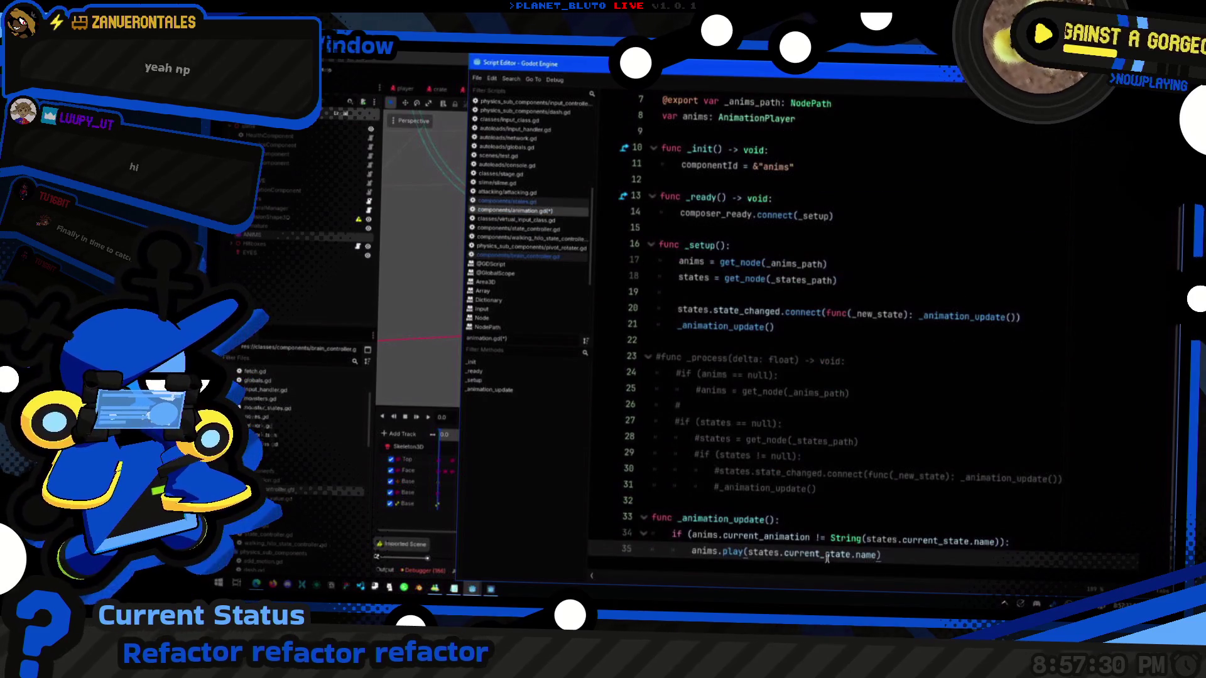
{"action": "left_click", "coordinate": [863, 540]}
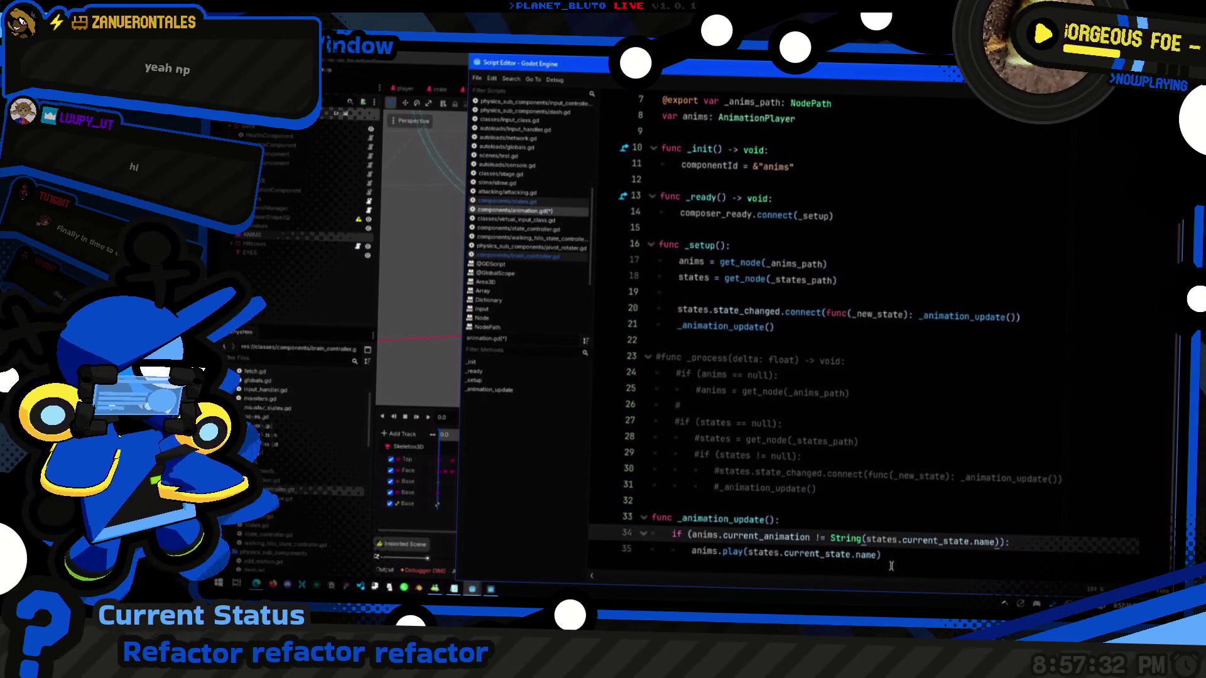
{"action": "key", "text": "End"}
{"action": "key", "text": "Return"}
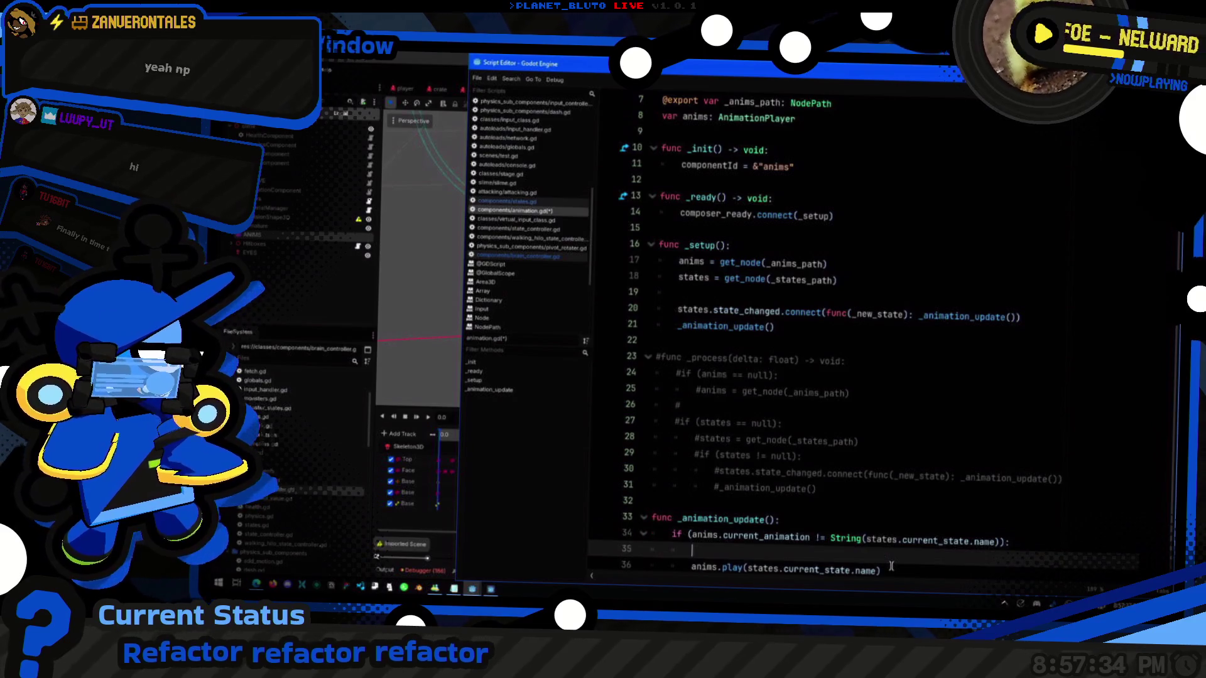
{"action": "key", "text": "ctrl+z"}
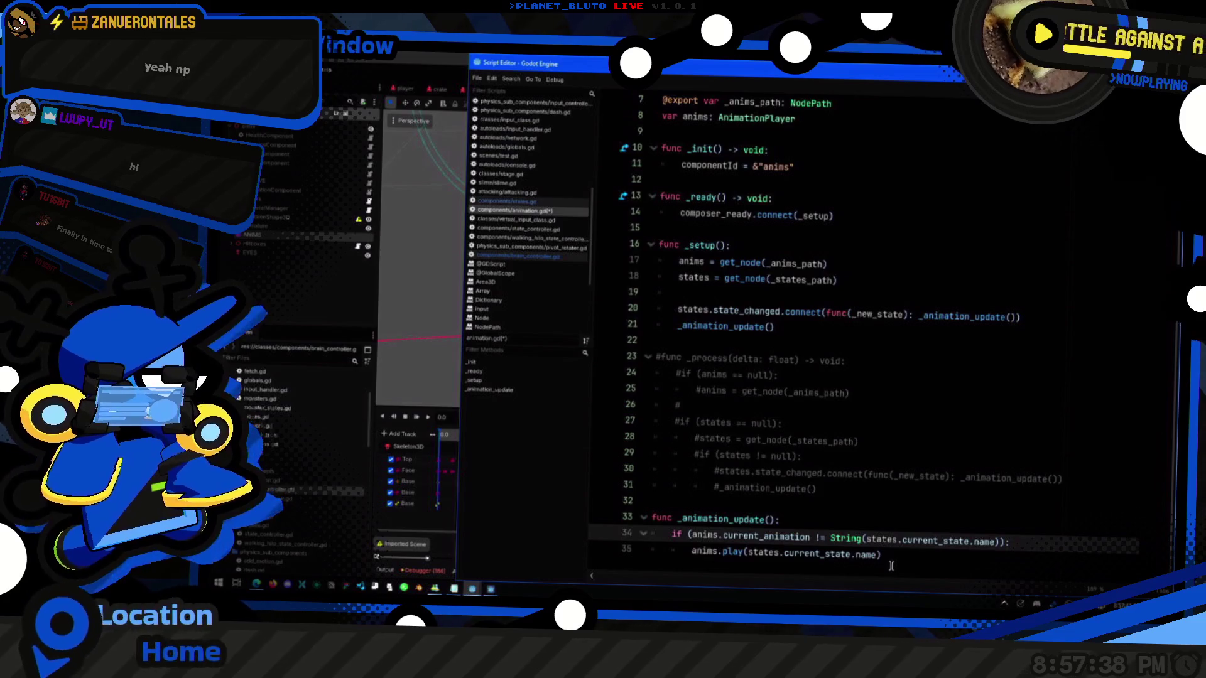
{"action": "left_click", "coordinate": [769, 535], "text": "ctrl"}
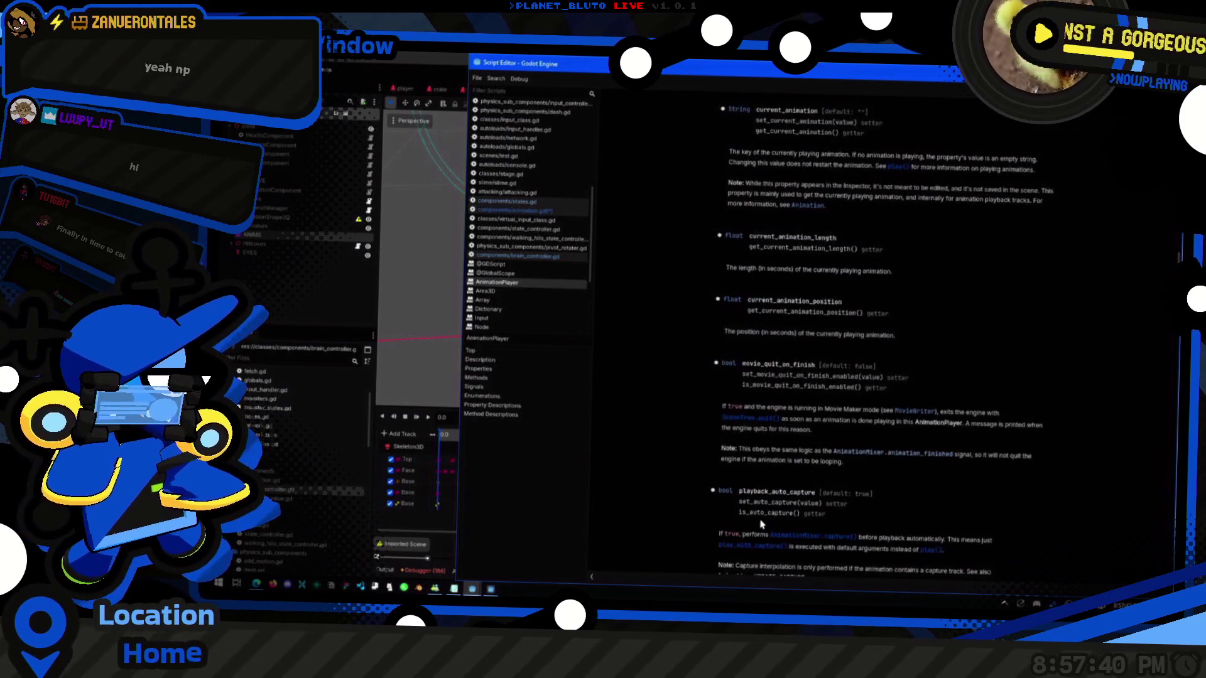
Add a print("wow") debug line above the anims.play call in _animation_update.
{"action": "key", "text": "alt+Left"}
{"action": "key", "text": "ctrl+shift+Return"}
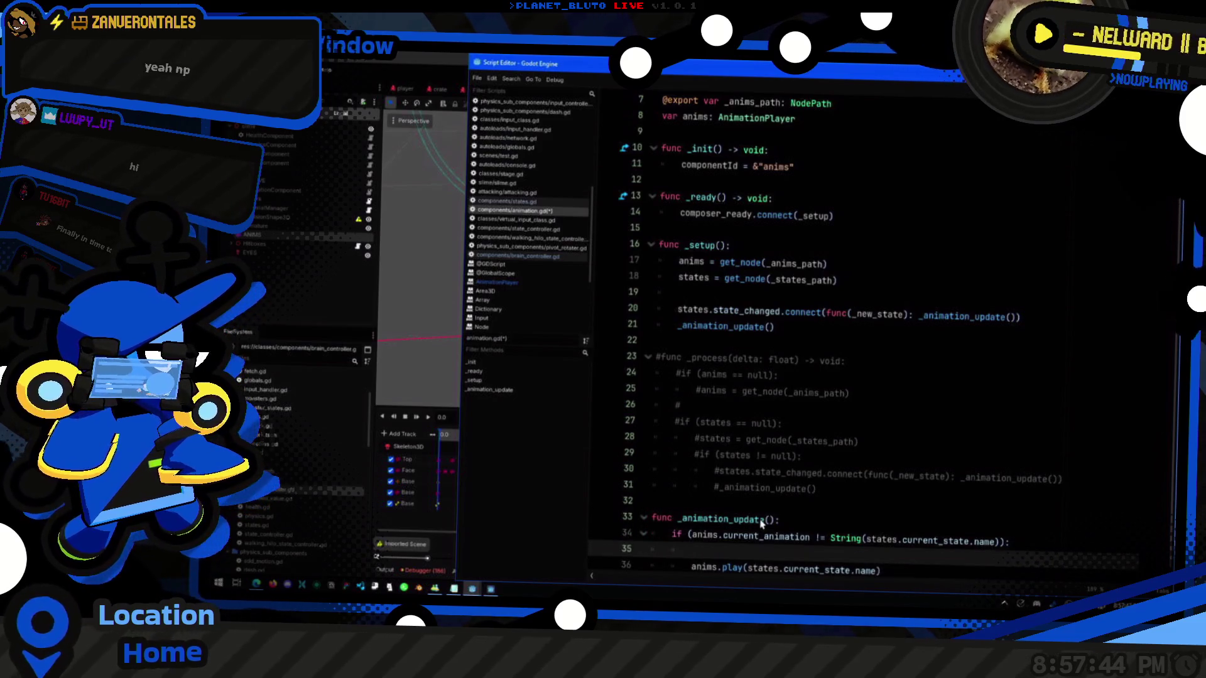
{"action": "type", "text": "\"wow\")"}
{"action": "key", "text": "End"}
Run the game with F5, spawn one slime via the 'monslime 1' console command, and playtest.
{"action": "key", "text": "F5"}
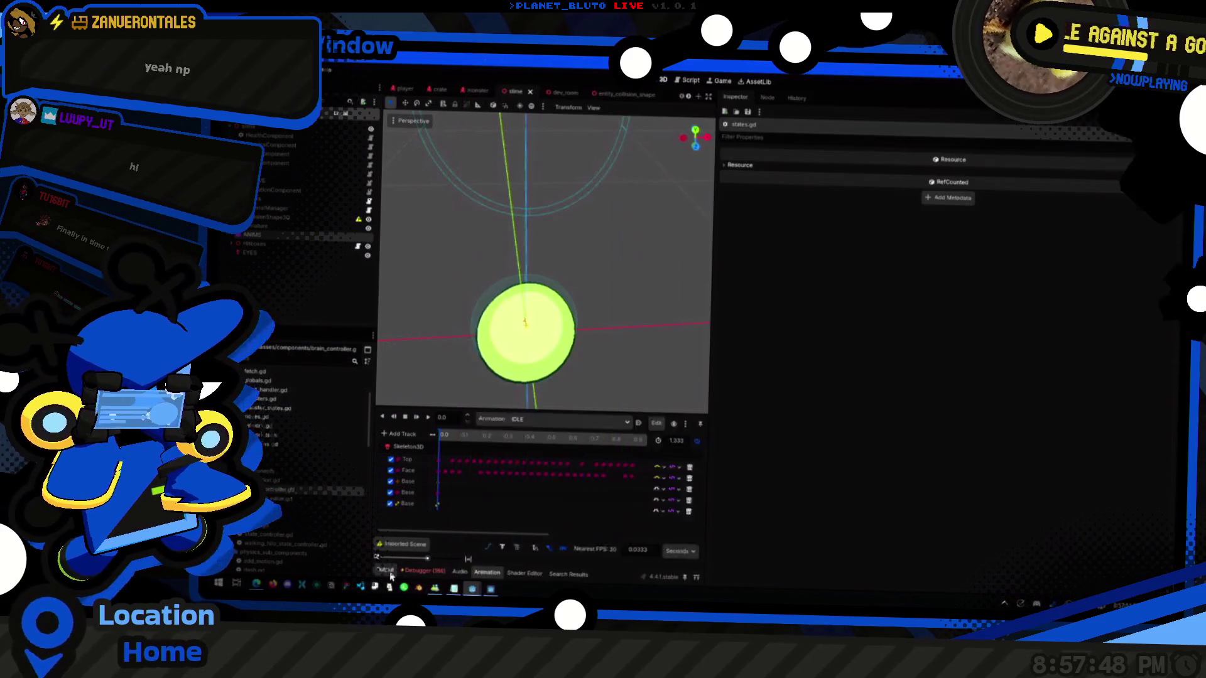
{"action": "key", "text": "alt+Tab"}
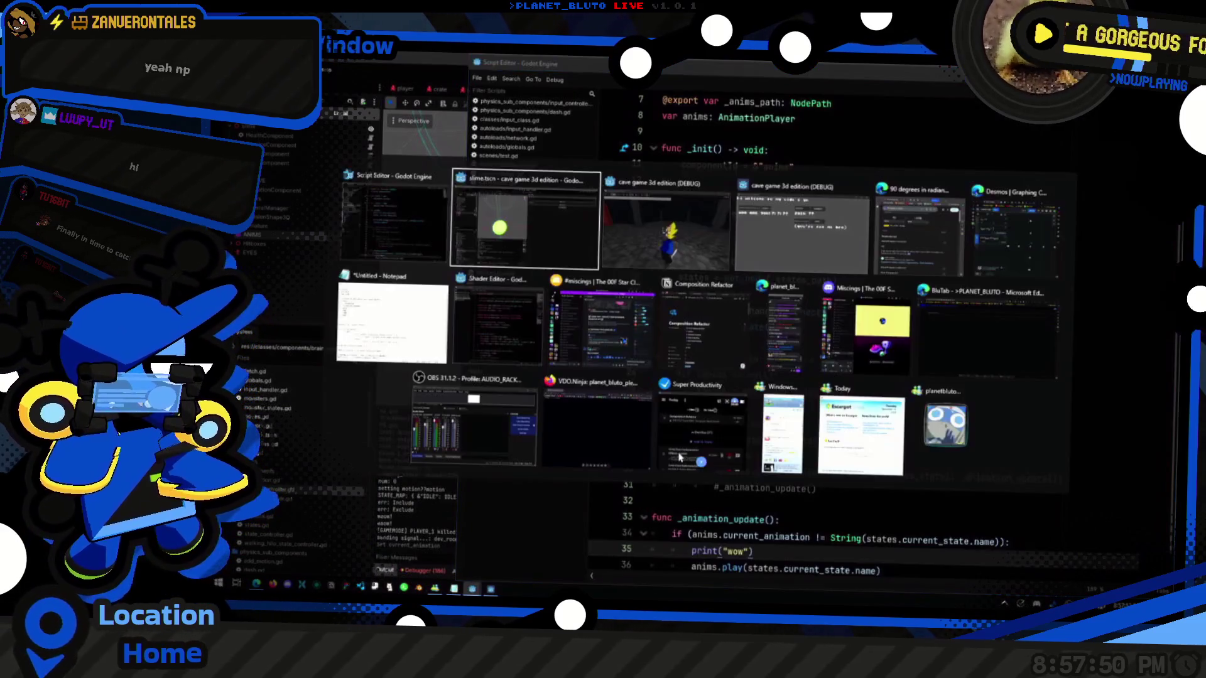
{"action": "key", "text": "grave"}
{"action": "type", "text": "monslime 1"}
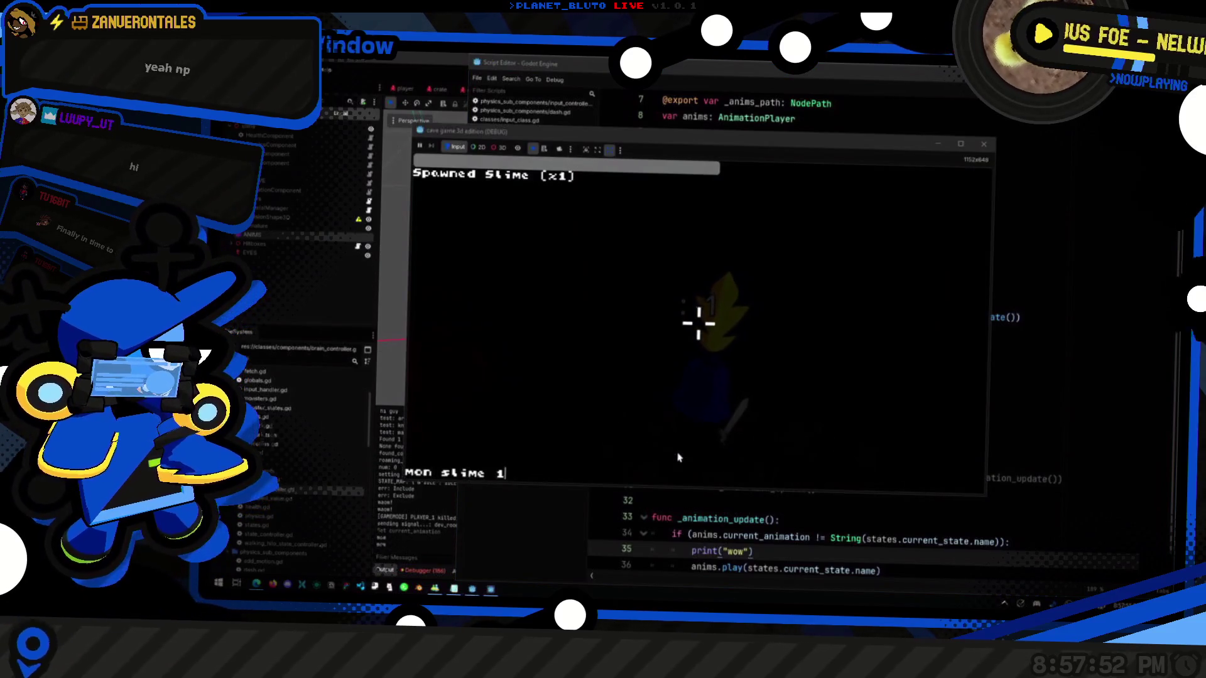
{"action": "key", "text": "Return"}
{"action": "type", "text": "sas"}
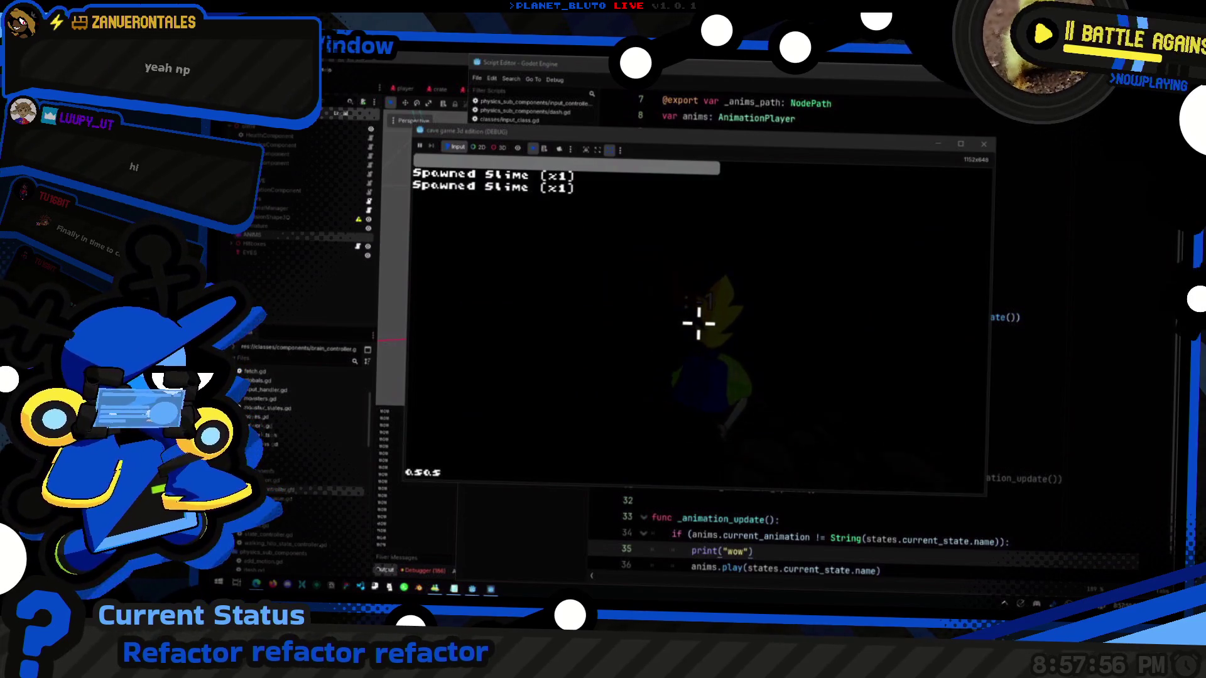
{"action": "type", "text": "ssssssdw"}
{"action": "key", "text": "Escape"}
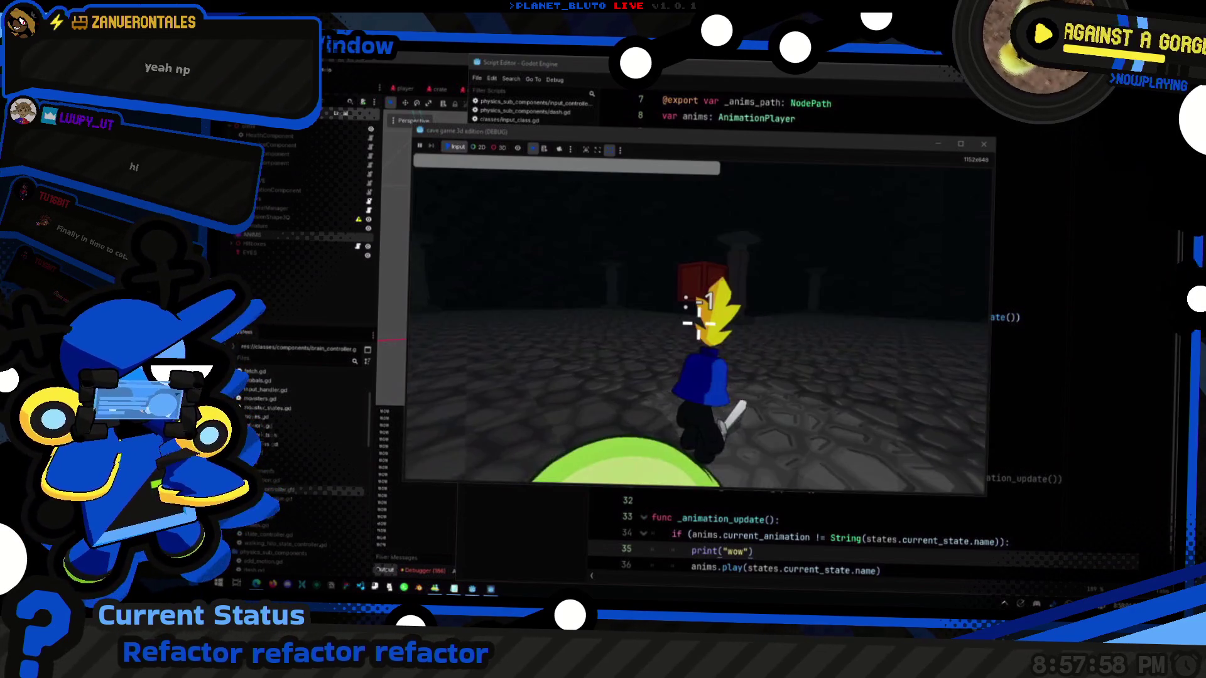
{"action": "left_click", "coordinate": [784, 557]}
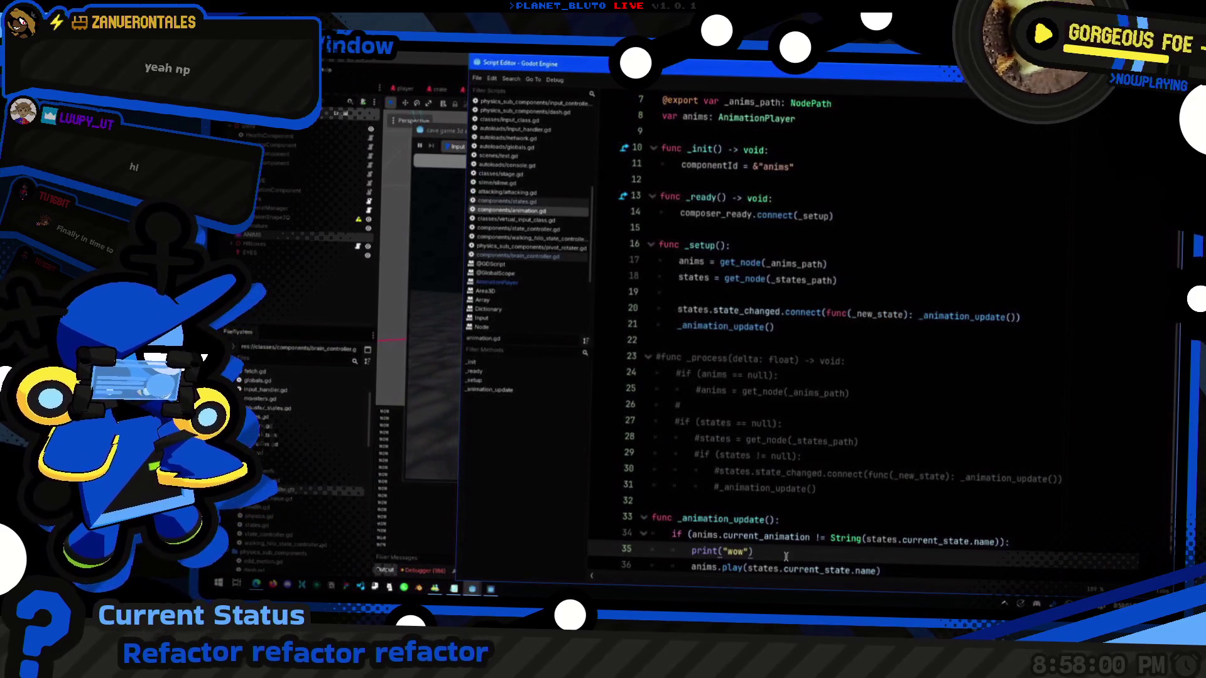
Try extracting the String state-name expression onto its own line, then undo back to the original condition.
{"action": "scroll", "coordinate": [794, 533], "scroll_direction": "down", "scroll_amount": 1}
{"action": "left_click", "coordinate": [869, 506]}
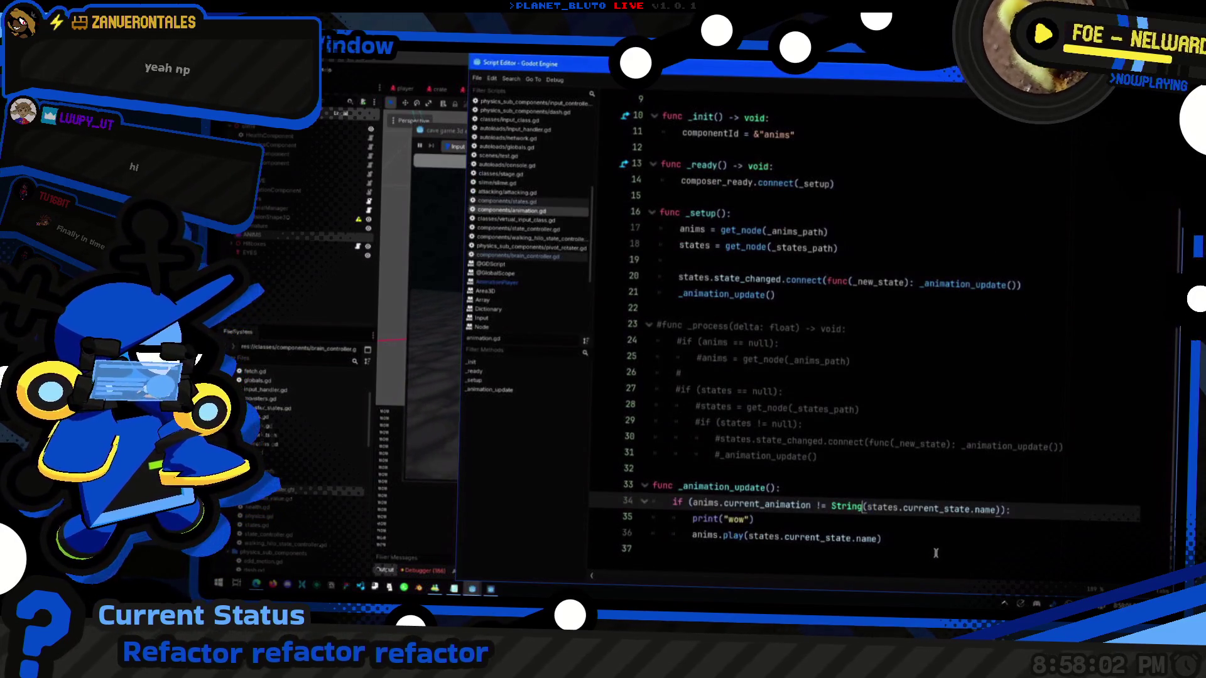
{"action": "key", "text": "ctrl+shift+Right"}
{"action": "key", "text": "ctrl+shift+Right"}
{"action": "key", "text": "ctrl+shift+Right"}
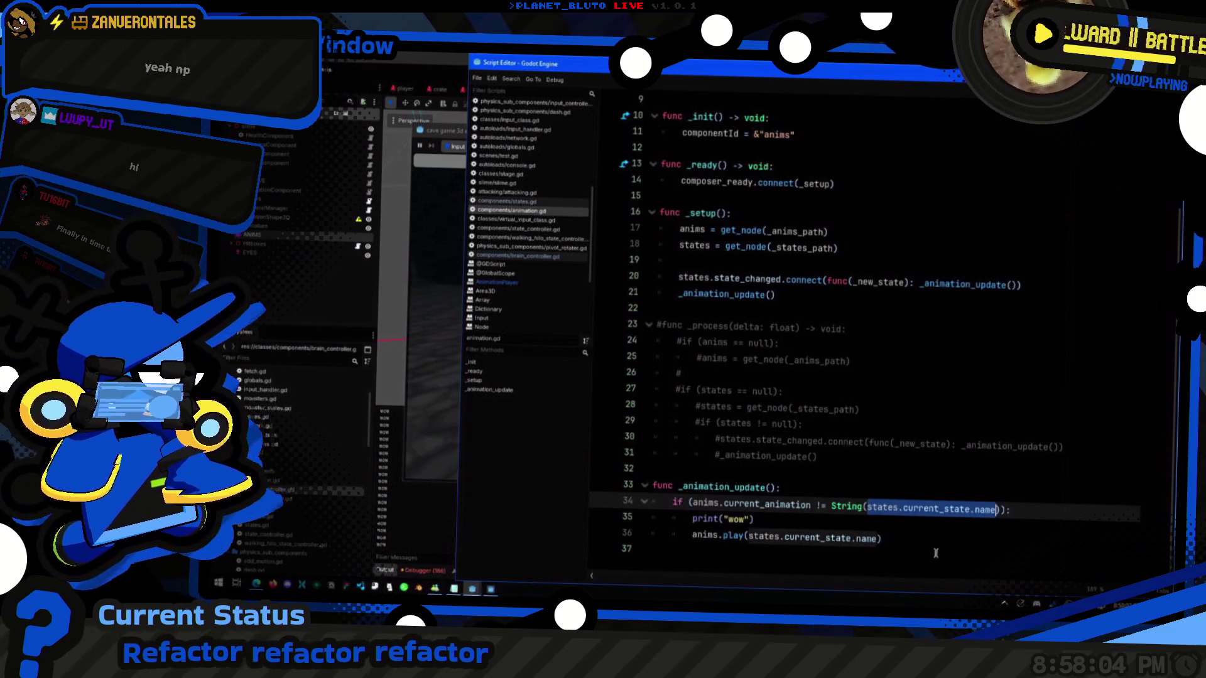
{"action": "key", "text": "Left"}
{"action": "key", "text": "shift+End"}
{"action": "key", "text": "shift+Left"}
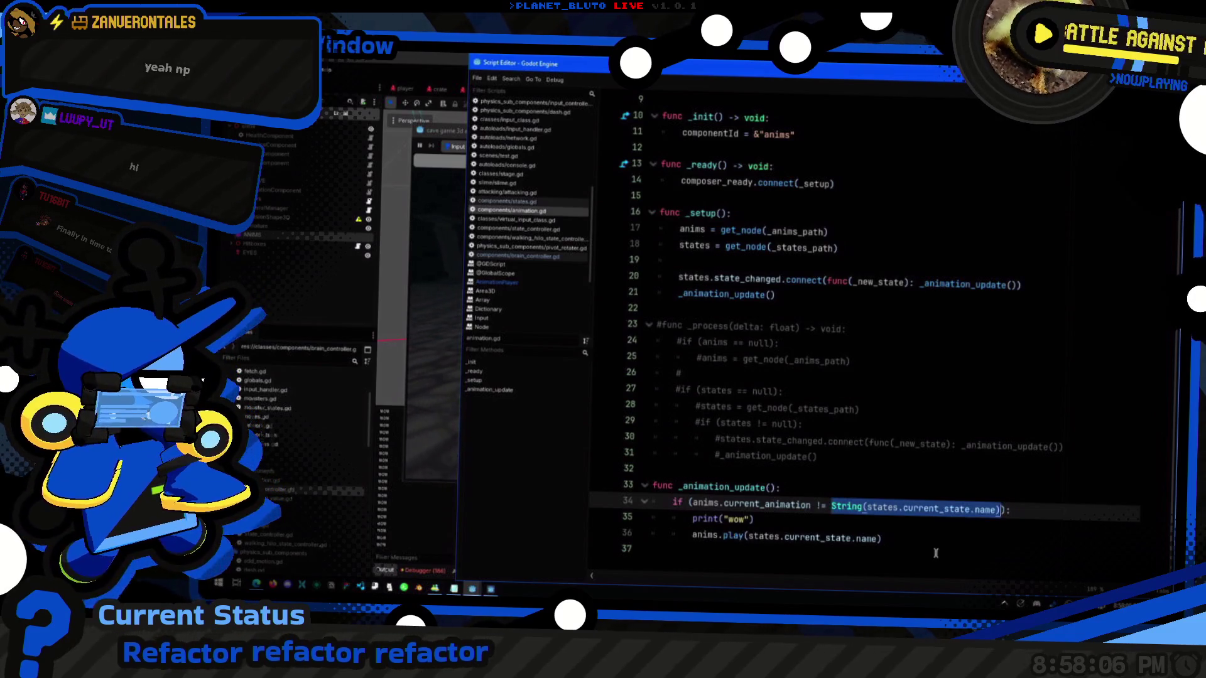
{"action": "key", "text": "ctrl+x"}
{"action": "key", "text": "ctrl+shift+Return"}
{"action": "key", "text": "ctrl+v"}
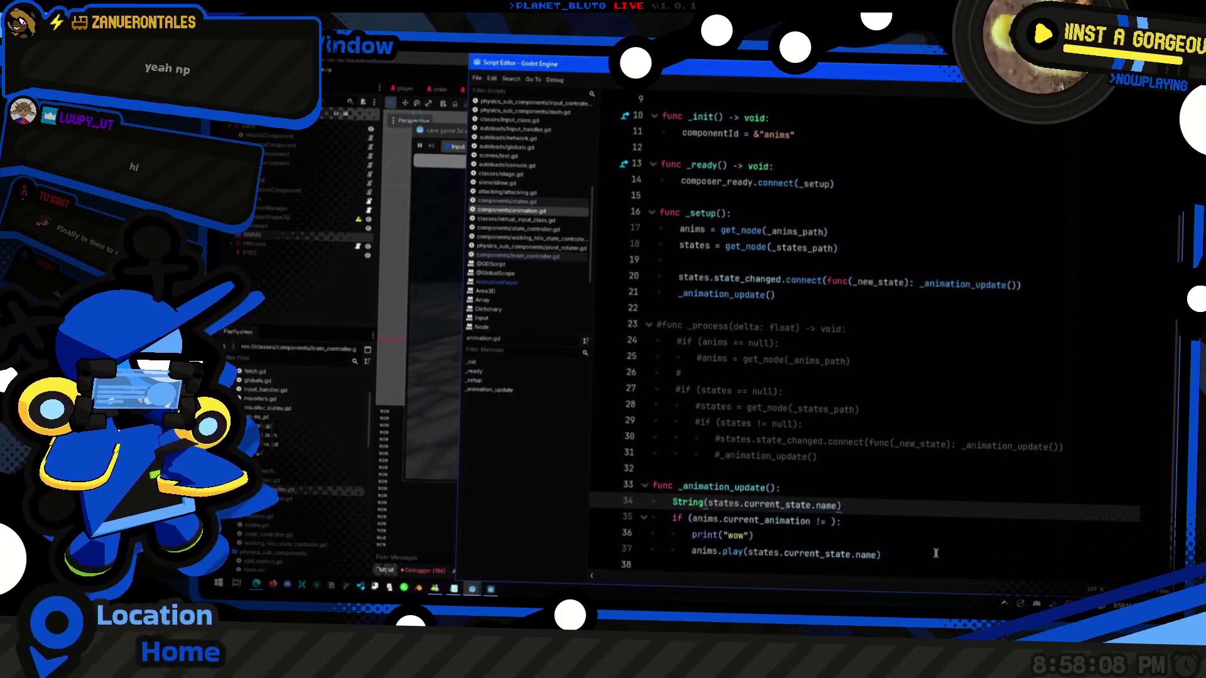
{"action": "key", "text": "ctrl+shift+k"}
{"action": "key", "text": "ctrl+z"}
{"action": "key", "text": "ctrl+z"}
{"action": "key", "text": "ctrl+z"}
Wrap anims.current_animation in String() on line 34, check its docs, and watch the slime in-game.
{"action": "key", "text": "ctrl+shift+Right"}
{"action": "key", "text": "ctrl+shift+Right"}
{"action": "key", "text": "ctrl+shift+Right"}
{"action": "type", "text": "("}
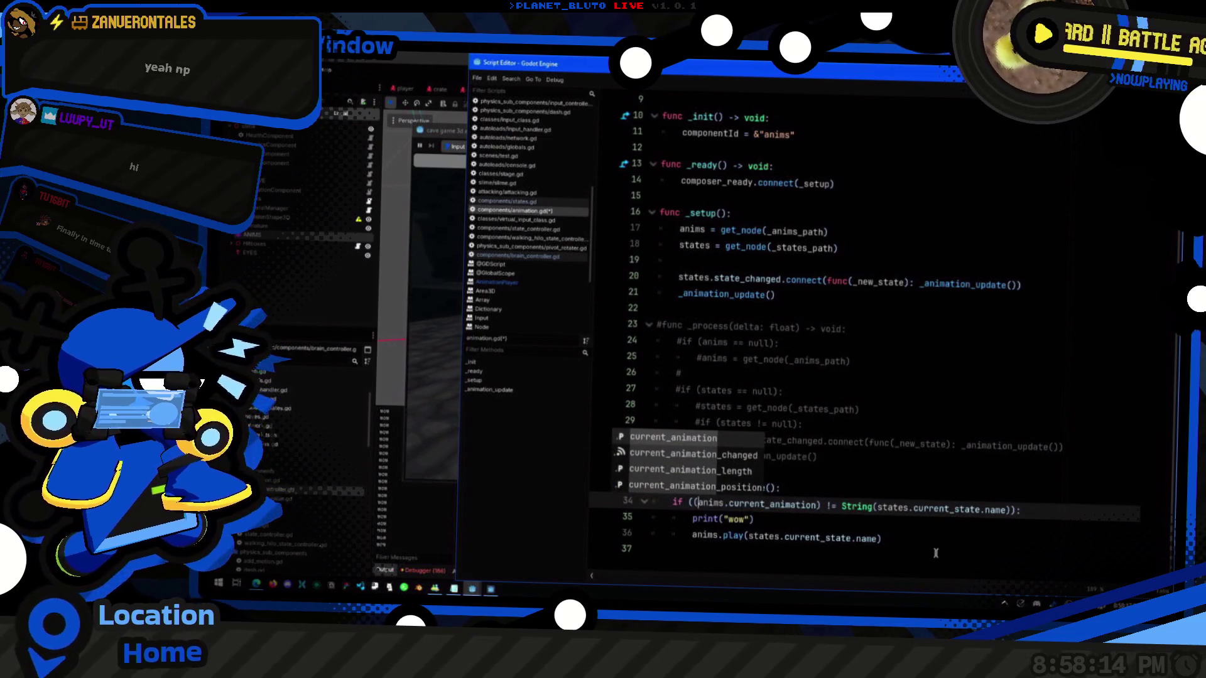
{"action": "type", "text": "String"}
{"action": "key", "text": "End"}
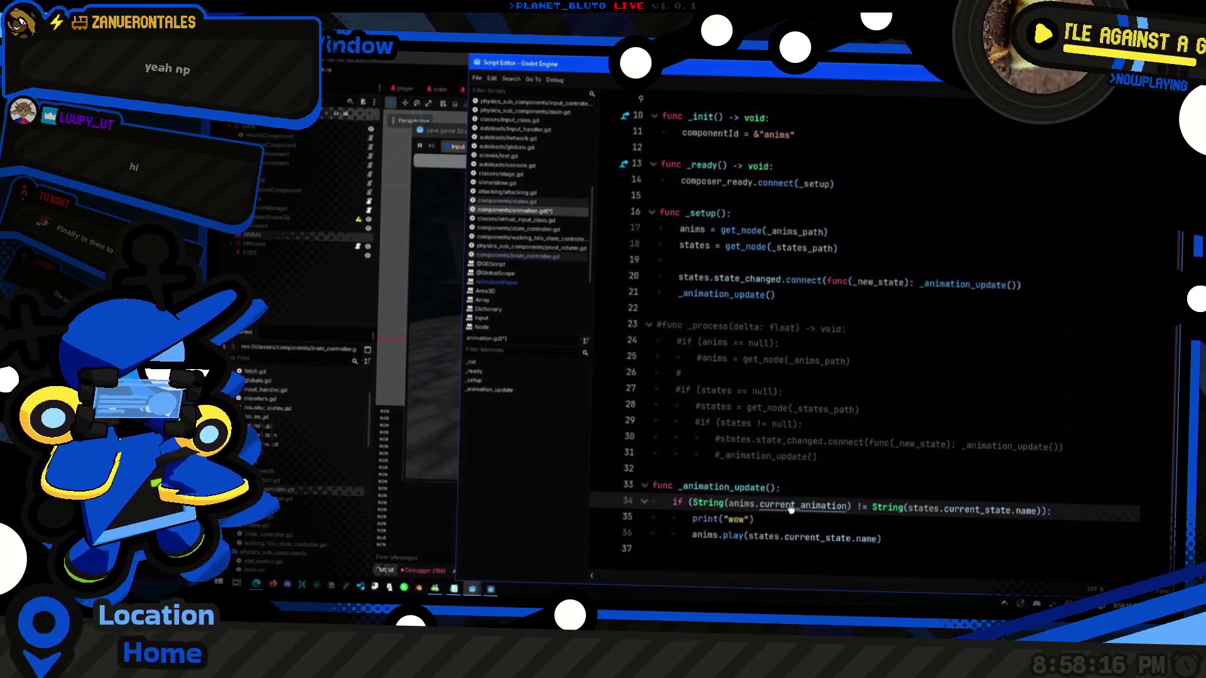
{"action": "left_click", "coordinate": [790, 509], "text": "ctrl"}
{"action": "key", "text": "alt+Left"}
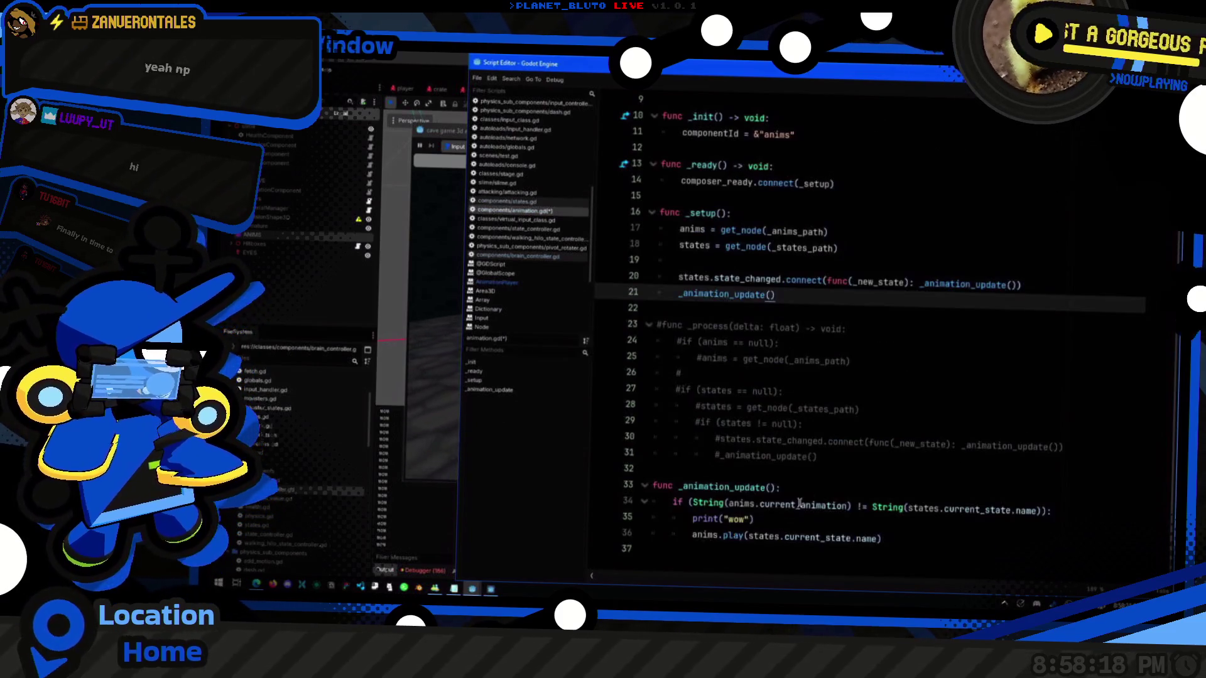
{"action": "left_click", "coordinate": [464, 409]}
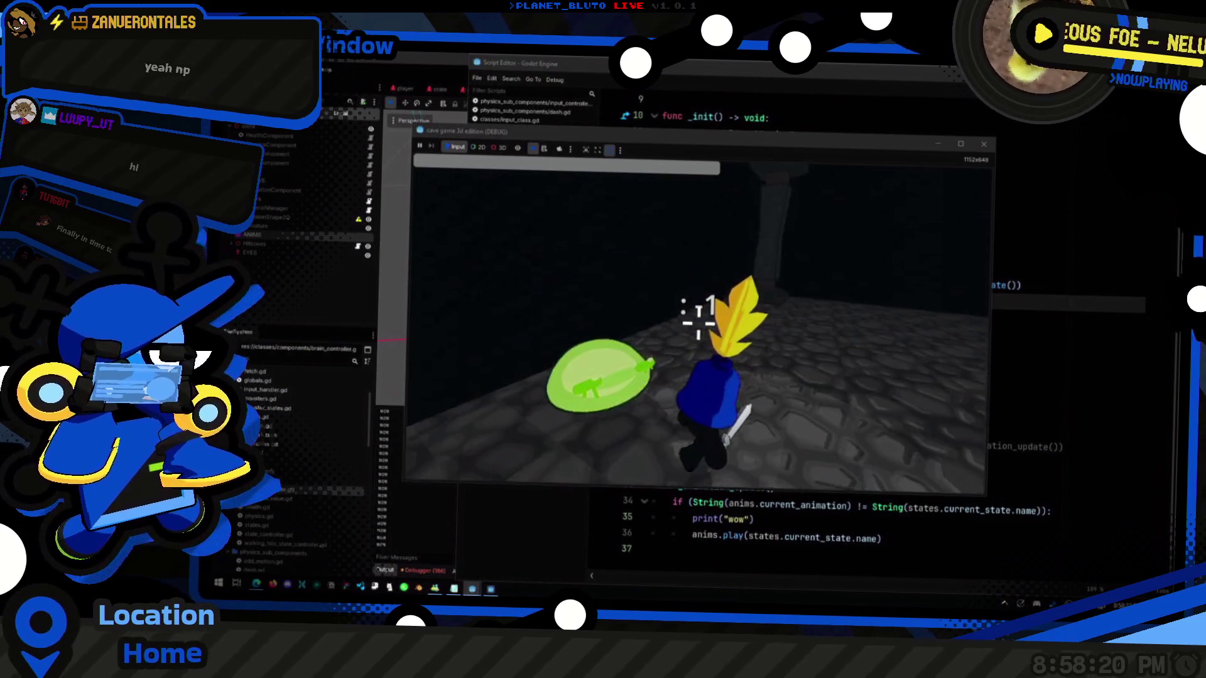
{"action": "key", "text": "alt+Tab"}
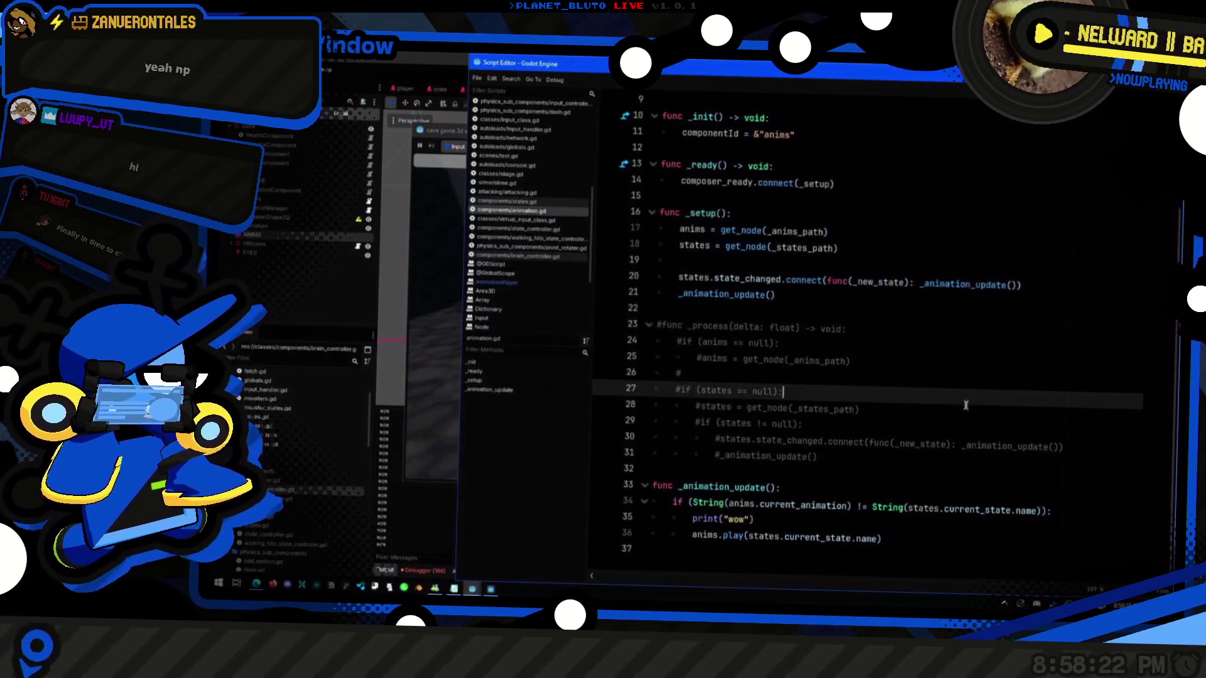
Turn line 35 into a debug print of anims.current_animation and duplicate it labelled states.
{"action": "left_click", "coordinate": [776, 494]}
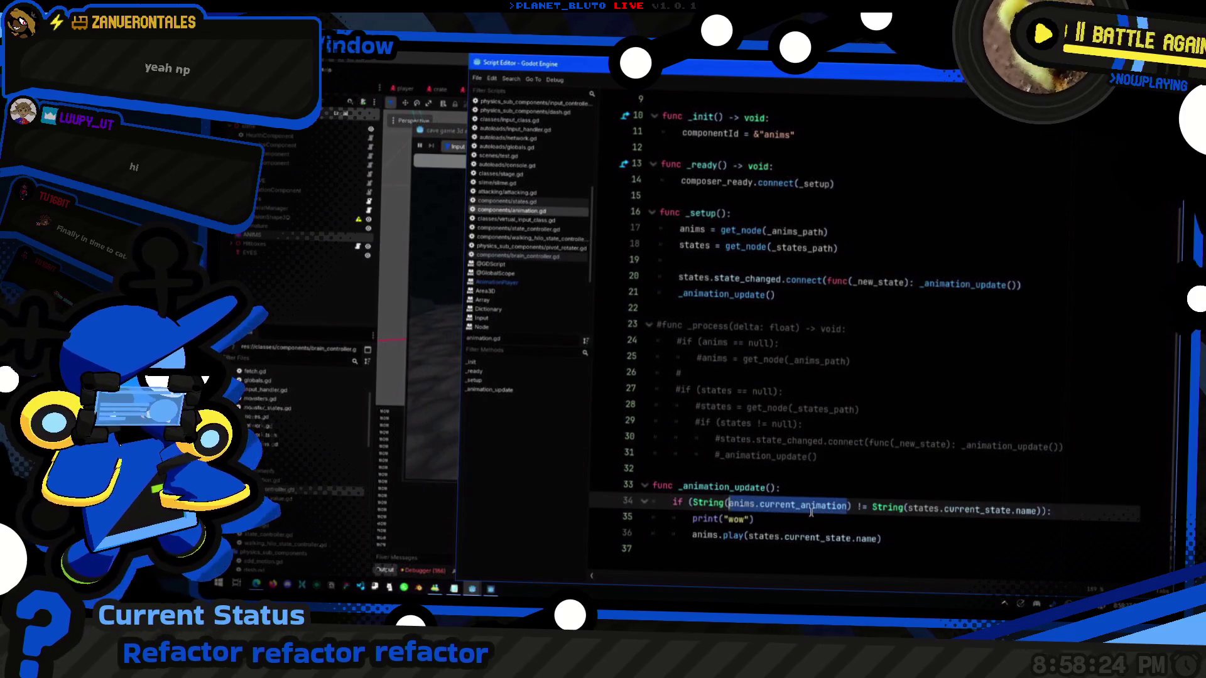
{"action": "left_click", "coordinate": [811, 512]}
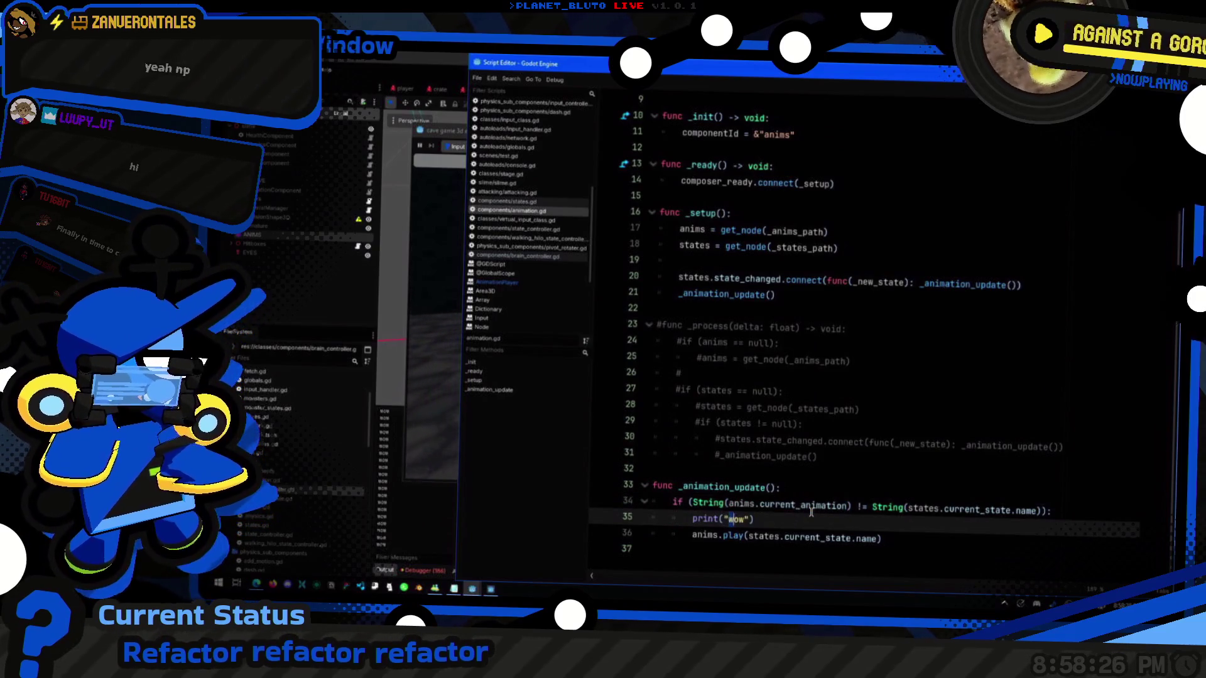
{"action": "key", "text": "BackSpace"}
{"action": "key", "text": "BackSpace"}
{"action": "type", "text": "w"}
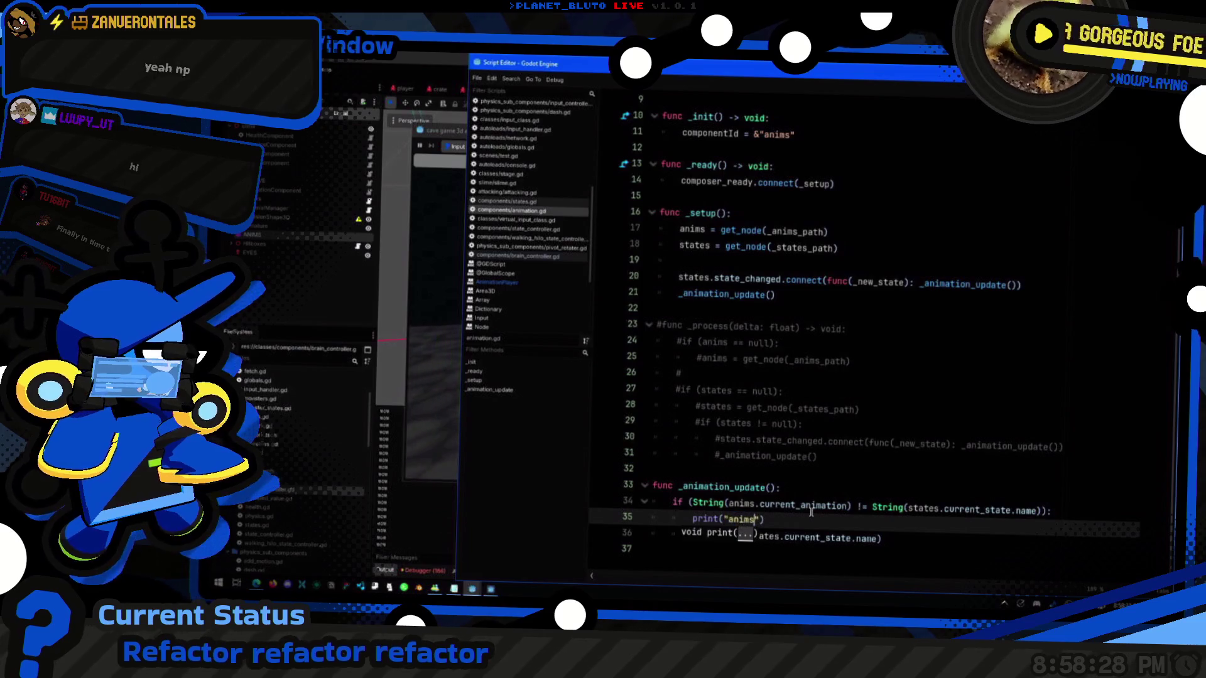
{"action": "type", "text": ", anims.current_animation"}
{"action": "key", "text": "ctrl+shift+d"}
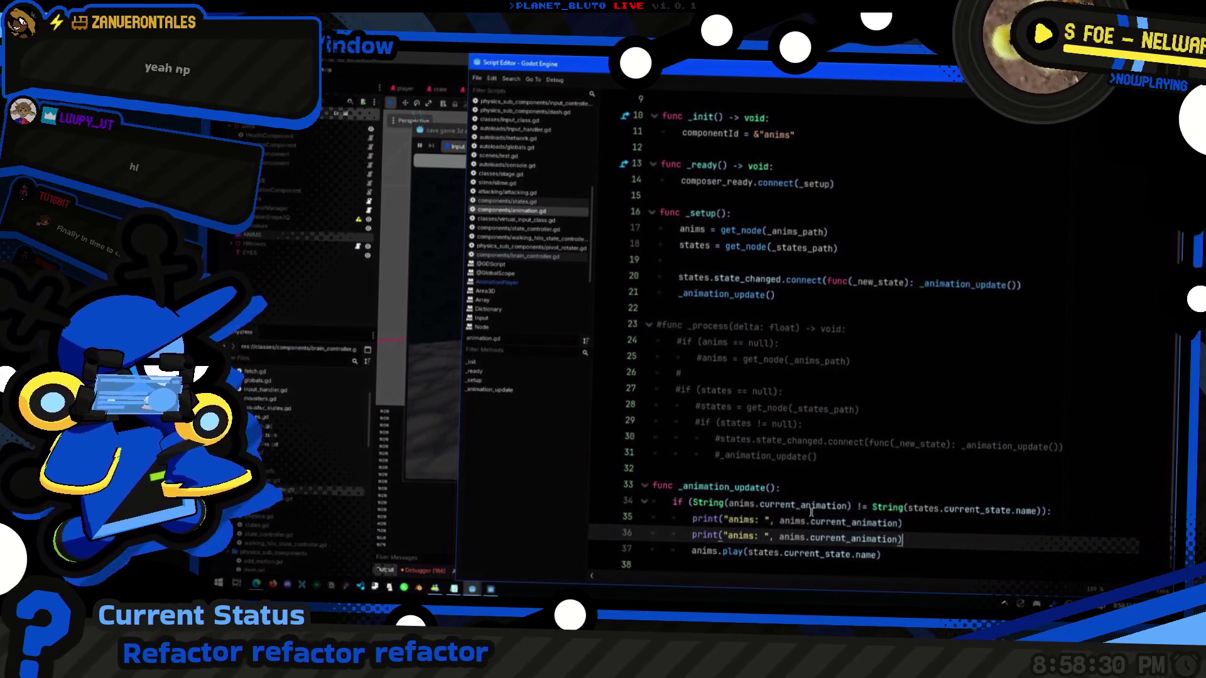
{"action": "key", "text": "Home"}
{"action": "key", "text": "ctrl+Right"}
{"action": "key", "text": "ctrl+Right"}
{"action": "key", "text": "ctrl+shift+Right"}
{"action": "type", "text": "states"}
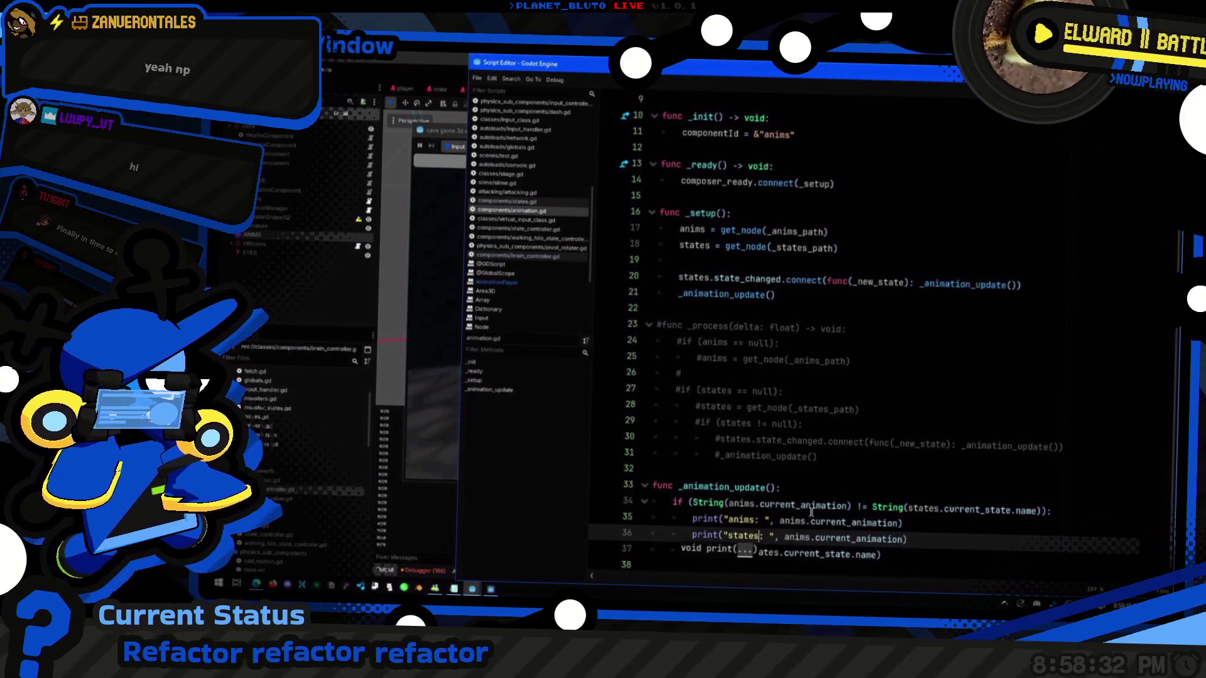
Make the duplicated line print String(states.current_state.name) instead, and save animation.gd.
{"action": "left_click", "coordinate": [913, 511]}
{"action": "key", "text": "ctrl+Left"}
{"action": "key", "text": "ctrl+Left"}
{"action": "key", "text": "shift+End"}
{"action": "key", "text": "shift+Left"}
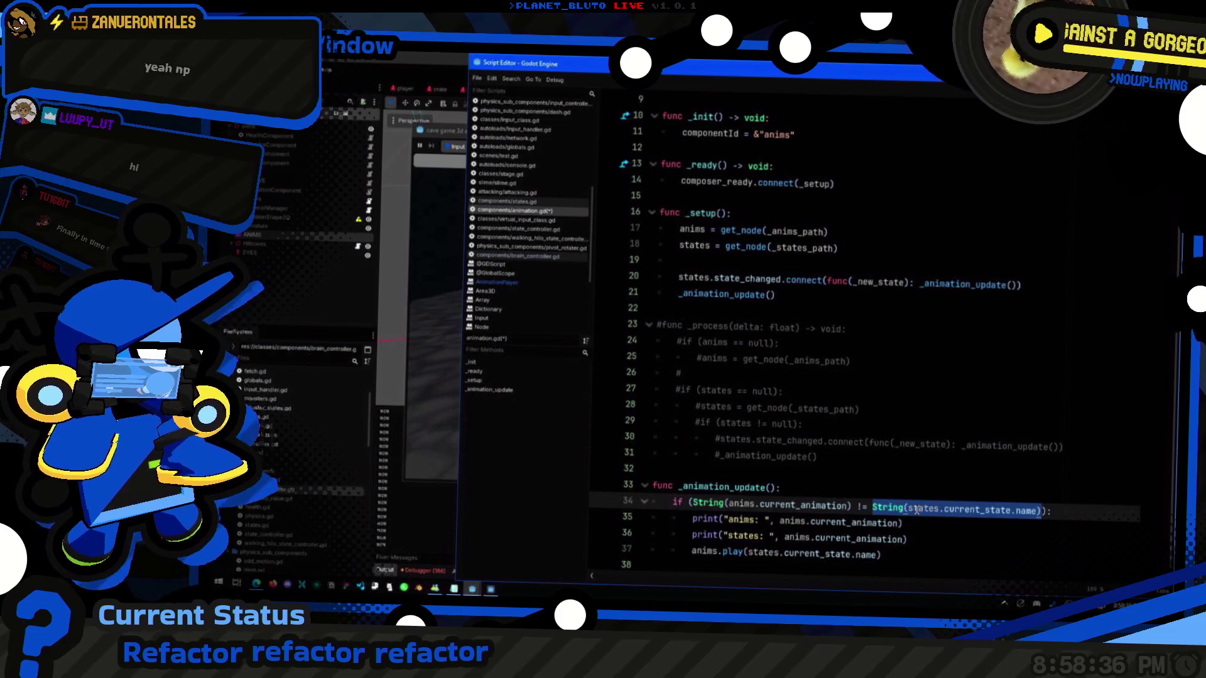
{"action": "key", "text": "ctrl+c"}
{"action": "key", "text": "Down"}
{"action": "key", "text": "Down"}
{"action": "key", "text": "Left"}
{"action": "key", "text": "ctrl+shift+Left"}
{"action": "key", "text": "ctrl+shift+Left"}
{"action": "key", "text": "ctrl+shift+Left"}
{"action": "key", "text": "ctrl+v"}
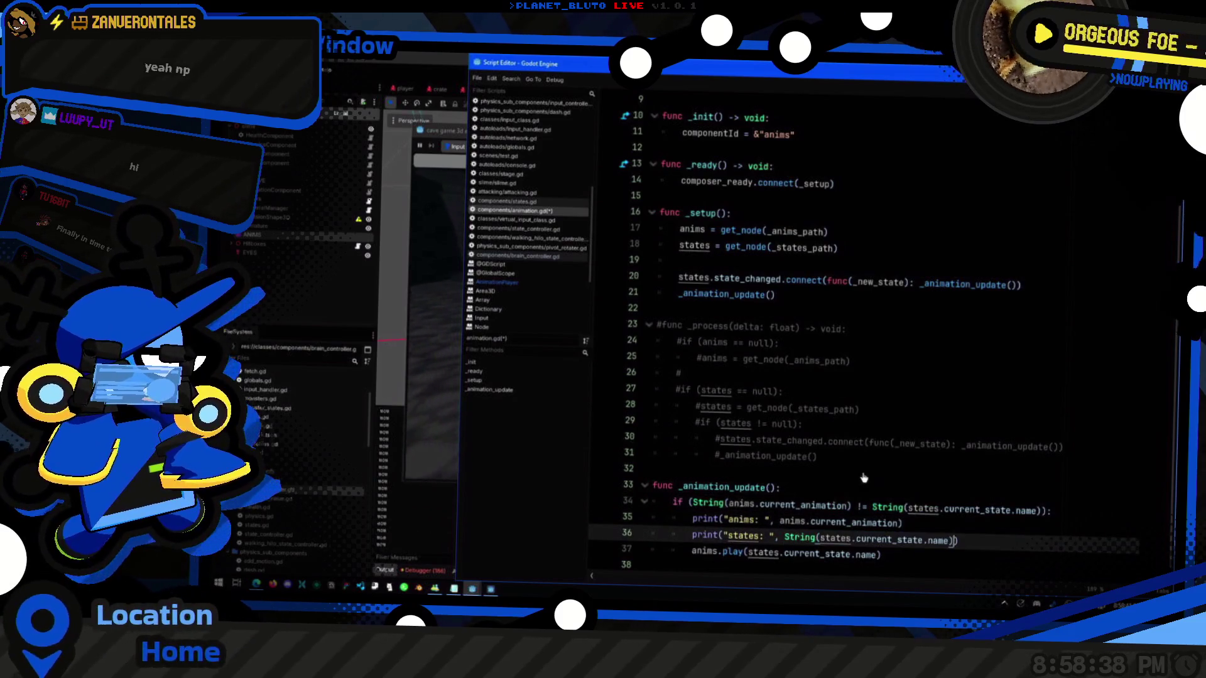
{"action": "key", "text": "ctrl+s"}
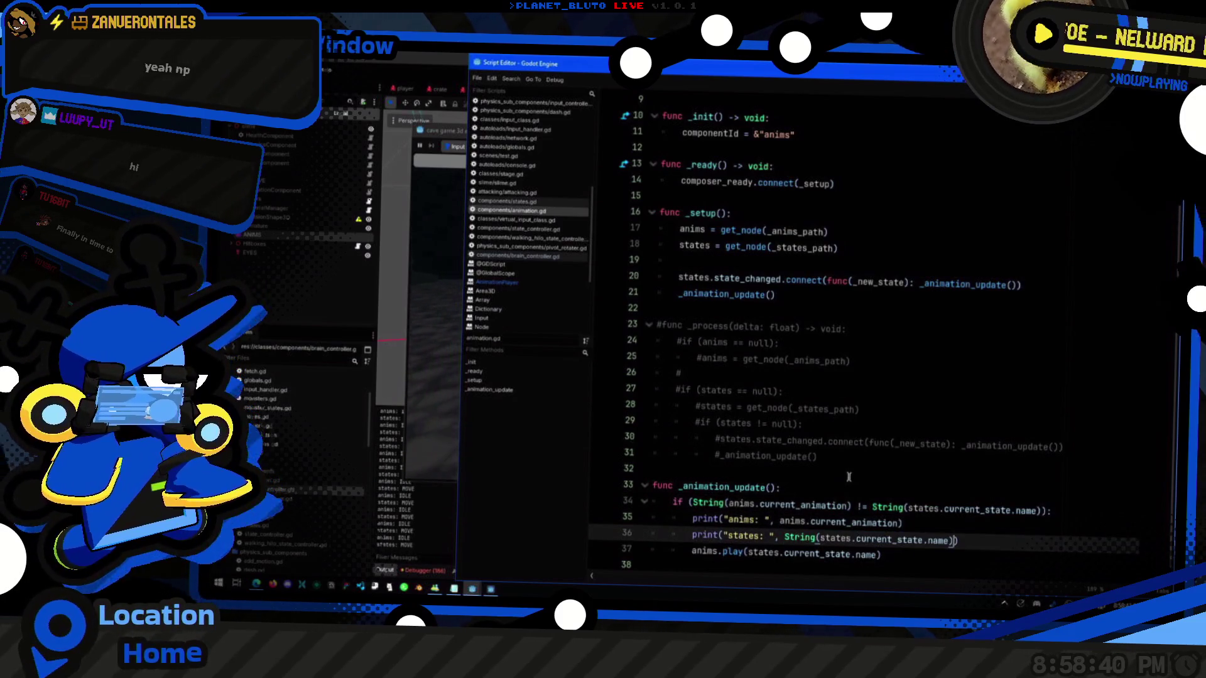
Comment out both the anims and states print lines with Ctrl+K and save animation.gd.
{"action": "left_click", "coordinate": [907, 523]}
{"action": "scroll", "coordinate": [906, 525], "scroll_direction": "down", "scroll_amount": 1}
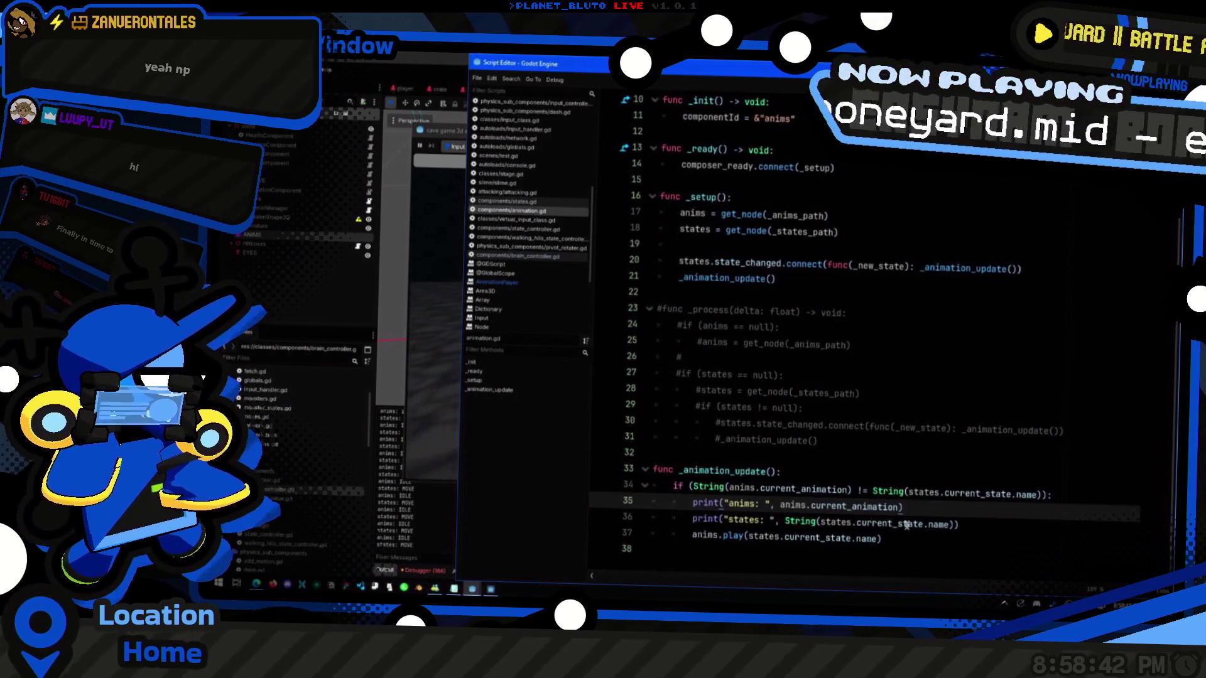
{"action": "key", "text": "Down"}
{"action": "key", "text": "Down"}
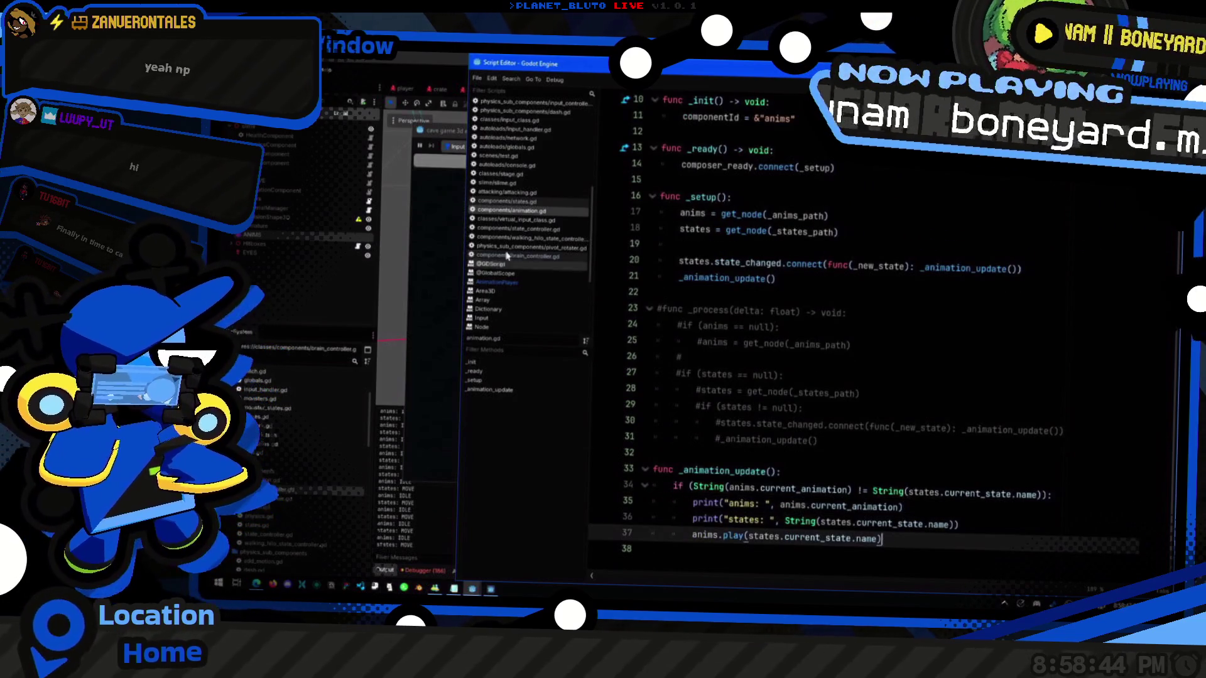
{"action": "left_click", "coordinate": [507, 256]}
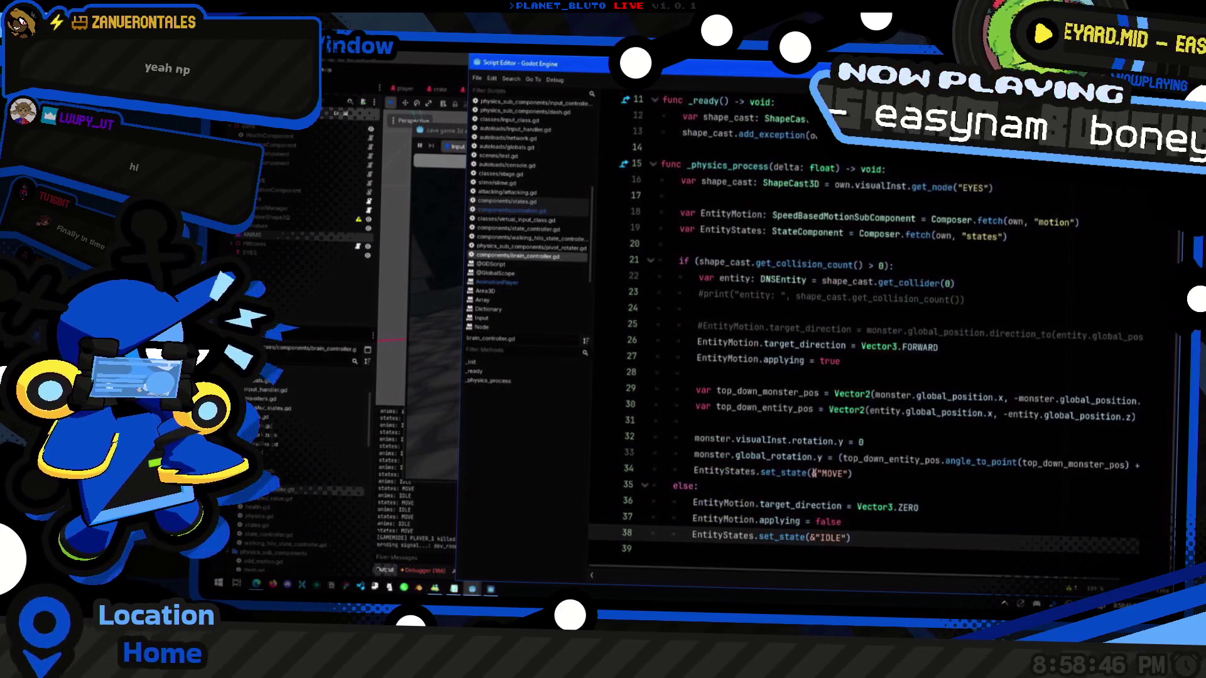
{"action": "left_click", "coordinate": [526, 212]}
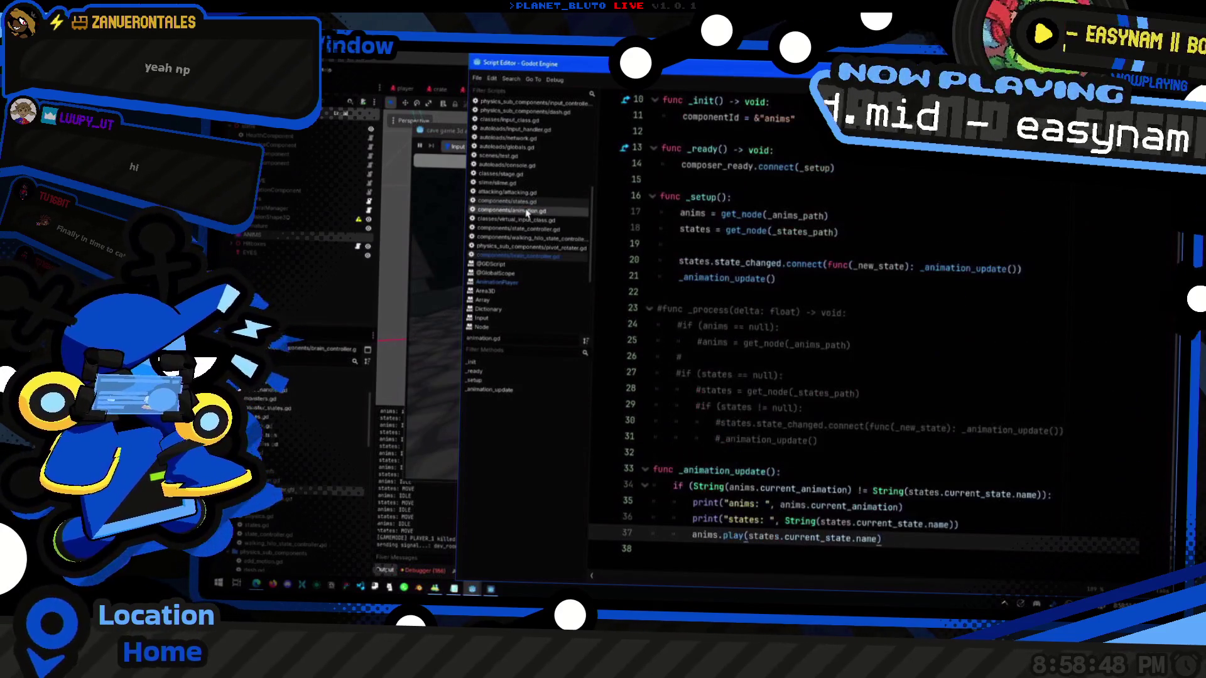
{"action": "left_click", "coordinate": [507, 201]}
{"action": "left_click", "coordinate": [512, 211]}
{"action": "left_click", "coordinate": [860, 521]}
{"action": "key", "text": "ctrl+k"}
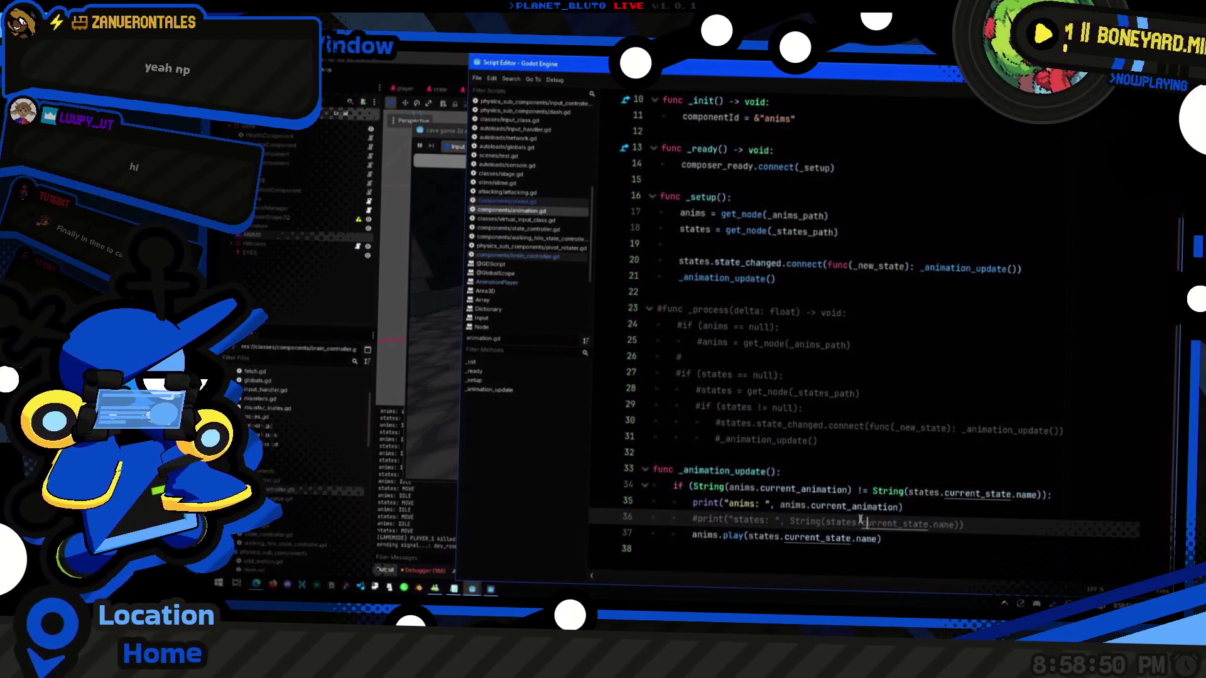
{"action": "key", "text": "Up"}
{"action": "key", "text": "ctrl+k"}
{"action": "key", "text": "ctrl+s"}
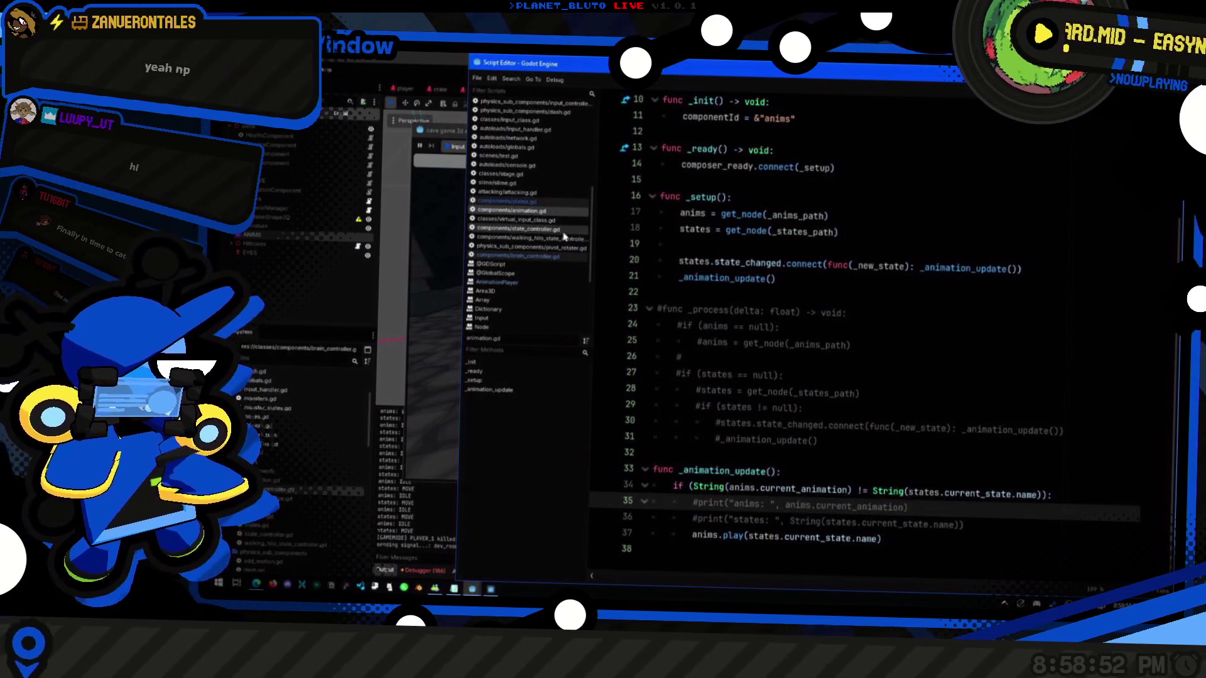
{"action": "left_click", "coordinate": [936, 326]}
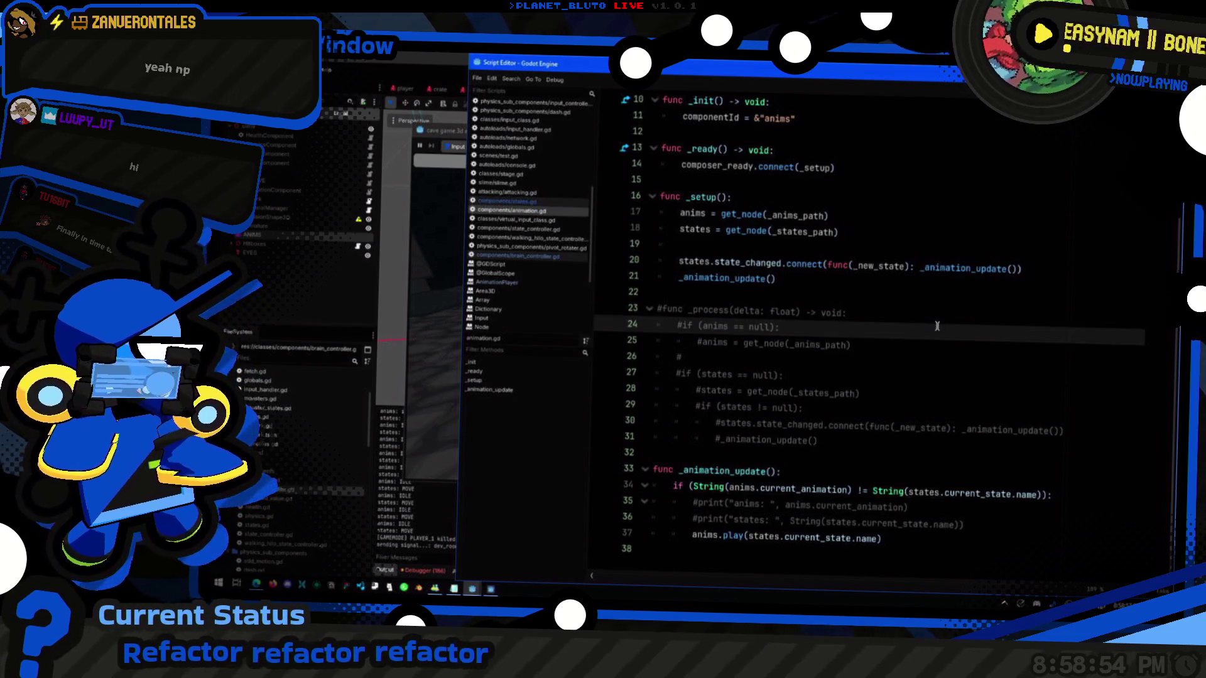
{"action": "key", "text": "ctrl+alt+o"}
Open monster.gd and search it for ANIM references.
{"action": "type", "text": "monster"}
{"action": "key", "text": "Return"}
{"action": "right_click", "coordinate": [938, 331]}
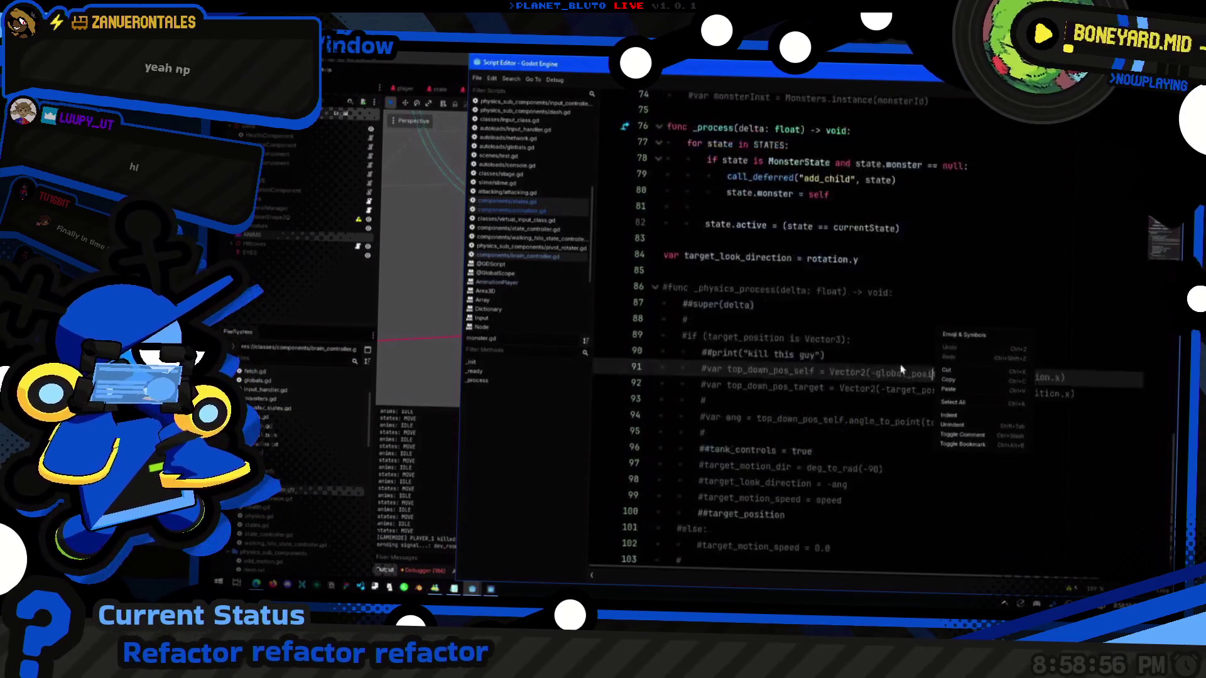
{"action": "scroll", "coordinate": [879, 386], "scroll_direction": "up", "scroll_amount": 5}
{"action": "scroll", "coordinate": [818, 387], "scroll_direction": "up", "scroll_amount": 5}
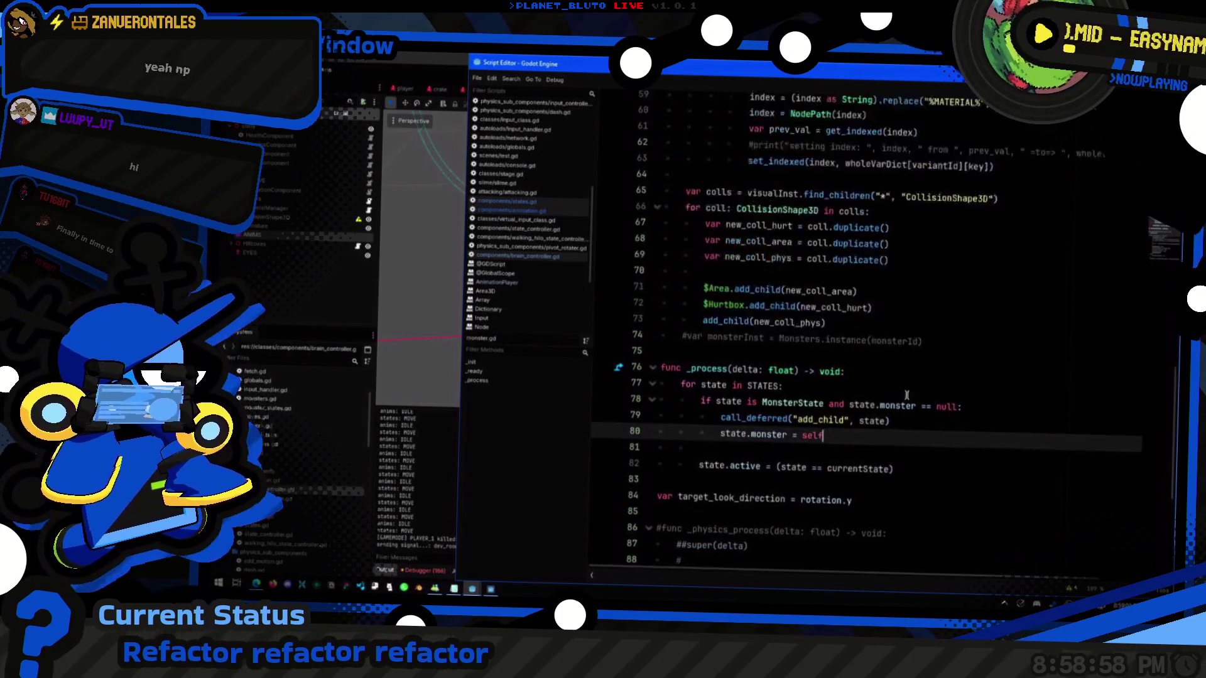
{"action": "key", "text": "ctrl+f"}
{"action": "type", "text": "ANIM"}
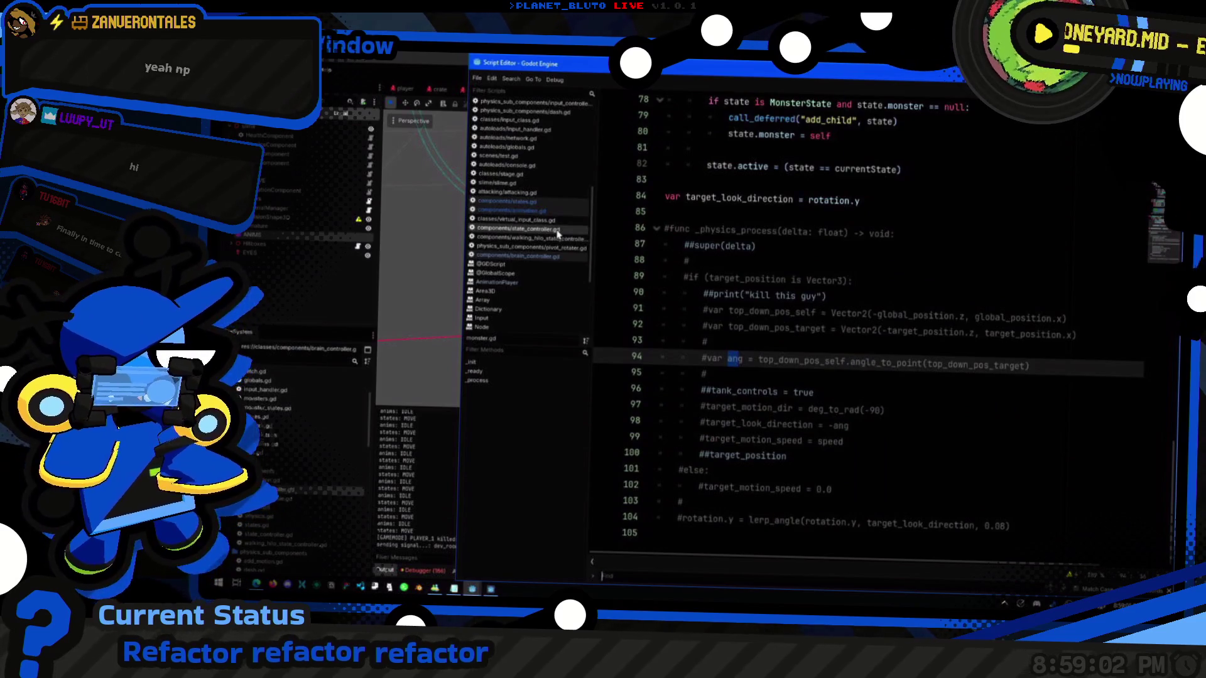
Inspect roaming.gd and attacking.gd, opening each through quick resource search.
{"action": "key", "text": "ctrl+alt+o"}
{"action": "type", "text": "roam"}
{"action": "key", "text": "Return"}
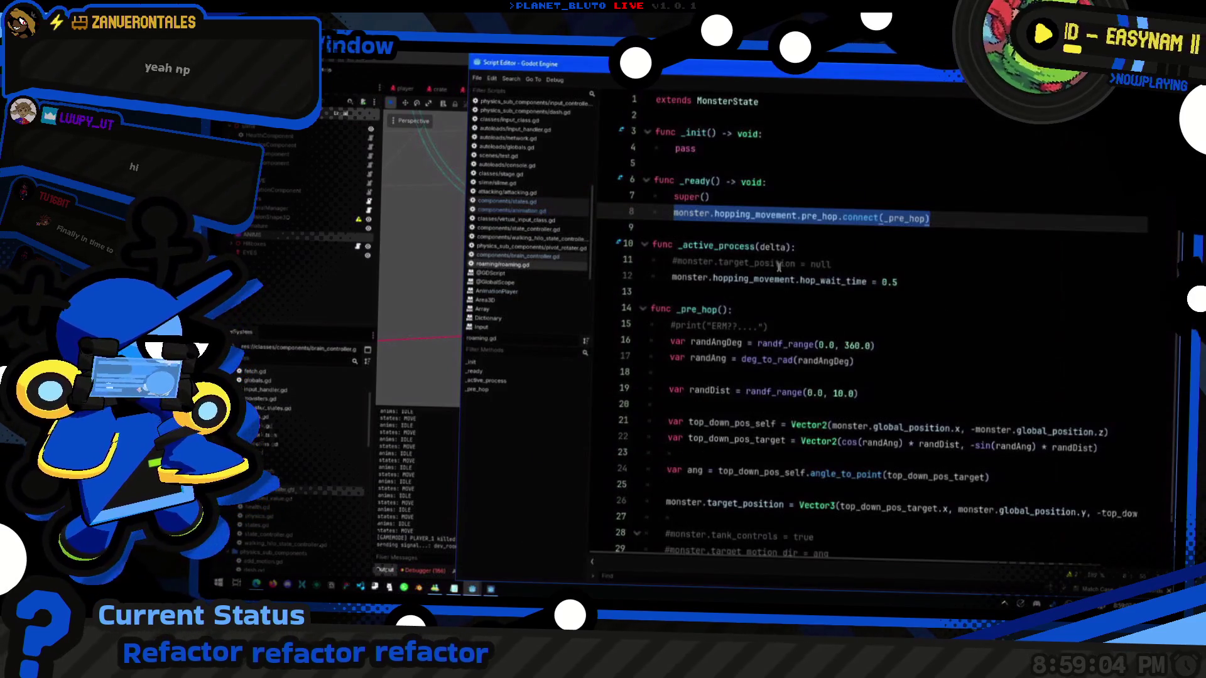
{"action": "scroll", "coordinate": [782, 269], "scroll_direction": "down", "scroll_amount": 1}
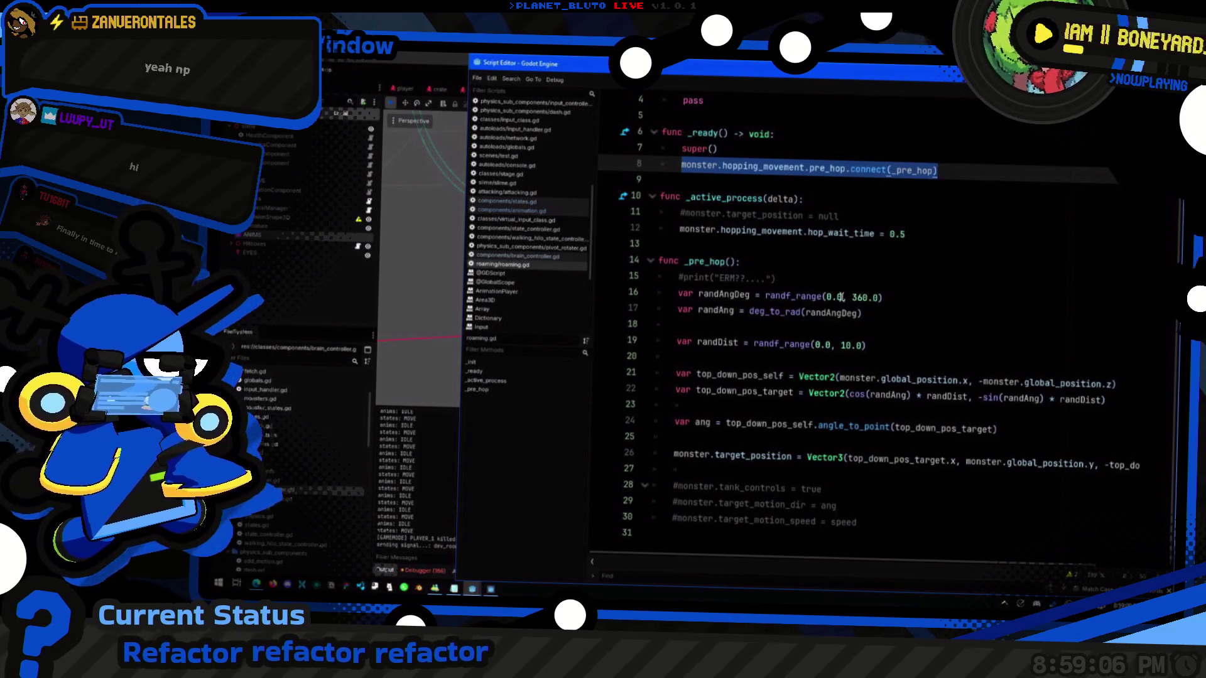
{"action": "key", "text": "ctrl+alt+o"}
{"action": "type", "text": "attack"}
{"action": "key", "text": "Return"}
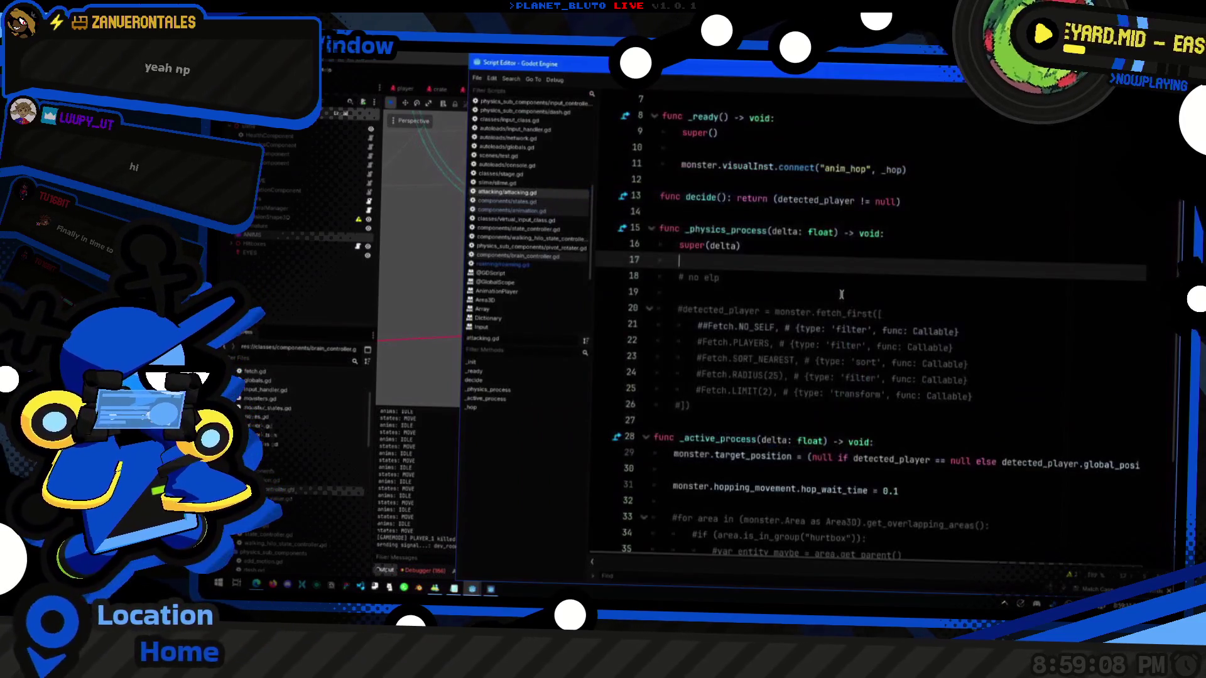
{"action": "scroll", "coordinate": [903, 354], "scroll_direction": "up", "scroll_amount": 5}
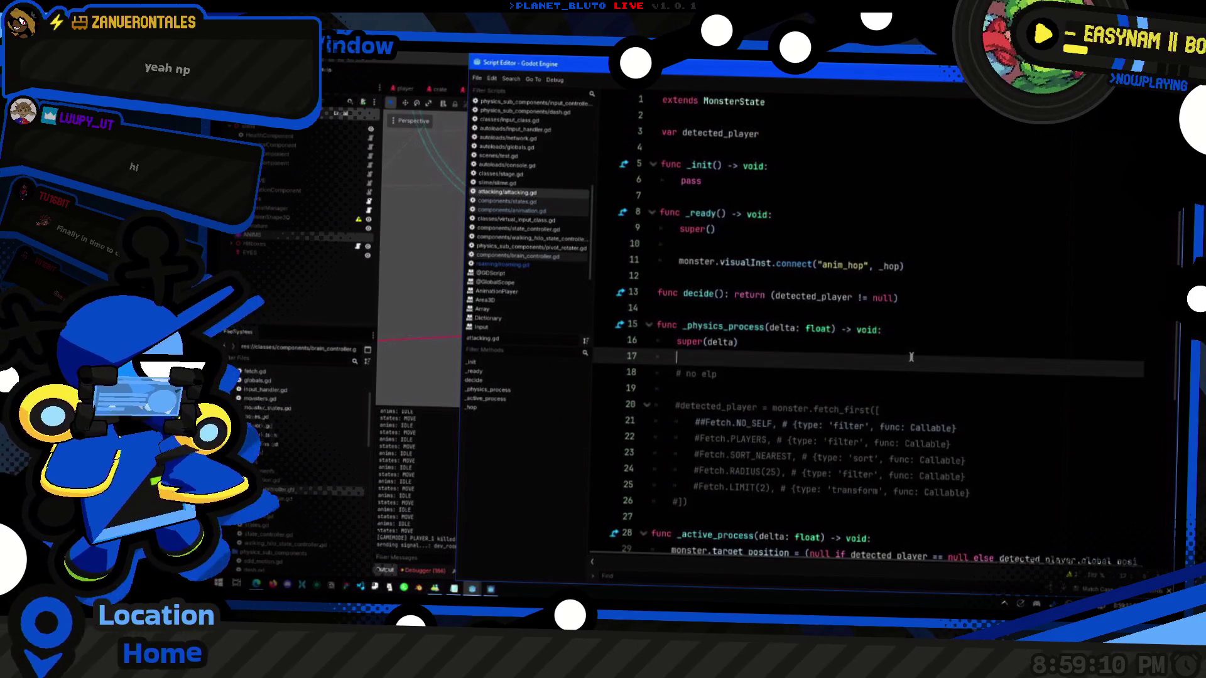
Search all project files for 'anims' and check the matches in animation.gd.
{"action": "key", "text": "ctrl+shift+f"}
{"action": "type", "text": "anims"}
{"action": "key", "text": "Return"}
{"action": "left_click", "coordinate": [407, 481]}
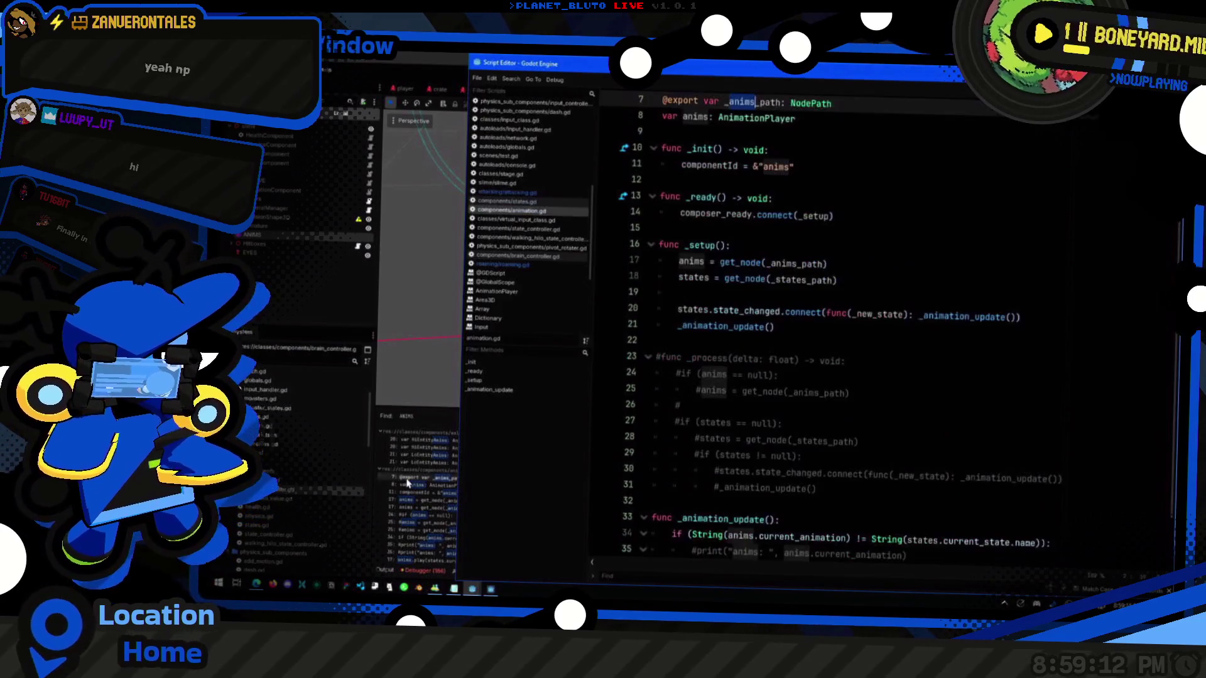
{"action": "left_click", "coordinate": [407, 506]}
{"action": "scroll", "coordinate": [442, 561], "scroll_direction": "down", "scroll_amount": 5}
Rerun the project search case-sensitively for 'ANIMS'.
{"action": "key", "text": "ctrl+shift+f"}
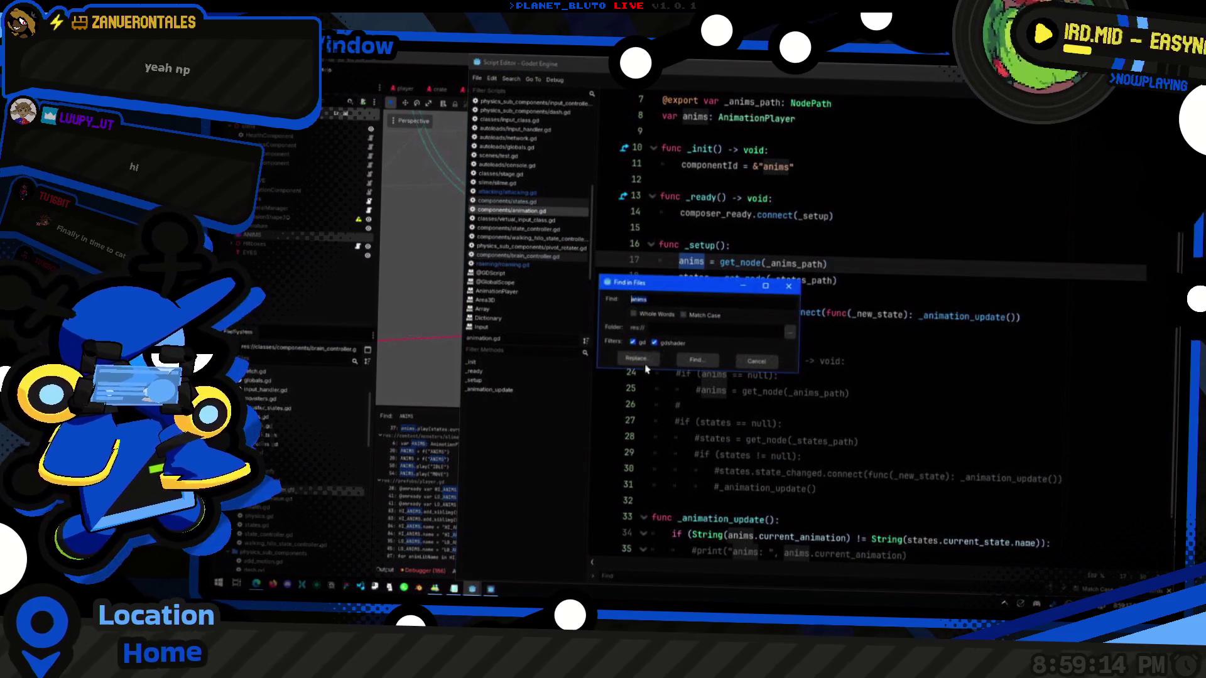
{"action": "left_click", "coordinate": [686, 364]}
{"action": "key", "text": "ctrl+shift+f"}
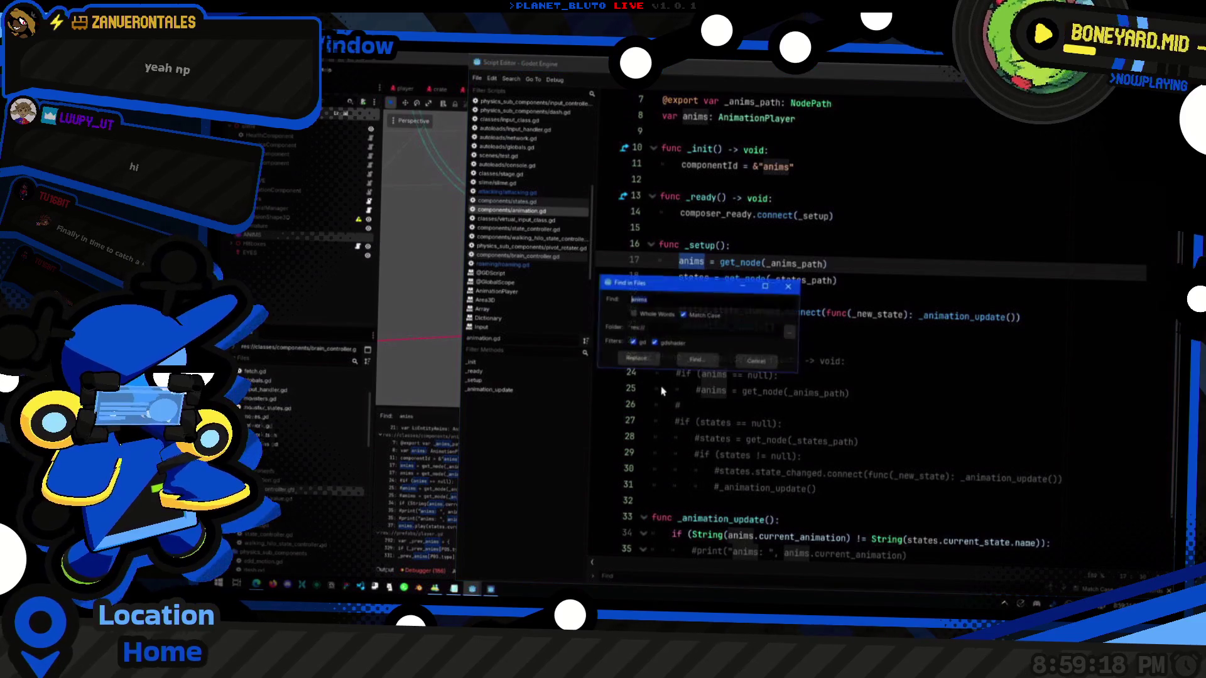
{"action": "type", "text": "S"}
{"action": "key", "text": "Return"}
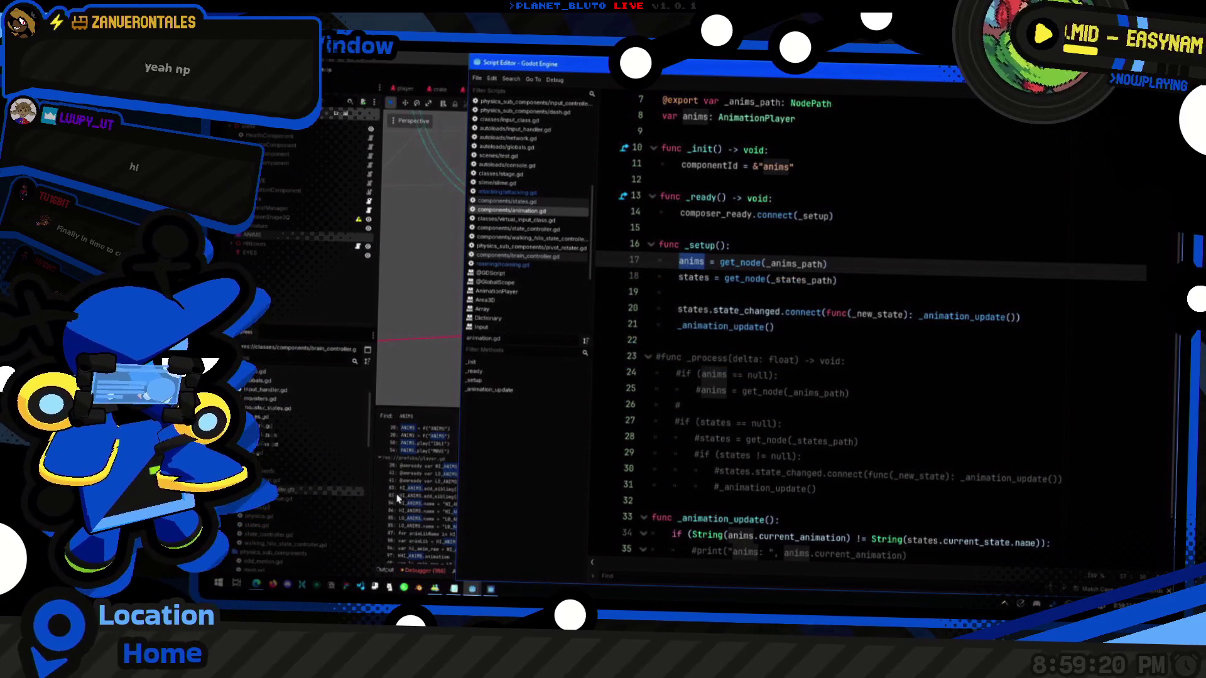
In slime.gd, comment out ANIMS.play("MOVE") and ANIMS.play("IDLE"), then save.
{"action": "left_click", "coordinate": [438, 444]}
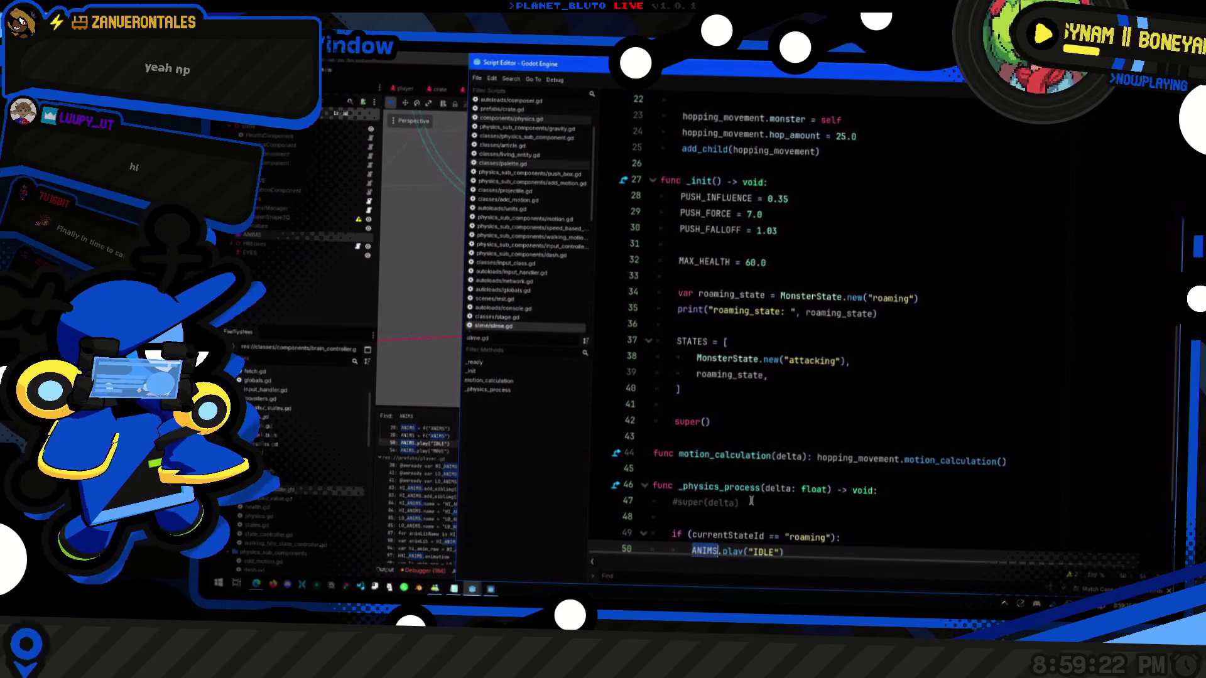
{"action": "scroll", "coordinate": [751, 501], "scroll_direction": "down", "scroll_amount": 3}
{"action": "left_click", "coordinate": [794, 489]}
{"action": "key", "text": "ctrl+k"}
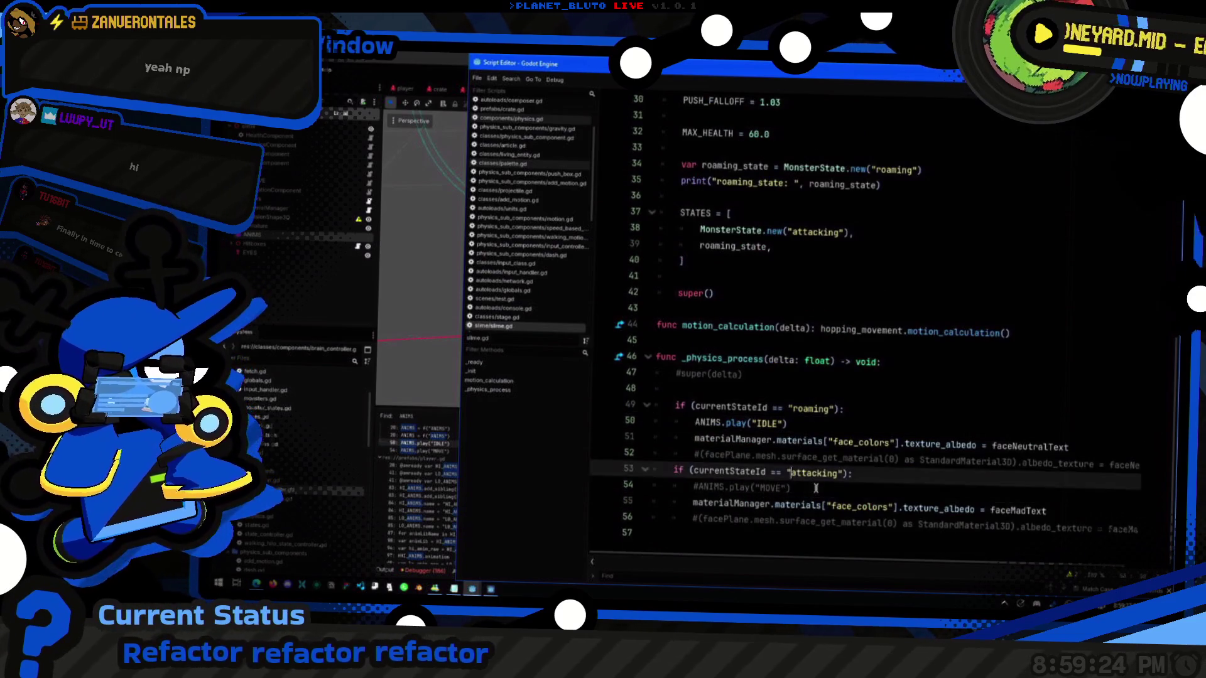
{"action": "key", "text": "Up"}
{"action": "key", "text": "Up"}
{"action": "key", "text": "Up"}
{"action": "key", "text": "ctrl+k"}
{"action": "key", "text": "ctrl+s"}
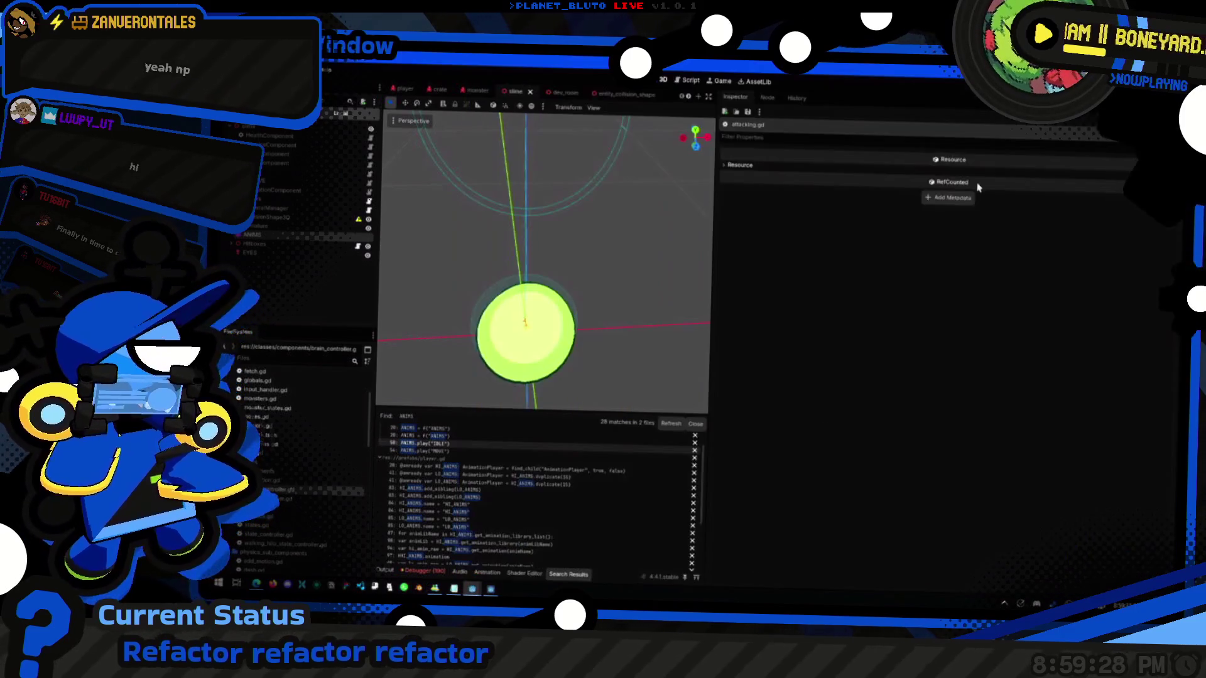
Launch the game, host as a Knight, and spawn a slime with 'mon slime'.
{"action": "key", "text": "ctrl+s"}
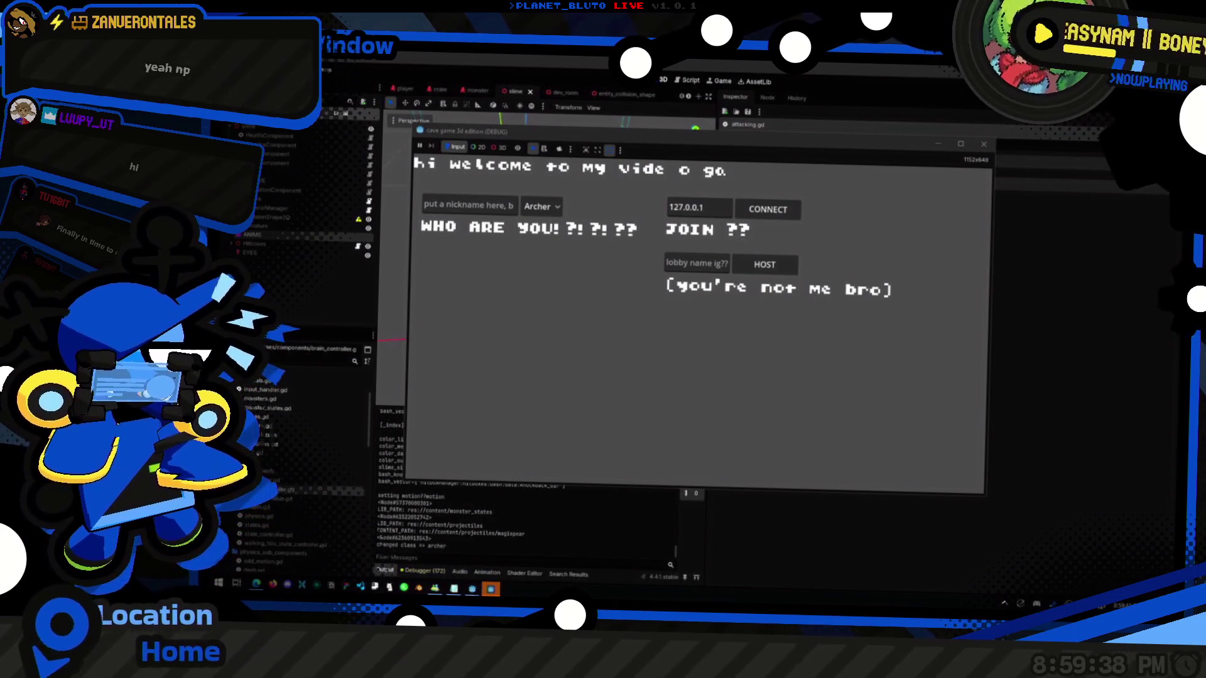
{"action": "left_click", "coordinate": [541, 207]}
{"action": "left_click", "coordinate": [559, 248]}
{"action": "left_click", "coordinate": [764, 264]}
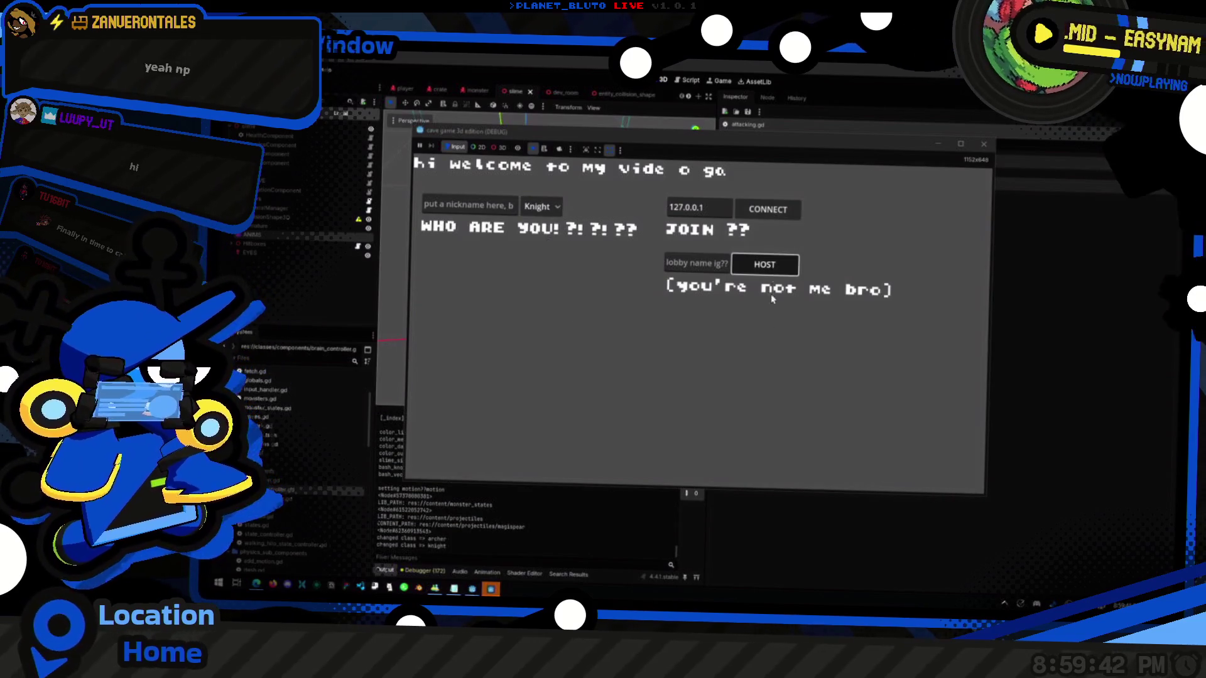
{"action": "type", "text": "mon slim"}
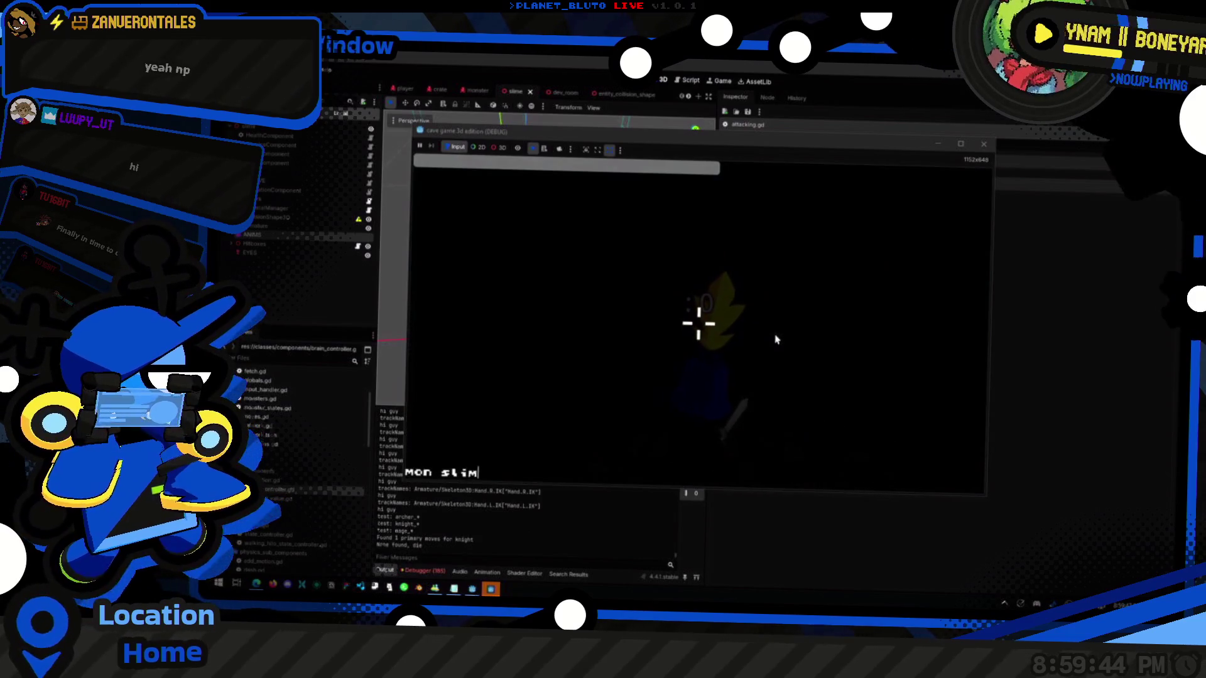
{"action": "type", "text": "e"}
{"action": "key", "text": "Return"}
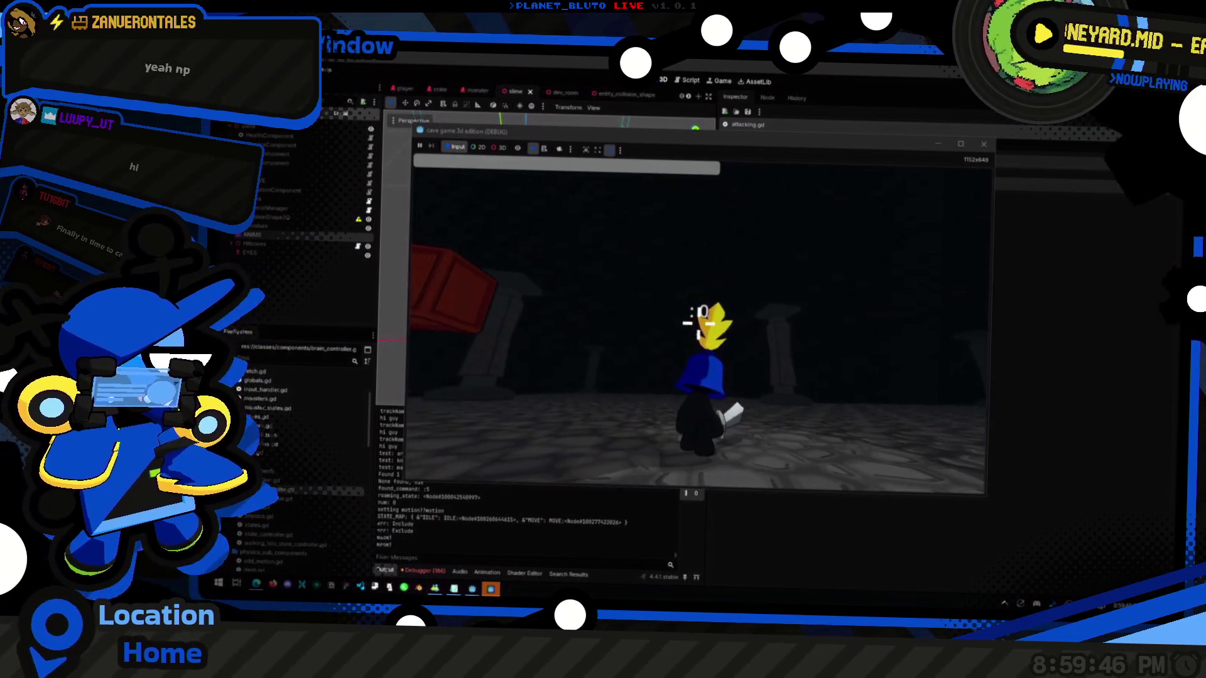
Walk the knight around the slime to watch its behaviour, then return to the editor.
{"action": "key", "text": "w"}
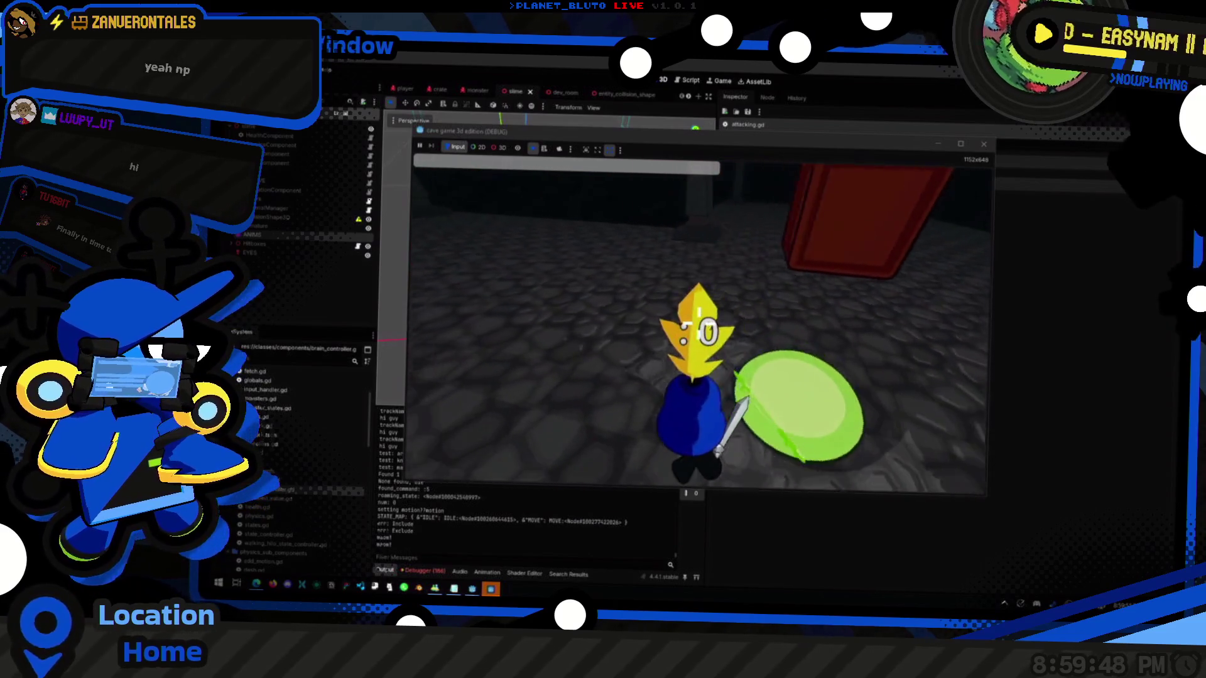
{"action": "key", "text": "w"}
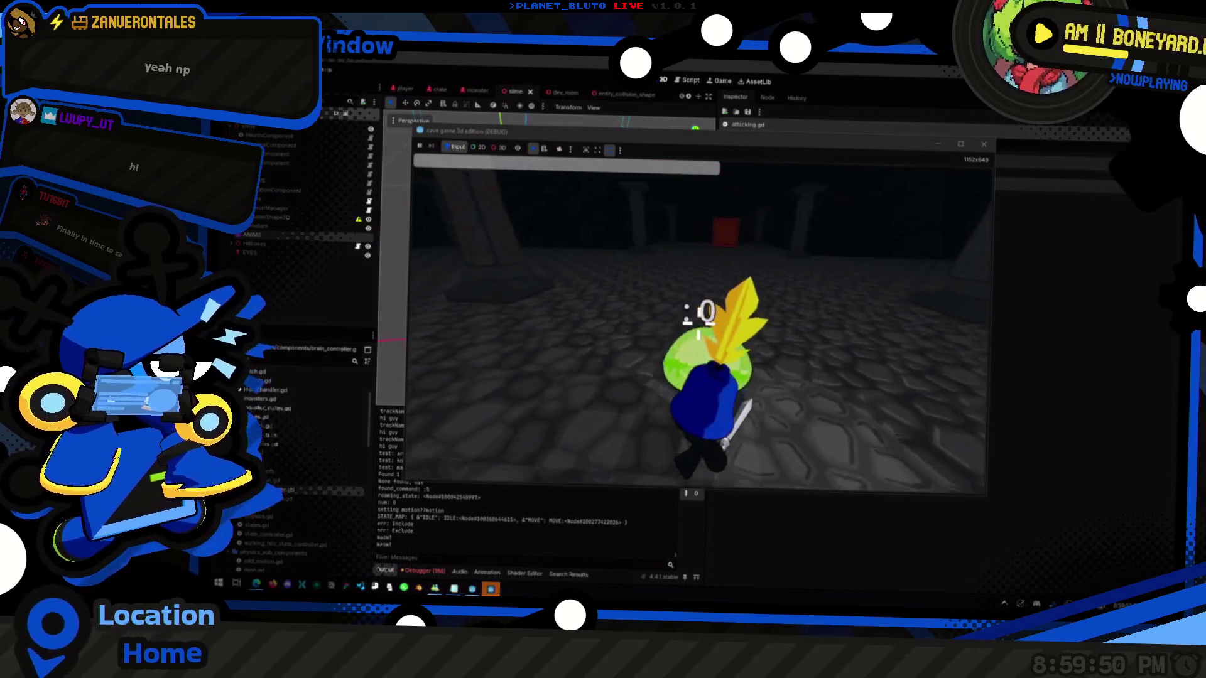
{"action": "key", "text": "w"}
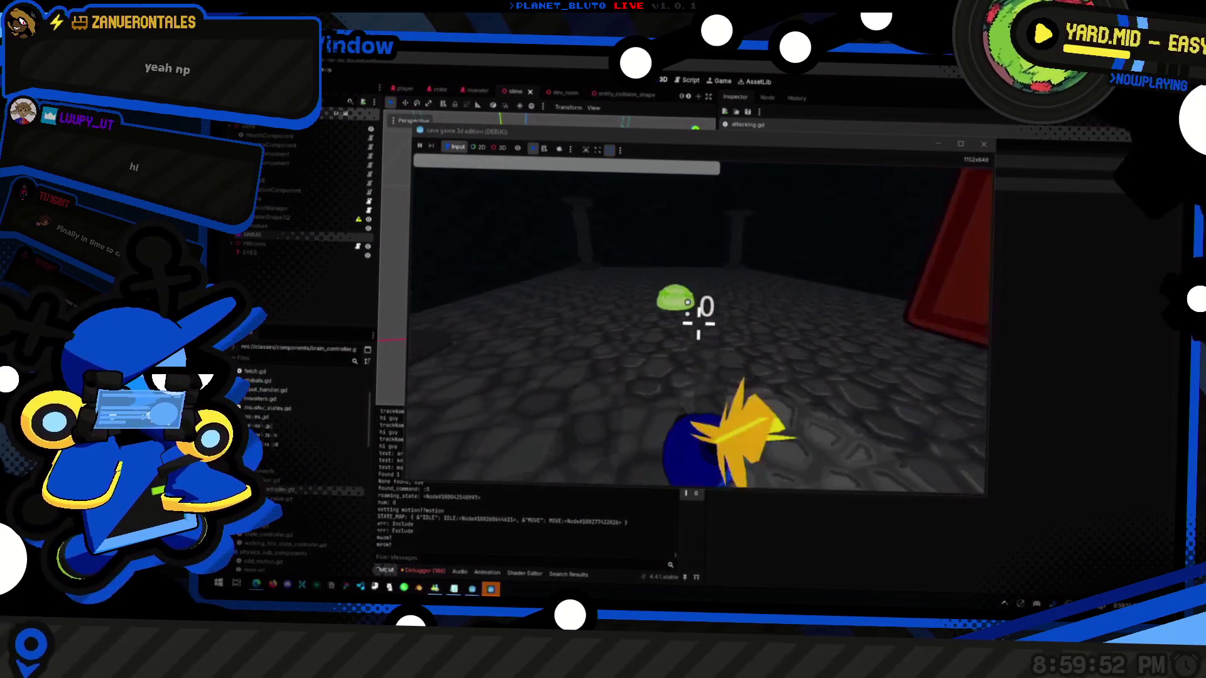
{"action": "key", "text": "w"}
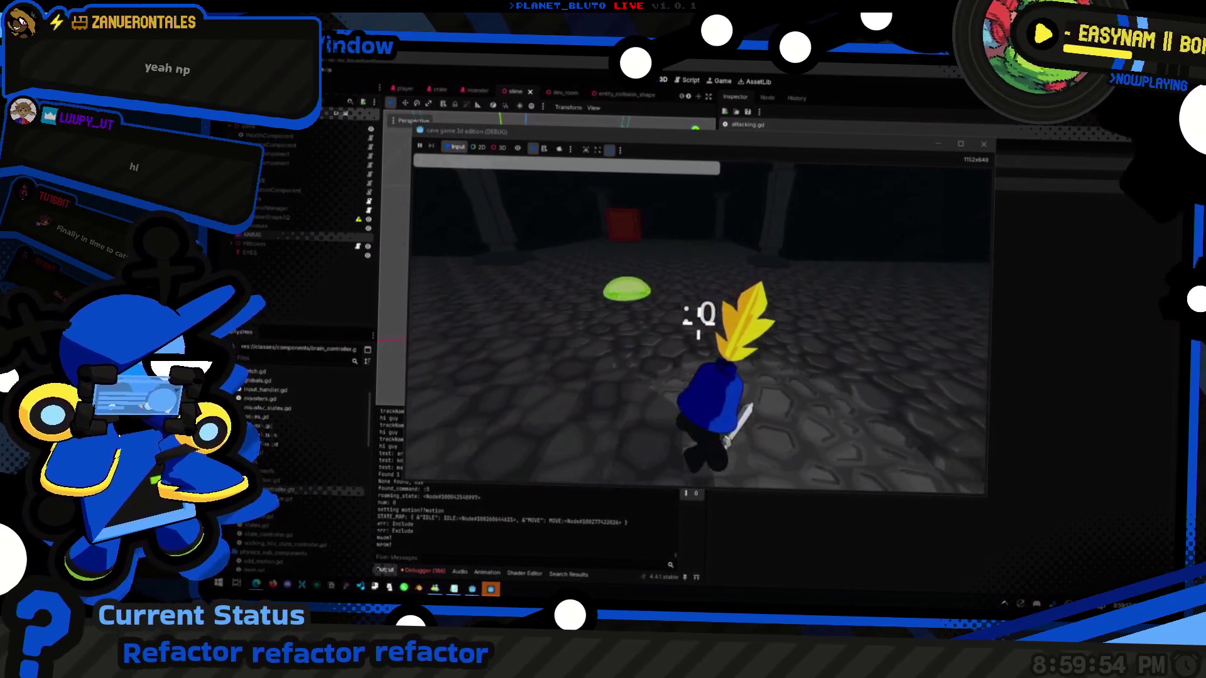
{"action": "key", "text": "w"}
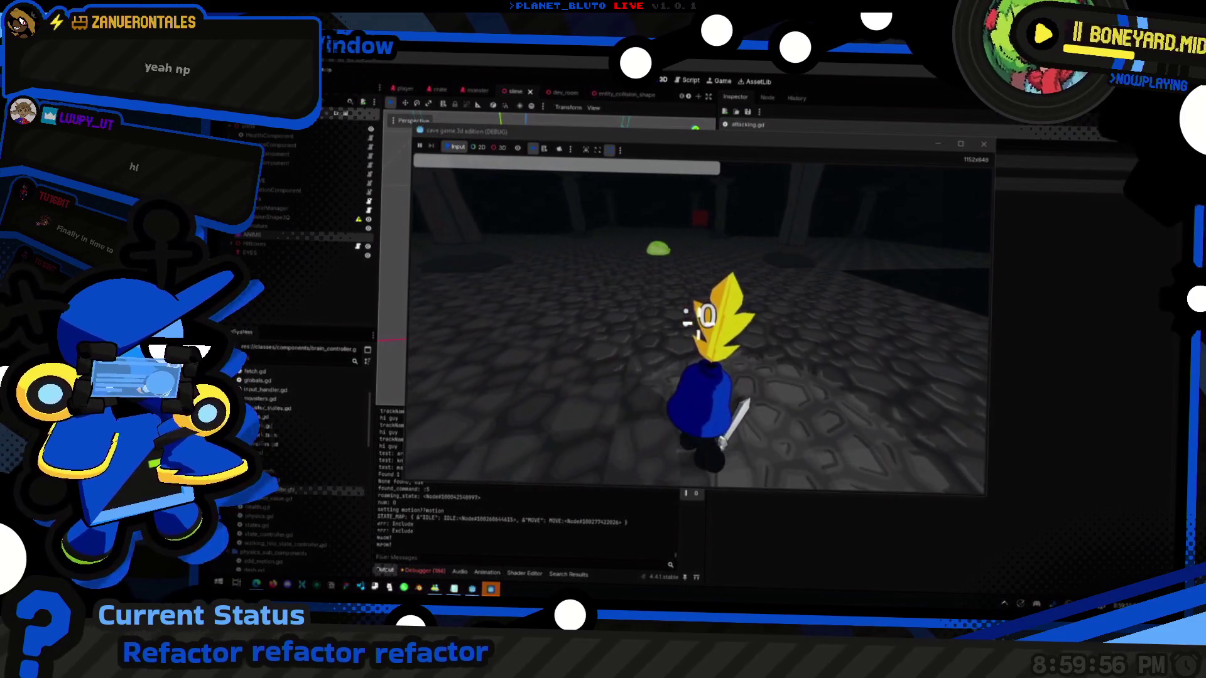
{"action": "key", "text": "alt+Tab"}
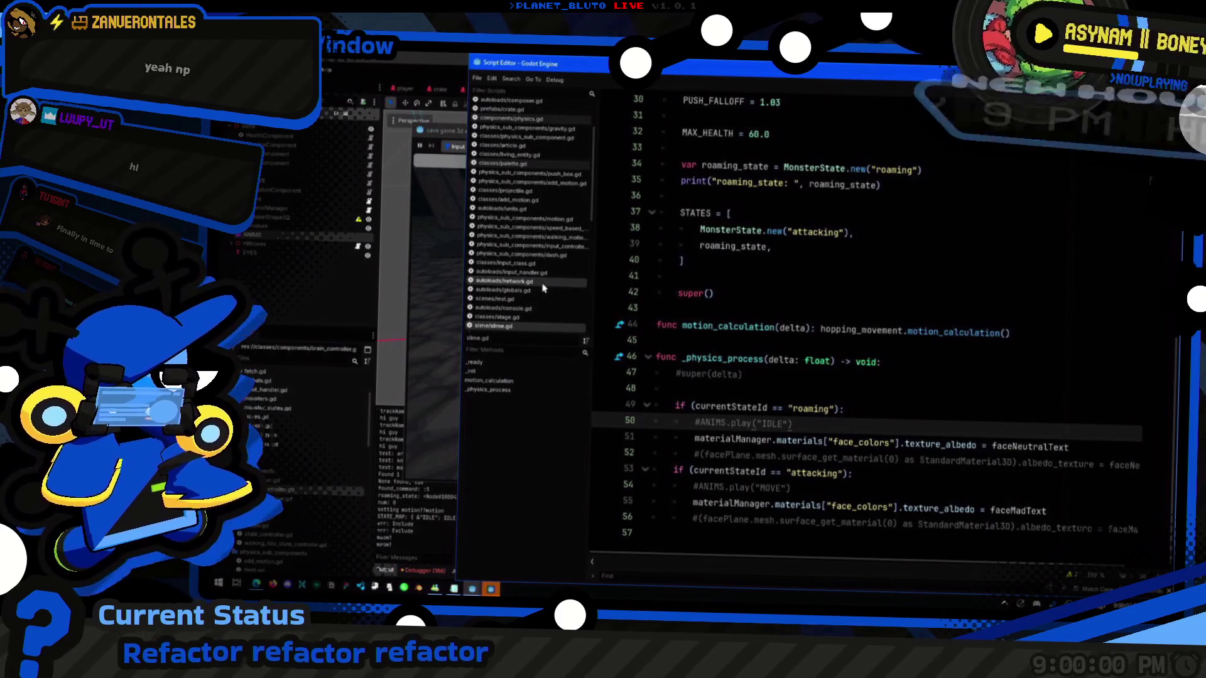
Find and open brain_controller.gd in the script editor.
{"action": "scroll", "coordinate": [538, 289], "scroll_direction": "down", "scroll_amount": 5}
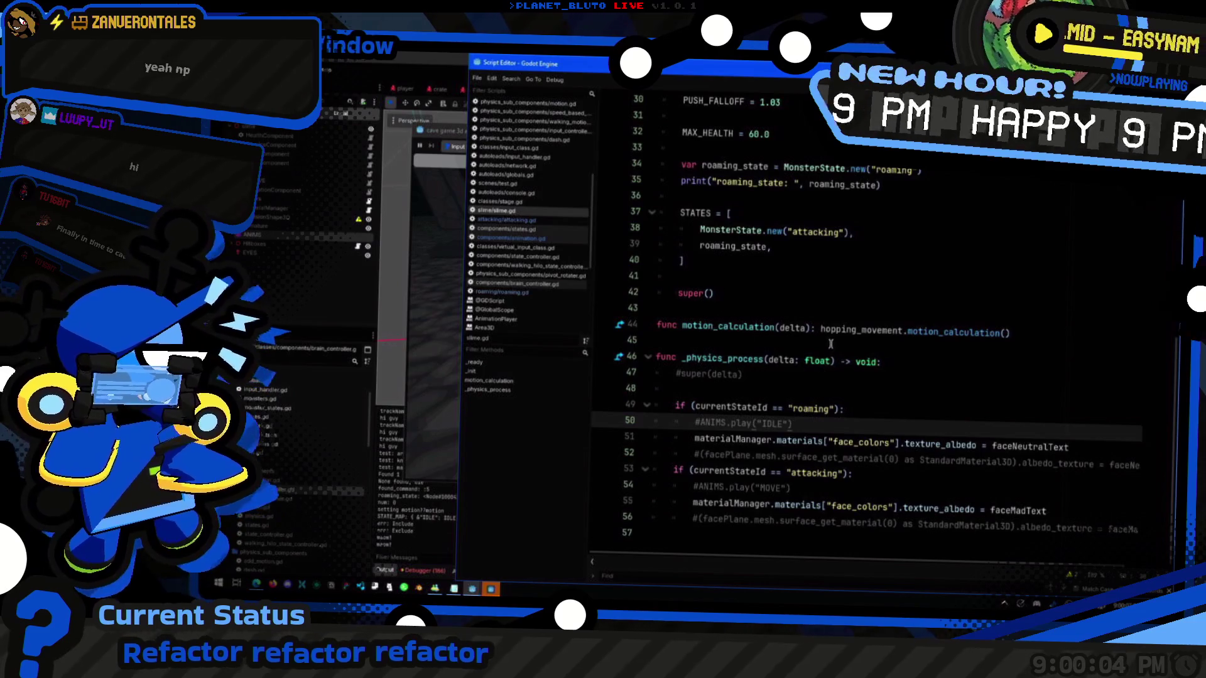
{"action": "mouse_move", "coordinate": [855, 328]}
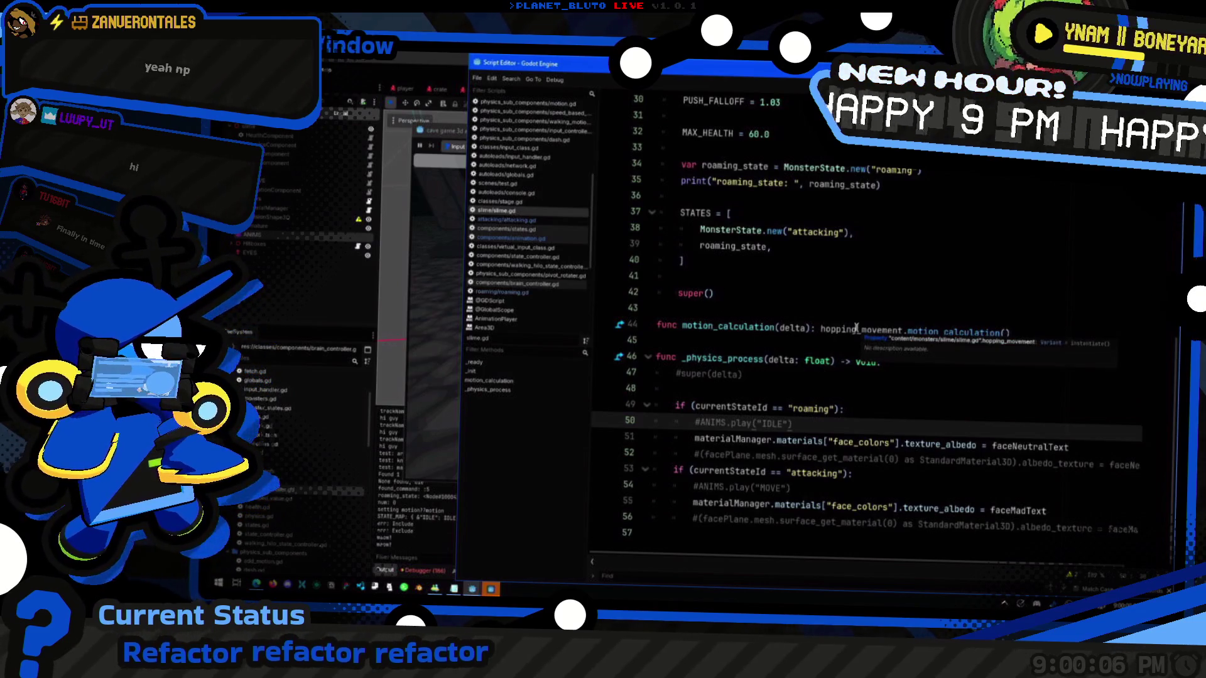
{"action": "scroll", "coordinate": [892, 444], "scroll_direction": "up", "scroll_amount": 4}
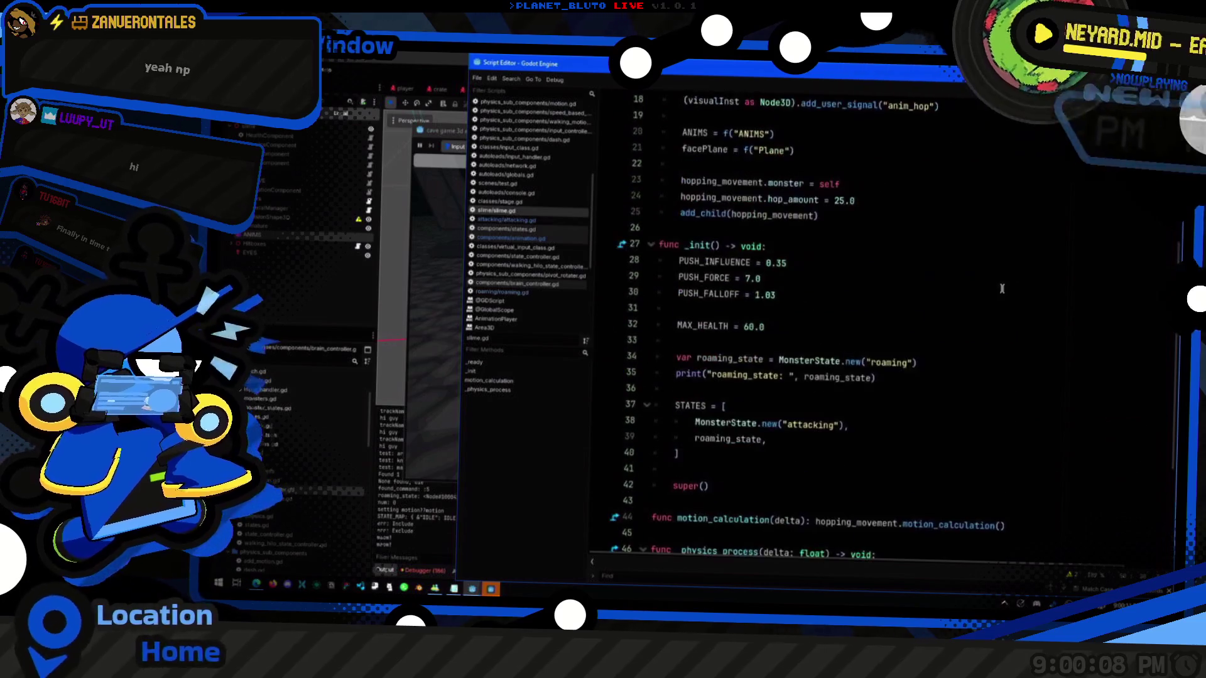
{"action": "scroll", "coordinate": [891, 444], "scroll_direction": "down", "scroll_amount": 4}
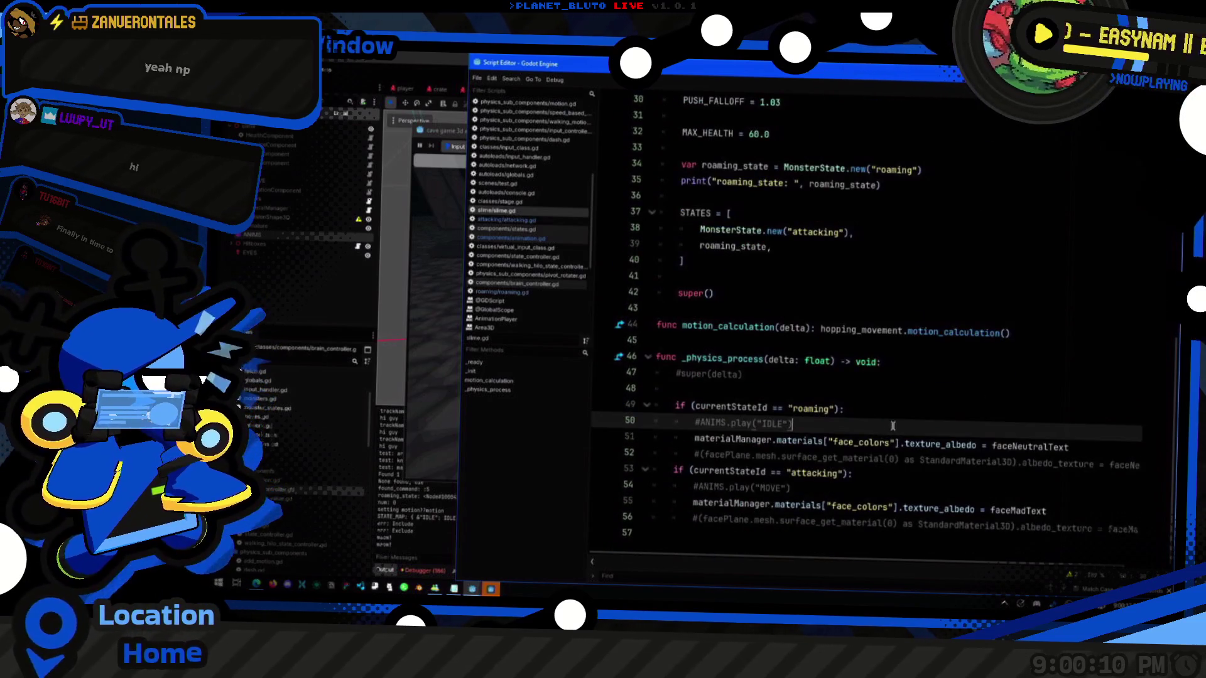
{"action": "left_click", "coordinate": [534, 285]}
{"action": "scroll", "coordinate": [970, 389], "scroll_direction": "down", "scroll_amount": 1}
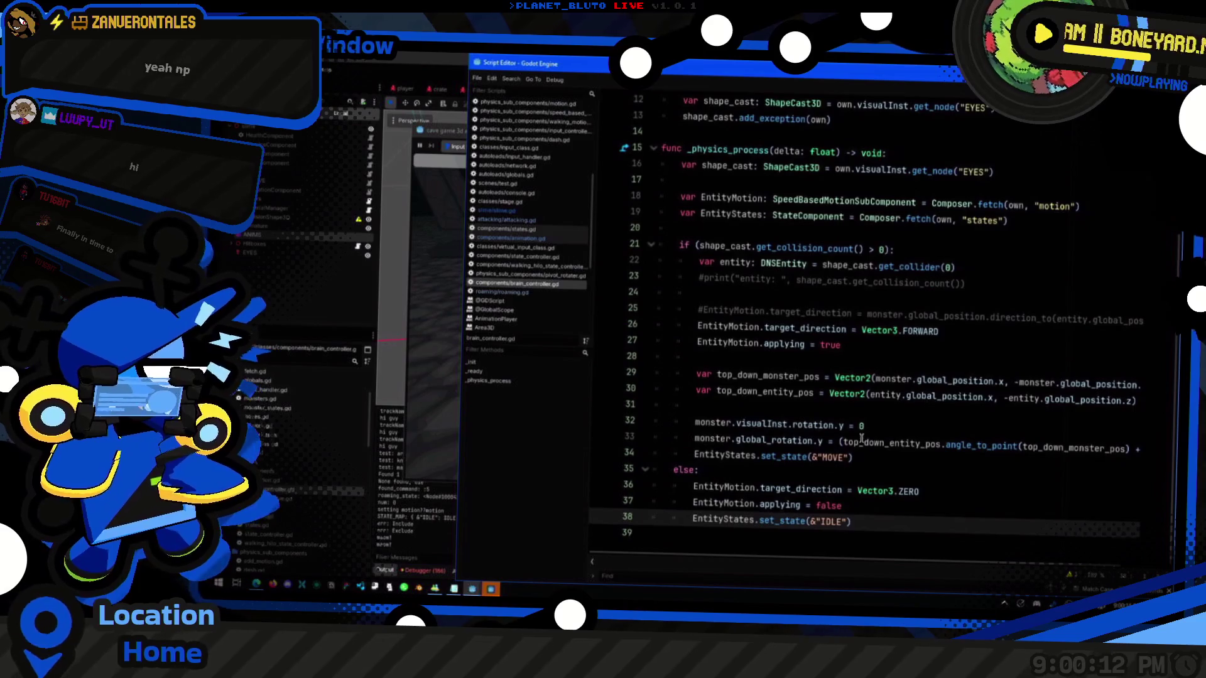
{"action": "left_click", "coordinate": [892, 456]}
{"action": "key", "text": "alt+Tab"}
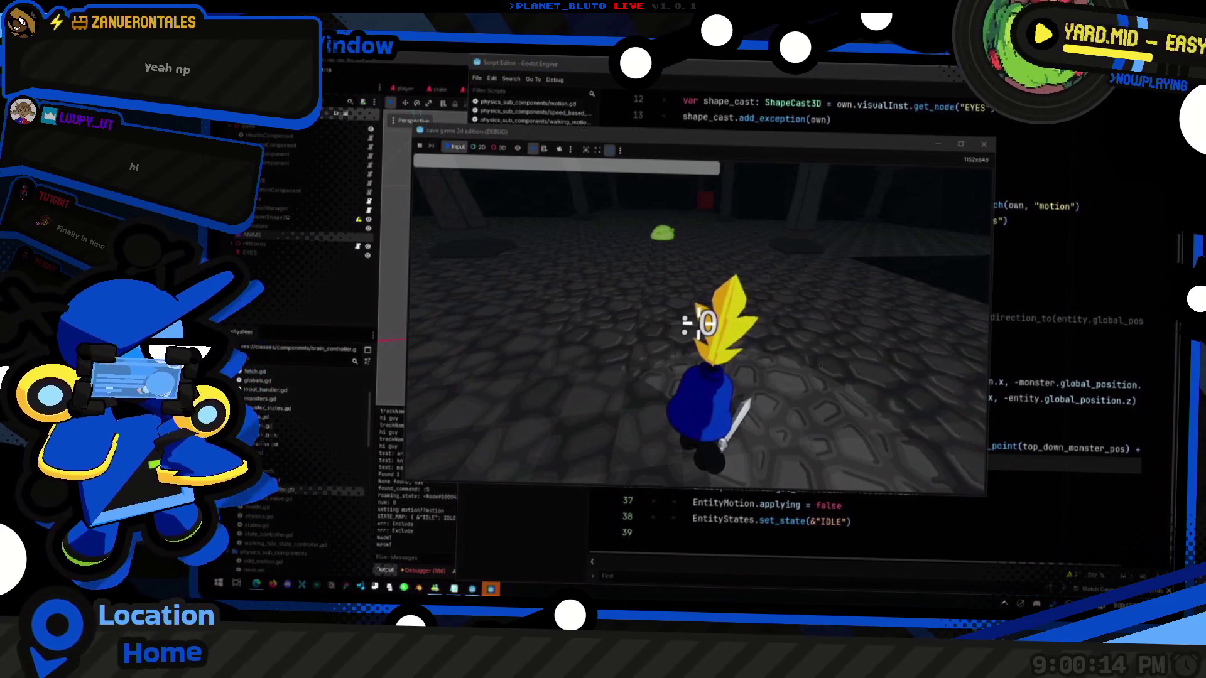
{"action": "key", "text": "alt+Tab"}
Make line 34 lerp_angle(monster.global_rotation.y, target_look_angle, 0.1) and run the game with F5.
{"action": "left_click", "coordinate": [794, 440]}
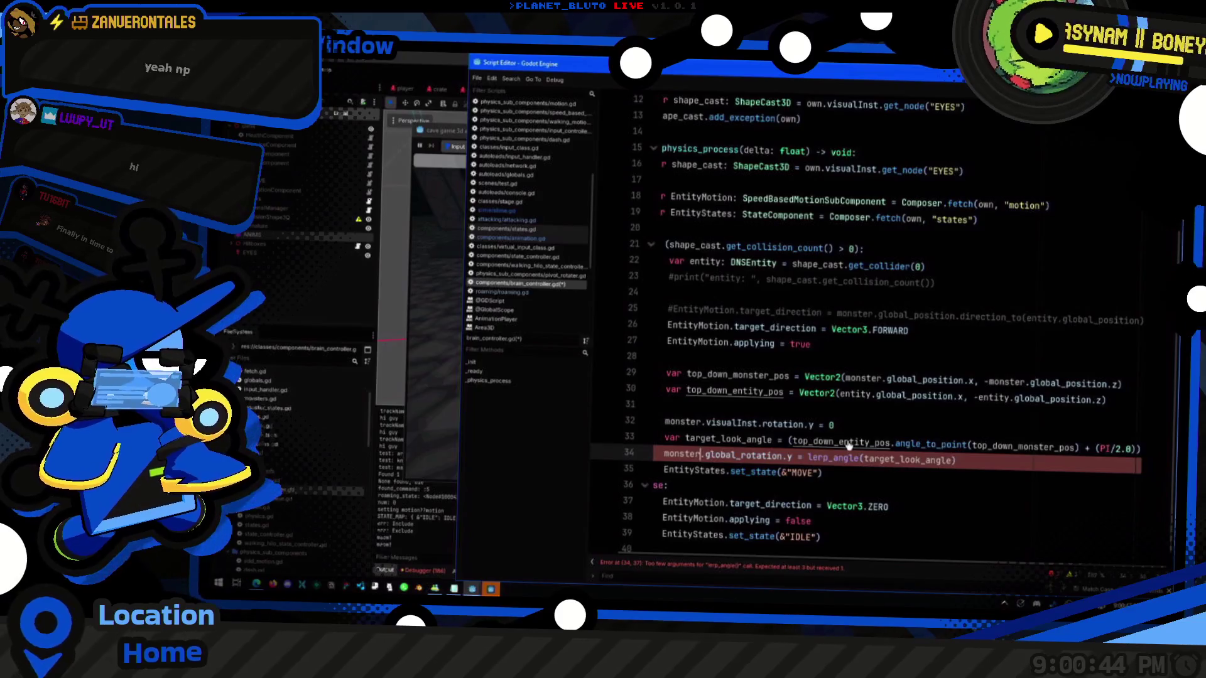
{"action": "key", "text": "shift+Home"}
{"action": "key", "text": "ctrl+c"}
{"action": "key", "text": "End"}
{"action": "key", "text": "ctrl+BackSpace"}
{"action": "key", "text": "ctrl+BackSpace"}
{"action": "key", "text": "ctrl+v"}
{"action": "type", "text": ", target_look_angle)"}
{"action": "type", "text": "0"}
{"action": "key", "text": "Home"}
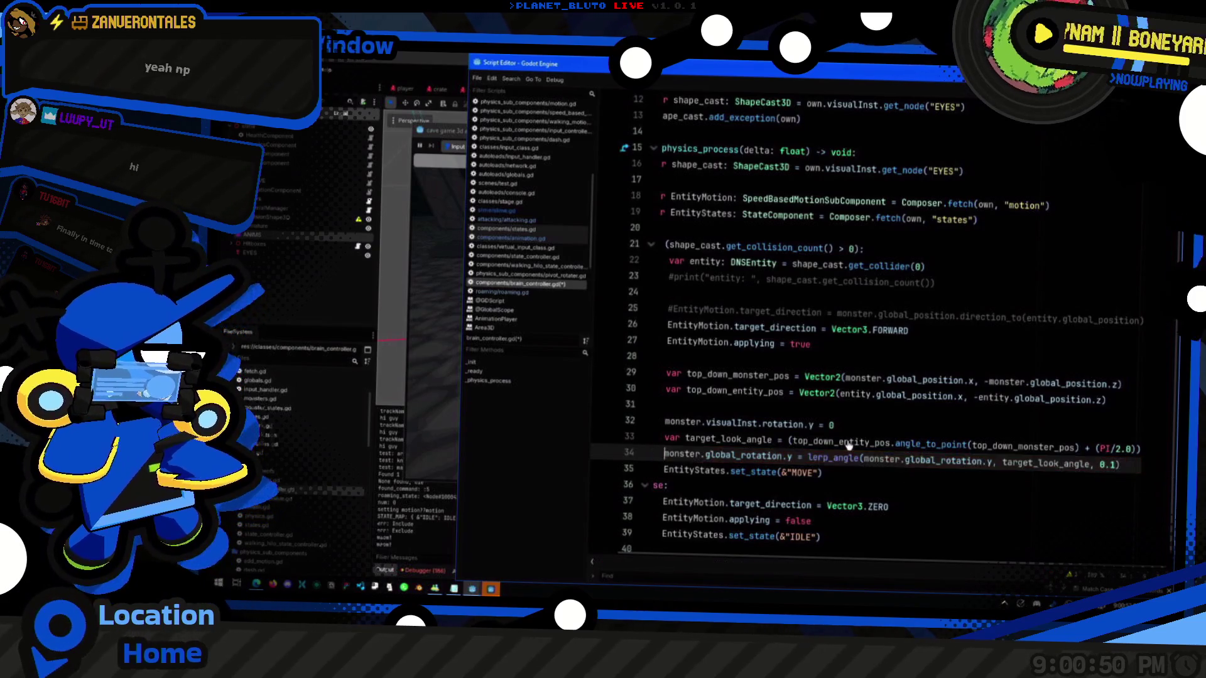
{"action": "key", "text": "F5"}
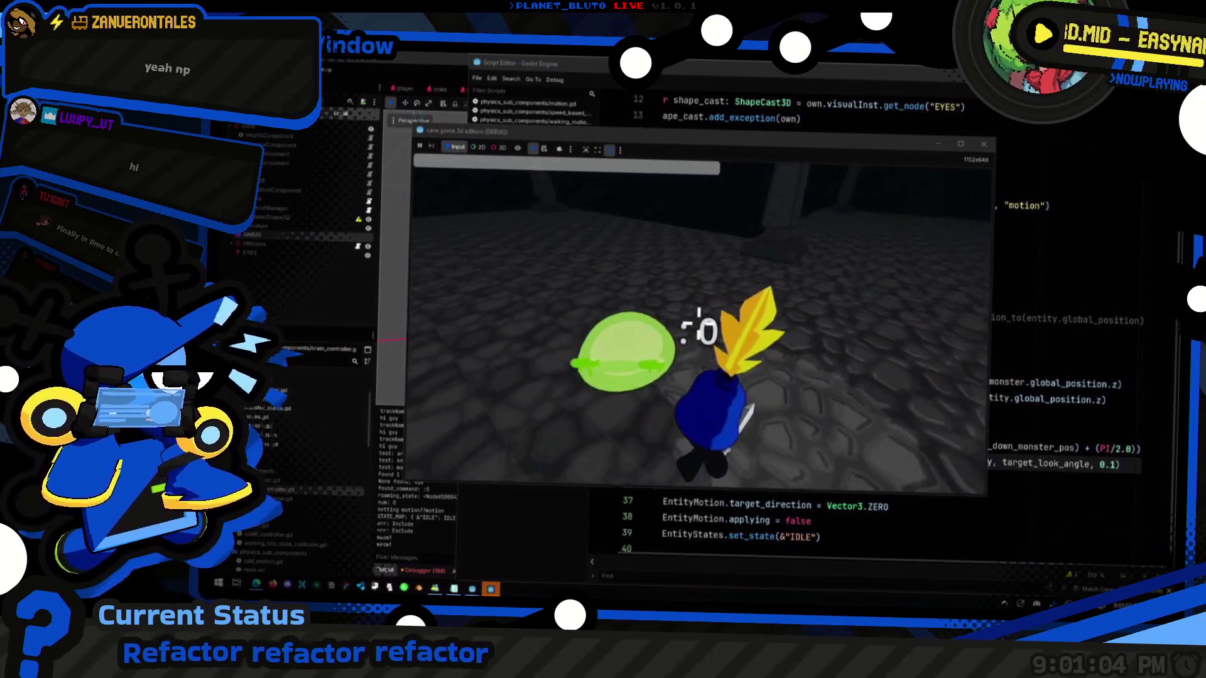
Spawn a blue slime and a snow slime from the in-game console.
{"action": "key", "text": "grave"}
{"action": "key", "text": "Up"}
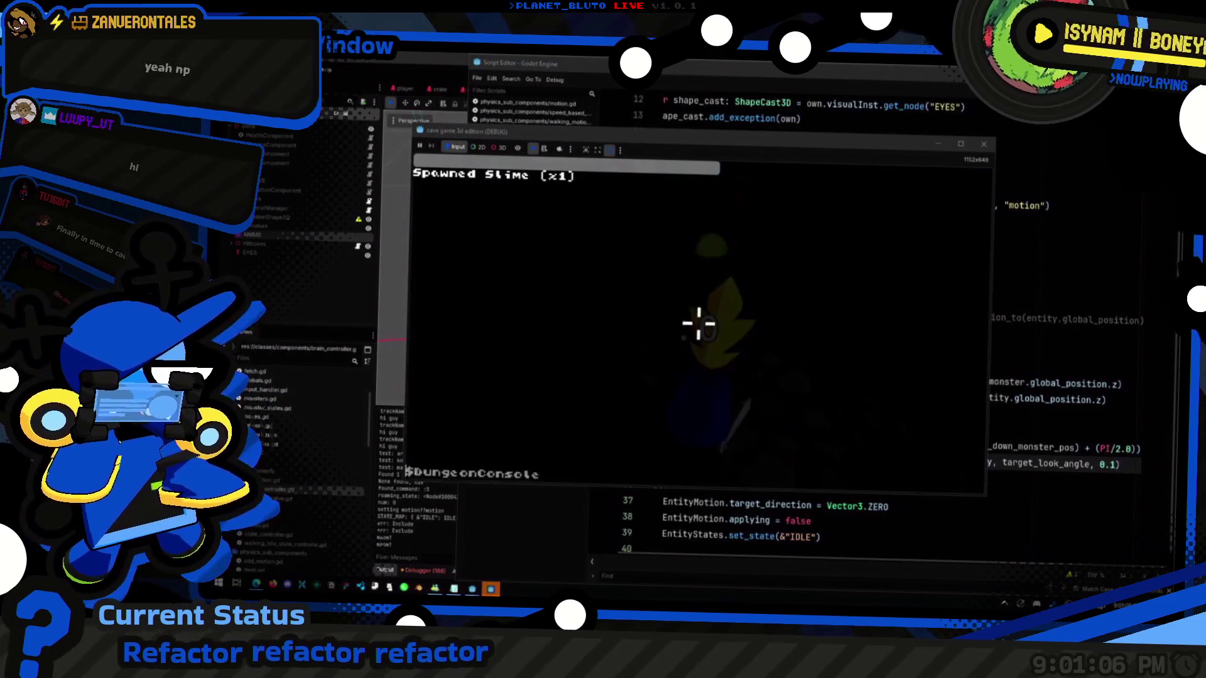
{"action": "key", "text": "Return"}
{"action": "key", "text": "Return"}
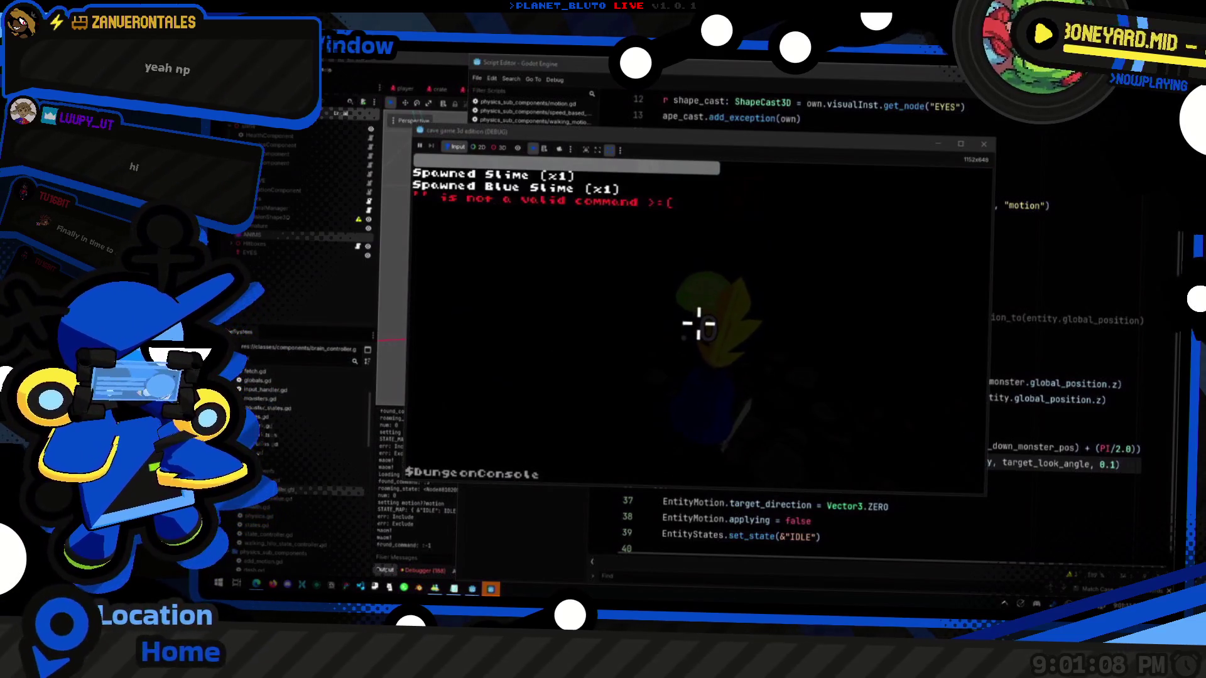
{"action": "key", "text": "Up"}
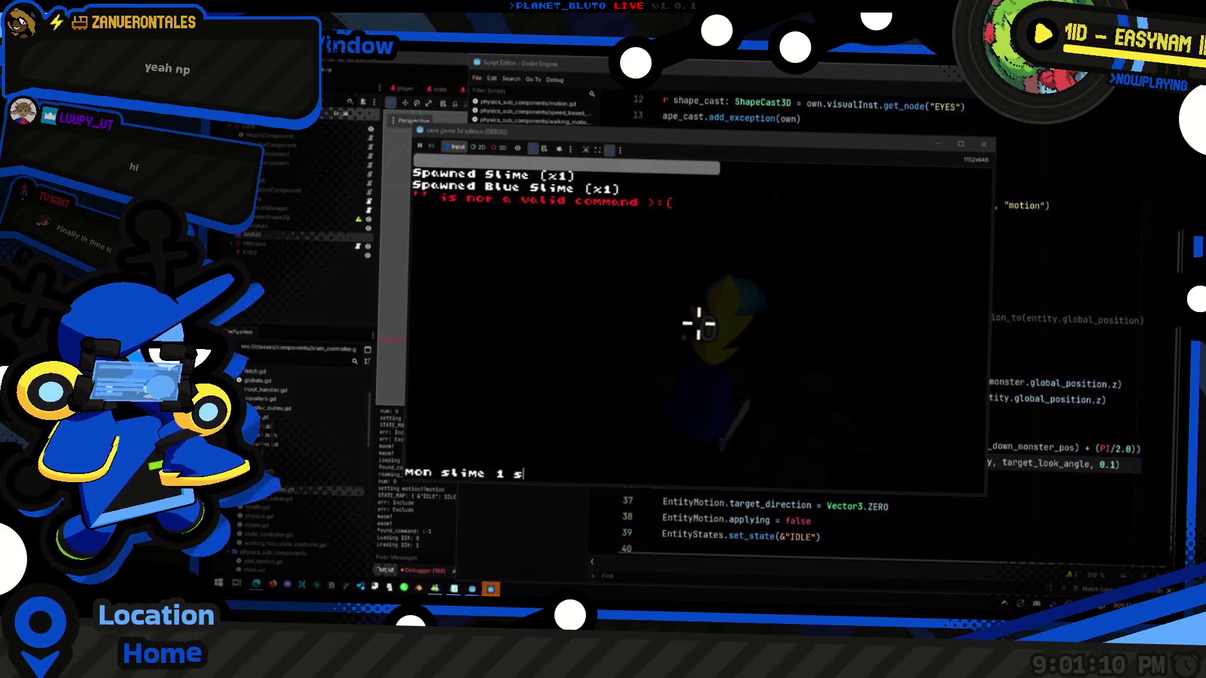
{"action": "type", "text": "now"}
{"action": "key", "text": "Return"}
{"action": "key", "text": "grave"}
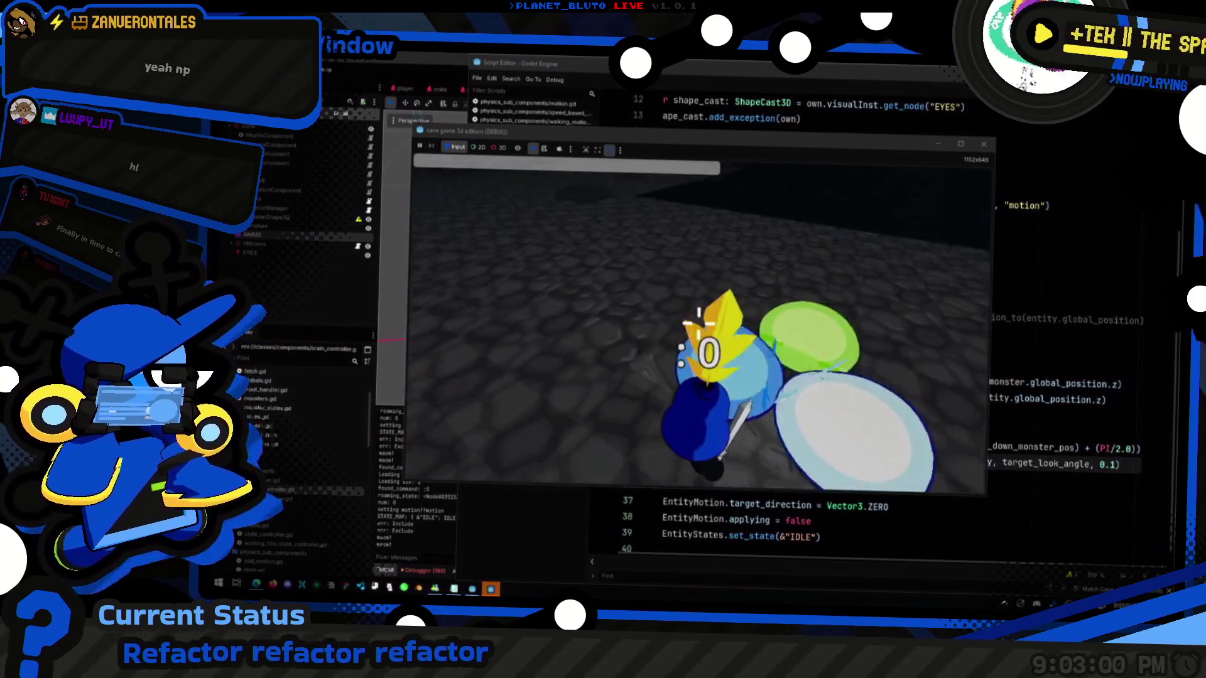
Return to brain_controller.gd with the caret on line 33.
{"action": "left_click", "coordinate": [1086, 340]}
{"action": "key", "text": "alt+Tab"}
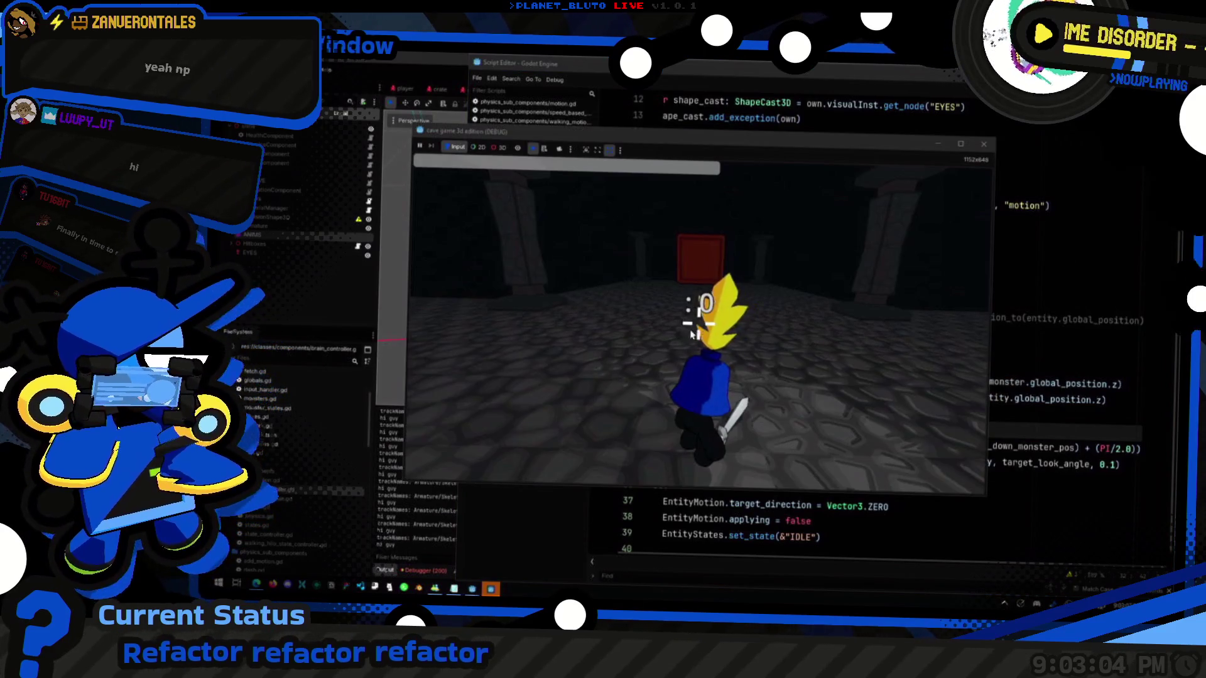
{"action": "left_click", "coordinate": [1057, 383]}
{"action": "left_click", "coordinate": [843, 443]}
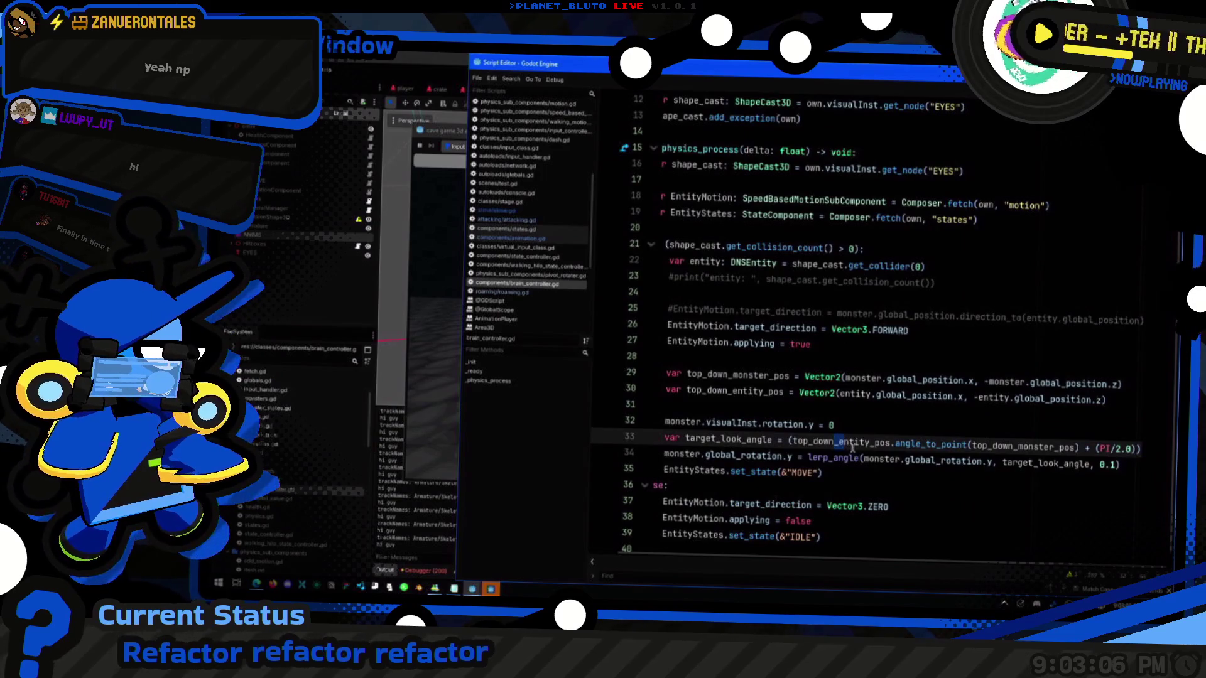
Review the target_direction code around lines 26–27 of brain_controller.gd.
{"action": "left_click", "coordinate": [942, 346]}
{"action": "left_click", "coordinate": [971, 334]}
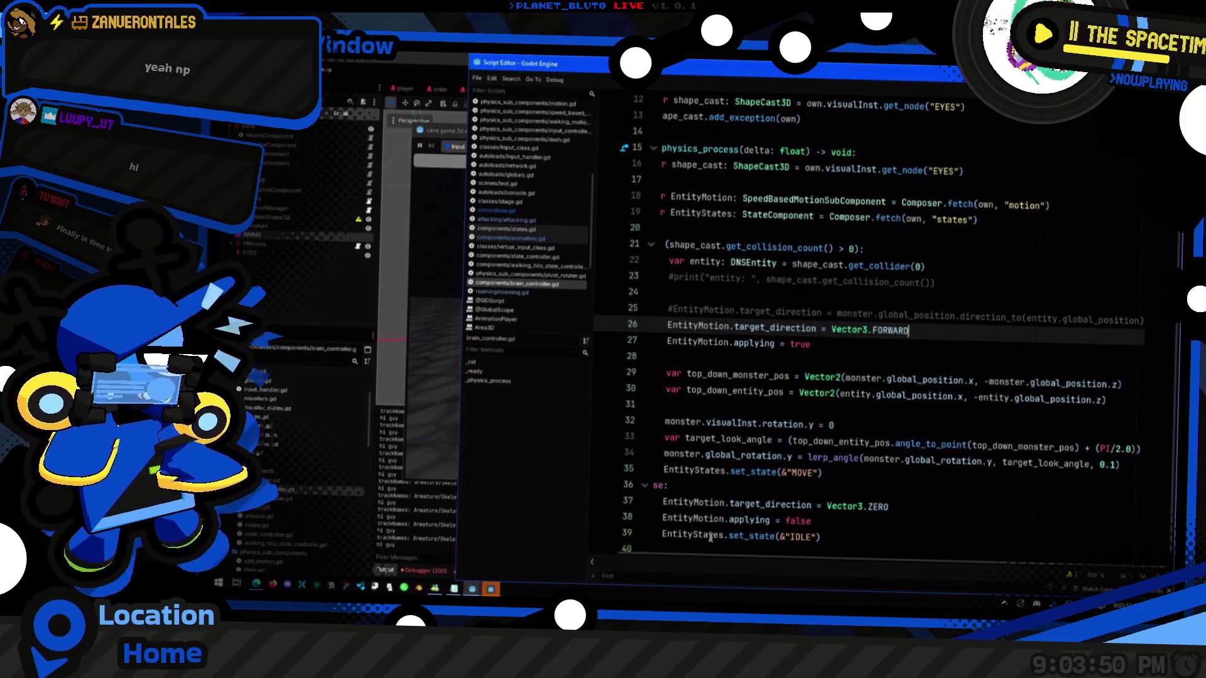
{"action": "left_click", "coordinate": [930, 345]}
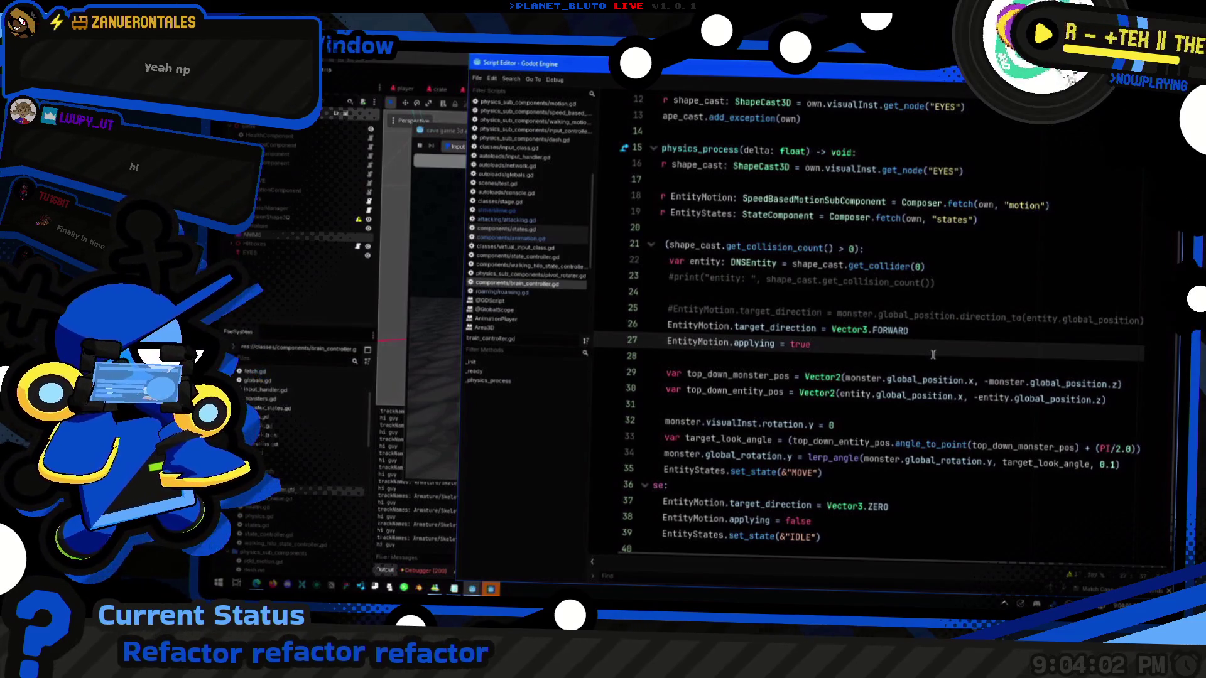
{"action": "scroll", "coordinate": [932, 357], "scroll_direction": "down", "scroll_amount": 1}
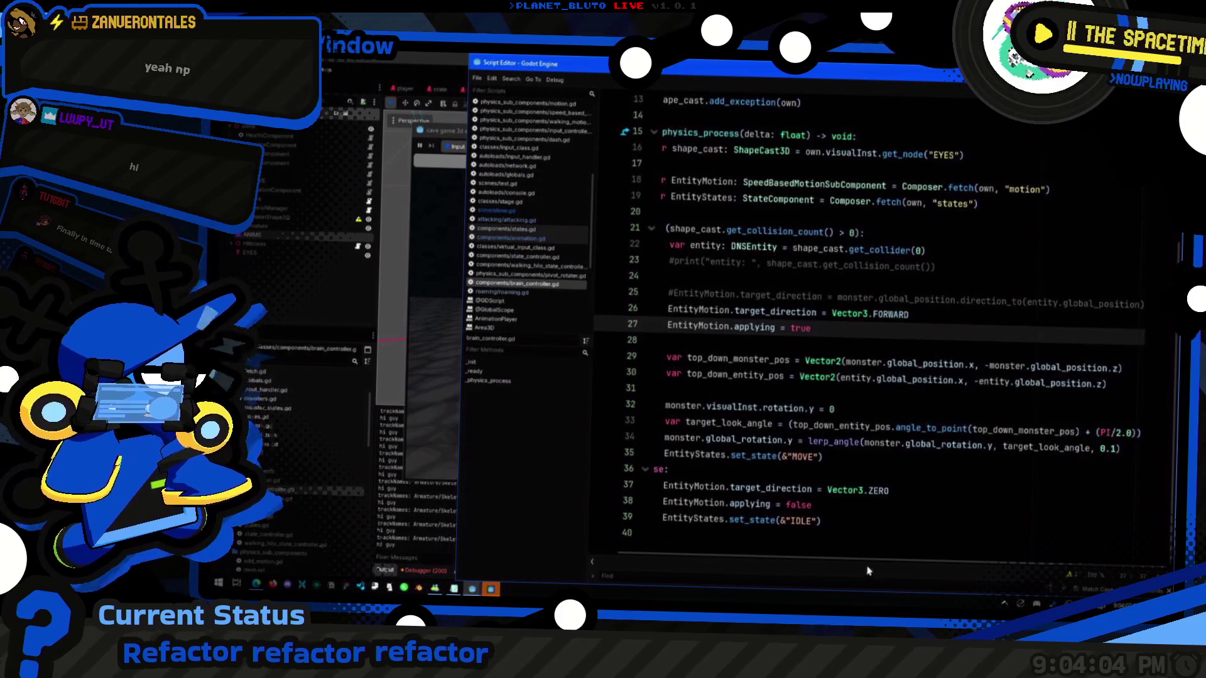
{"action": "left_click_drag", "start_coordinate": [888, 523], "coordinate": [749, 488]}
{"action": "mouse_move", "coordinate": [685, 459]}
{"action": "left_mouse_down"}
{"action": "mouse_move", "coordinate": [691, 527]}
{"action": "mouse_move", "coordinate": [660, 330]}
{"action": "left_mouse_up"}
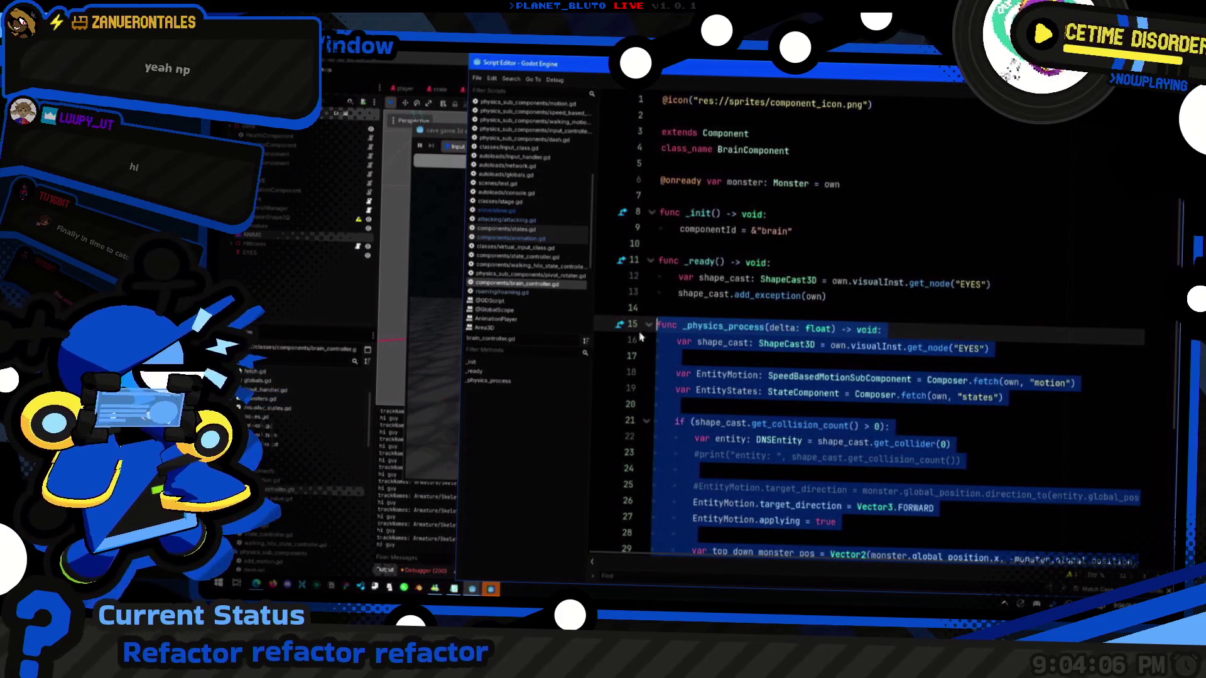
Add '# TODO: this is completely placeholder kill all of this' above _physics_process.
{"action": "left_click", "coordinate": [947, 321]}
{"action": "key", "text": "Return"}
{"action": "type", "text": "##"}
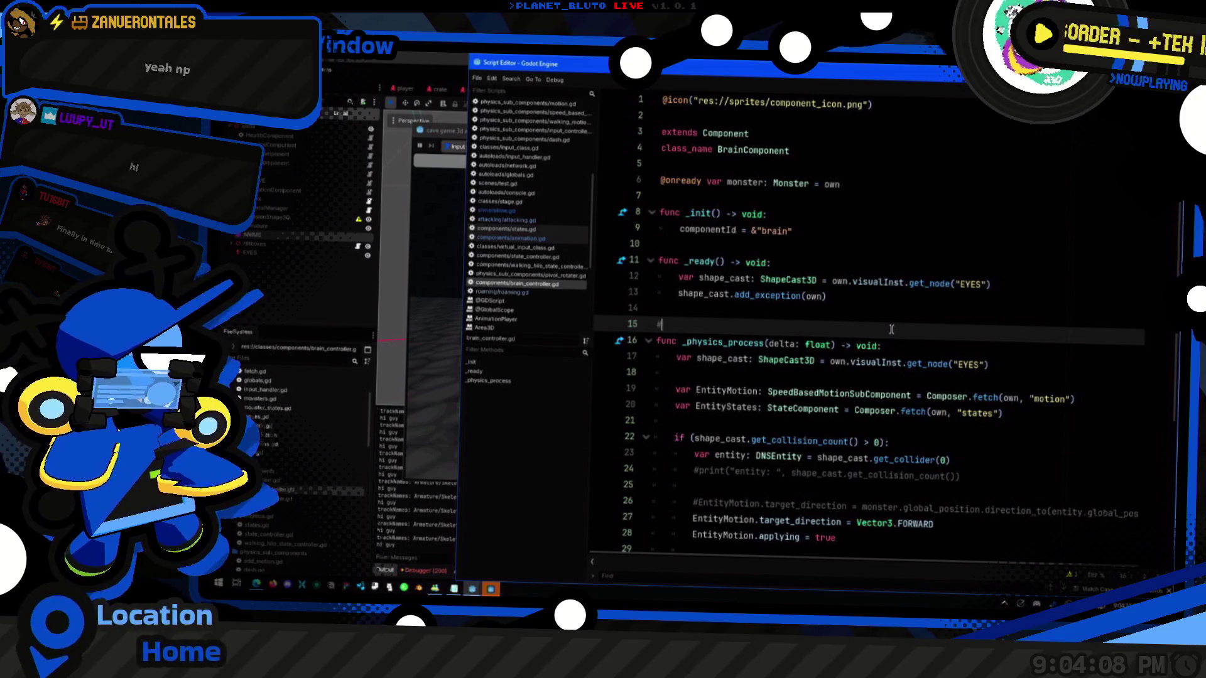
{"action": "key", "text": "BackSpace"}
{"action": "key", "text": "BackSpace"}
{"action": "type", "text": "TODO: "}
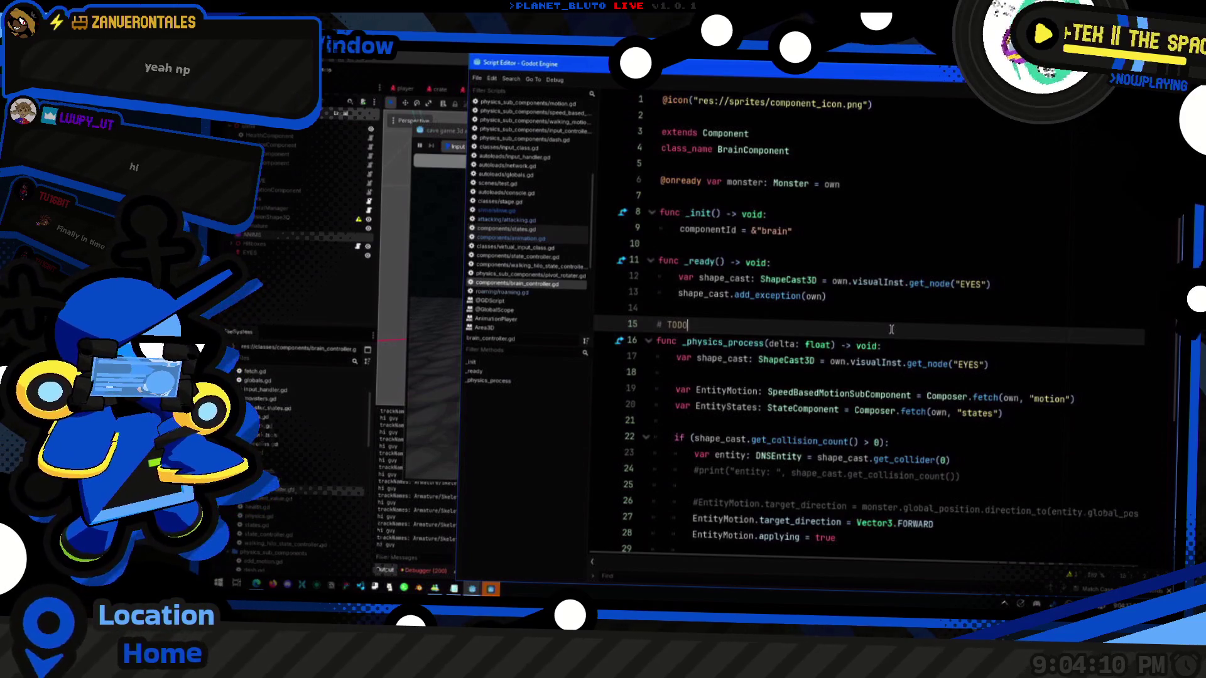
{"action": "type", "text": "this is compoel"}
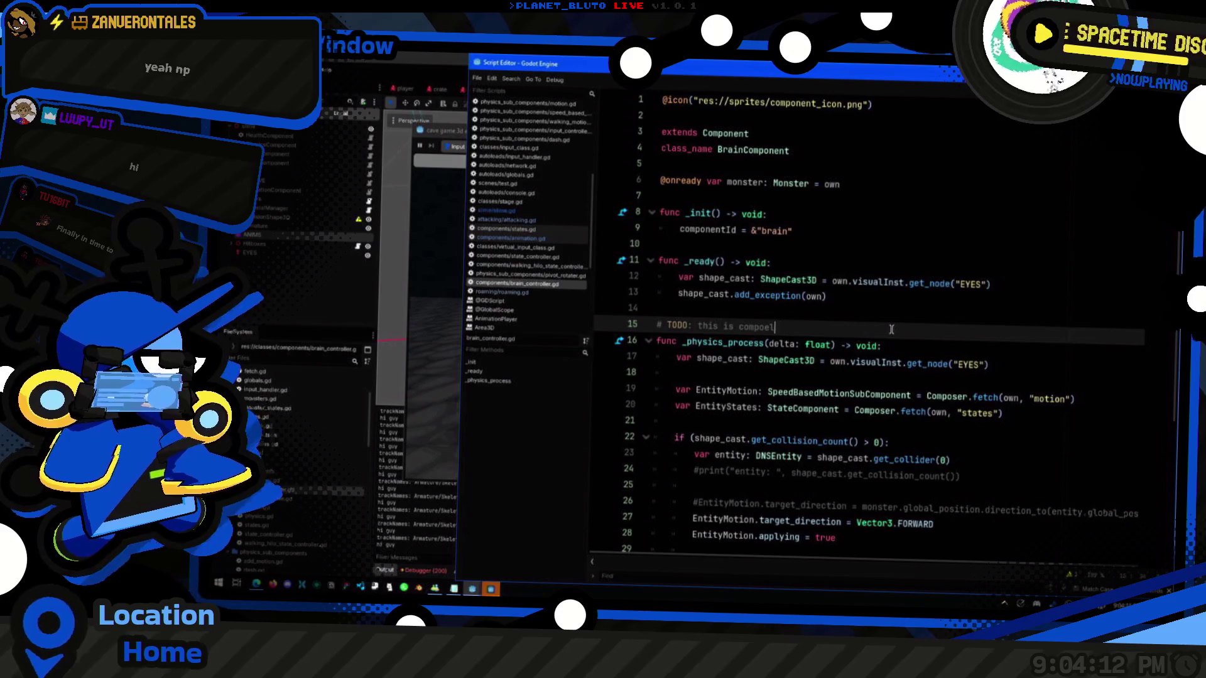
{"action": "type", "text": "etely placeholde"}
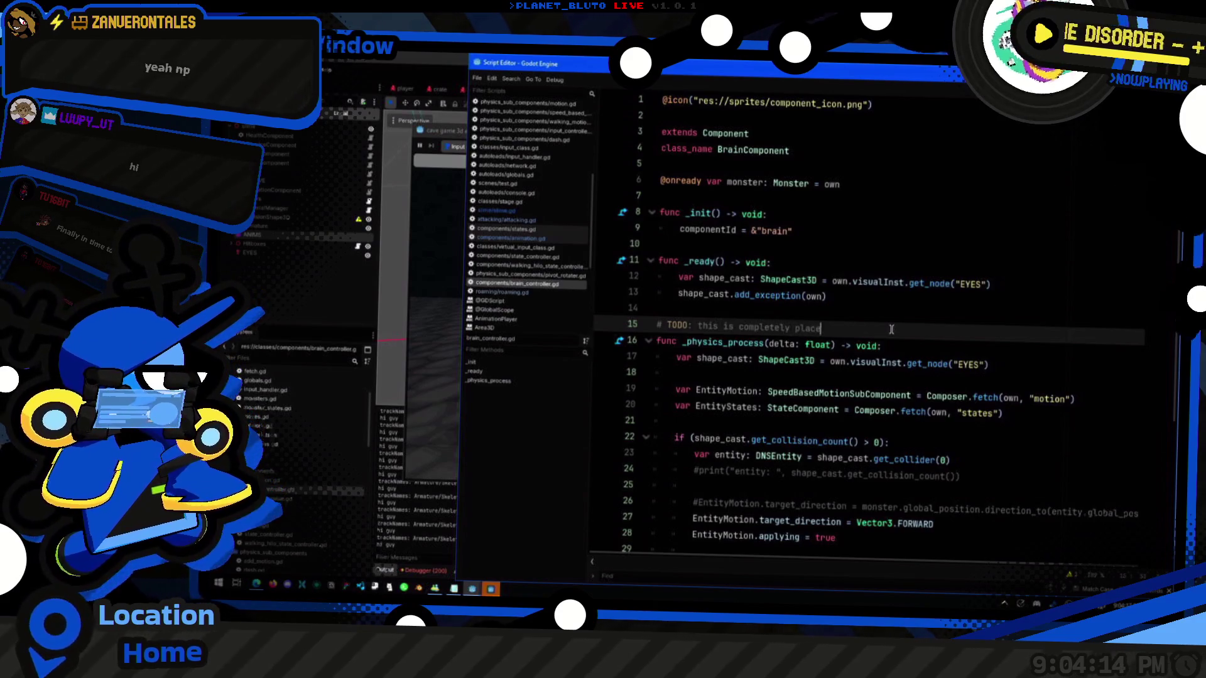
{"action": "type", "text": "r kill all of th"}
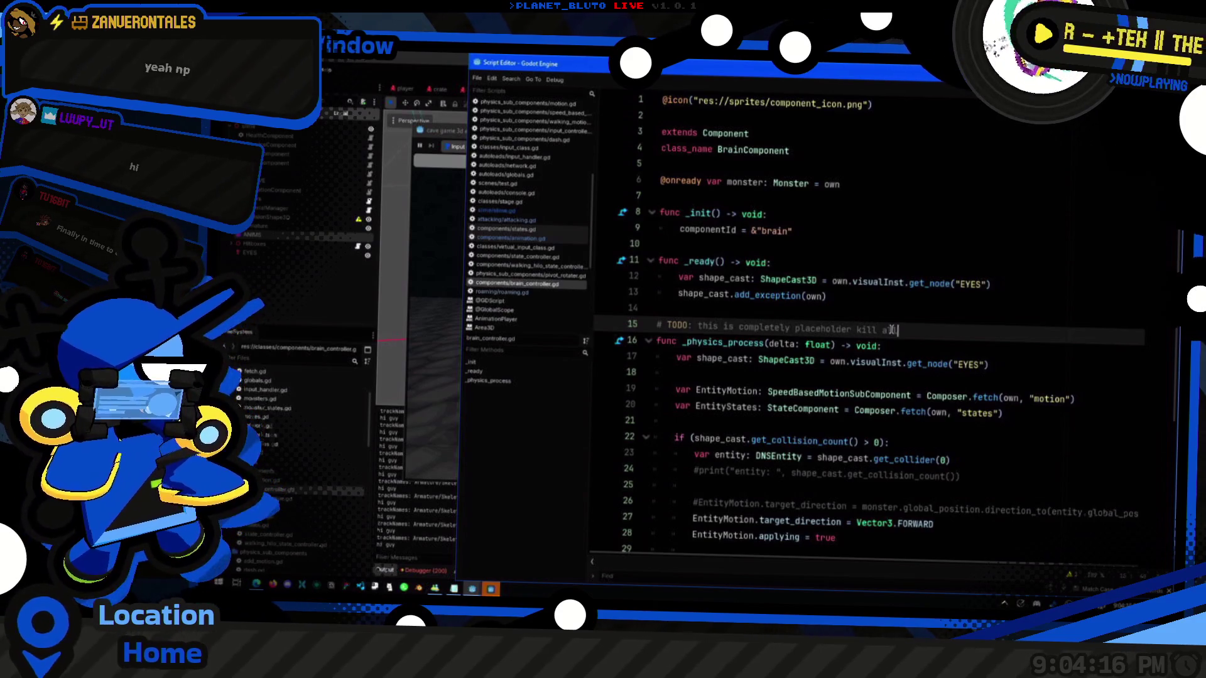
{"action": "type", "text": "is"}
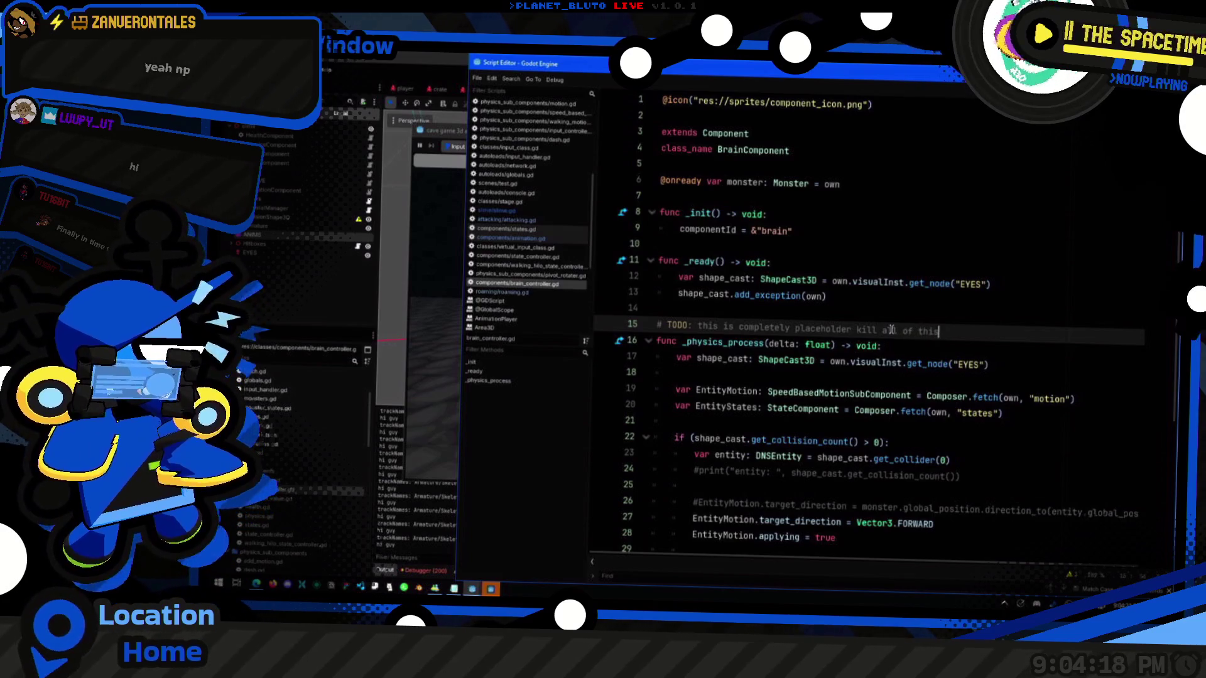